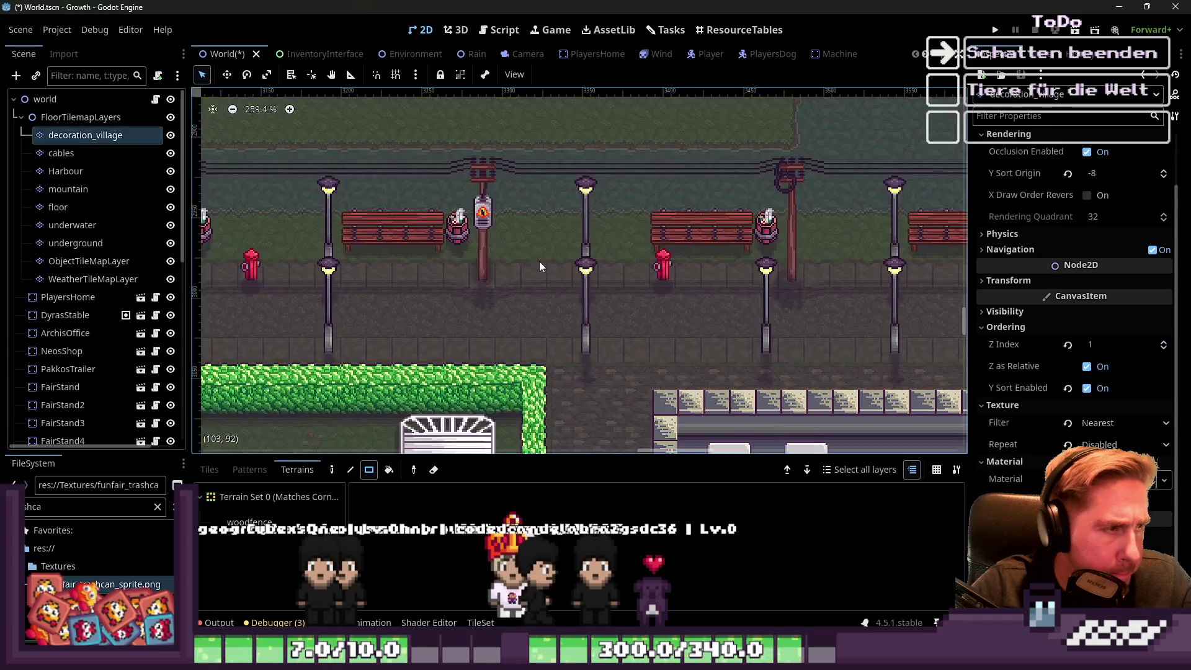
# Open the TileSet editor and enlarge the panel to inspect the village tile atlas.
pyautogui.click(481, 622)
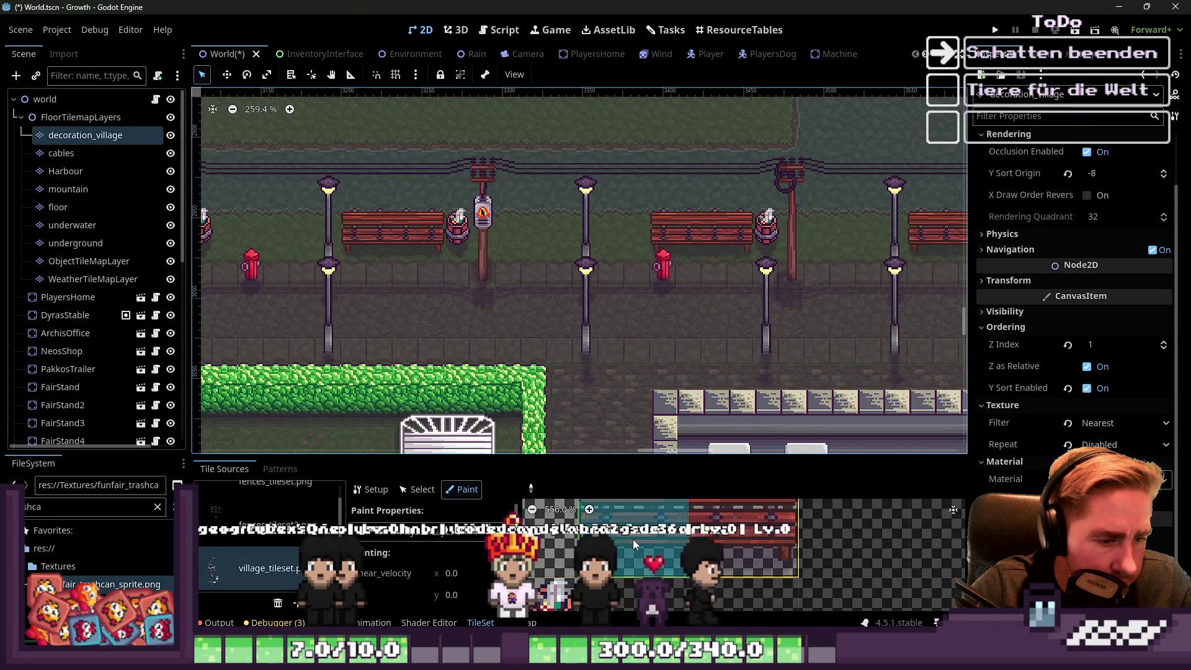
pyautogui.scroll(-2, 576, 574)
pyautogui.scroll(-5, 436, 565)
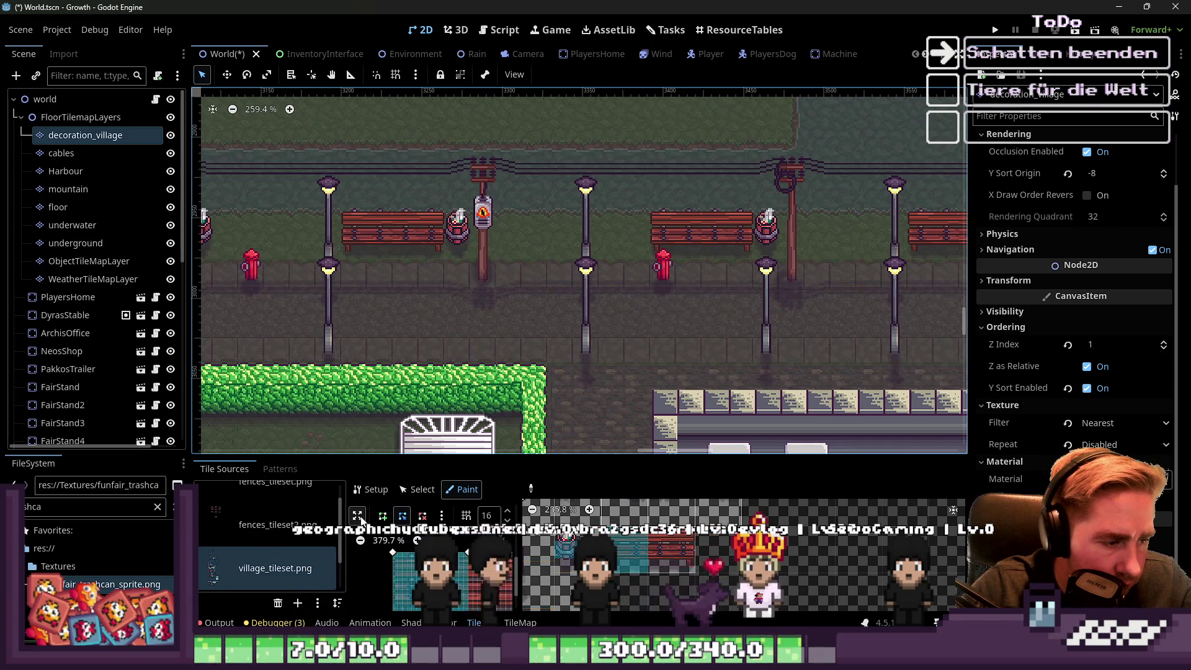
pyautogui.click(359, 517)
pyautogui.scroll(2, 580, 549)
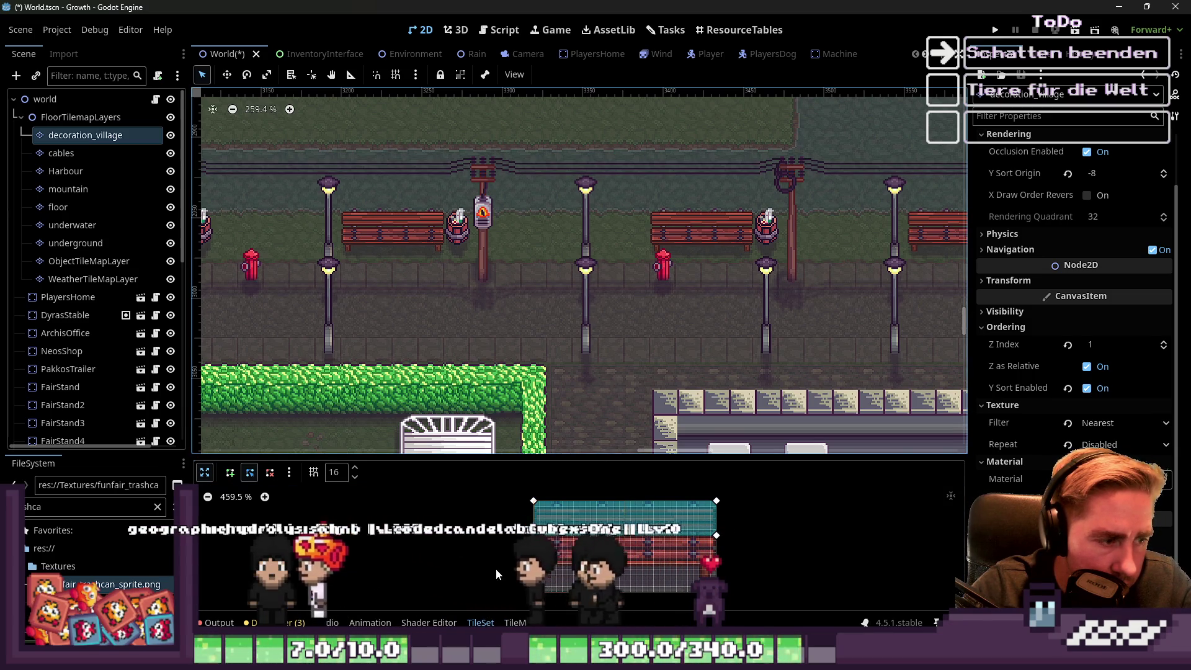
# Return to the TileMap, save World.tscn, and run the project.
pyautogui.click(202, 479)
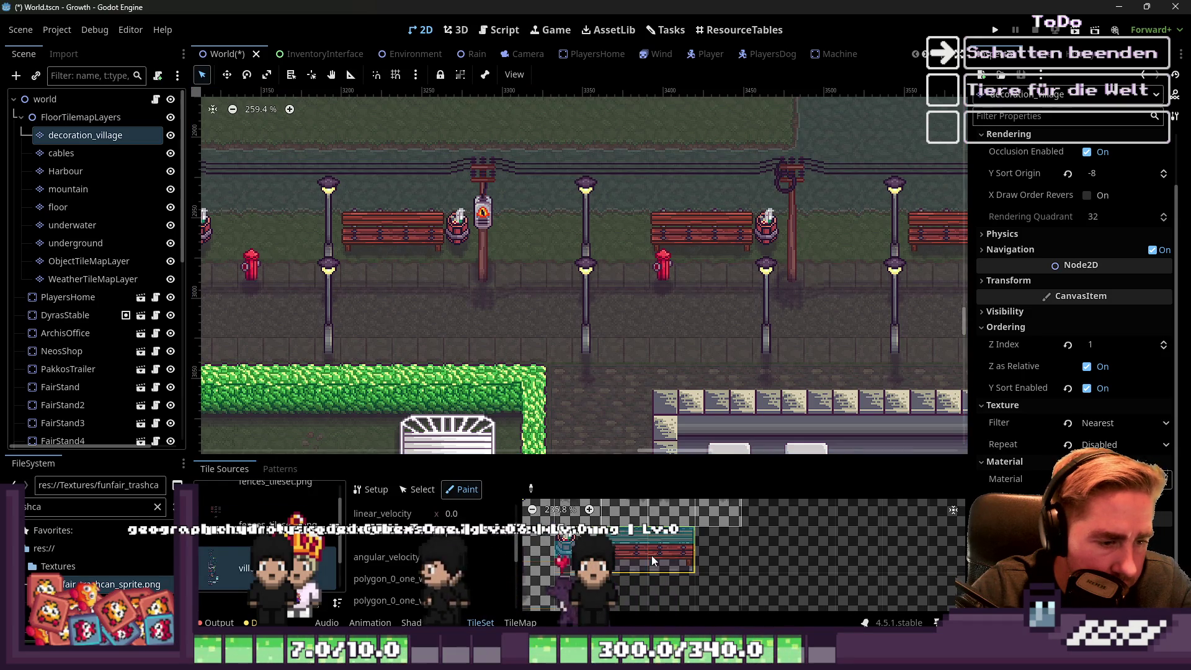
pyautogui.hotkey('ctrl', 's')
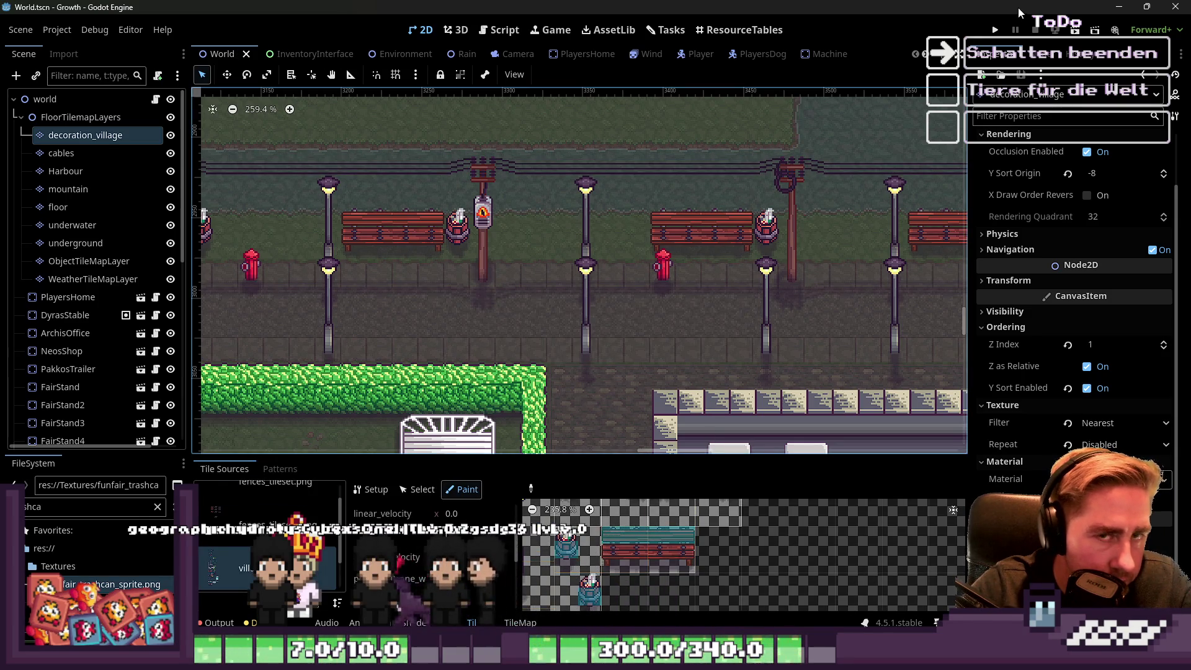
pyautogui.click(995, 31)
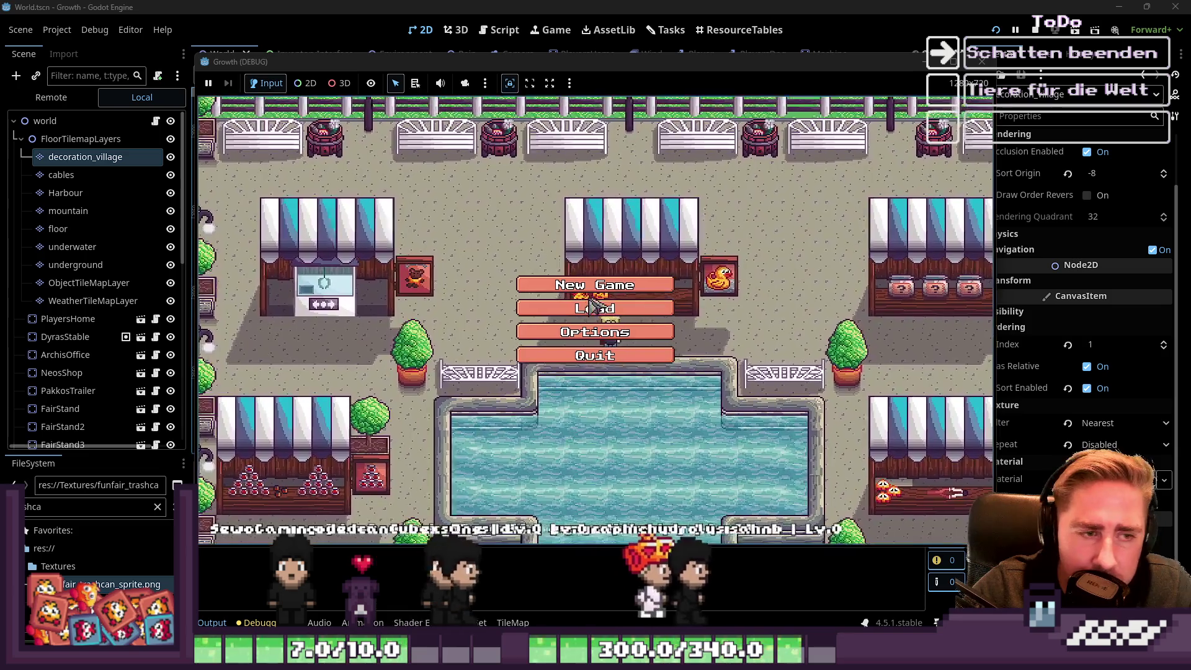
# Open the game's save-slot list and delete six old save slots.
pyautogui.click(596, 306)
pyautogui.click(644, 258)
pyautogui.click(643, 258)
pyautogui.click(644, 257)
pyautogui.click(643, 258)
pyautogui.click(644, 257)
pyautogui.click(644, 257)
pyautogui.click(644, 258)
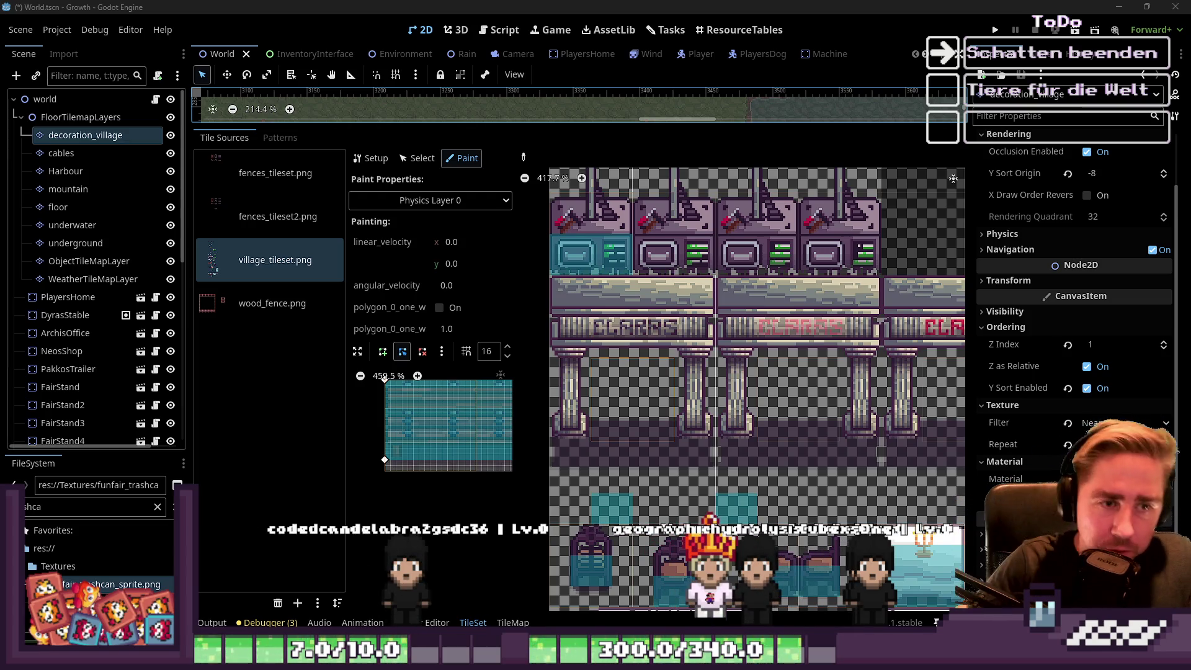
# Select the pillar tile and reshape its collision polygon into a box around the left pillar base.
pyautogui.scroll(-2, 632, 427)
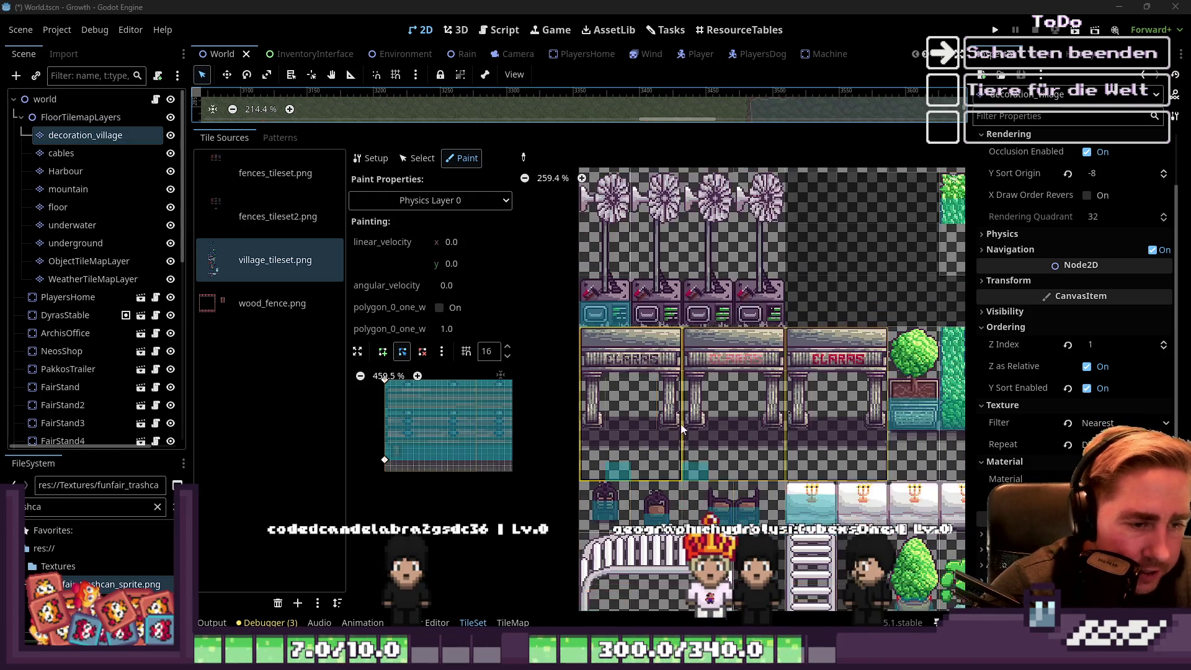
pyautogui.scroll(1, 631, 422)
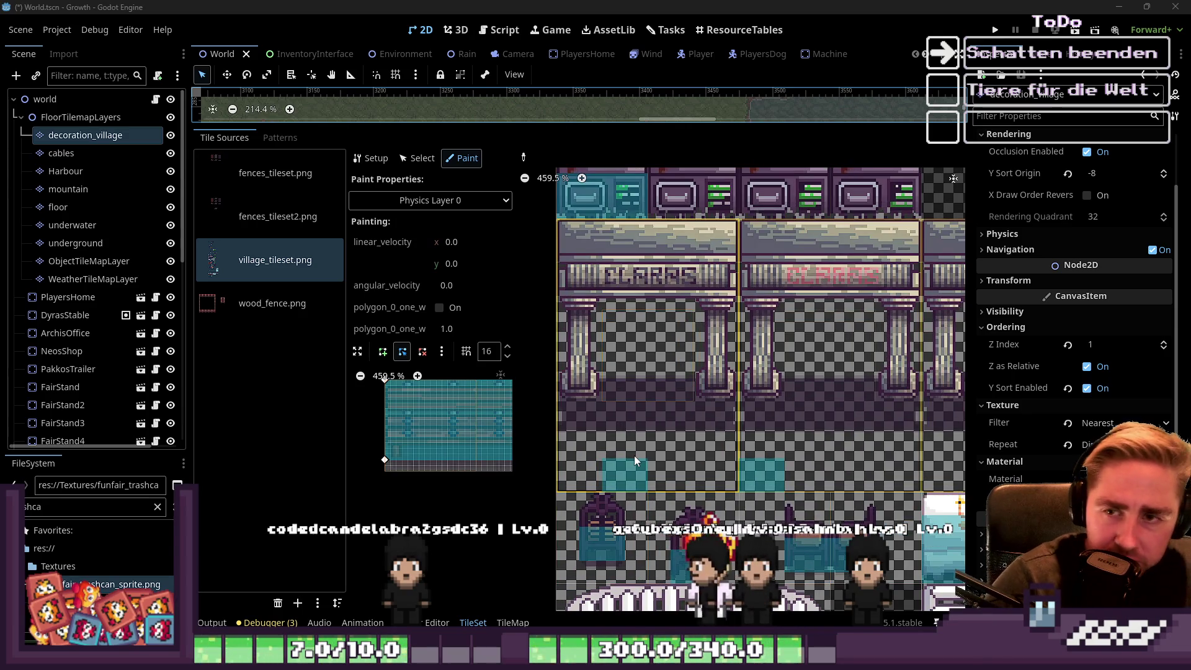
pyautogui.scroll(6, 634, 457)
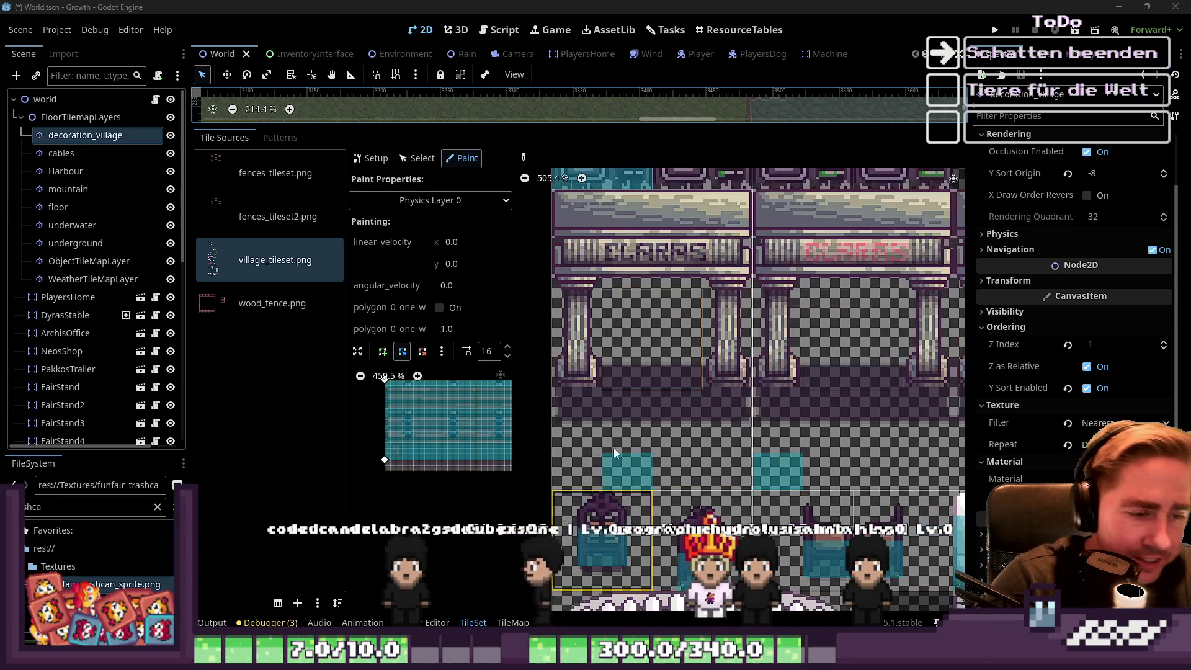
pyautogui.click(594, 367)
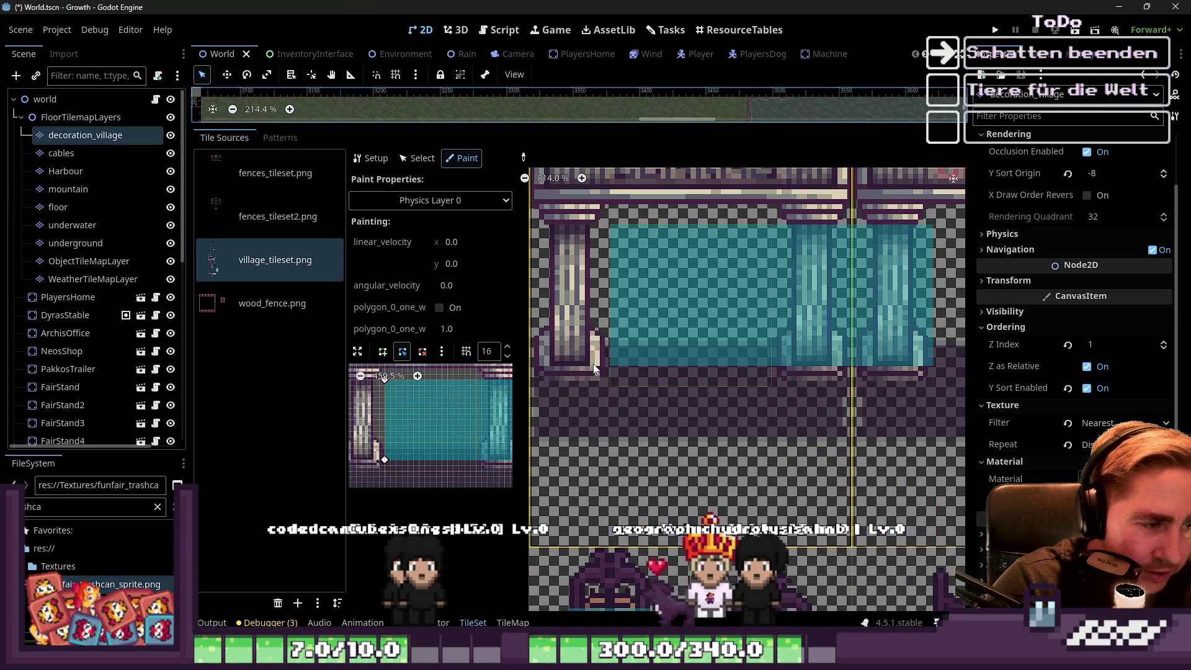
pyautogui.click(358, 351)
pyautogui.scroll(6, 506, 407)
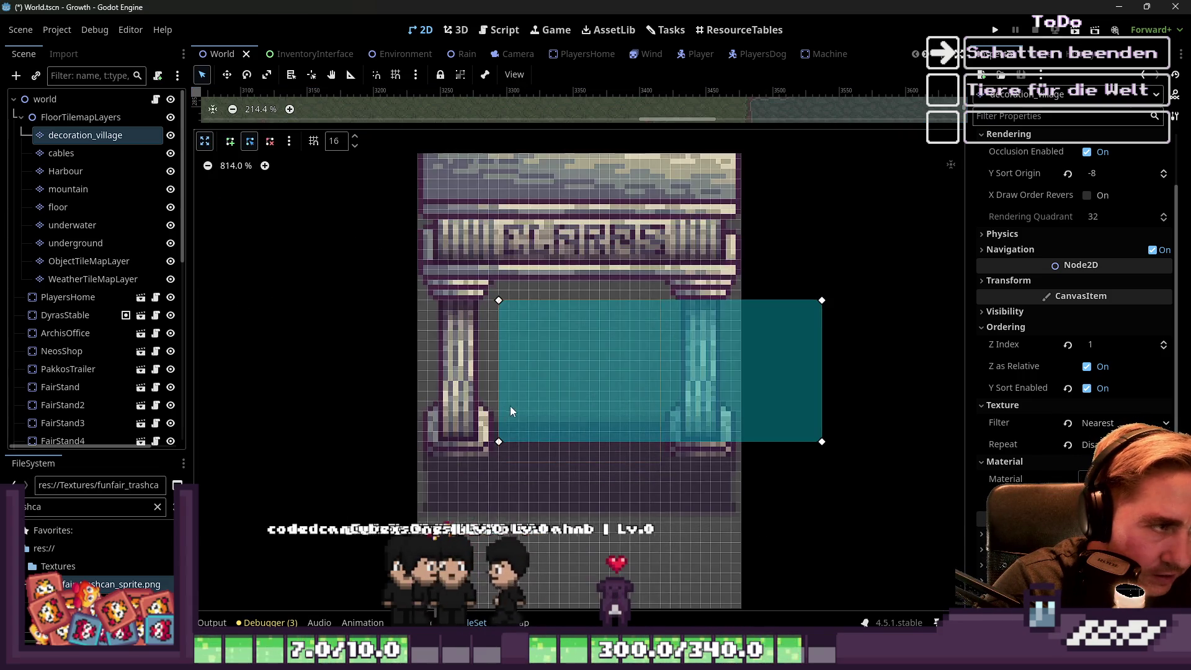
pyautogui.moveTo(499, 442); pyautogui.dragTo(414, 462)
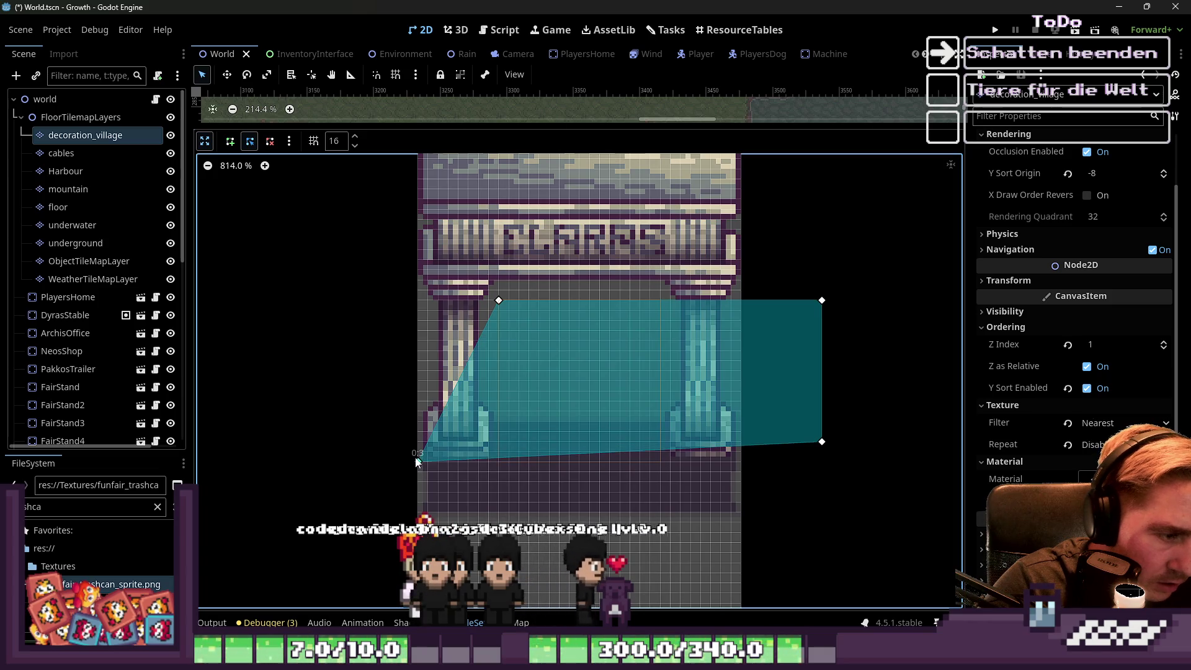
pyautogui.moveTo(498, 306); pyautogui.dragTo(407, 393)
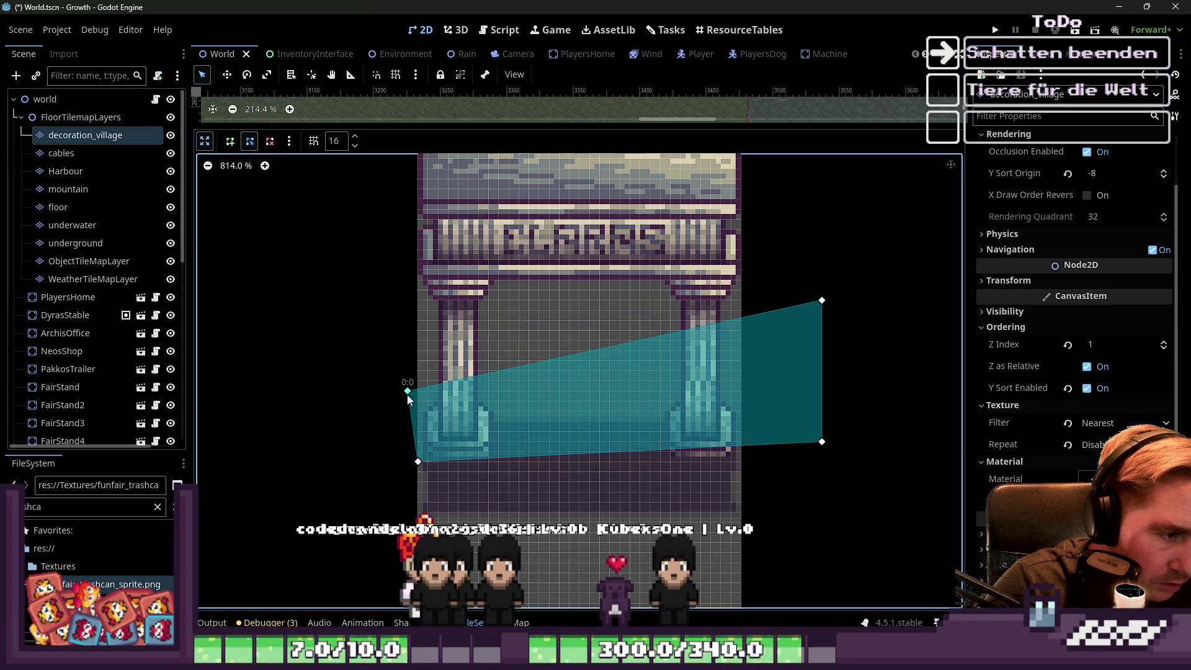
pyautogui.moveTo(819, 307); pyautogui.dragTo(322, 429)
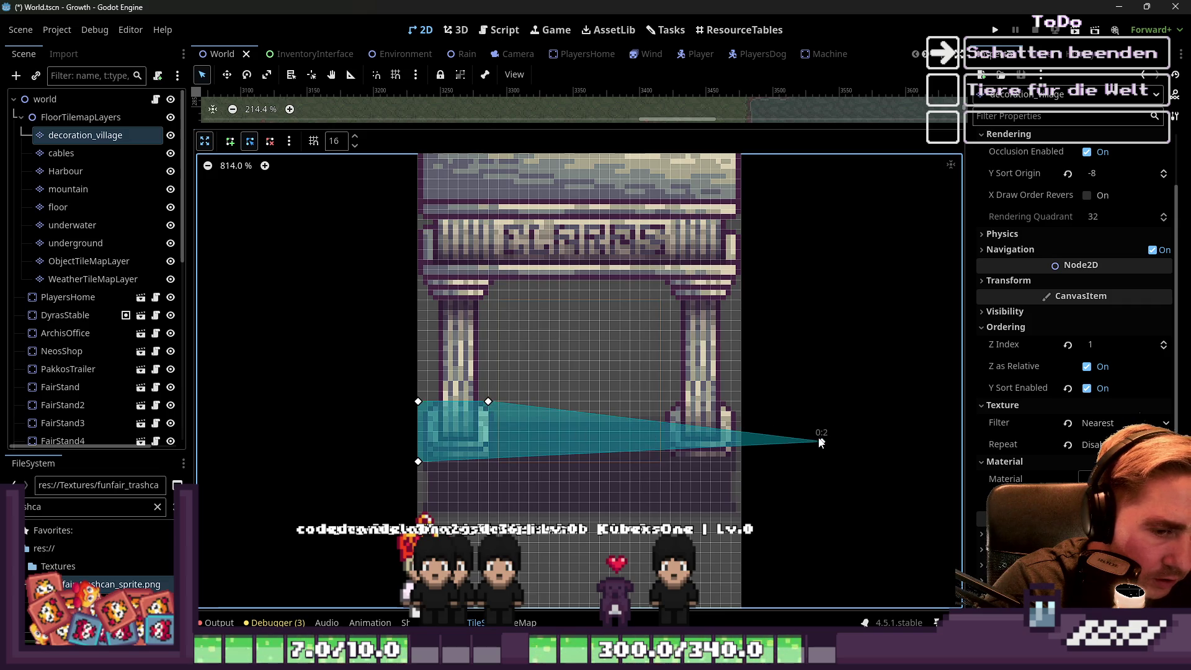
pyautogui.moveTo(509, 433); pyautogui.dragTo(813, 449)
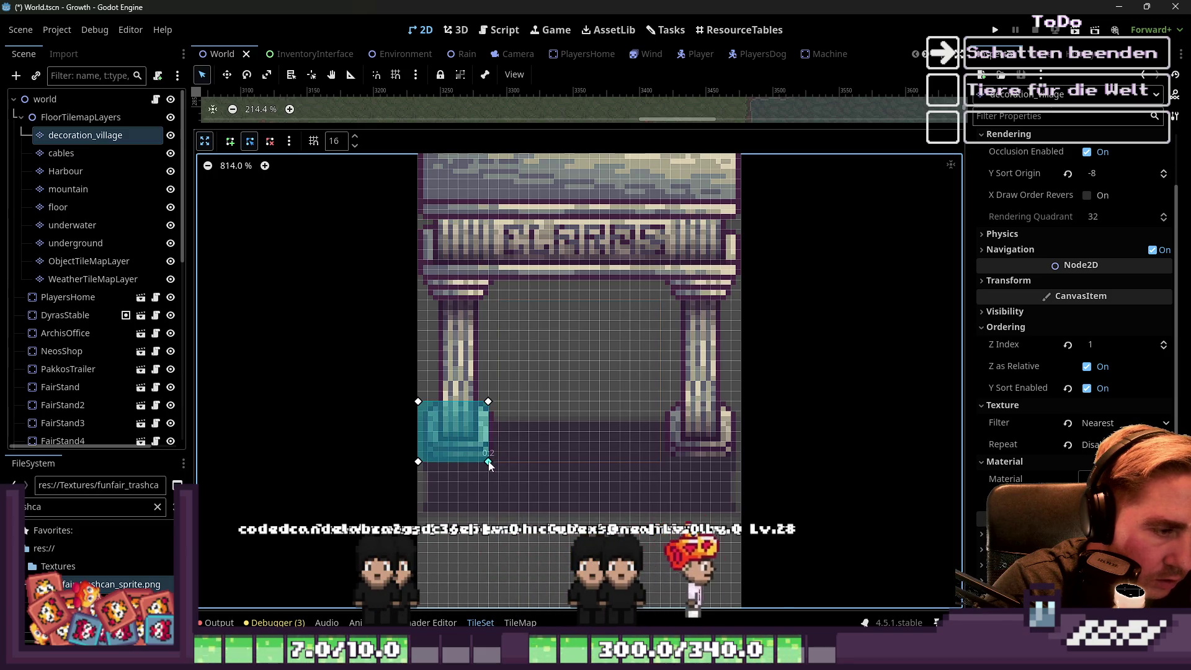
pyautogui.moveTo(492, 404); pyautogui.dragTo(501, 407)
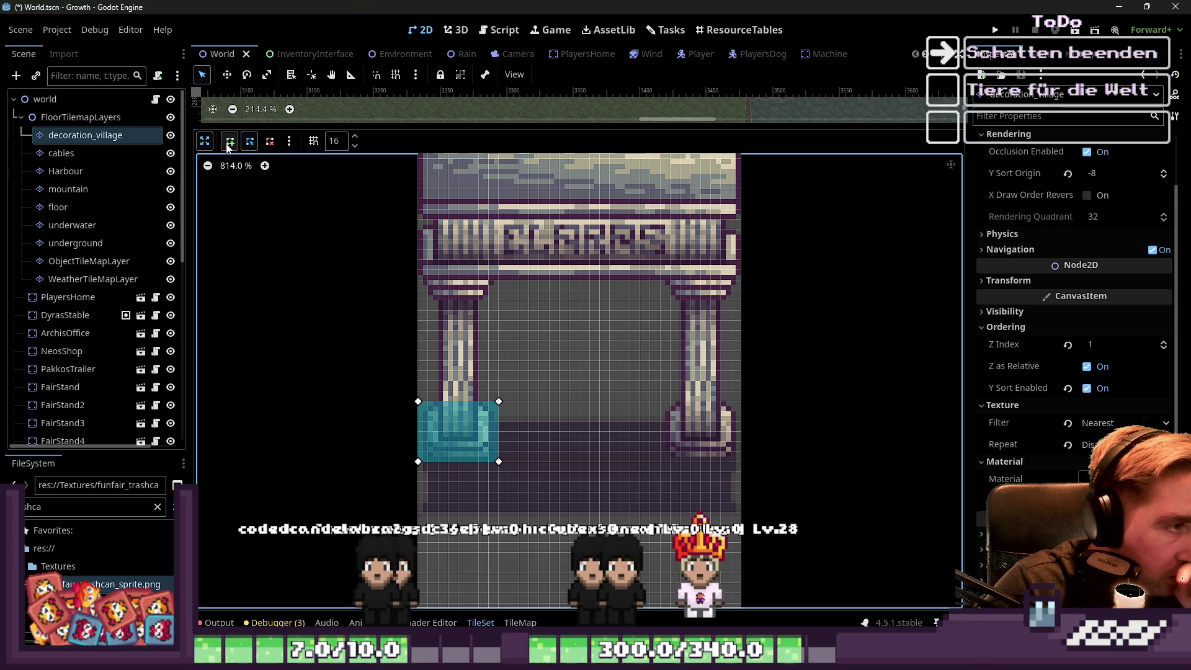
# Draw a new collision polygon on the right pillar base and collapse the polygon editor.
pyautogui.click(661, 402)
pyautogui.click(660, 461)
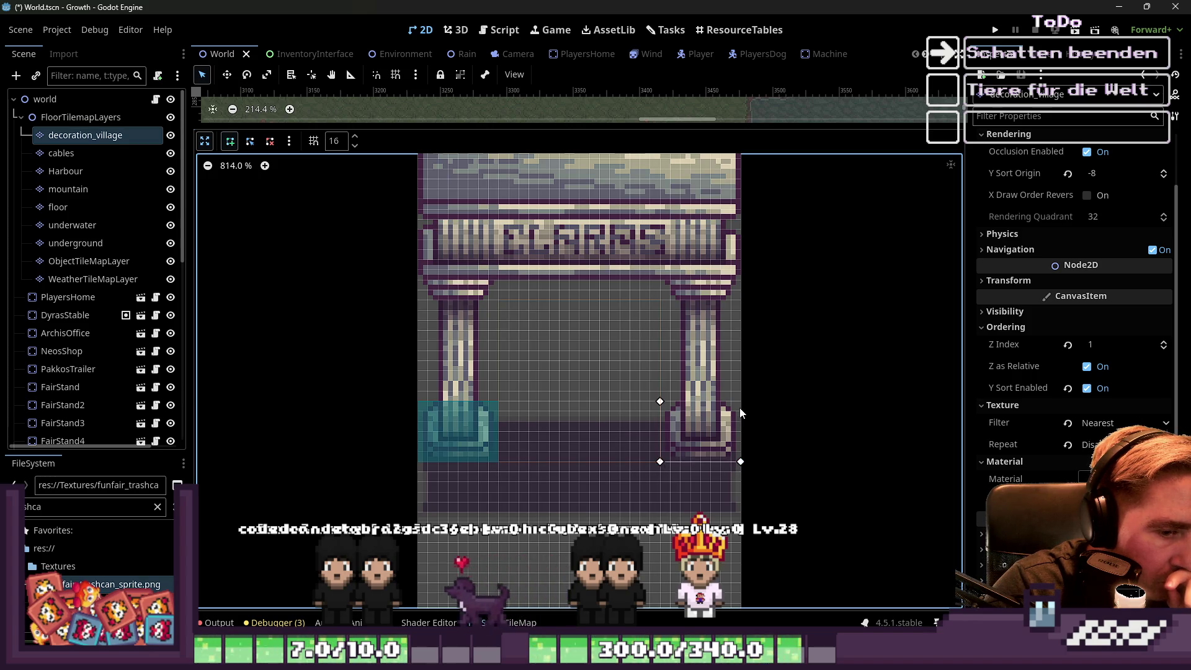
pyautogui.click(661, 402)
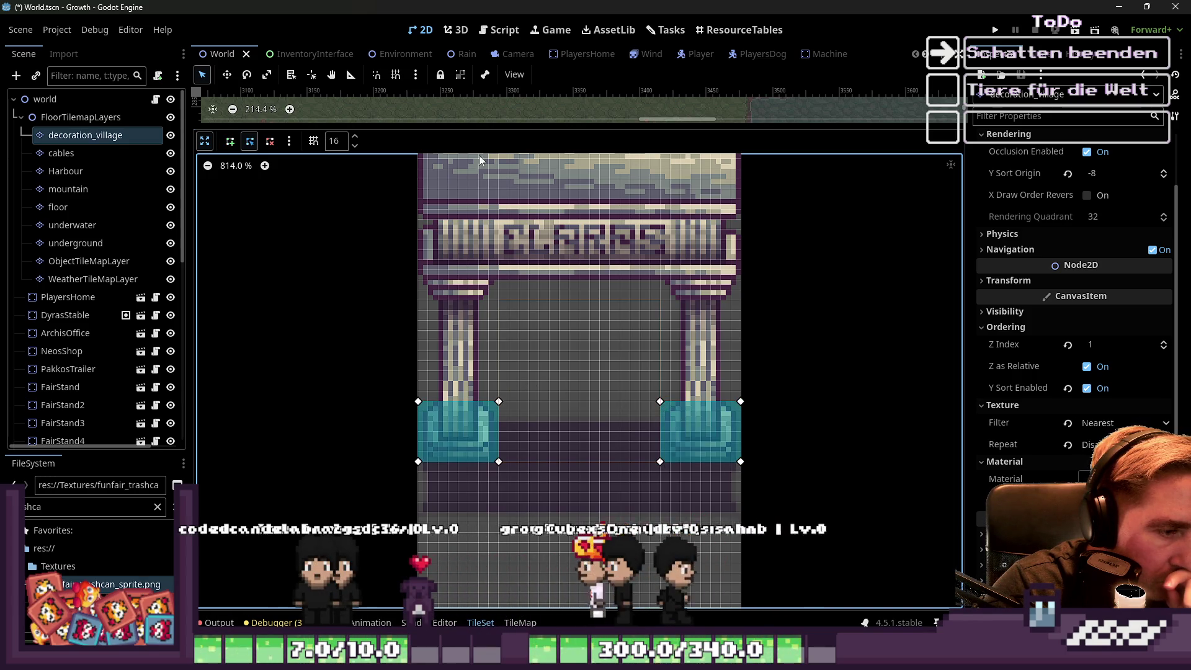
pyautogui.click(205, 141)
pyautogui.scroll(-5, 751, 308)
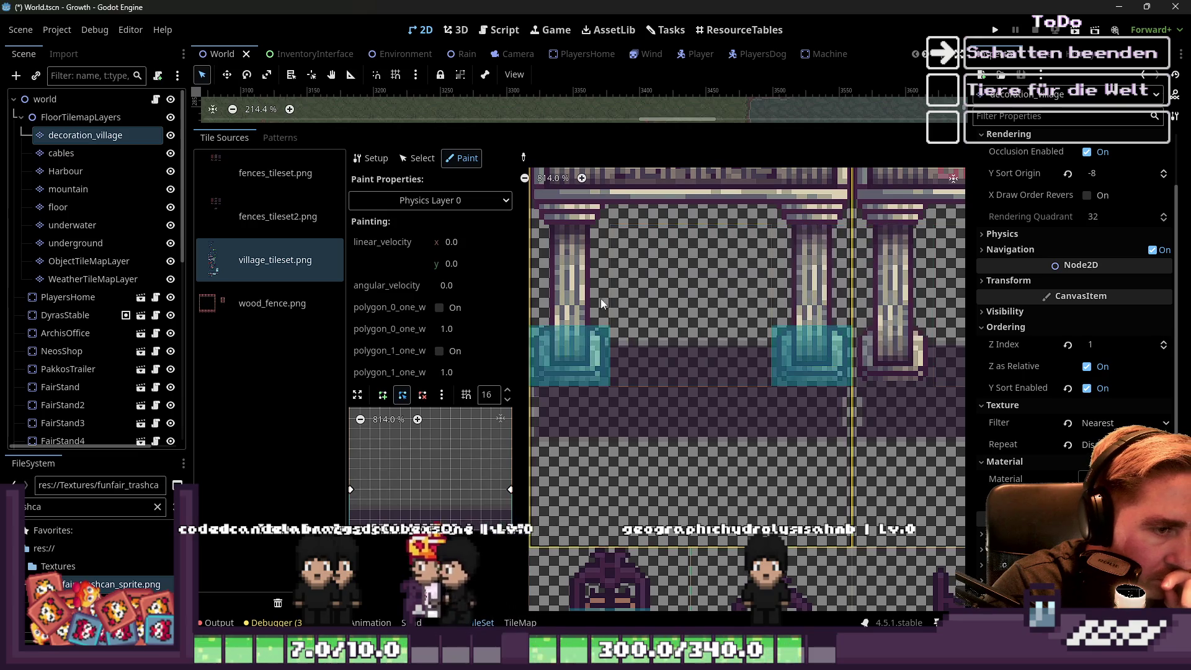
# Expand the polygon editor and stretch the red-topped tile's collision polygon across the whole tile.
pyautogui.scroll(-5, 751, 308)
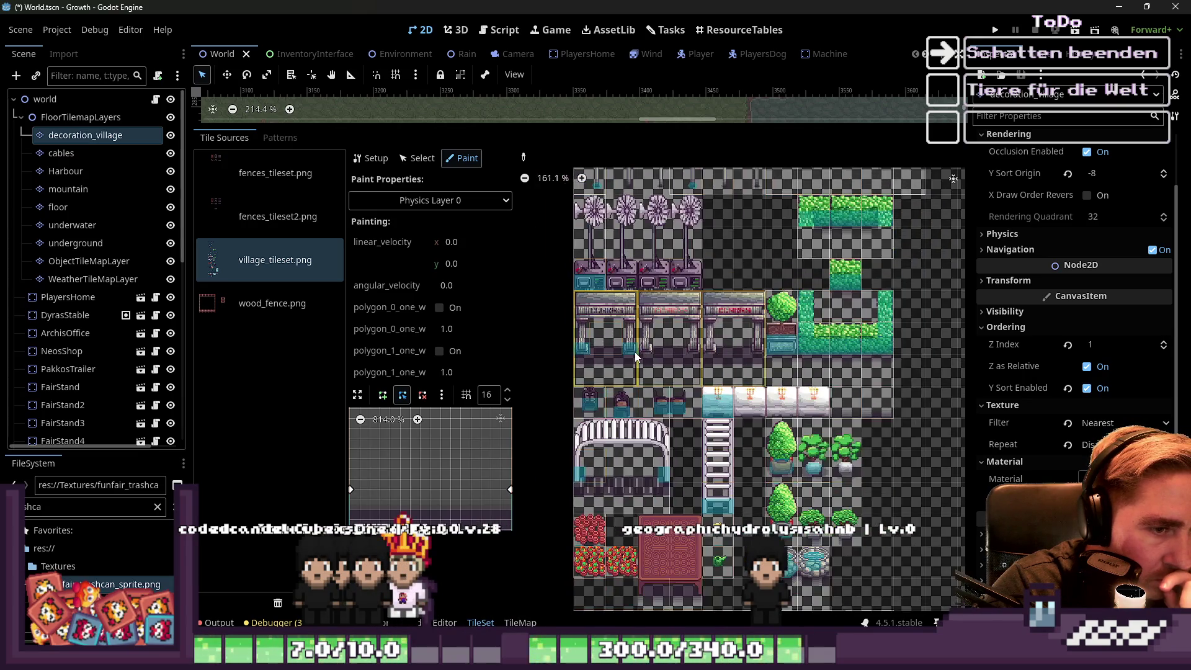
pyautogui.scroll(7, 860, 355)
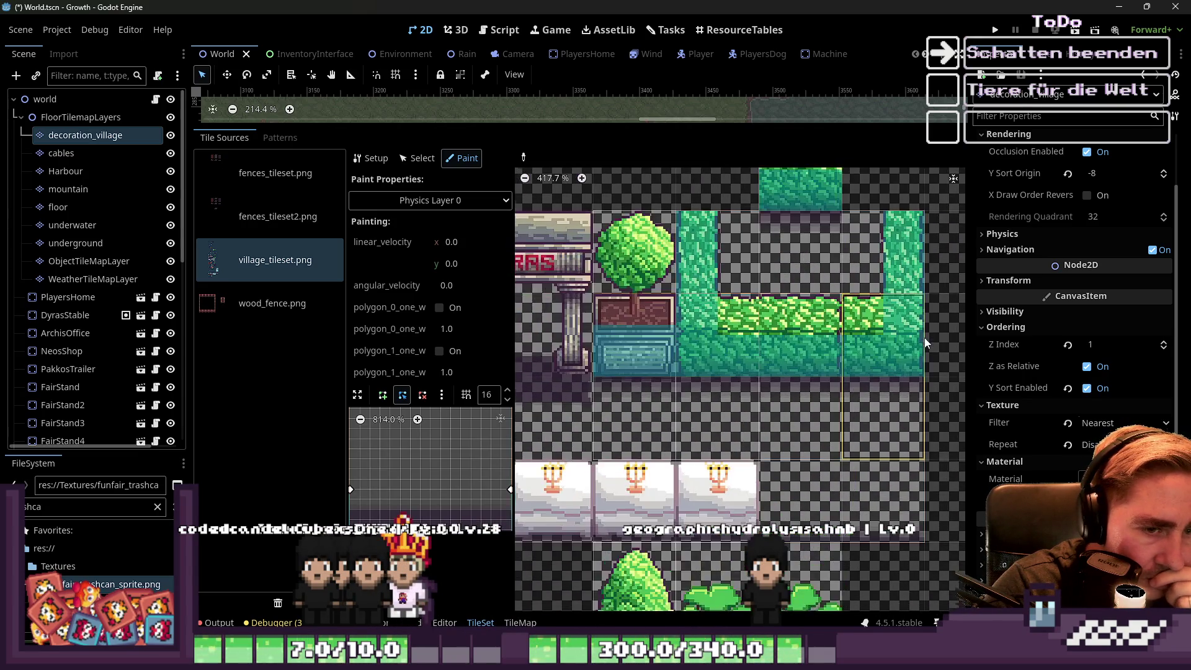
pyautogui.scroll(-5, 816, 270)
pyautogui.scroll(-5, 815, 269)
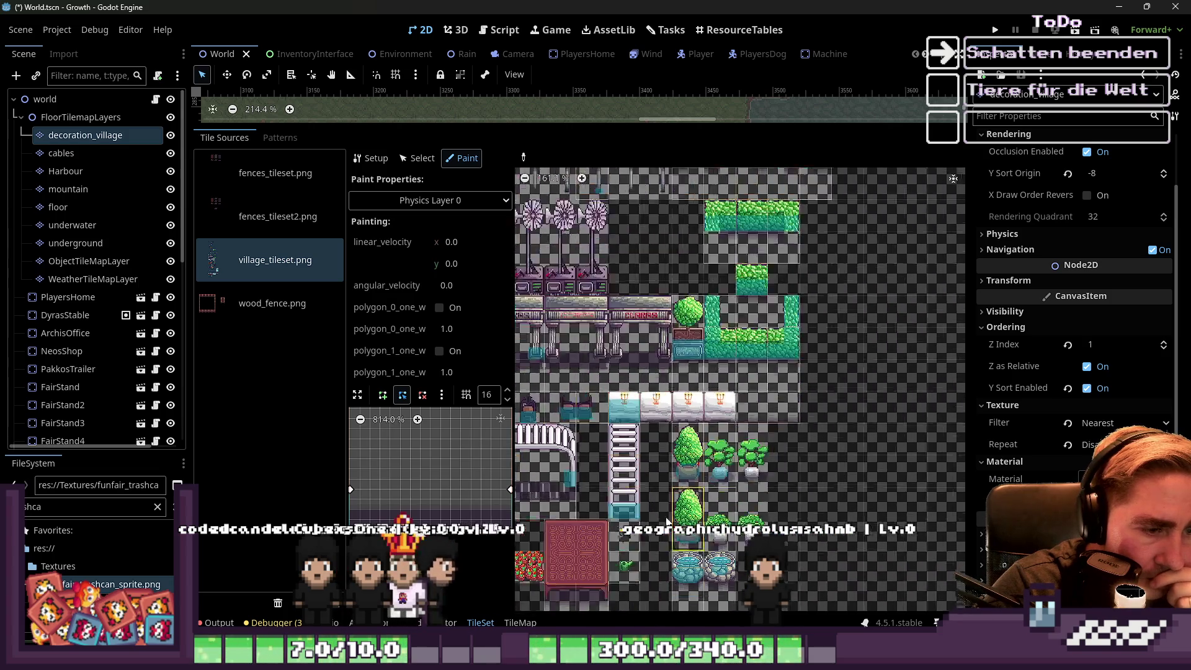
pyautogui.scroll(3, 630, 471)
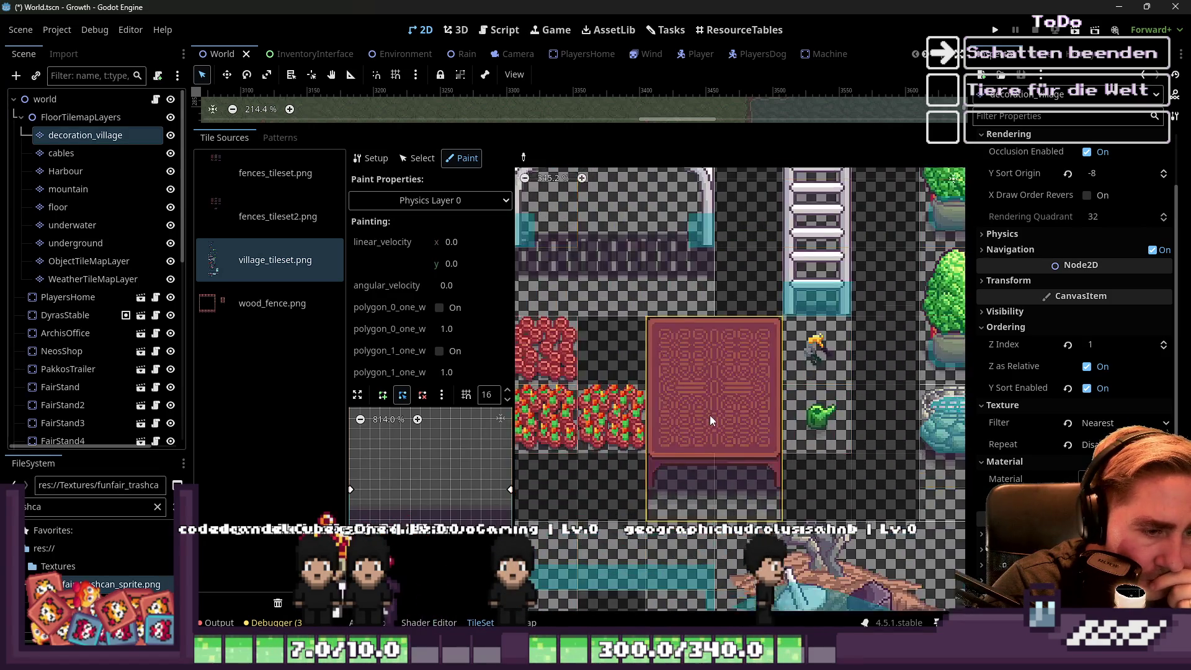
pyautogui.click(358, 395)
pyautogui.moveTo(661, 402)
pyautogui.mouseDown()
pyautogui.moveTo(705, 320)
pyautogui.moveTo(681, 340)
pyautogui.mouseUp()
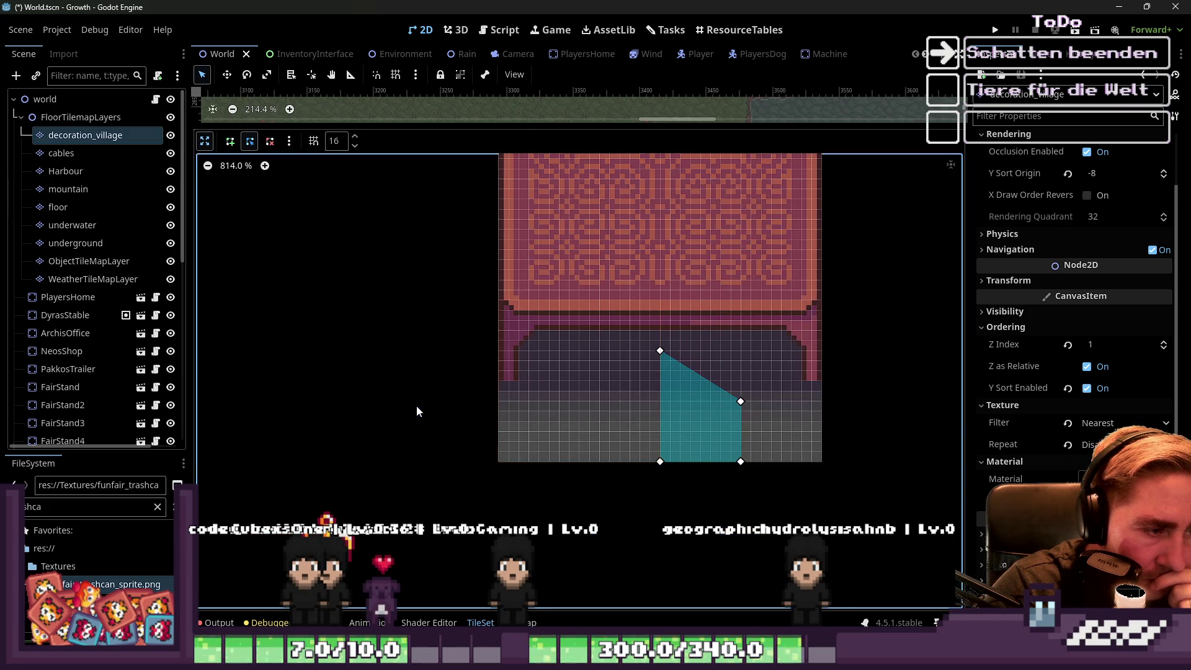
pyautogui.scroll(-3, 643, 414)
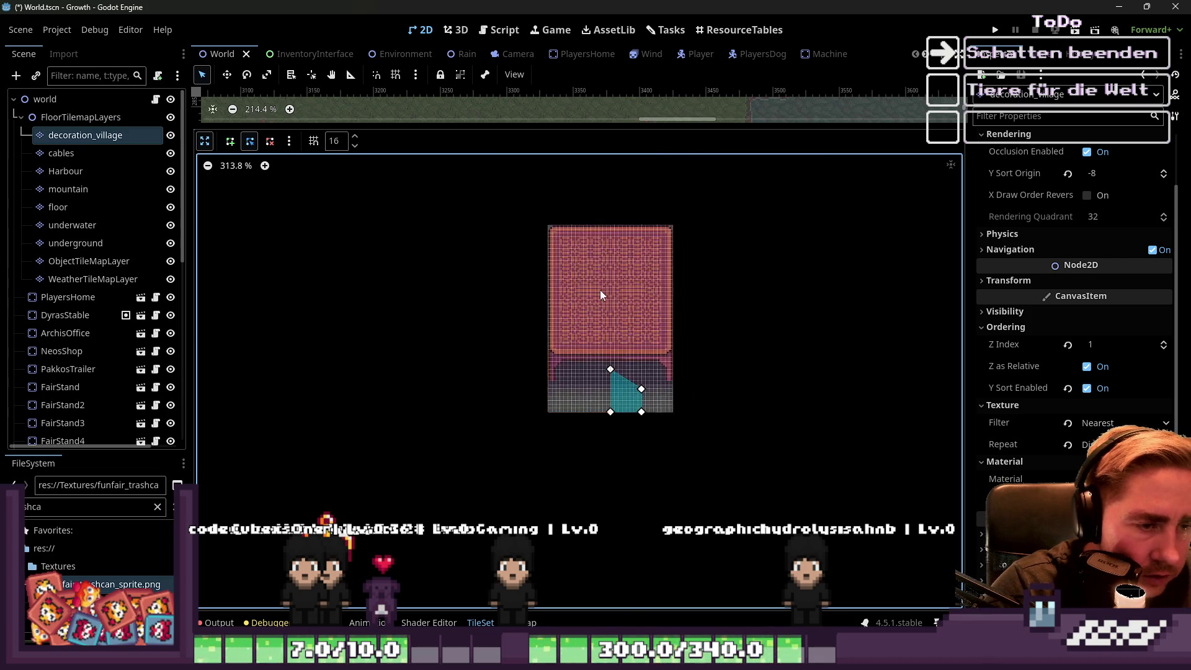
pyautogui.moveTo(618, 369); pyautogui.dragTo(513, 159)
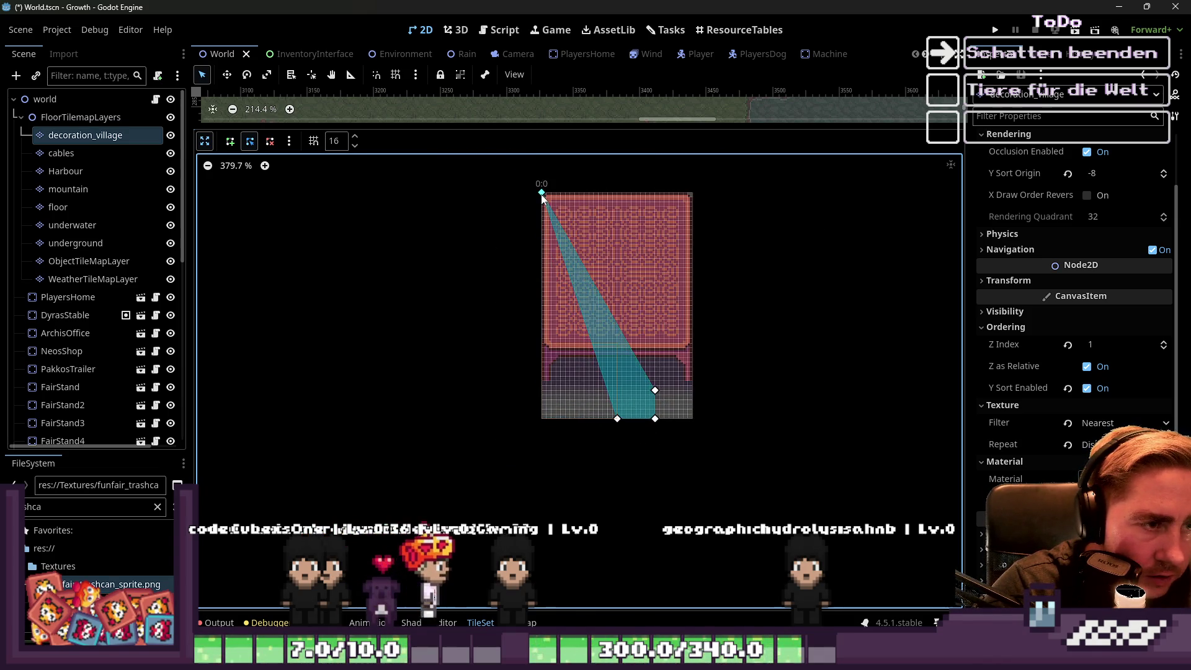
pyautogui.moveTo(655, 390); pyautogui.dragTo(693, 192)
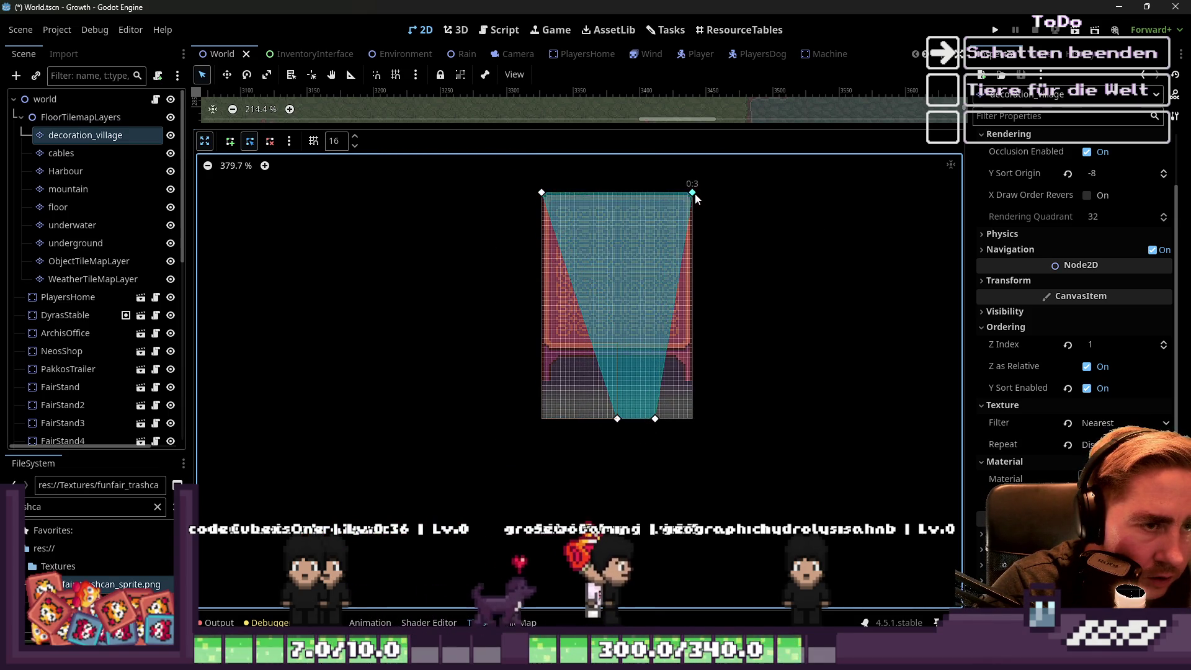
pyautogui.moveTo(656, 419); pyautogui.dragTo(693, 380)
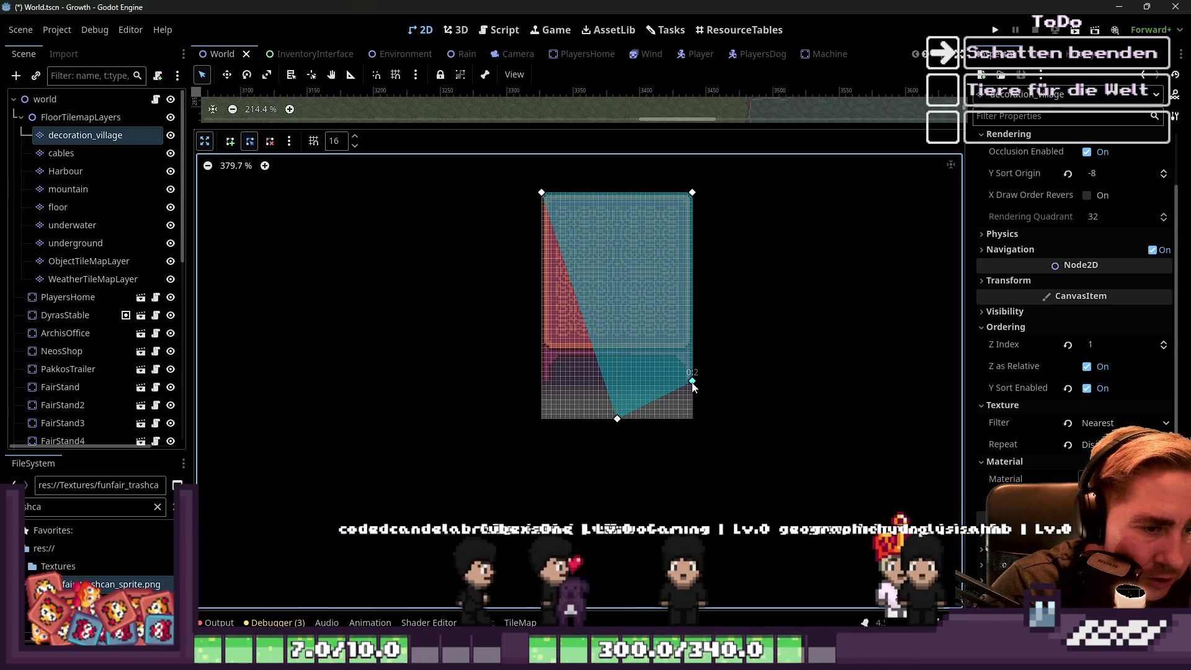
pyautogui.scroll(5, 692, 386)
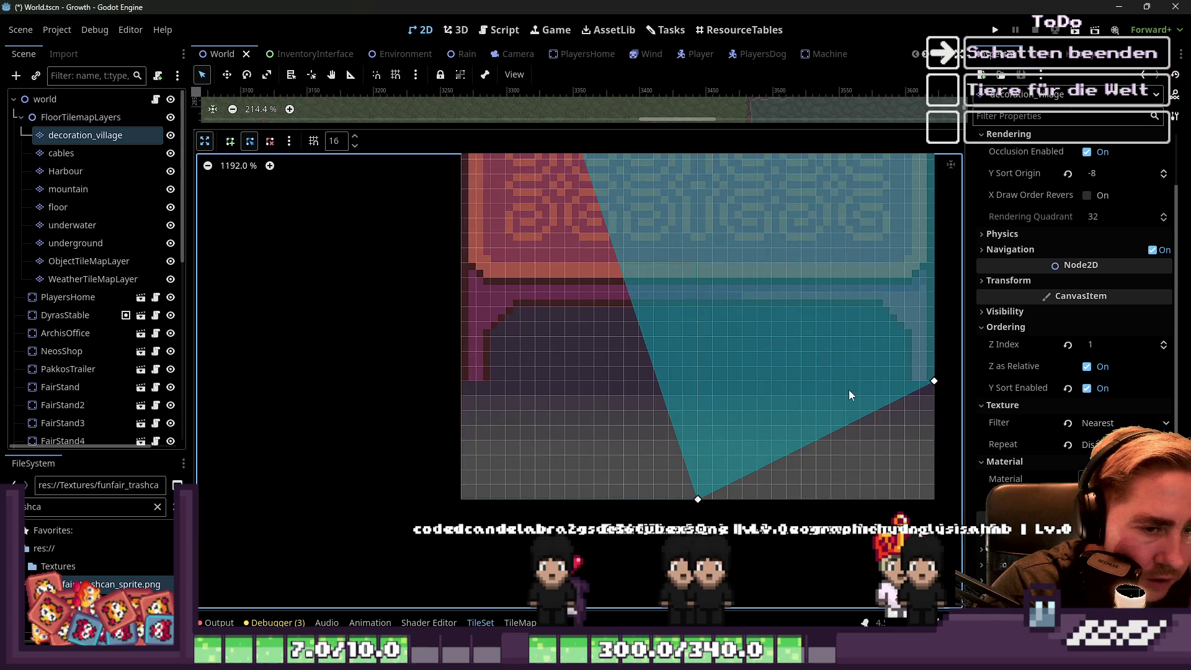
pyautogui.moveTo(699, 501); pyautogui.dragTo(465, 378)
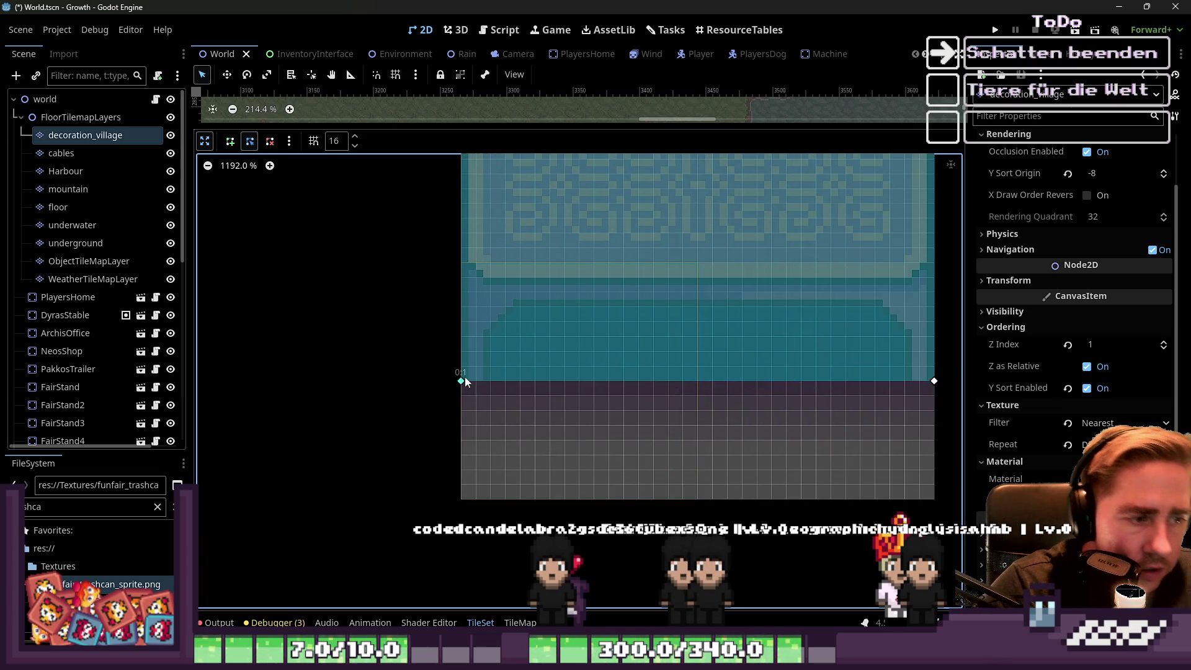
pyautogui.scroll(-5, 497, 491)
# Lower the polygon's top corners to just below the red strip and collapse the editor.
pyautogui.moveTo(619, 196)
pyautogui.mouseDown()
pyautogui.moveTo(693, 193)
pyautogui.moveTo(692, 216)
pyautogui.mouseUp()
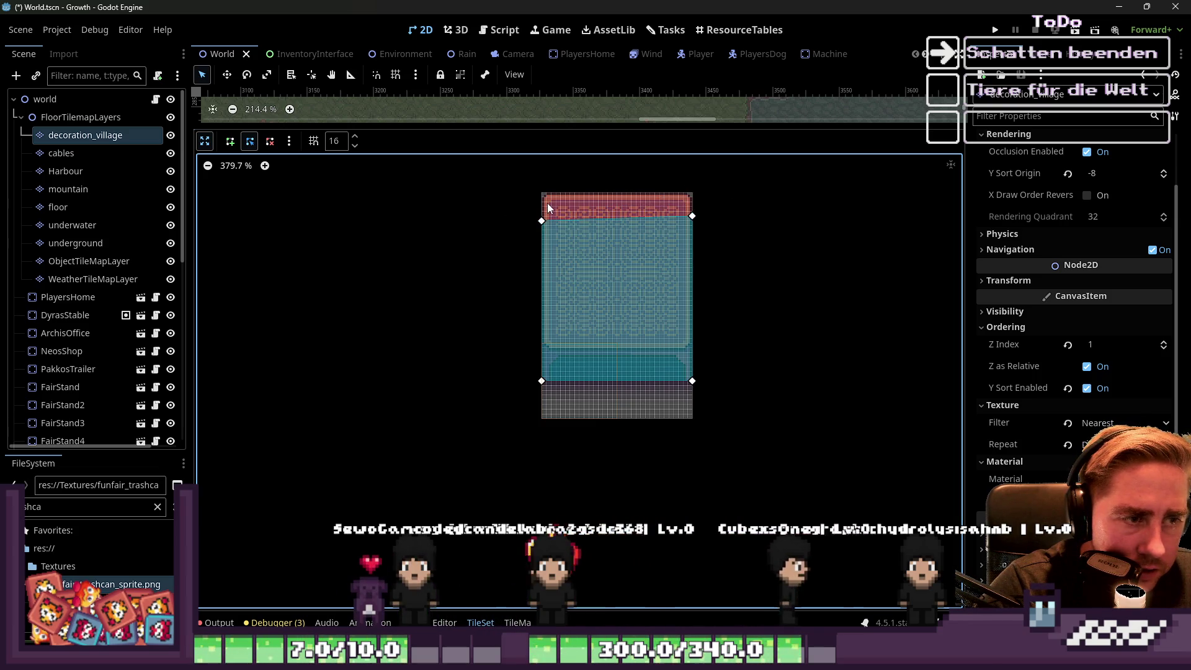
pyautogui.scroll(3, 653, 206)
pyautogui.scroll(-4, 679, 366)
pyautogui.scroll(8, 665, 225)
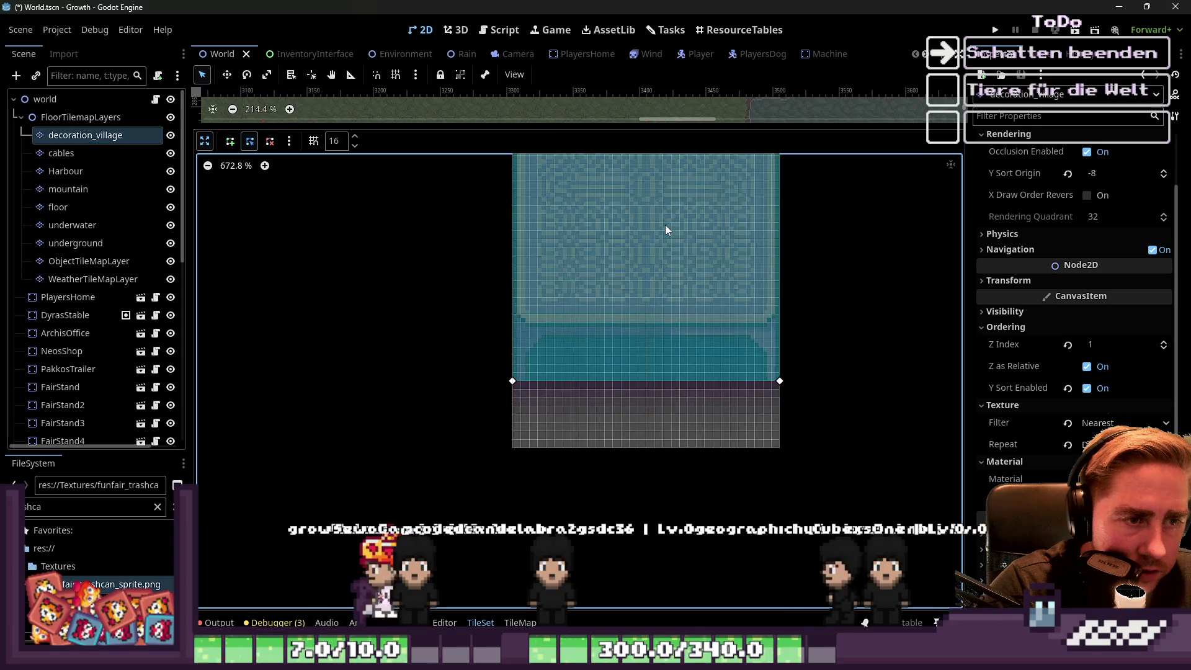
pyautogui.scroll(-4, 690, 195)
pyautogui.moveTo(717, 181); pyautogui.dragTo(717, 187)
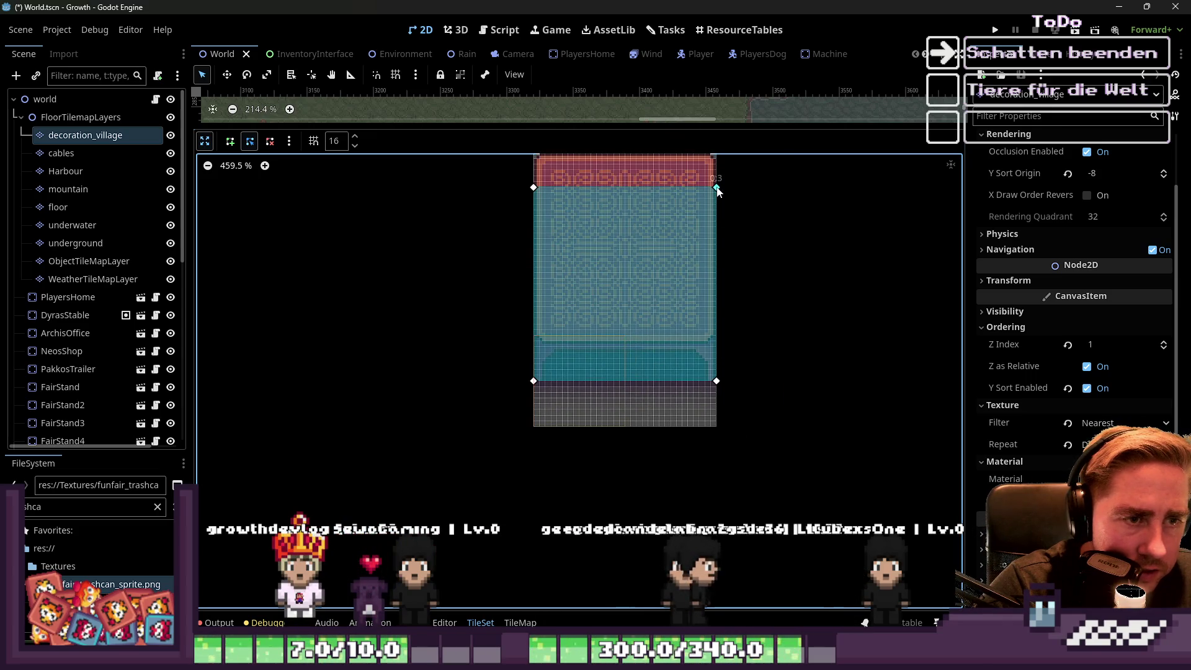
pyautogui.scroll(8, 525, 370)
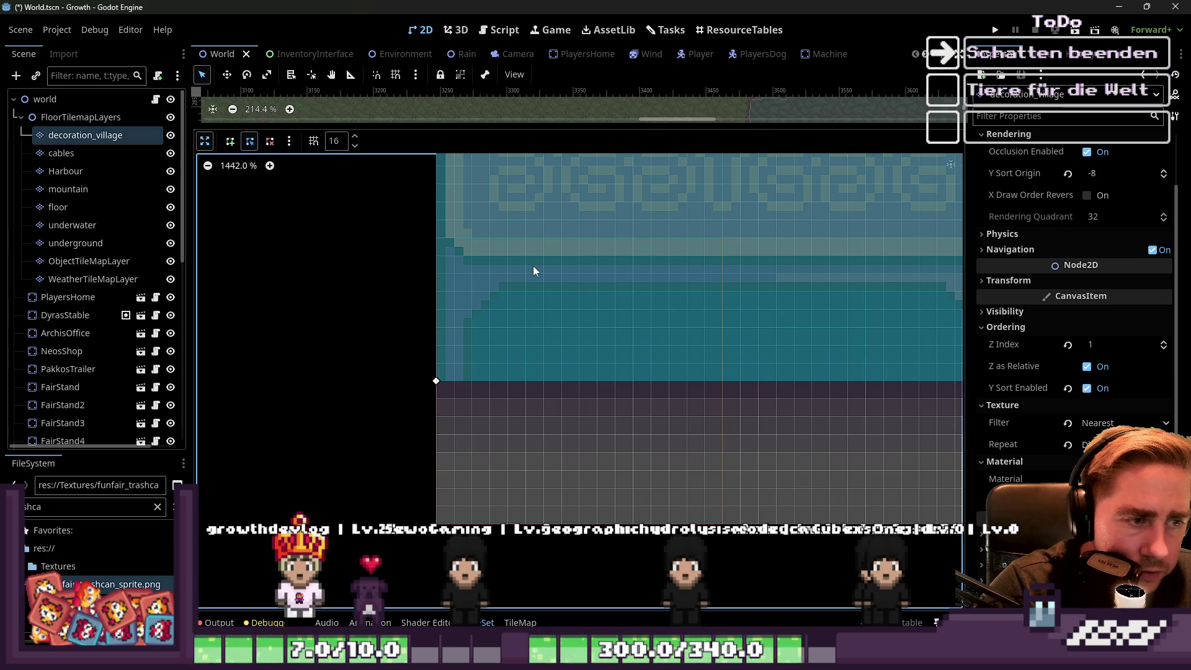
pyautogui.scroll(-7, 534, 272)
pyautogui.scroll(-1, 537, 212)
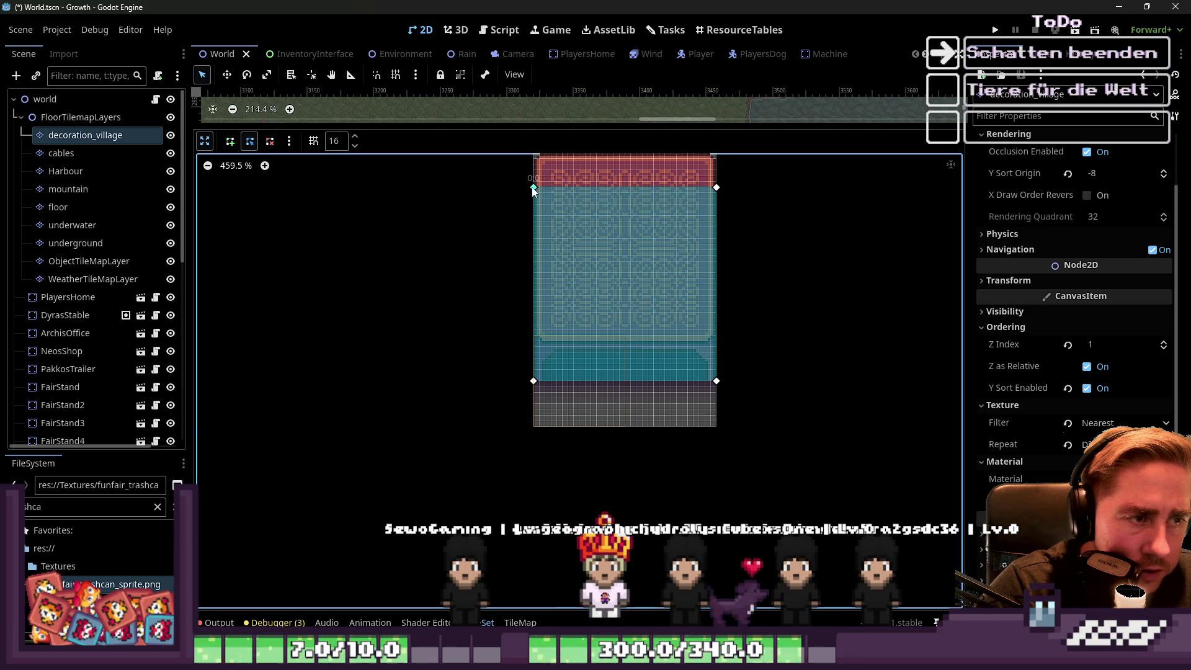
pyautogui.moveTo(718, 193); pyautogui.dragTo(718, 194)
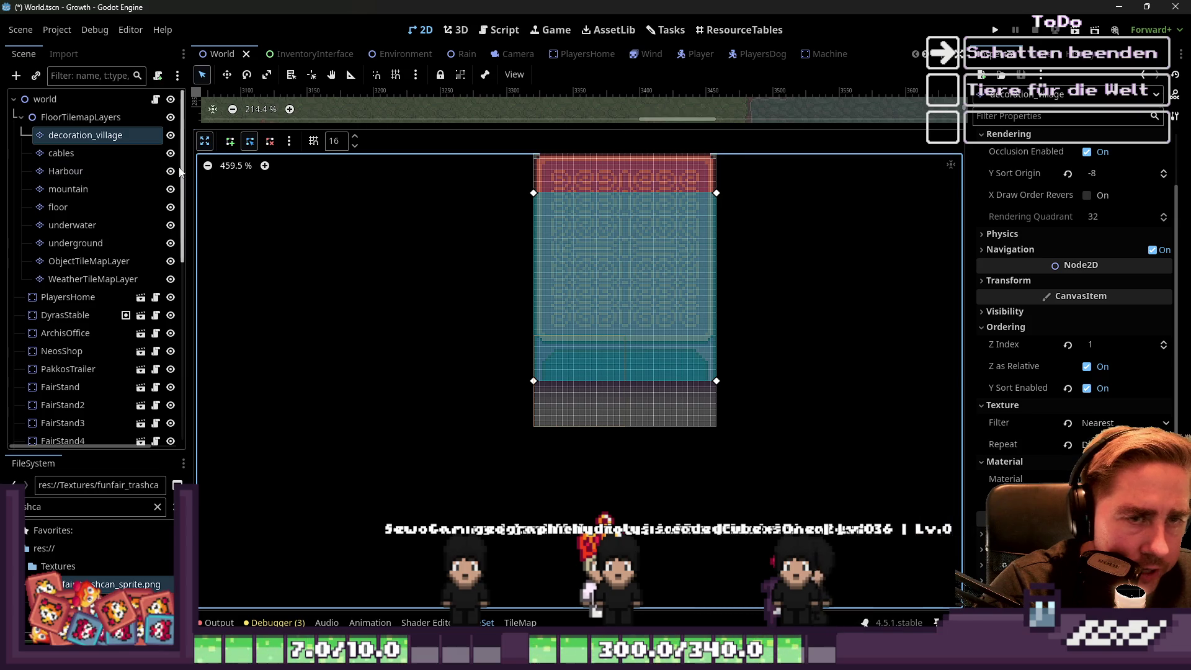
pyautogui.click(205, 141)
pyautogui.scroll(-4, 739, 332)
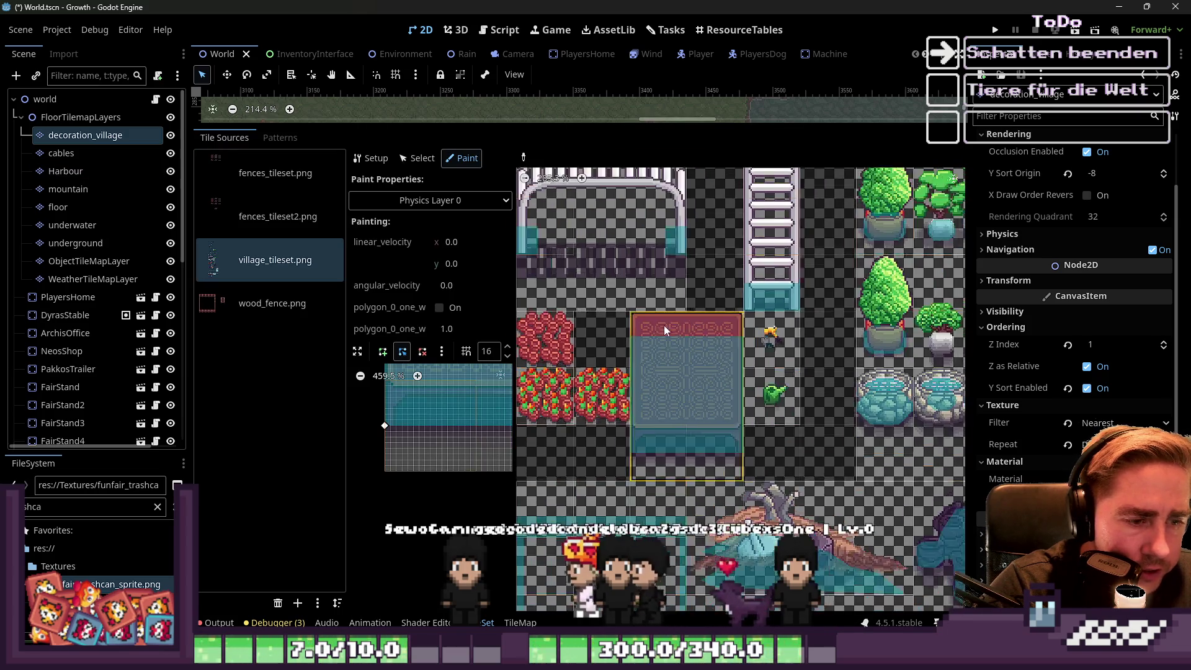
pyautogui.hscroll(4, 739, 332)
pyautogui.scroll(-1, 738, 332)
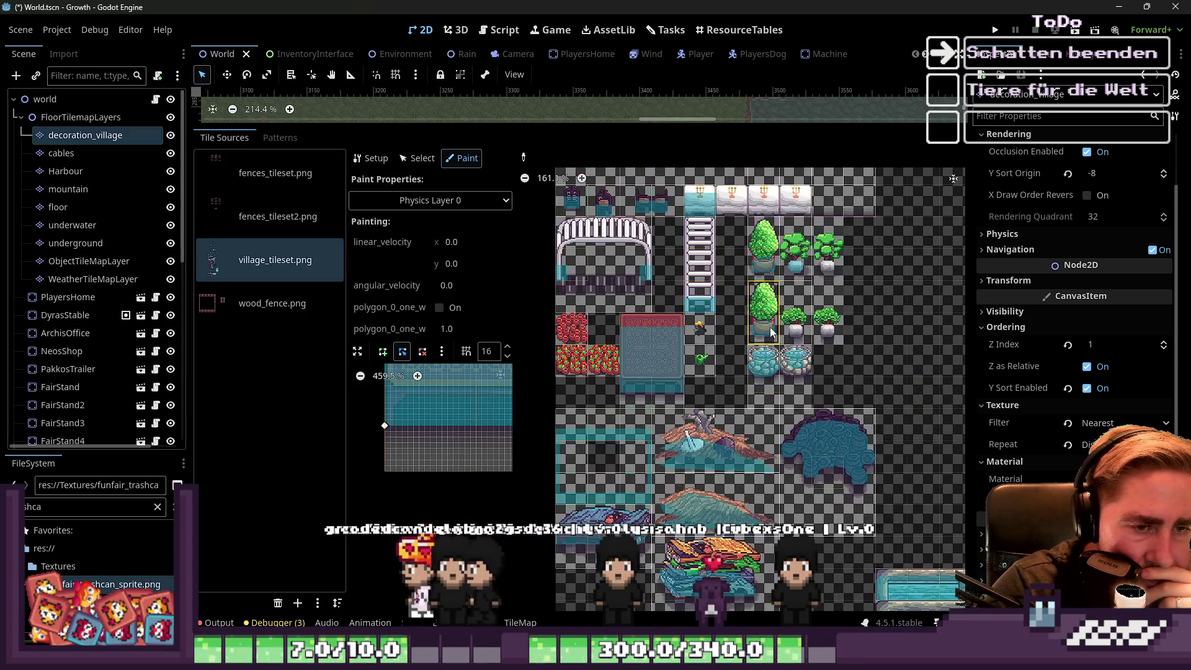
pyautogui.scroll(-5, 847, 378)
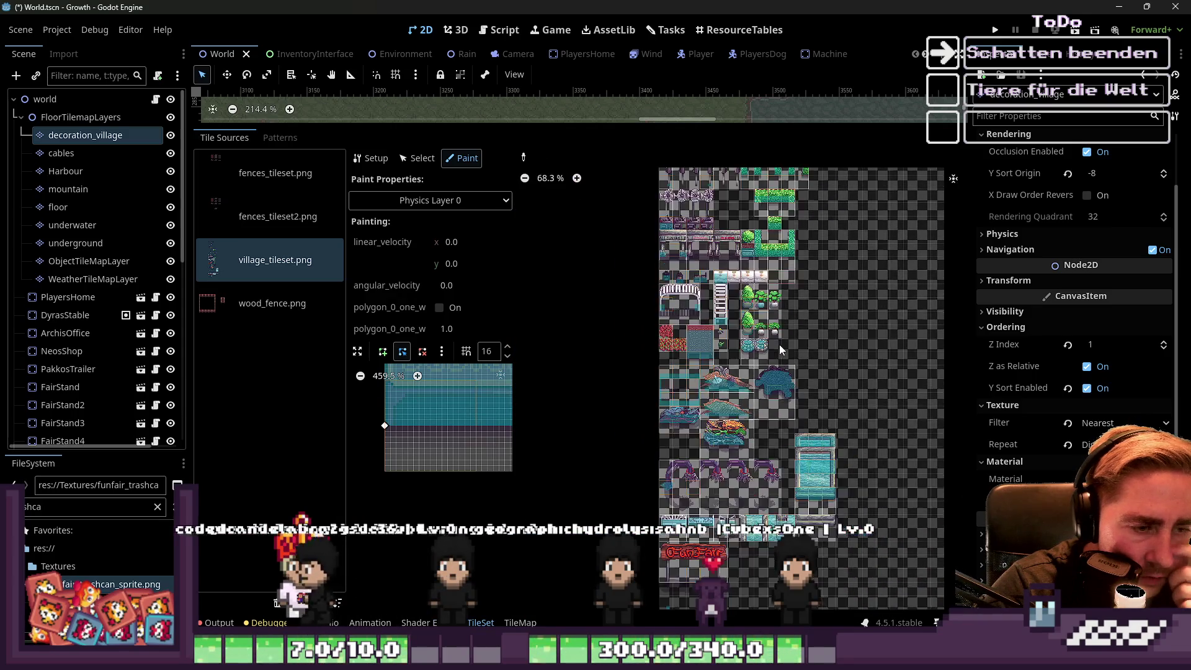
pyautogui.scroll(9, 729, 448)
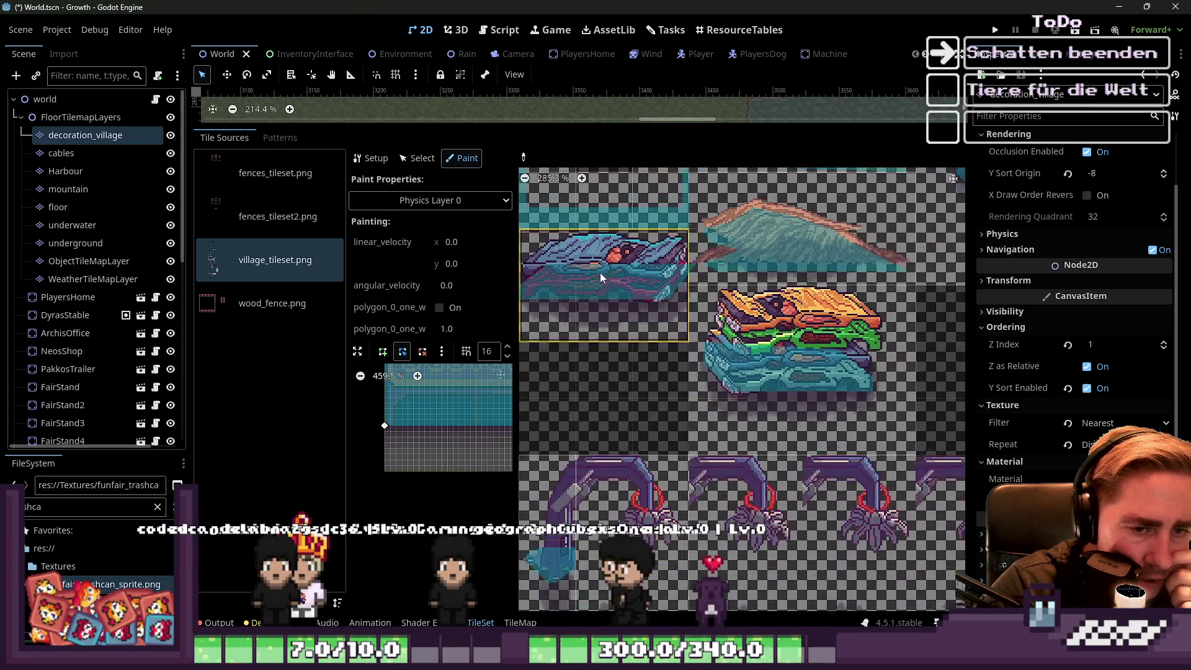
pyautogui.scroll(-4, 834, 340)
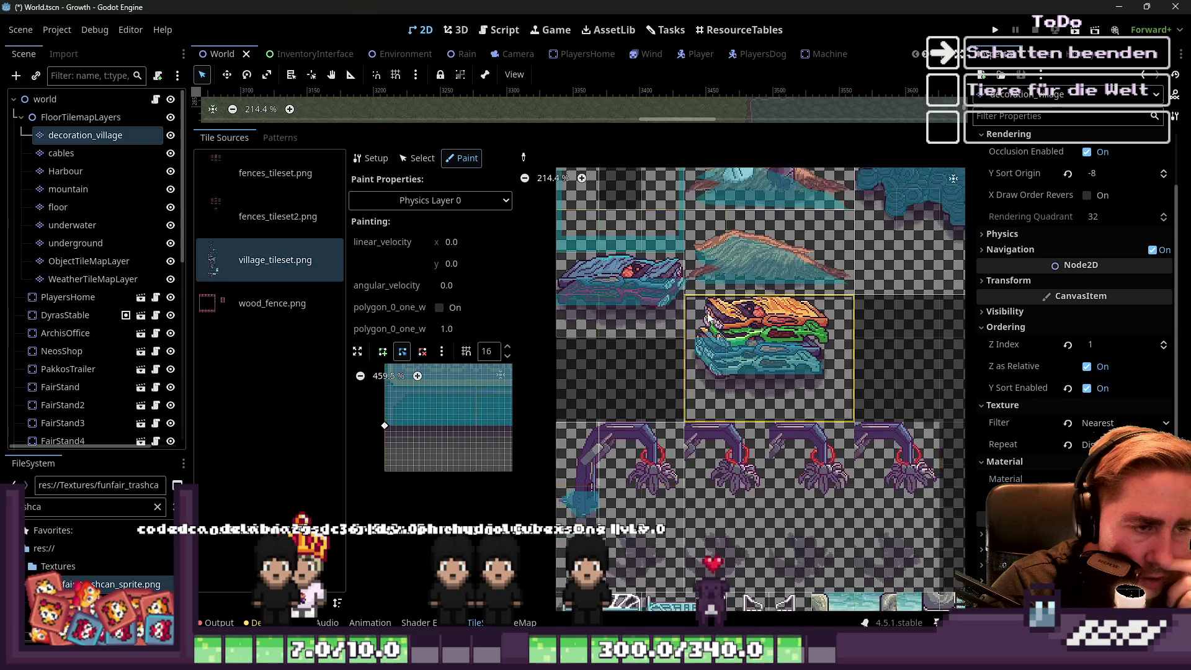
pyautogui.scroll(2, 659, 482)
pyautogui.scroll(-5, 620, 323)
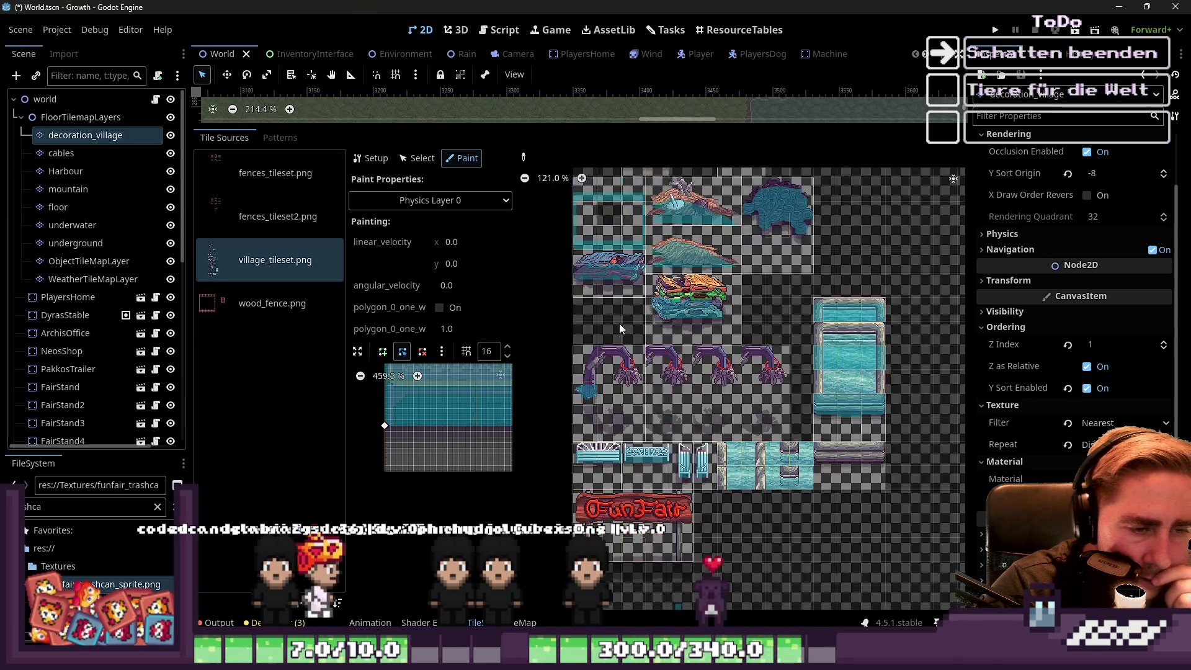
# Select the FunFair sign tile on Physics Layer 0 and widen the physics property panel.
pyautogui.scroll(9, 619, 404)
pyautogui.scroll(-3, 619, 403)
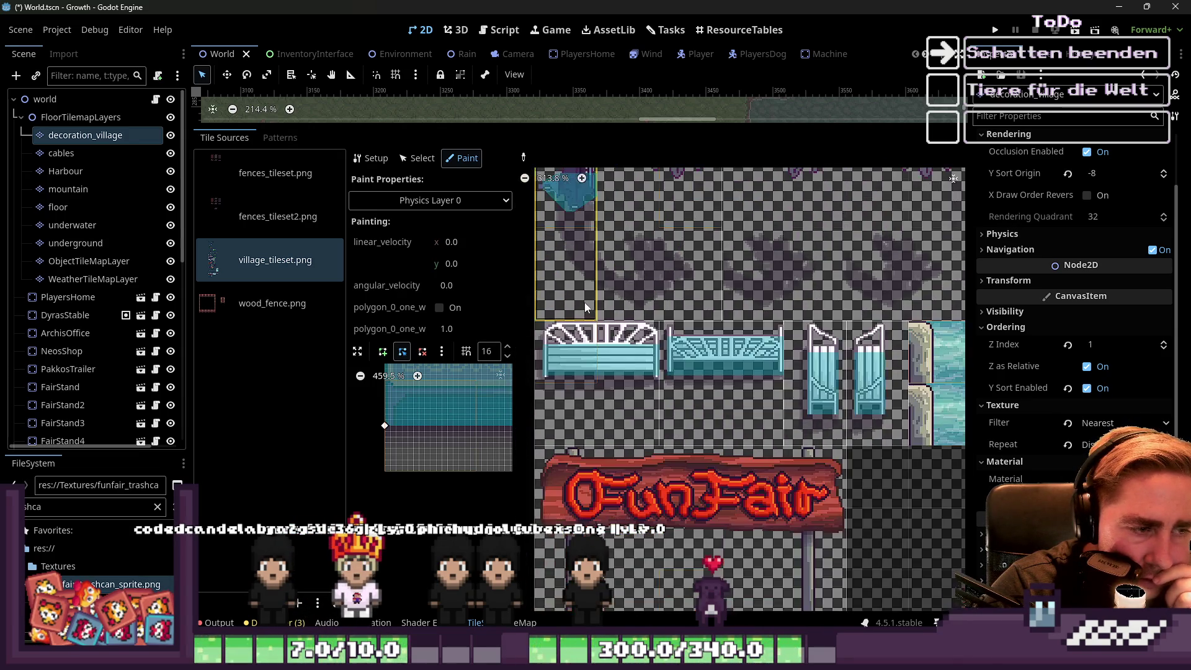
pyautogui.click(595, 460)
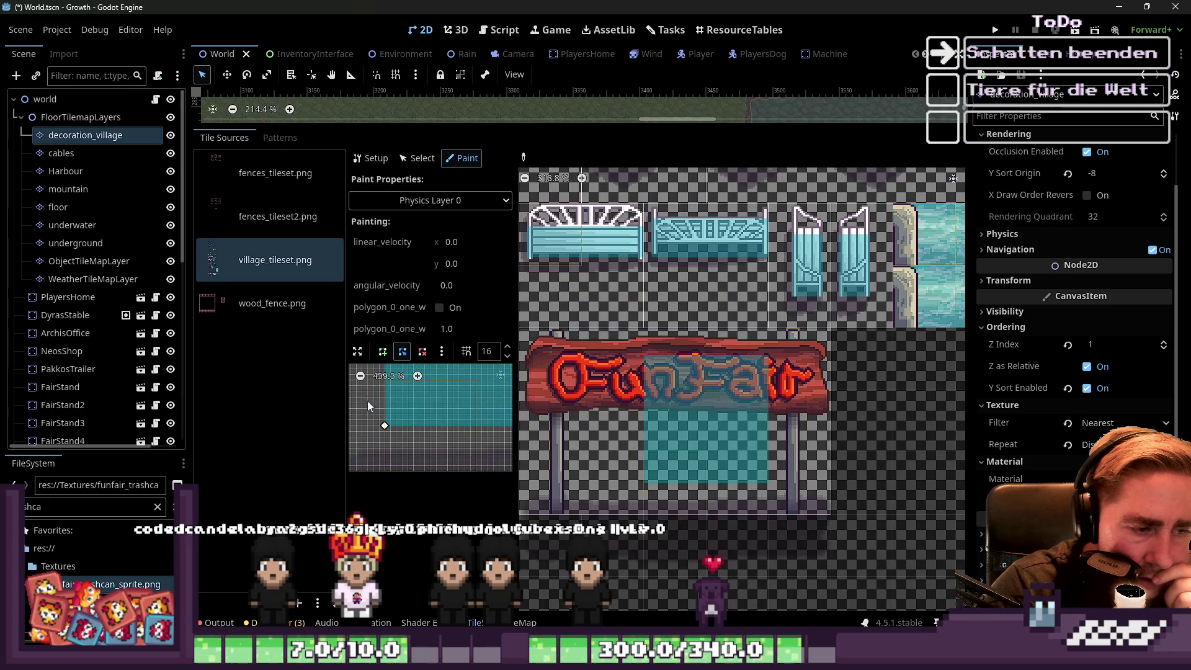
pyautogui.moveTo(513, 380); pyautogui.dragTo(737, 380)
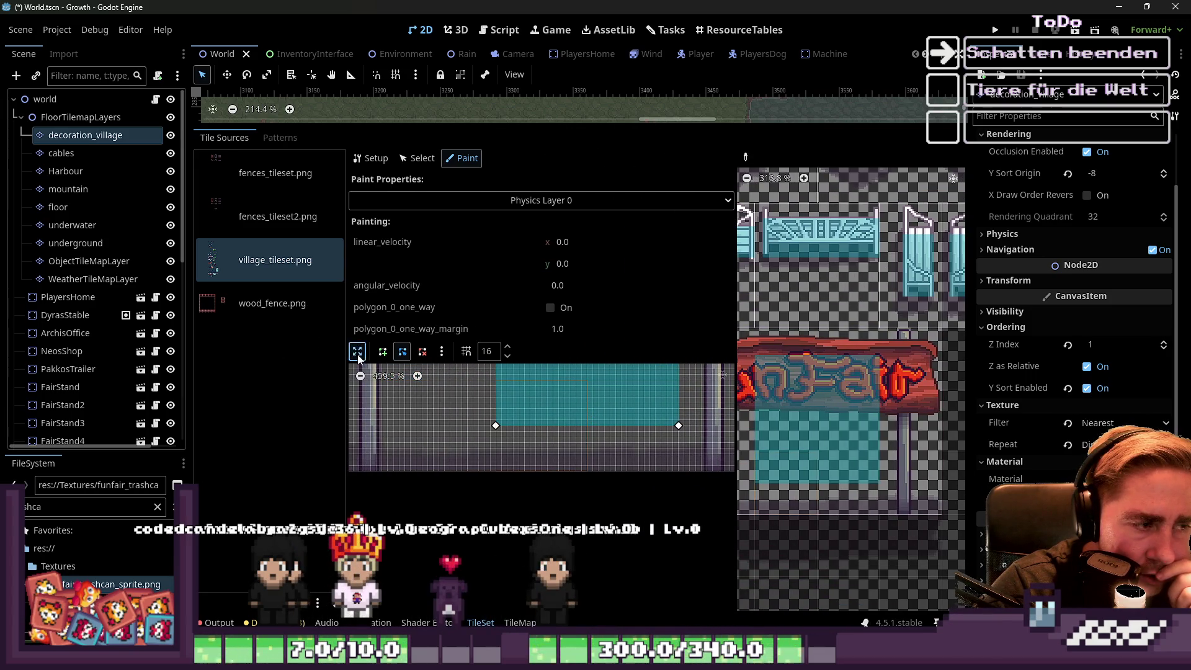
# Shrink the sign tile's collision polygon to a small square at the left post's foot.
pyautogui.click(358, 351)
pyautogui.moveTo(537, 385); pyautogui.dragTo(377, 435)
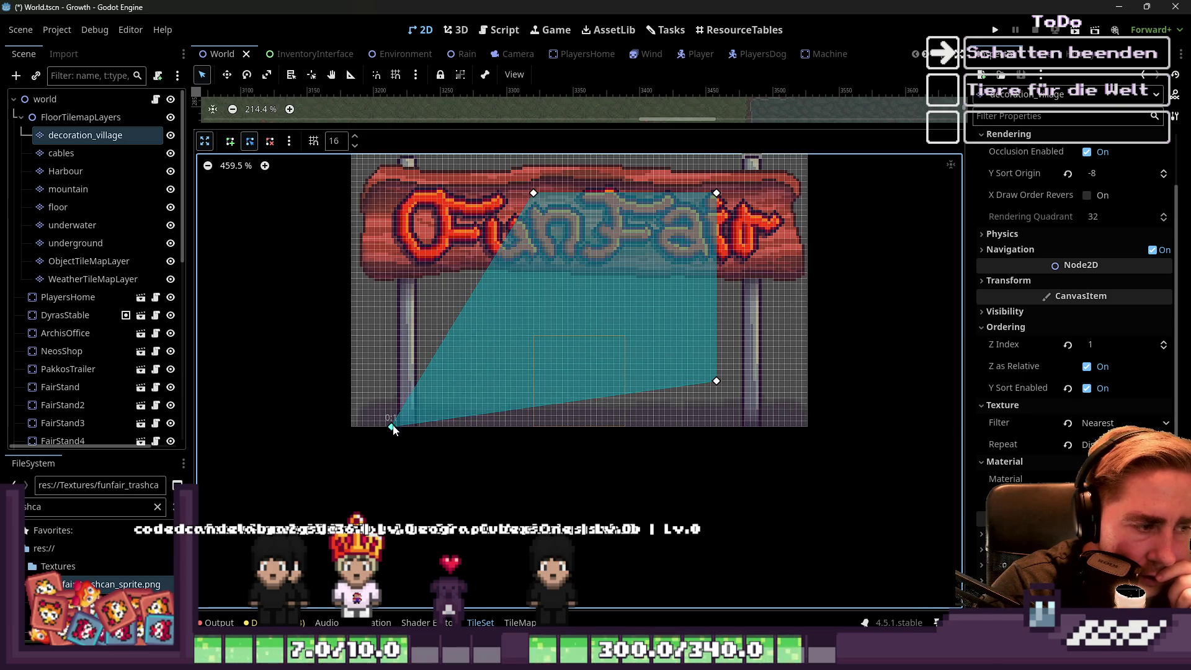
pyautogui.moveTo(719, 385); pyautogui.dragTo(388, 460)
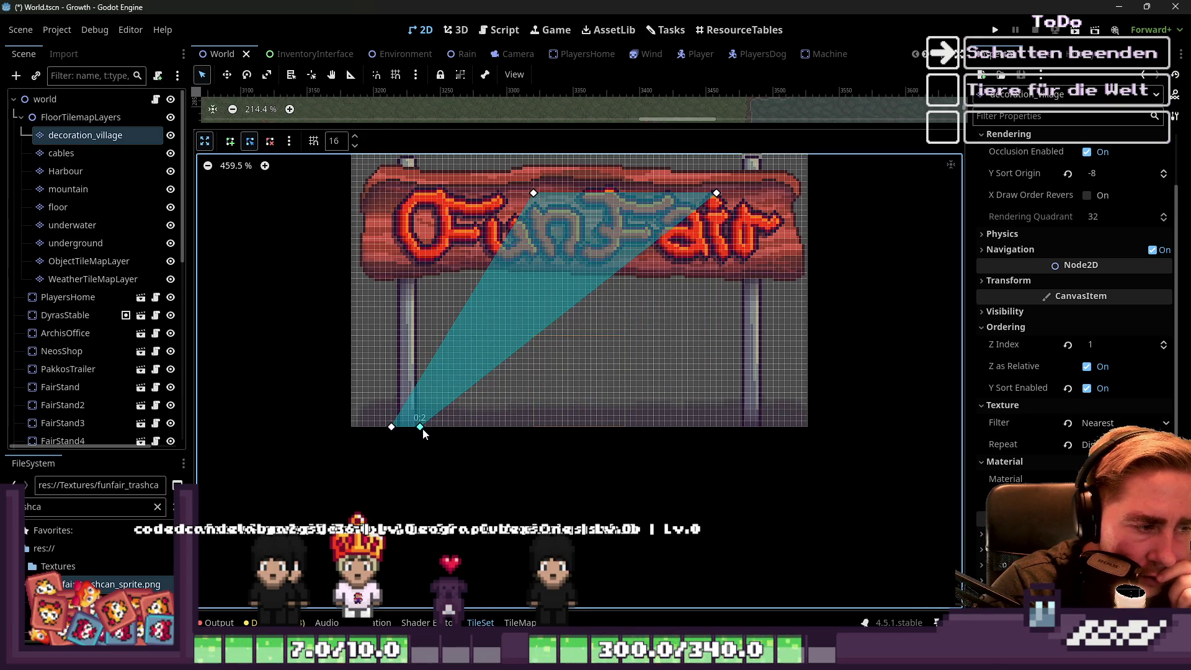
pyautogui.moveTo(530, 198); pyautogui.dragTo(391, 404)
pyautogui.moveTo(720, 195)
pyautogui.mouseDown()
pyautogui.moveTo(460, 390)
pyautogui.moveTo(427, 408)
pyautogui.moveTo(422, 395)
pyautogui.moveTo(390, 397)
pyautogui.mouseUp()
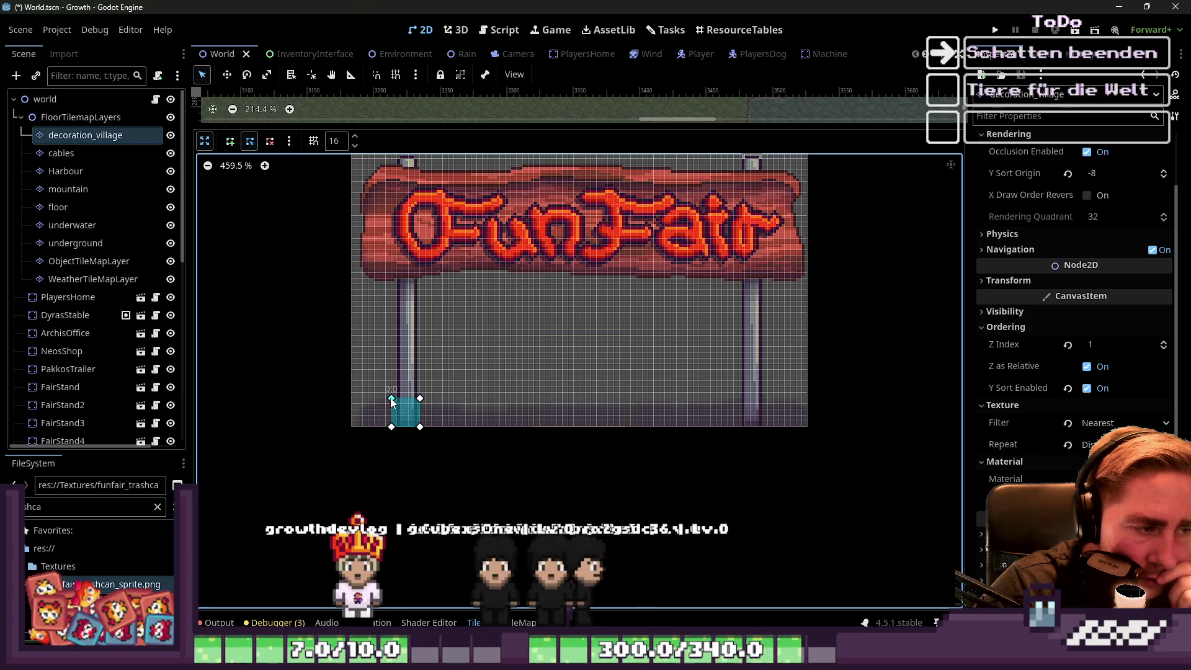
# Draw a second small collision square at the right post's foot, then collapse the editor.
pyautogui.hotkey('ctrl', '=')
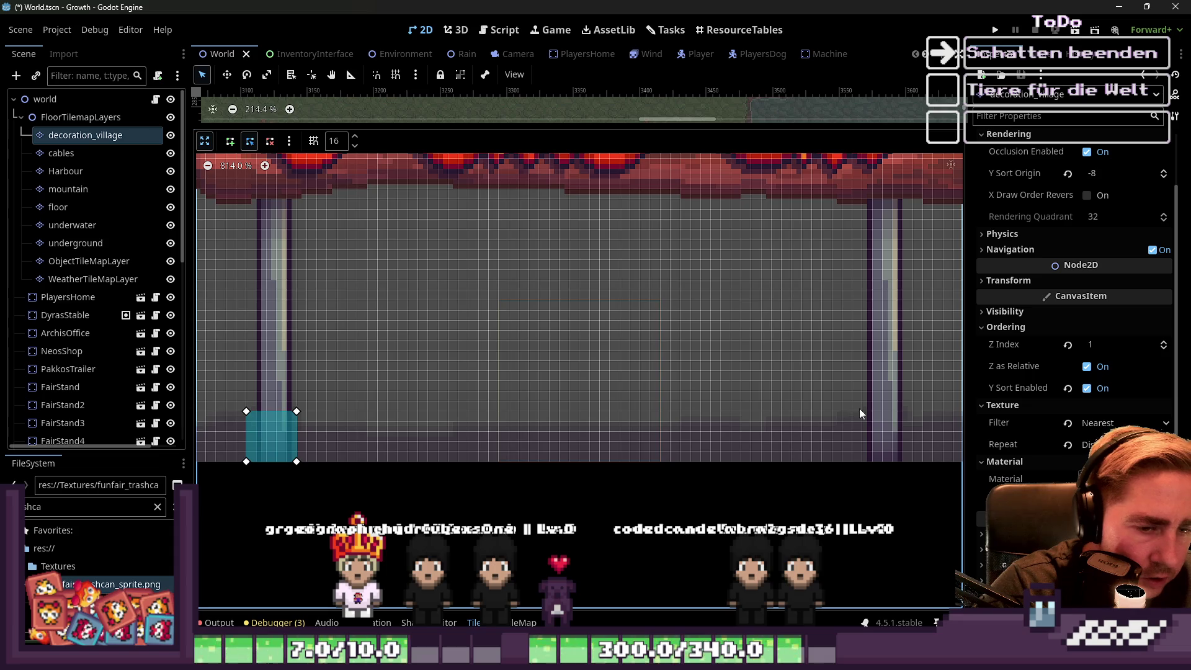
pyautogui.press('a')
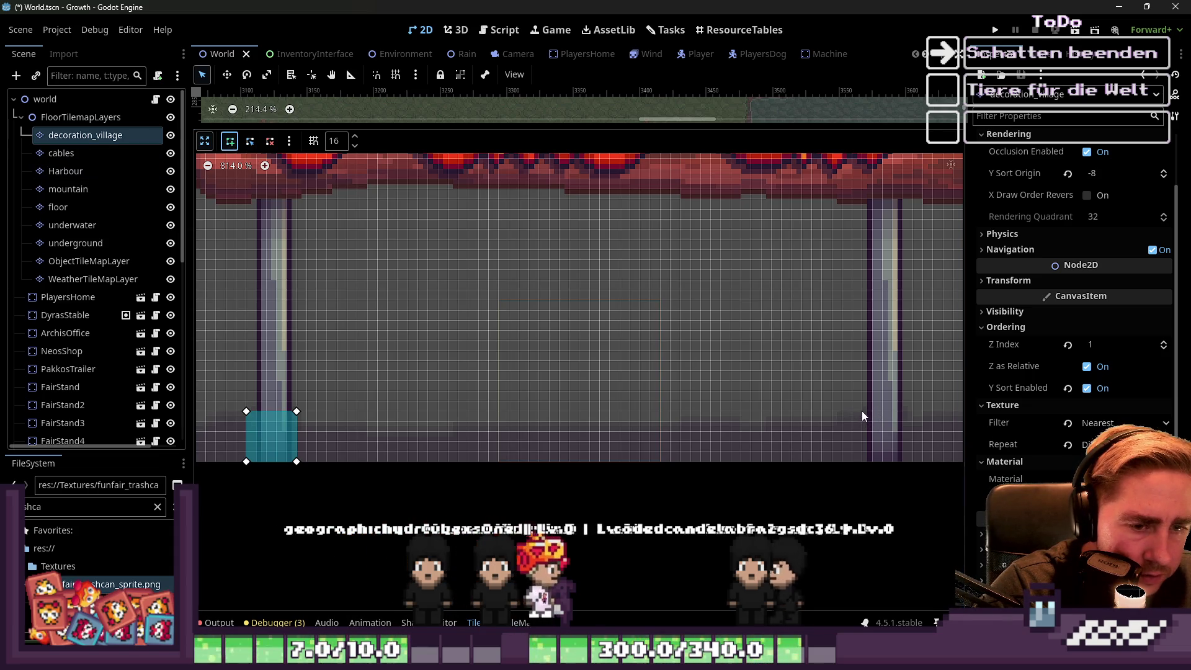
pyautogui.click(863, 412)
pyautogui.click(912, 411)
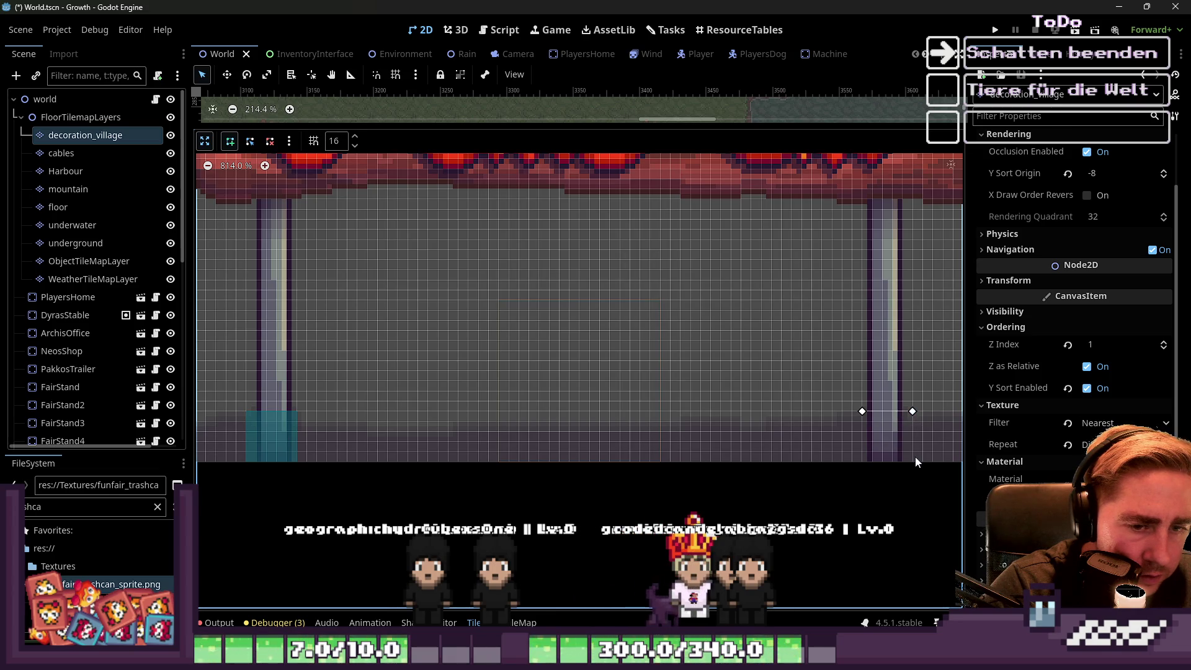
pyautogui.click(914, 462)
pyautogui.click(862, 462)
pyautogui.click(862, 411)
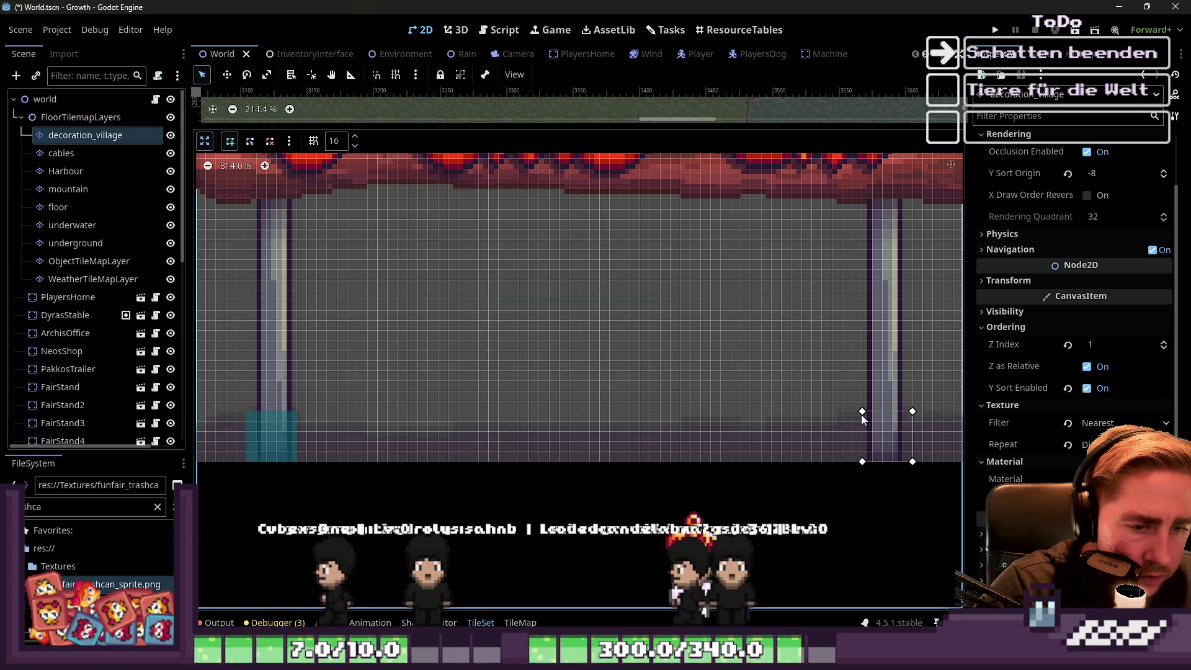
pyautogui.scroll(-2, 572, 429)
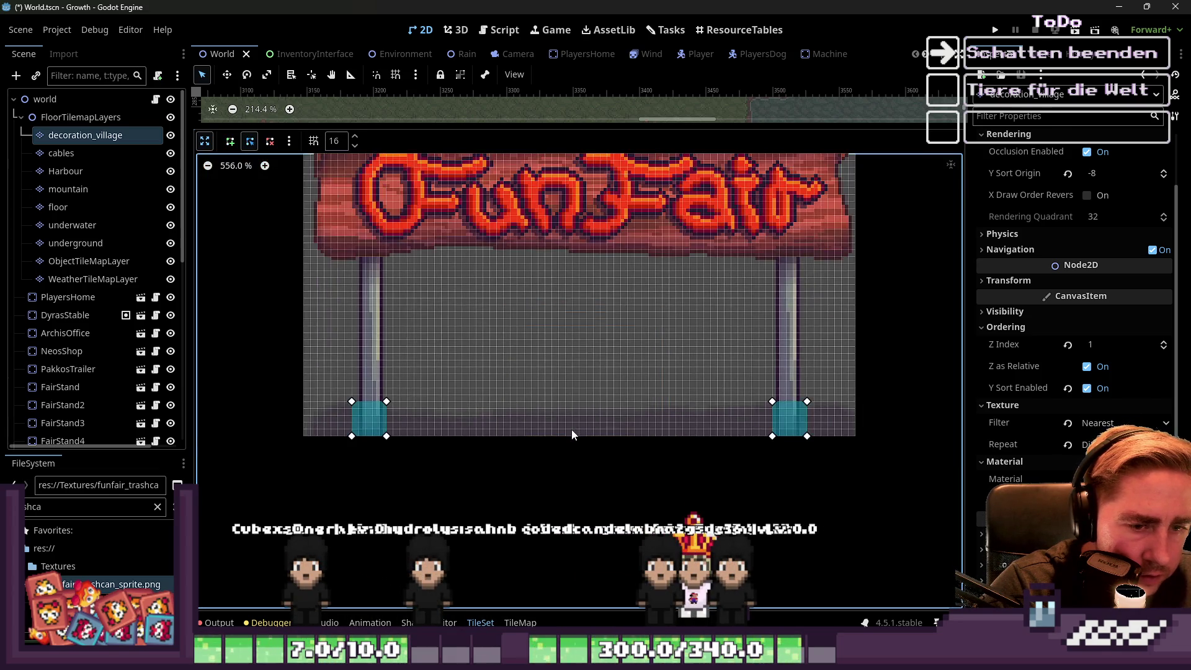
pyautogui.click(210, 142)
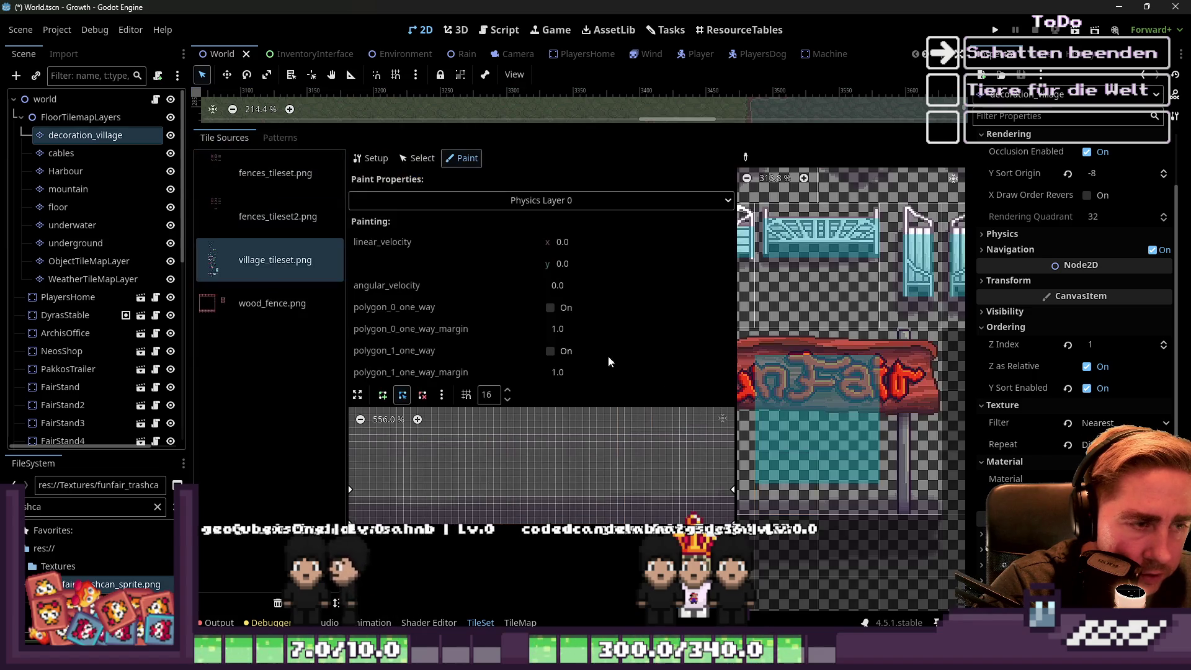
# Pick the lamp-post tile in the atlas as the Physics Layer 0 paint source.
pyautogui.scroll(-5, 881, 430)
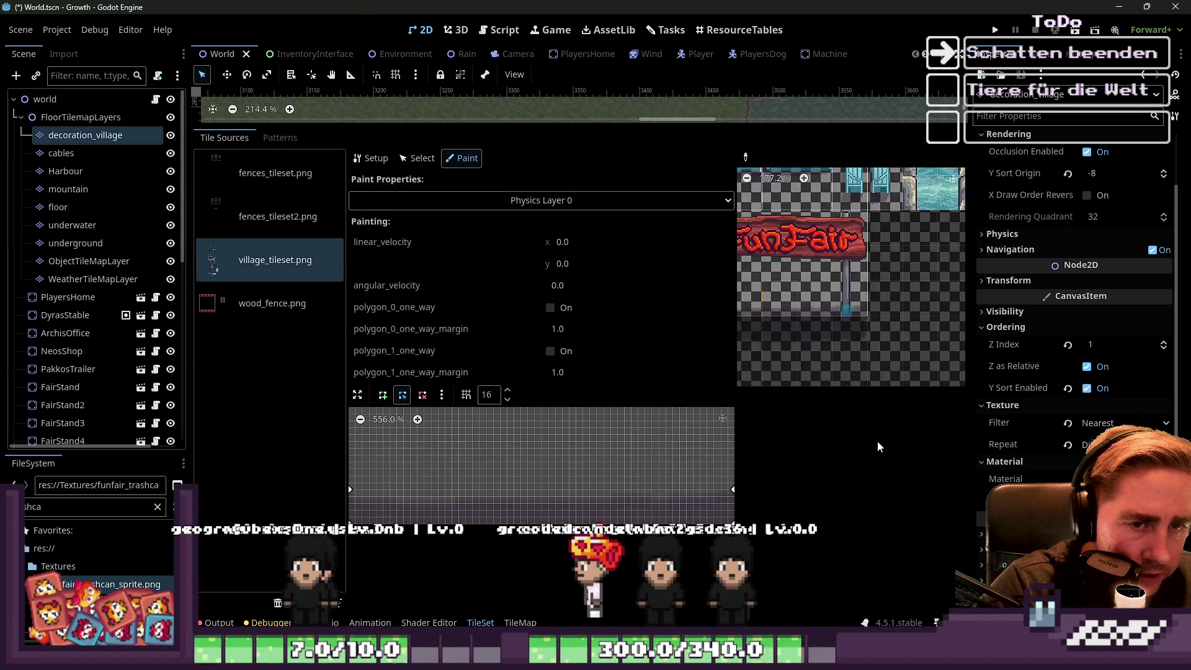
pyautogui.scroll(5, 933, 327)
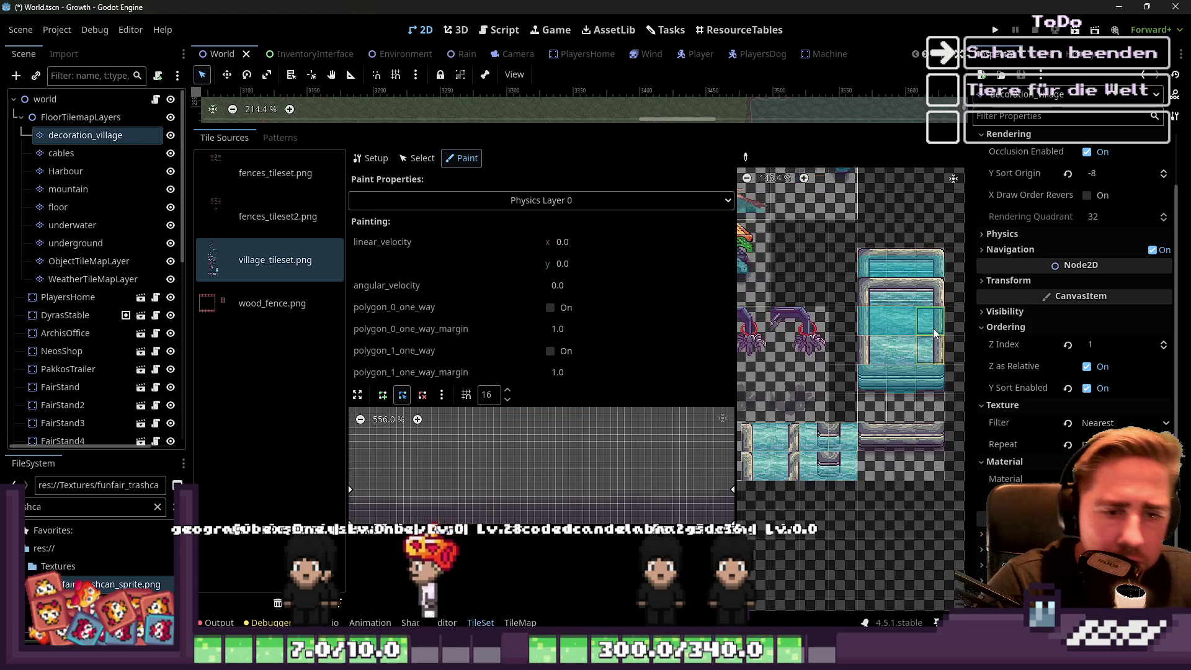
pyautogui.scroll(-5, 855, 415)
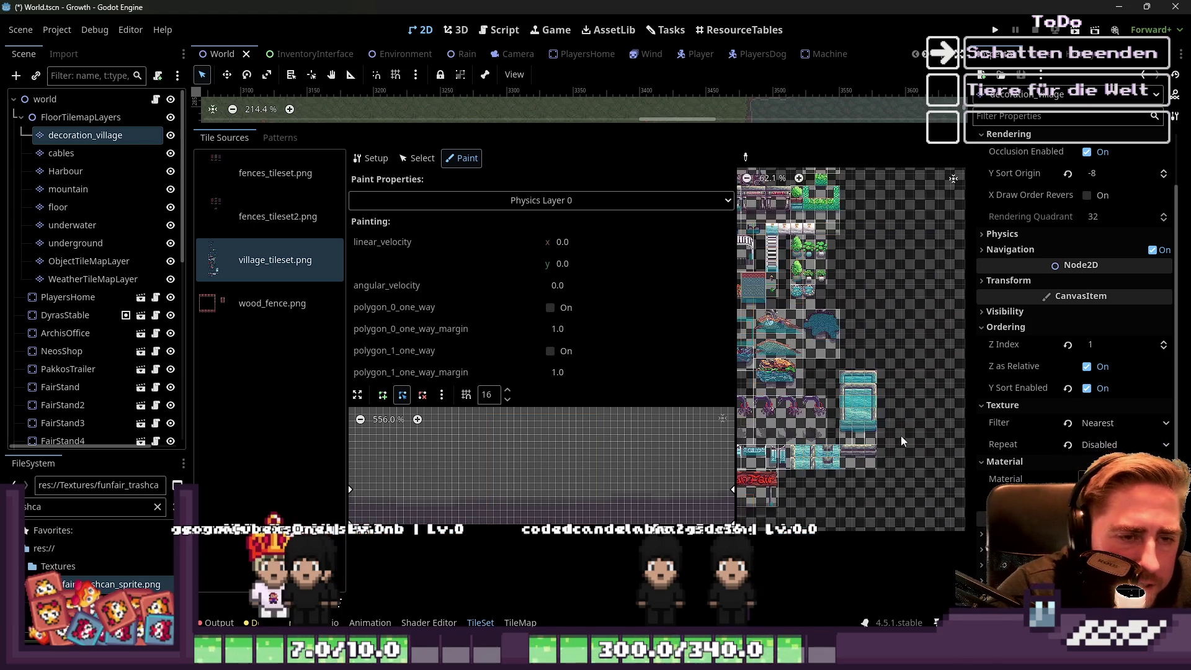
pyautogui.scroll(9, 859, 319)
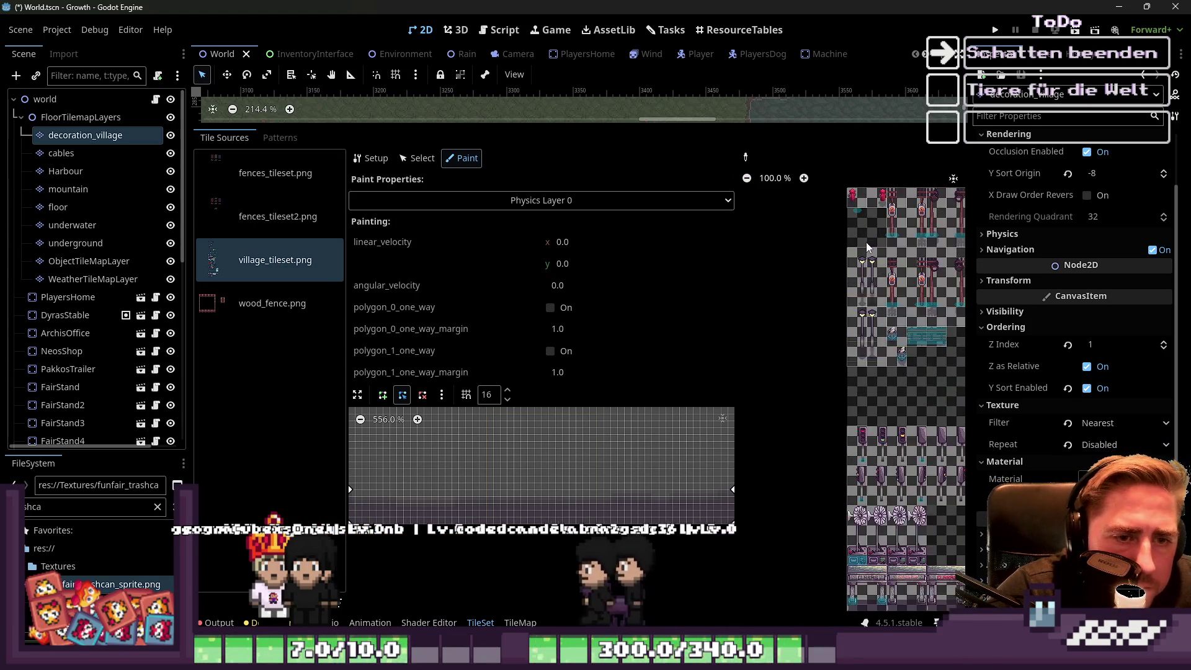
pyautogui.click(859, 319)
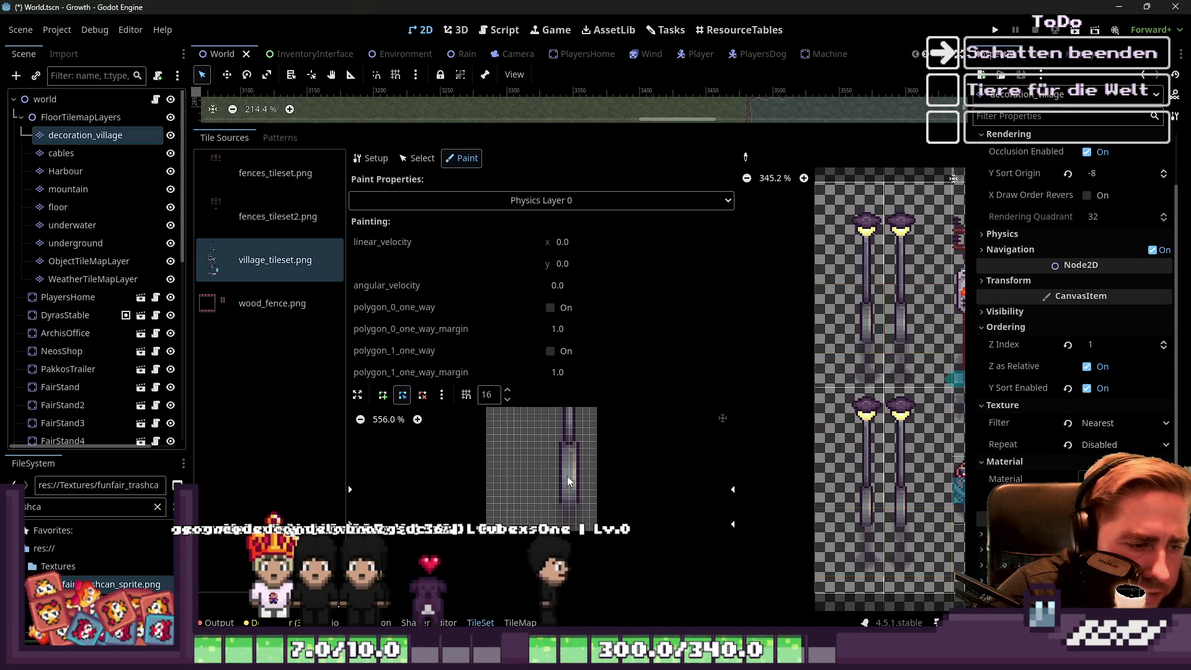
pyautogui.scroll(6, 568, 501)
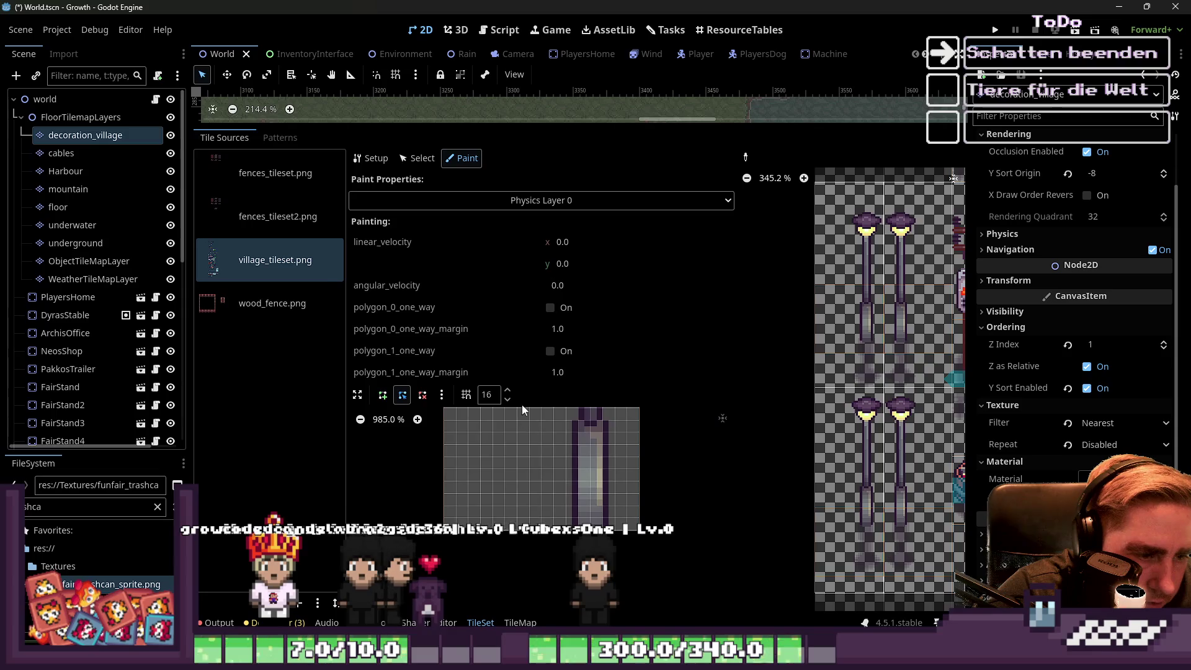
pyautogui.scroll(-4, 580, 500)
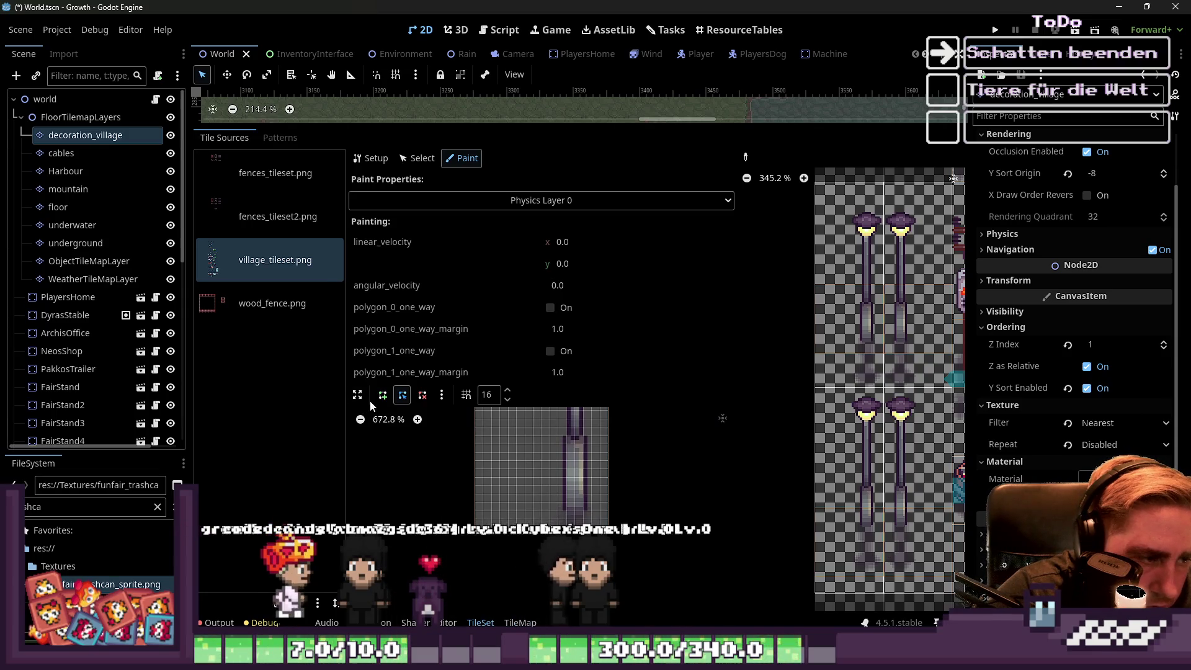
# Clear the old collision polygons via the ⋮ menu and begin a new polygon.
pyautogui.click(441, 396)
pyautogui.click(422, 395)
pyautogui.click(442, 396)
pyautogui.click(453, 429)
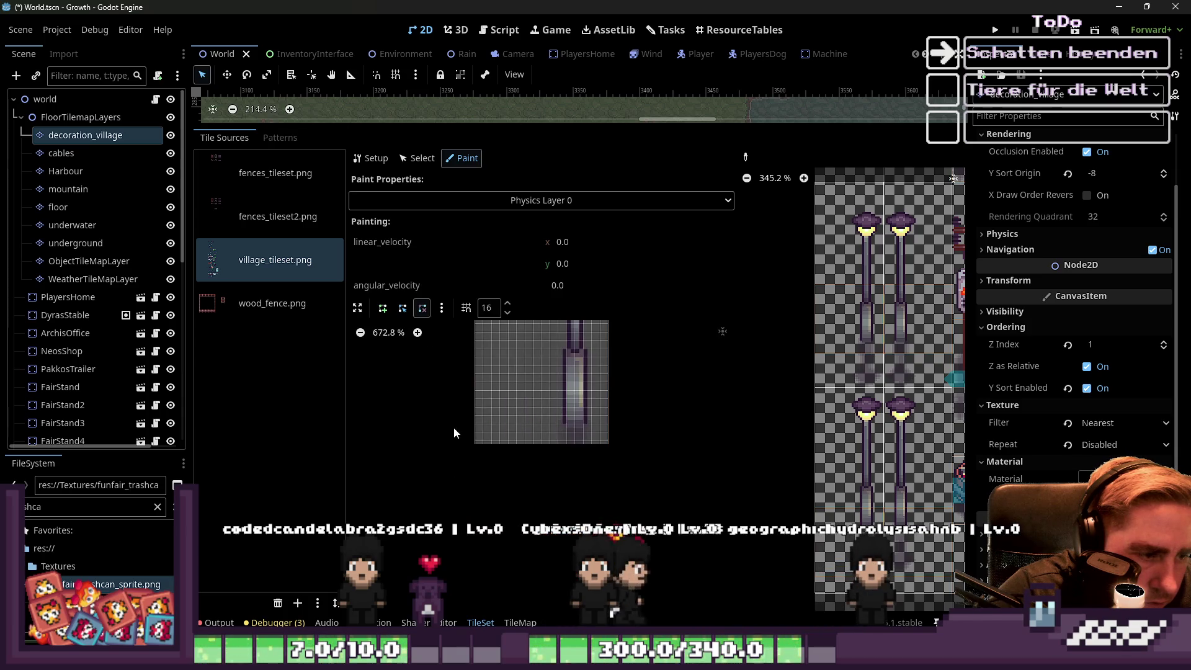
pyautogui.click(385, 309)
pyautogui.scroll(5, 589, 416)
pyautogui.scroll(-3, 563, 393)
pyautogui.click(563, 432)
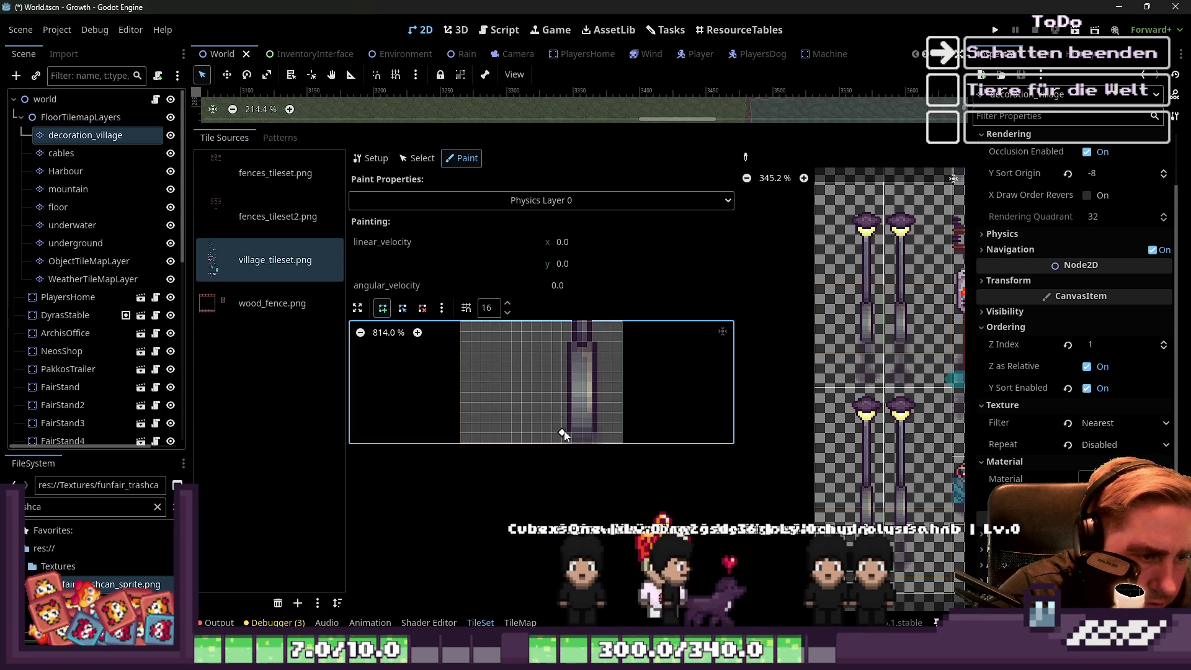
# Paint the small collision shape onto the lamp-post tiles, rotating it left for the right lamp tile.
pyautogui.click(602, 393)
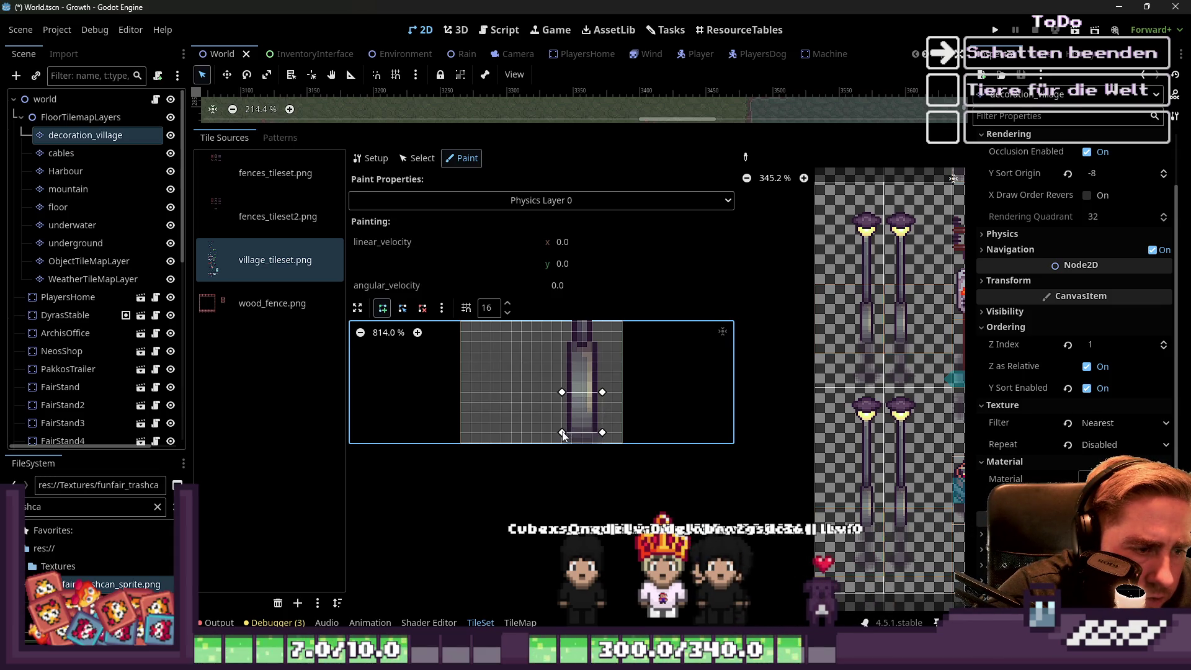
pyautogui.moveTo(848, 358); pyautogui.dragTo(850, 423)
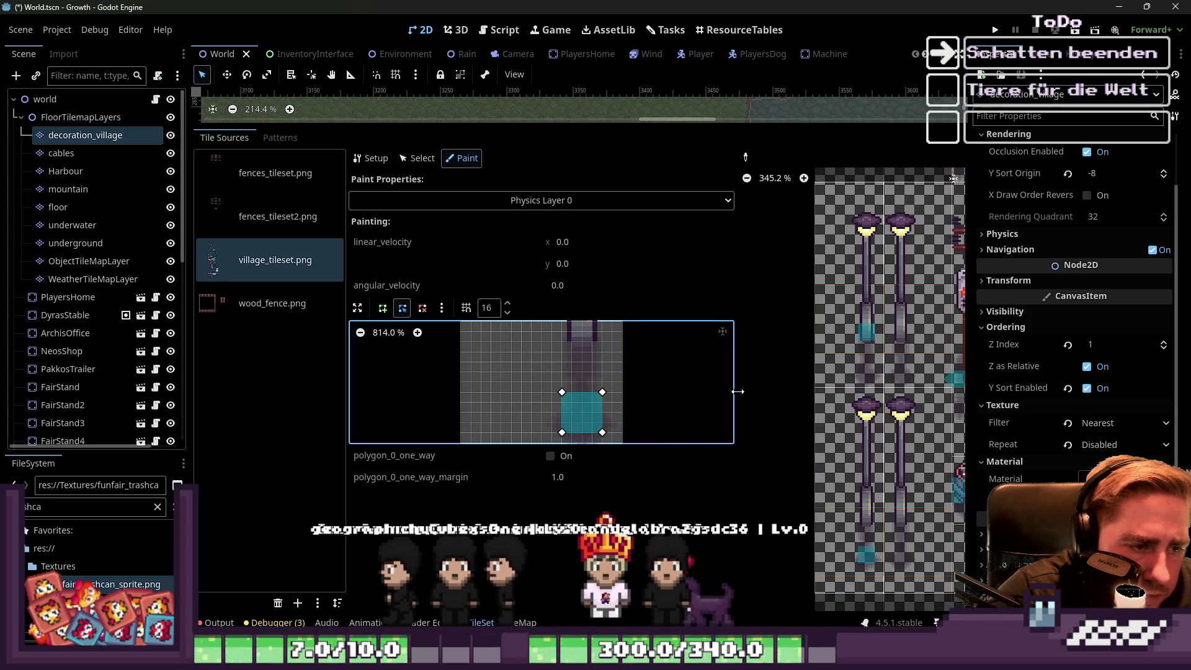
pyautogui.click(442, 309)
pyautogui.click(475, 387)
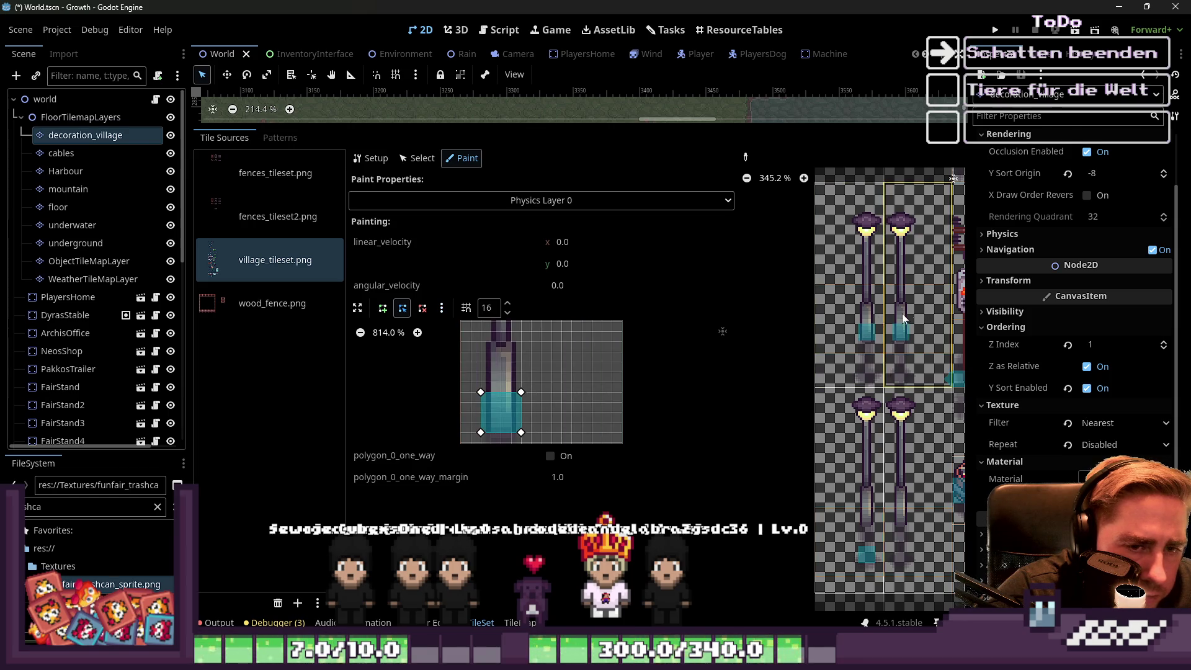
pyautogui.click(917, 484)
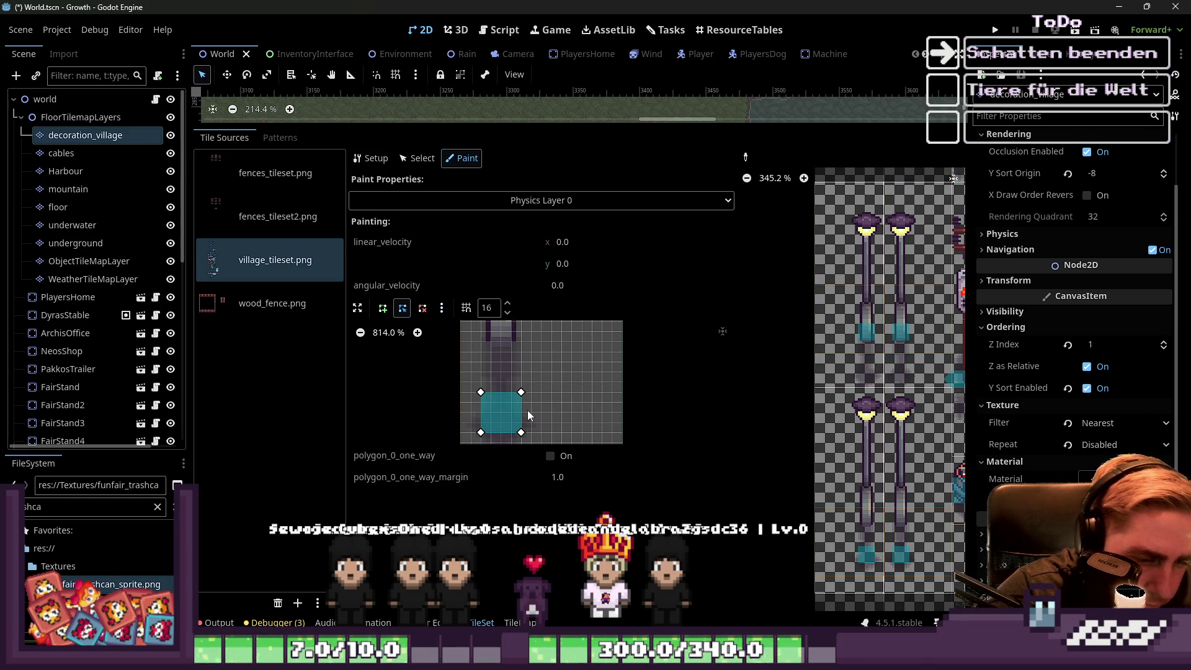
# Stretch the collision polygon into a tall rectangle and rotate it left again.
pyautogui.moveTo(526, 390); pyautogui.dragTo(523, 325)
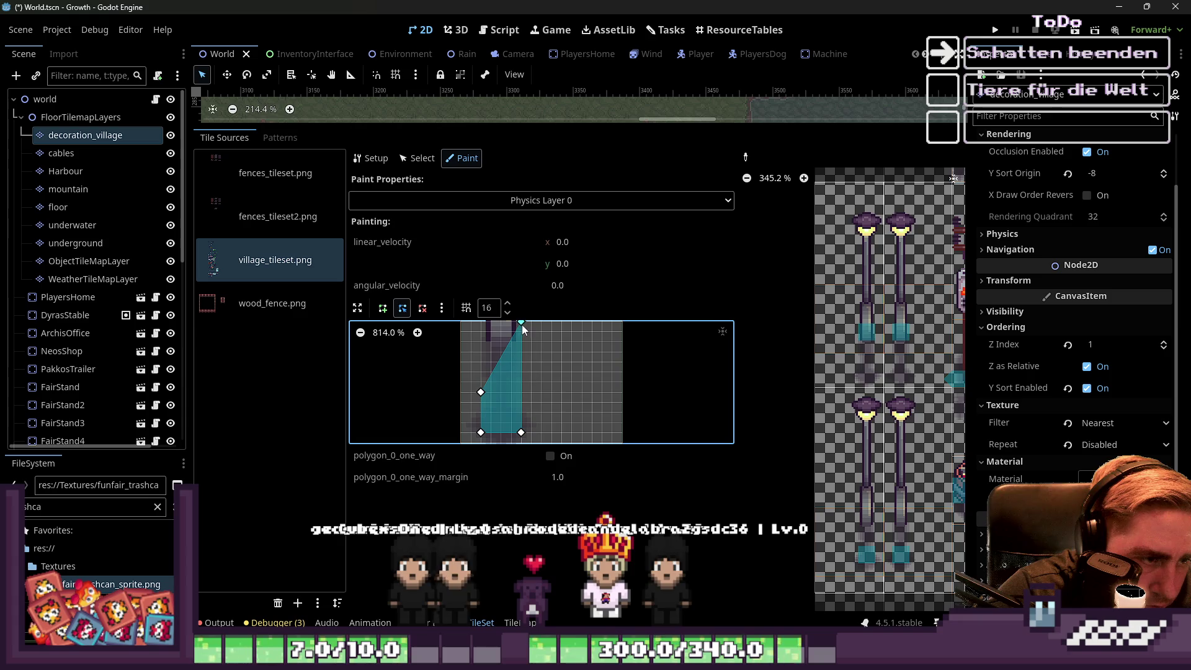
pyautogui.scroll(-2, 525, 335)
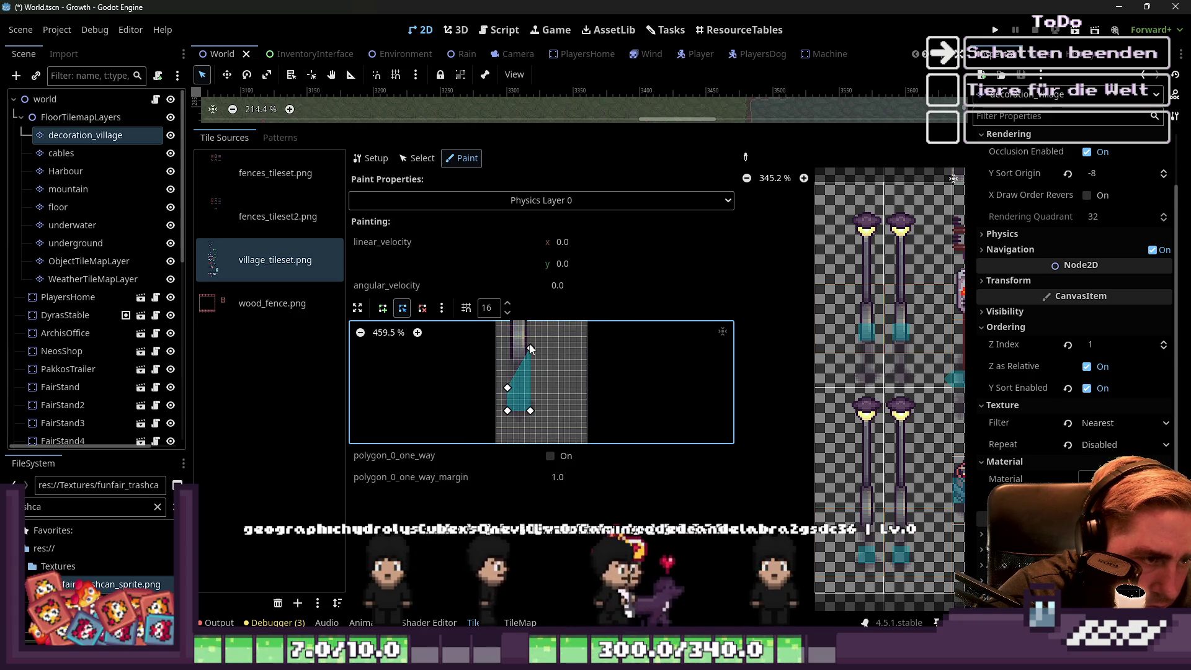
pyautogui.moveTo(529, 342); pyautogui.dragTo(528, 334)
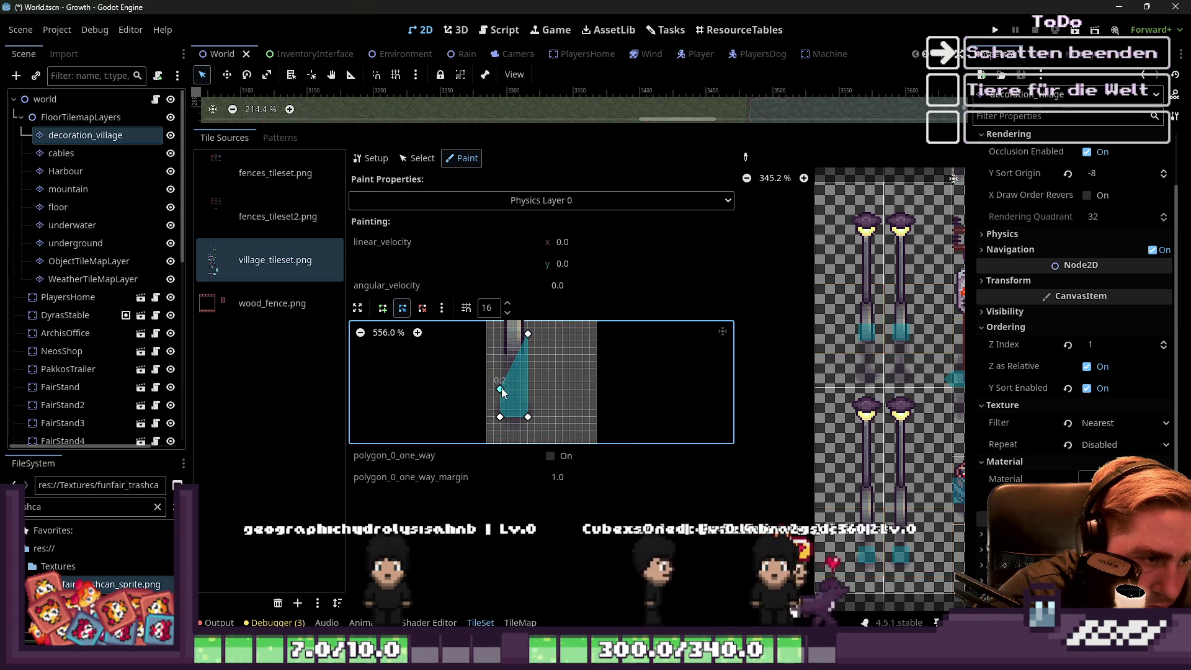
pyautogui.moveTo(500, 389); pyautogui.dragTo(500, 334)
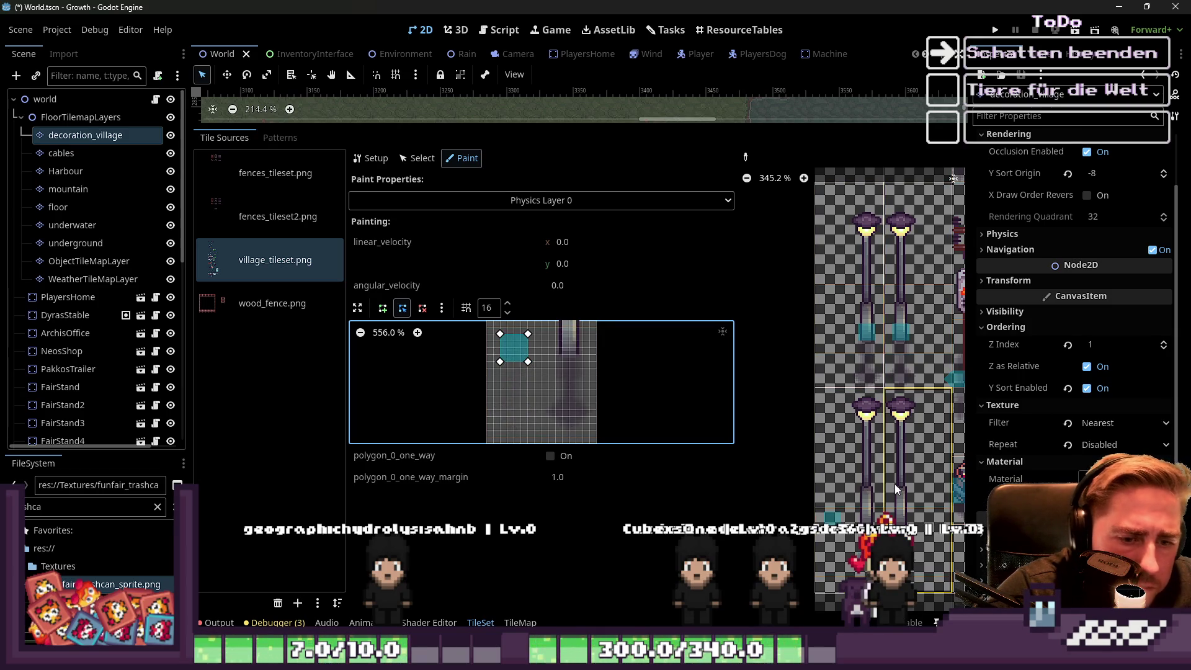
pyautogui.click(441, 308)
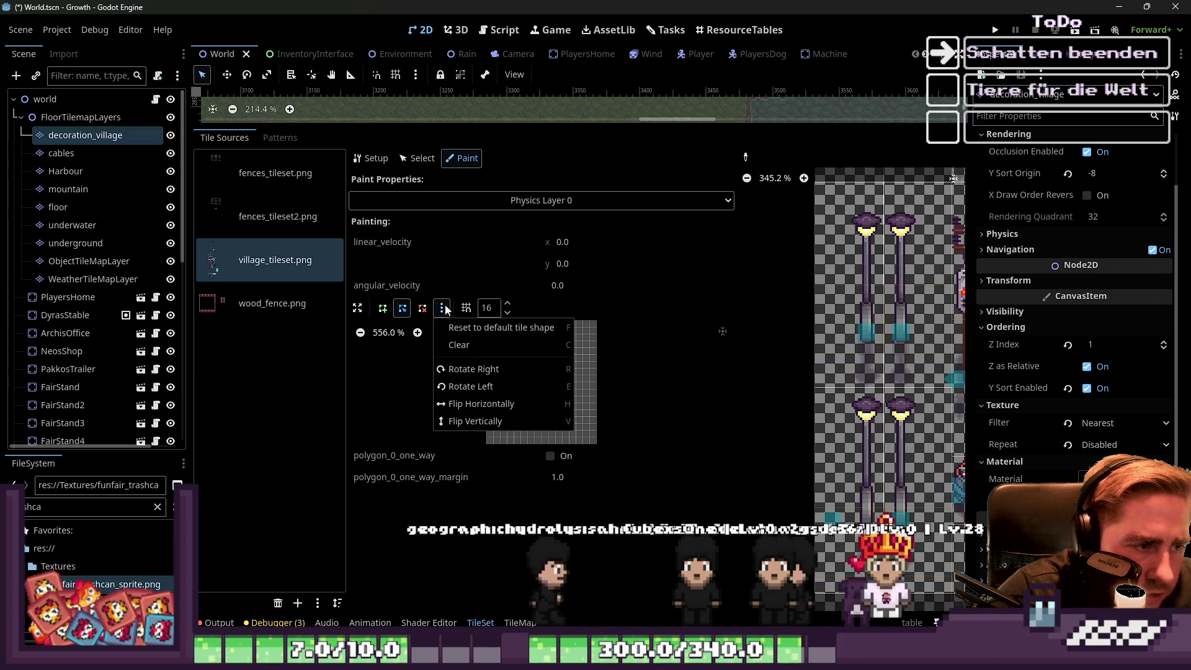
pyautogui.click(472, 386)
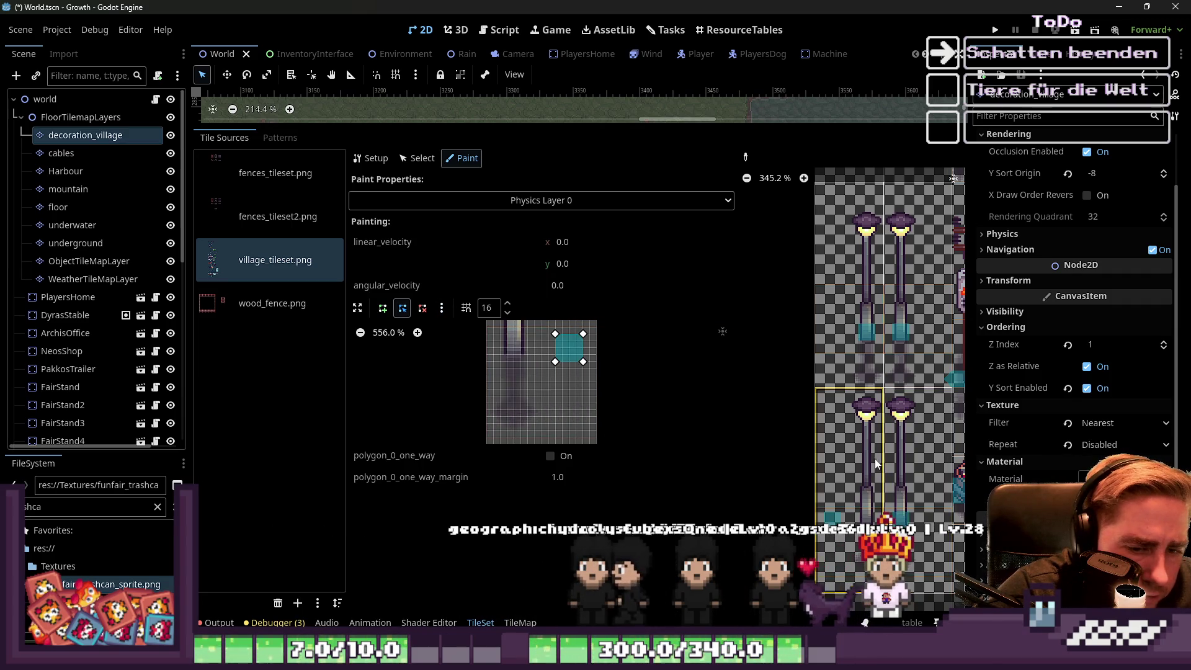
pyautogui.scroll(-2, 829, 386)
# Shape the lantern-post tile's collision into a small square and paint it onto the pole tiles.
pyautogui.scroll(-1, 829, 386)
pyautogui.hscroll(3, 863, 425)
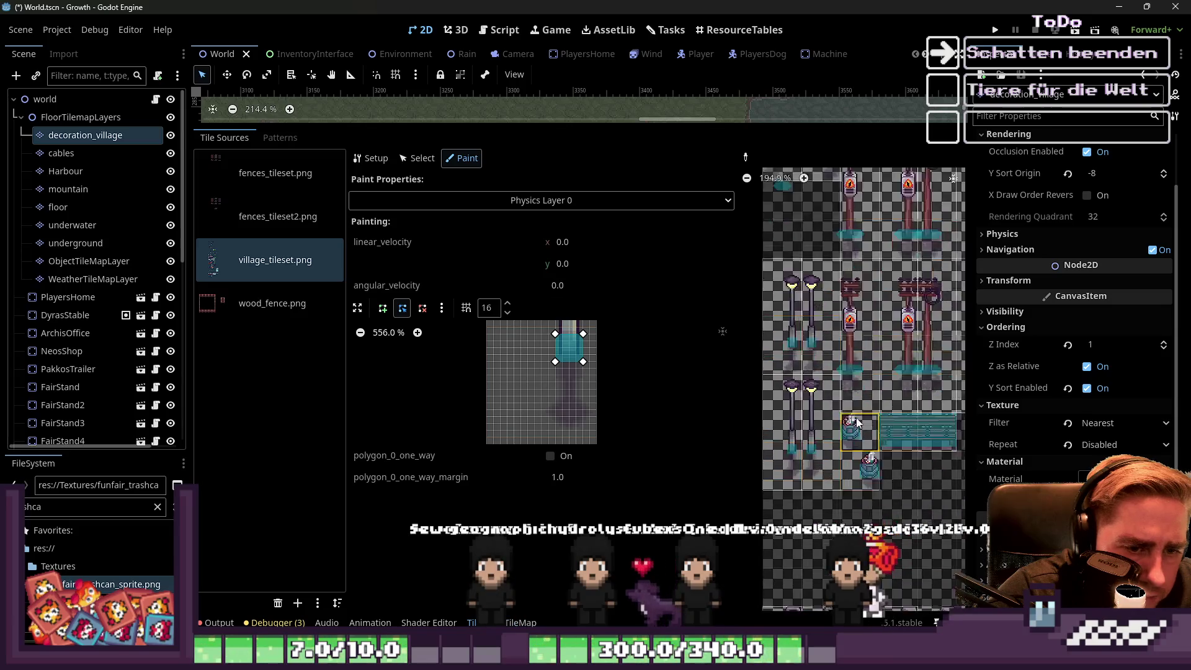
pyautogui.scroll(3, 788, 416)
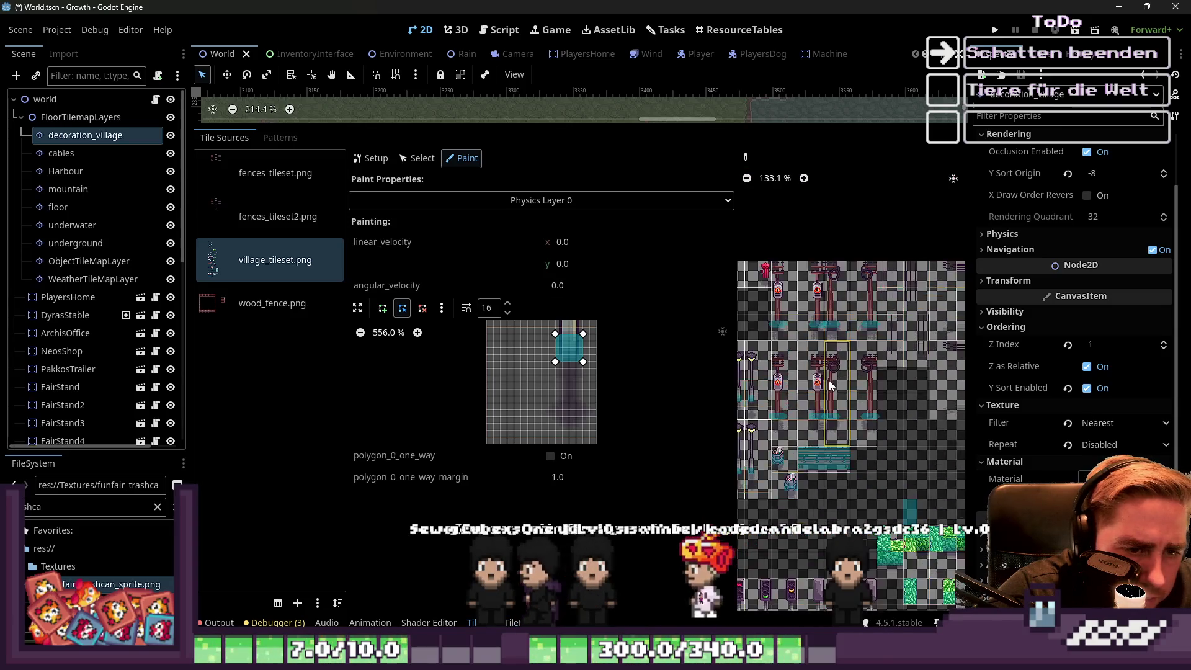
pyautogui.scroll(-2, 885, 428)
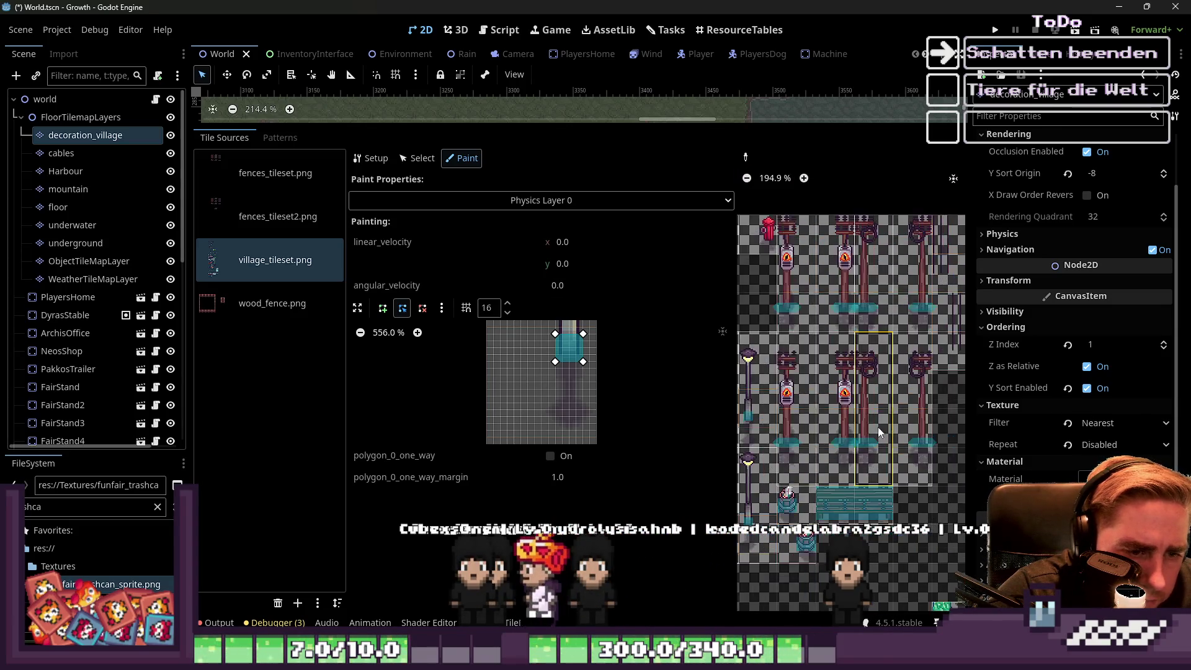
pyautogui.scroll(4, 811, 434)
pyautogui.click(828, 430)
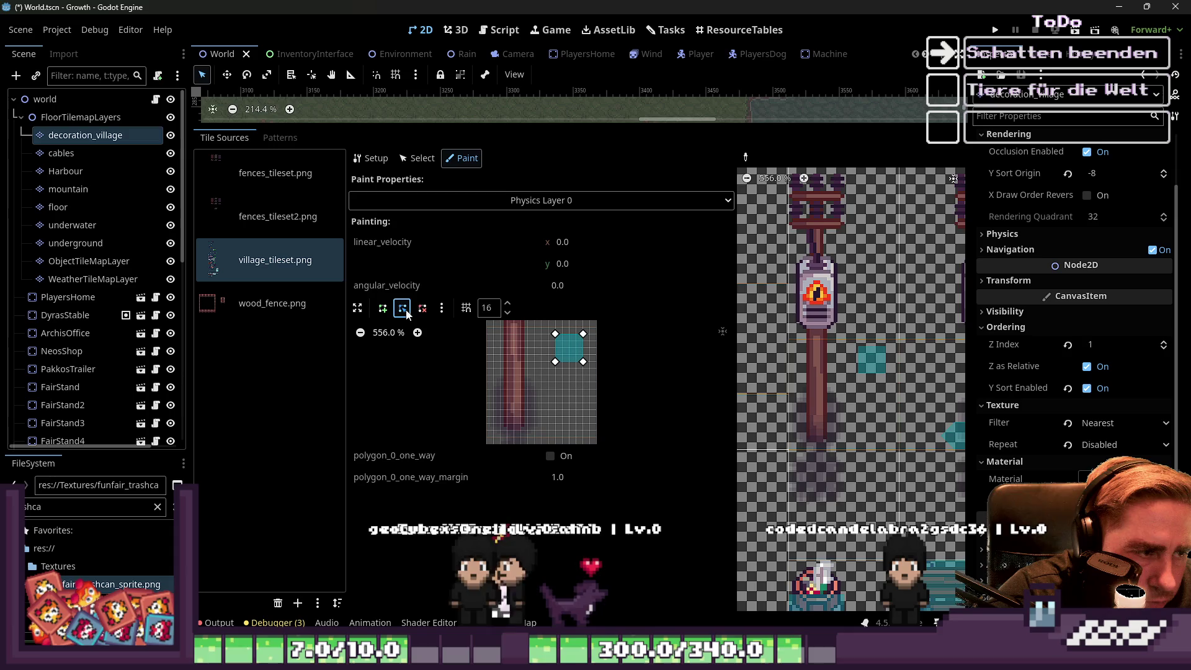
pyautogui.moveTo(555, 363); pyautogui.dragTo(507, 419)
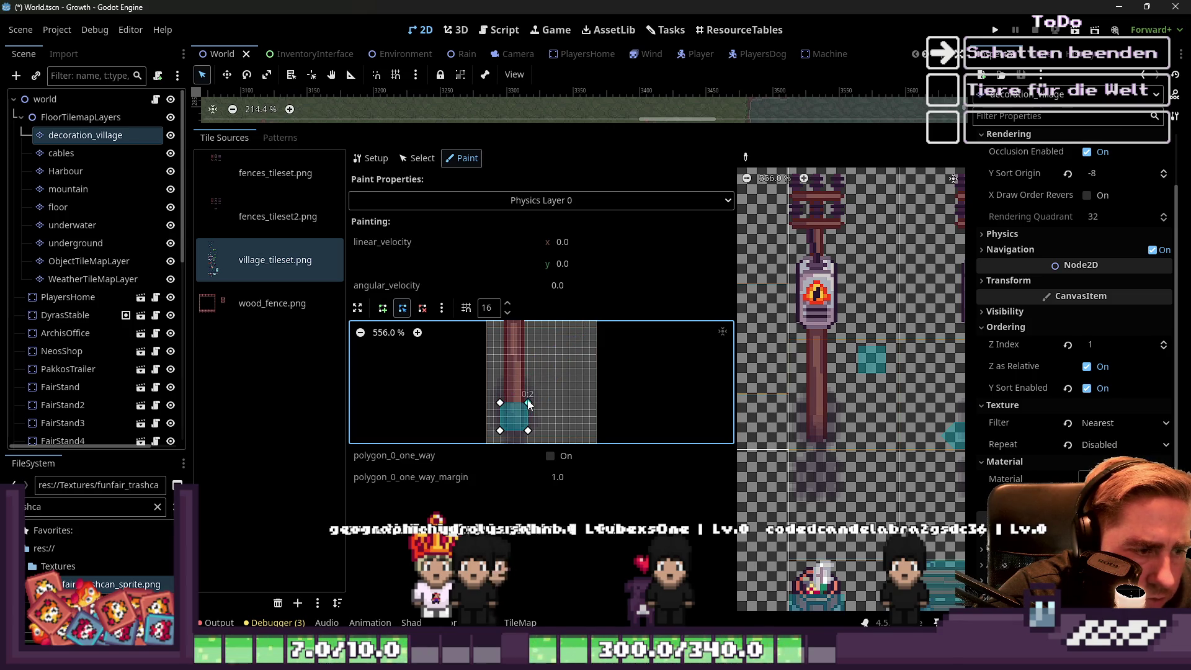
pyautogui.moveTo(529, 395); pyautogui.dragTo(529, 403)
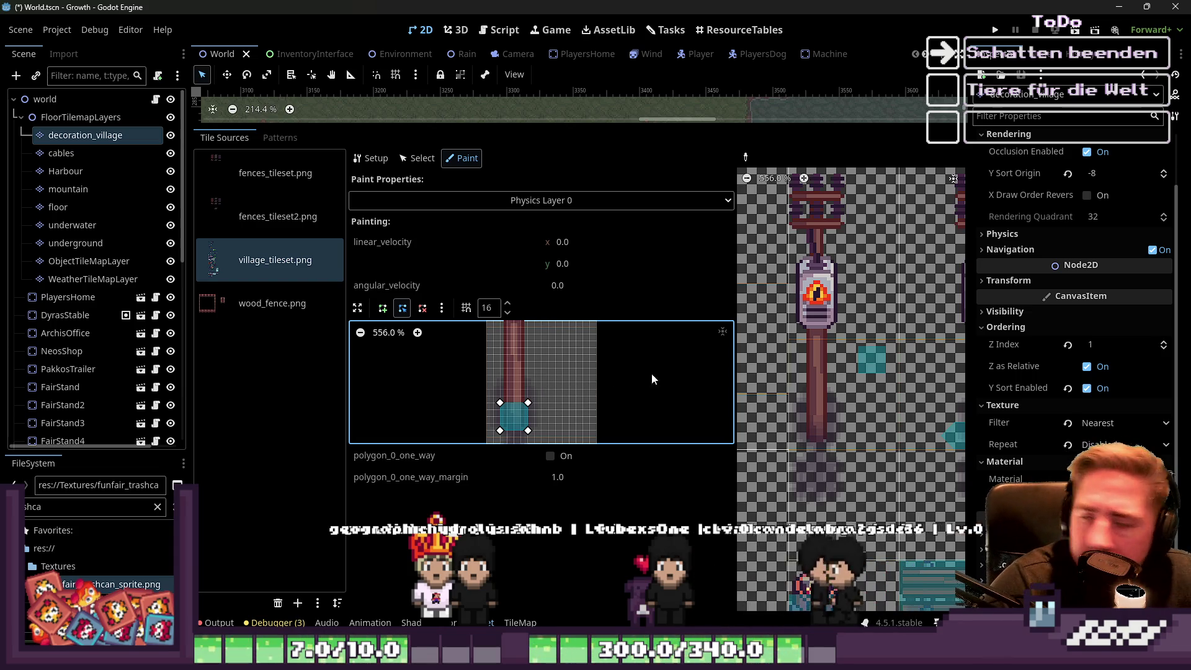
pyautogui.click(817, 358)
pyautogui.scroll(-5, 816, 355)
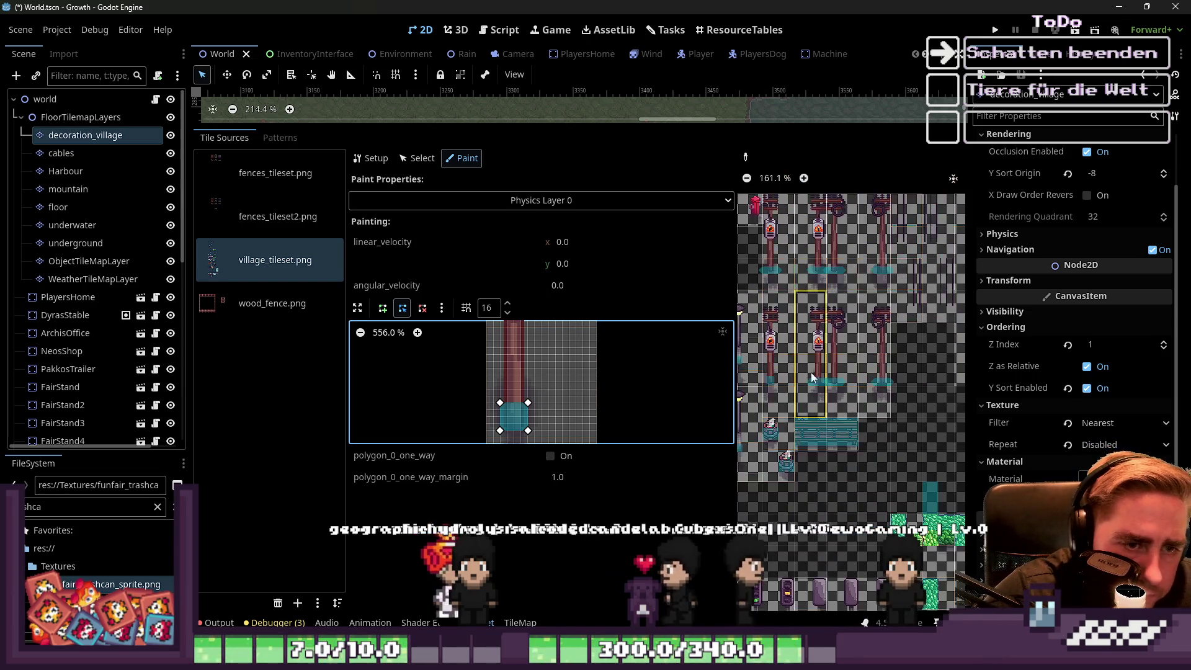
pyautogui.moveTo(769, 251)
pyautogui.mouseDown()
pyautogui.moveTo(898, 267)
pyautogui.moveTo(896, 372)
pyautogui.moveTo(820, 404)
pyautogui.mouseUp()
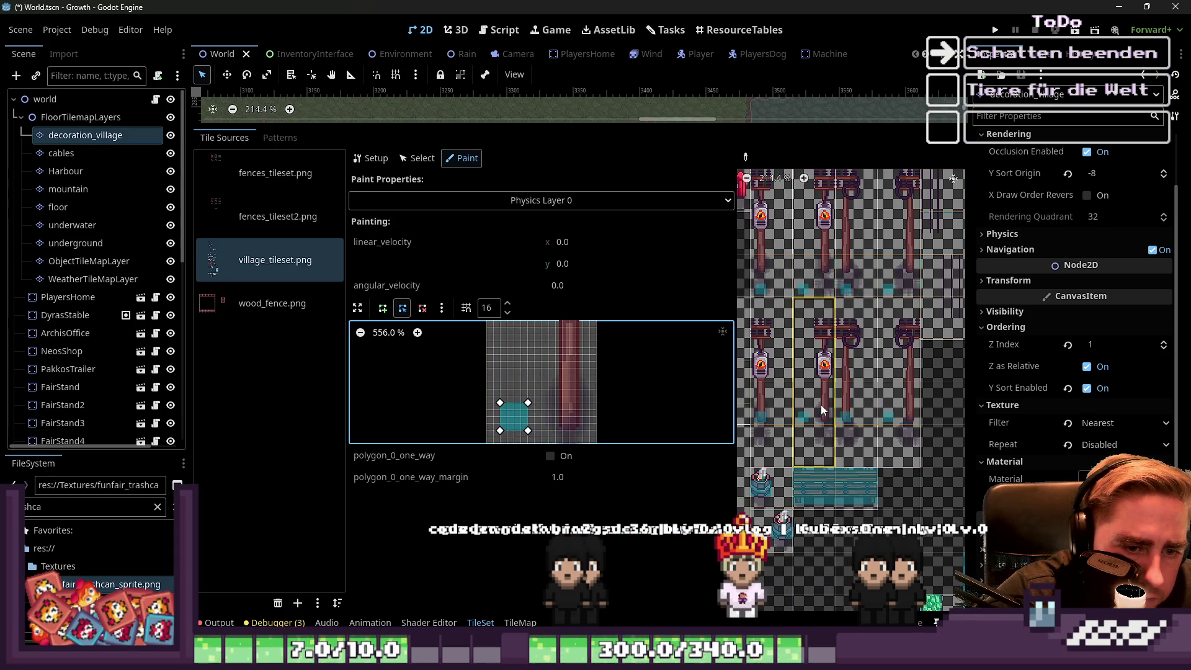
# Mirror the square to the right, apply it to the lantern tiles, enlarge it and rotate it left.
pyautogui.click(444, 307)
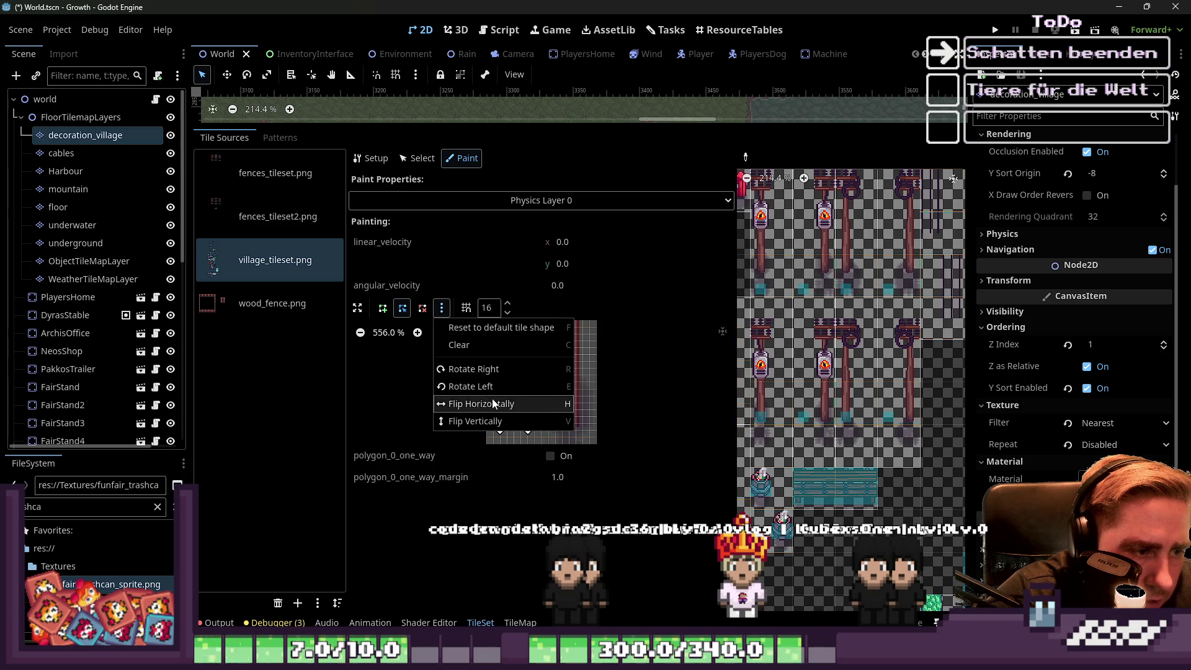
pyautogui.click(471, 403)
pyautogui.click(835, 388)
pyautogui.scroll(2, 888, 403)
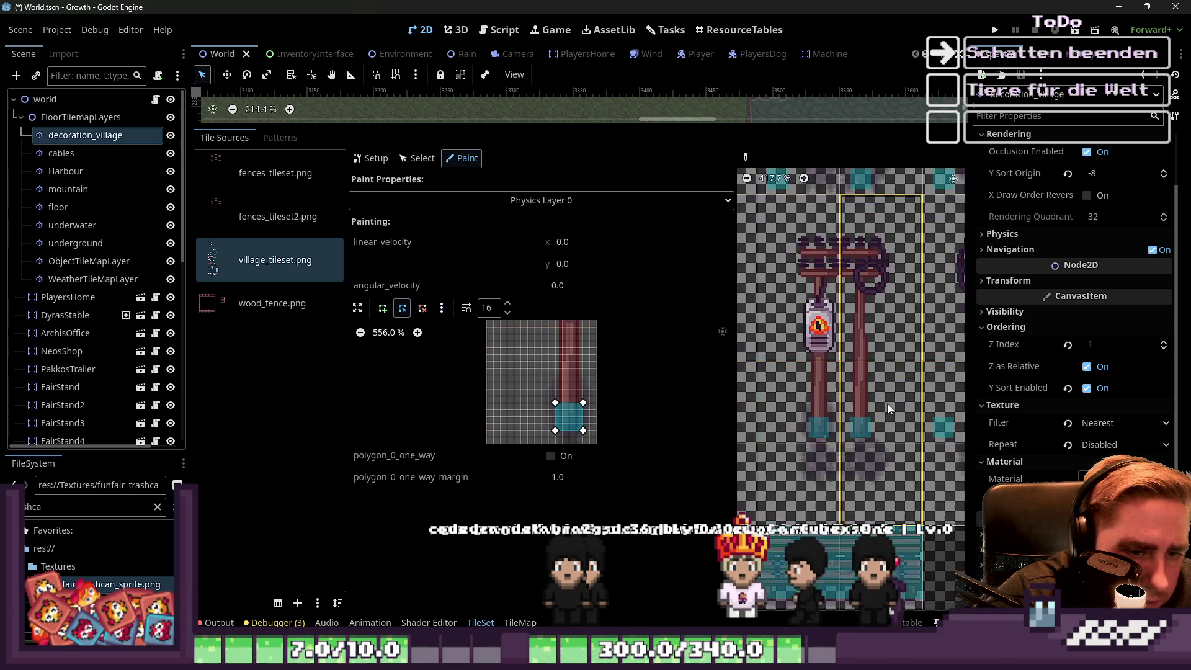
pyautogui.scroll(6, 894, 377)
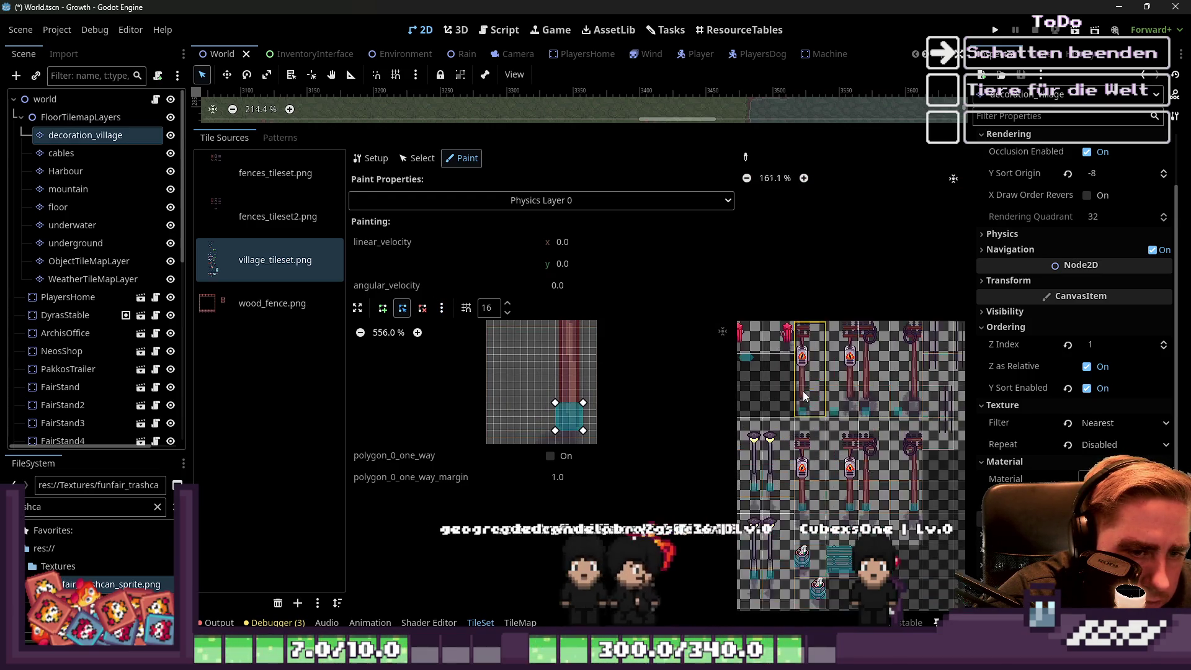
pyautogui.click(832, 369)
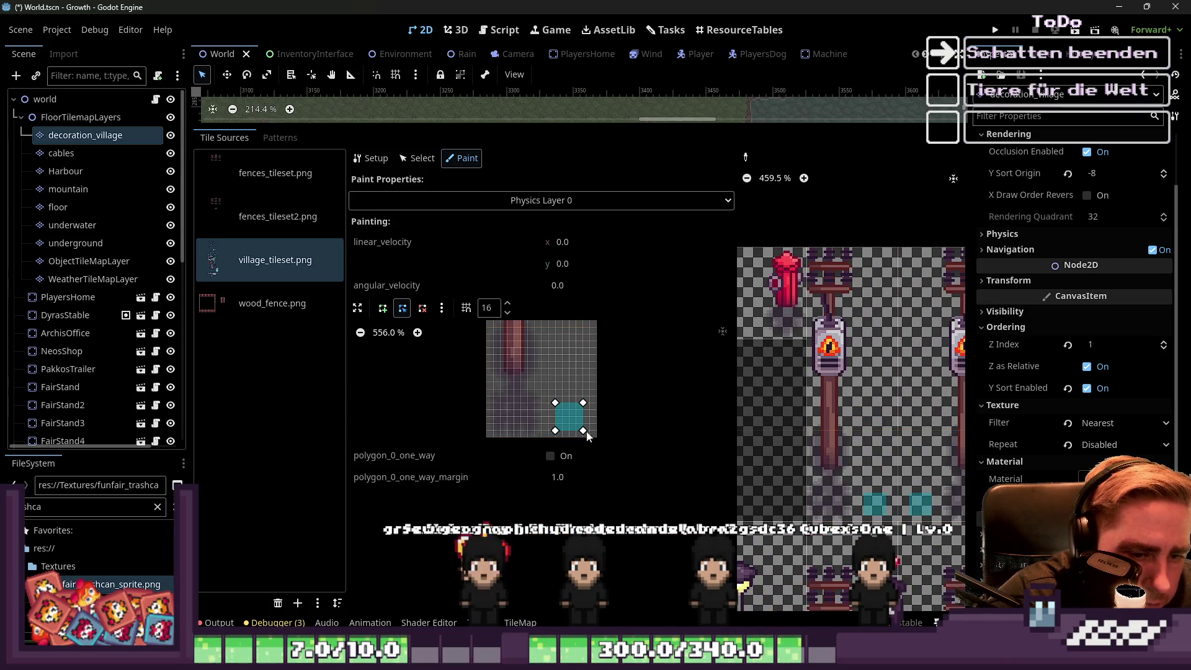
pyautogui.moveTo(560, 404)
pyautogui.mouseDown()
pyautogui.moveTo(503, 377)
pyautogui.moveTo(496, 356)
pyautogui.moveTo(528, 347)
pyautogui.mouseUp()
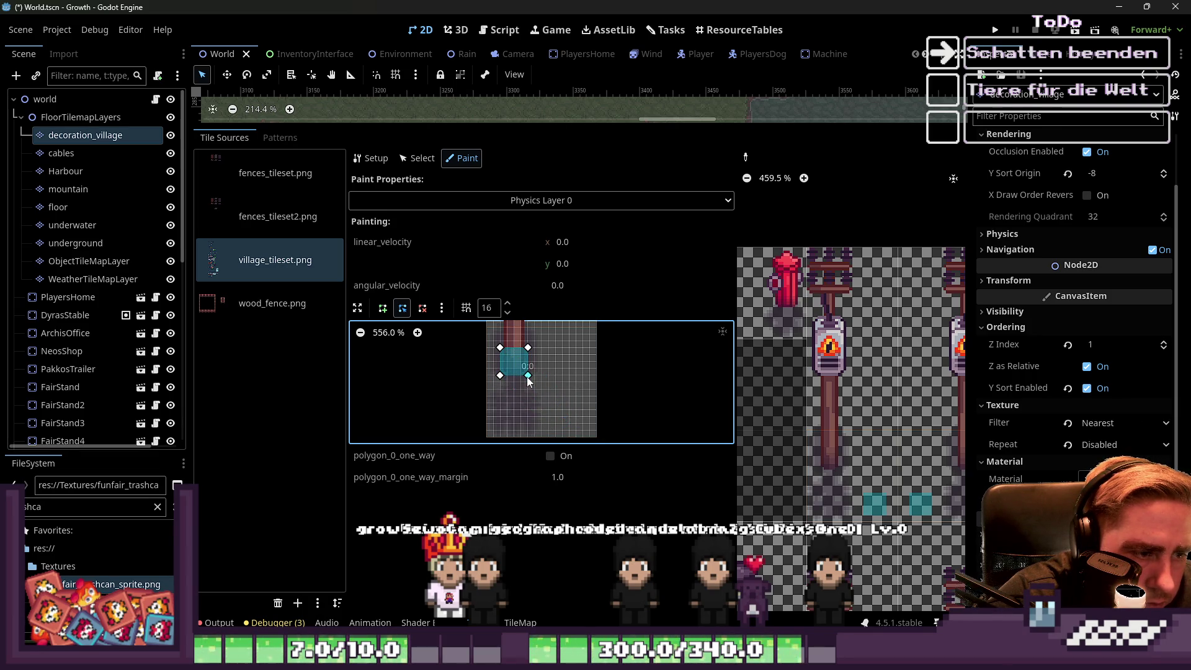
pyautogui.scroll(-6, 801, 412)
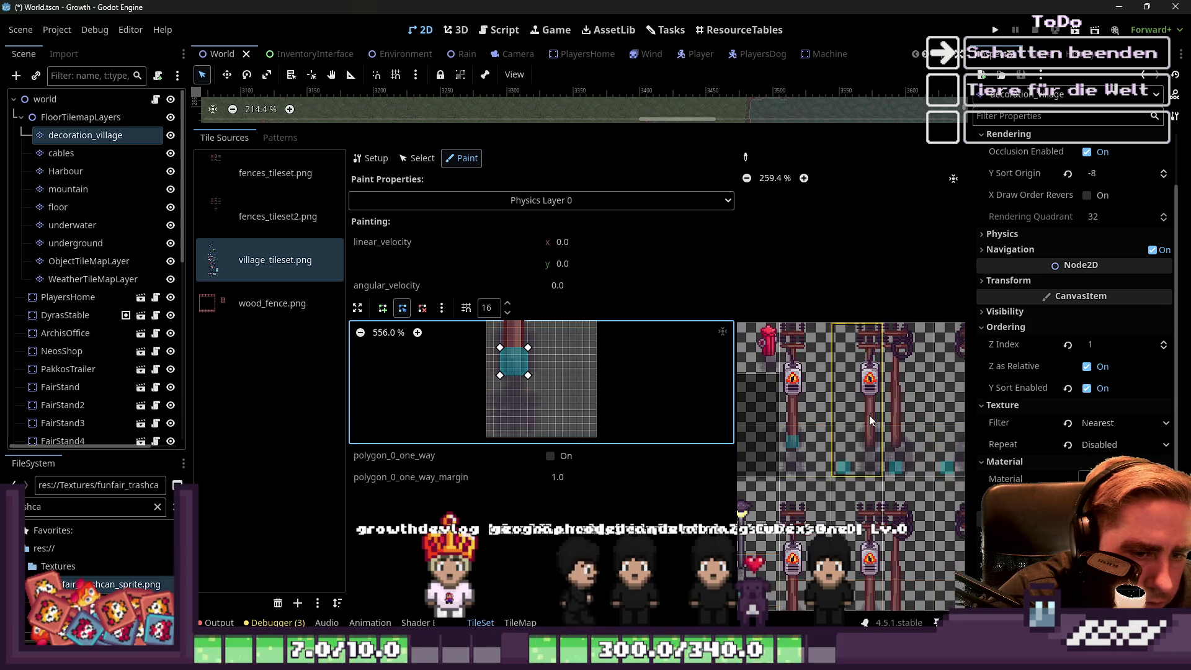
pyautogui.scroll(-2, 861, 414)
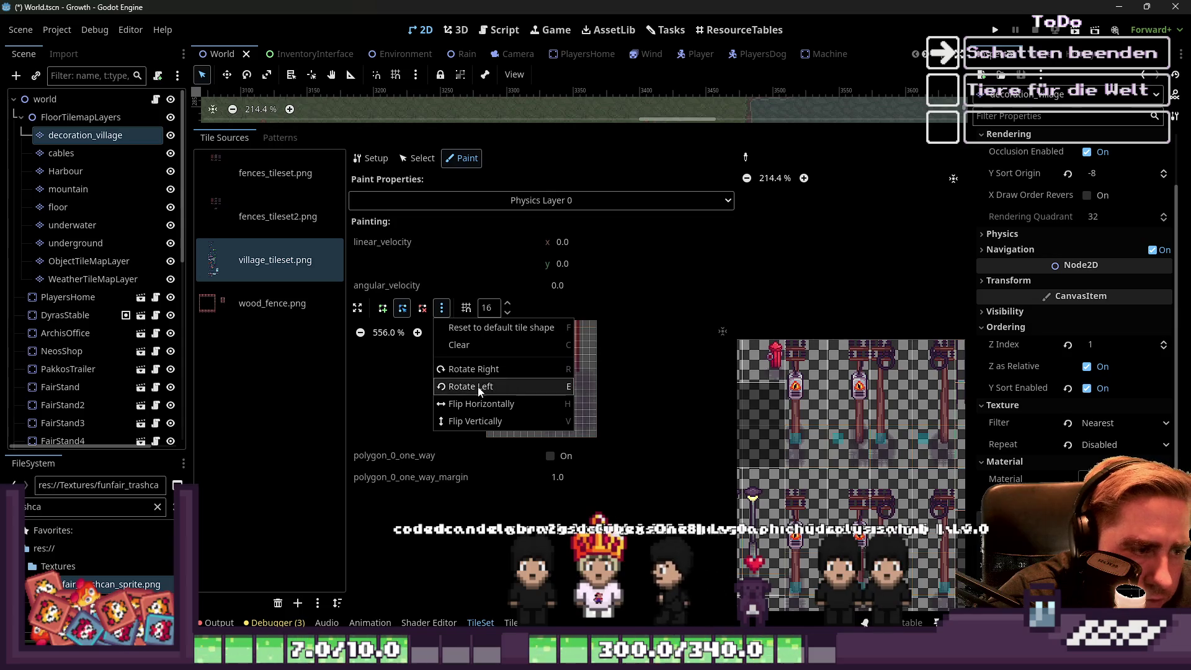
pyautogui.click(472, 386)
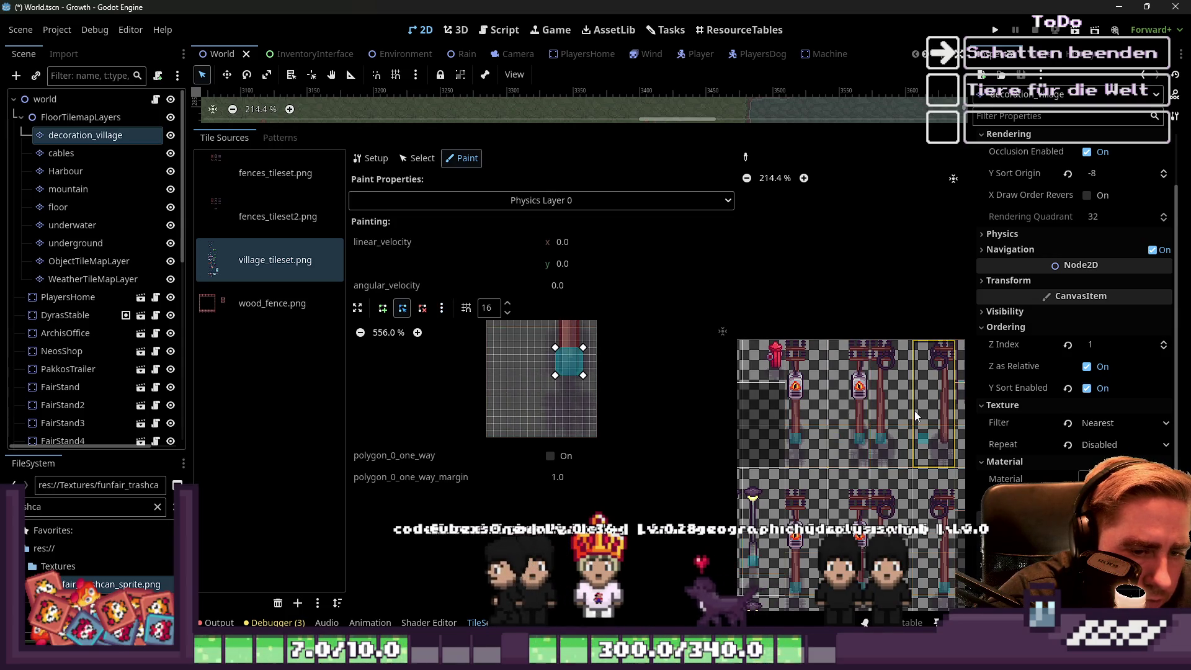
pyautogui.scroll(-6, 868, 407)
pyautogui.scroll(7, 853, 405)
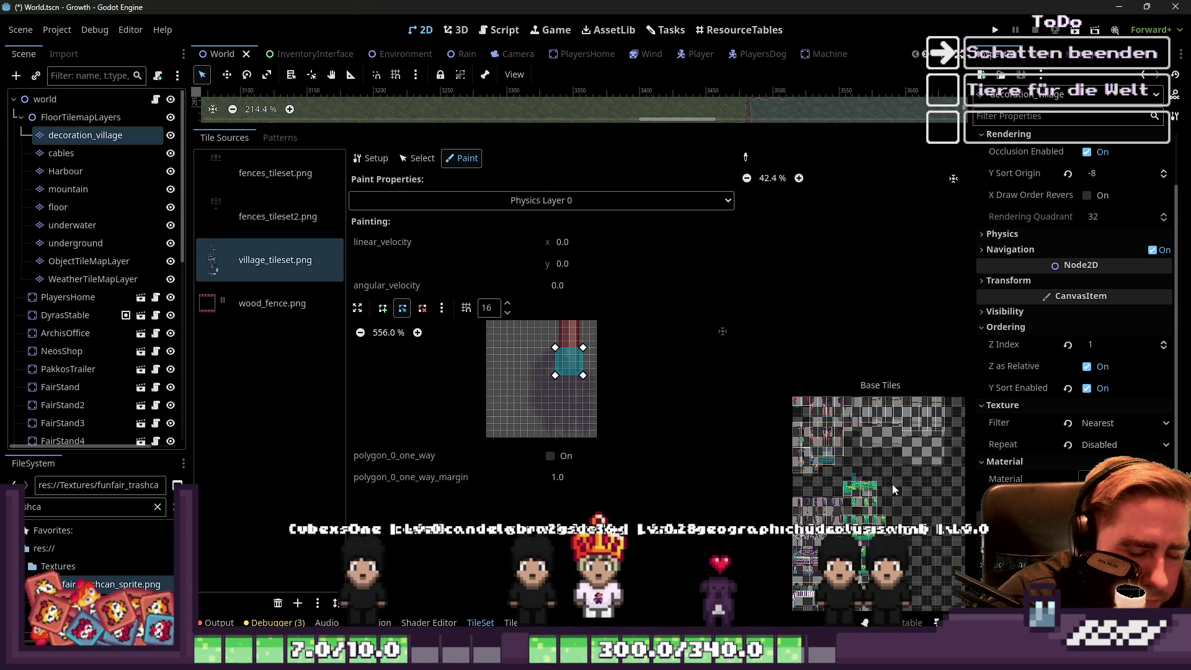
# Pick the middle traffic-light pole tile and shrink its collision polygon to a small square at the bottom.
pyautogui.scroll(-3, 783, 458)
pyautogui.scroll(6, 796, 449)
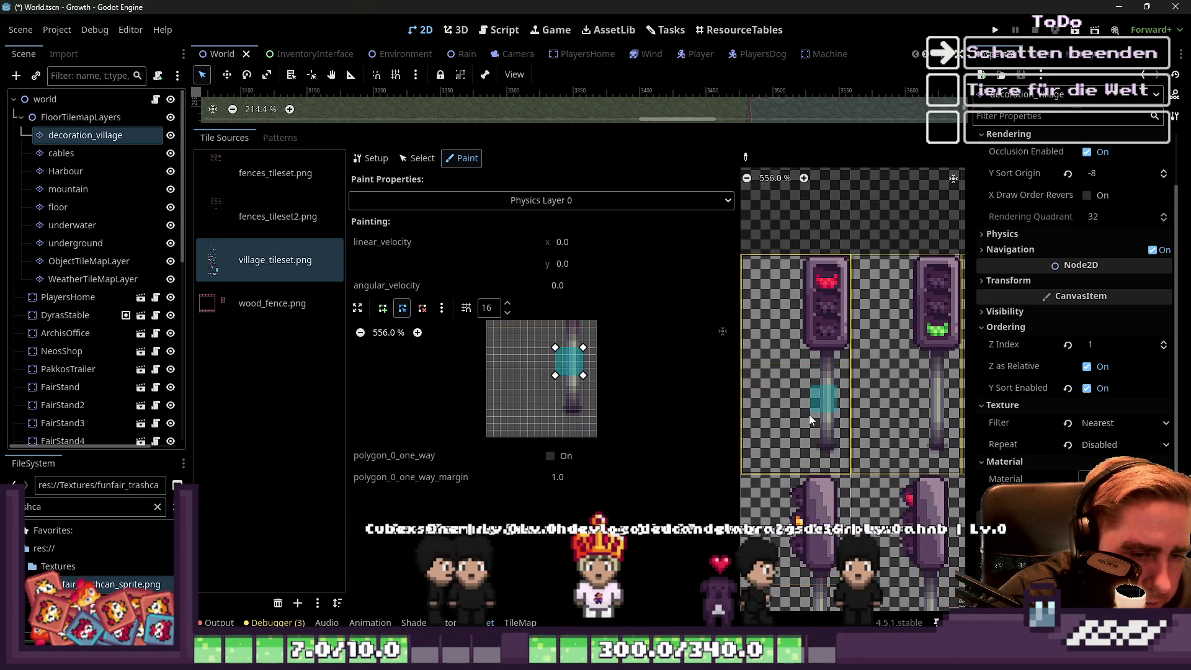
pyautogui.click(809, 414)
pyautogui.moveTo(555, 376); pyautogui.dragTo(556, 417)
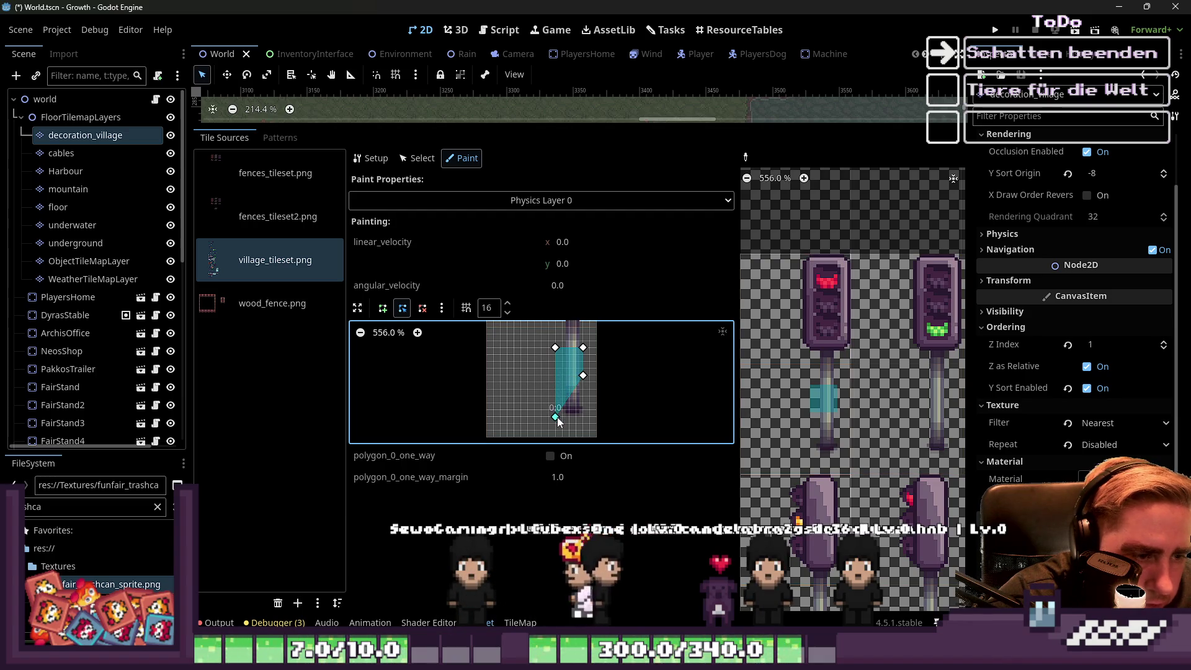
pyautogui.moveTo(583, 376); pyautogui.dragTo(583, 417)
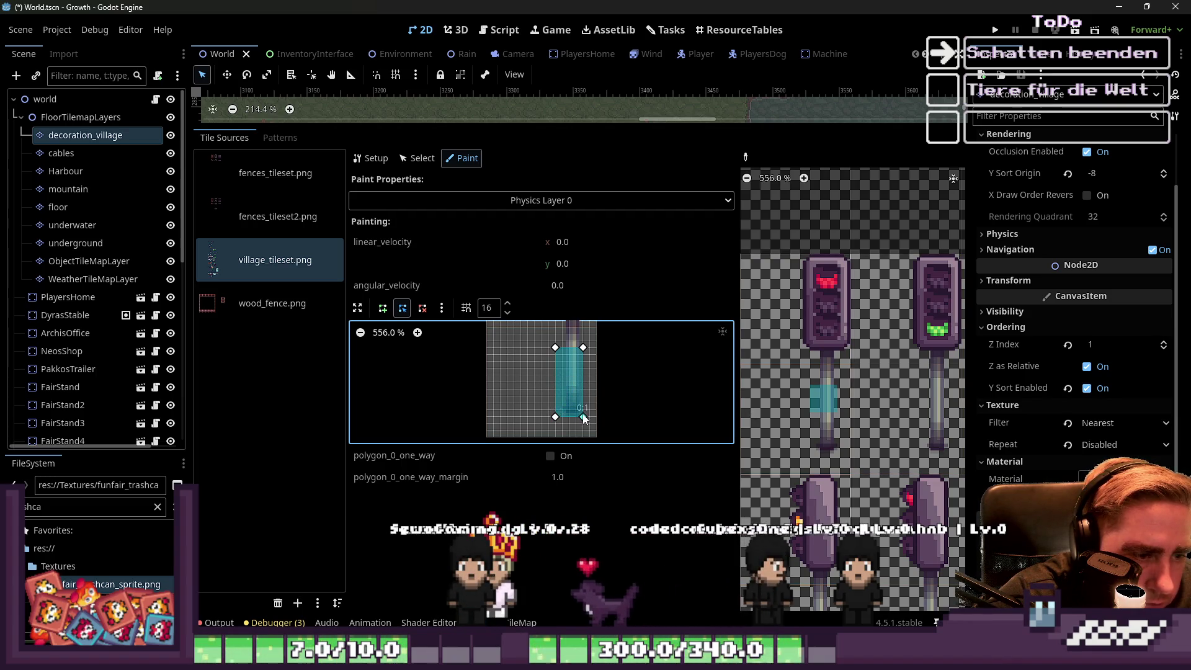
pyautogui.moveTo(555, 348); pyautogui.dragTo(555, 389)
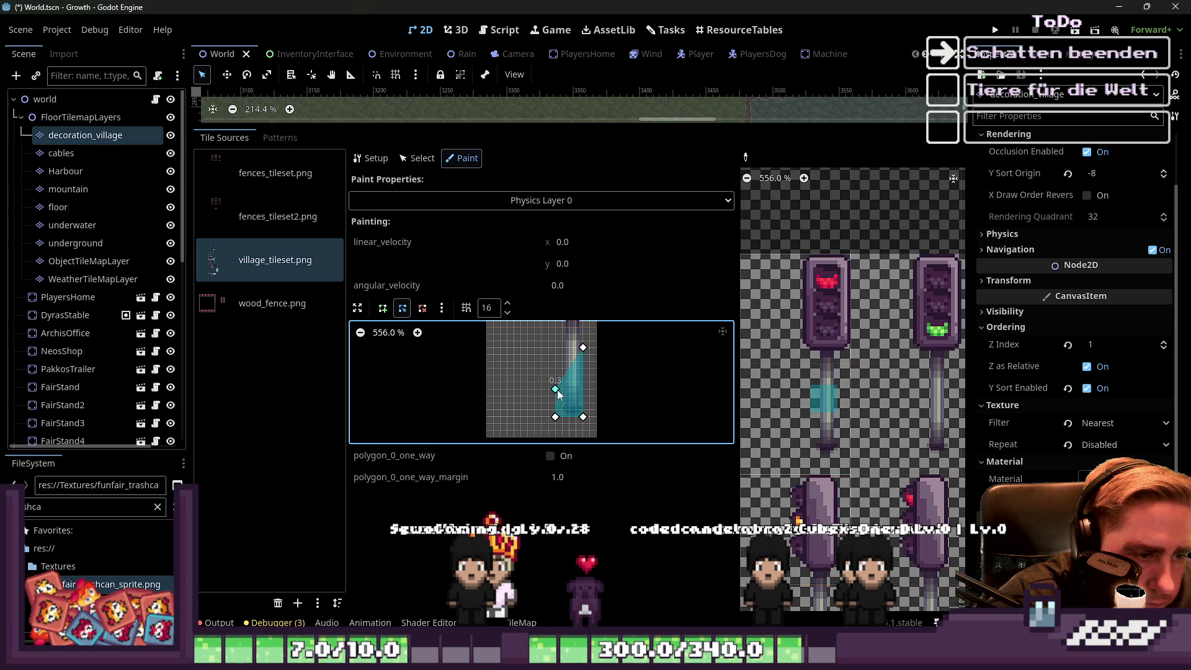
pyautogui.moveTo(583, 347); pyautogui.dragTo(584, 389)
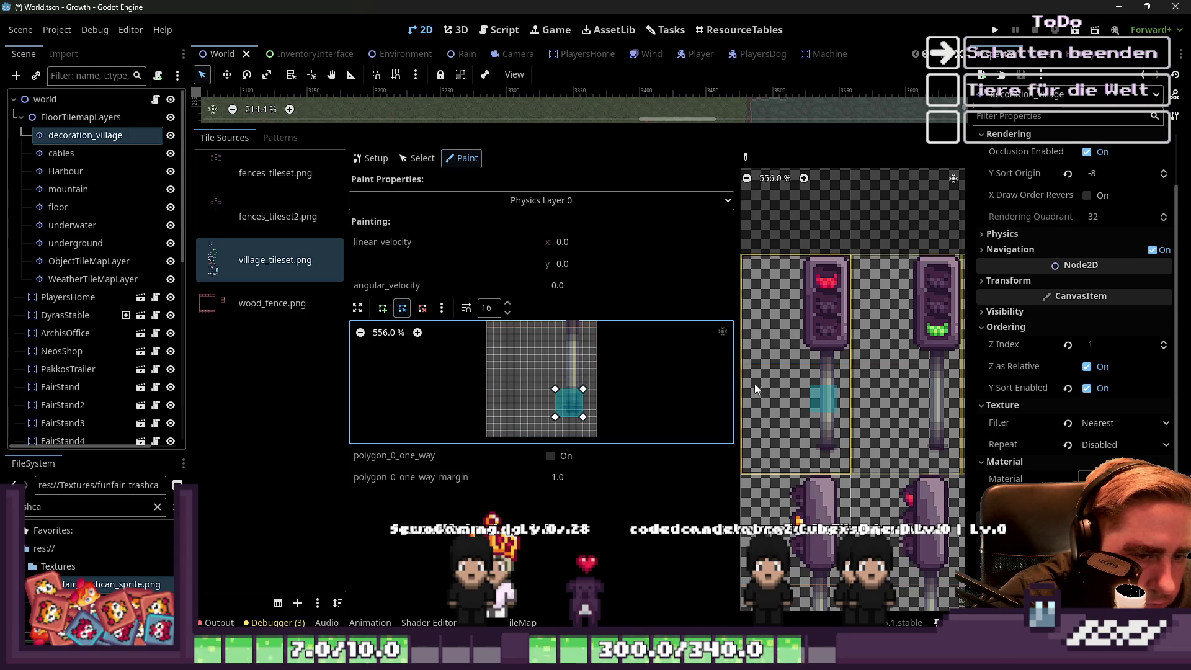
# Look over the atlas and save the scene with Ctrl+S.
pyautogui.scroll(-5, 775, 374)
pyautogui.scroll(2, 777, 464)
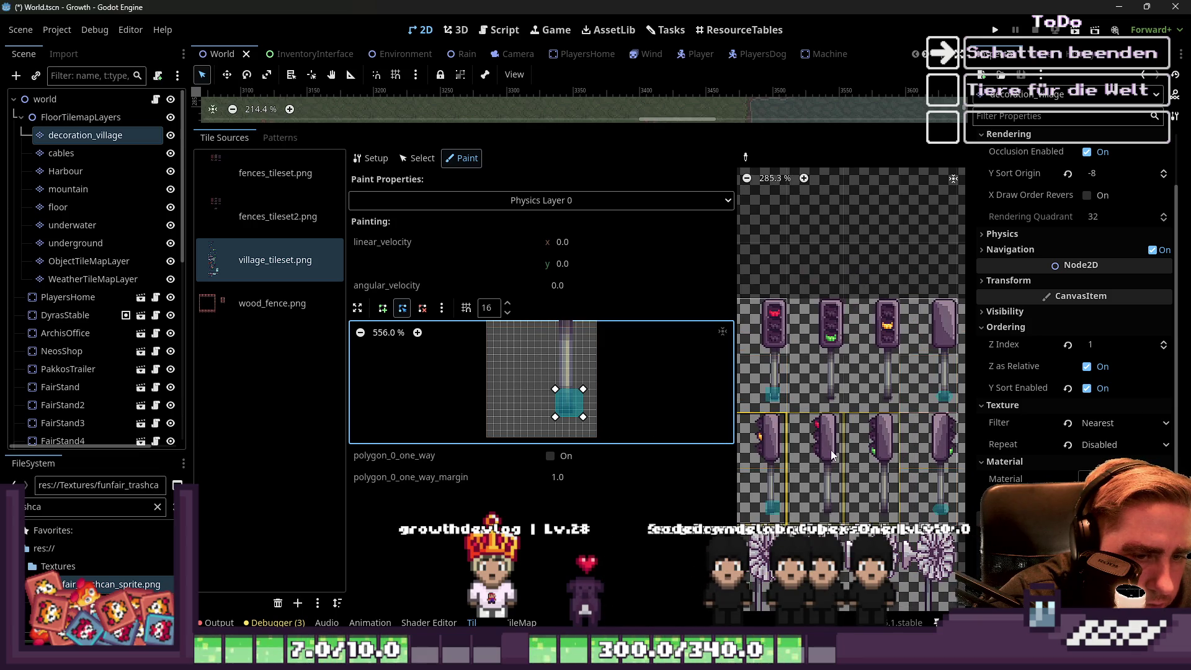
pyautogui.scroll(-3, 809, 378)
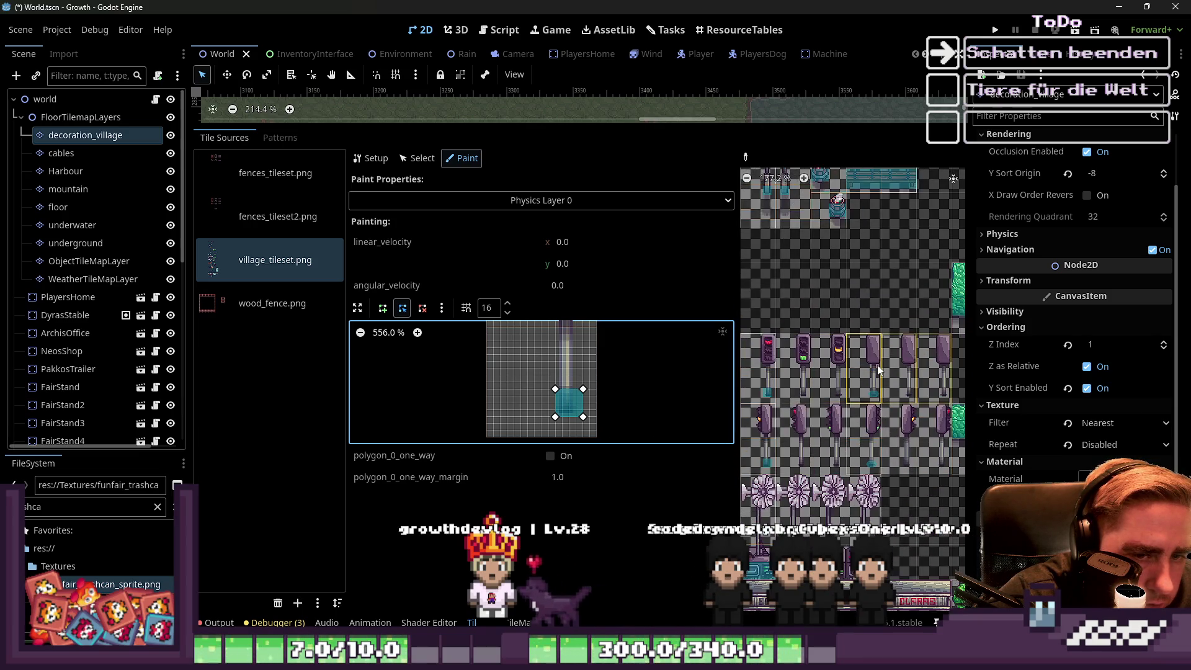
pyautogui.scroll(-5, 854, 433)
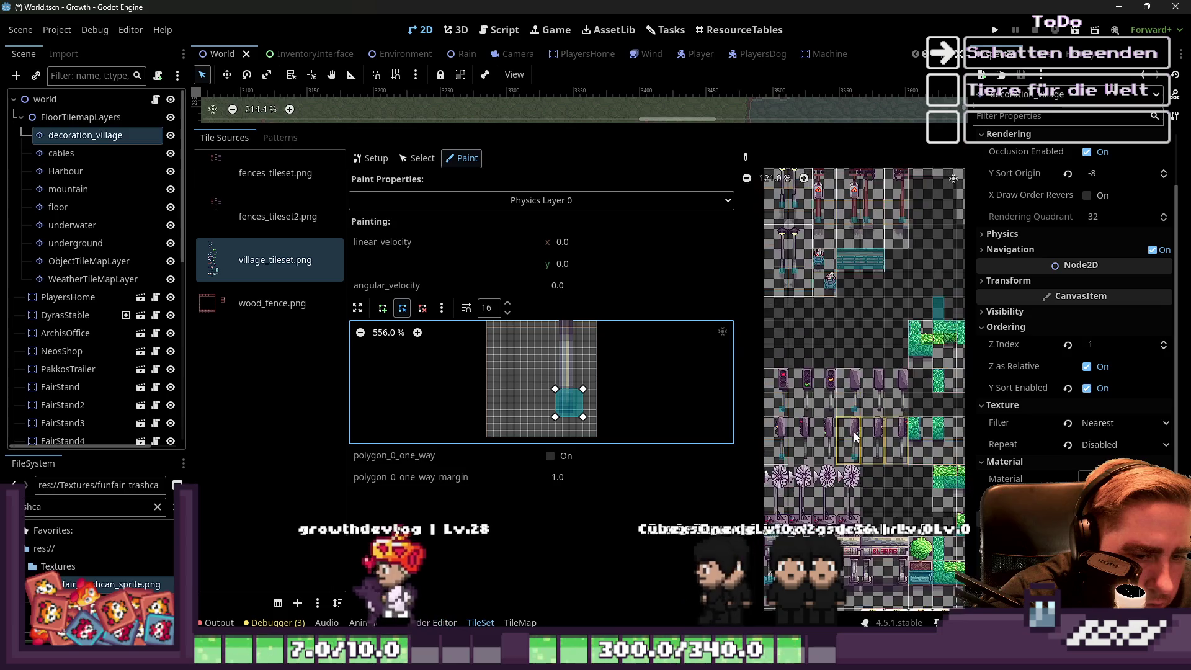
pyautogui.scroll(-3, 835, 430)
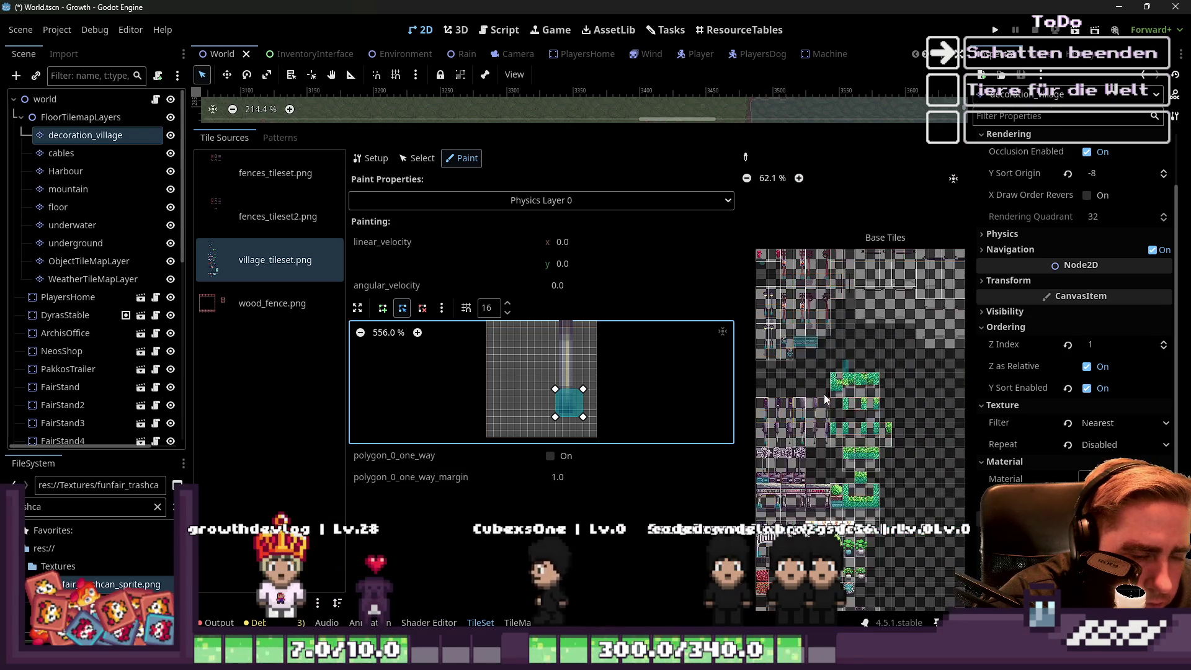
pyautogui.scroll(-2, 803, 356)
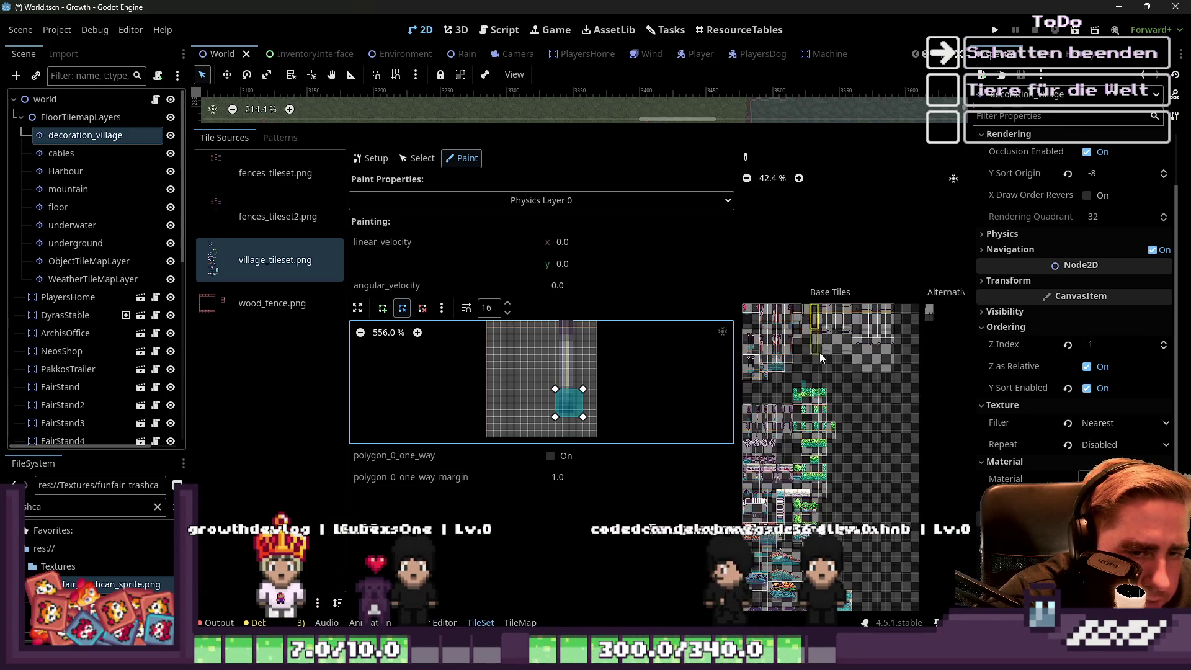
pyautogui.scroll(-2, 834, 351)
pyautogui.hotkey('ctrl', 's')
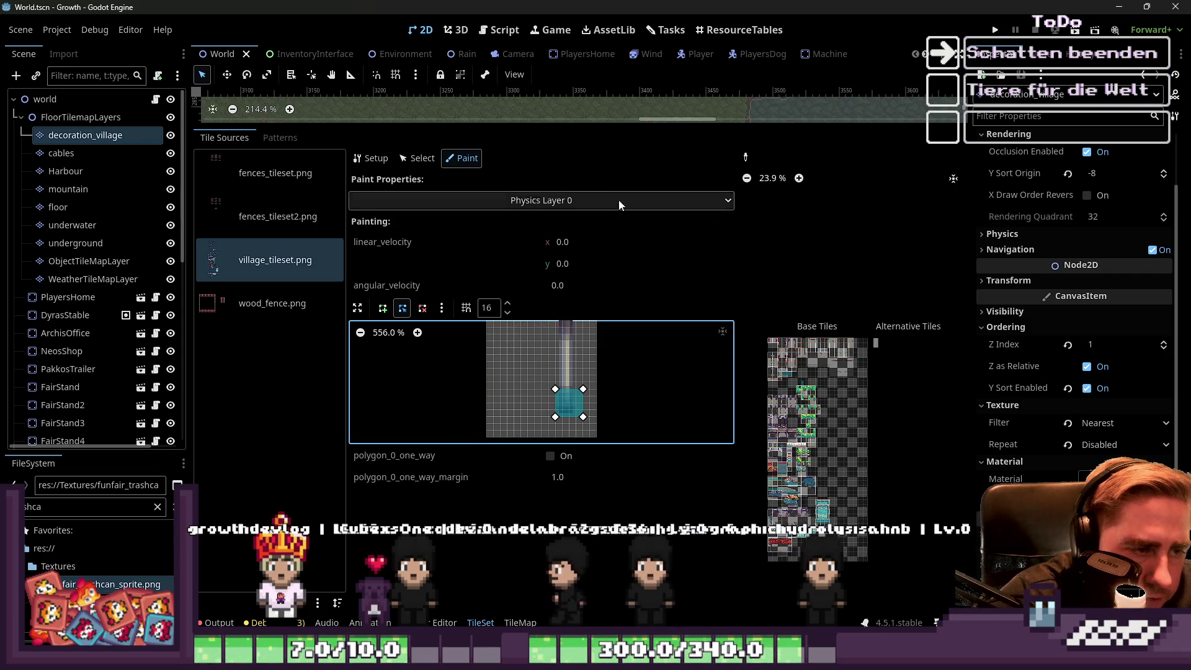
# Drag the bottom-panel splitter down to enlarge the map view, then zoom onto Neo's shop.
pyautogui.moveTo(598, 121); pyautogui.dragTo(599, 456)
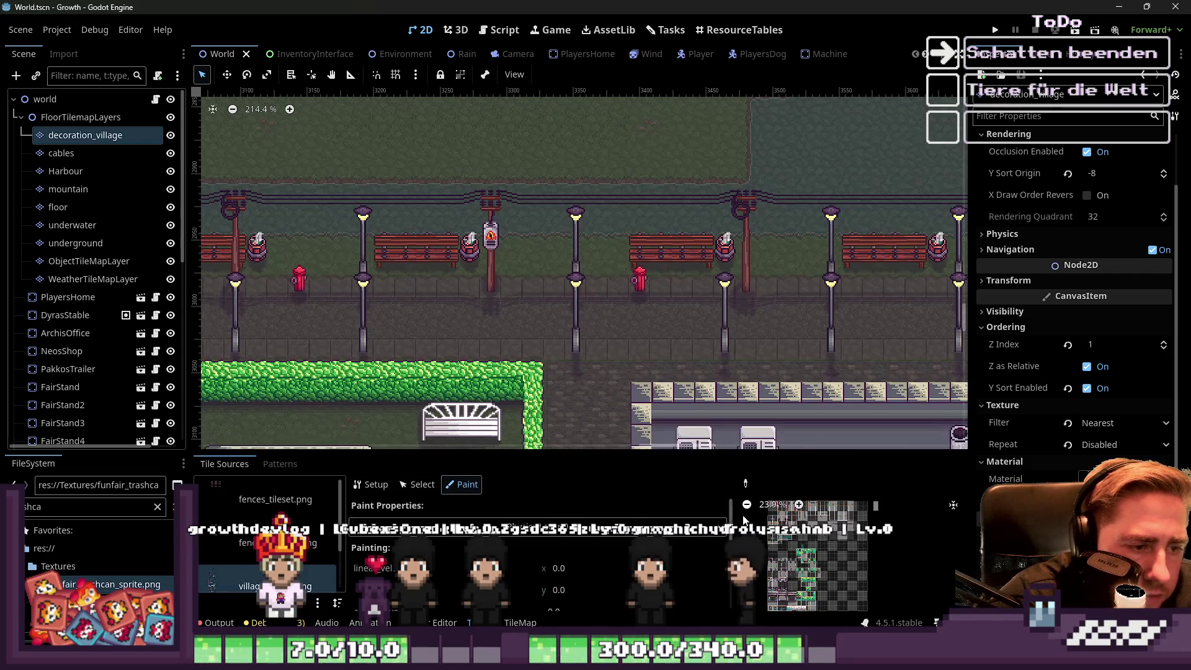
pyautogui.scroll(2, 831, 583)
pyautogui.scroll(11, 830, 584)
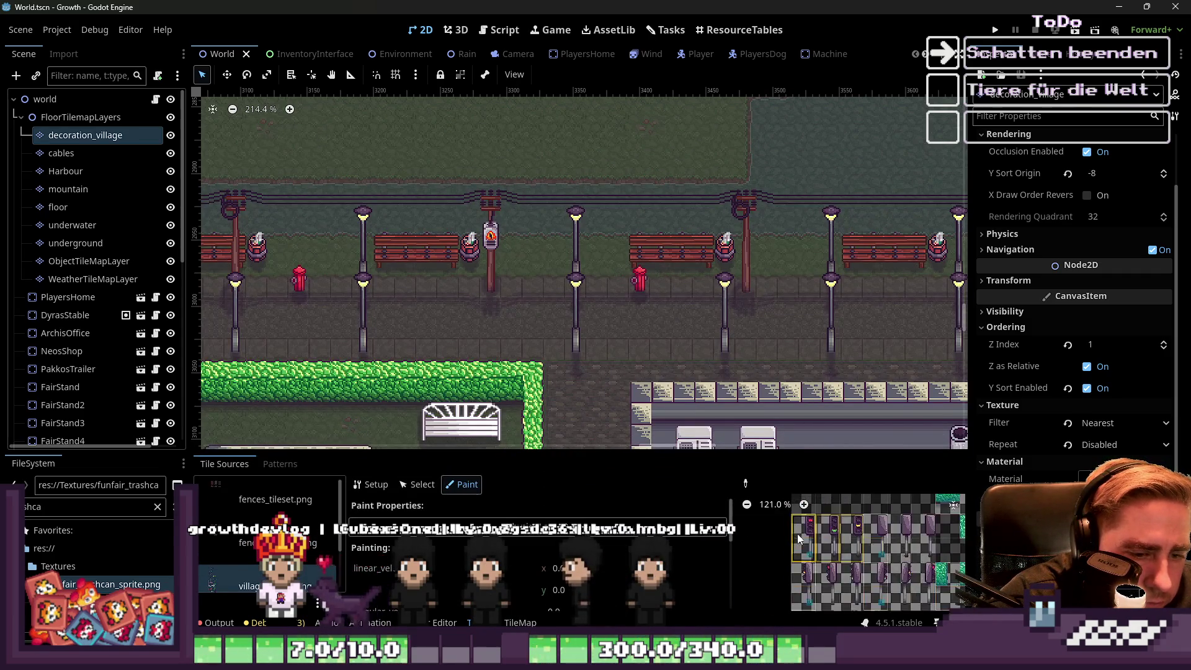
pyautogui.scroll(-10, 587, 223)
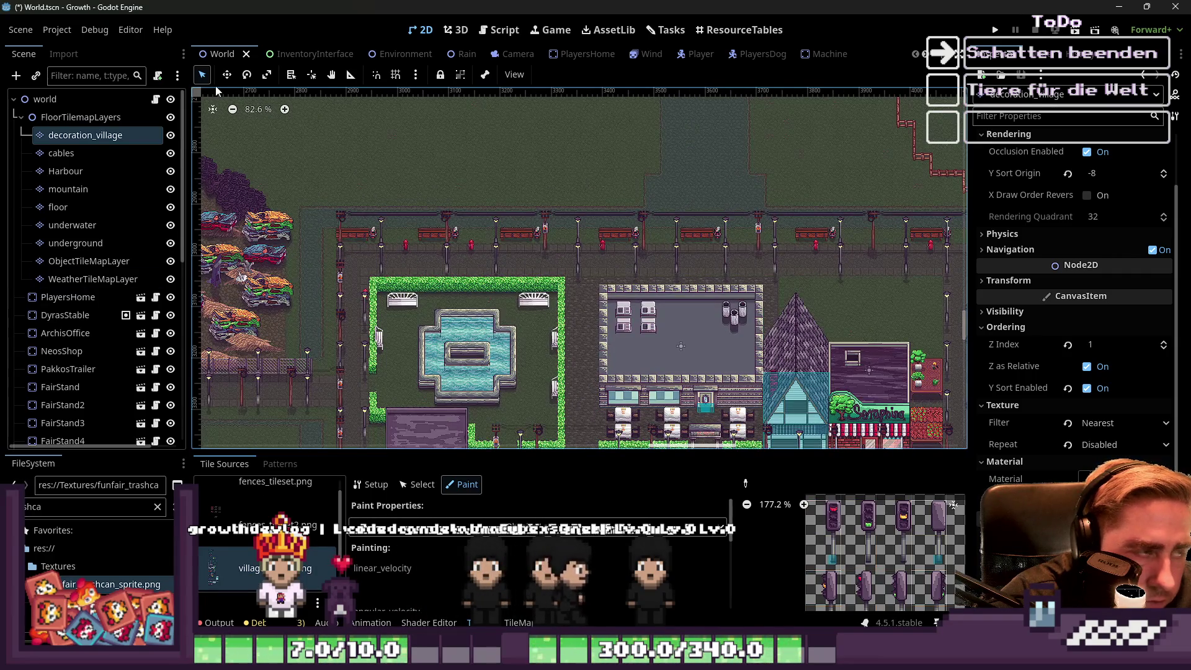
pyautogui.scroll(-3, 329, 55)
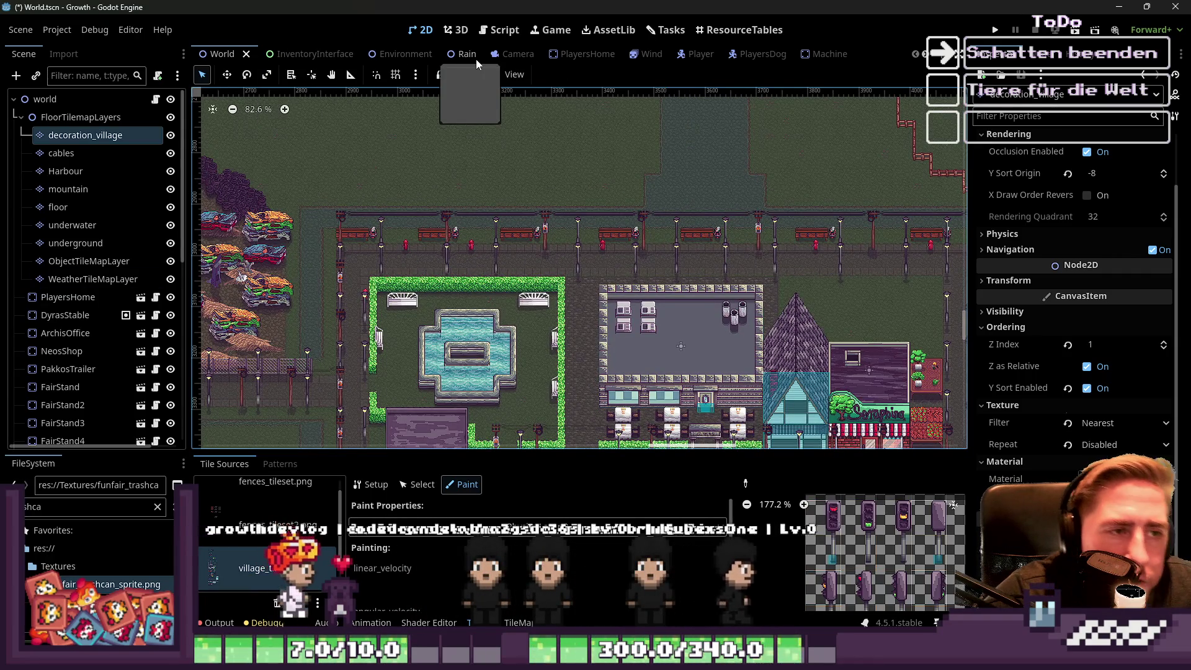
pyautogui.scroll(-3, 490, 248)
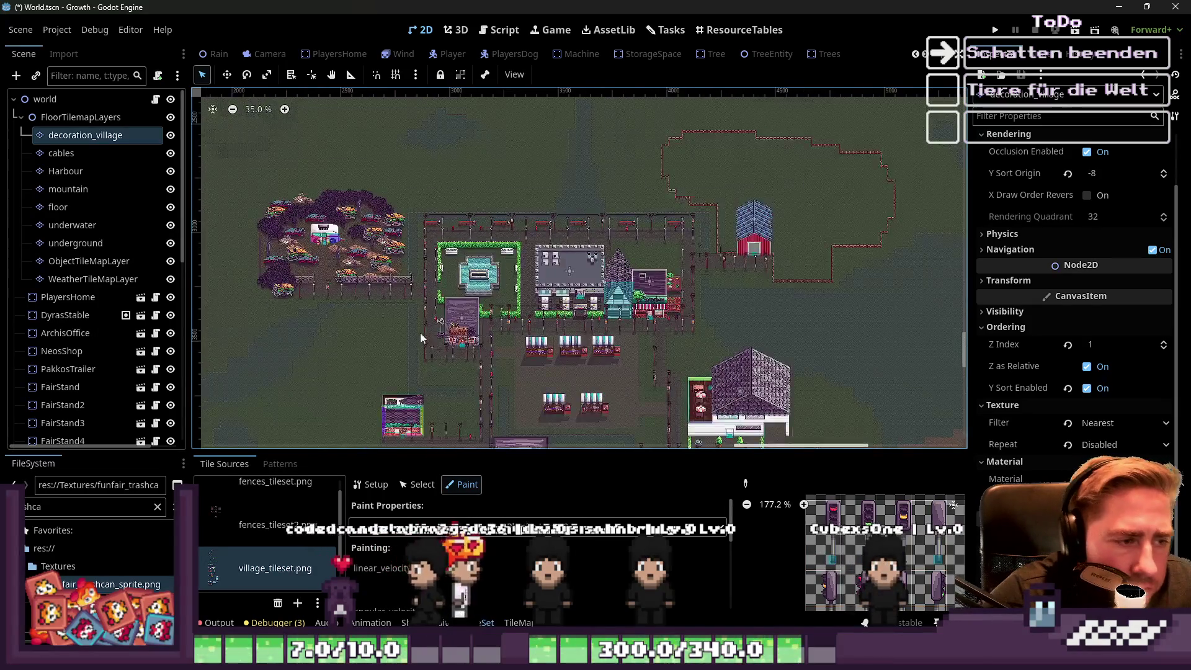
pyautogui.scroll(4, 503, 348)
pyautogui.scroll(15, 565, 325)
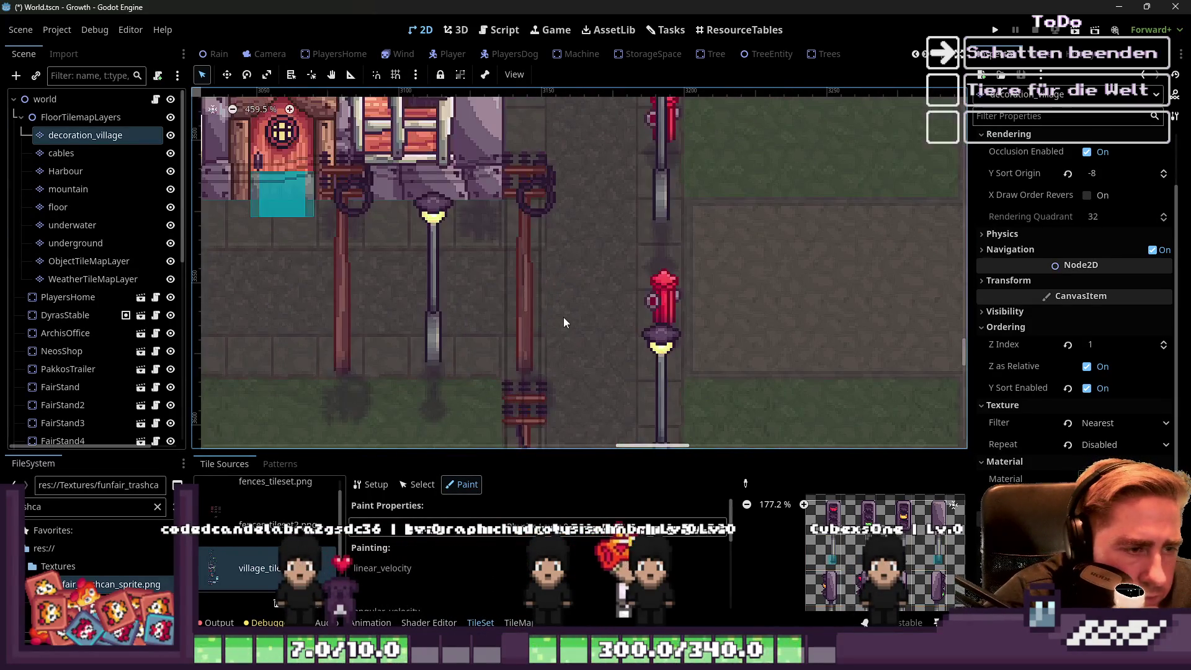
# Leave tile property painting mode and switch to the tile map painting panel.
pyautogui.click(416, 486)
pyautogui.scroll(-4, 541, 343)
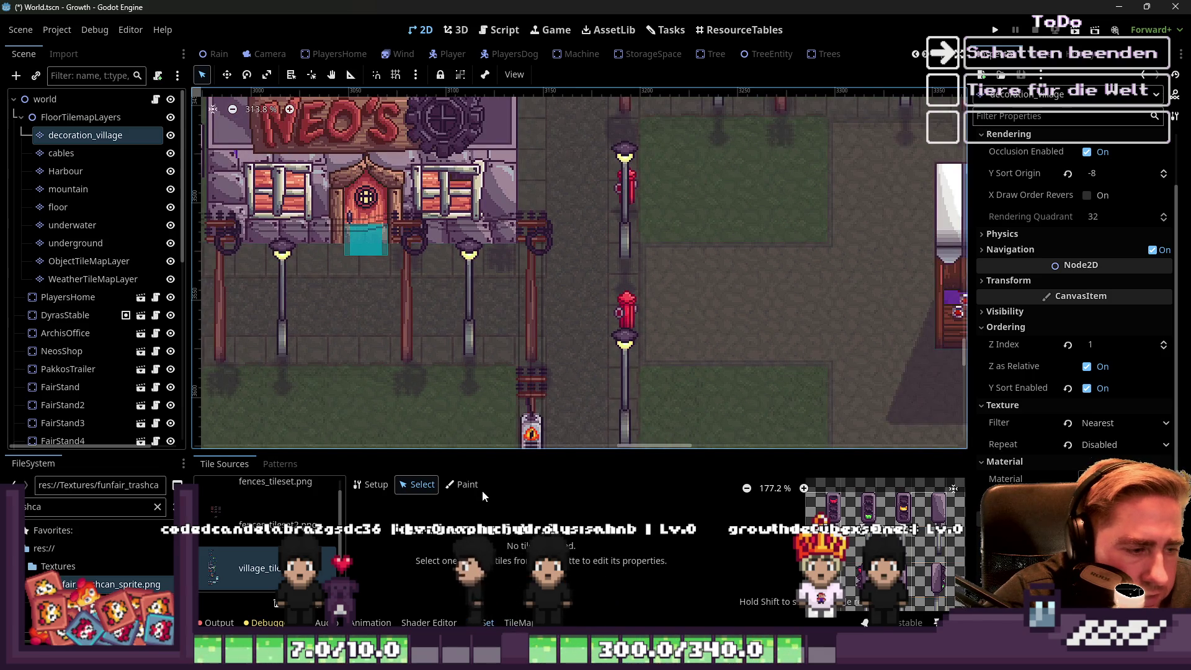
pyautogui.click(95, 152)
# With terrain set 0, paint traffic lights on the street lamp post and over the hydrant.
pyautogui.click(98, 142)
pyautogui.click(251, 493)
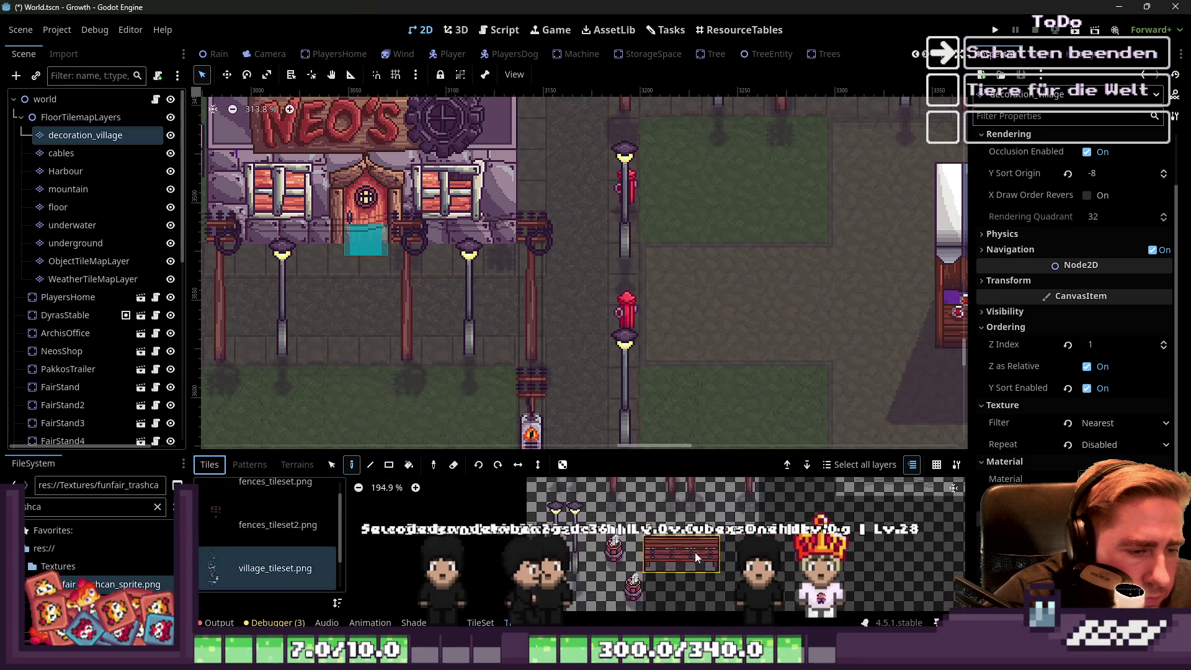
pyautogui.scroll(-5, 656, 560)
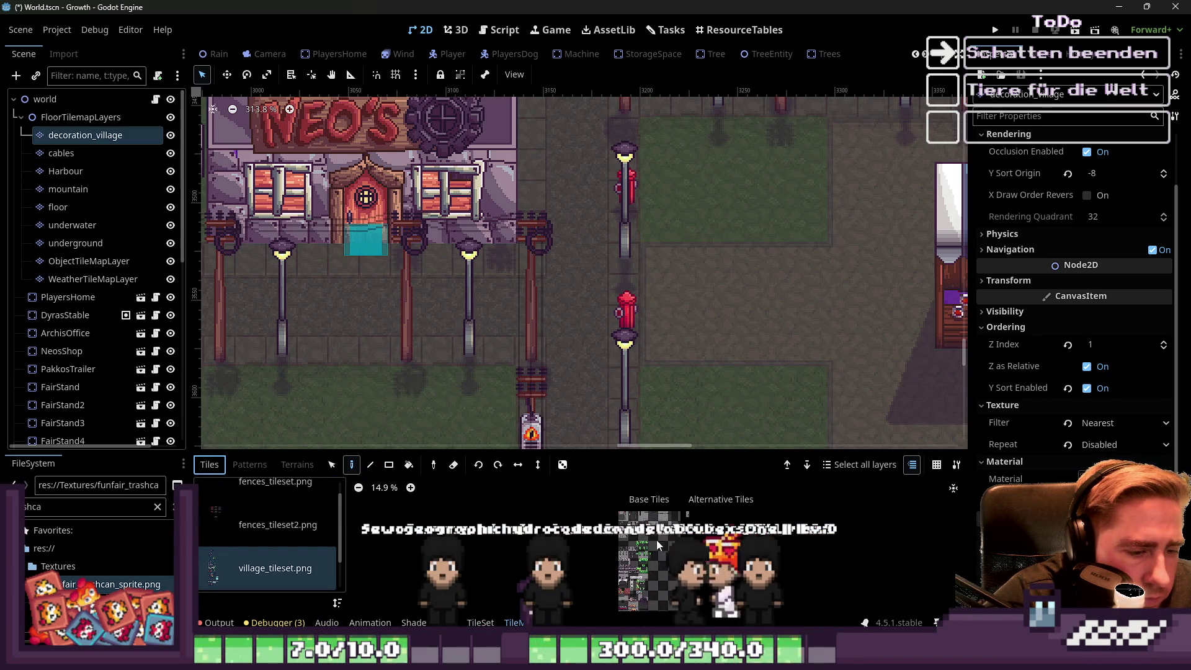
pyautogui.scroll(5, 649, 563)
pyautogui.click(674, 497)
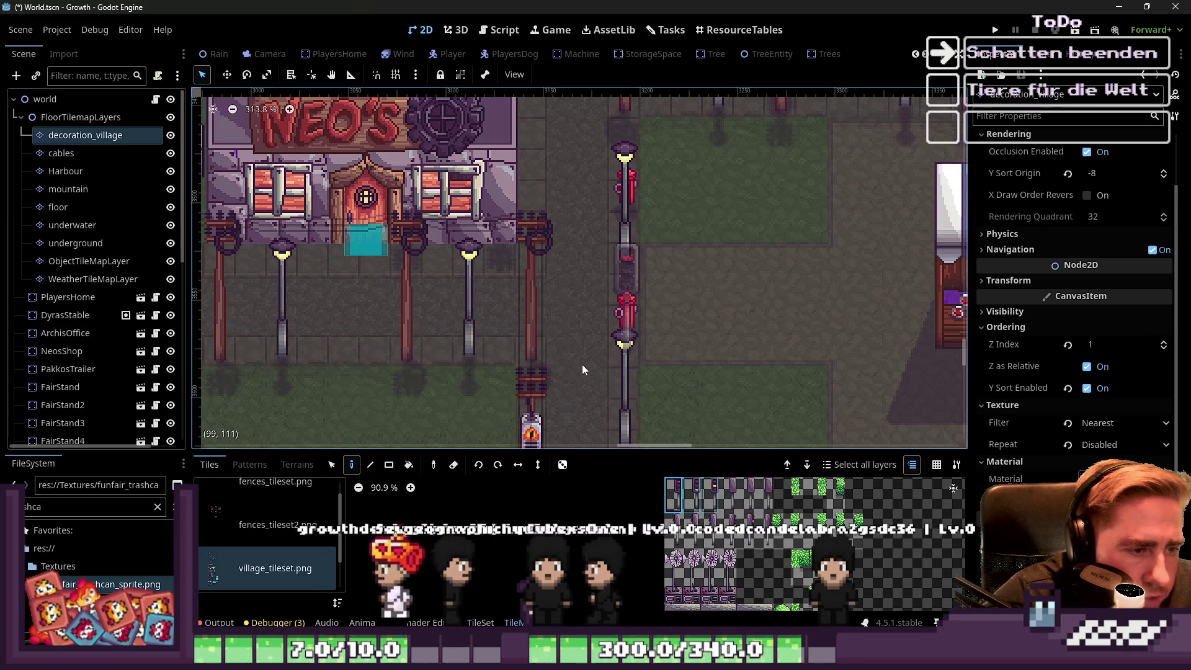
pyautogui.click(636, 307)
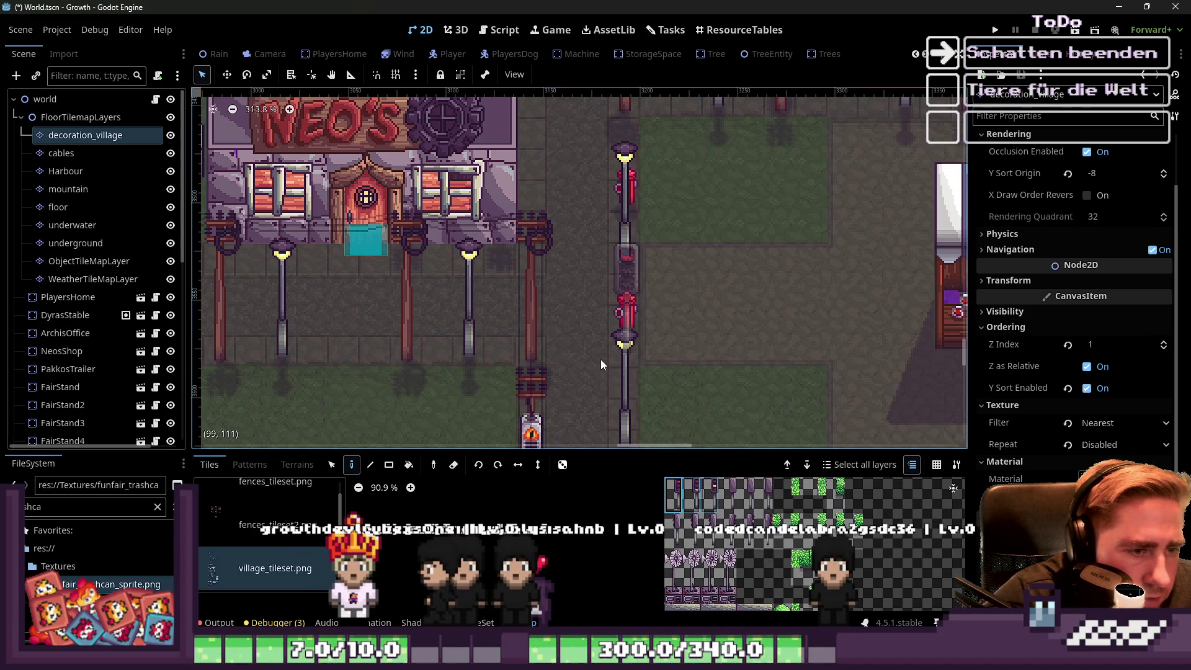
pyautogui.click(613, 358)
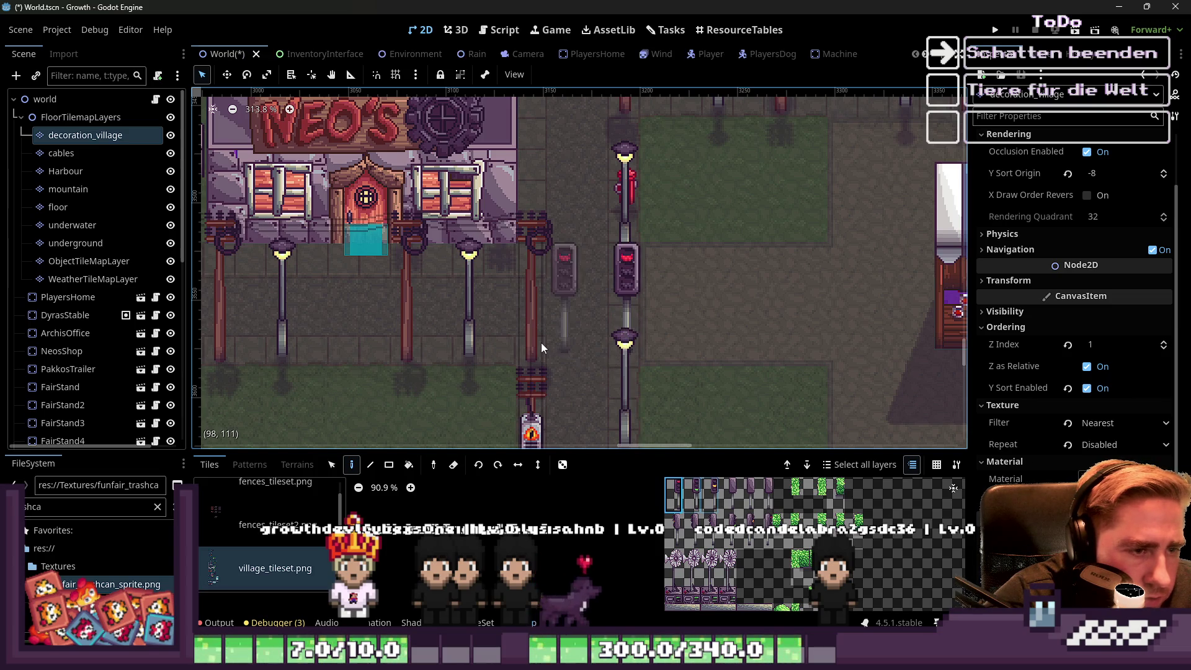
# Paint a traffic-light pole in place of the lamp, then select the grey lamp-post tile.
pyautogui.scroll(-1, 594, 369)
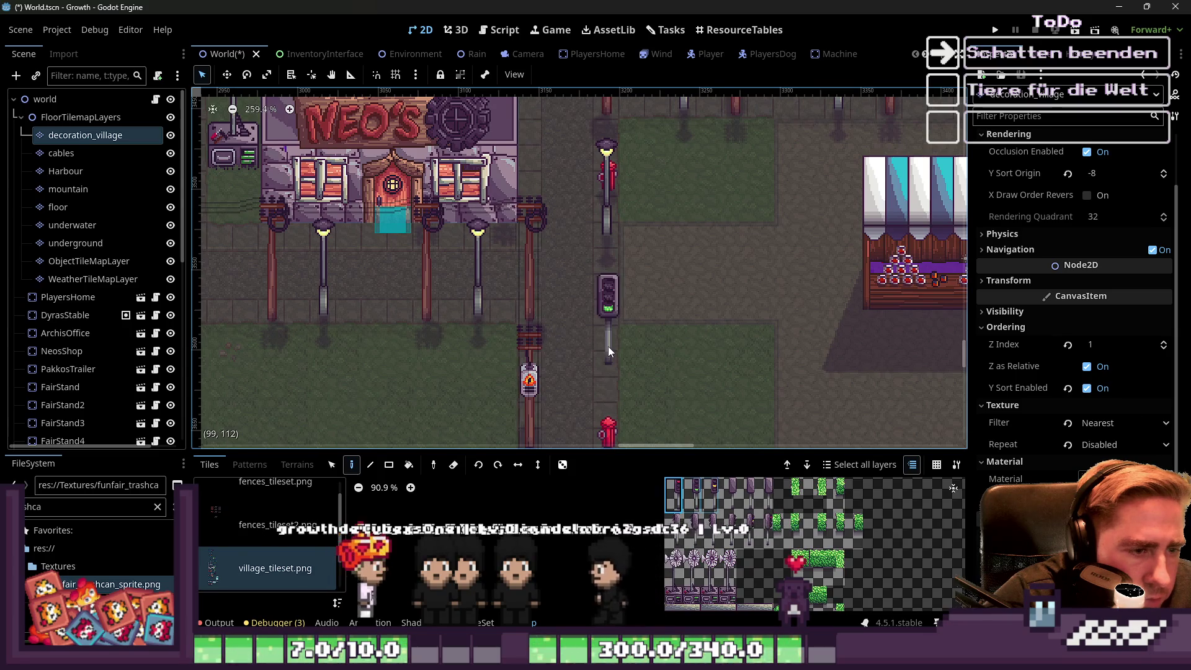
pyautogui.scroll(-1, 544, 322)
pyautogui.scroll(2, 546, 364)
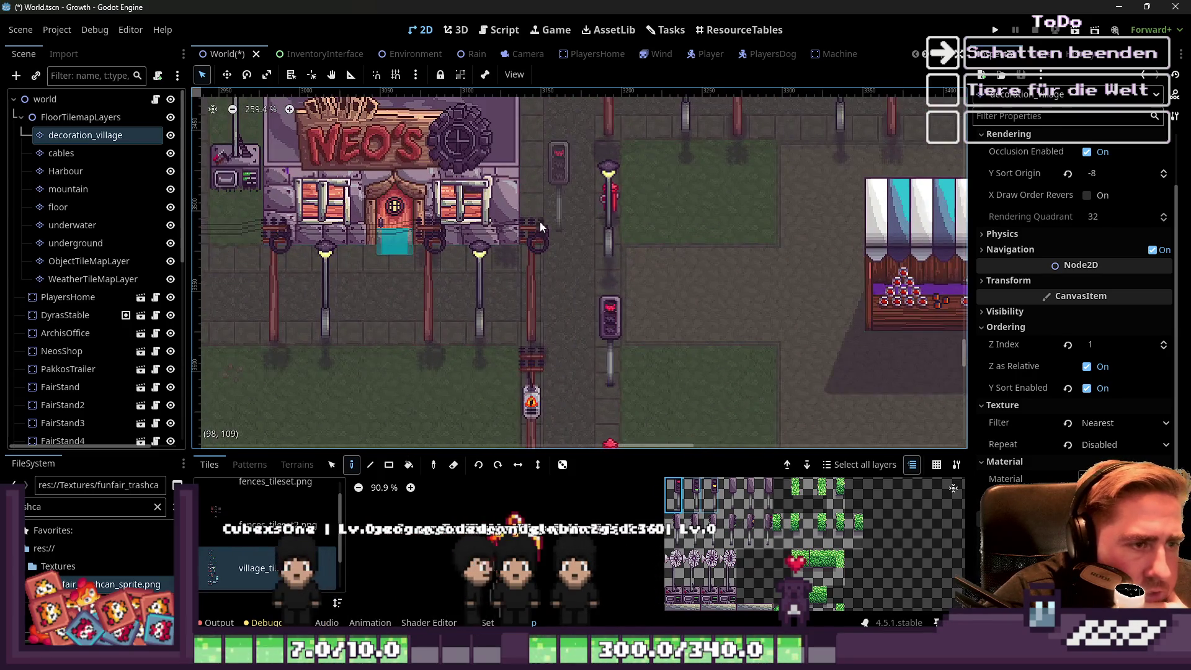
pyautogui.scroll(3, 727, 535)
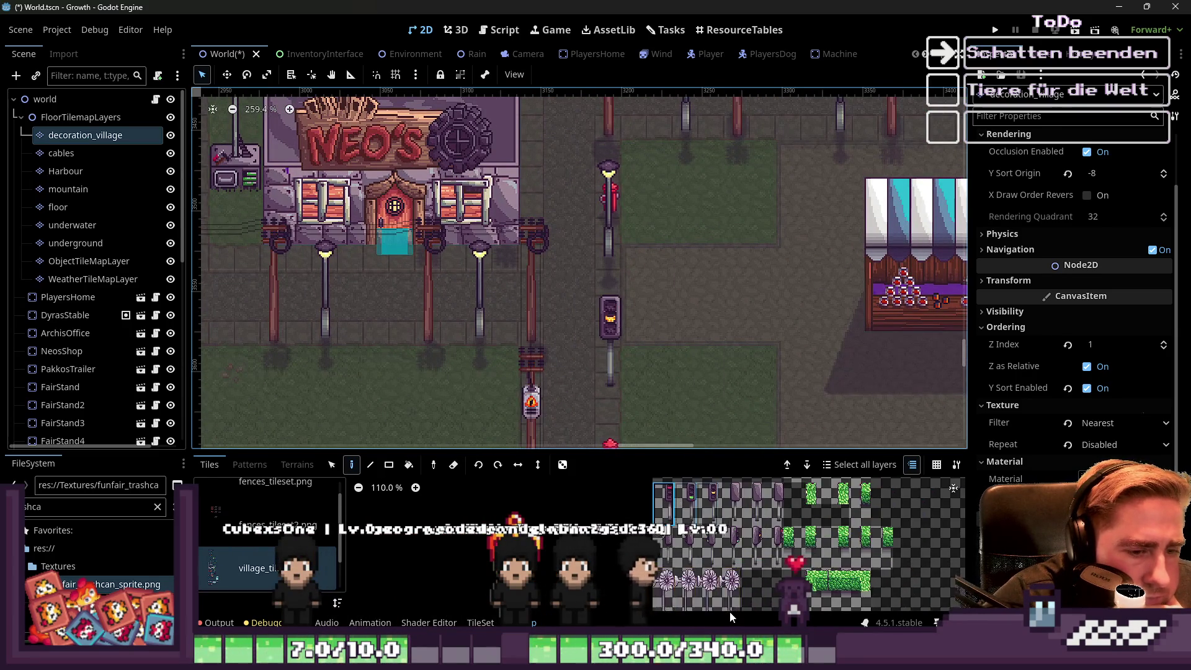
pyautogui.click(735, 507)
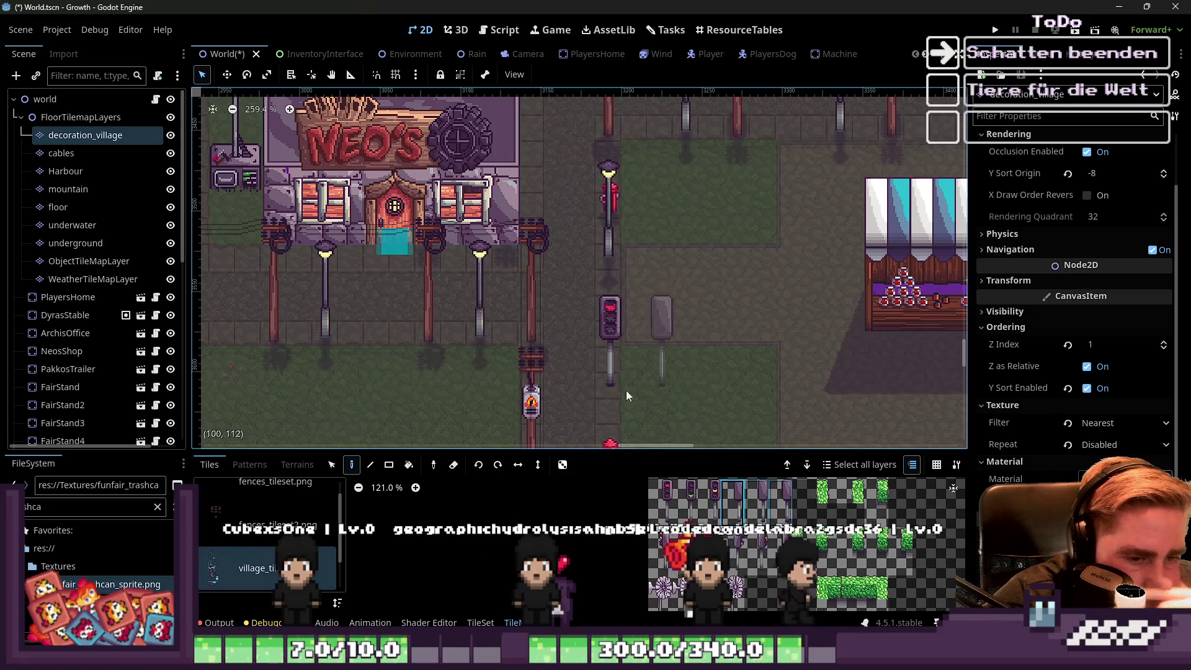
pyautogui.click(756, 545)
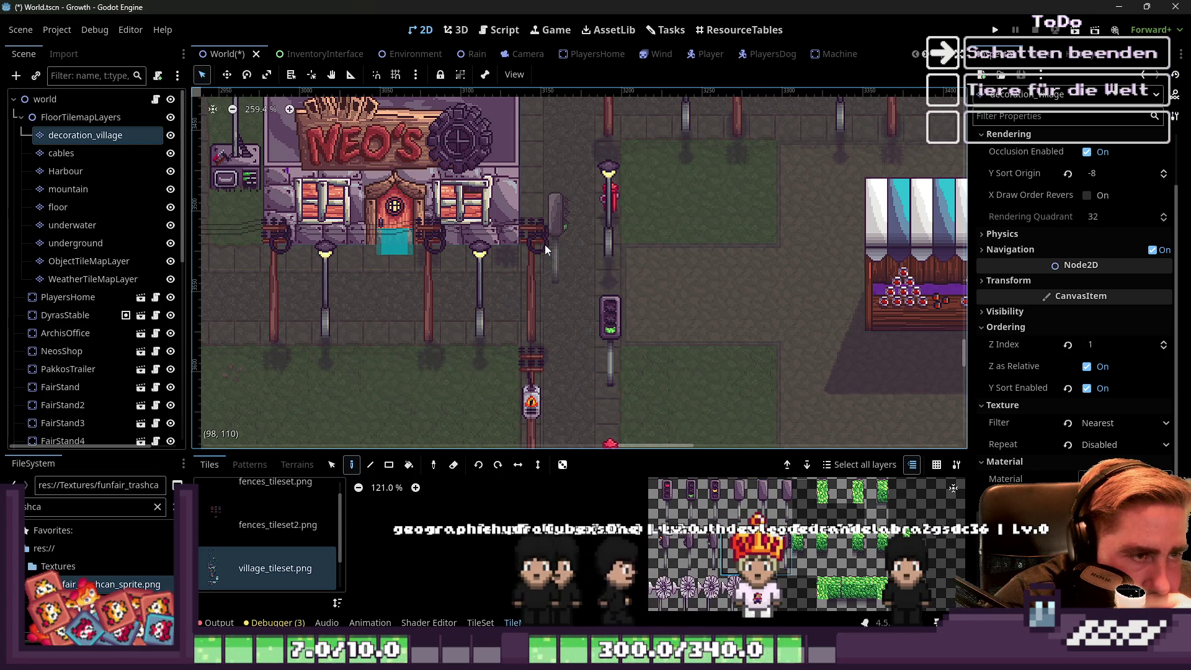
pyautogui.click(661, 553)
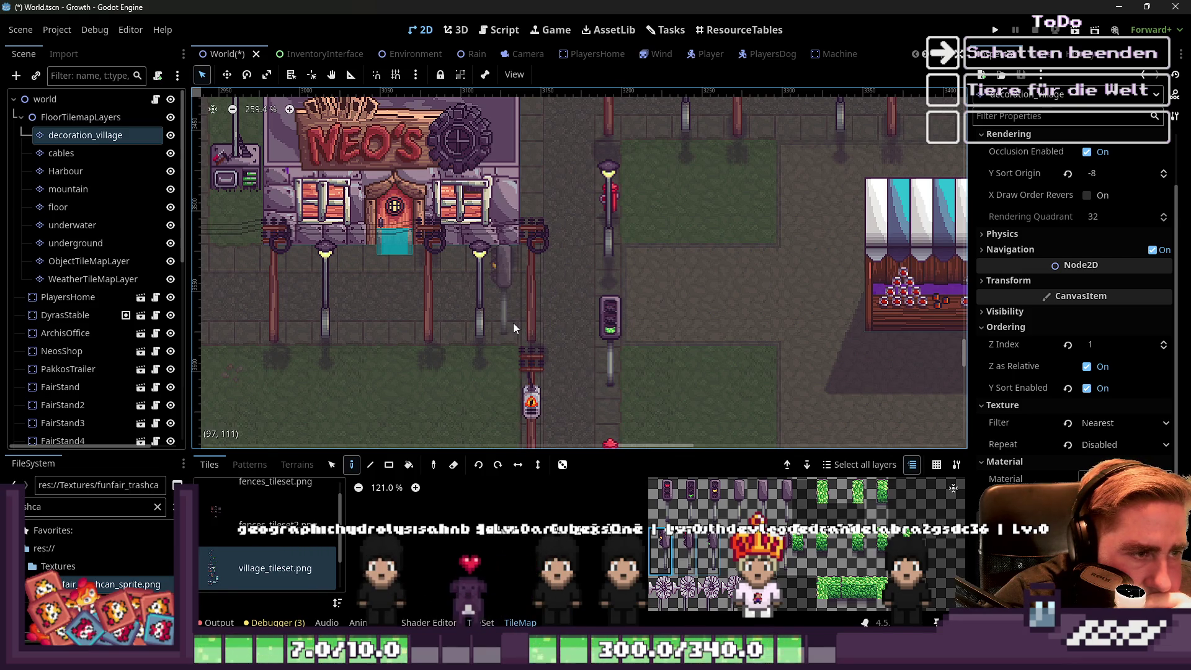
pyautogui.click(472, 325)
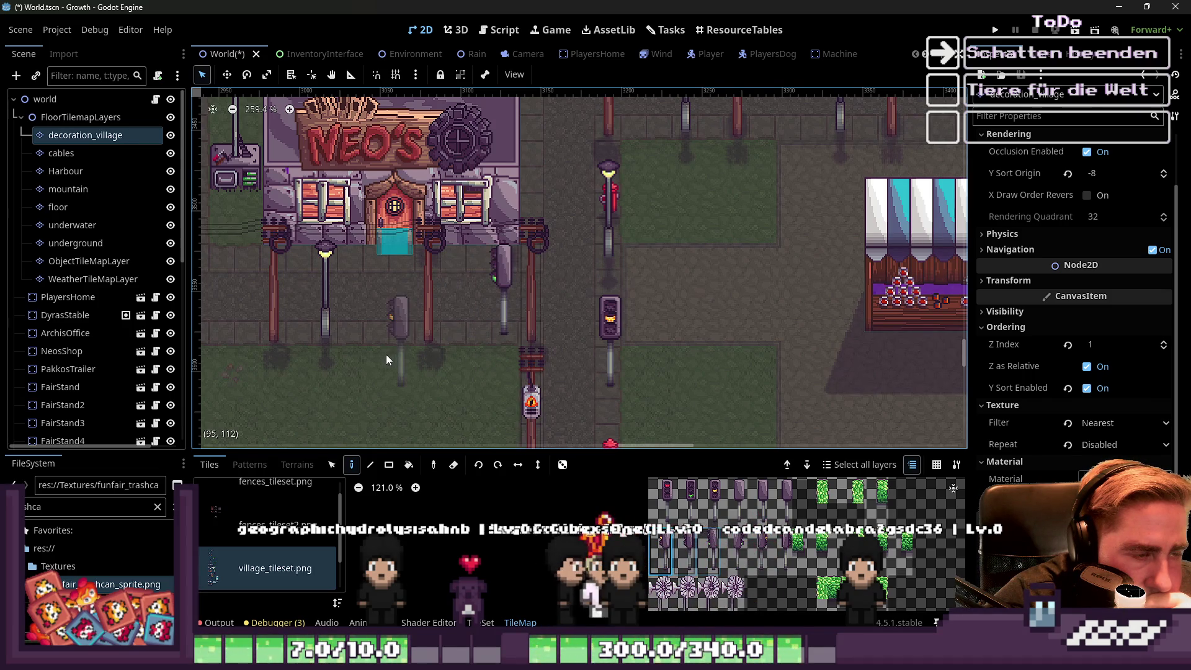
pyautogui.click(734, 497)
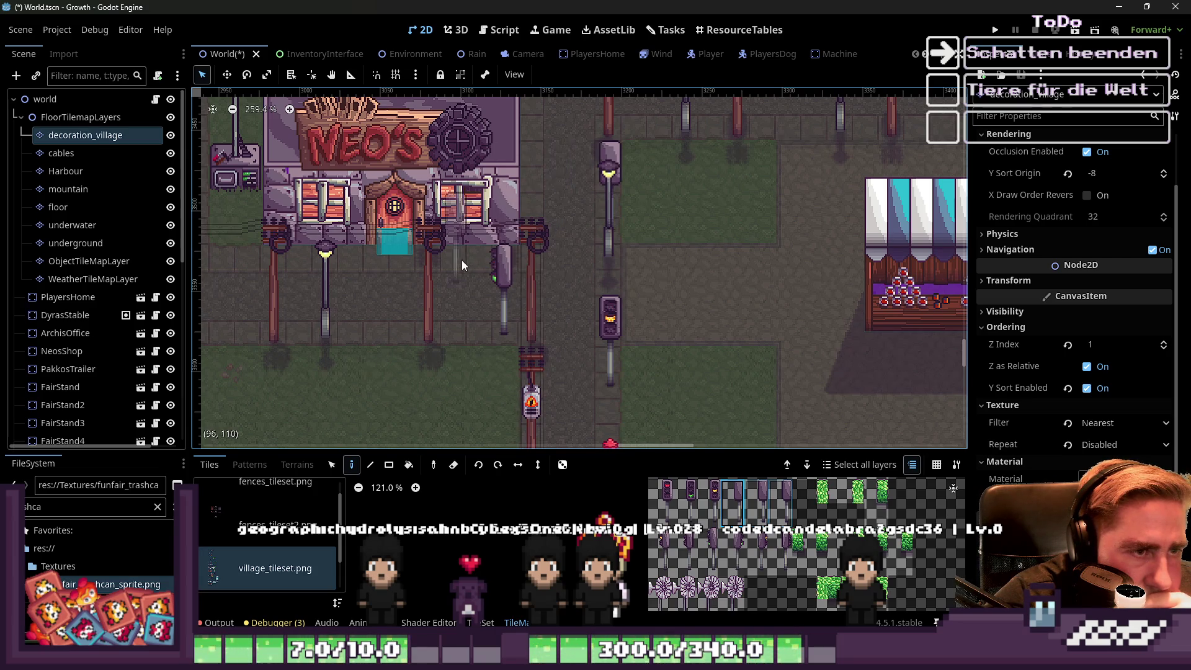
pyautogui.scroll(-5, 462, 260)
pyautogui.scroll(-2, 456, 271)
pyautogui.scroll(5, 482, 394)
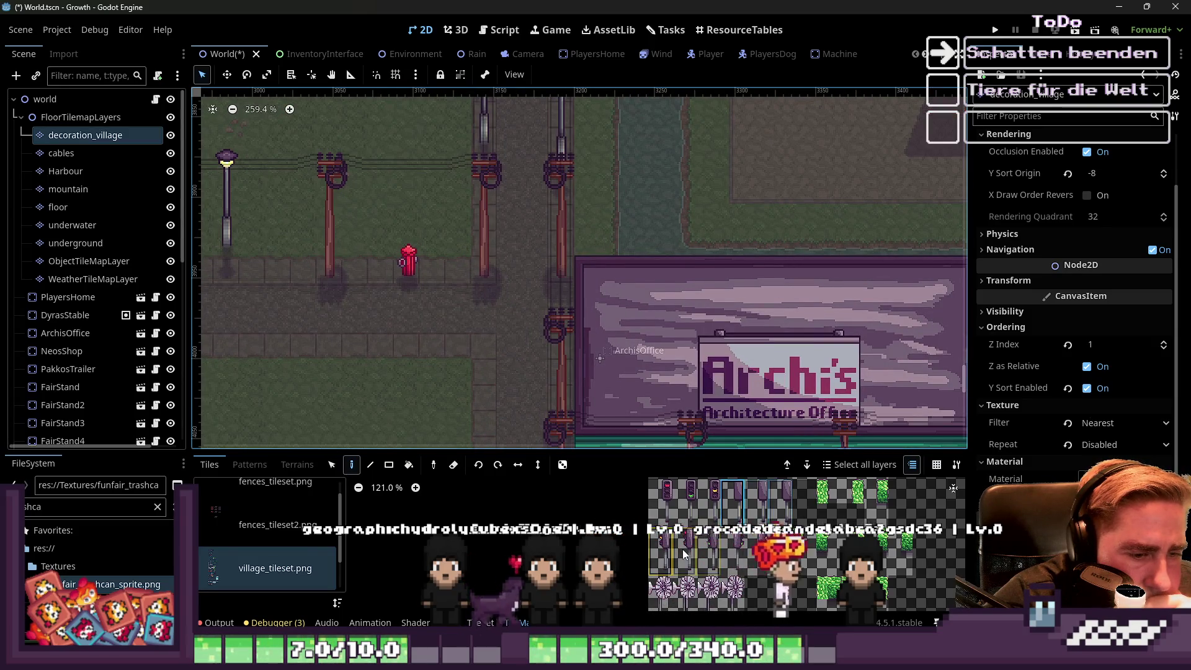
# Place a traffic light below the street and two grey poles on the sidewalk by Archi's office.
pyautogui.click(661, 496)
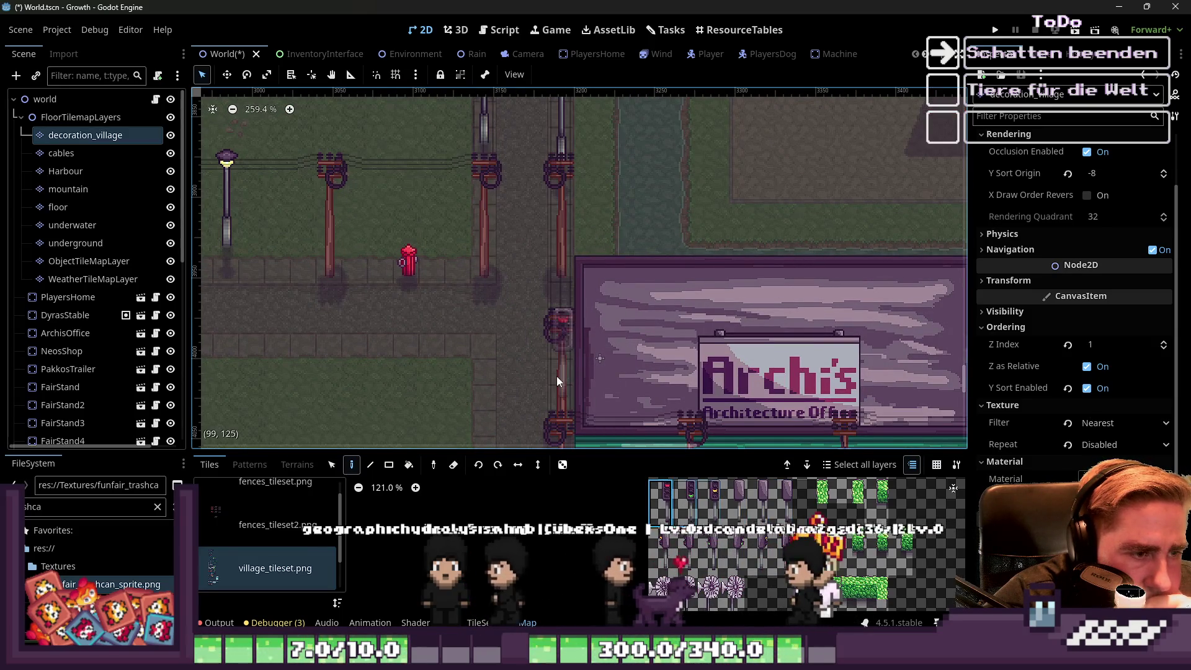
pyautogui.click(460, 416)
pyautogui.scroll(-10, 554, 300)
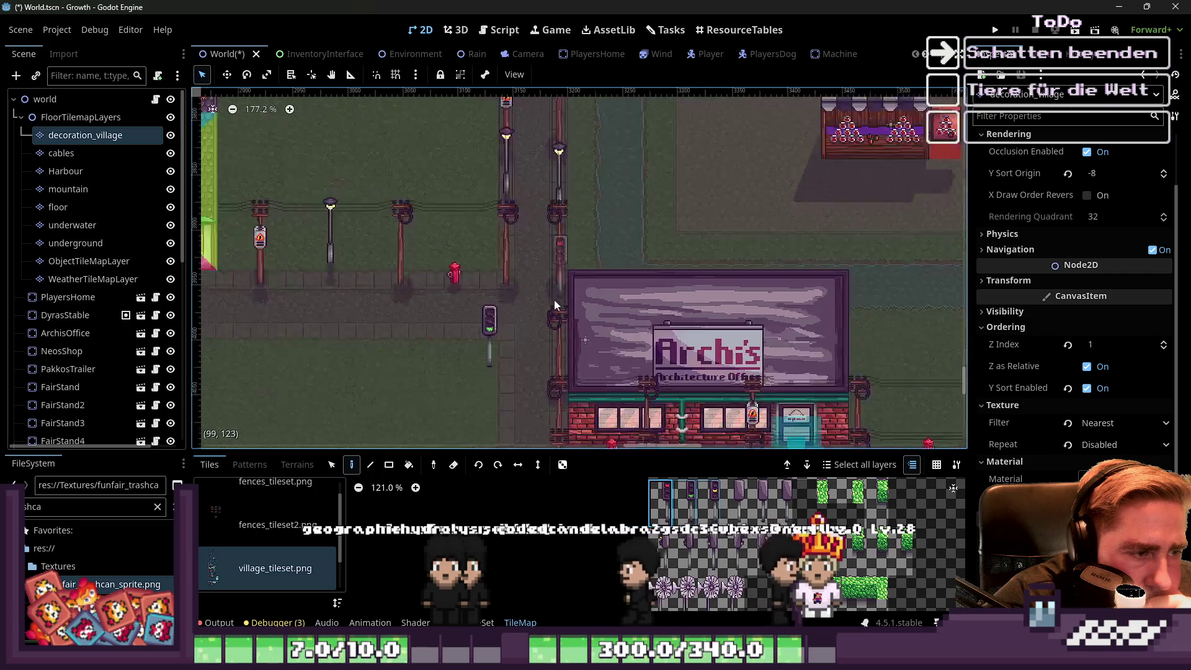
pyautogui.scroll(8, 535, 322)
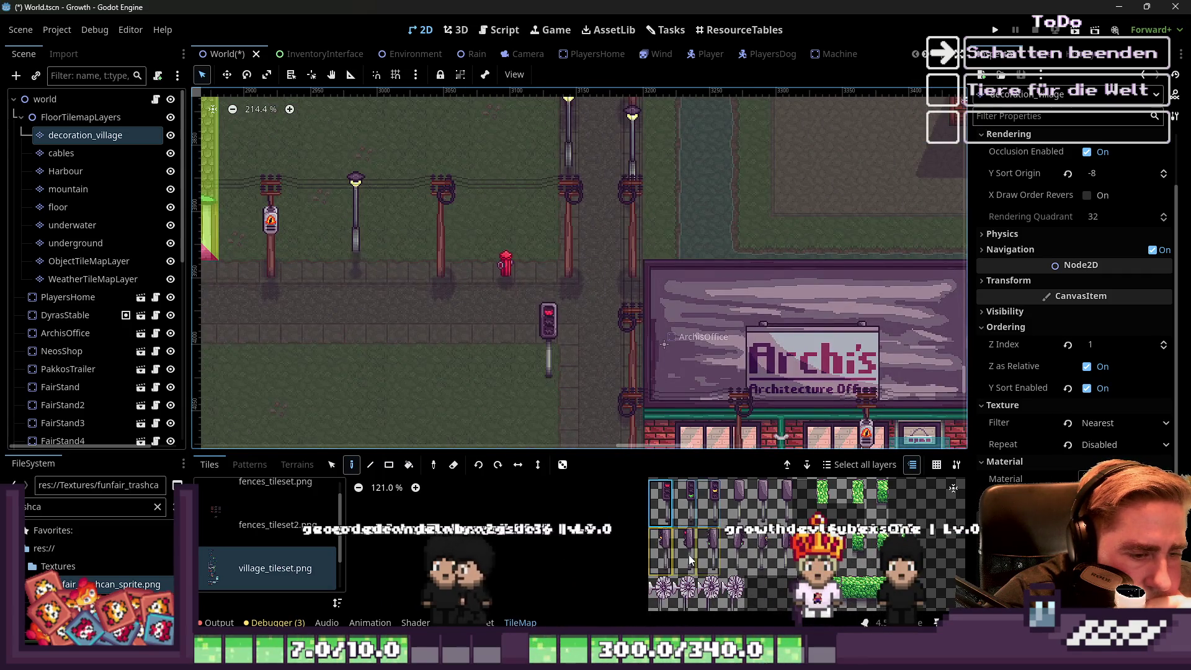
pyautogui.click(536, 256)
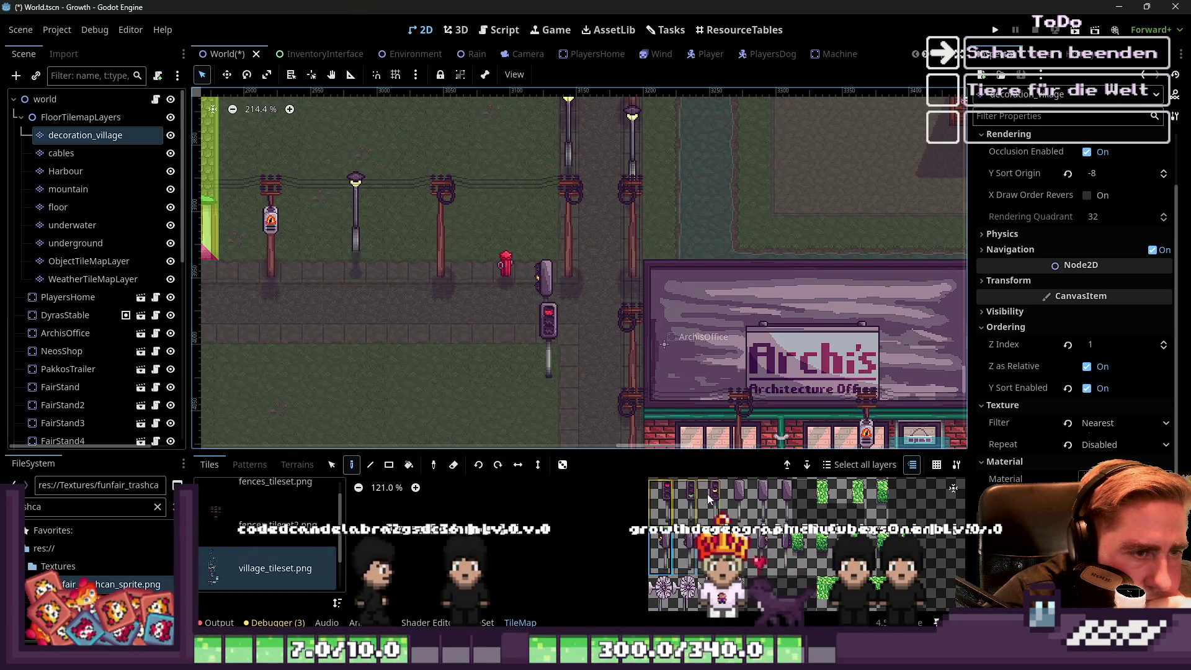
pyautogui.click(621, 256)
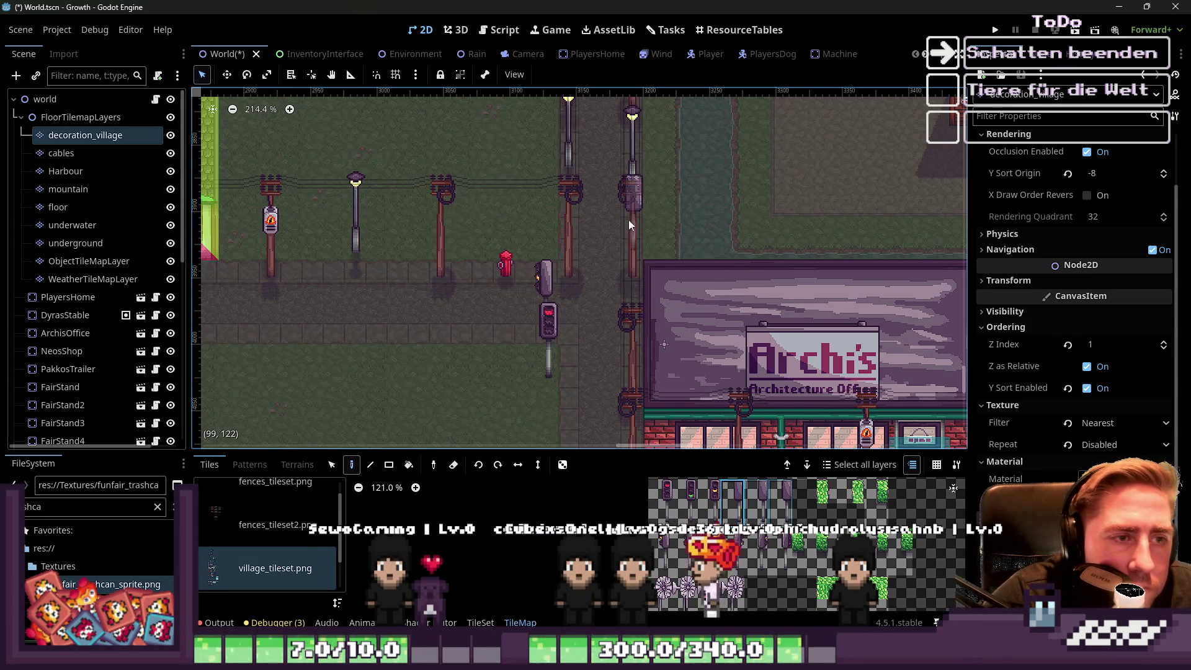
# Add a traffic-light tile on top of the pole beside Archi's office.
pyautogui.scroll(5, 640, 180)
pyautogui.scroll(-8, 421, 277)
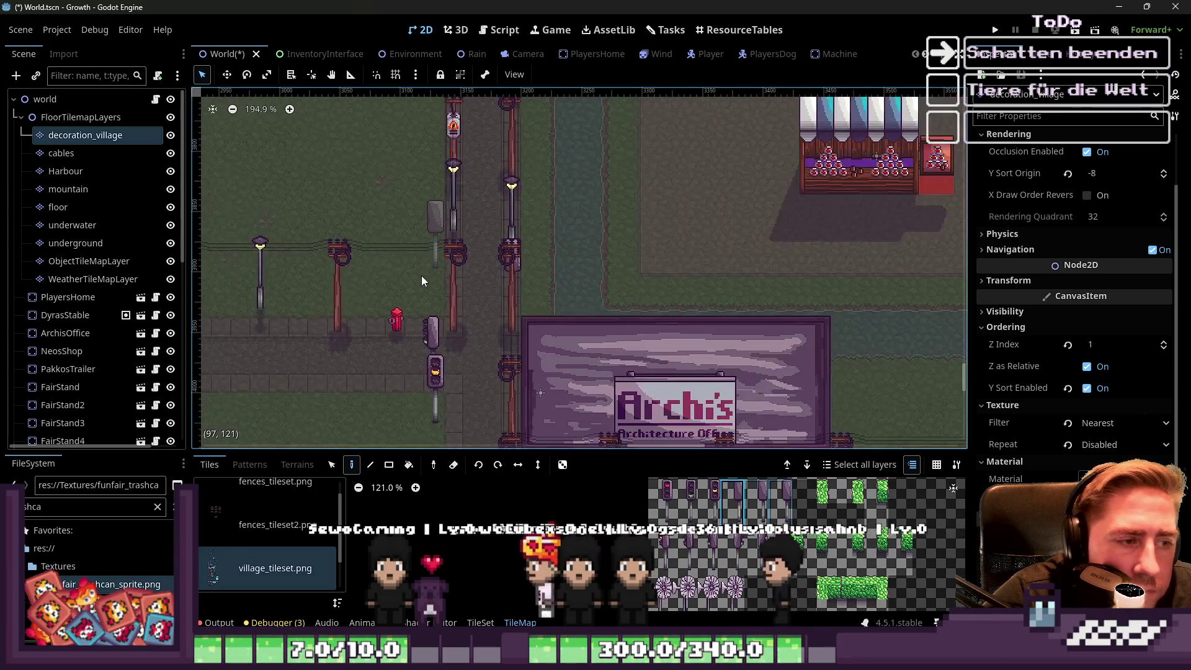
pyautogui.scroll(5, 445, 346)
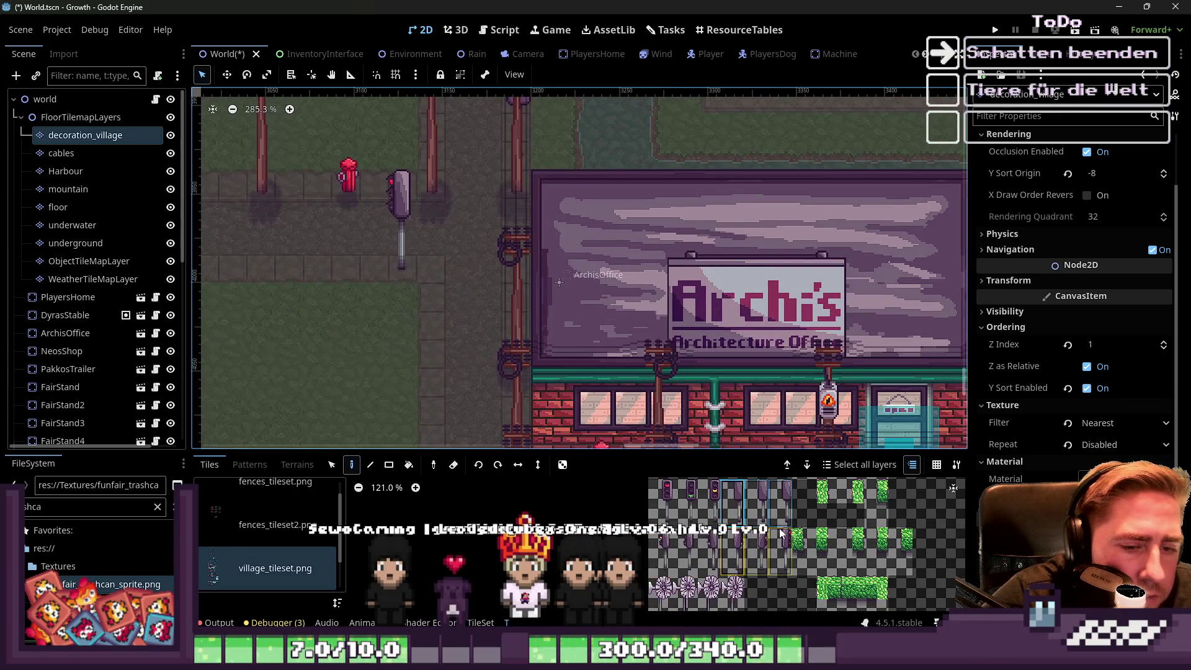
pyautogui.click(667, 496)
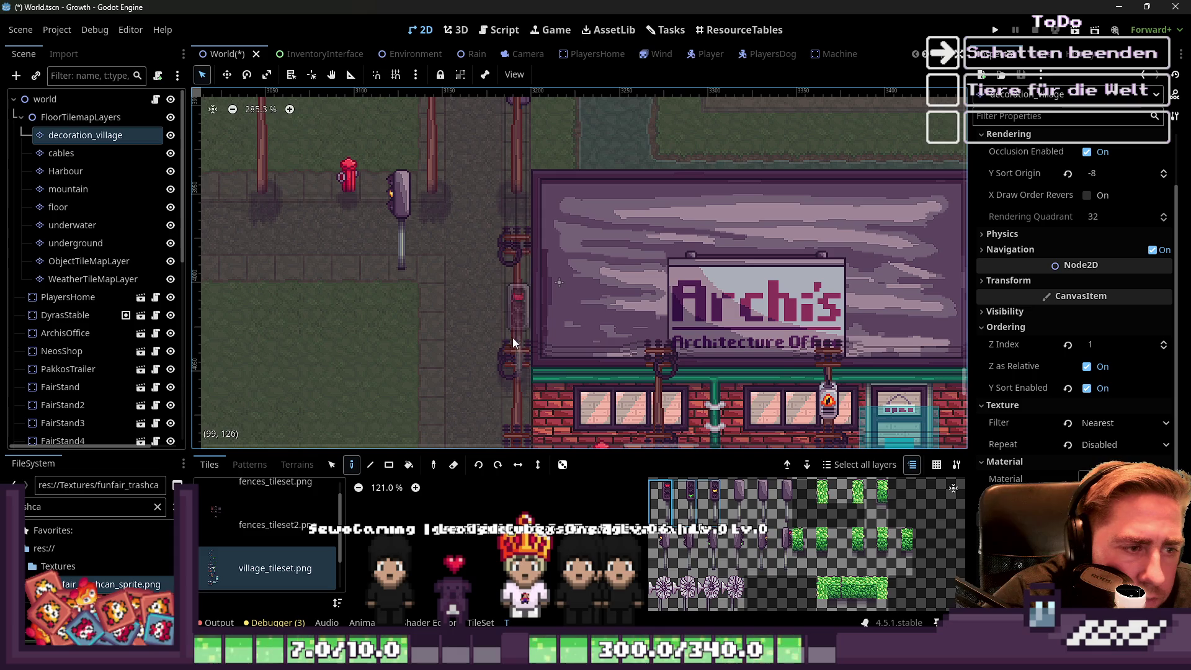
pyautogui.scroll(-2, 407, 306)
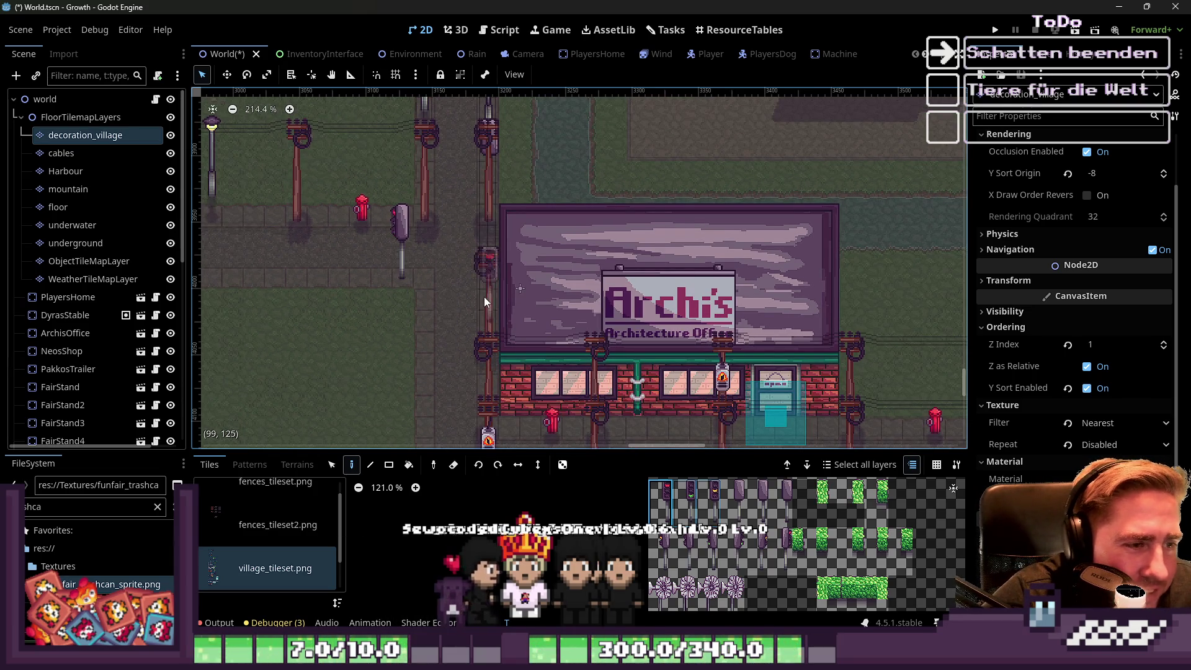
pyautogui.click(489, 274)
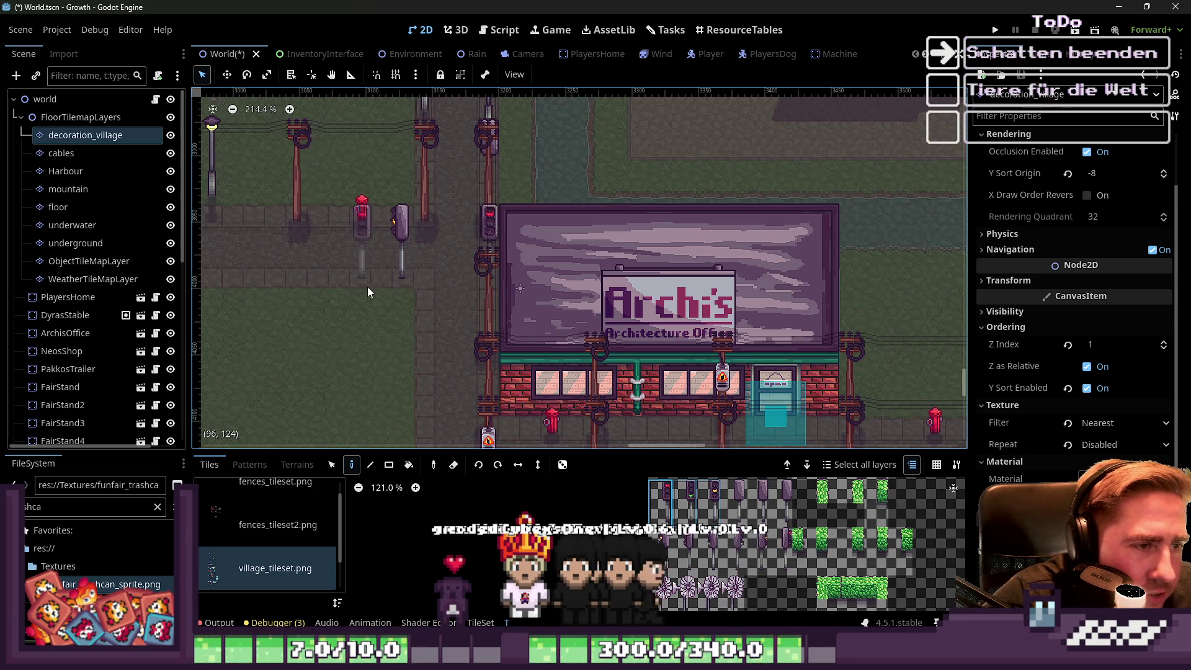
pyautogui.scroll(-1, 367, 289)
pyautogui.scroll(-5, 415, 276)
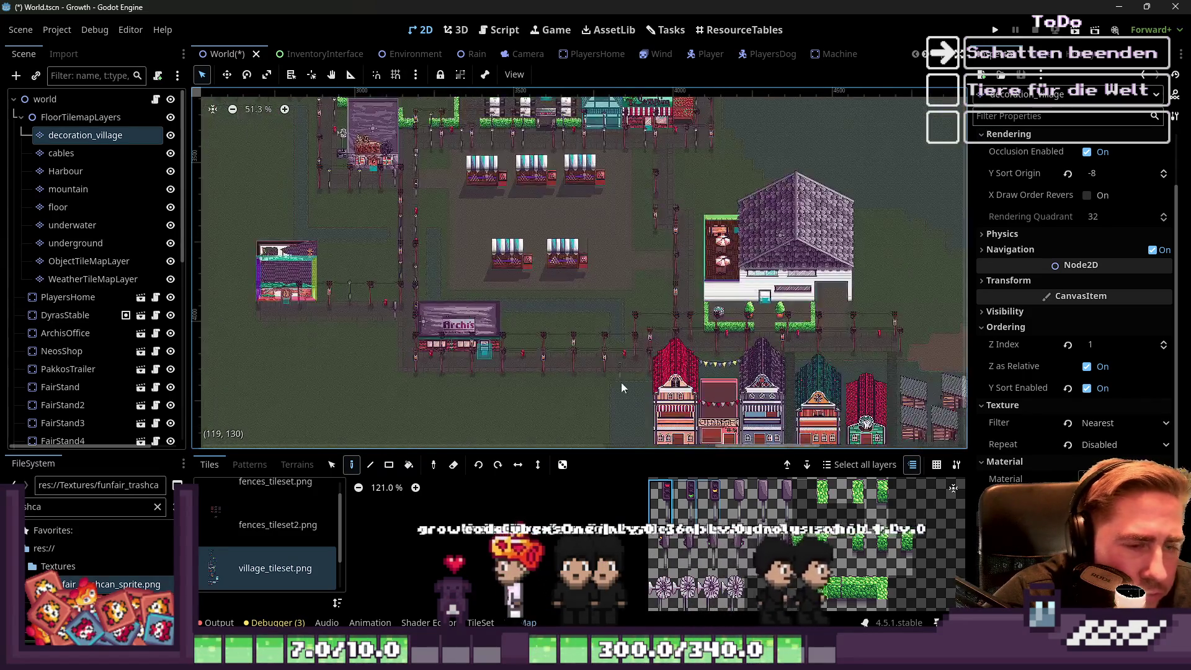
# Paint two tall grey post tiles along the street above the red-roofed house.
pyautogui.scroll(8, 665, 369)
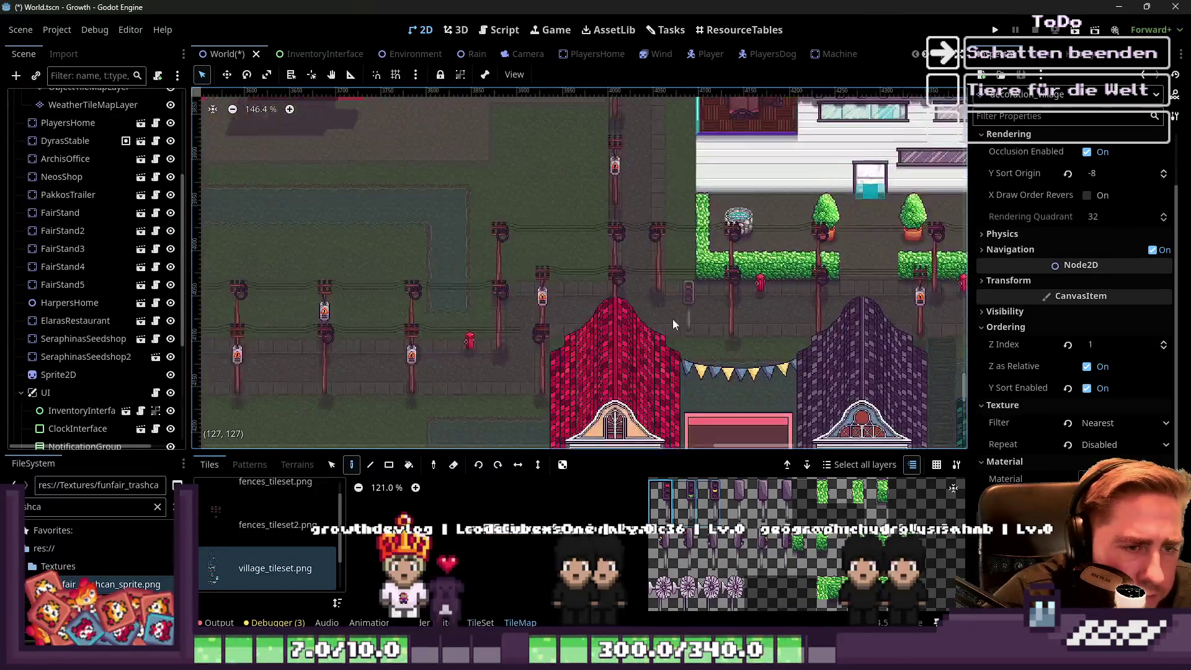
pyautogui.click(662, 549)
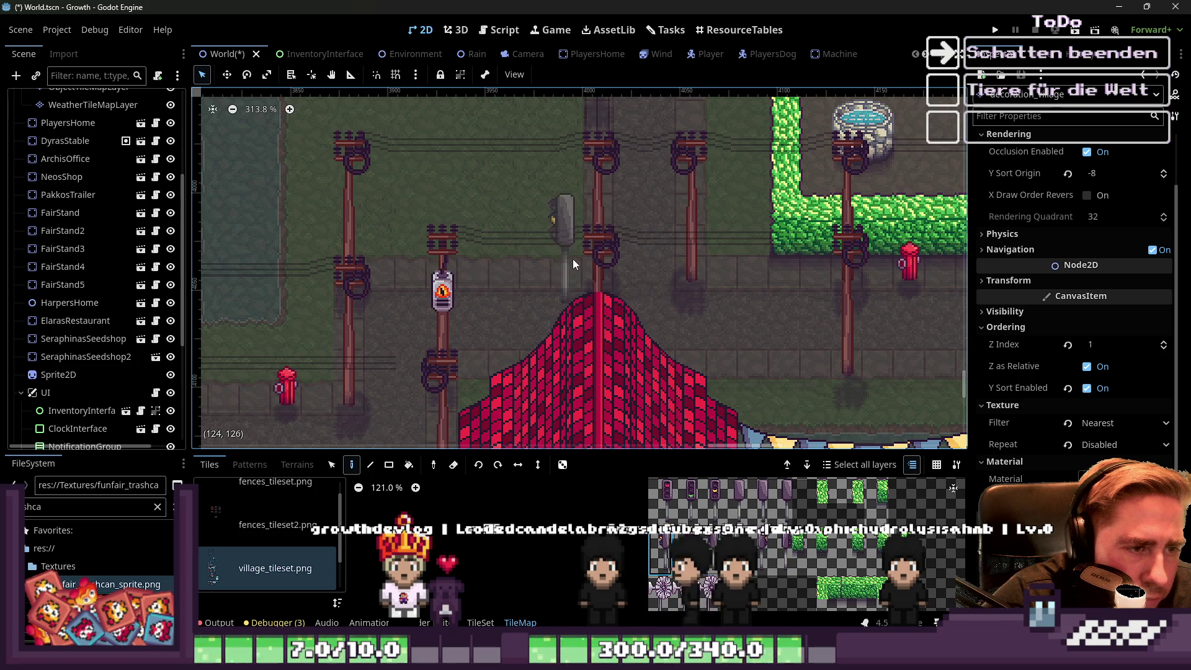
pyautogui.click(569, 352)
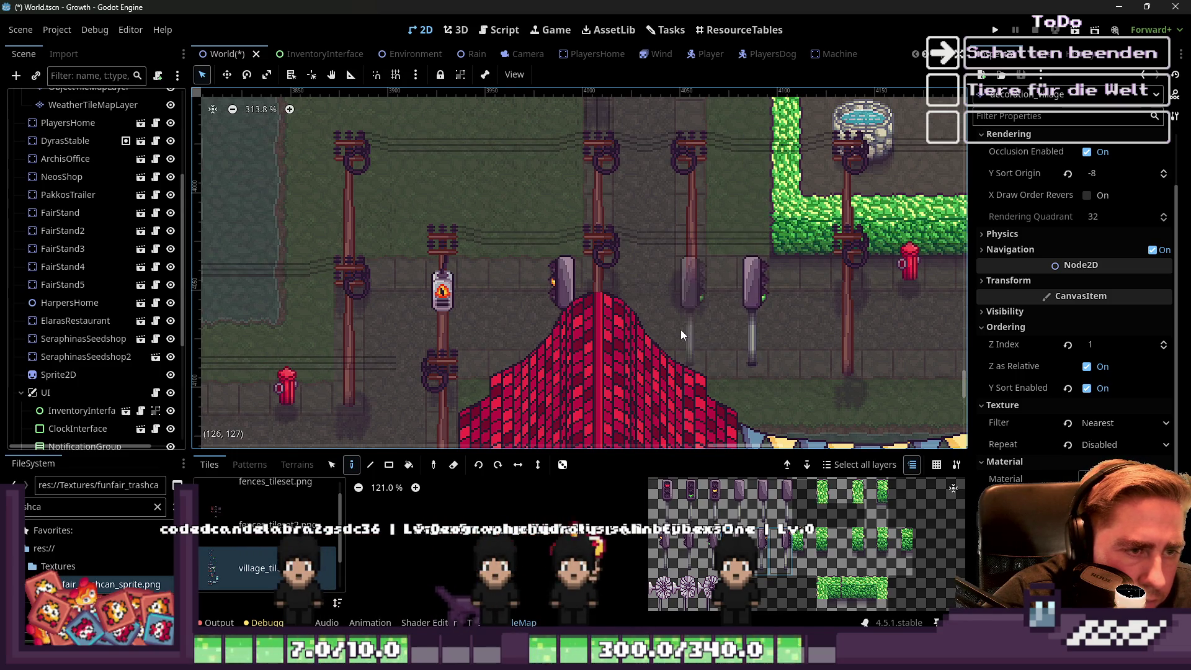
pyautogui.click(713, 356)
pyautogui.click(732, 504)
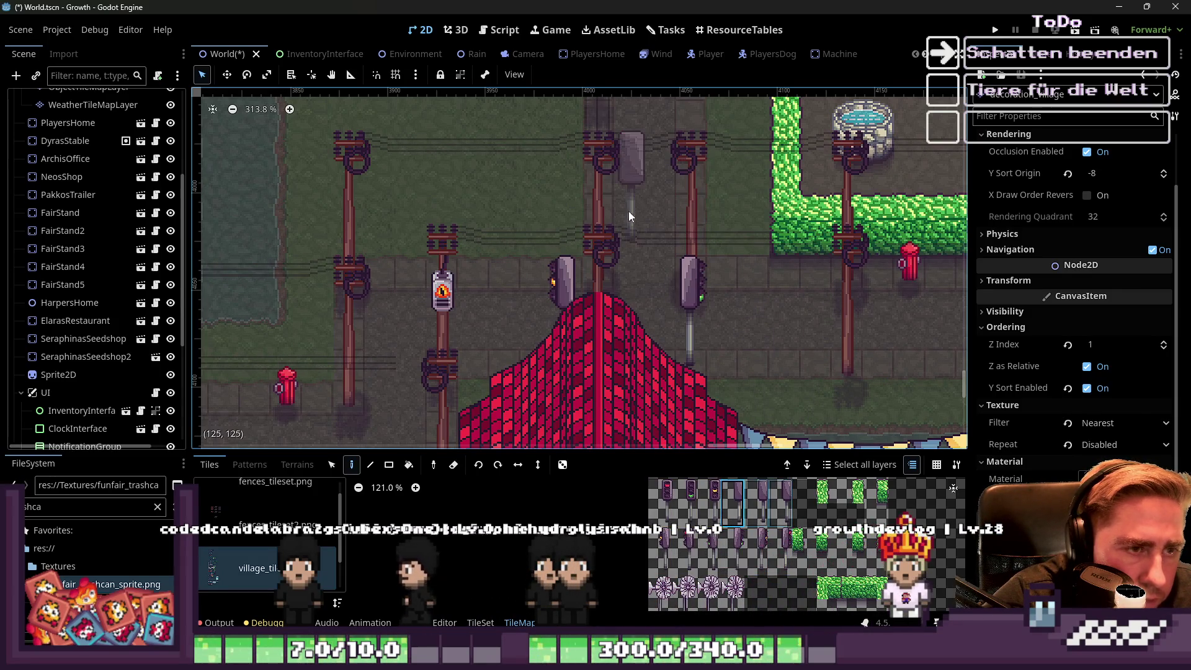
pyautogui.scroll(-10, 598, 316)
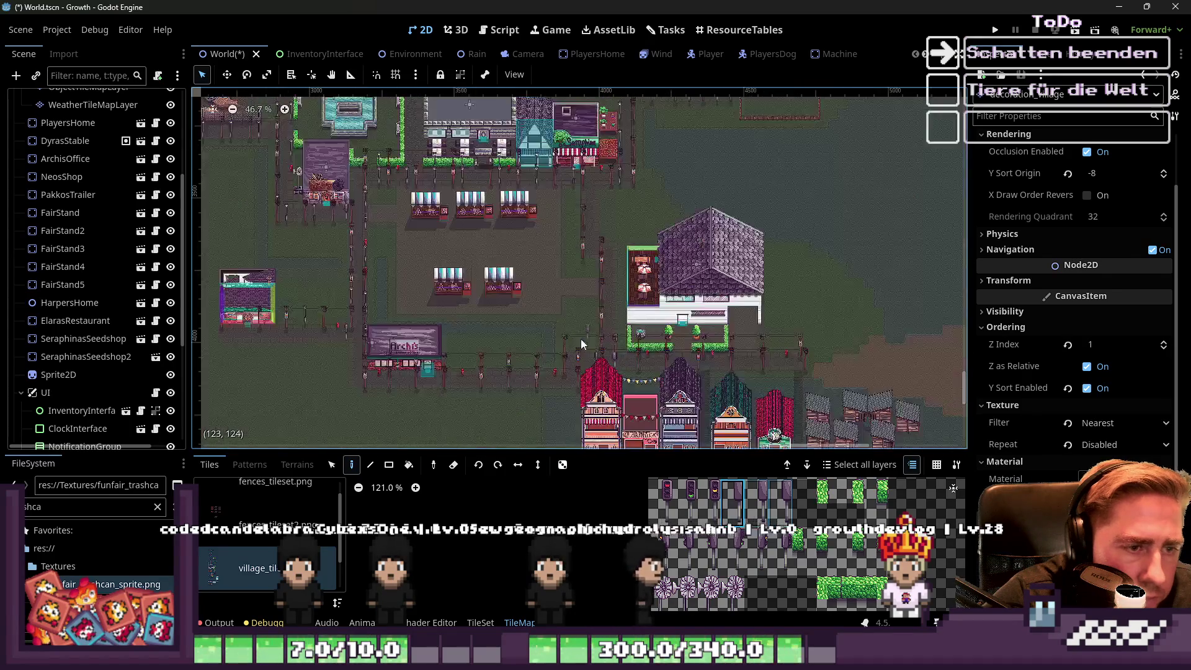
# Paint a traffic light and another post tile on the shop street.
pyautogui.scroll(7, 577, 259)
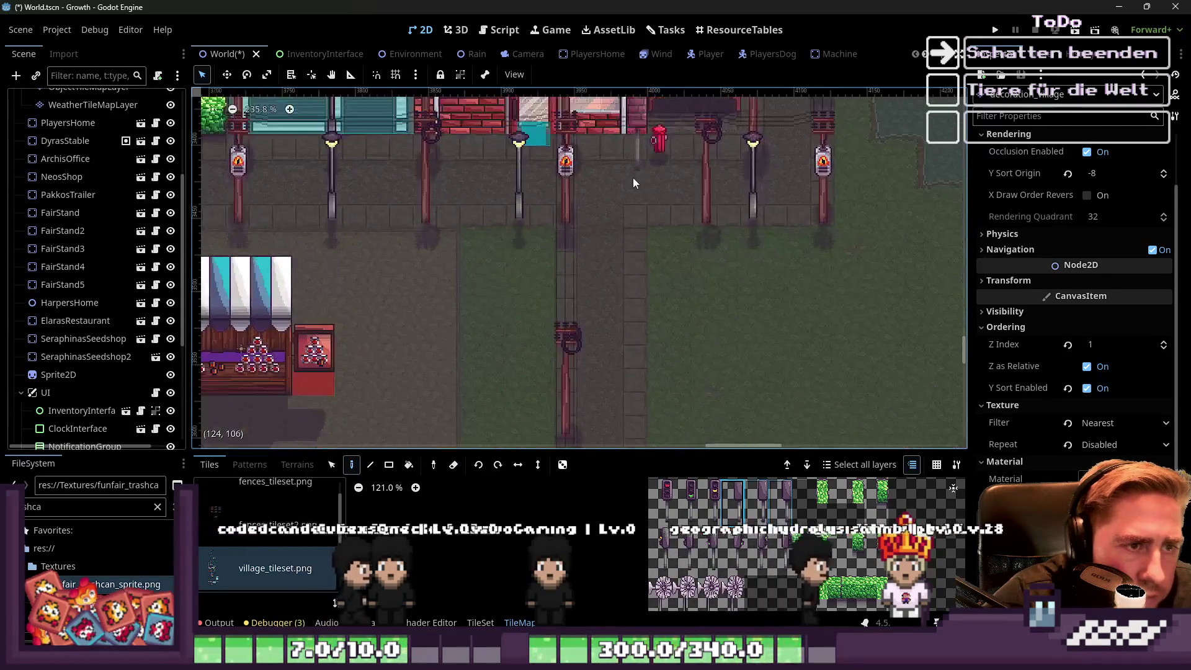
pyautogui.scroll(2, 623, 233)
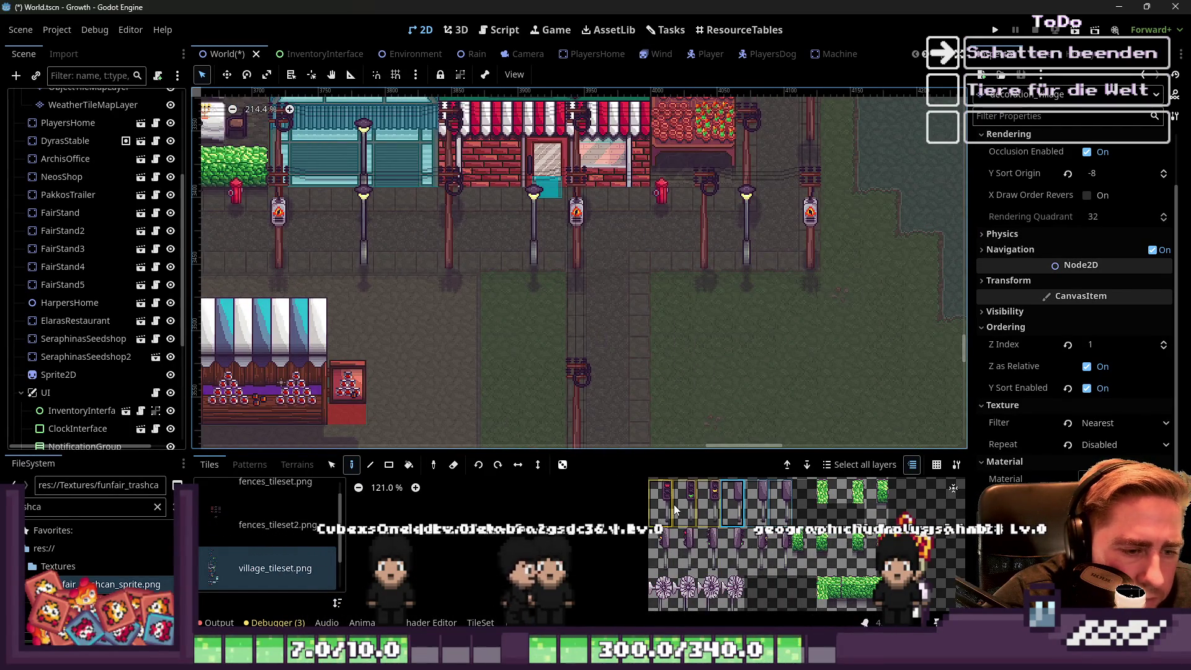
pyautogui.click(636, 277)
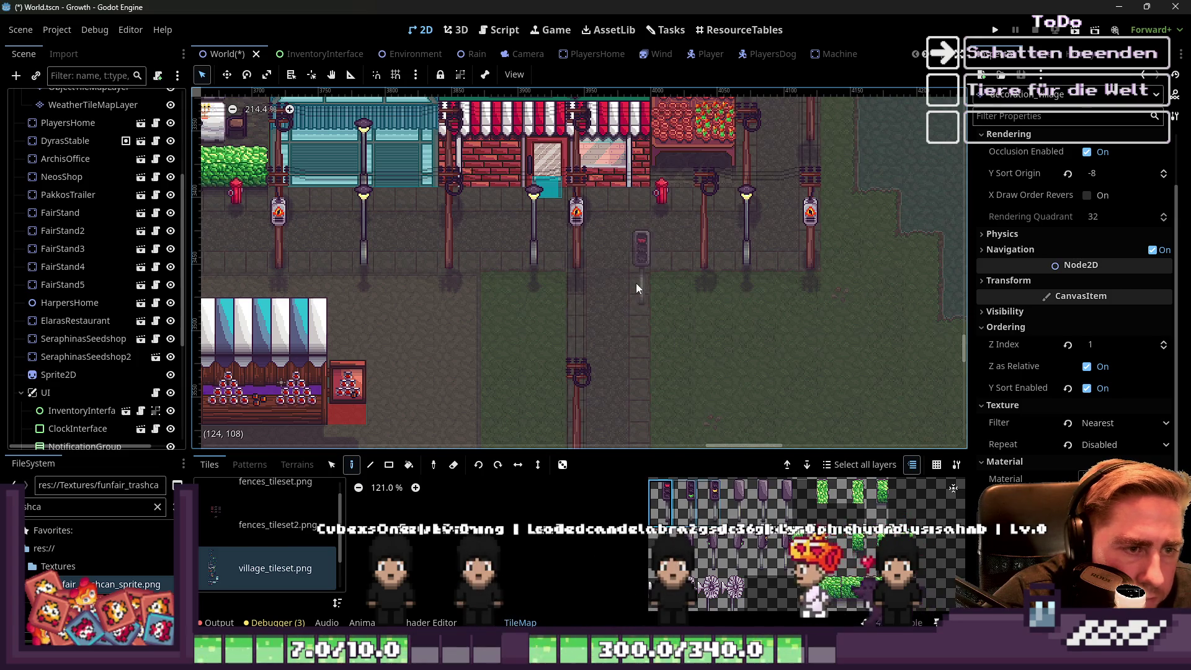
pyautogui.scroll(3, 616, 270)
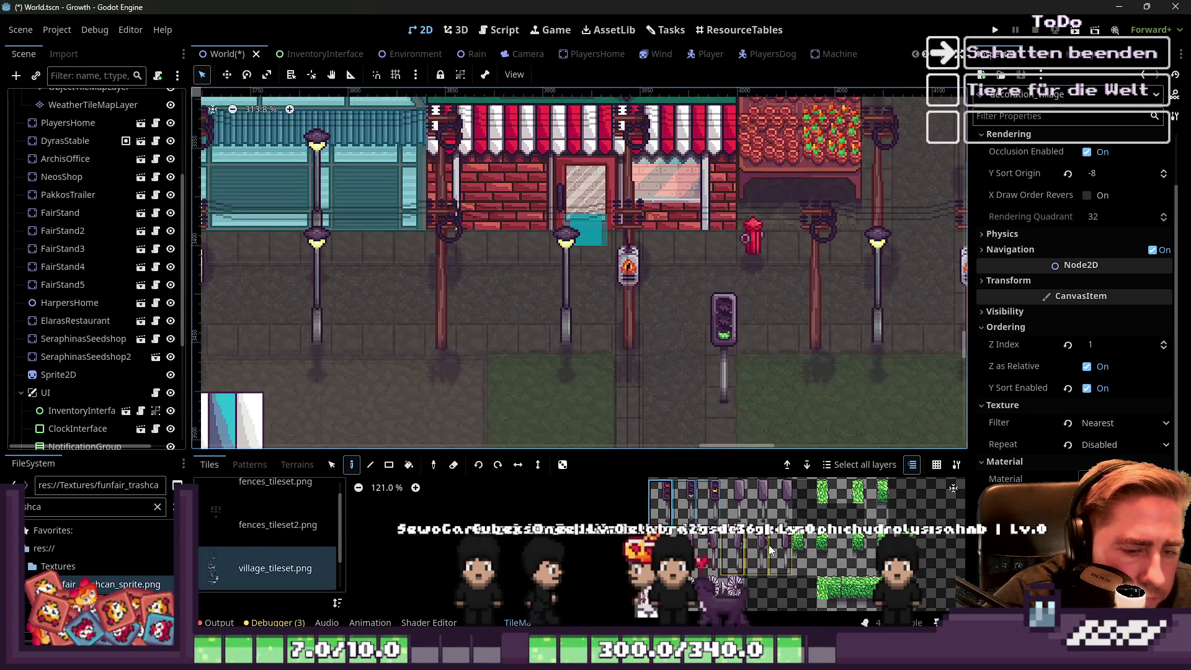
pyautogui.click(709, 547)
pyautogui.click(582, 344)
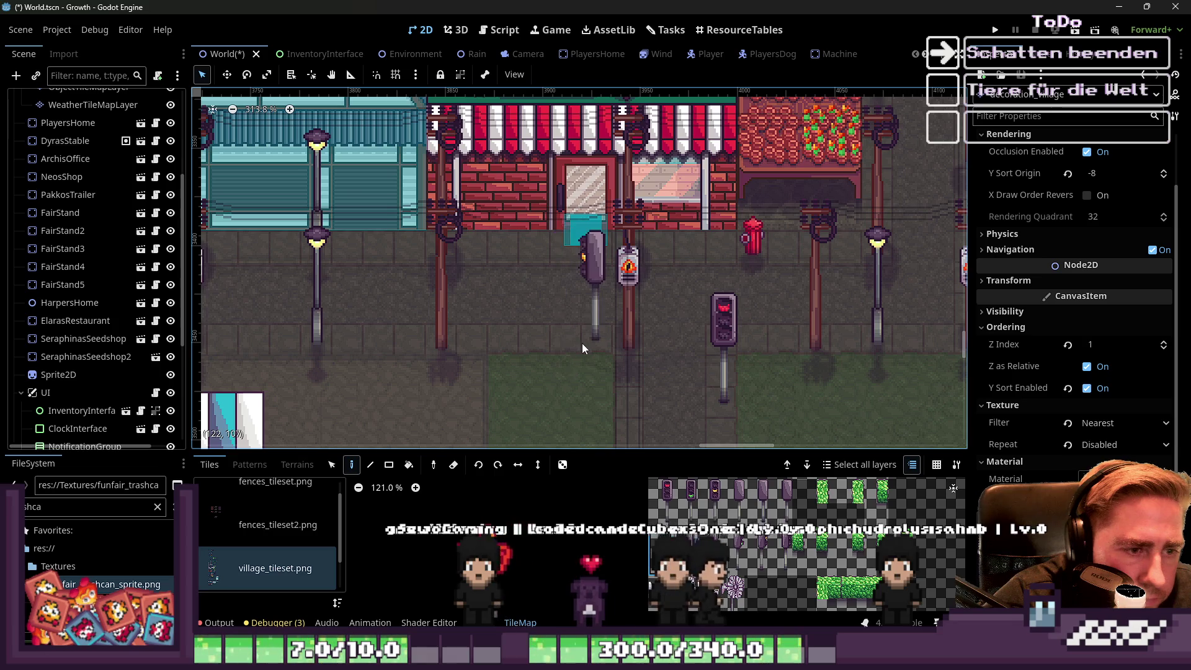
# Place traffic lights on the street pole in front of the shops, then select the two-pole traffic-light tiles.
pyautogui.click(717, 358)
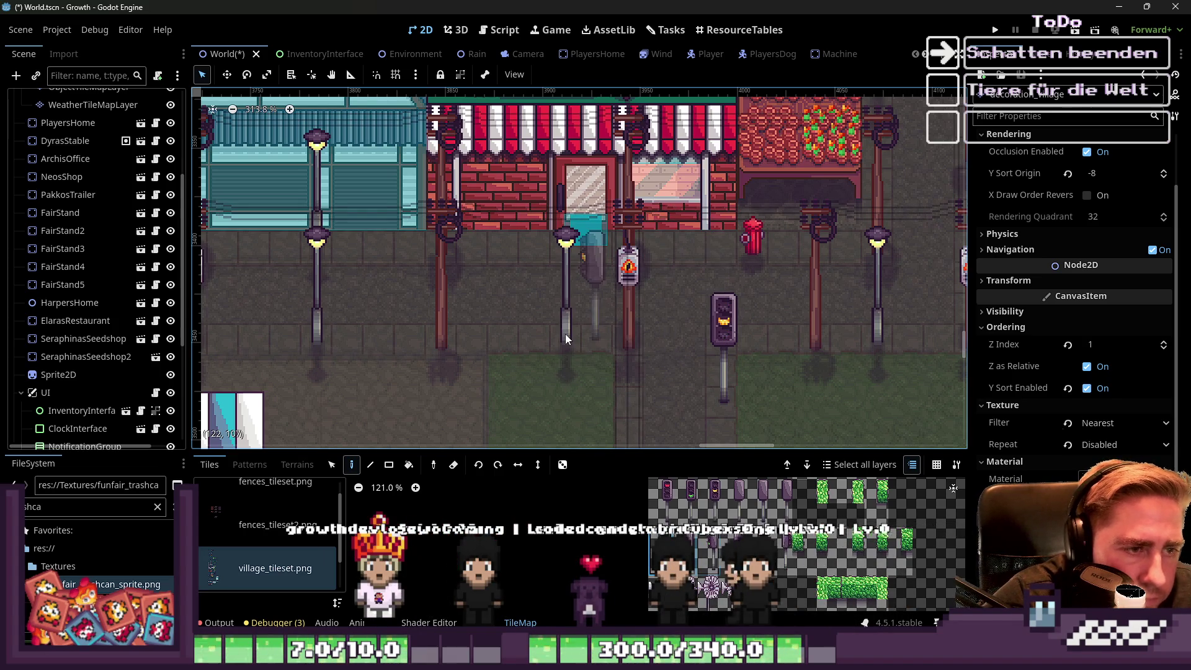
pyautogui.click(571, 341)
pyautogui.scroll(-3, 686, 301)
pyautogui.scroll(4, 654, 318)
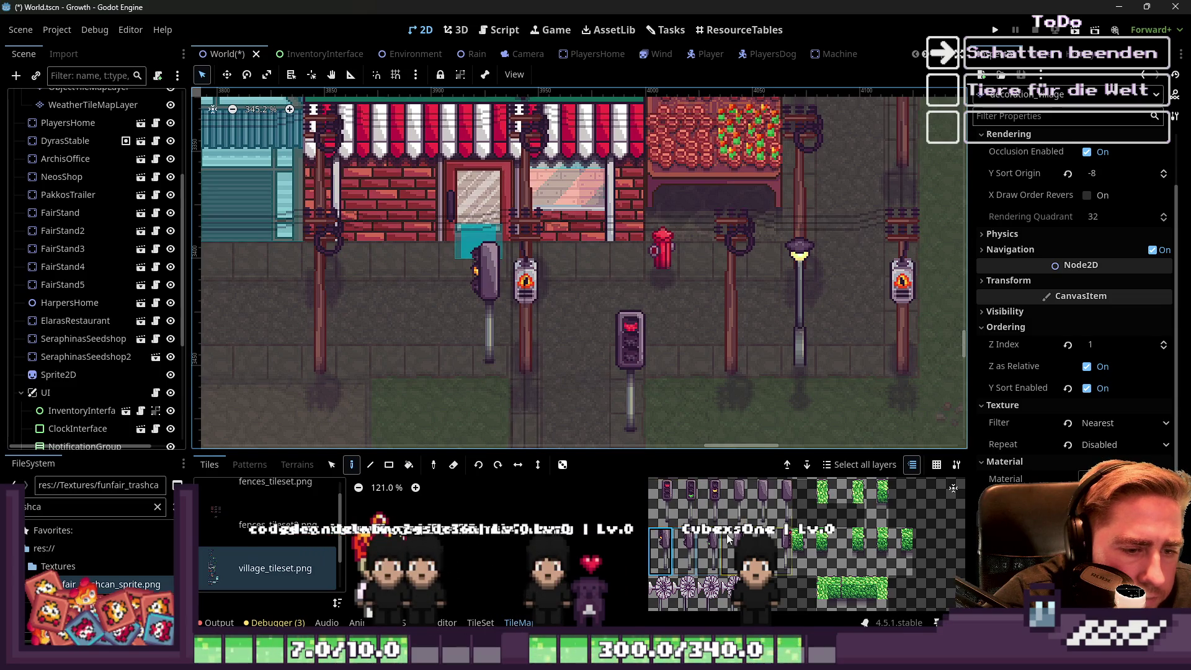
pyautogui.moveTo(736, 537); pyautogui.dragTo(737, 538)
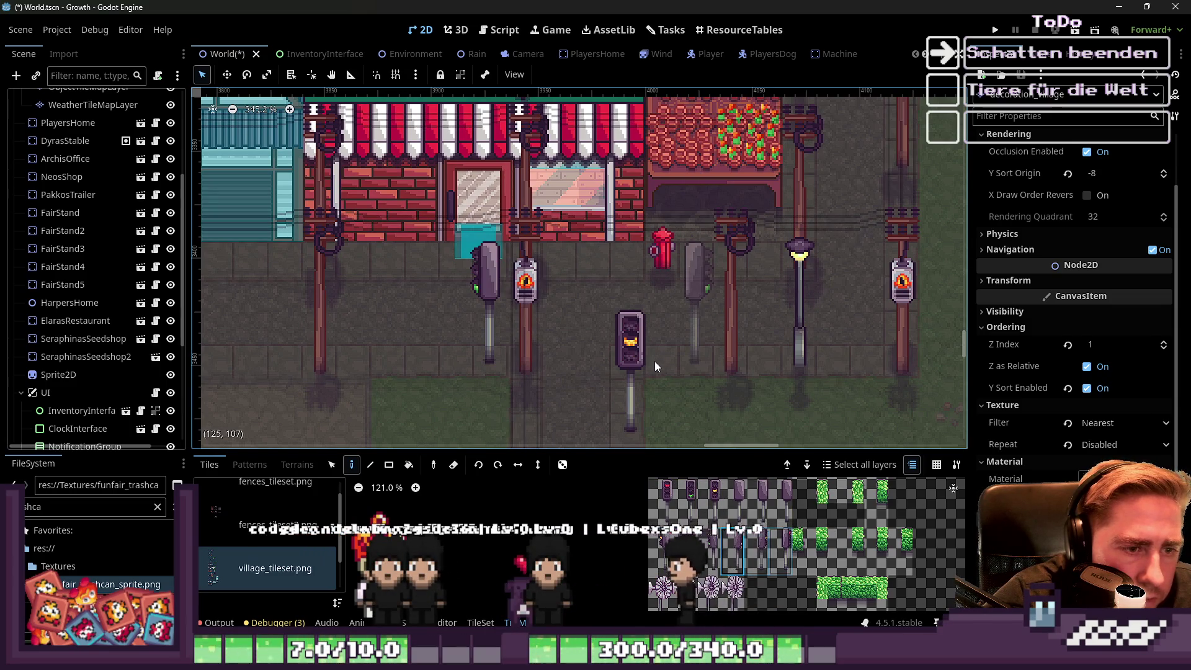
pyautogui.scroll(-5, 643, 339)
pyautogui.scroll(-2, 734, 346)
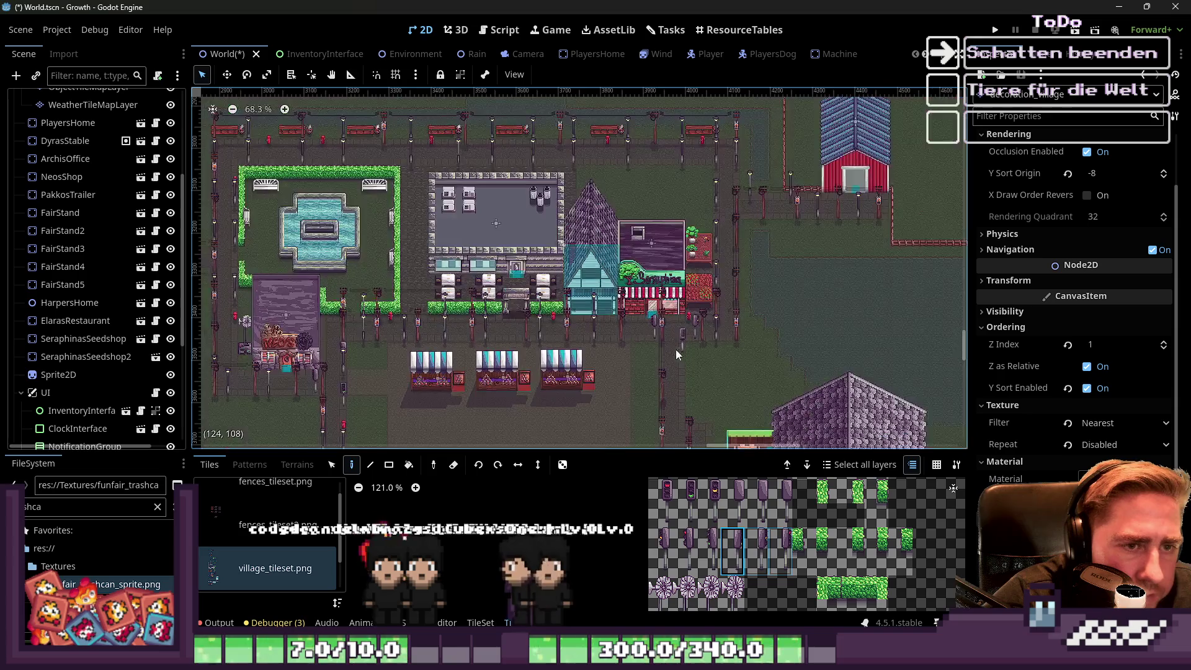
# Select the three traffic-light tiles and paint them on the roadside pole by the purple-roofed building.
pyautogui.scroll(2, 730, 219)
pyautogui.scroll(11, 729, 219)
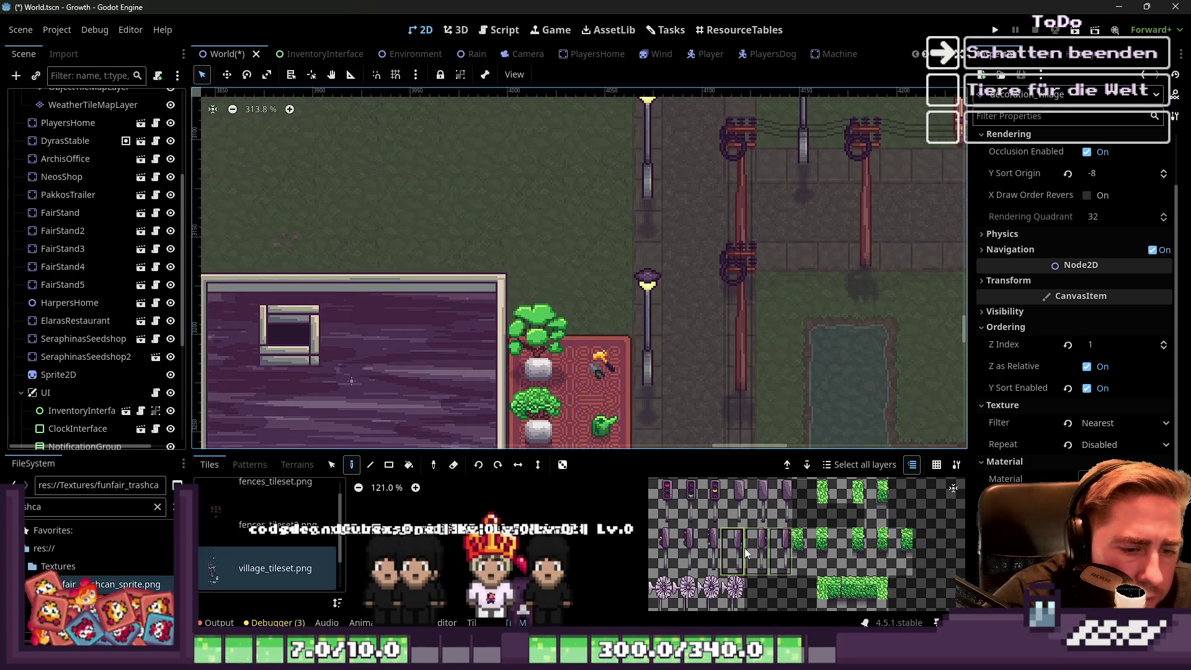
pyautogui.moveTo(709, 509); pyautogui.dragTo(665, 504)
pyautogui.scroll(2, 713, 288)
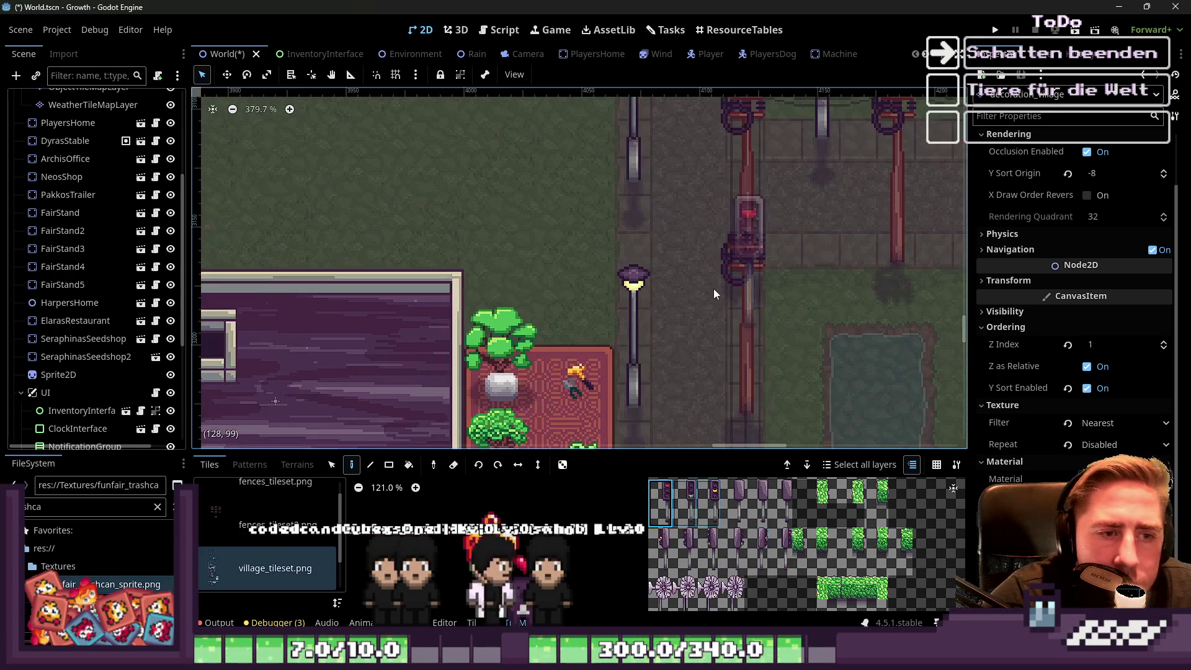
pyautogui.click(742, 295)
pyautogui.scroll(-4, 568, 259)
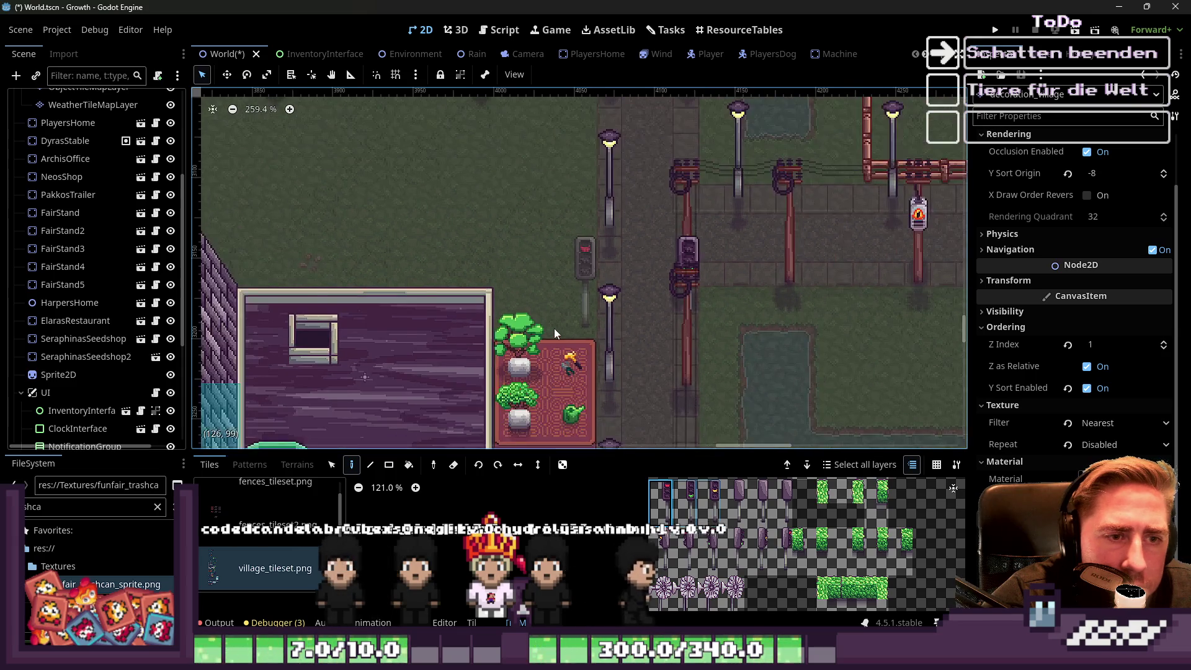
pyautogui.scroll(4, 630, 213)
# Select a different traffic-light tile set, then choose the single pole-and-light tile.
pyautogui.moveTo(729, 505); pyautogui.dragTo(782, 505)
pyautogui.scroll(-6, 597, 266)
pyautogui.scroll(3, 587, 299)
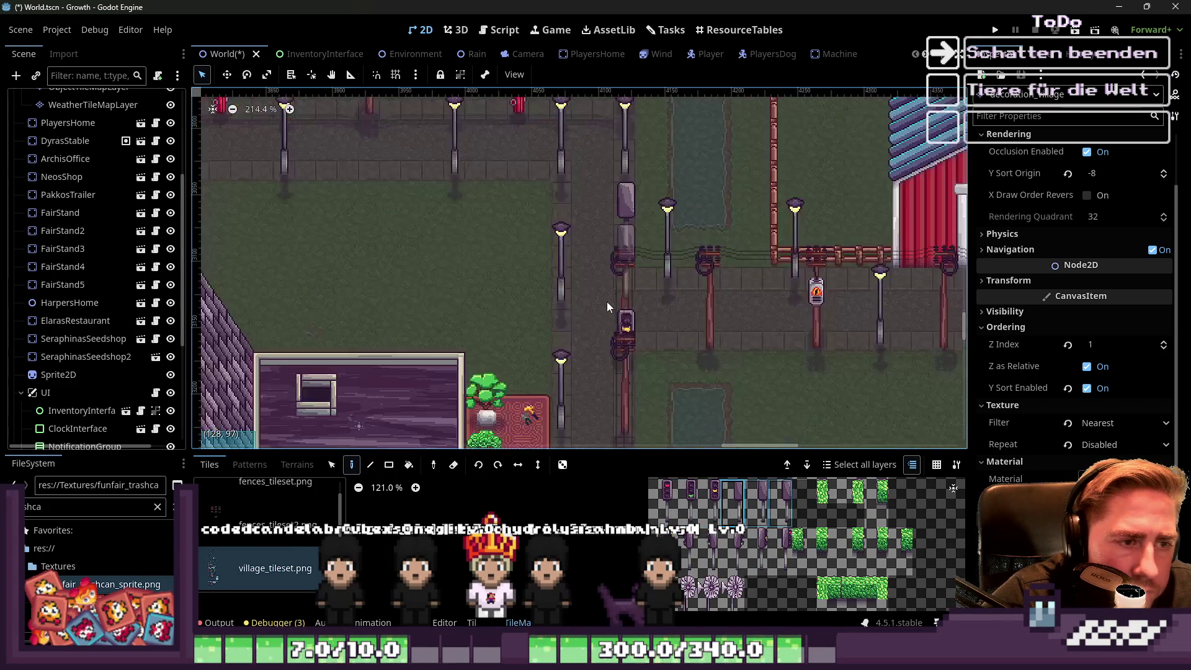
pyautogui.click(739, 549)
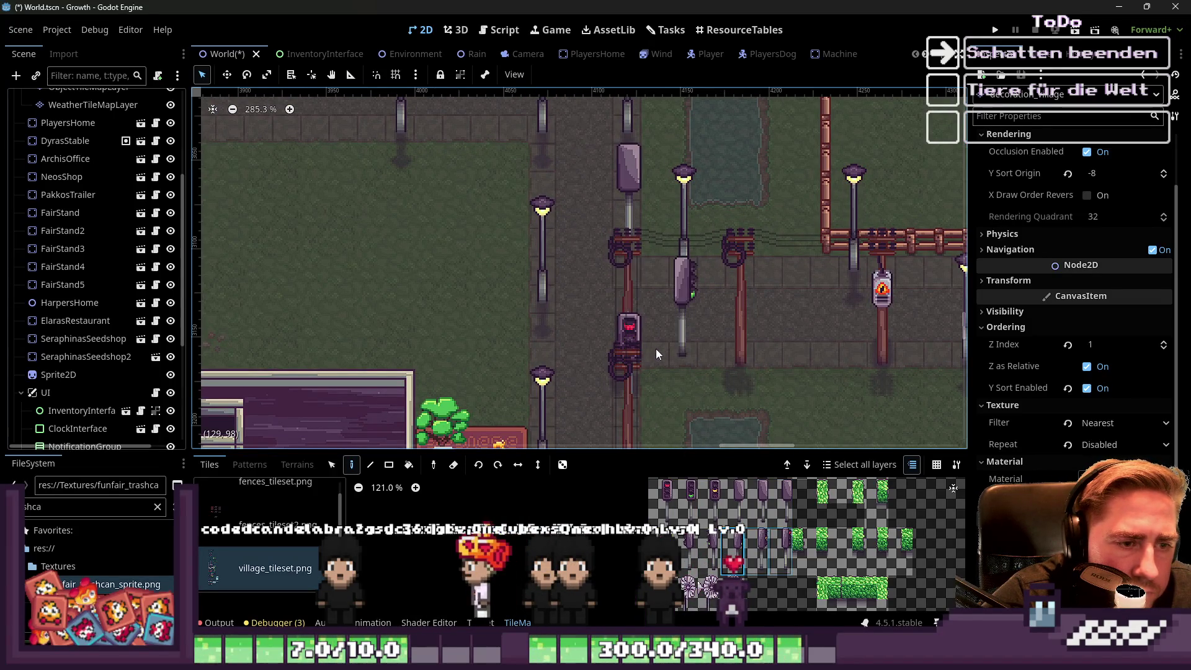
pyautogui.scroll(-5, 619, 324)
pyautogui.scroll(-13, 618, 326)
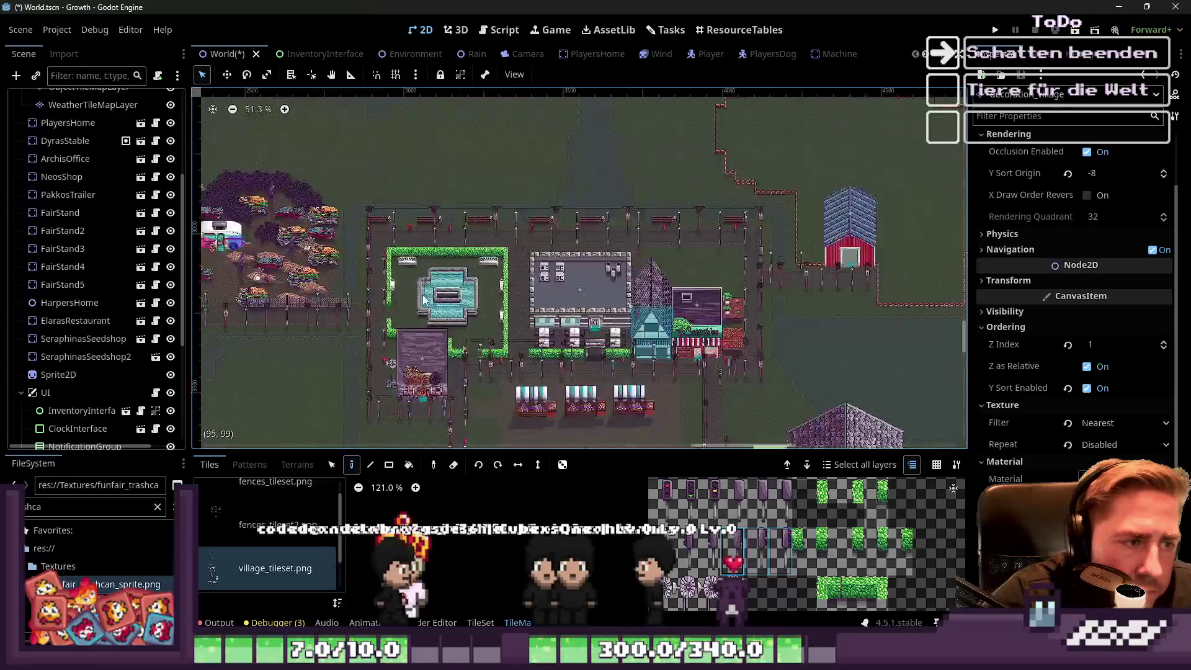
# Paint the traffic-light tile on the road beside the fountain's hedge, across from the pond.
pyautogui.scroll(3, 433, 394)
pyautogui.scroll(9, 445, 212)
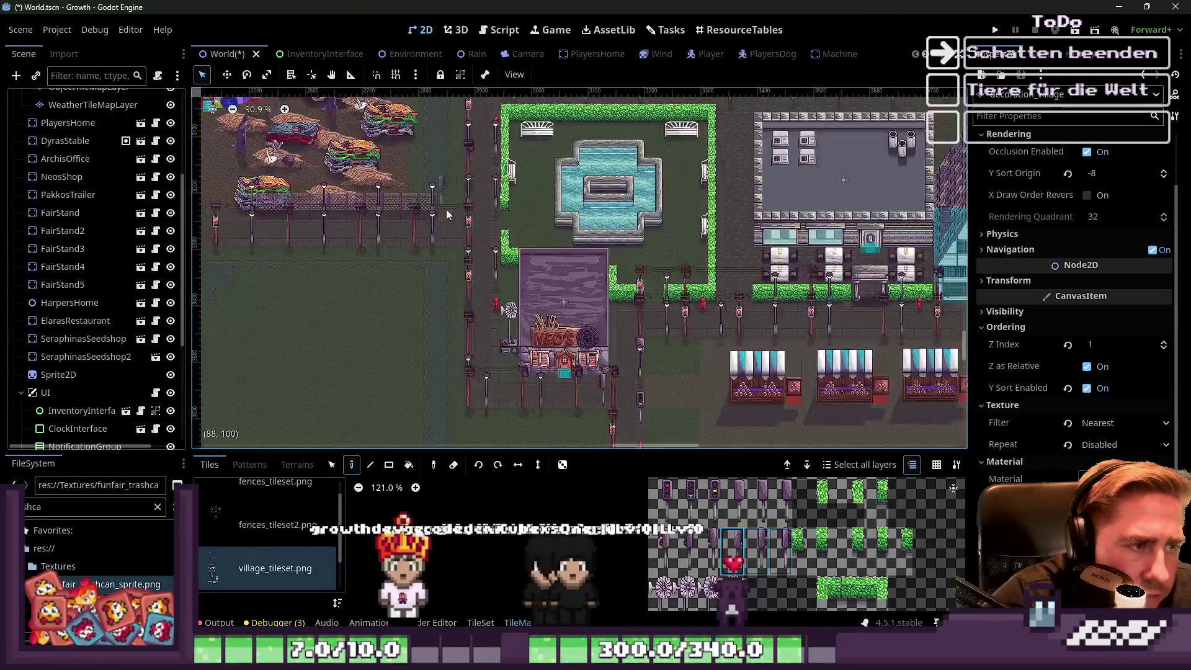
pyautogui.scroll(-2, 595, 323)
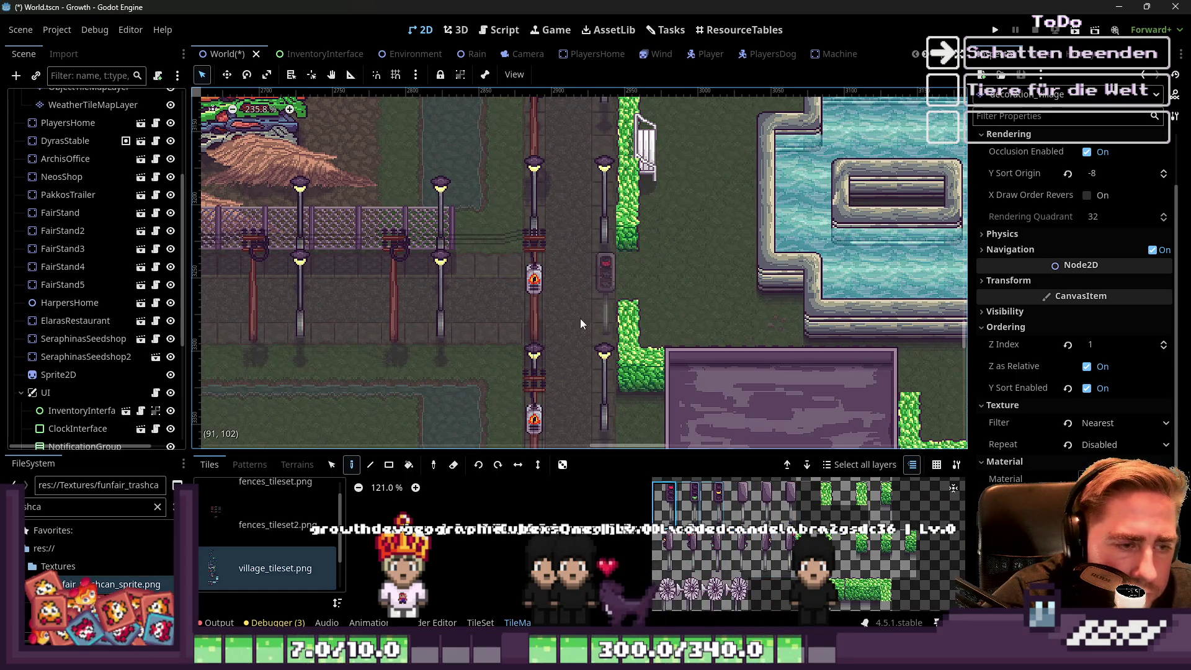
pyautogui.scroll(1, 574, 248)
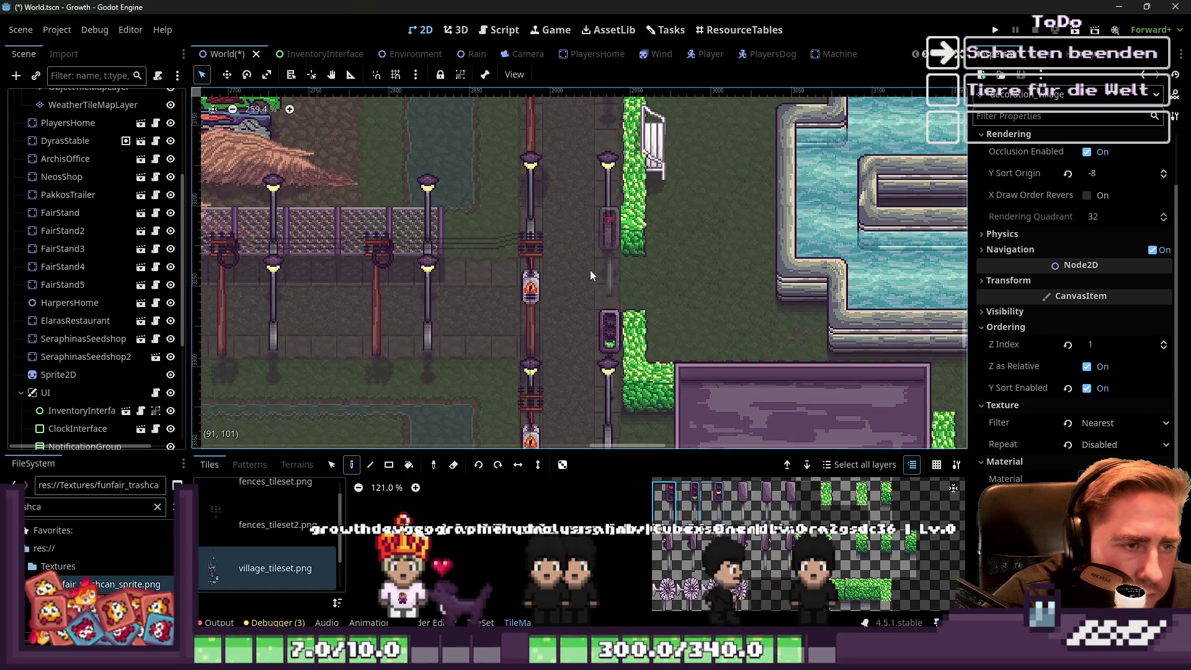
pyautogui.click(733, 517)
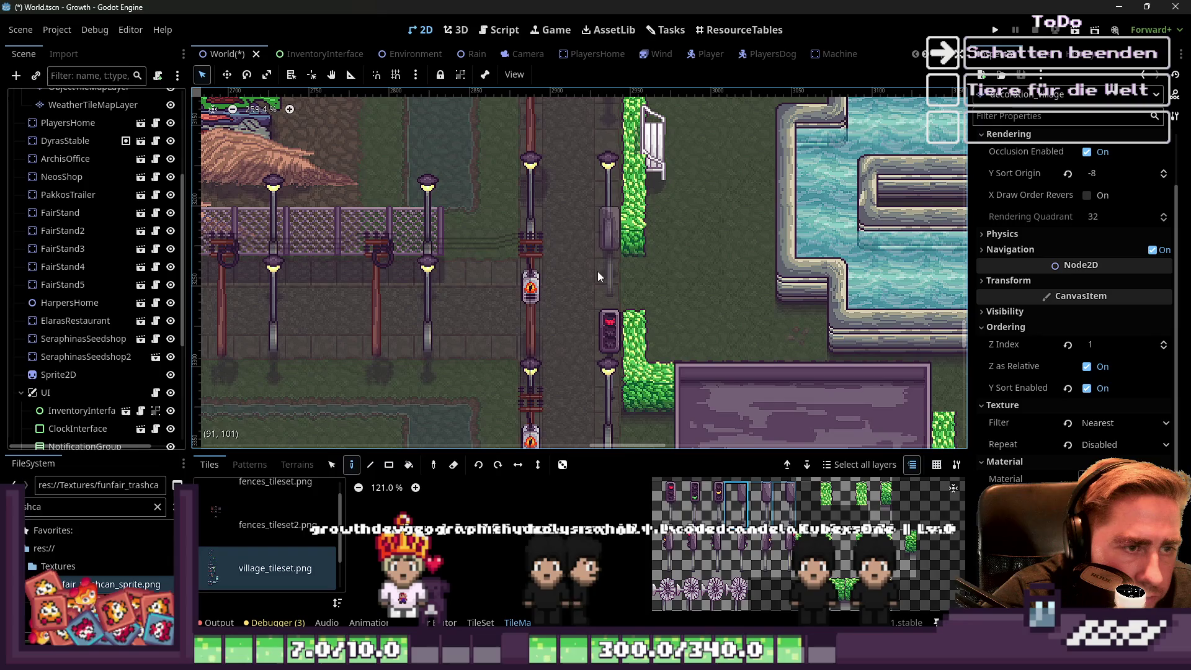
pyautogui.click(601, 210)
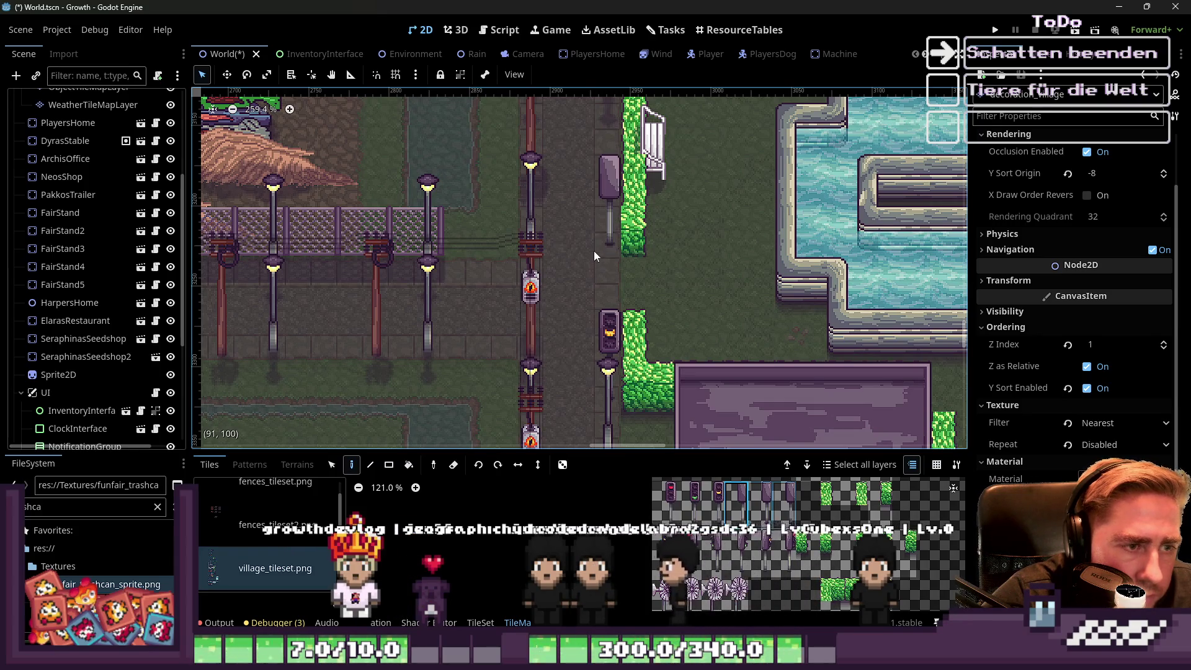
pyautogui.scroll(-6, 674, 278)
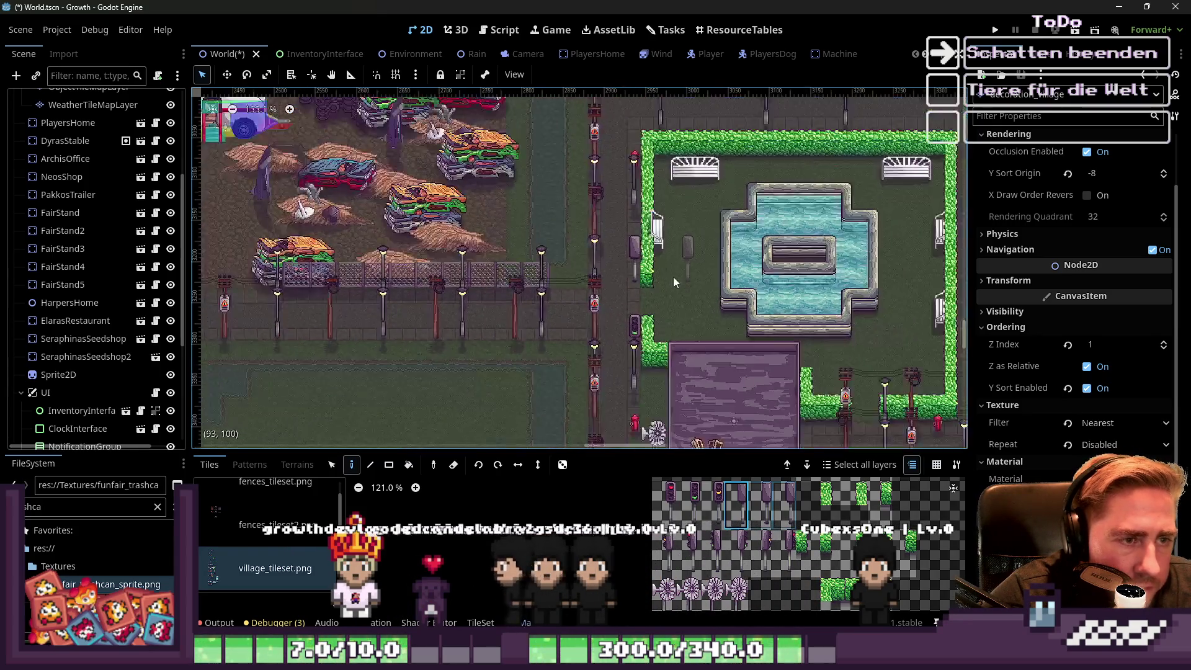
pyautogui.scroll(6, 562, 270)
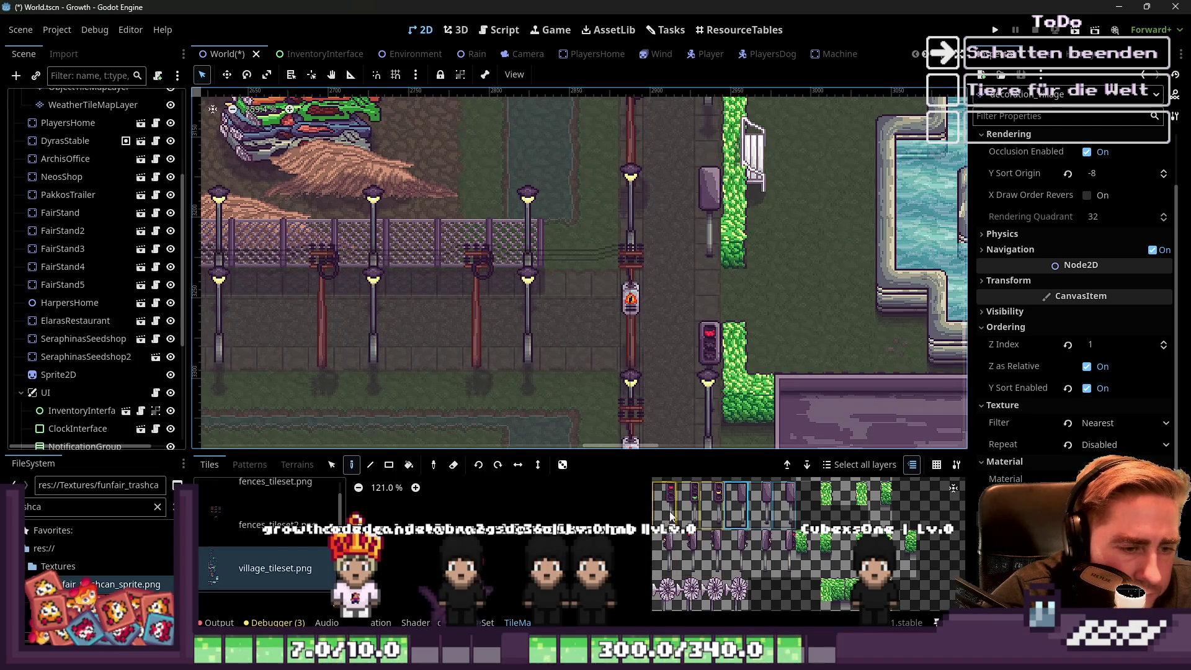
pyautogui.scroll(-15, 672, 246)
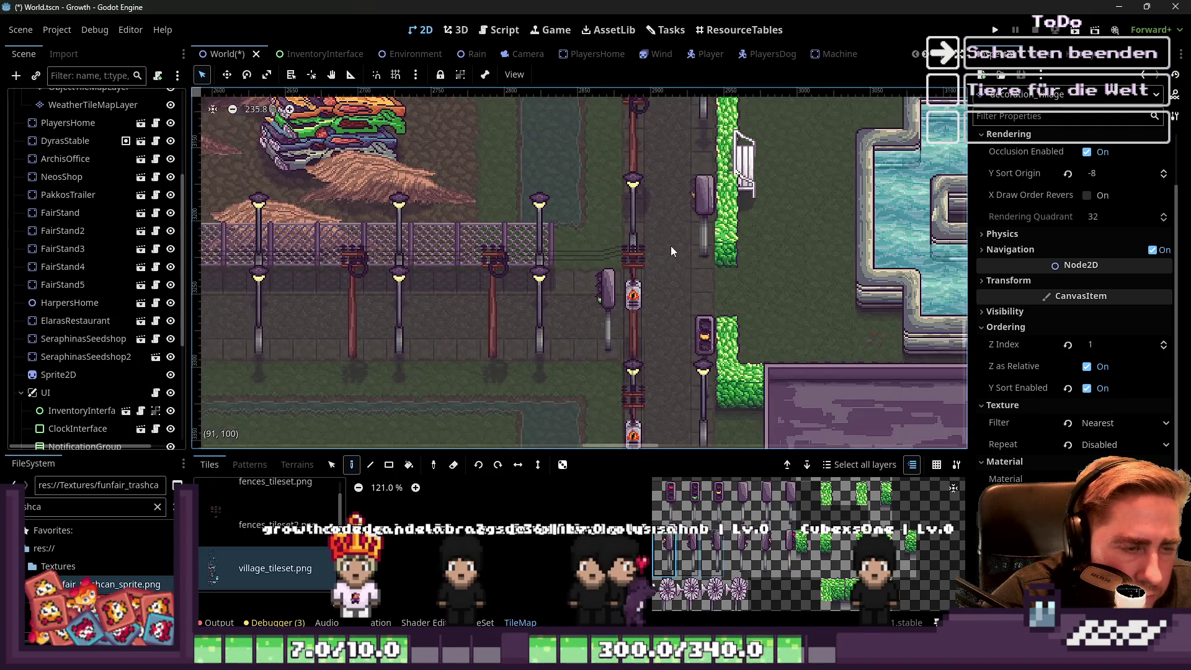
pyautogui.scroll(5, 602, 261)
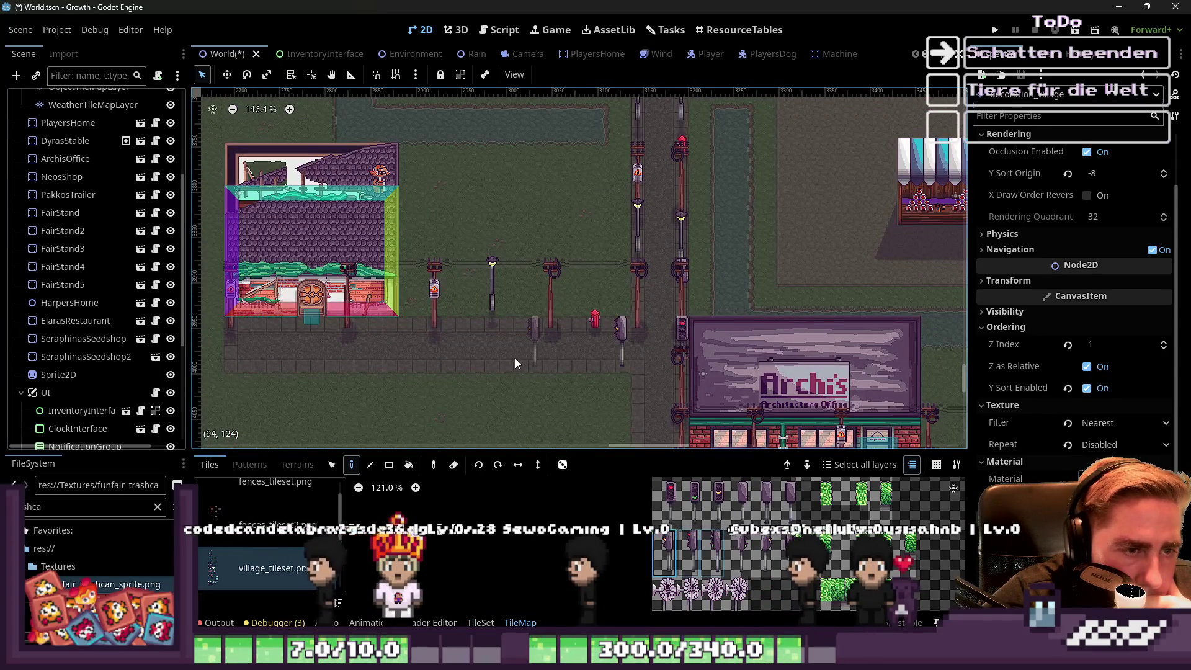
# Zoom the TileMap atlas in and out to inspect the traffic-light tiles.
pyautogui.scroll(-4, 515, 359)
pyautogui.scroll(2, 1059, 383)
pyautogui.scroll(-2, 549, 397)
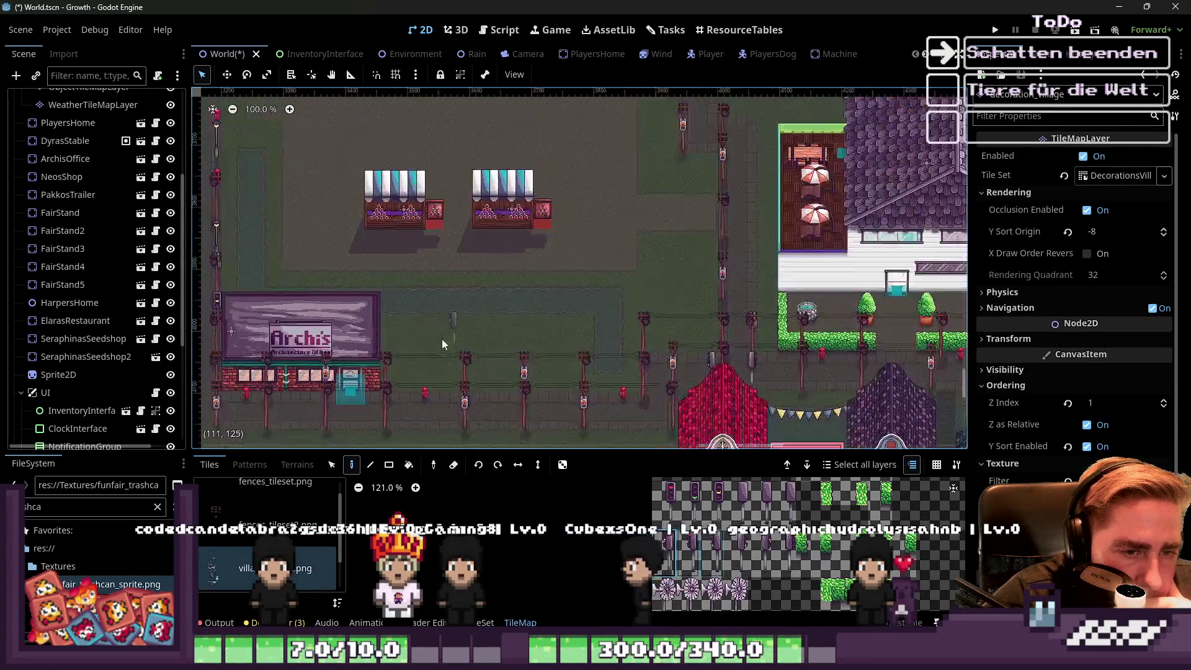
pyautogui.scroll(2, 593, 279)
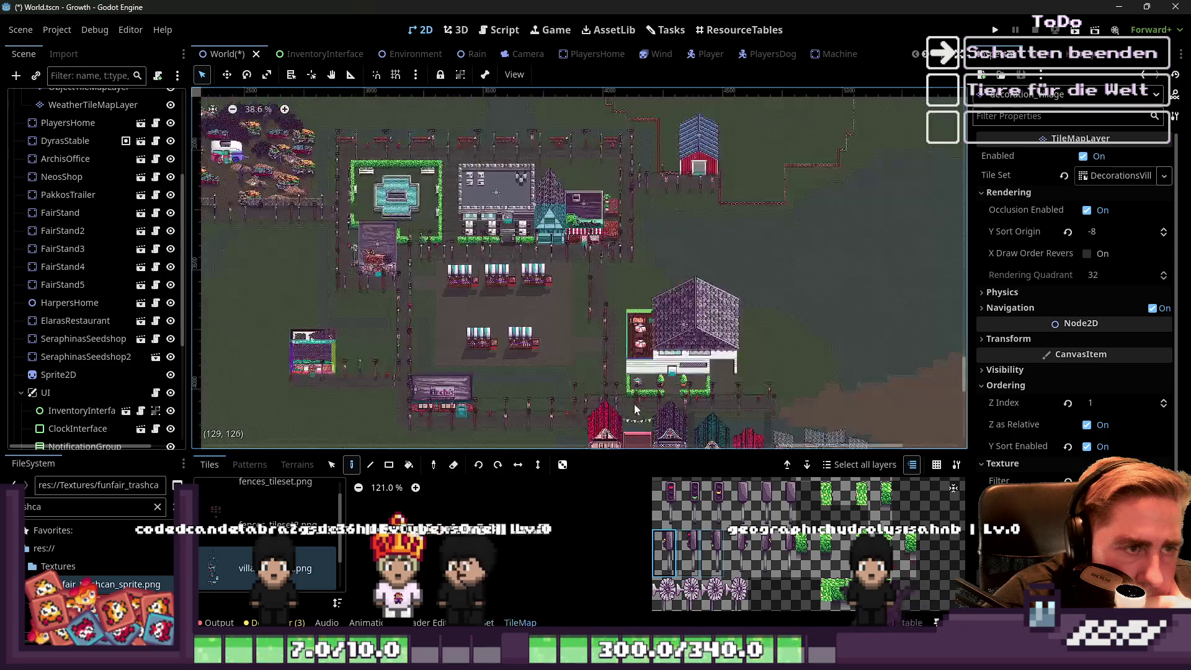
pyautogui.scroll(-5, 753, 546)
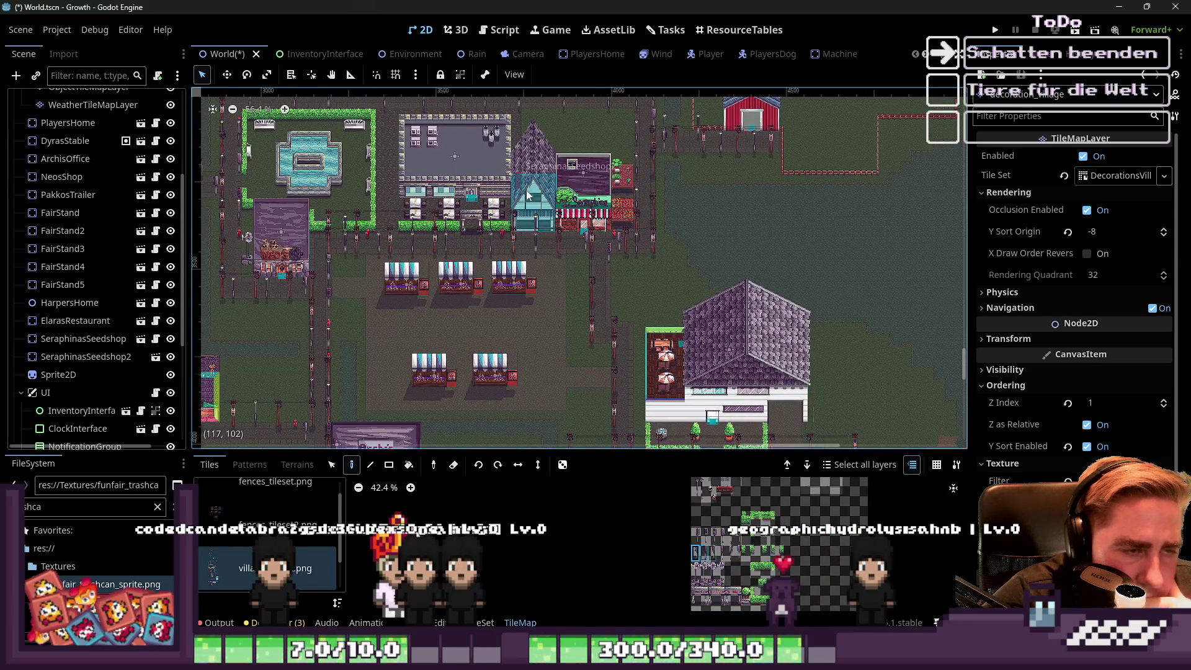
pyautogui.scroll(4, 531, 198)
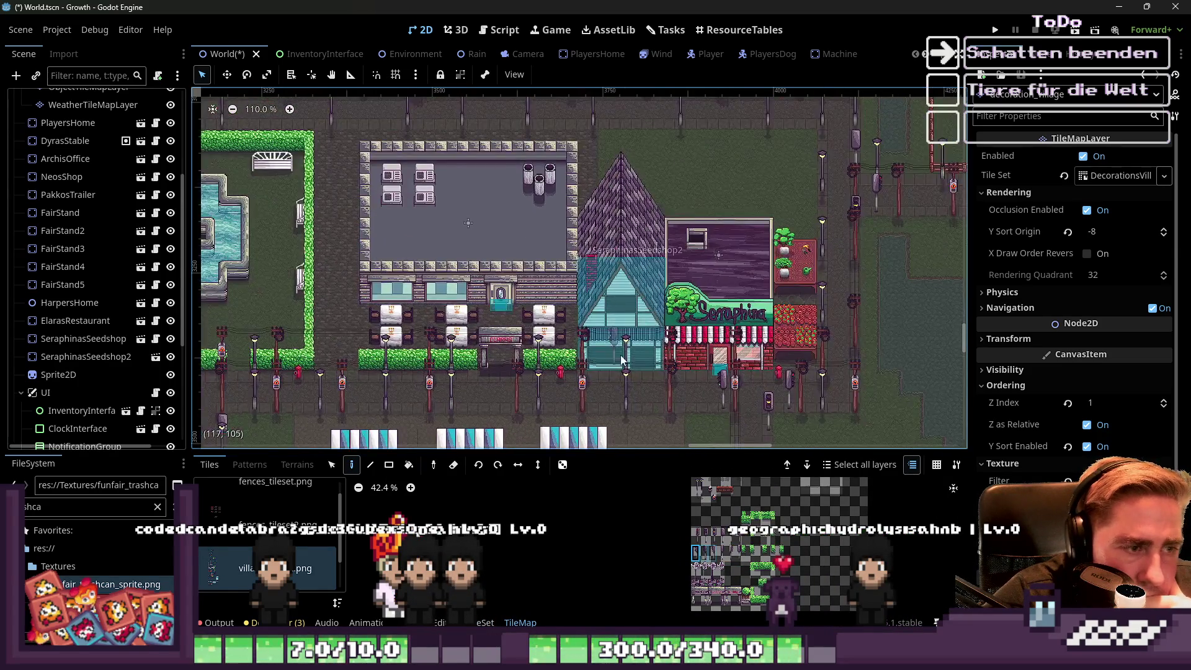
pyautogui.scroll(-3, 658, 357)
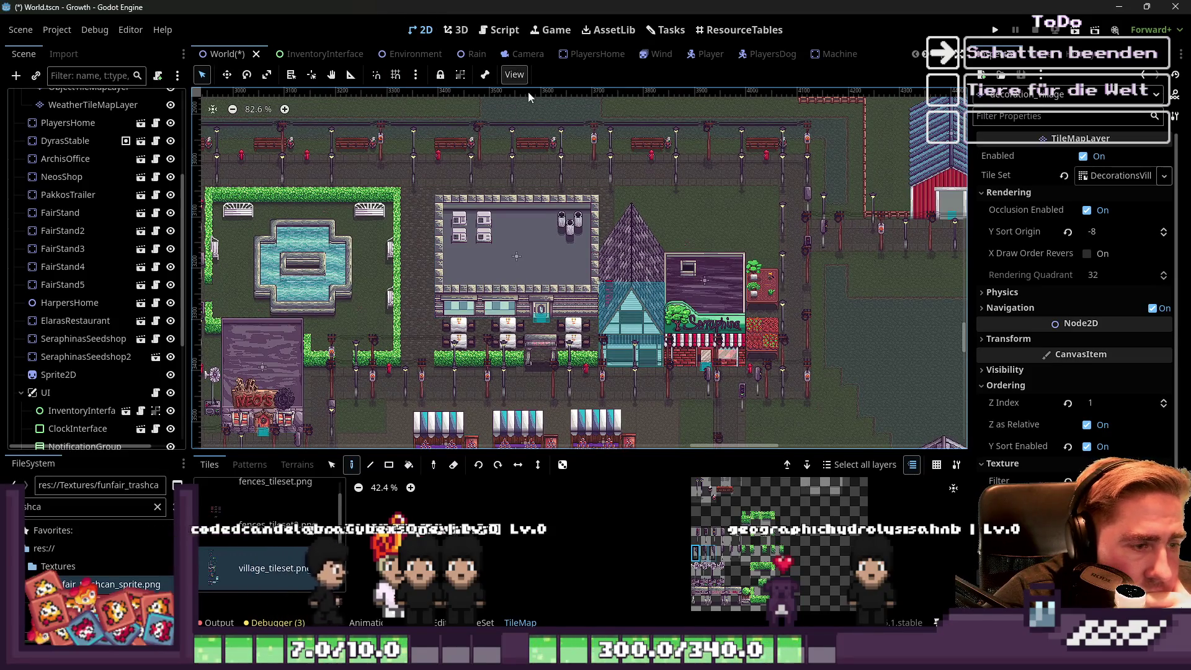
pyautogui.scroll(-1, 534, 99)
pyautogui.scroll(10, 707, 558)
pyautogui.scroll(7, 771, 545)
pyautogui.scroll(-13, 633, 518)
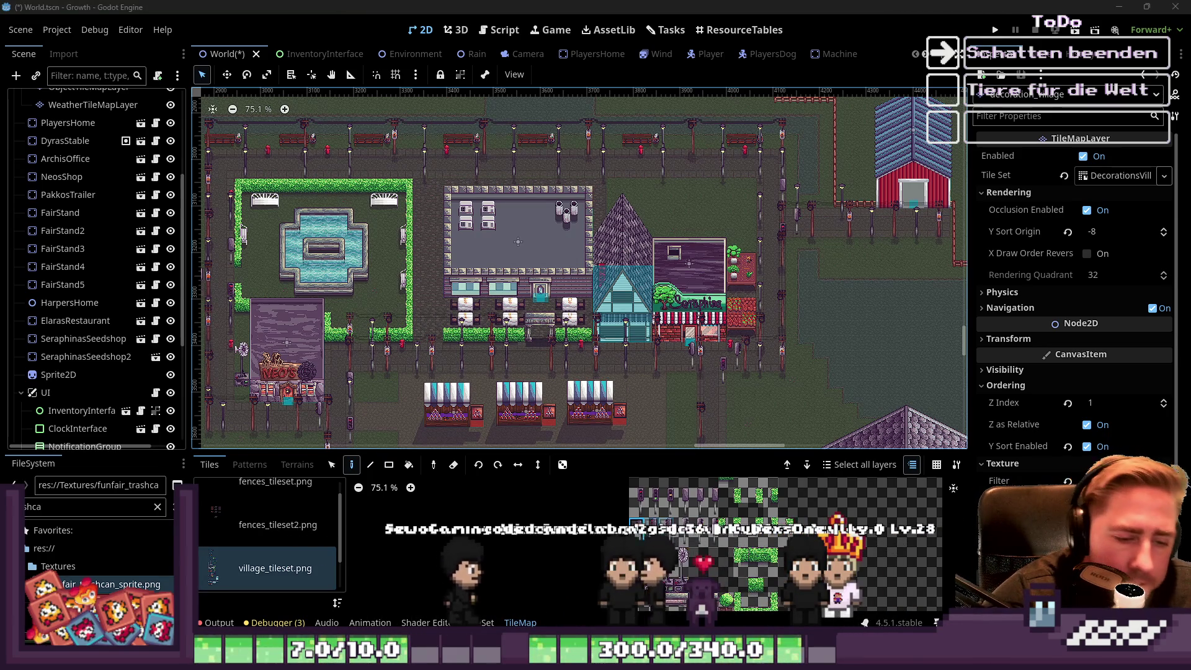
# Open the TileSet editor on village_tileset.png's traffic-light tiles.
pyautogui.moveTo(825, 664)
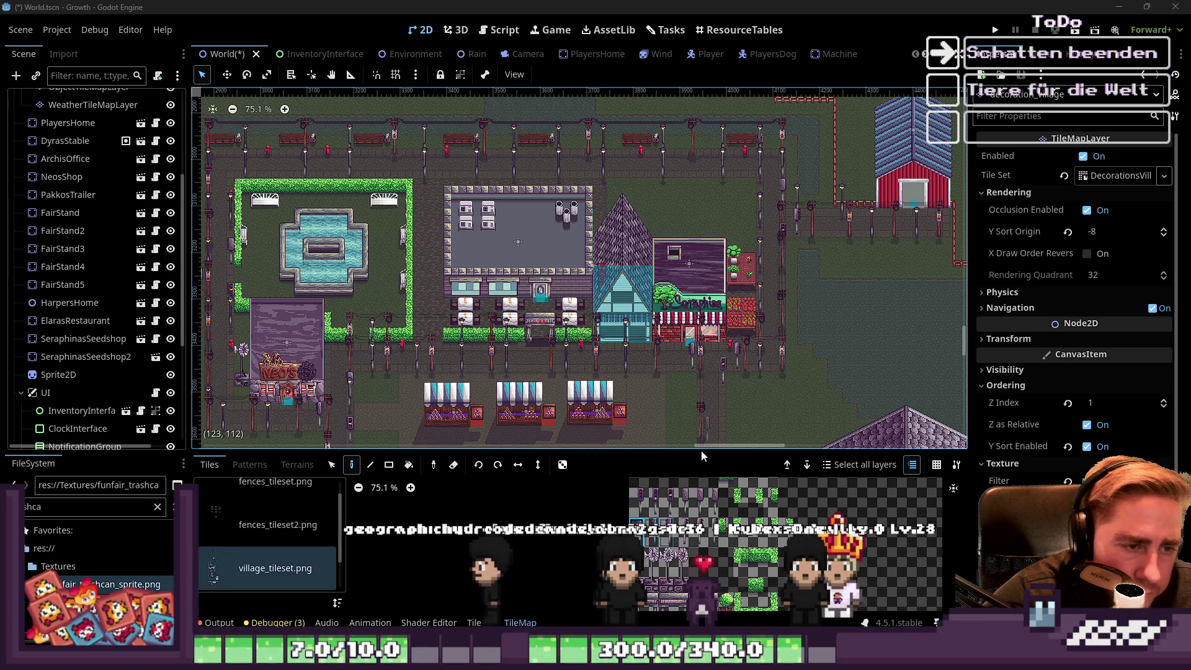
pyautogui.scroll(2, 673, 566)
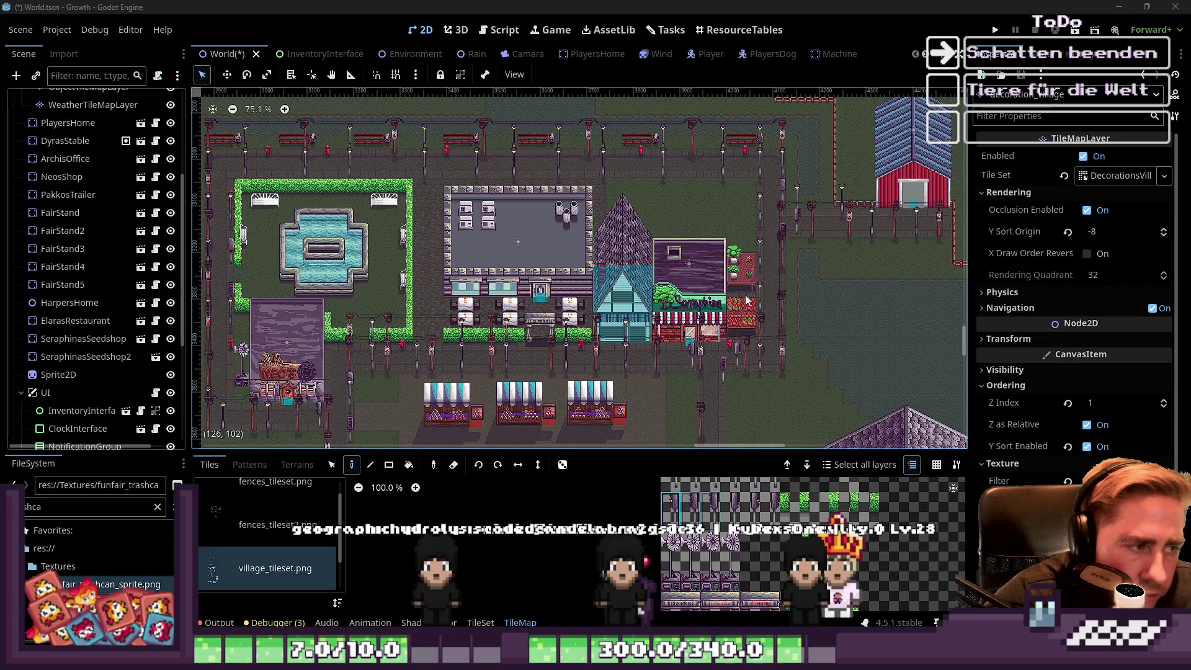
pyautogui.scroll(5, 318, 364)
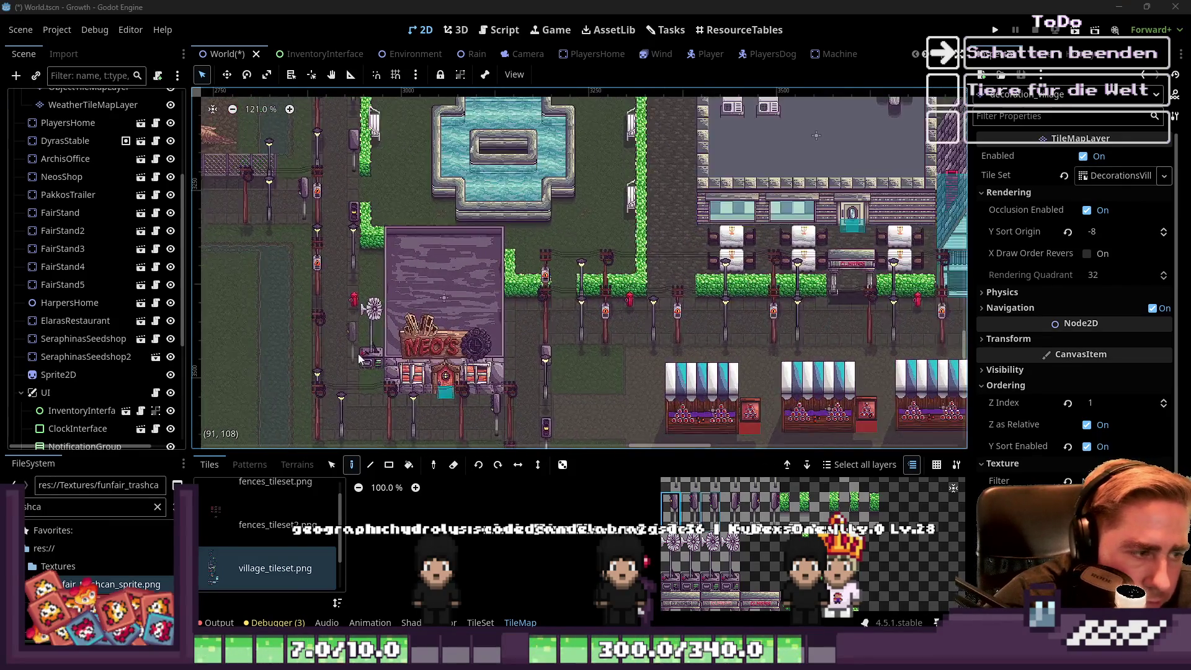
pyautogui.scroll(4, 360, 355)
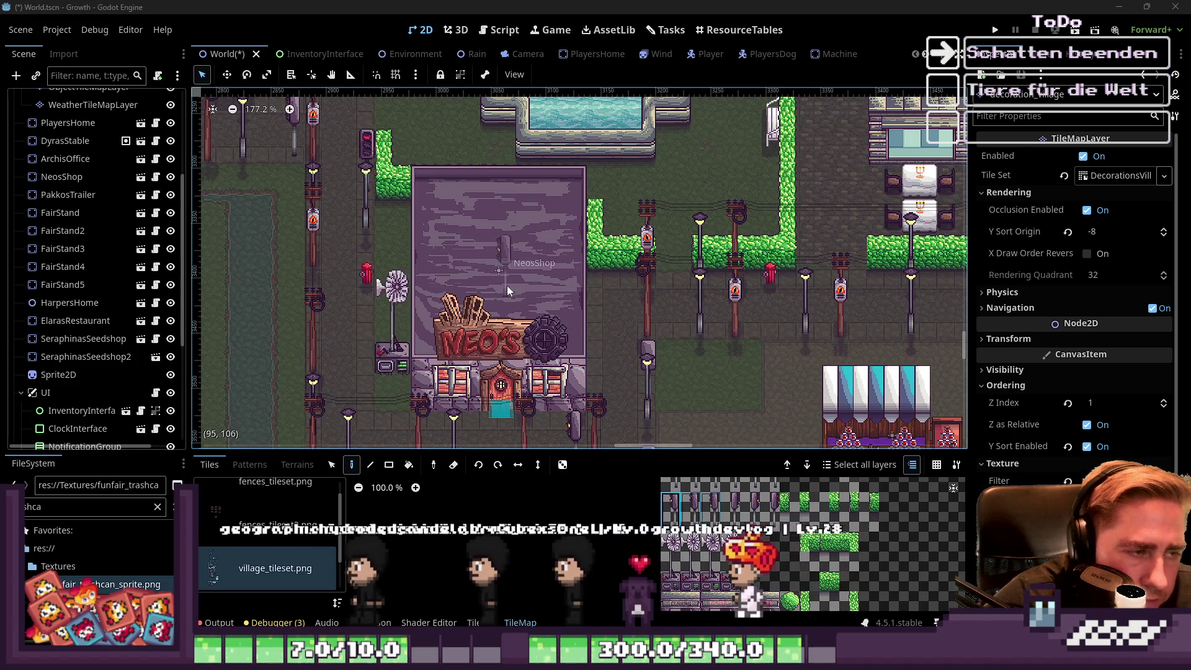
pyautogui.scroll(-4, 500, 591)
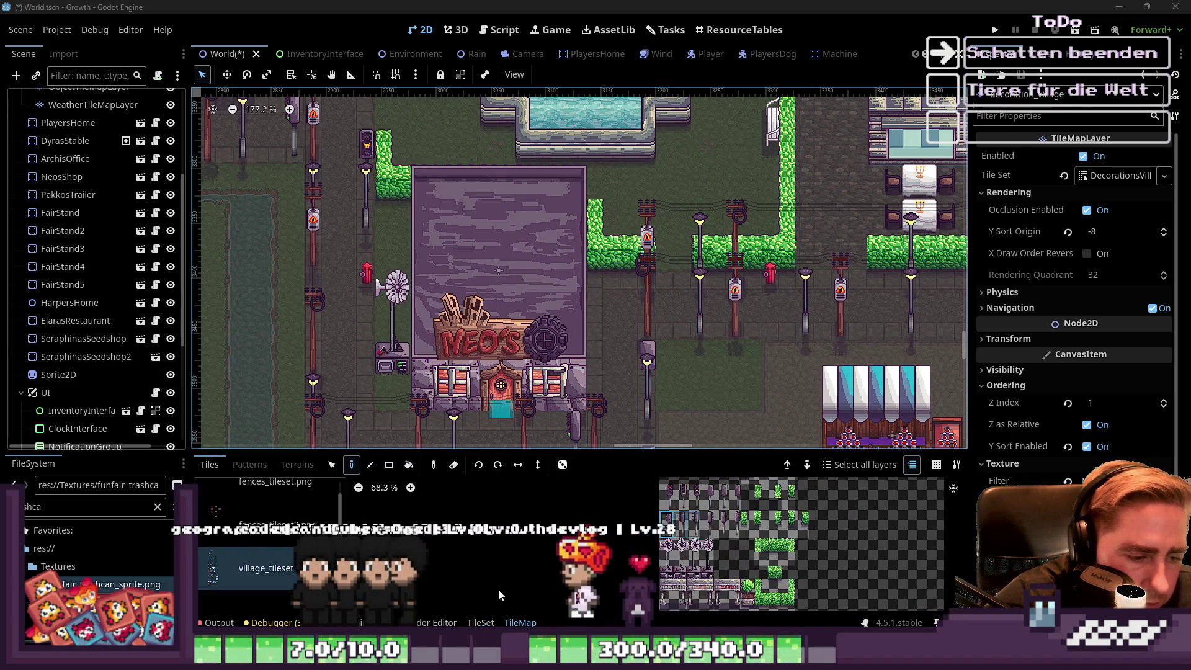
pyautogui.click(481, 623)
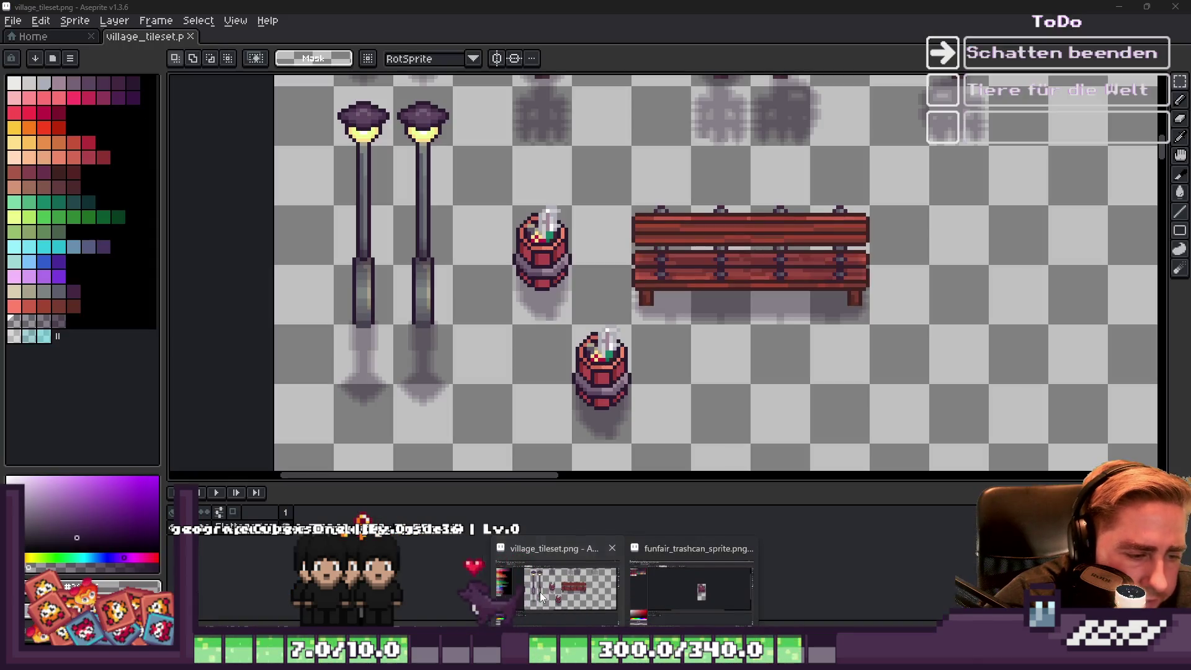
# In village_tileset.png, erase the stray shadow pixel beside the pole base and the light shadow row beneath it.
pyautogui.click(540, 592)
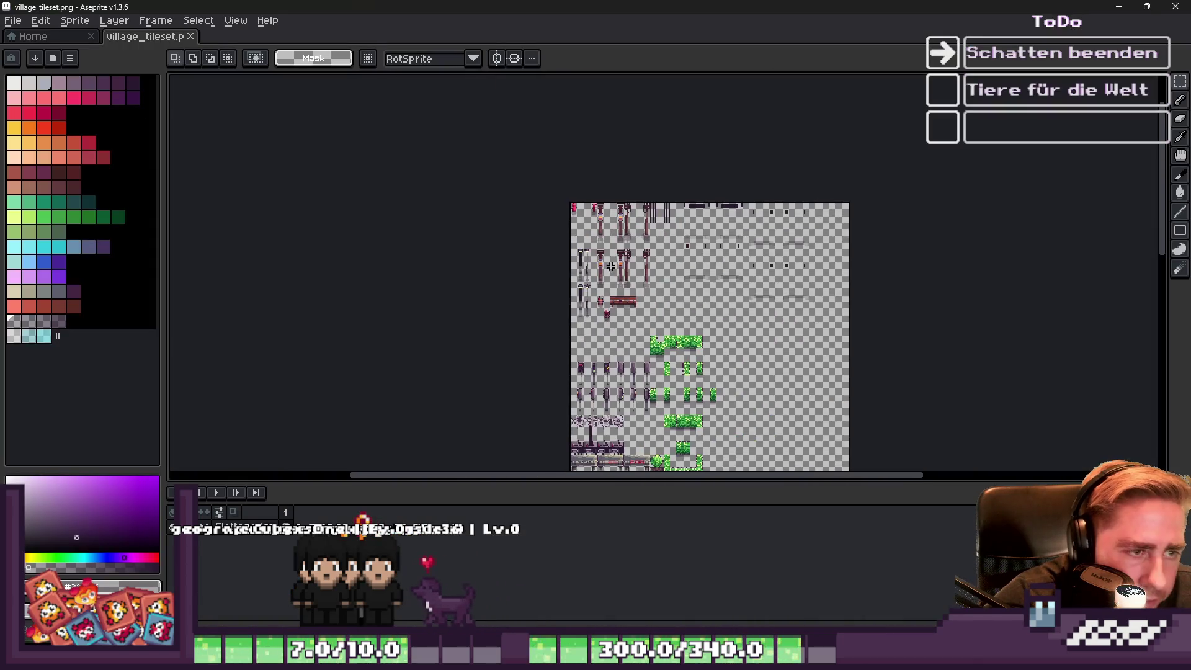
pyautogui.scroll(5, 637, 286)
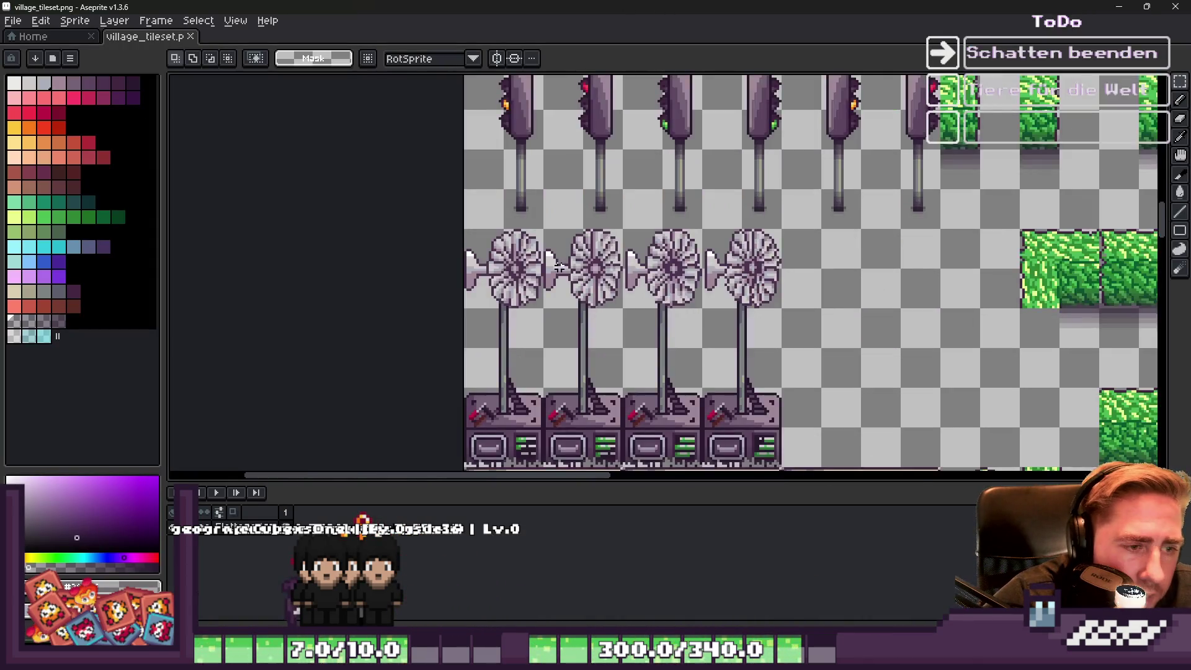
pyautogui.scroll(2, 539, 404)
pyautogui.click(525, 332)
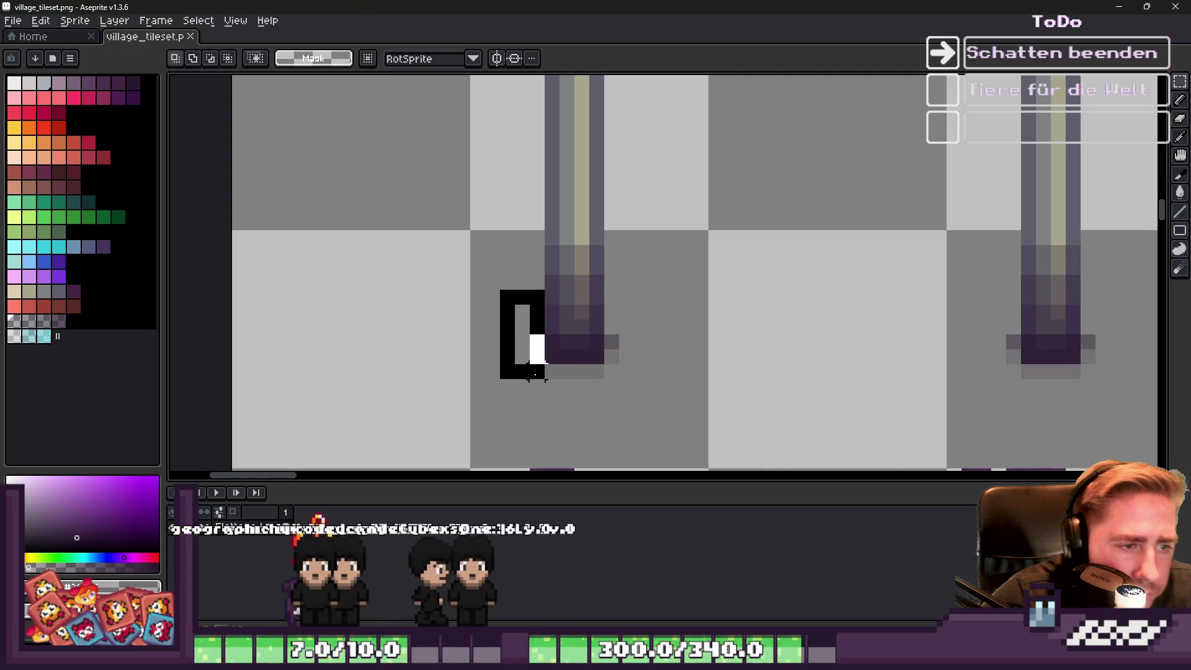
pyautogui.scroll(-3, 529, 279)
pyautogui.scroll(4, 538, 319)
pyautogui.scroll(1, 538, 319)
pyautogui.moveTo(539, 351); pyautogui.dragTo(717, 353)
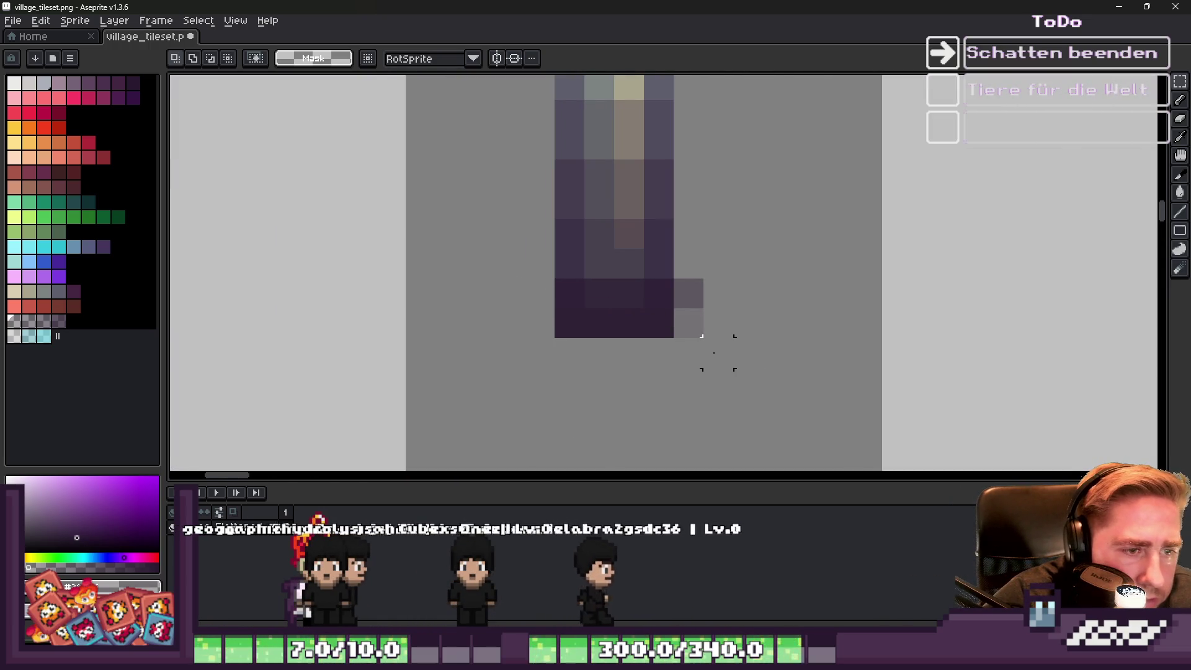
pyautogui.scroll(-5, 689, 321)
pyautogui.scroll(-2, 565, 327)
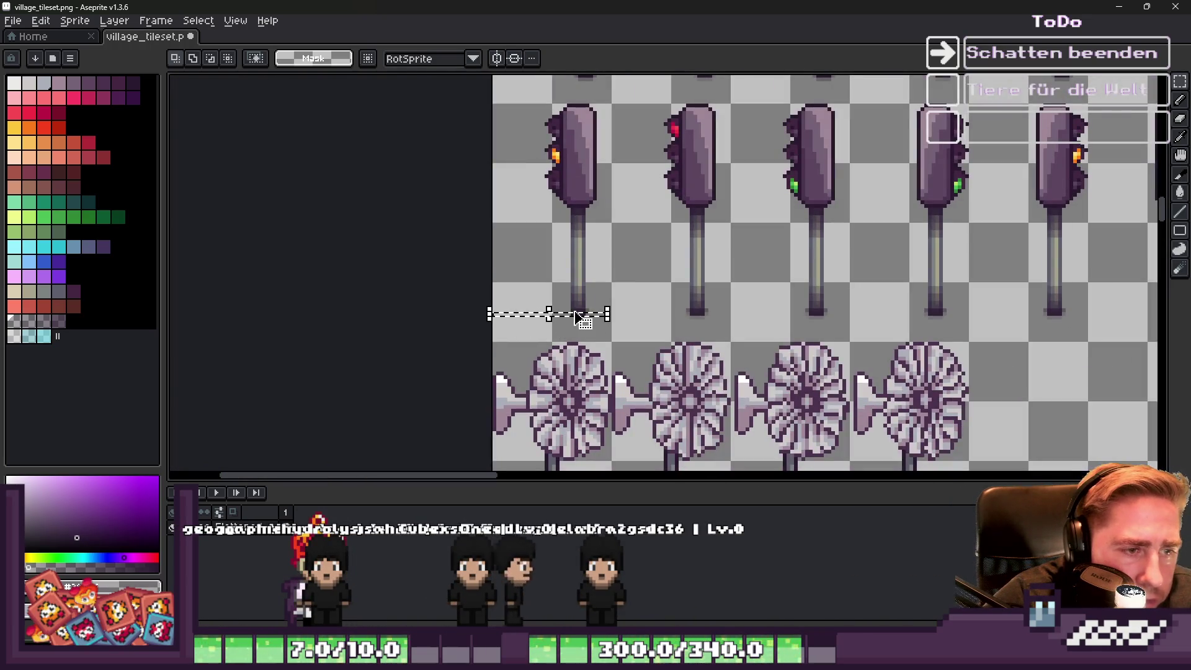
# Select the strip along the traffic-light pole bases, erase the dark pixels left of the base, and undo two black strokes.
pyautogui.moveTo(535, 315); pyautogui.dragTo(1095, 336)
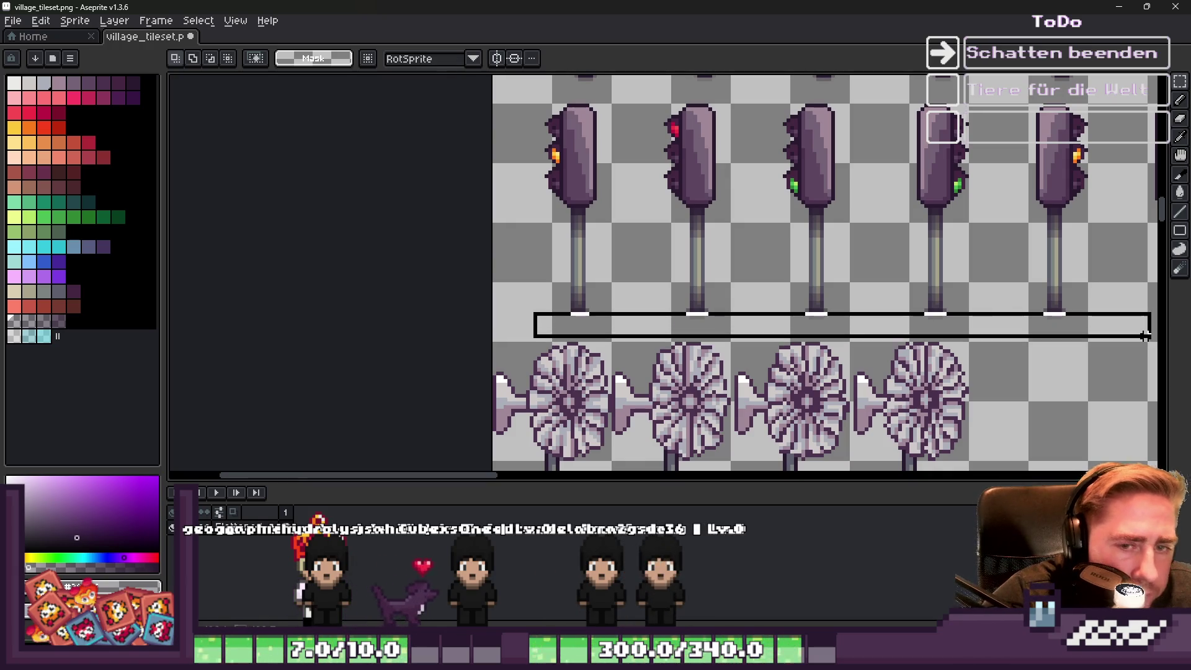
pyautogui.scroll(4, 1061, 314)
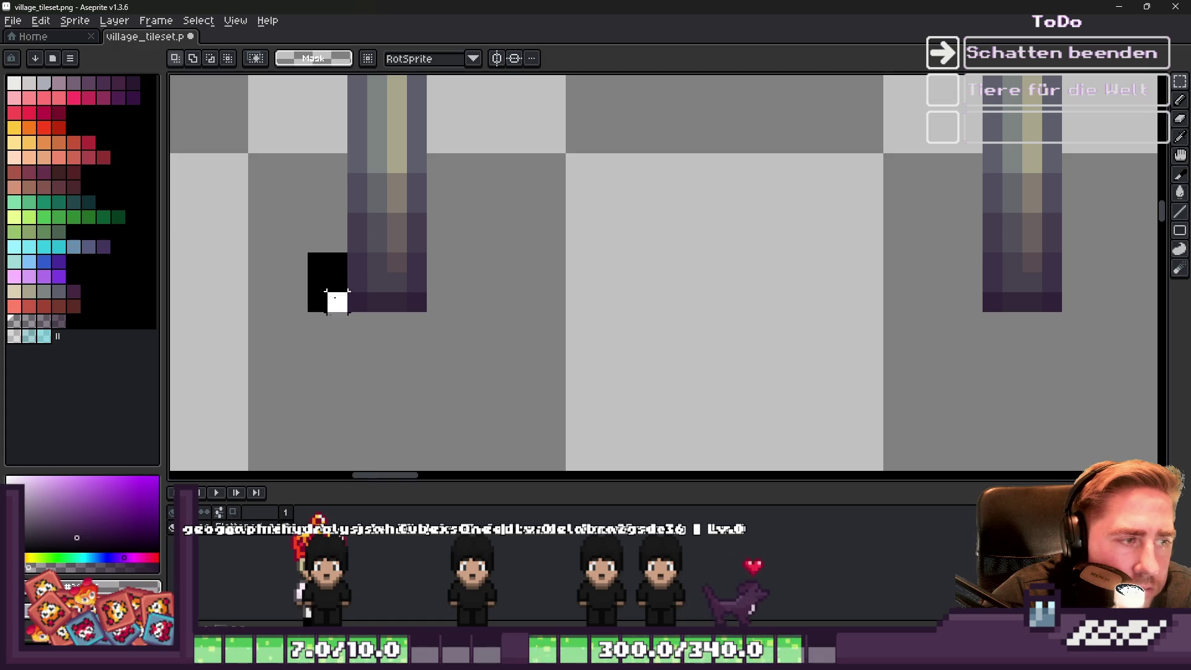
pyautogui.scroll(-2, 633, 266)
pyautogui.scroll(3, 431, 267)
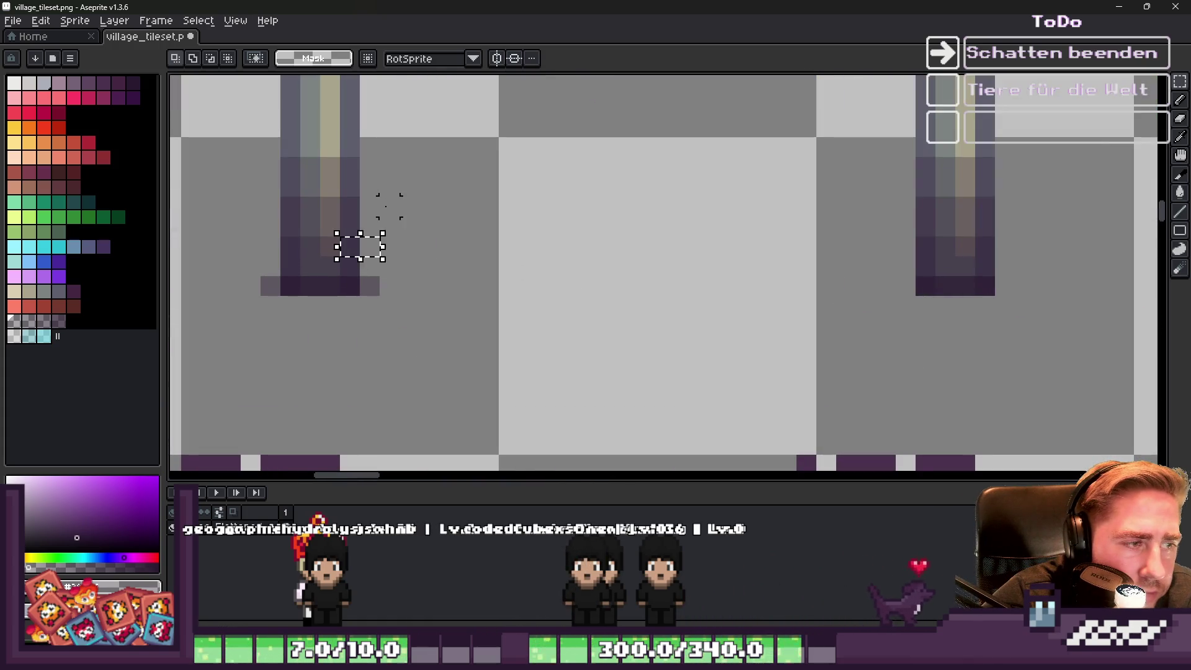
pyautogui.scroll(-2, 662, 257)
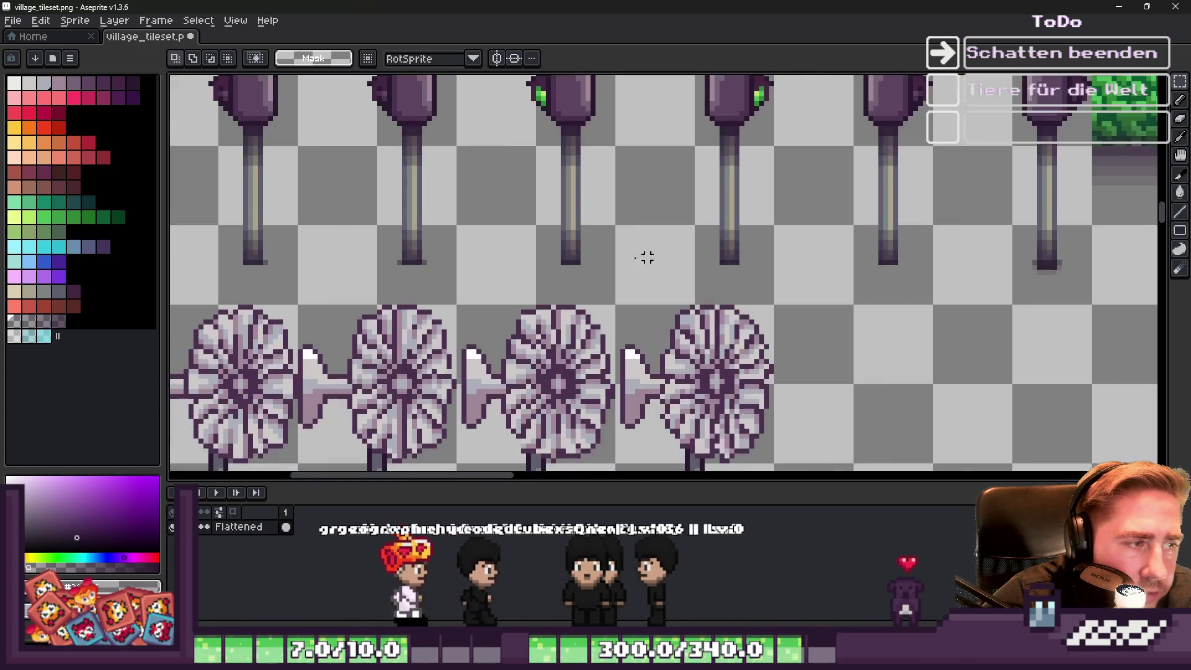
pyautogui.scroll(2, 579, 242)
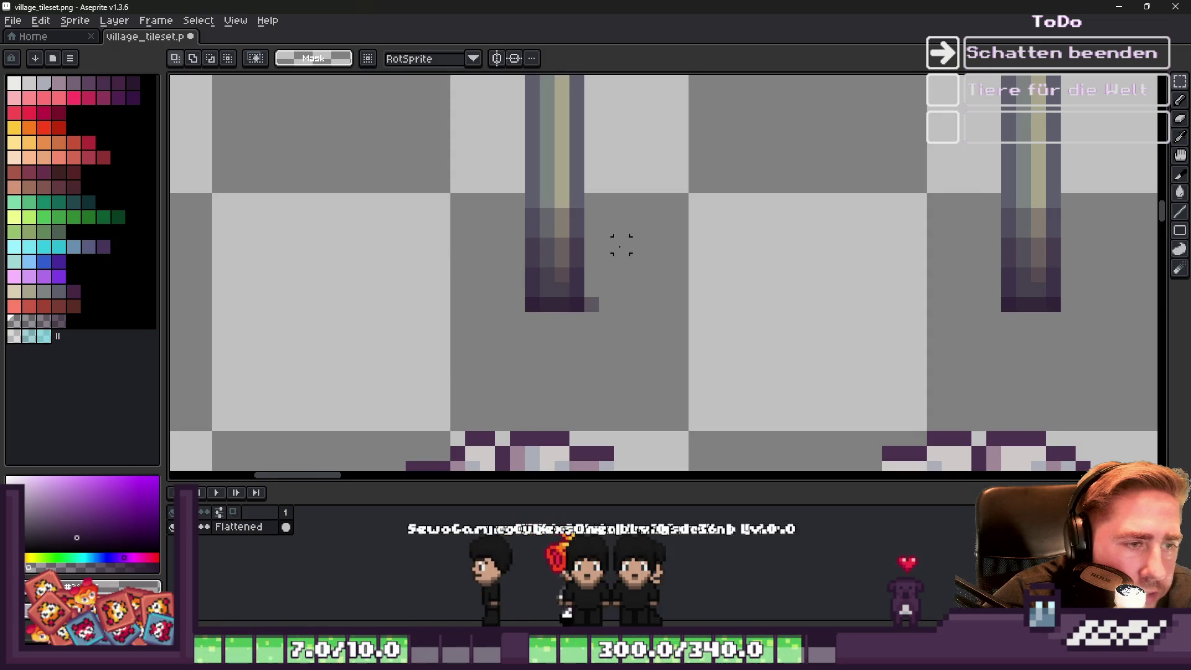
pyautogui.scroll(-2, 596, 267)
pyautogui.scroll(2, 532, 252)
pyautogui.scroll(-2, 559, 291)
pyautogui.scroll(-3, 575, 325)
pyautogui.scroll(5, 568, 286)
pyautogui.moveTo(568, 285)
pyautogui.mouseDown()
pyautogui.moveTo(566, 299)
pyautogui.moveTo(1142, 299)
pyautogui.moveTo(1000, 348)
pyautogui.moveTo(813, 351)
pyautogui.moveTo(1153, 291)
pyautogui.moveTo(766, 325)
pyautogui.moveTo(790, 306)
pyautogui.moveTo(591, 314)
pyautogui.moveTo(914, 329)
pyautogui.moveTo(869, 311)
pyautogui.mouseUp()
pyautogui.hotkey('ctrl', 'z')
pyautogui.scroll(-1, 841, 298)
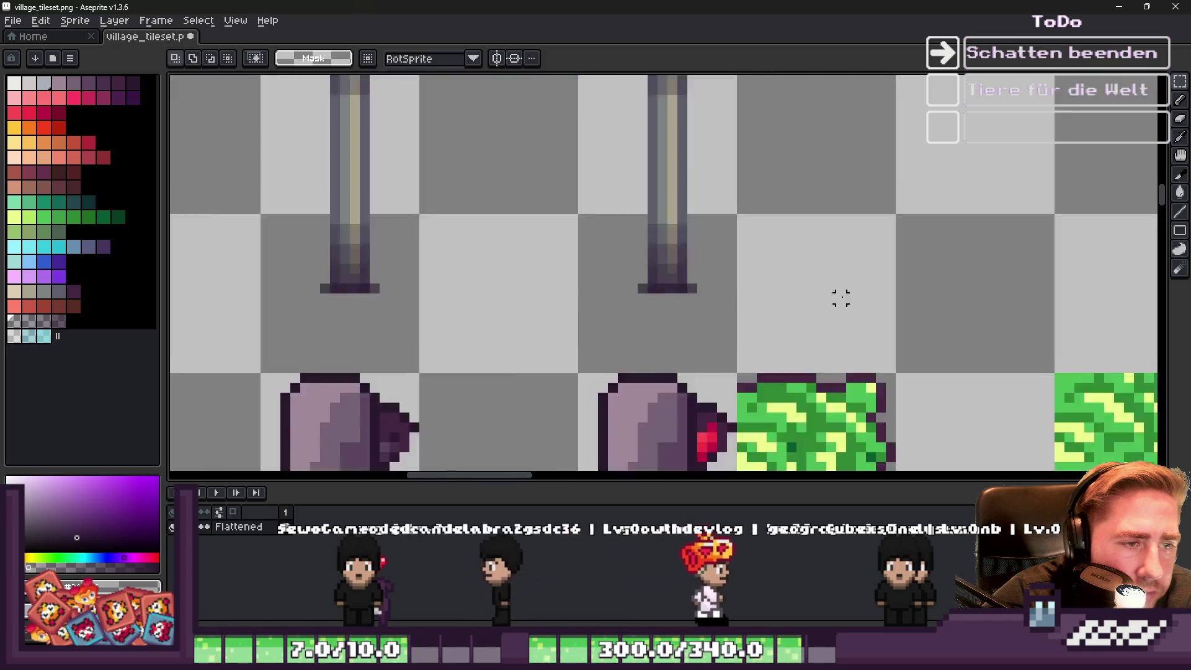
pyautogui.scroll(1, 753, 317)
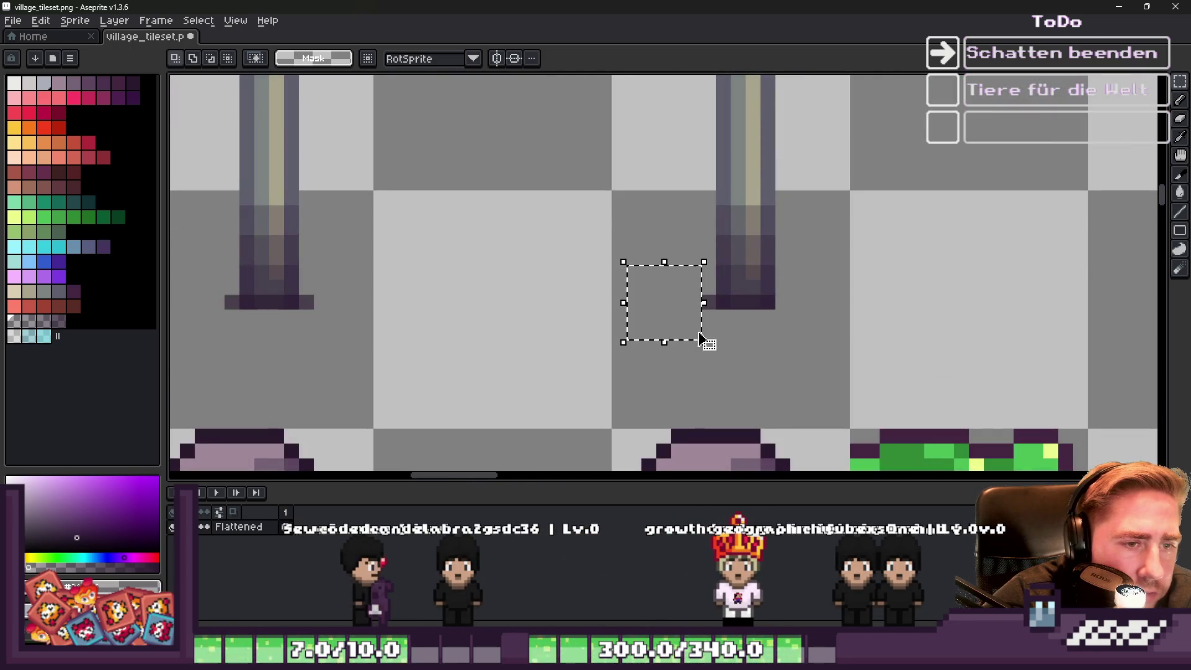
# Draw several trial shadow rectangles around the pole bases, undoing each one.
pyautogui.moveTo(677, 289); pyautogui.dragTo(292, 346)
pyautogui.hotkey('ctrl', 'z')
pyautogui.scroll(-1, 752, 279)
pyautogui.scroll(1, 438, 293)
pyautogui.moveTo(655, 241); pyautogui.dragTo(925, 333)
pyautogui.hotkey('ctrl', 'z')
pyautogui.moveTo(609, 242); pyautogui.dragTo(337, 332)
pyautogui.hotkey('ctrl', 'z')
pyautogui.scroll(-1, 755, 298)
pyautogui.scroll(1, 615, 283)
pyautogui.moveTo(749, 240); pyautogui.dragTo(338, 354)
pyautogui.hotkey('ctrl', 'z')
pyautogui.scroll(1, 389, 296)
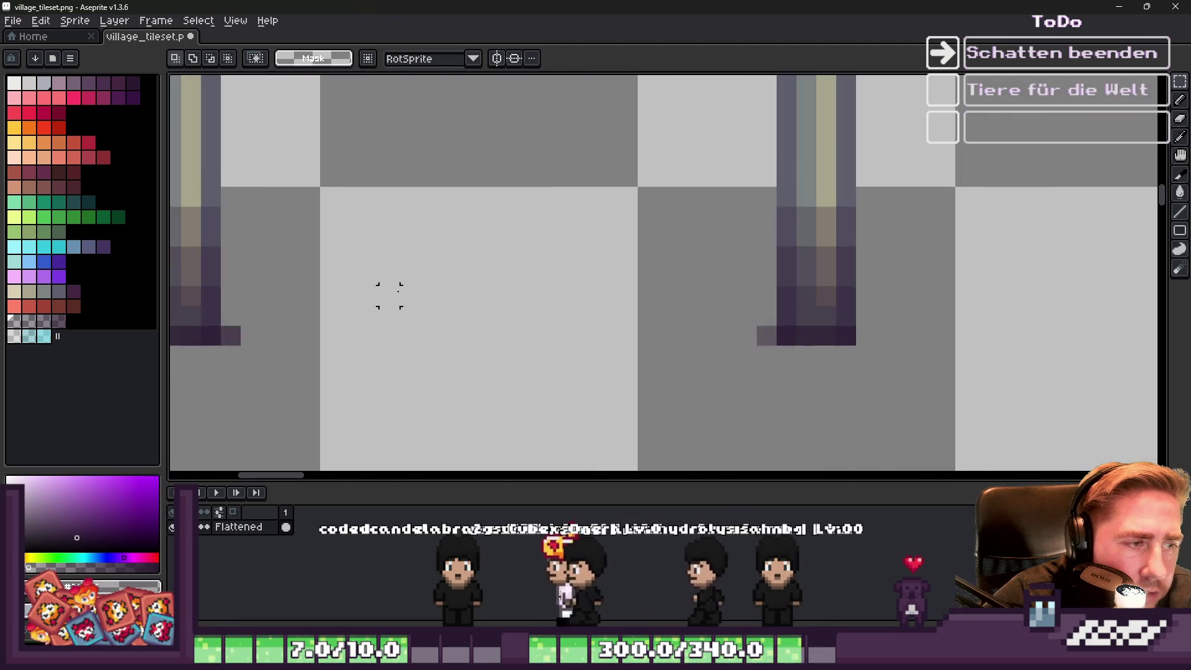
pyautogui.moveTo(787, 234)
pyautogui.mouseDown()
pyautogui.moveTo(284, 346)
pyautogui.moveTo(295, 376)
pyautogui.mouseUp()
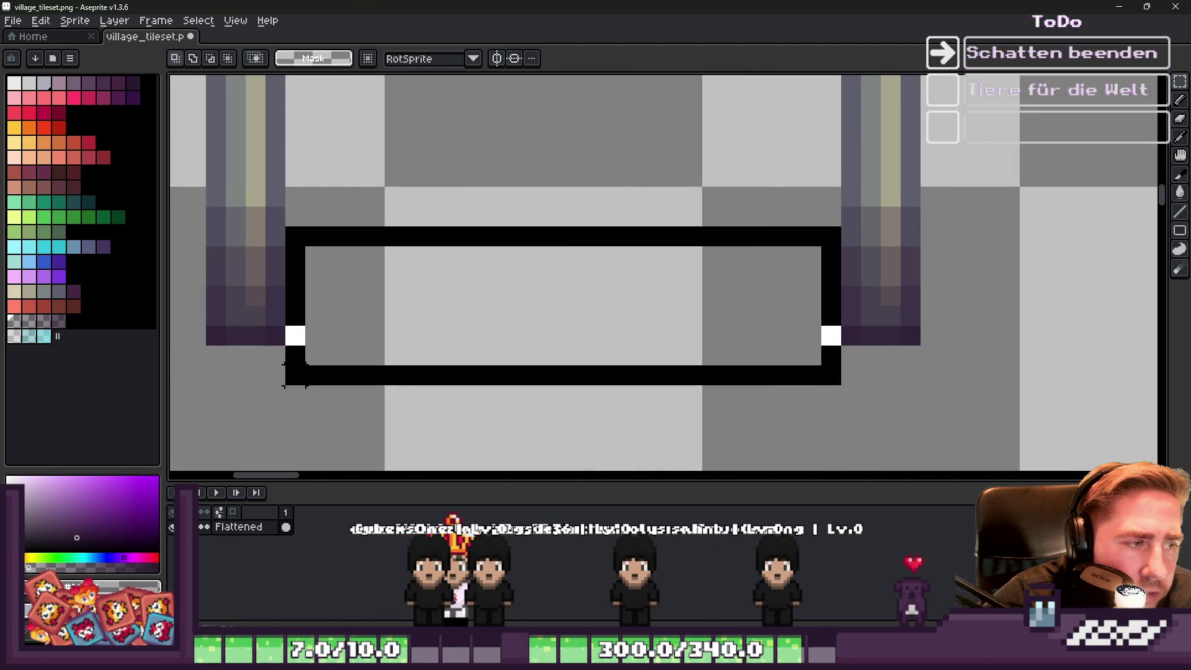
pyautogui.hotkey('ctrl', 'z')
pyautogui.scroll(-3, 406, 280)
pyautogui.scroll(-2, 410, 287)
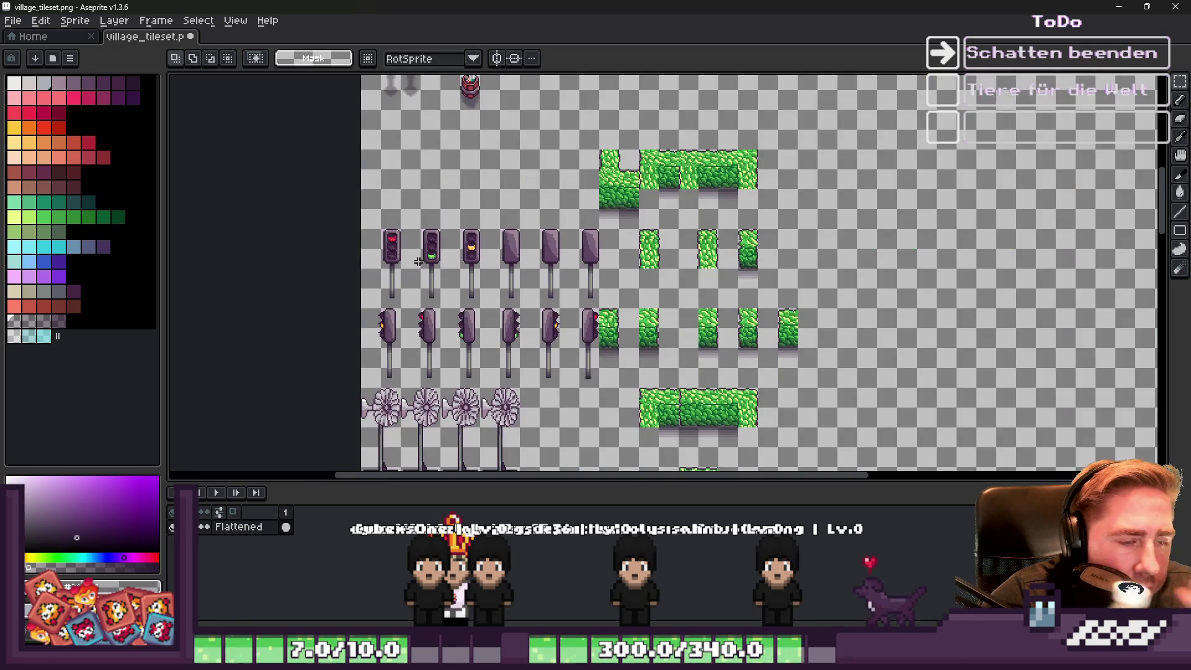
# Try marquee selections over the rows of traffic-light heads, then clear the selection.
pyautogui.scroll(2, 521, 338)
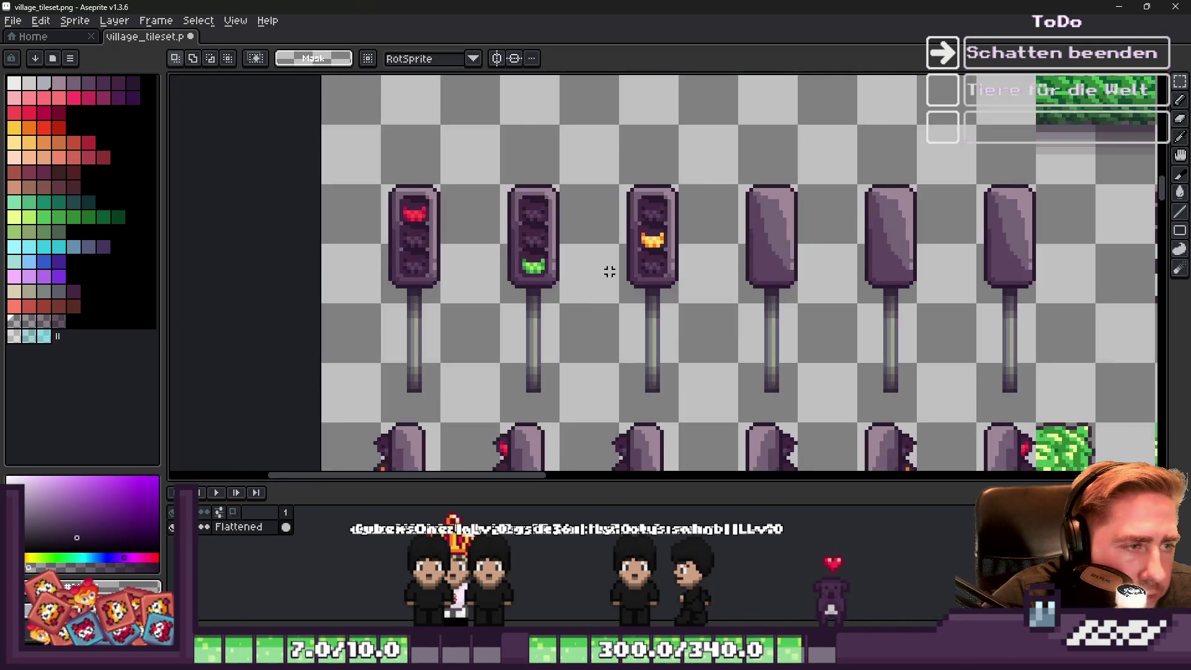
pyautogui.moveTo(346, 163)
pyautogui.mouseDown()
pyautogui.moveTo(1117, 314)
pyautogui.moveTo(1053, 312)
pyautogui.mouseUp()
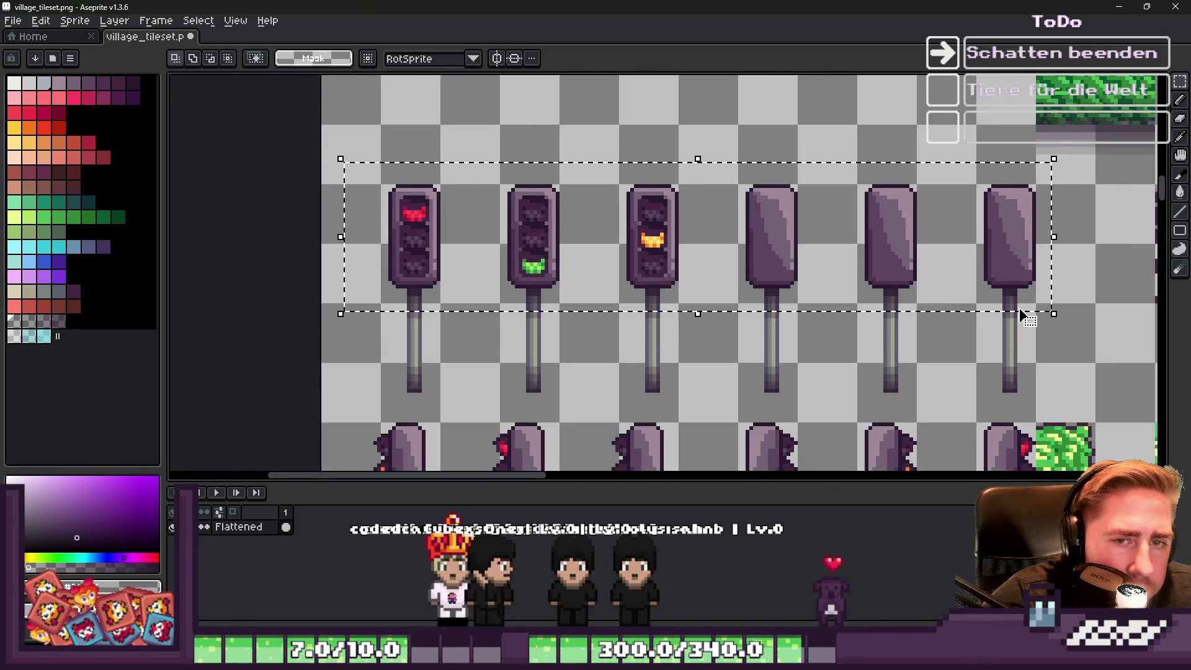
pyautogui.scroll(-2, 554, 188)
pyautogui.scroll(2, 561, 231)
pyautogui.moveTo(405, 116)
pyautogui.mouseDown()
pyautogui.moveTo(931, 228)
pyautogui.moveTo(915, 224)
pyautogui.mouseUp()
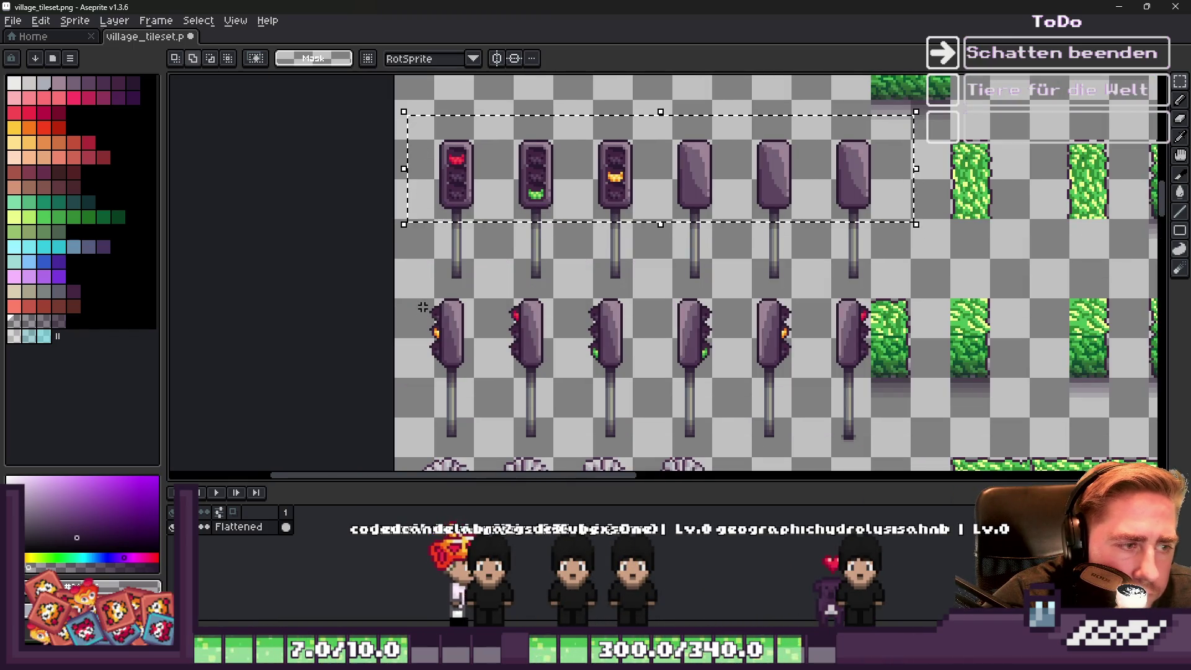
pyautogui.moveTo(425, 297)
pyautogui.mouseDown()
pyautogui.moveTo(905, 428)
pyautogui.moveTo(870, 382)
pyautogui.mouseUp()
pyautogui.click(648, 351)
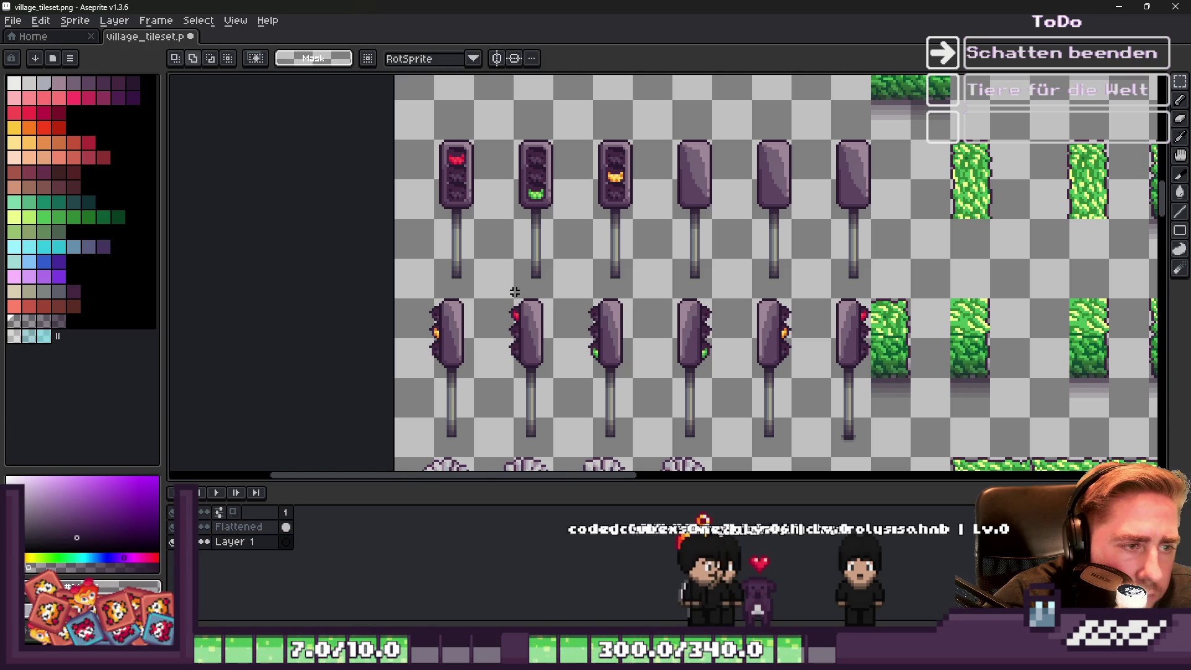
# Reselect the top row of traffic lights and place a copy of the red light's head below it.
pyautogui.moveTo(414, 114)
pyautogui.mouseDown()
pyautogui.moveTo(838, 243)
pyautogui.moveTo(886, 229)
pyautogui.mouseUp()
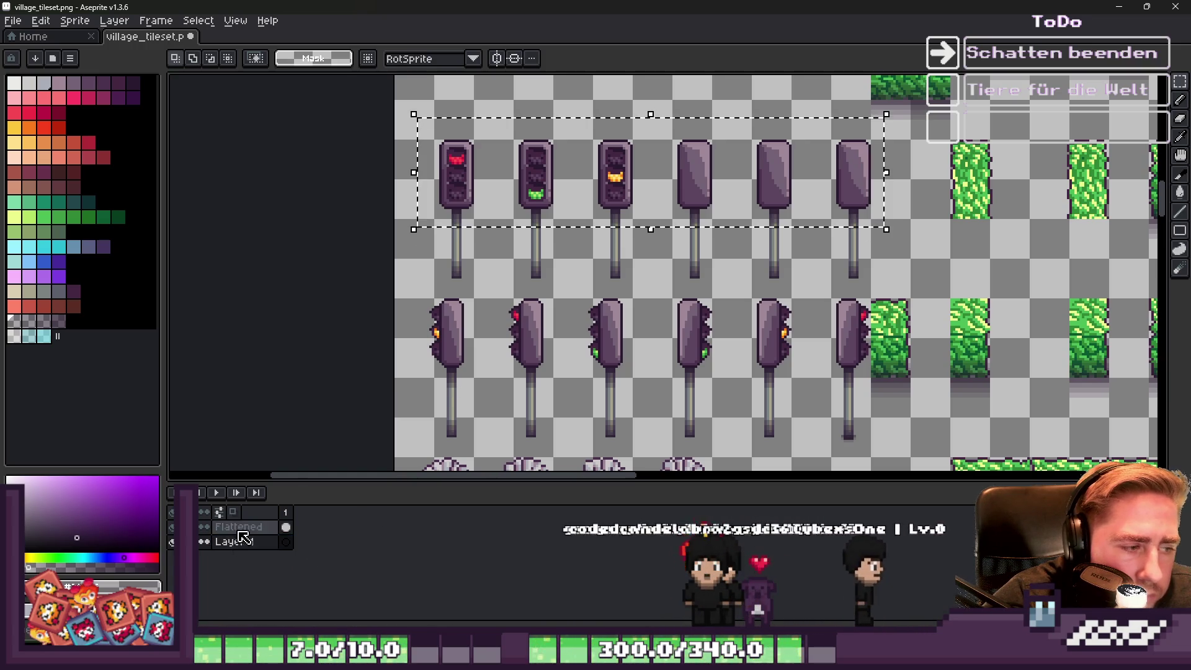
pyautogui.moveTo(807, 222); pyautogui.dragTo(898, 225)
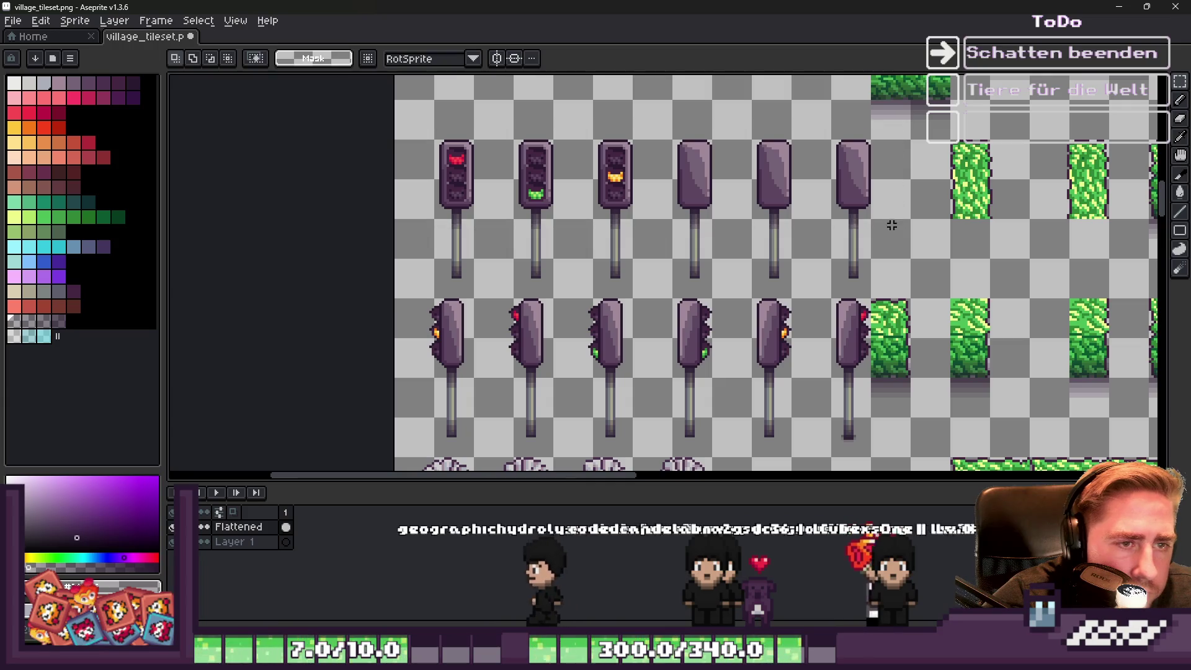
pyautogui.scroll(3, 441, 149)
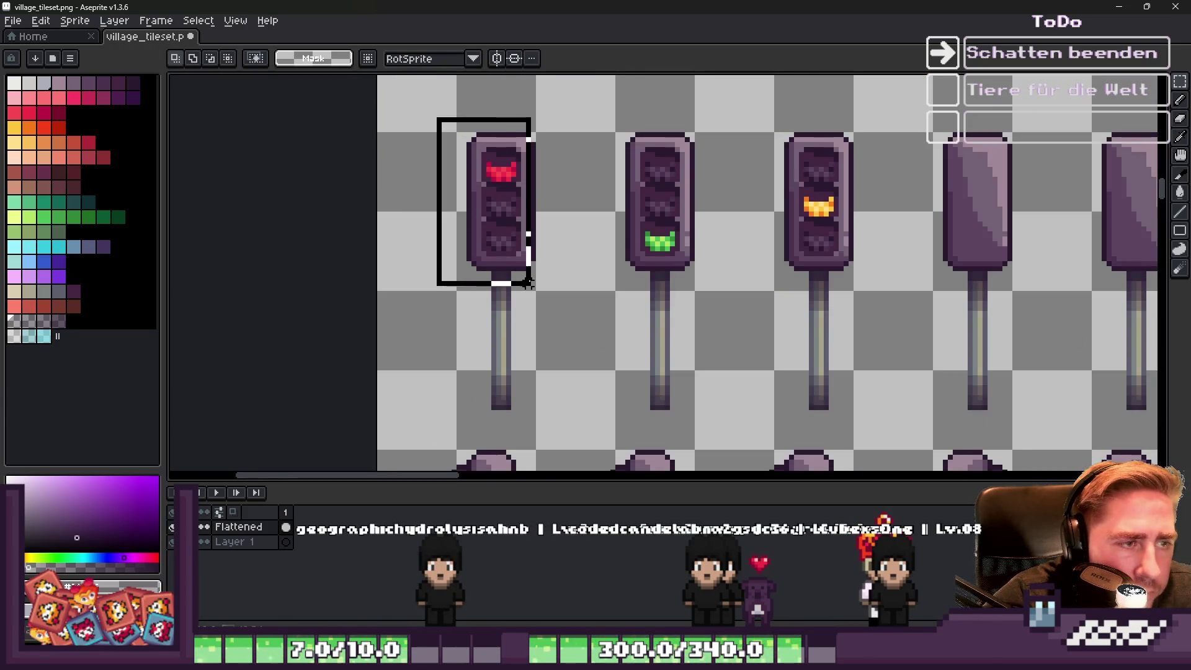
pyautogui.scroll(-3, 687, 224)
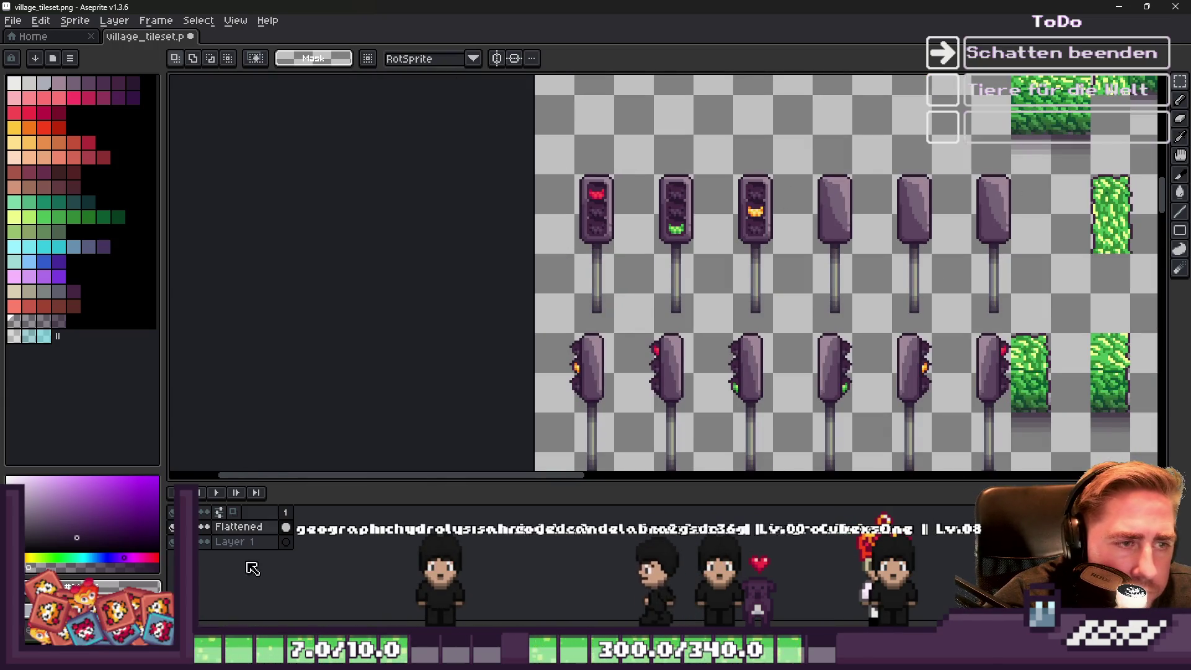
pyautogui.moveTo(561, 165); pyautogui.dragTo(635, 253)
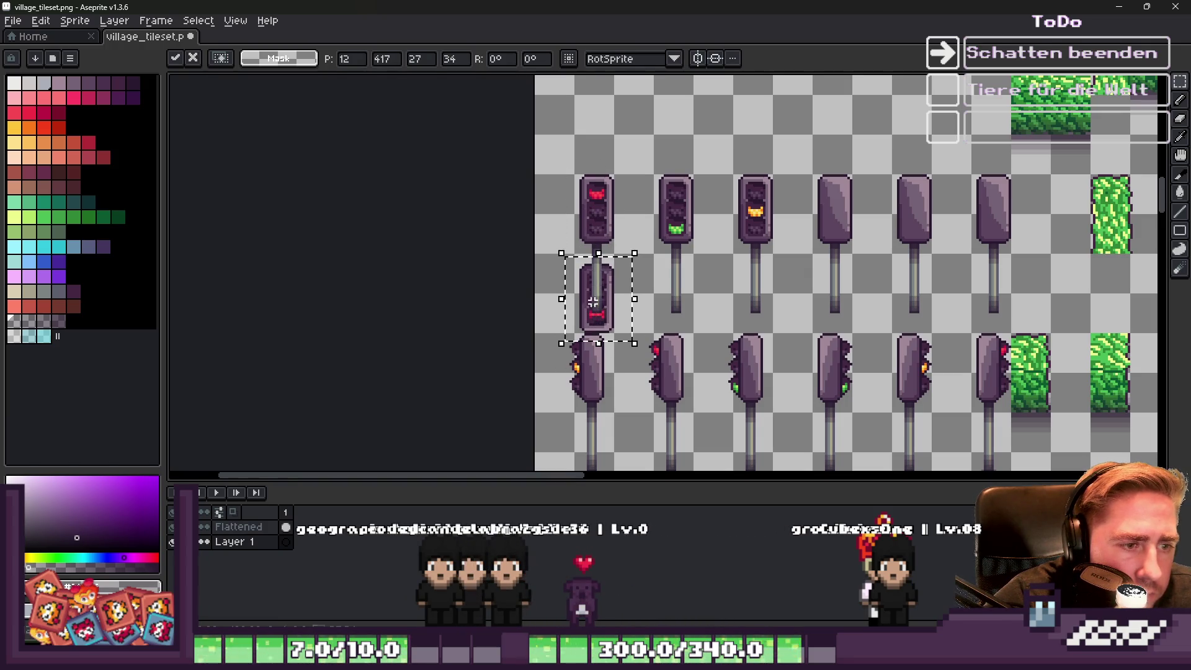
# Try squashing and narrowing the copied head, then cancel and undo to bring it back.
pyautogui.scroll(2, 590, 298)
pyautogui.moveTo(604, 190); pyautogui.dragTo(606, 260)
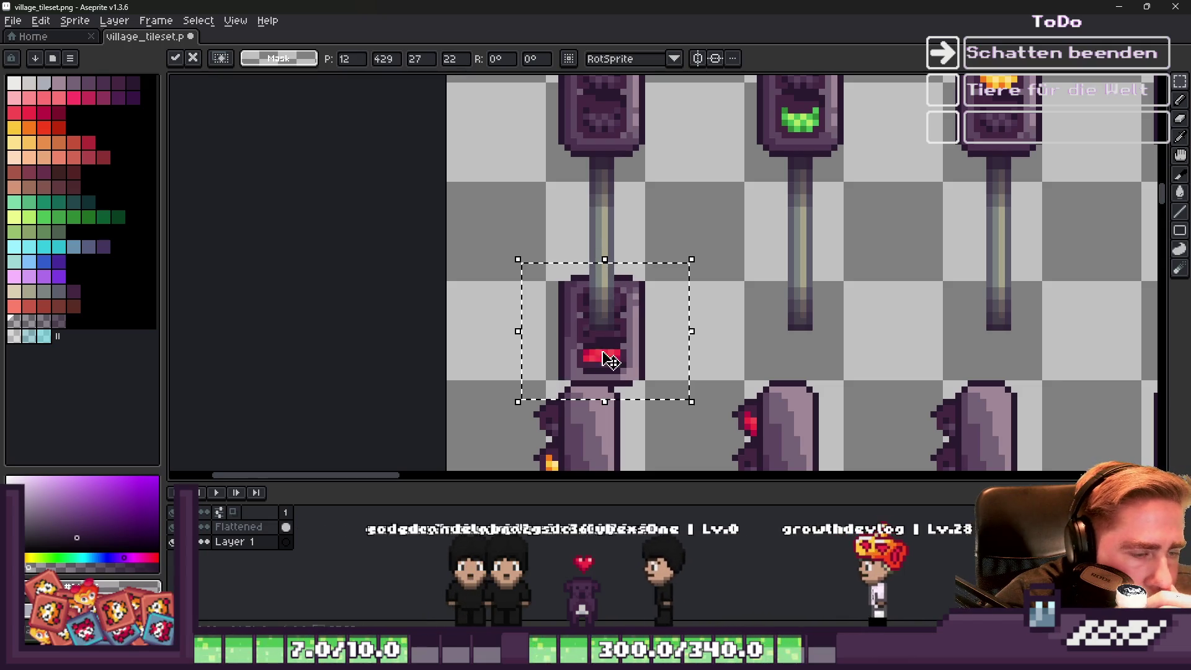
pyautogui.moveTo(608, 402); pyautogui.dragTo(612, 395)
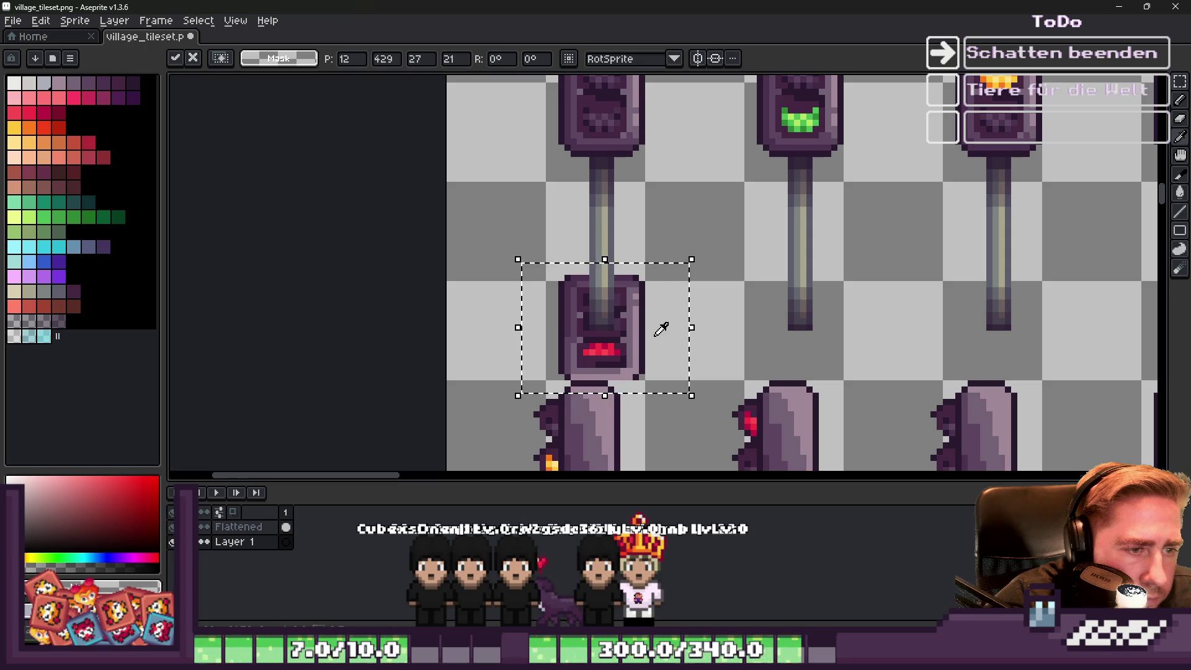
pyautogui.moveTo(687, 333); pyautogui.dragTo(675, 336)
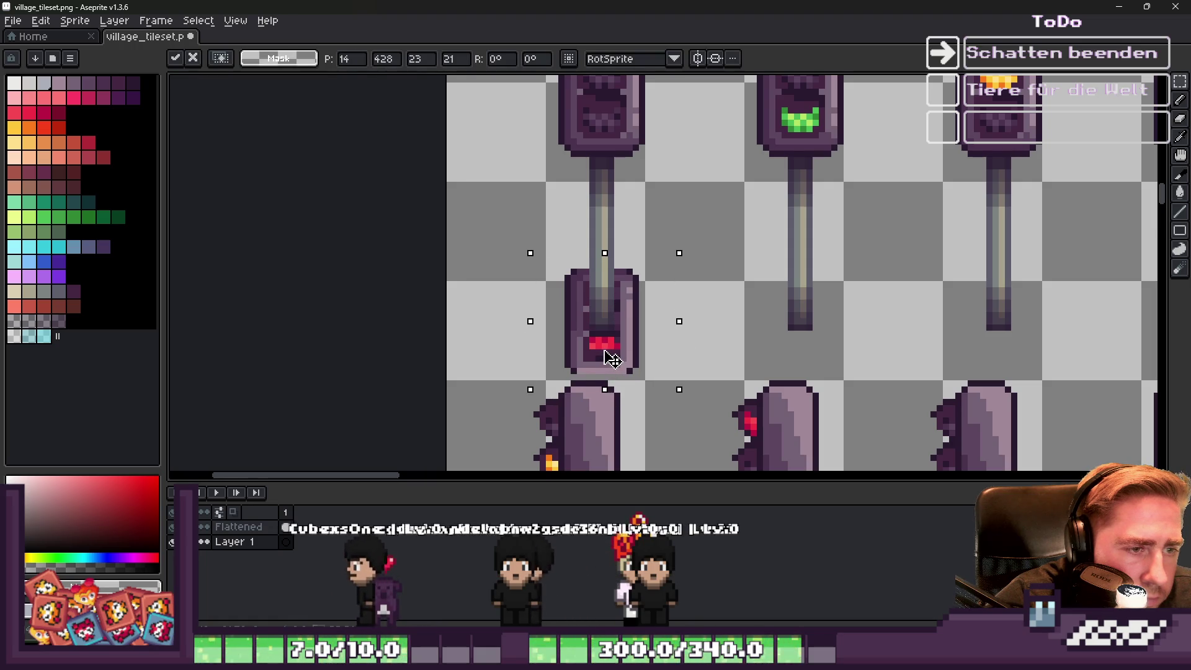
pyautogui.press('Escape')
pyautogui.hotkey('ctrl', 'z')
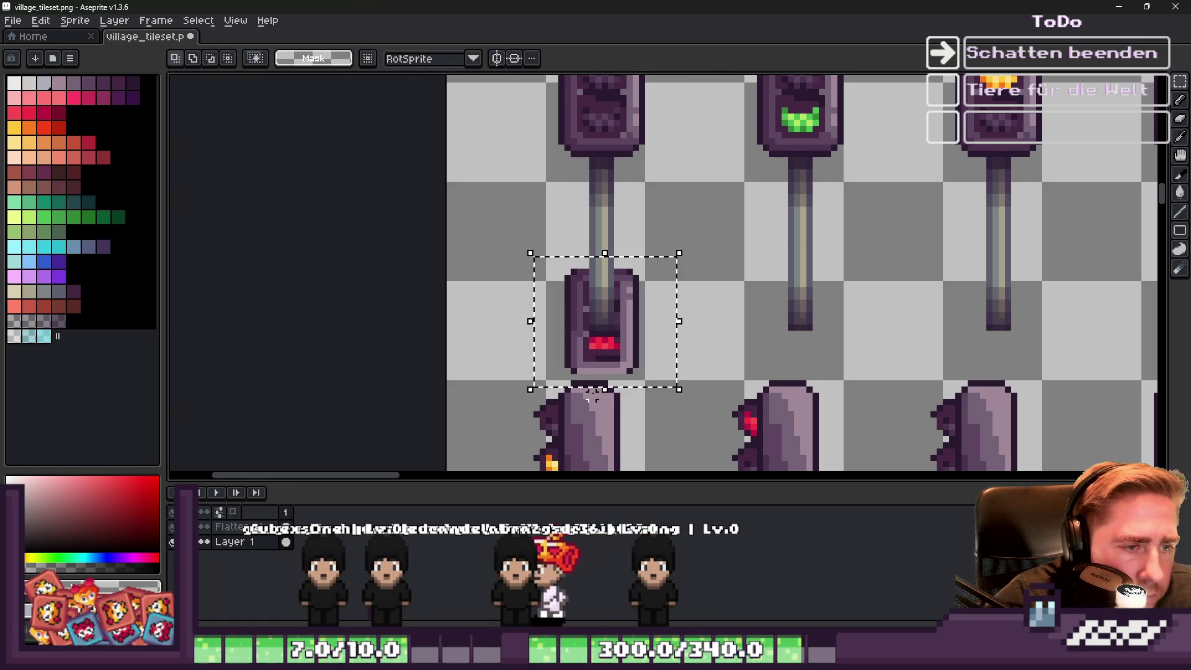
# Re-mark the red-light head at the first pole's foot with the marquee, then deselect it.
pyautogui.click(611, 396)
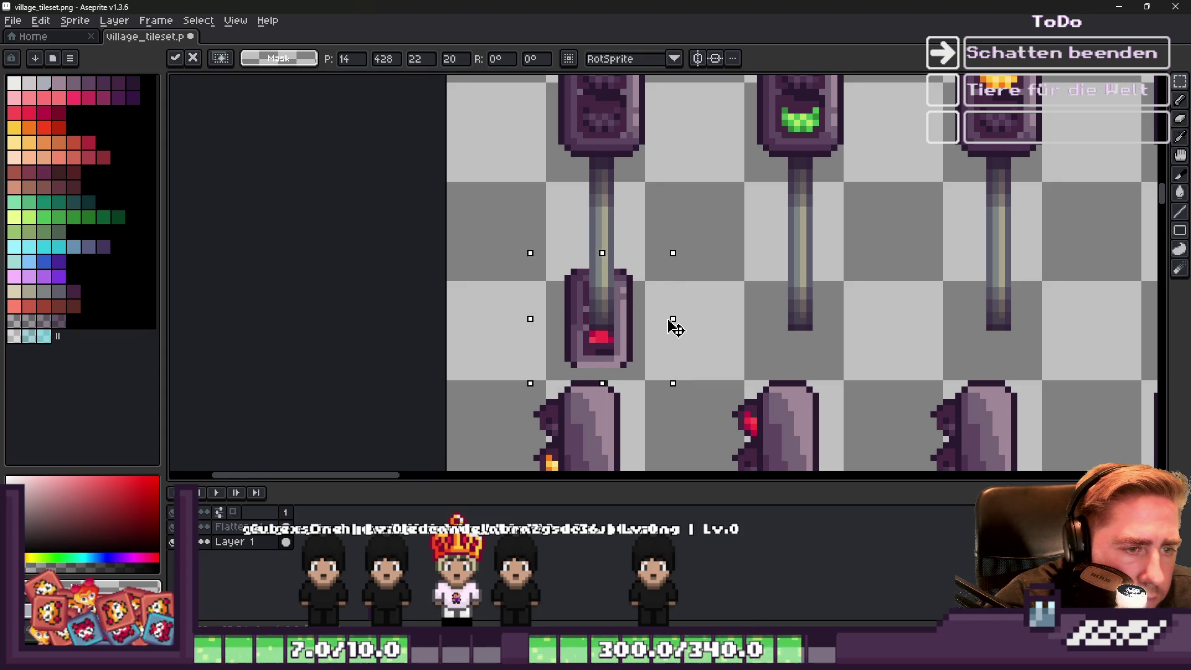
pyautogui.hotkey('ctrl', 'd')
pyautogui.scroll(1, 645, 335)
pyautogui.moveTo(522, 223); pyautogui.dragTo(656, 385)
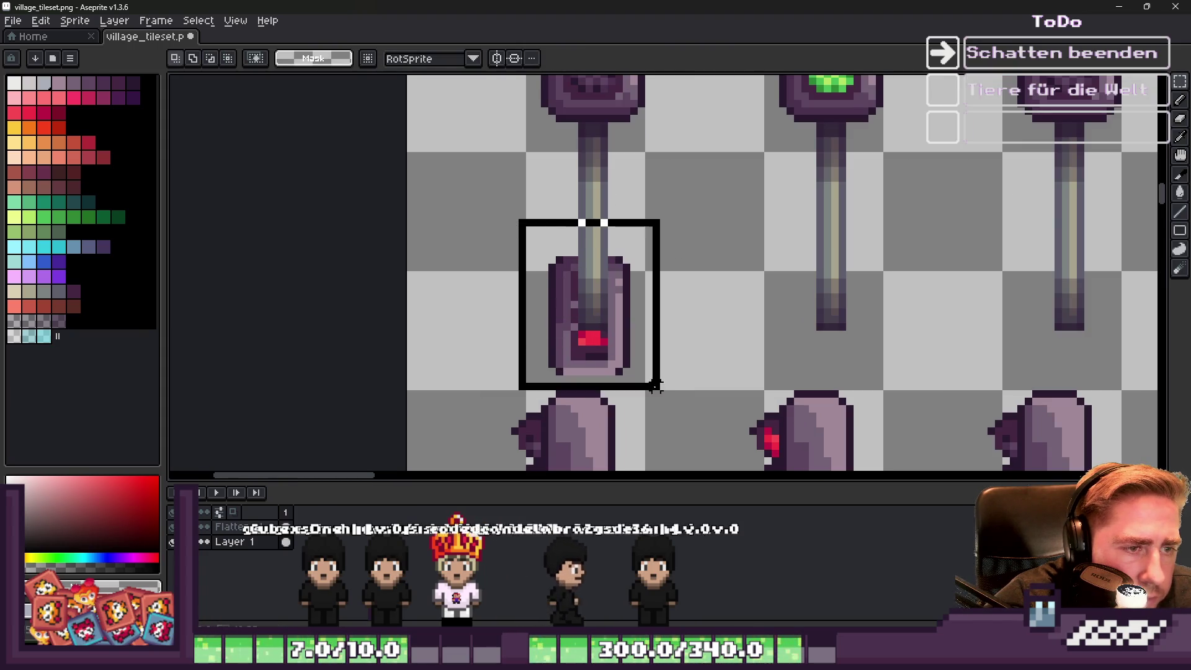
pyautogui.scroll(2, 585, 311)
pyautogui.click(569, 319)
pyautogui.hotkey('ctrl', 'd')
pyautogui.hotkey('ctrl', 'z')
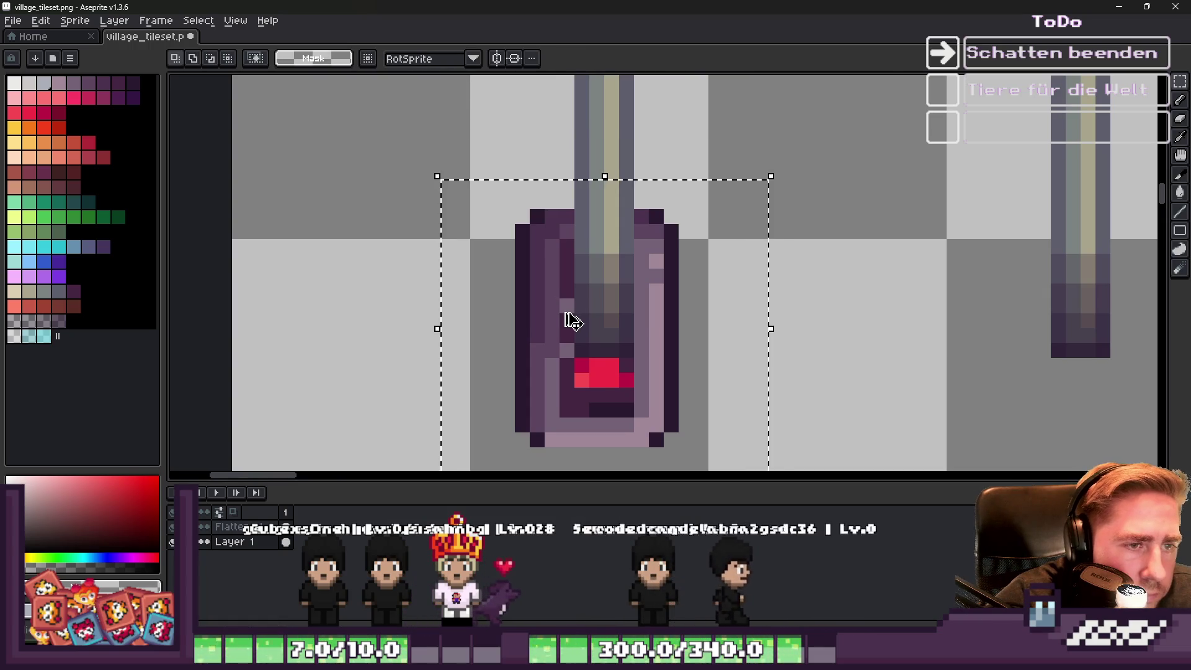
pyautogui.scroll(-2, 567, 316)
pyautogui.moveTo(490, 205)
pyautogui.mouseDown()
pyautogui.moveTo(604, 326)
pyautogui.moveTo(614, 366)
pyautogui.mouseUp()
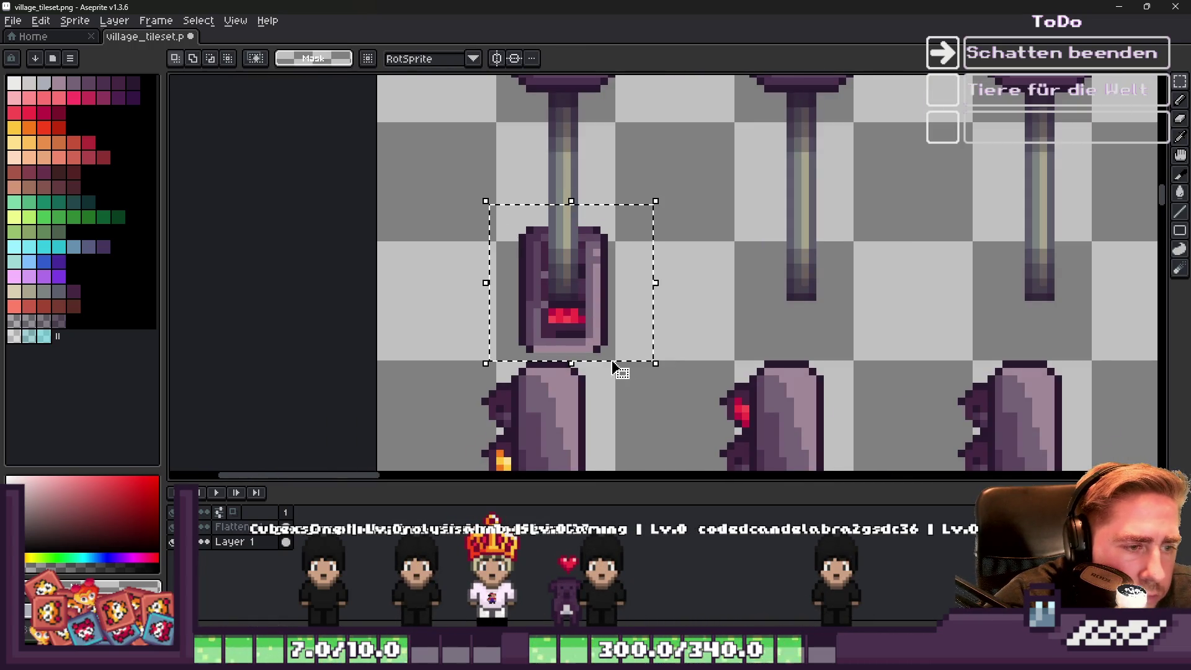
pyautogui.click(494, 191)
pyautogui.scroll(1, 494, 191)
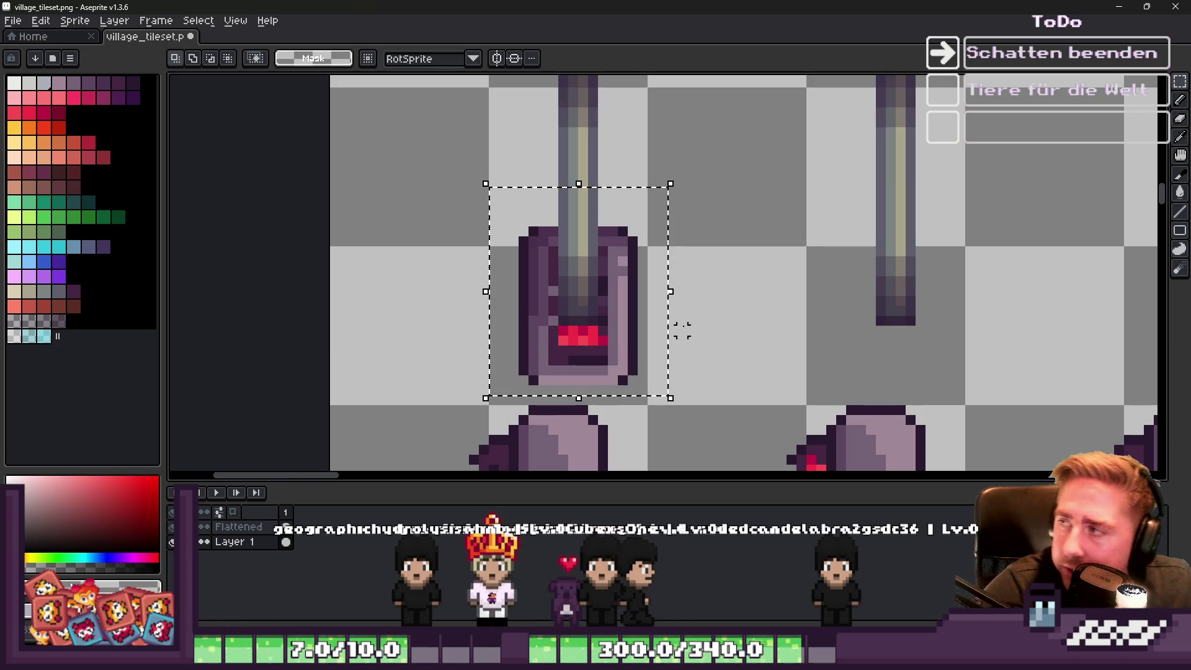
# Sample the head's dark purple, select it by Color Range, and delete those pixels.
pyautogui.press('i')
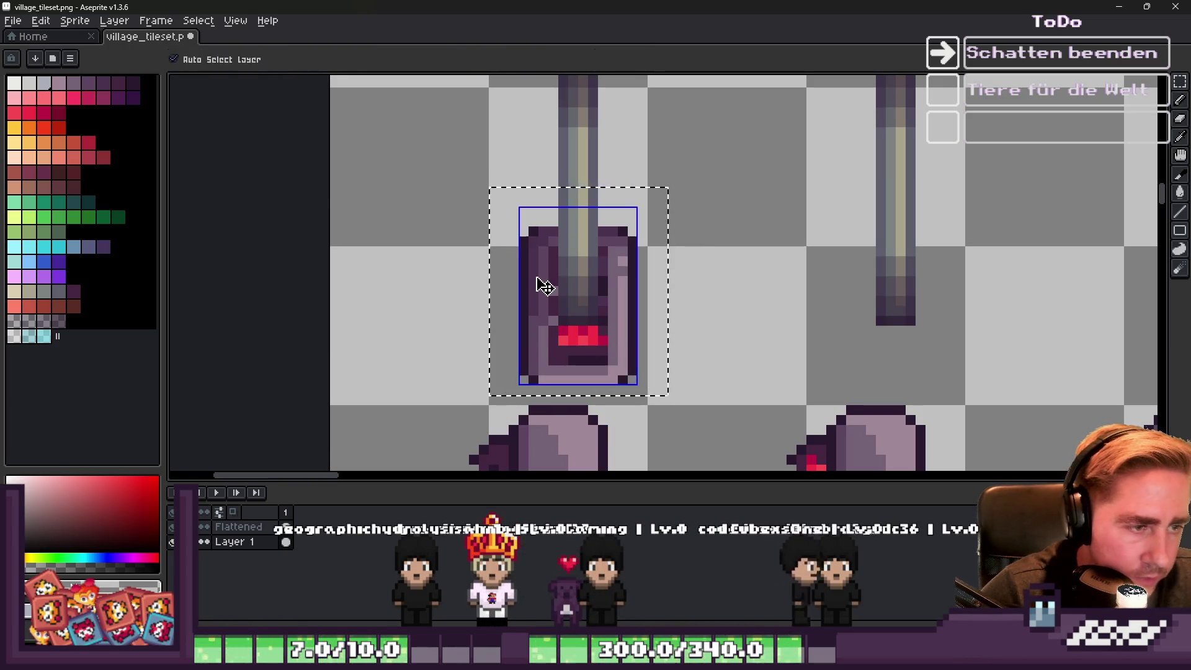
pyautogui.click(543, 270)
pyautogui.hotkey('ctrl', 'd')
pyautogui.click(198, 21)
pyautogui.click(204, 96)
pyautogui.click(566, 554)
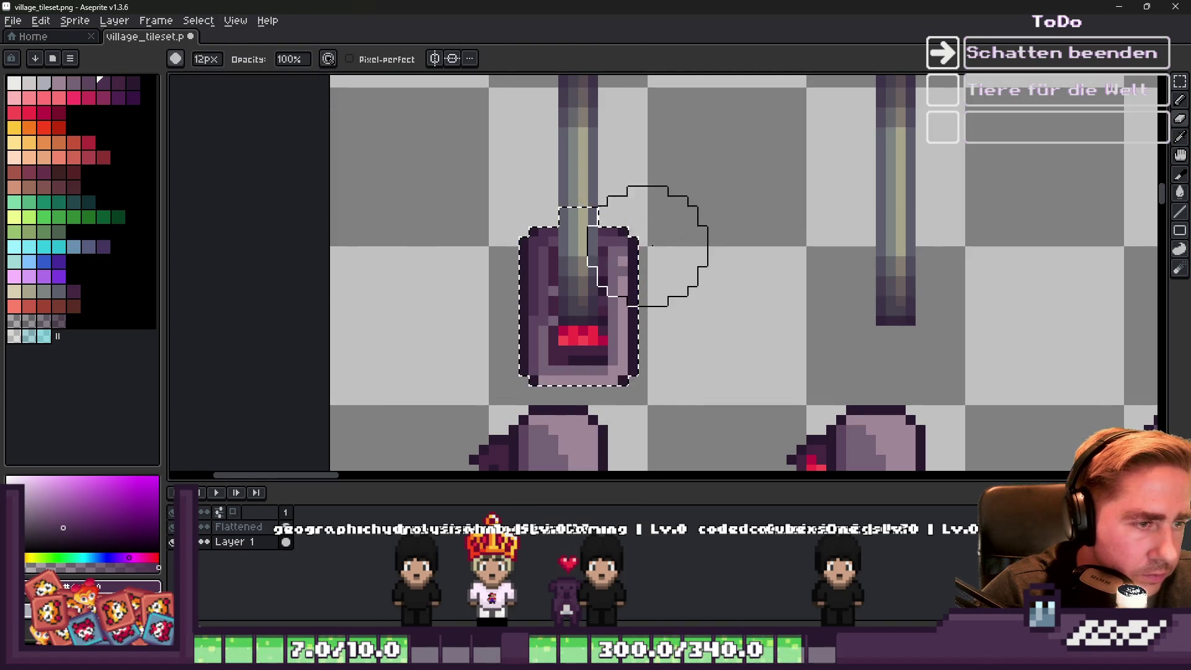
pyautogui.press('Delete')
# Bucket-fill the upper and lower parts of the head shape with a dark translucent shadow colour.
pyautogui.click(60, 319)
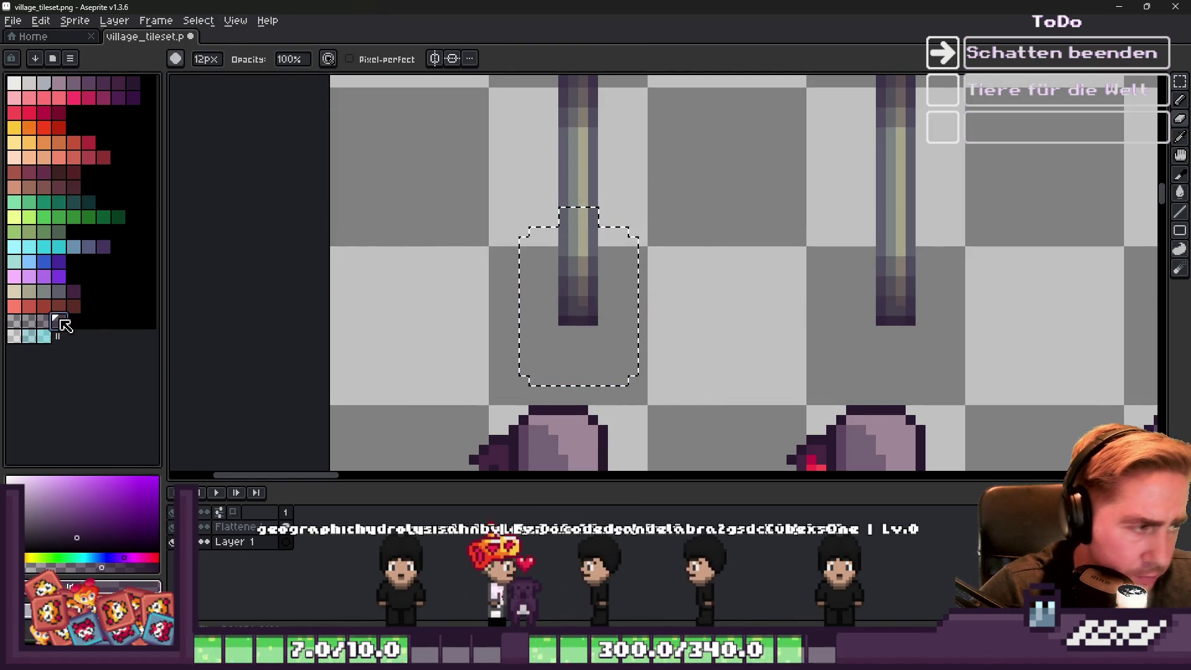
pyautogui.press('g')
pyautogui.click(38, 319)
pyautogui.click(614, 267)
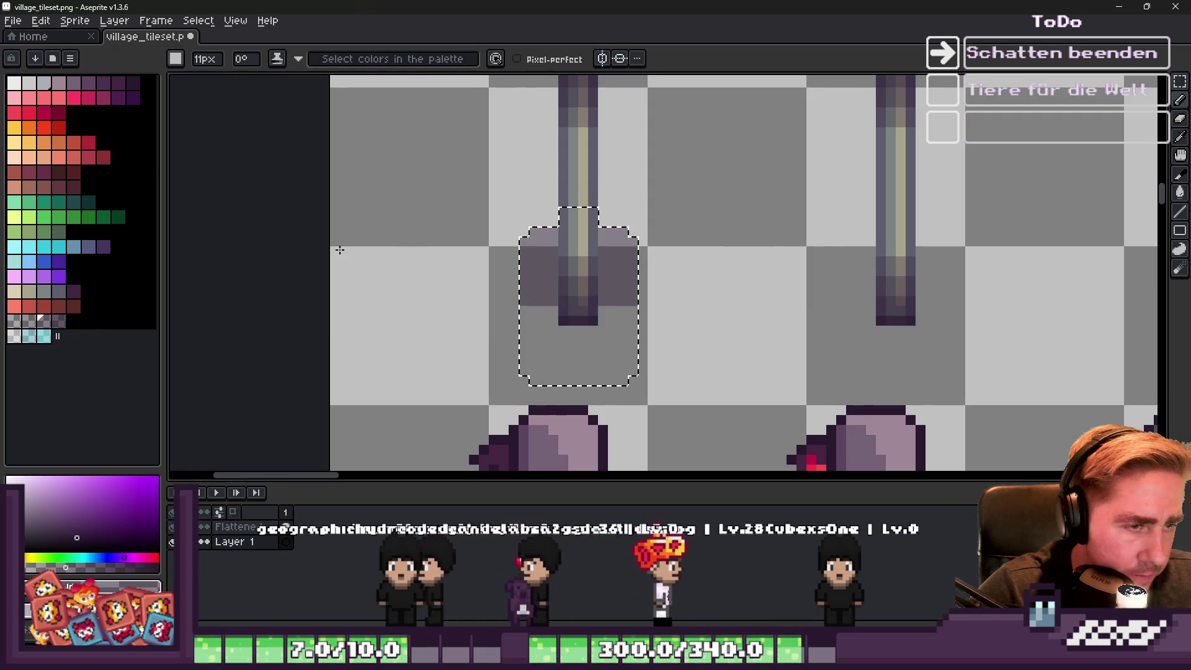
pyautogui.click(577, 354)
# Marquee the area around the new shadow and open the Outline effect with a different shadow shade.
pyautogui.press('v')
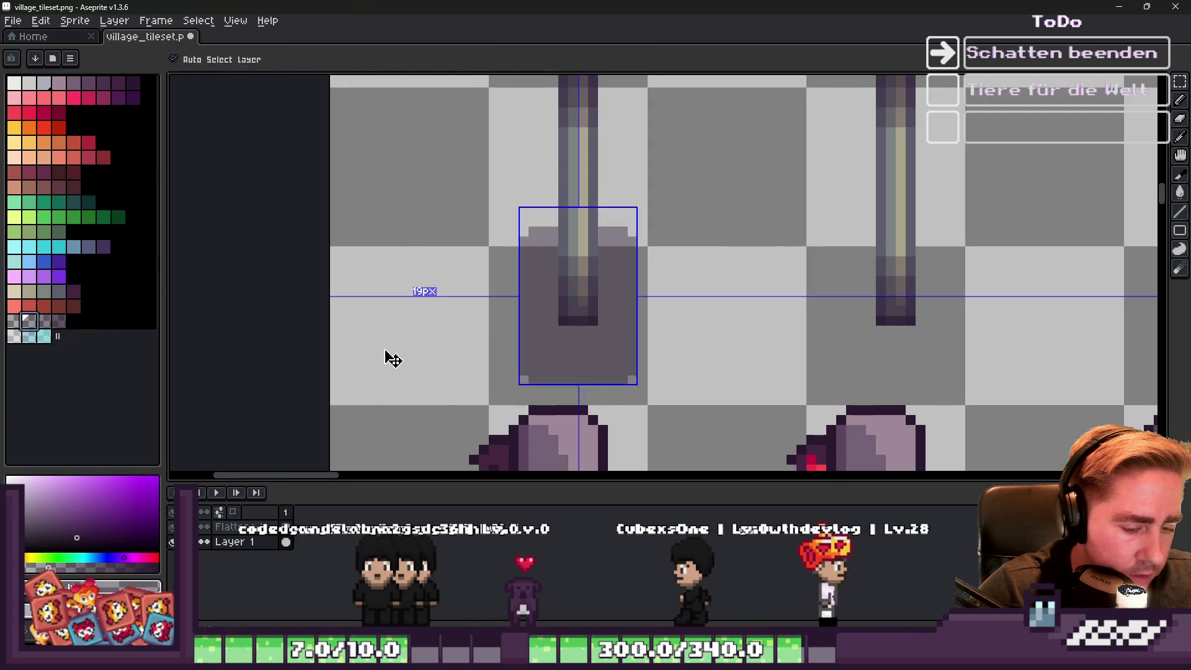
pyautogui.press('m')
pyautogui.moveTo(448, 96); pyautogui.dragTo(788, 447)
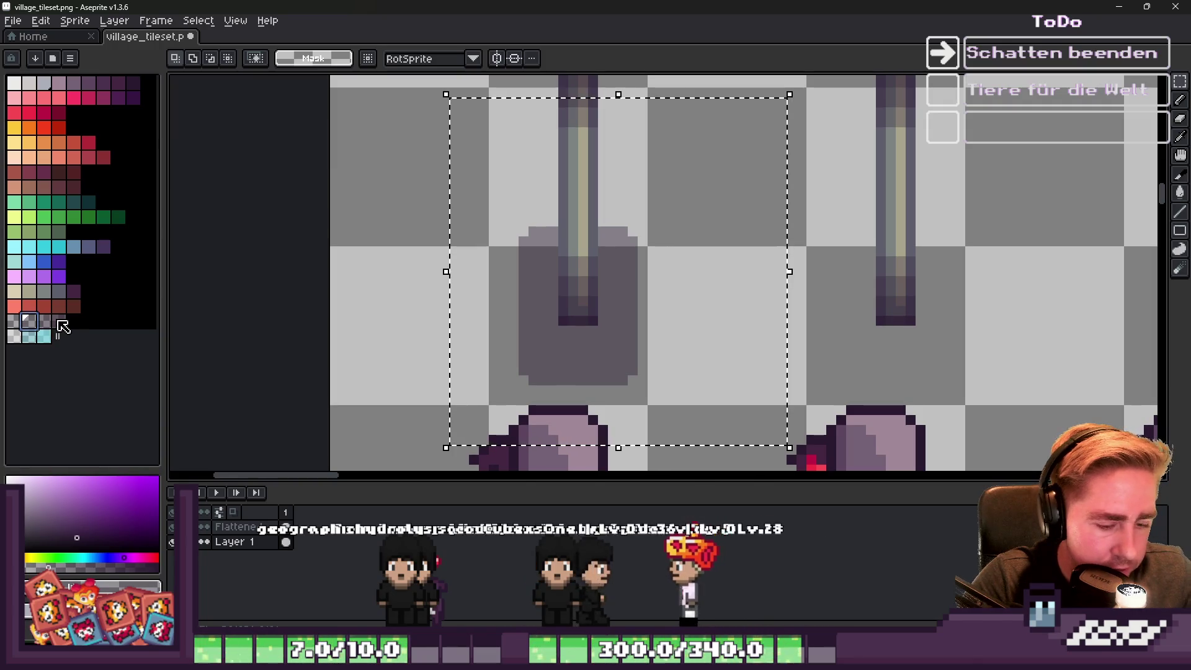
pyautogui.hotkey('shift', 'o')
pyautogui.click(714, 406)
pyautogui.click(13, 320)
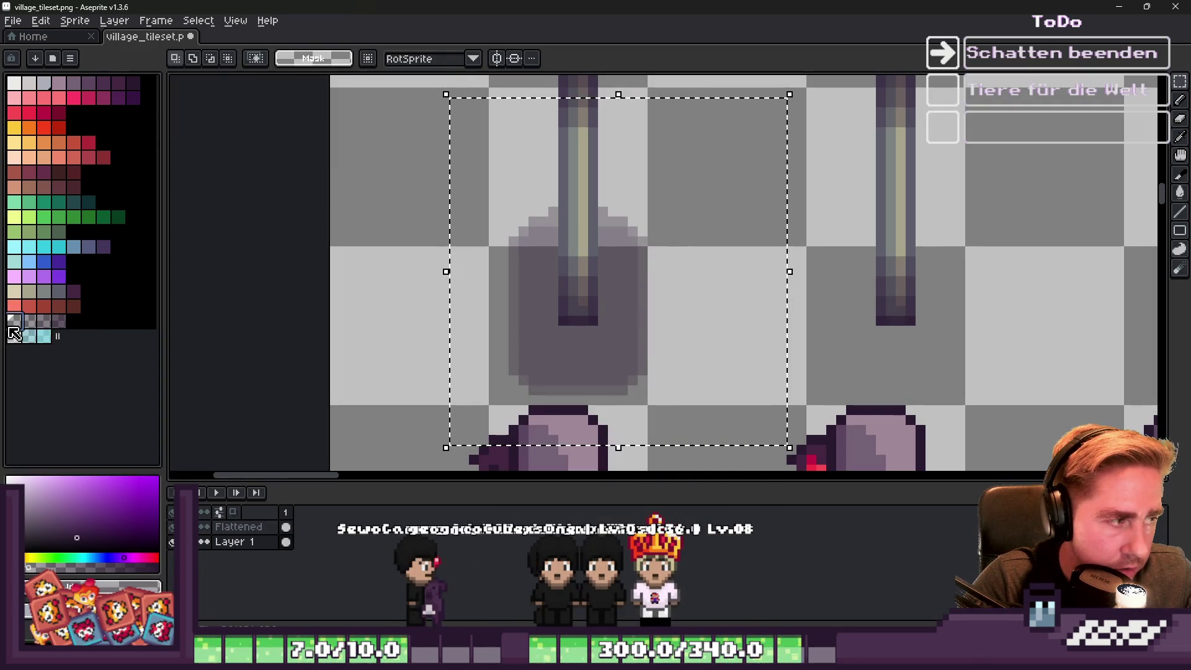
# Apply the soft outline to the shadow, then nudge the shadow 3 pixels right and commit.
pyautogui.hotkey('shift', 'o')
pyautogui.click(707, 390)
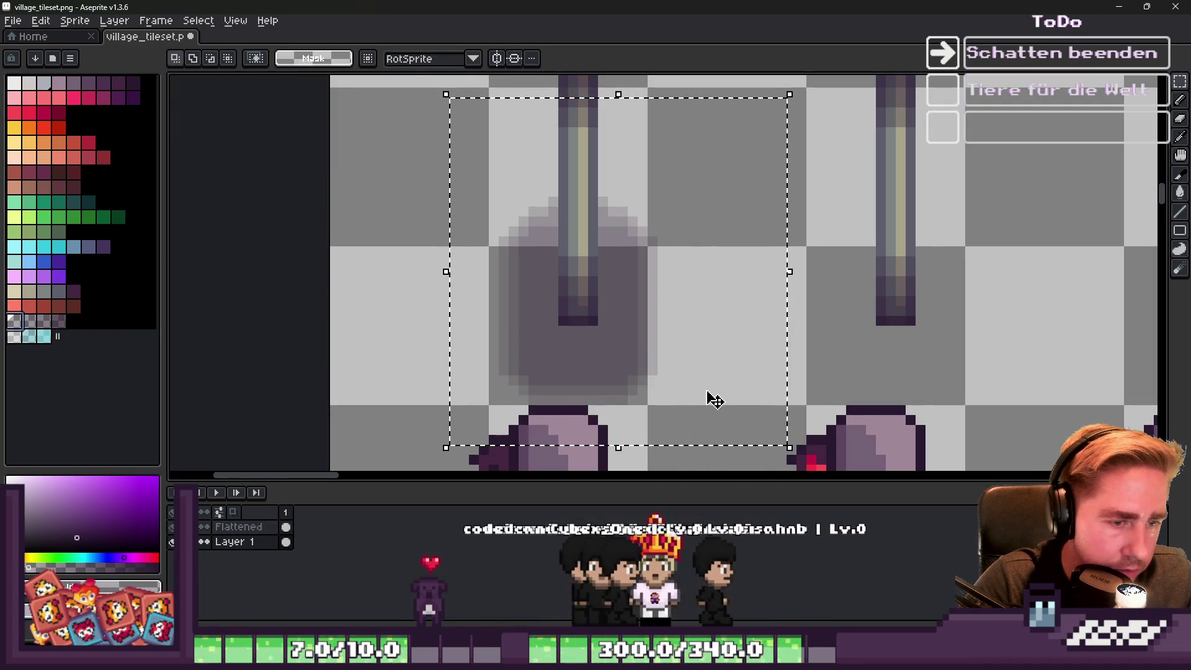
pyautogui.scroll(-5, 524, 300)
pyautogui.scroll(3, 515, 292)
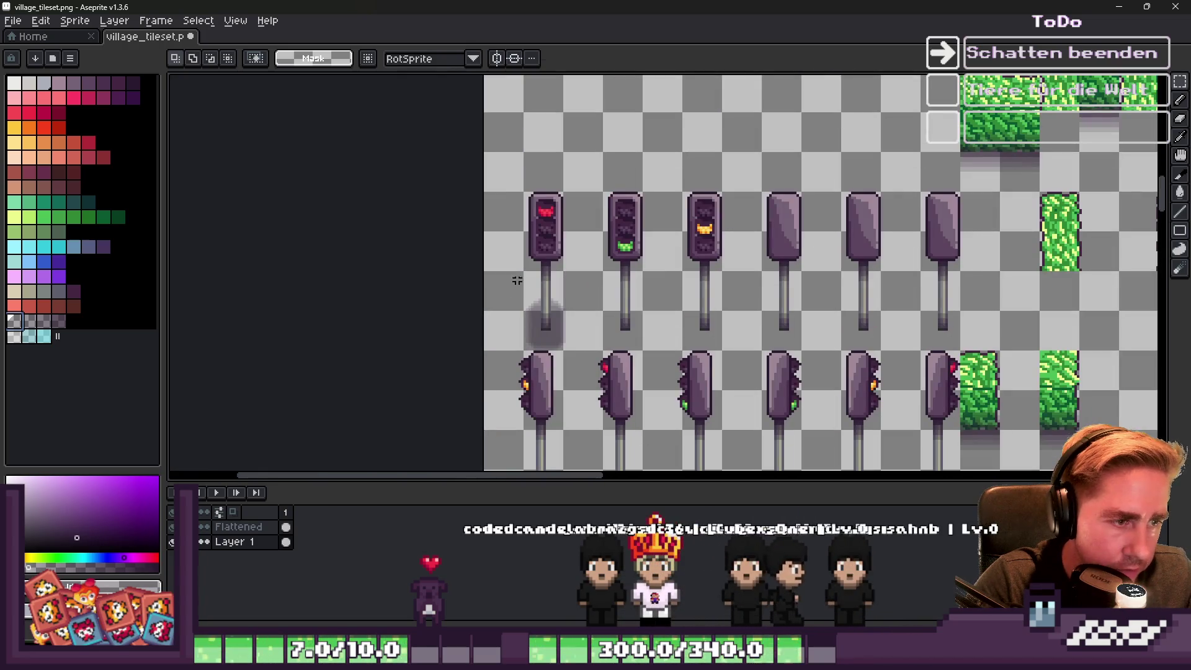
pyautogui.scroll(2, 522, 287)
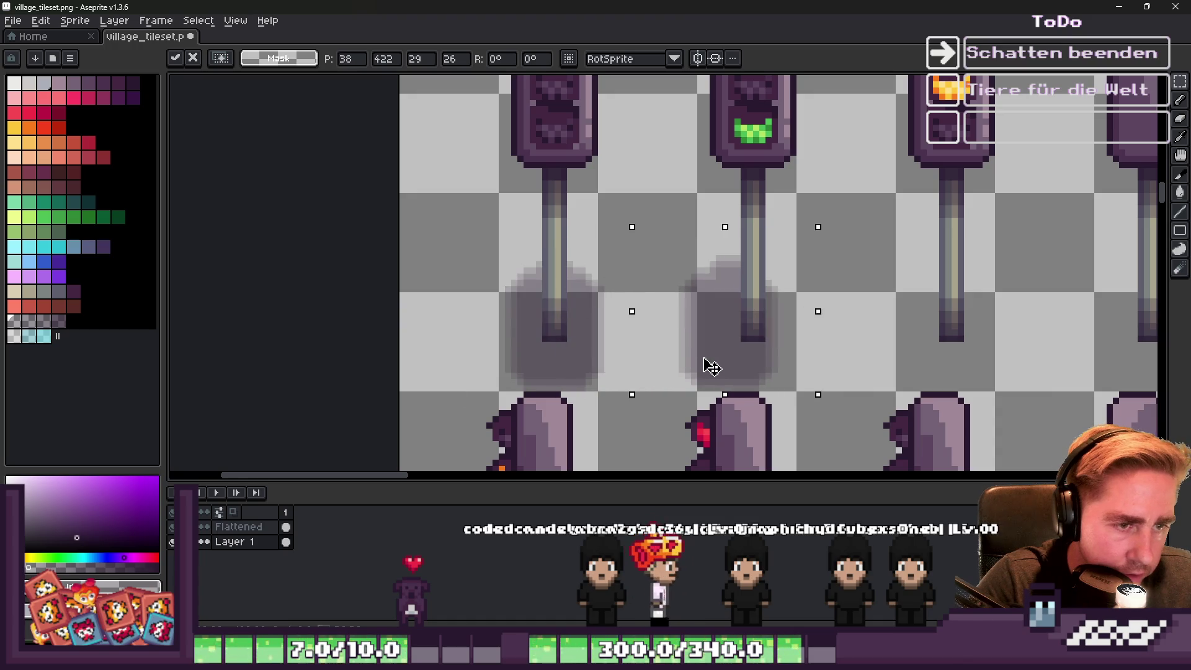
pyautogui.moveTo(711, 367); pyautogui.dragTo(734, 368)
pyautogui.scroll(2, 734, 368)
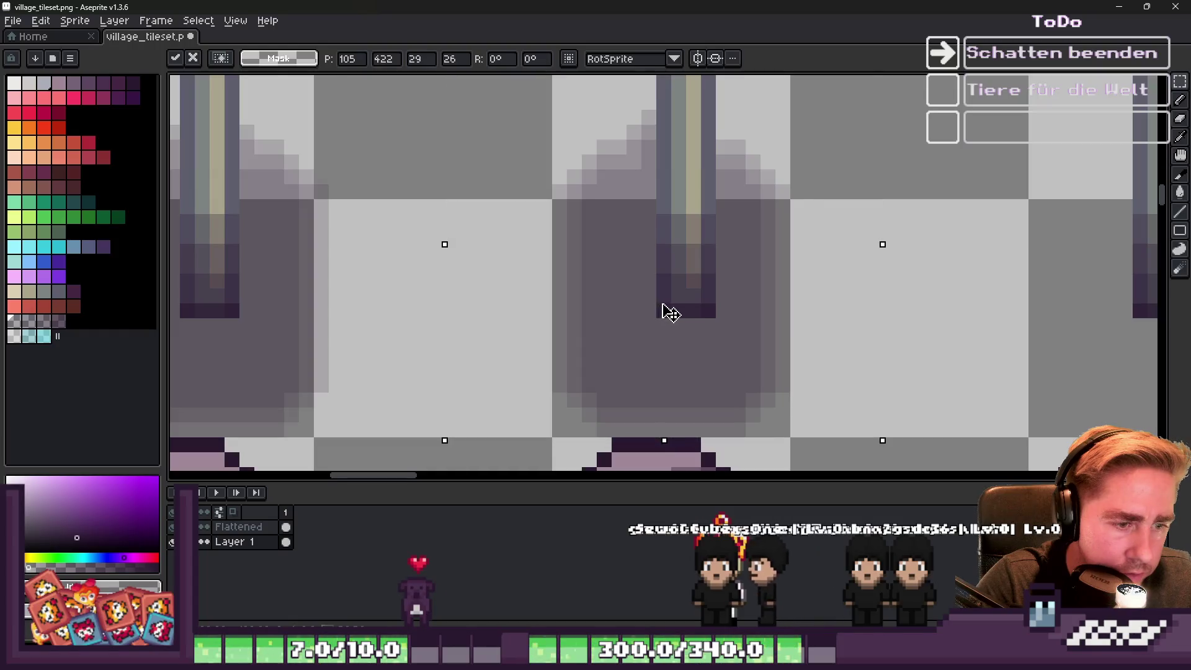
pyautogui.press('Return')
pyautogui.scroll(-3, 564, 263)
# Reselect the middle shadow and move a copy under the next top-row pole.
pyautogui.hotkey('ctrl', 'd')
pyautogui.press('v')
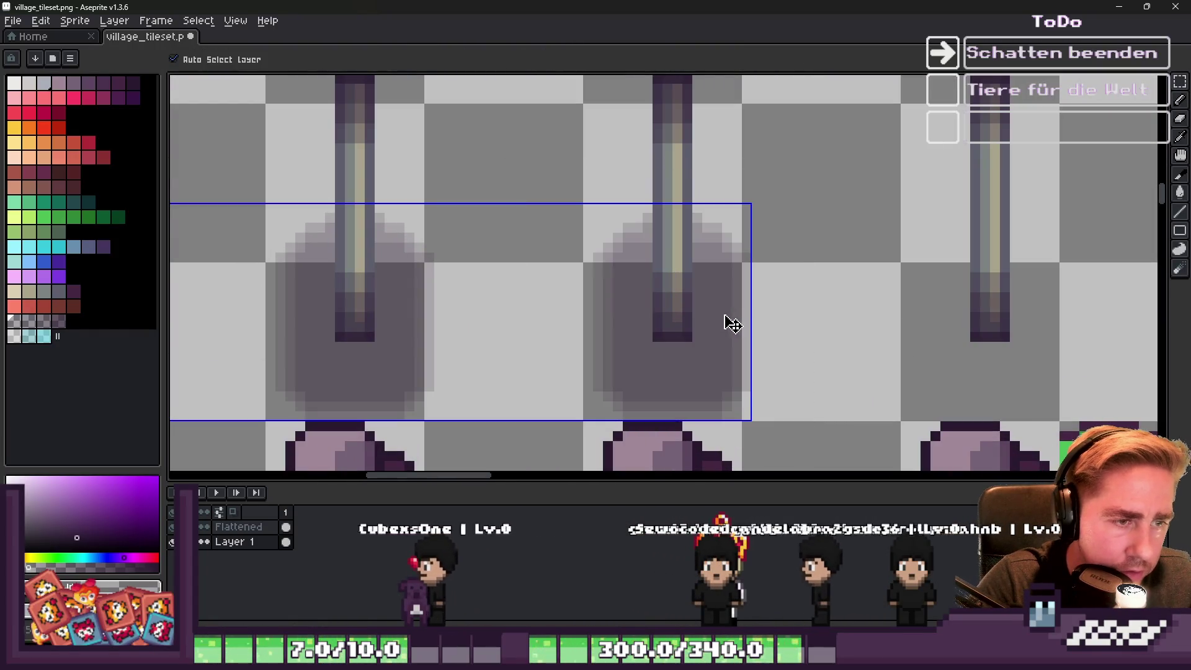
pyautogui.press('m')
pyautogui.hotkey('ctrl', 'z')
pyautogui.hotkey('ctrl', 'd')
pyautogui.hotkey('ctrl', 'z')
pyautogui.moveTo(630, 311); pyautogui.dragTo(950, 312)
pyautogui.press('Return')
pyautogui.scroll(-4, 862, 242)
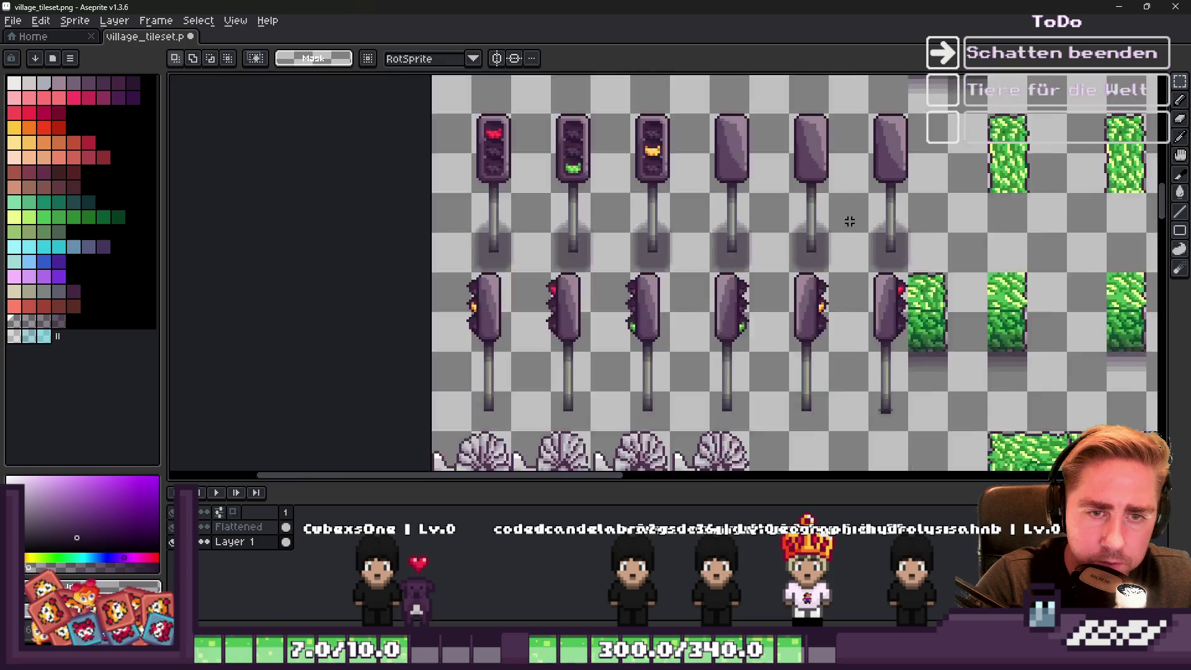
# Marquee the left side-facing traffic light, switch to the Flattened layer, then cancel and deselect.
pyautogui.scroll(2, 683, 247)
pyautogui.scroll(-1, 622, 301)
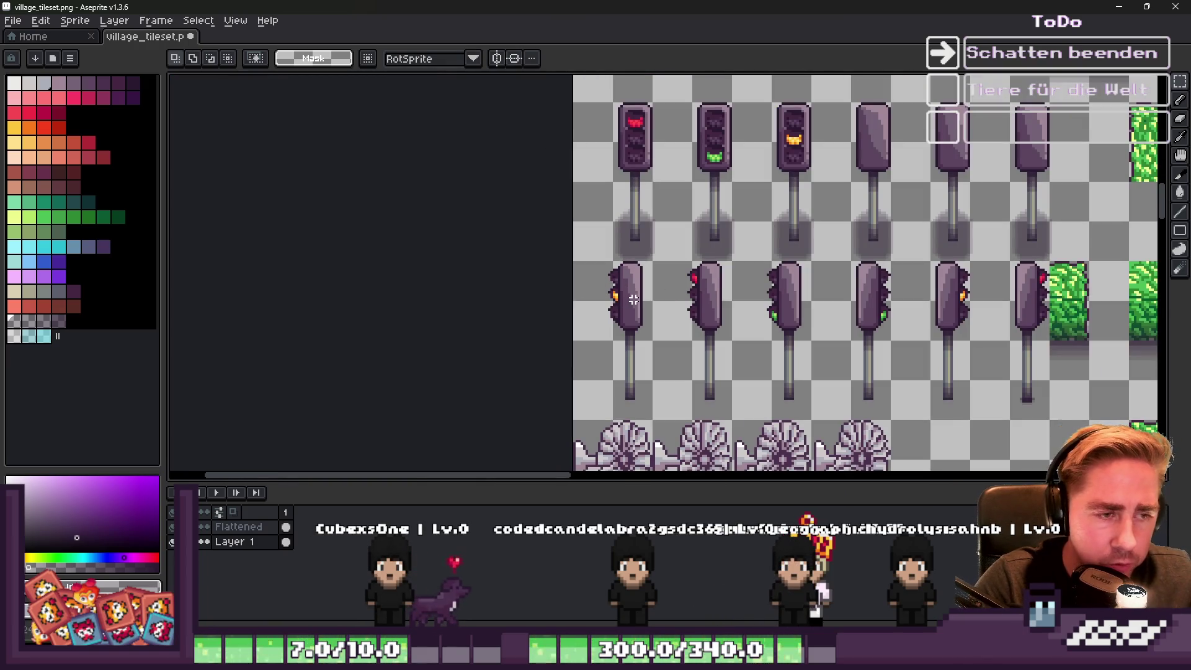
pyautogui.scroll(2, 609, 448)
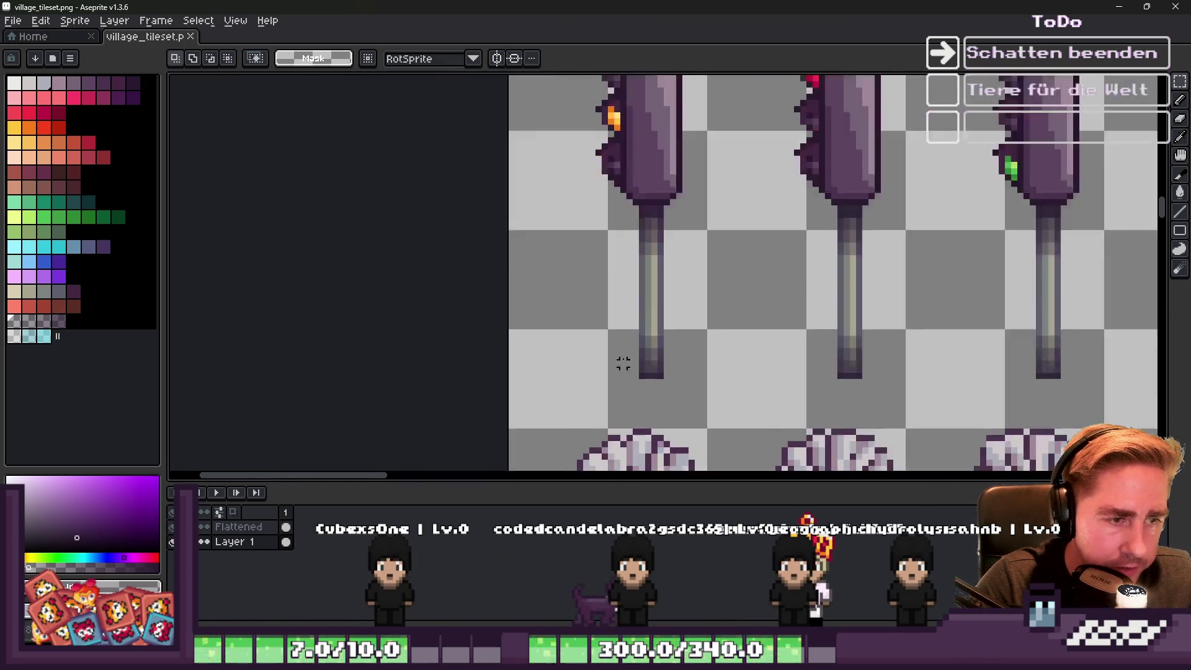
pyautogui.scroll(-1, 619, 359)
pyautogui.scroll(2, 563, 174)
pyautogui.moveTo(563, 174)
pyautogui.mouseDown()
pyautogui.moveTo(702, 397)
pyautogui.moveTo(693, 416)
pyautogui.mouseUp()
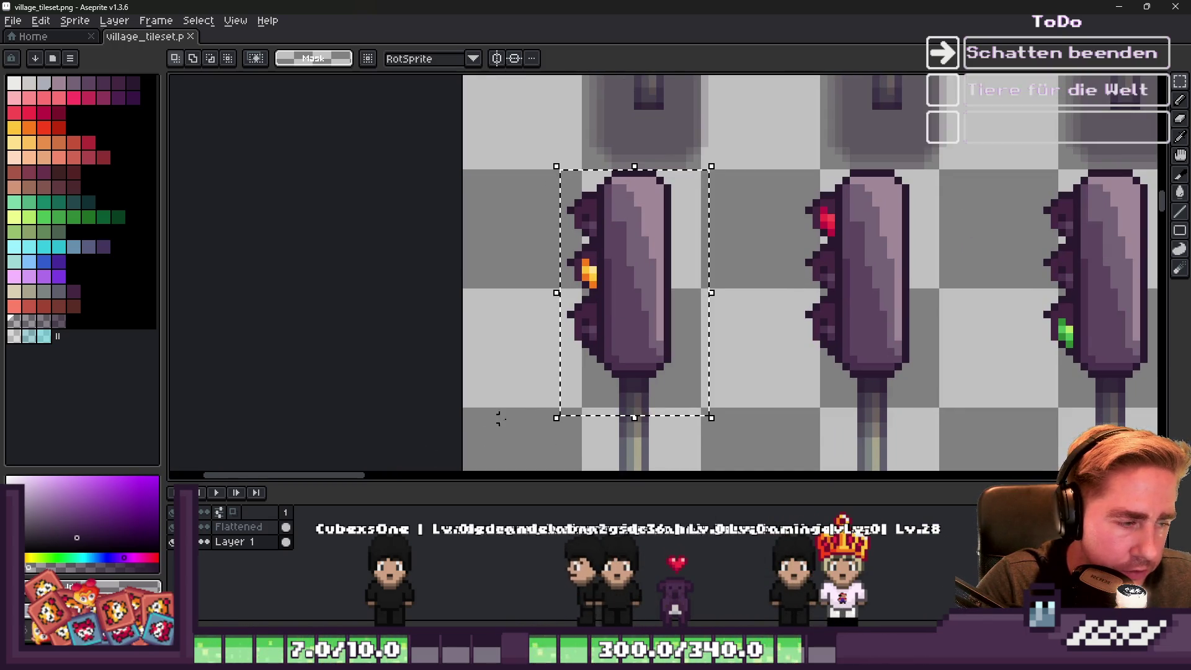
pyautogui.hotkey('ctrl', 'd')
pyautogui.moveTo(697, 373)
pyautogui.mouseDown()
pyautogui.moveTo(494, 226)
pyautogui.moveTo(536, 167)
pyautogui.mouseUp()
pyautogui.click(249, 538)
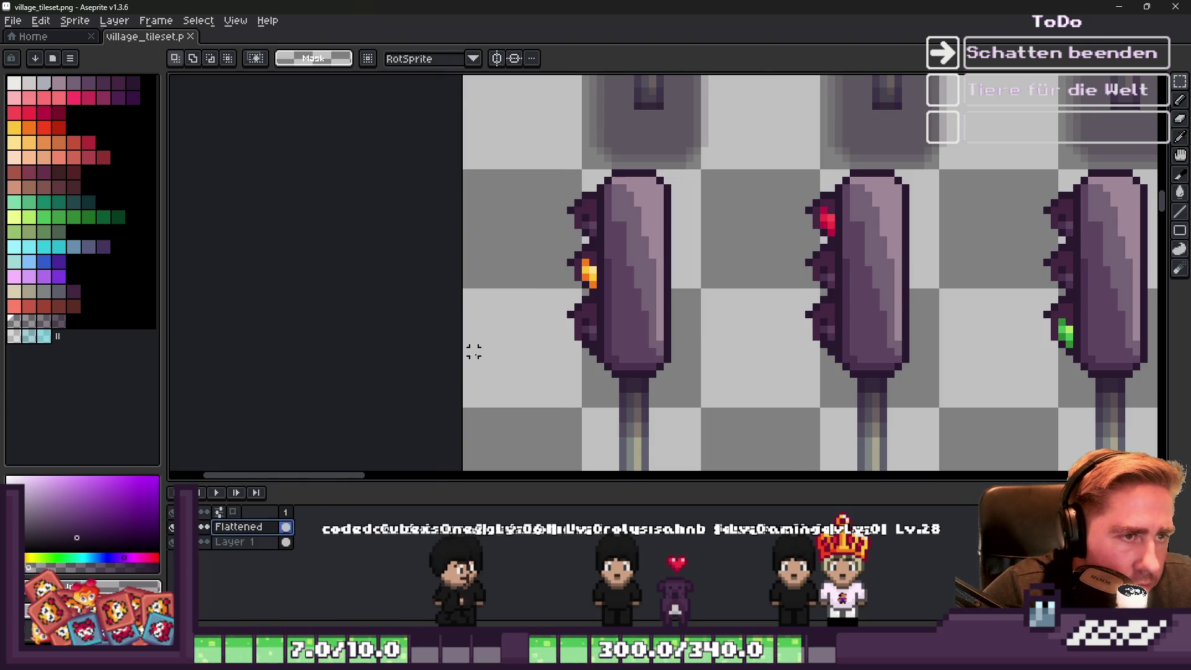
pyautogui.scroll(-1, 473, 351)
pyautogui.scroll(1, 493, 313)
pyautogui.hotkey('ctrl', 'shift', 'd')
pyautogui.scroll(-1, 494, 316)
pyautogui.click(639, 250)
pyautogui.hotkey('ctrl', 'd')
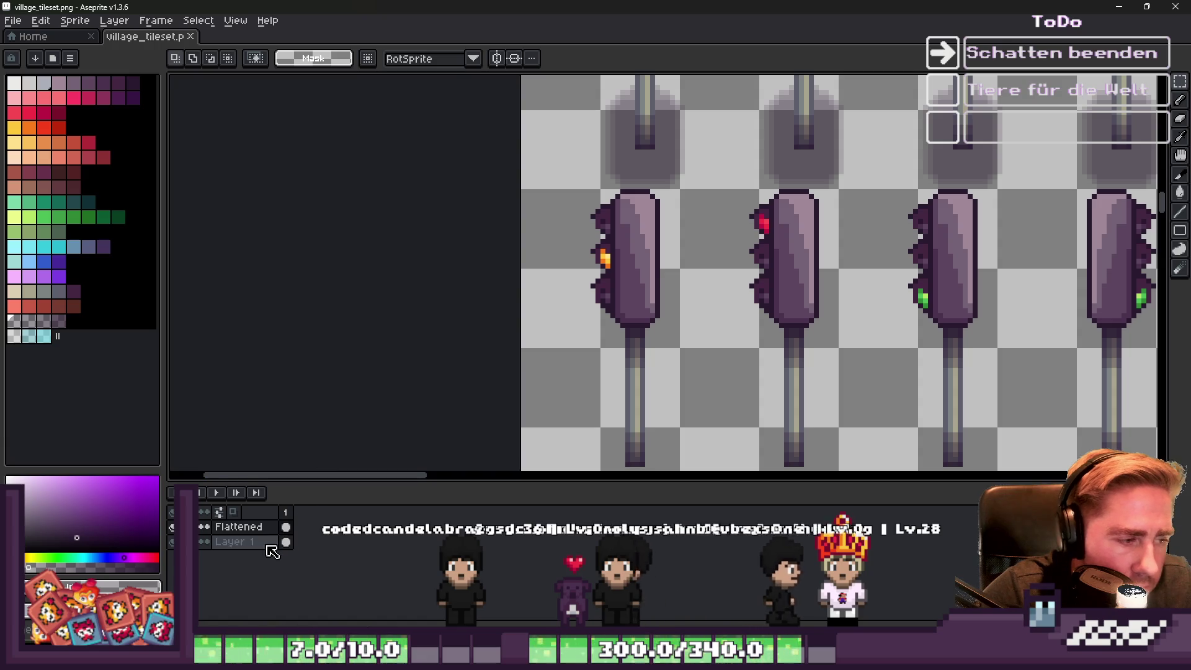
# Reselect the left side-facing traffic light and drag a copy down to its pole base.
pyautogui.scroll(1, 584, 197)
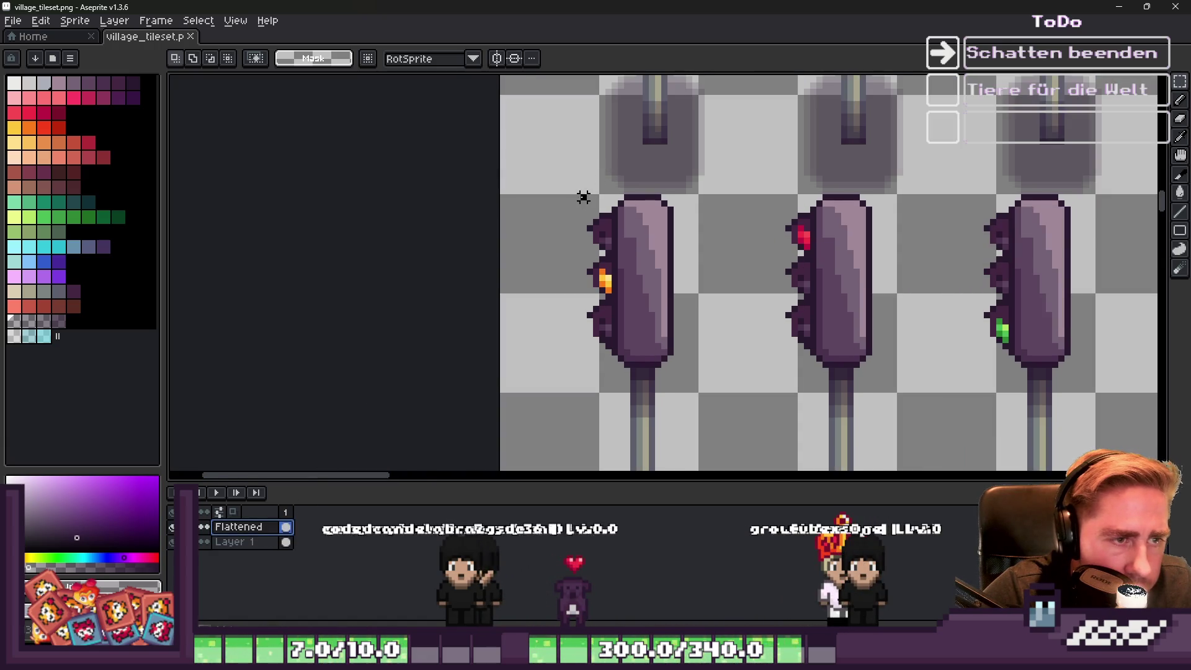
pyautogui.moveTo(689, 396)
pyautogui.mouseDown()
pyautogui.moveTo(696, 402)
pyautogui.moveTo(567, 199)
pyautogui.mouseUp()
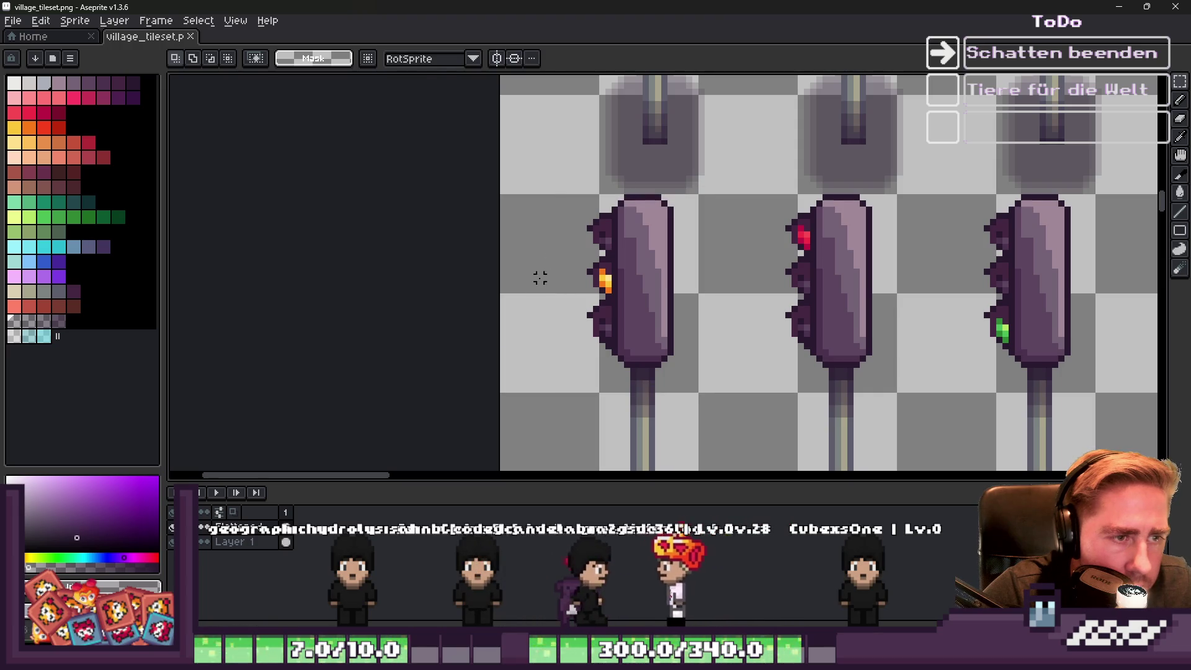
pyautogui.scroll(-1, 567, 244)
pyautogui.moveTo(598, 261); pyautogui.dragTo(597, 399)
pyautogui.scroll(1, 597, 399)
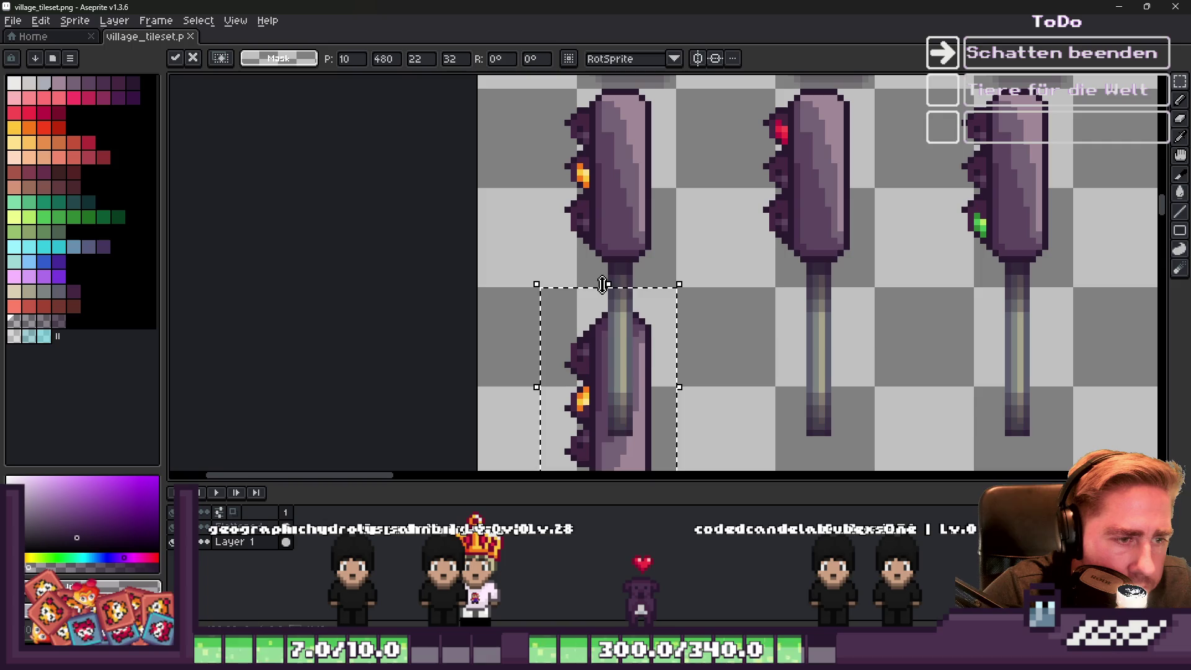
# Nudge the orange-light copy up one pixel and commit its position.
pyautogui.scroll(-1, 603, 307)
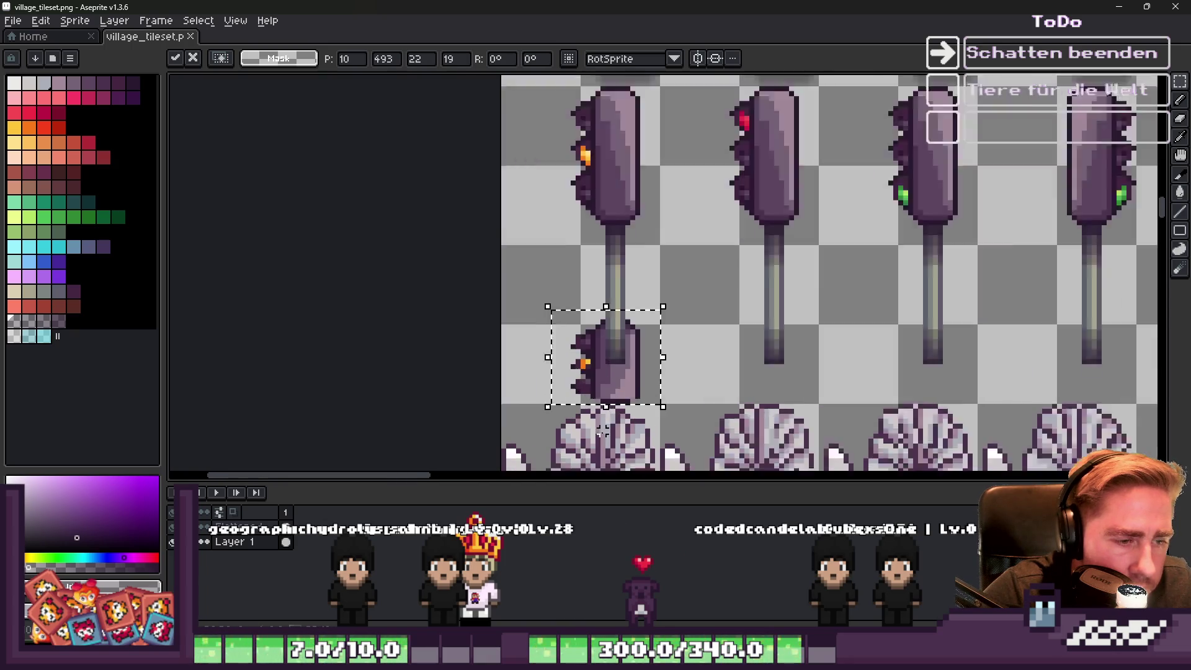
pyautogui.scroll(2, 603, 307)
pyautogui.moveTo(613, 363); pyautogui.dragTo(612, 338)
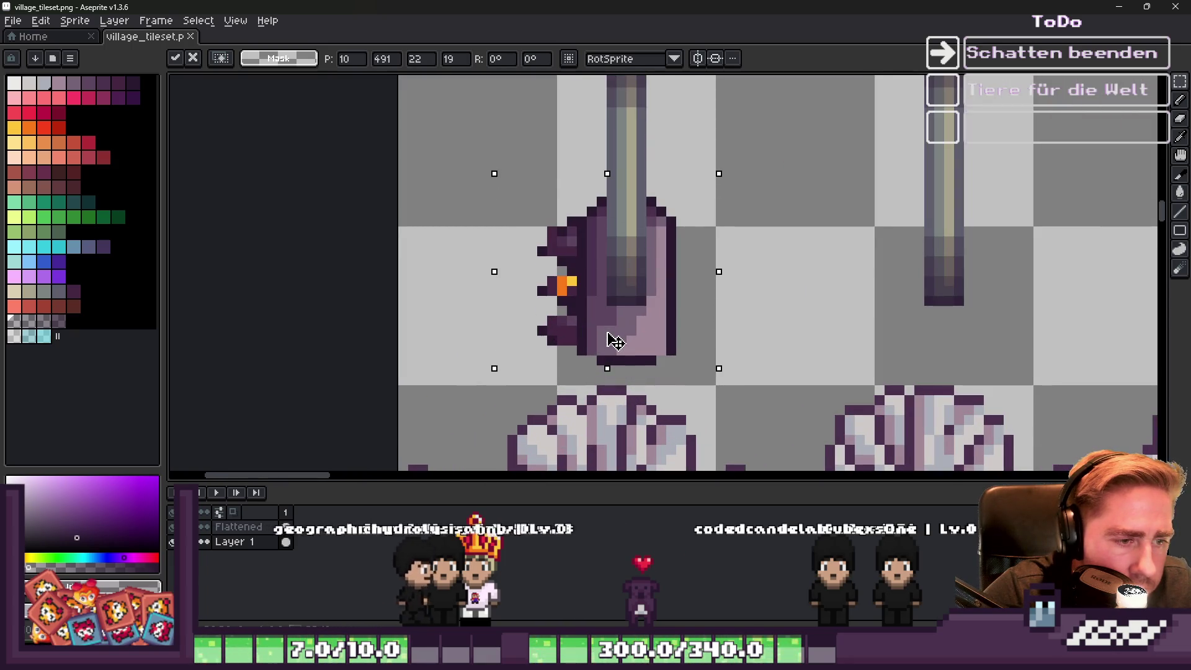
pyautogui.press('Return')
# Scale the copied light shape narrower, shift it one pixel left, commit, and deselect.
pyautogui.moveTo(495, 164); pyautogui.dragTo(739, 397)
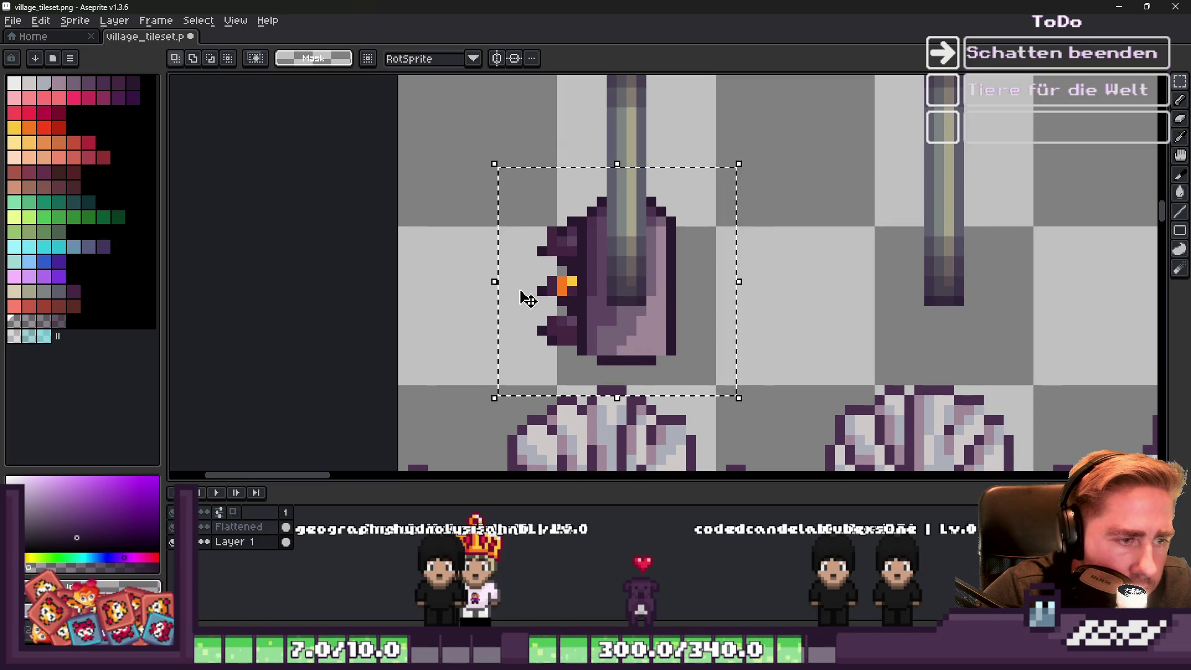
pyautogui.moveTo(494, 282); pyautogui.dragTo(510, 291)
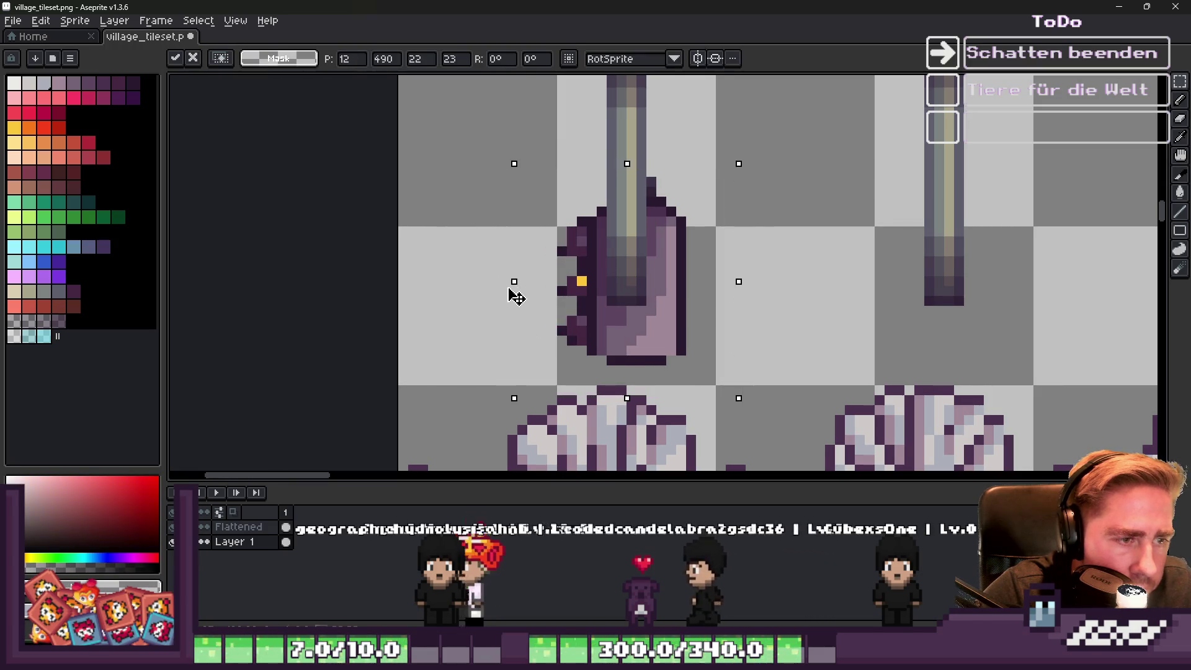
pyautogui.moveTo(664, 327); pyautogui.dragTo(657, 327)
pyautogui.press('Return')
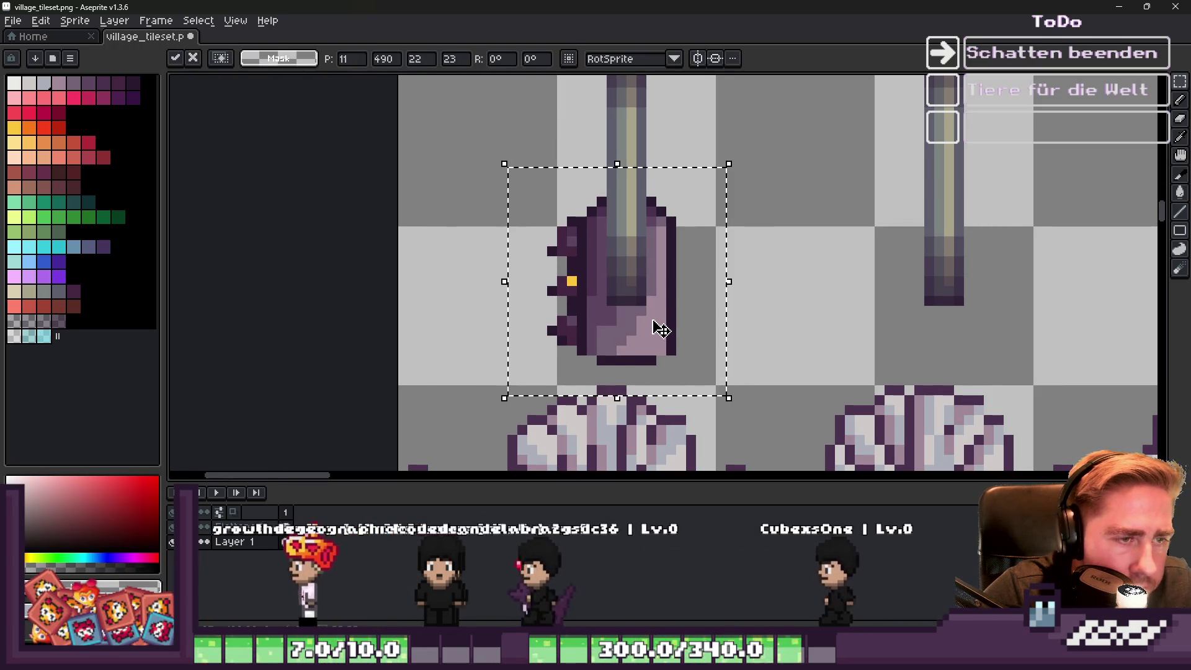
pyautogui.hotkey('ctrl', 'd')
pyautogui.hotkey('ctrl', 'z')
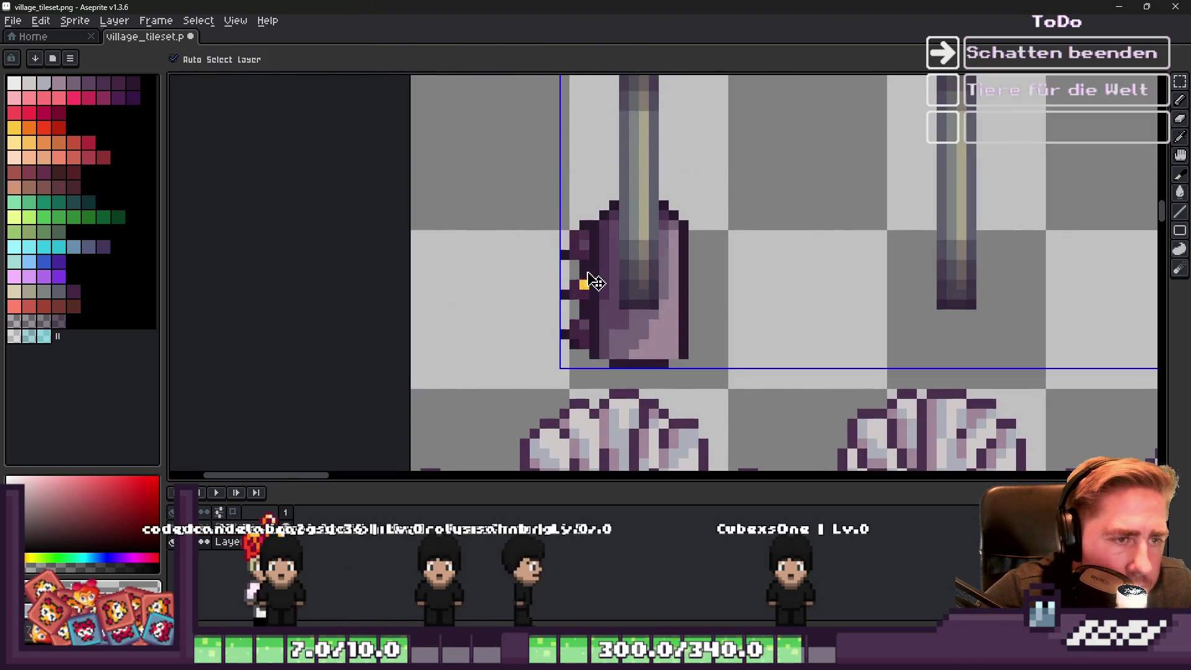
pyautogui.scroll(-2, 603, 272)
pyautogui.scroll(3, 606, 266)
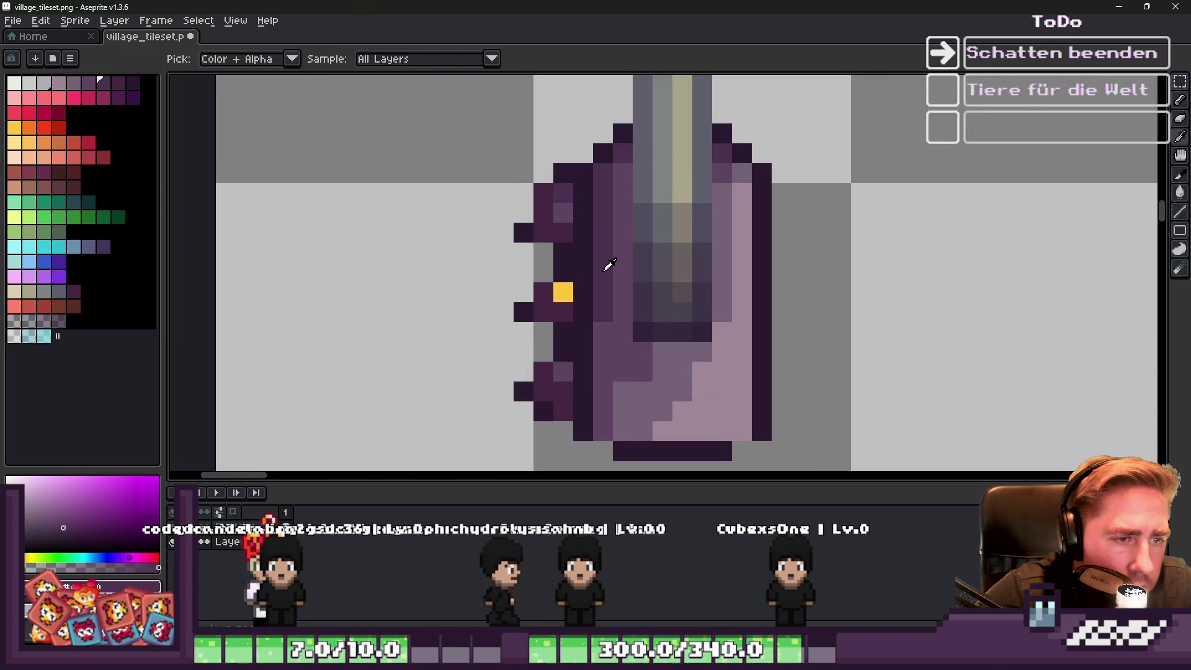
# Select the shape at the left pole's foot by colour range, erase it, and fill it dark purple-grey.
pyautogui.click(199, 20)
pyautogui.click(214, 91)
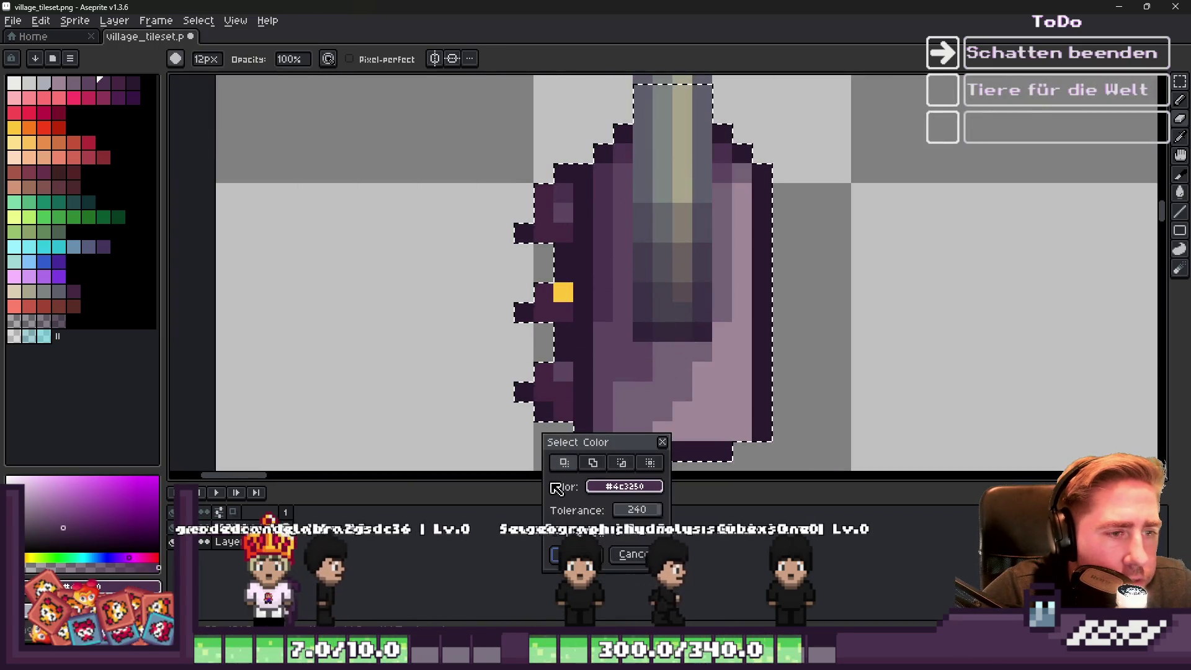
pyautogui.press('Return')
pyautogui.scroll(-4, 702, 329)
pyautogui.press('Delete')
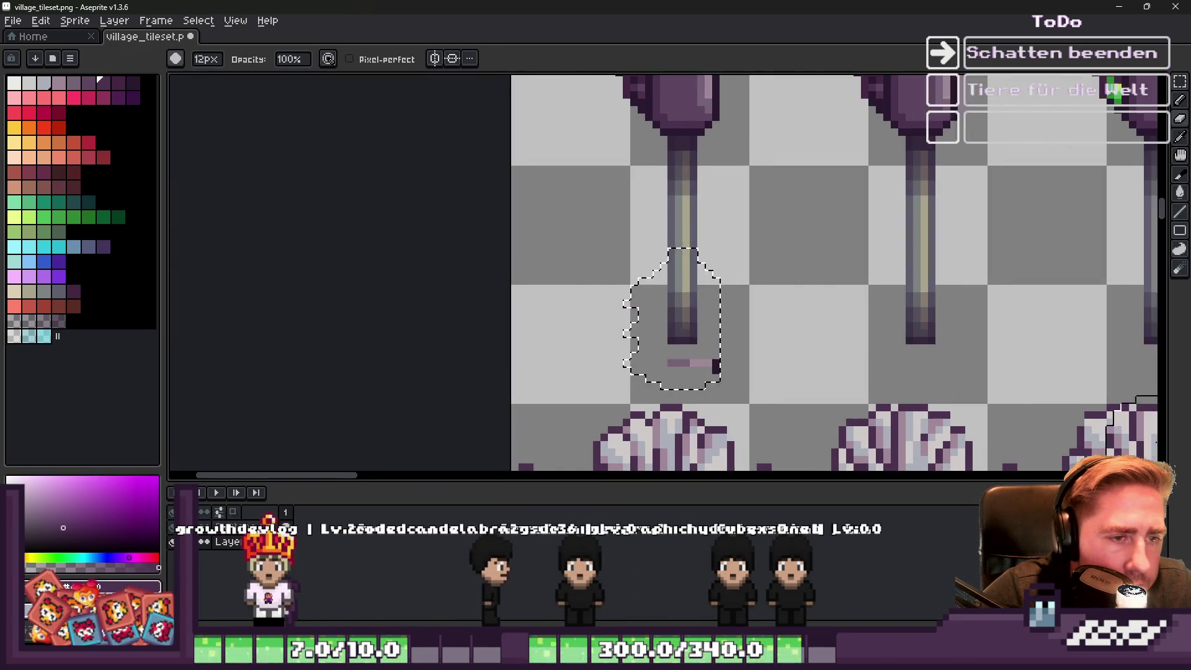
pyautogui.scroll(-1, 412, 340)
pyautogui.scroll(2, 810, 197)
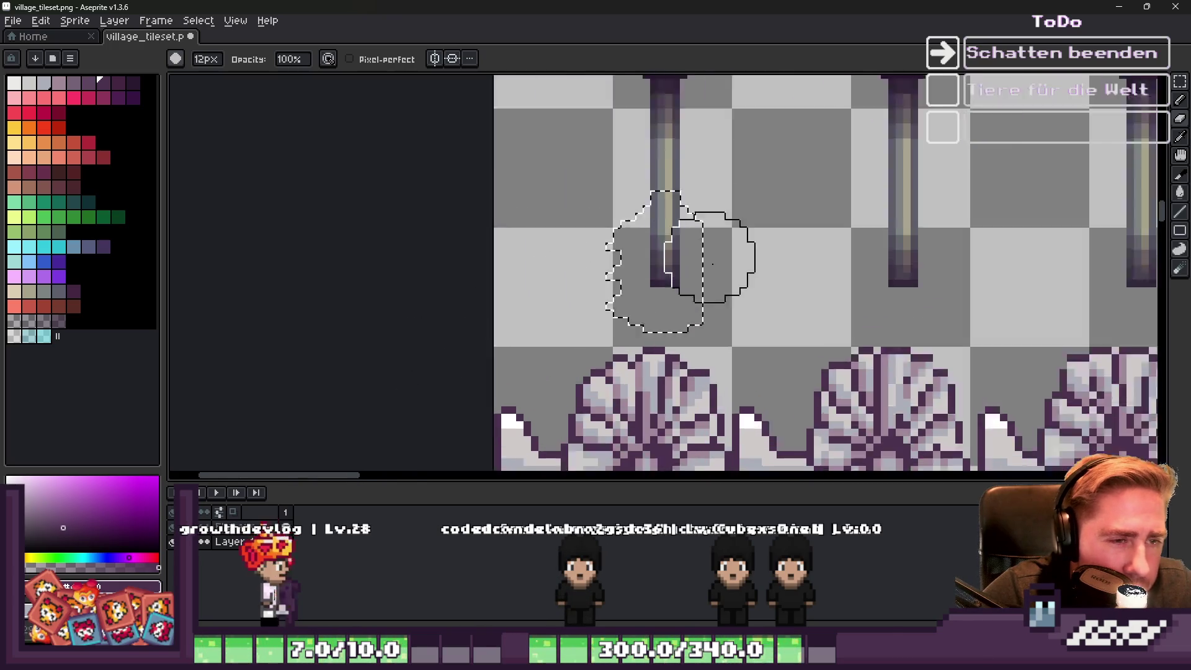
pyautogui.moveTo(705, 160)
pyautogui.mouseDown()
pyautogui.moveTo(698, 288)
pyautogui.moveTo(354, 304)
pyautogui.mouseUp()
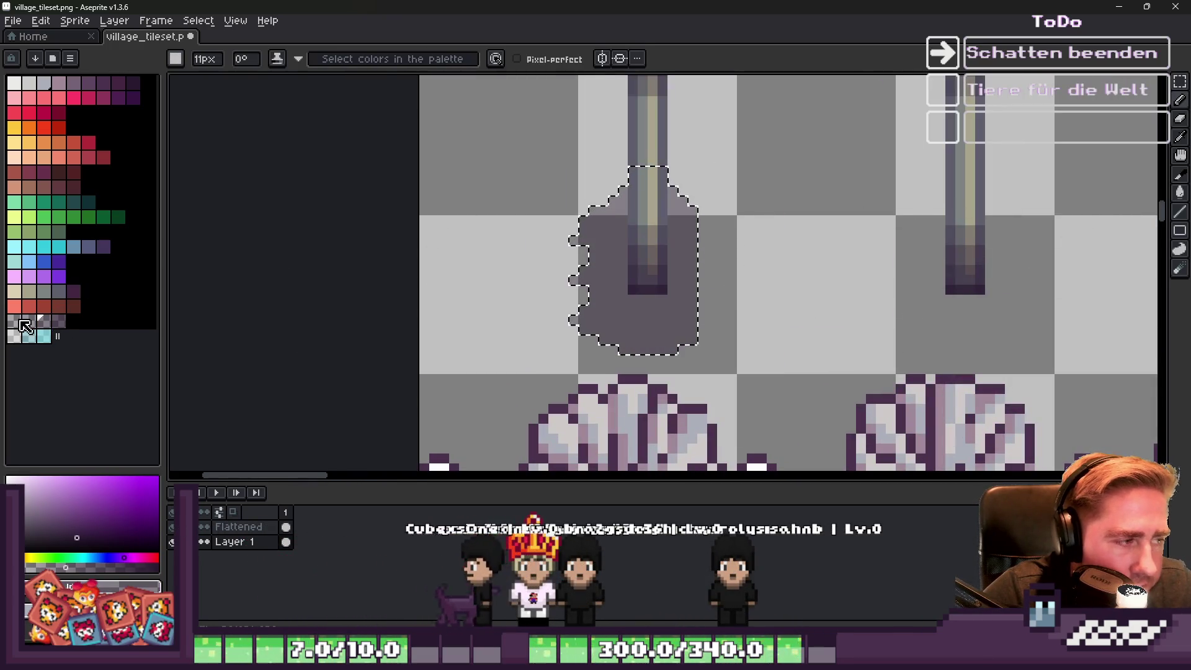
# Soften the shadow's edge with a semi-transparent grey outline via Edit > FX > Outline.
pyautogui.press('m')
pyautogui.moveTo(476, 93); pyautogui.dragTo(820, 407)
pyautogui.hotkey('shift', 'o')
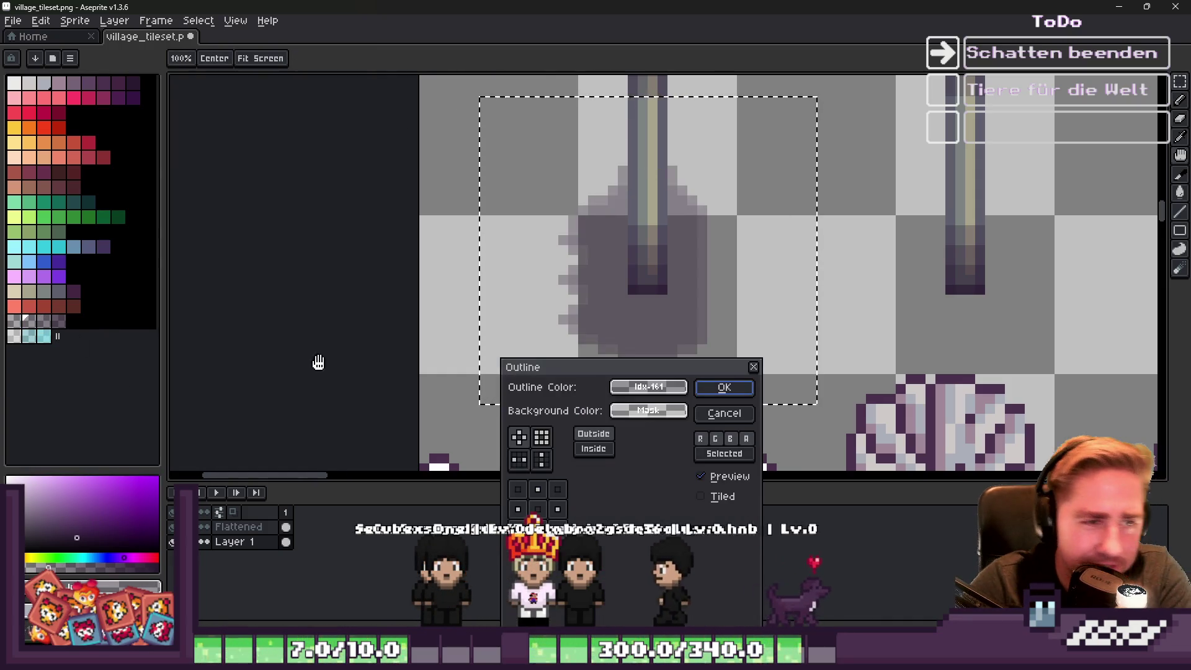
pyautogui.click(741, 390)
pyautogui.click(15, 322)
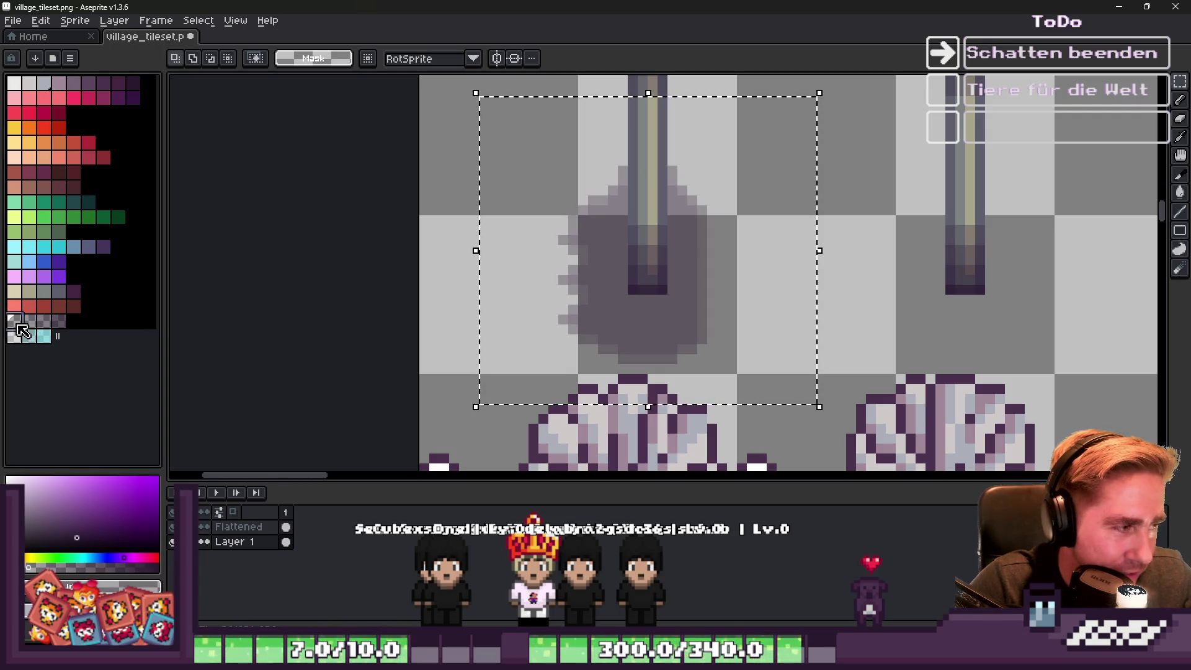
pyautogui.hotkey('shift', 'o')
pyautogui.click(726, 387)
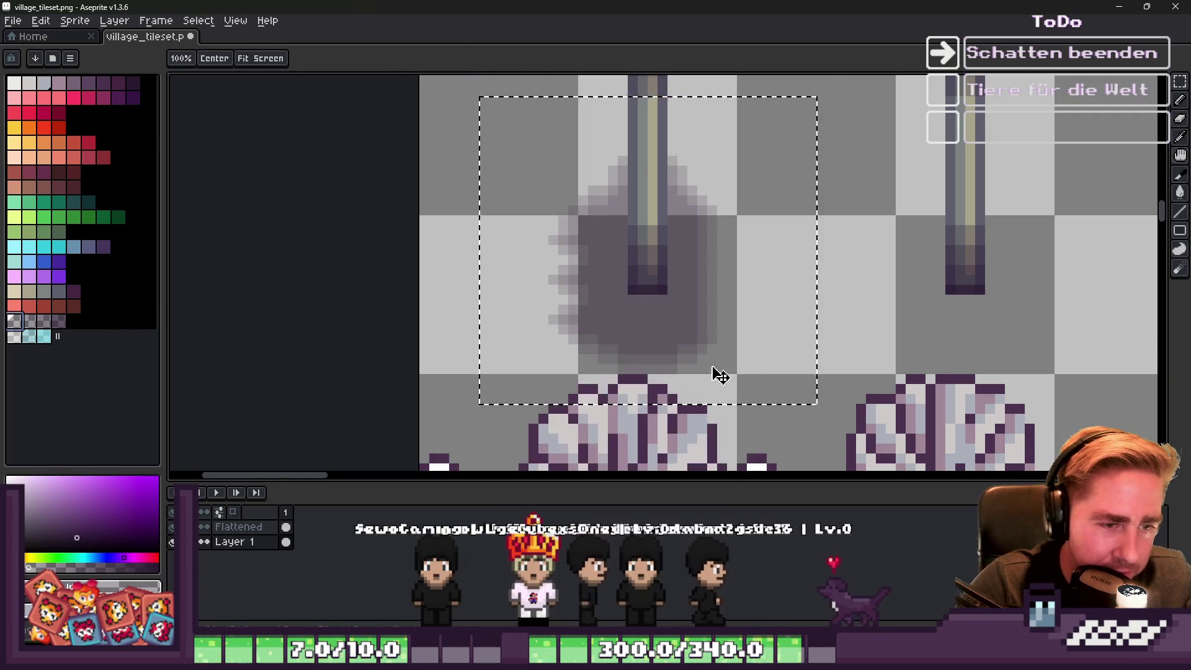
# Copy the finished shadow under the second and third traffic-light poles.
pyautogui.scroll(-1, 639, 228)
pyautogui.scroll(1, 580, 170)
pyautogui.moveTo(485, 132)
pyautogui.mouseDown()
pyautogui.moveTo(854, 393)
pyautogui.moveTo(811, 393)
pyautogui.moveTo(822, 400)
pyautogui.mouseUp()
pyautogui.scroll(-1, 544, 338)
pyautogui.moveTo(571, 333); pyautogui.dragTo(773, 325)
pyautogui.hotkey('ctrl', 'd')
pyautogui.hotkey('ctrl', 'v')
pyautogui.moveTo(627, 293)
pyautogui.mouseDown()
pyautogui.moveTo(830, 314)
pyautogui.moveTo(991, 313)
pyautogui.mouseUp()
pyautogui.hotkey('ctrl', 'd')
# Duplicate the row of shadows under the remaining poles in the second row.
pyautogui.scroll(-3, 198, 240)
pyautogui.scroll(2, 198, 240)
pyautogui.moveTo(509, 317); pyautogui.dragTo(806, 380)
pyautogui.hotkey('ctrl', 'c')
pyautogui.hotkey('ctrl', 'v')
pyautogui.moveTo(455, 358); pyautogui.dragTo(904, 314)
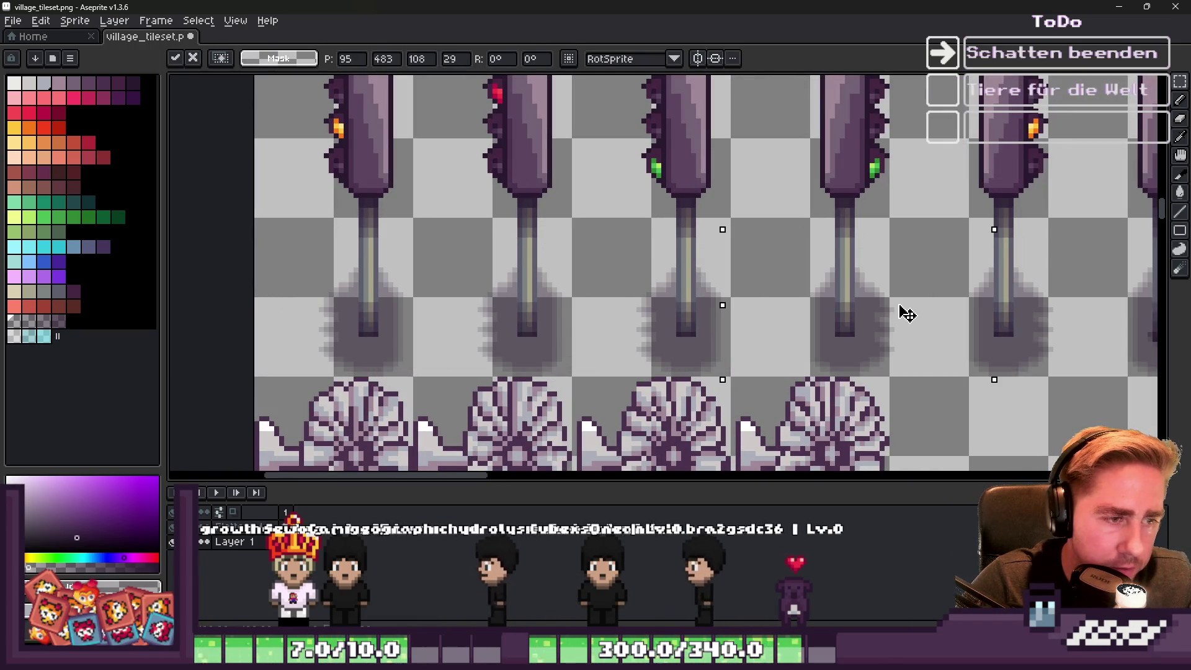
pyautogui.hotkey('ctrl', 'd')
# Minimise Aseprite to return to Godot.
pyautogui.scroll(-2, 751, 284)
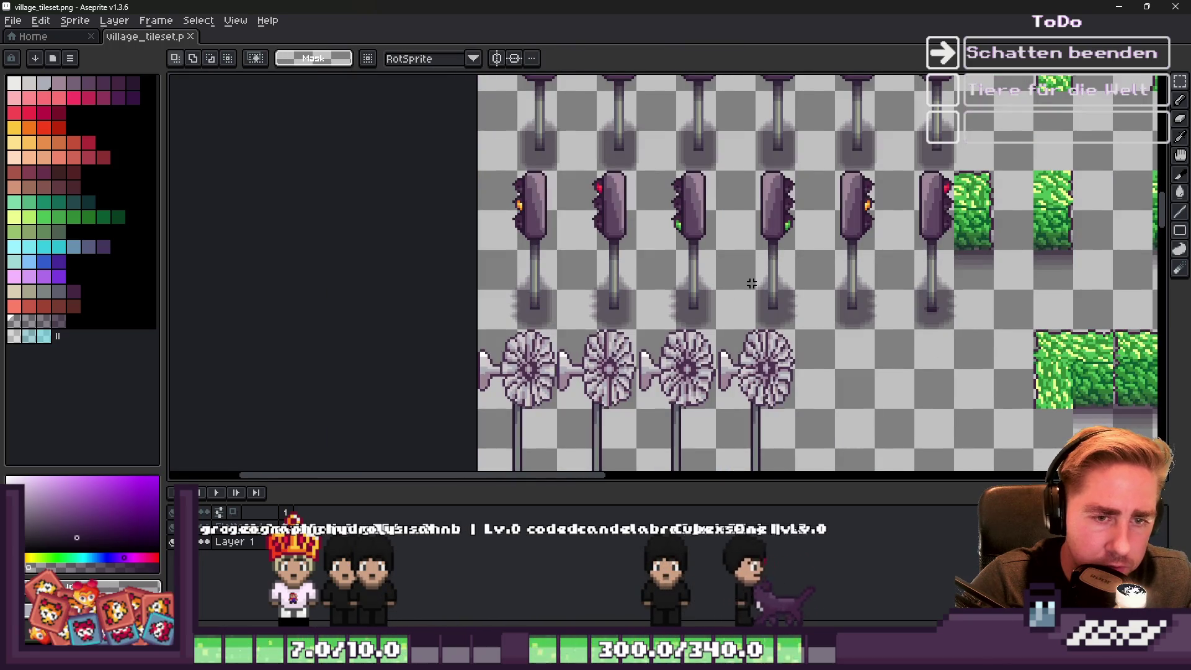
pyautogui.scroll(-2, 752, 284)
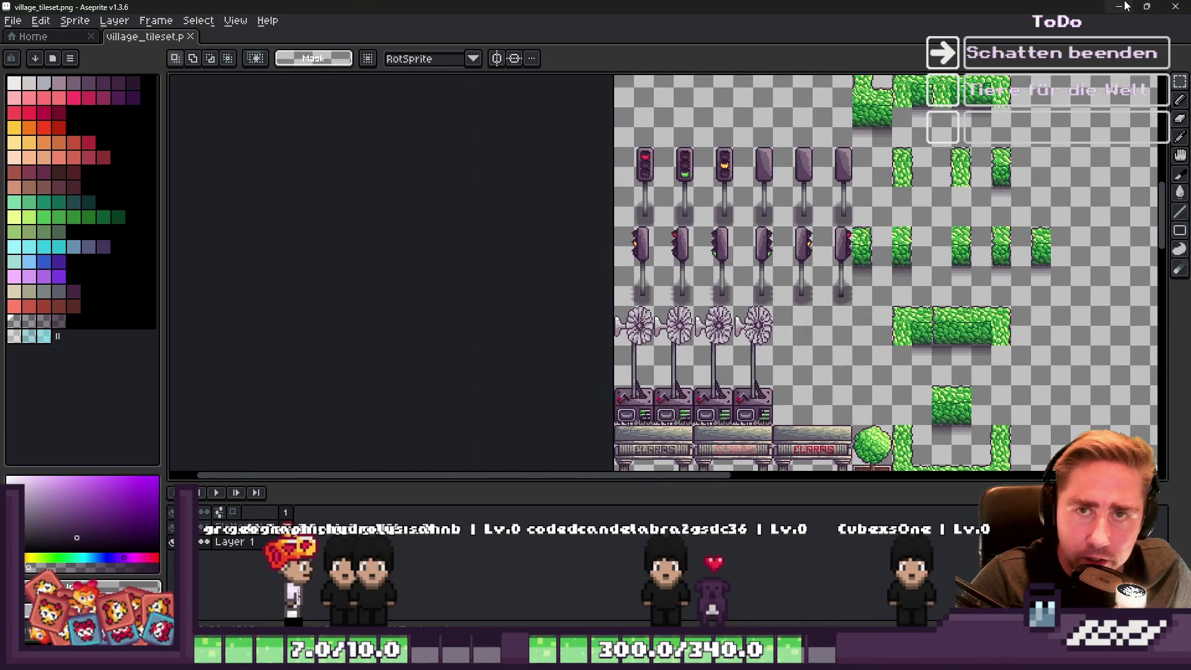
pyautogui.click(1119, 6)
pyautogui.scroll(5, 88, 170)
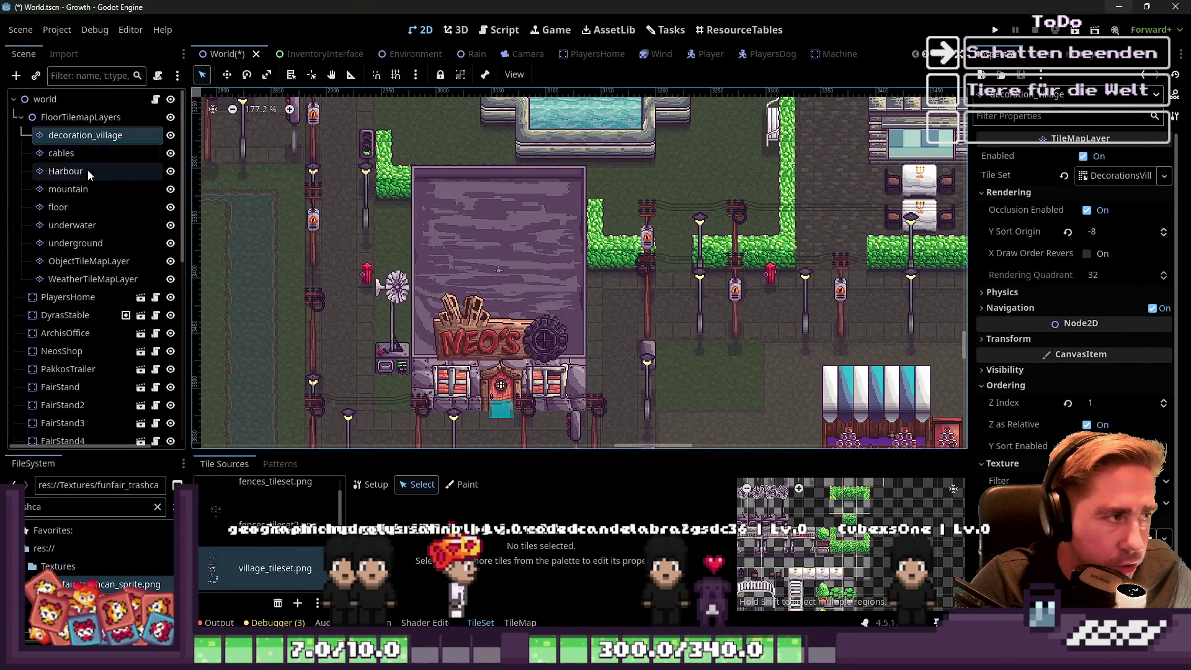
pyautogui.click(45, 99)
pyautogui.scroll(-4, 542, 184)
pyautogui.scroll(10, 553, 377)
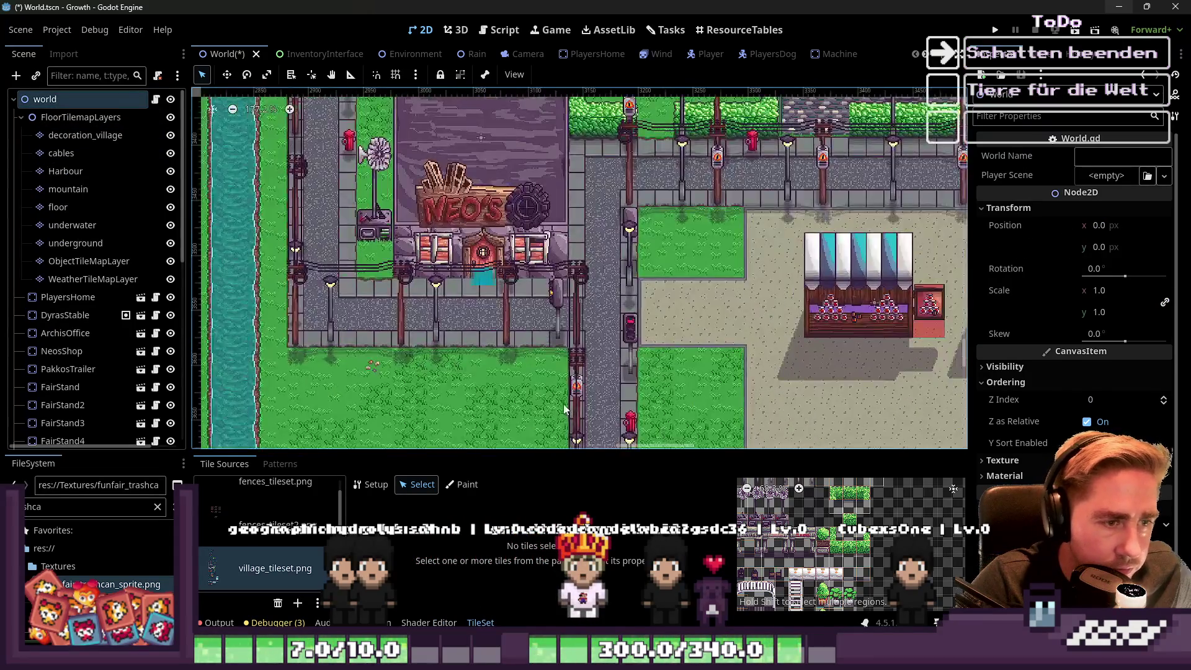
pyautogui.scroll(-4, 554, 377)
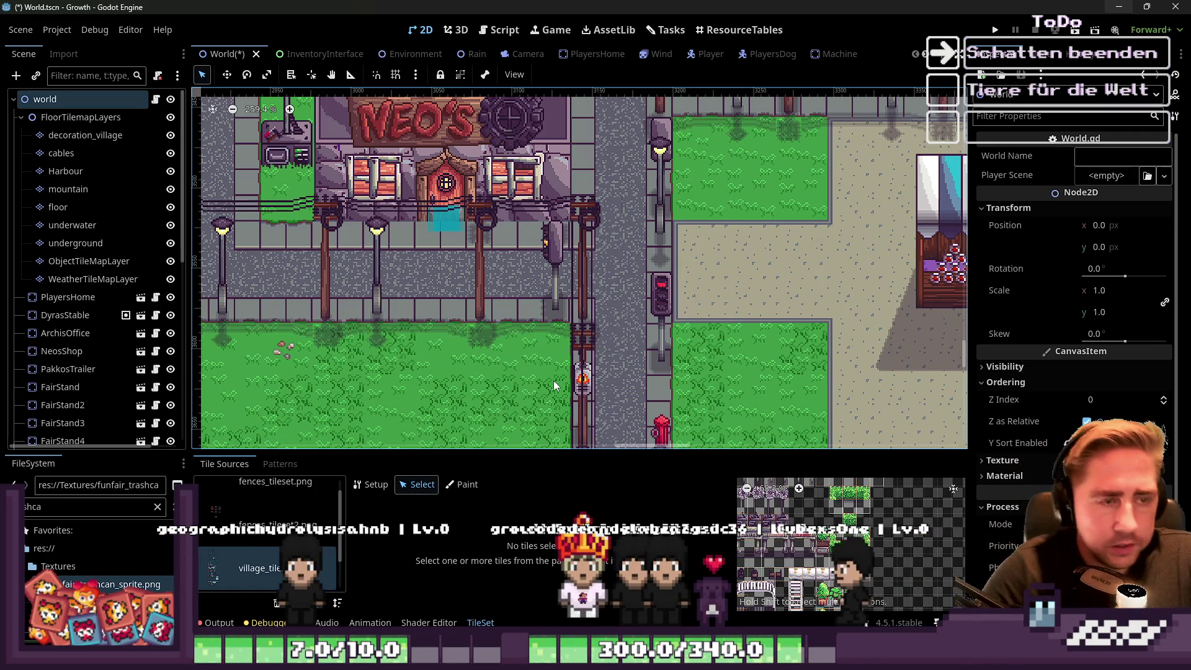
pyautogui.scroll(-5, 513, 358)
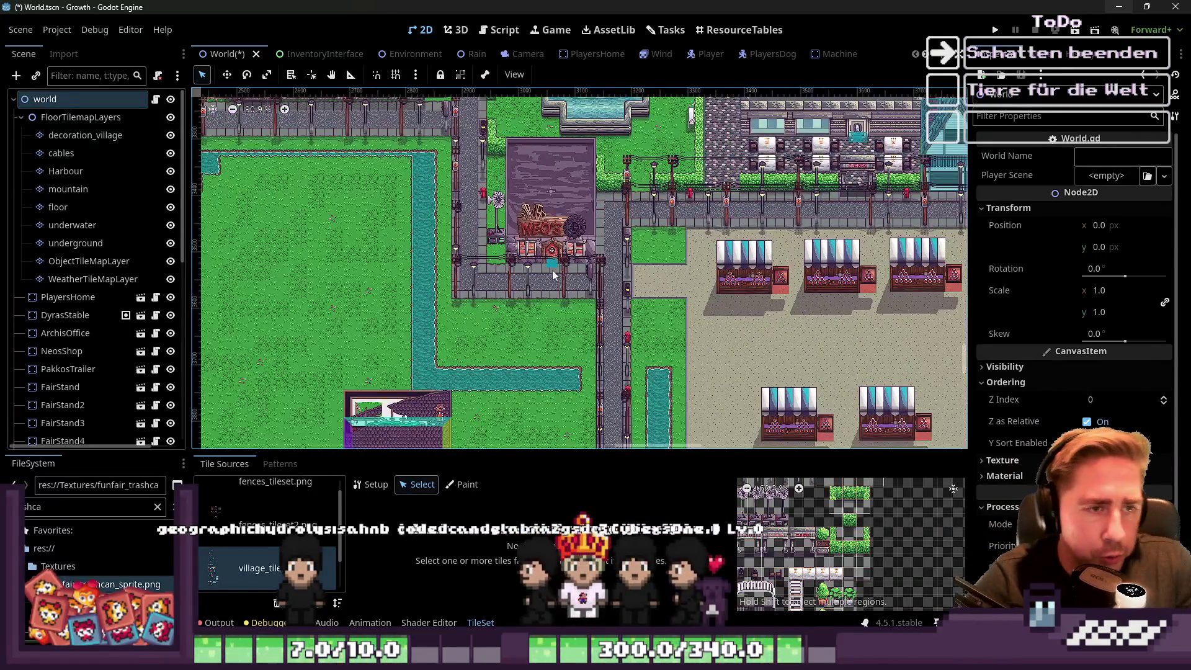
pyautogui.scroll(3, 557, 270)
pyautogui.scroll(-5, 505, 288)
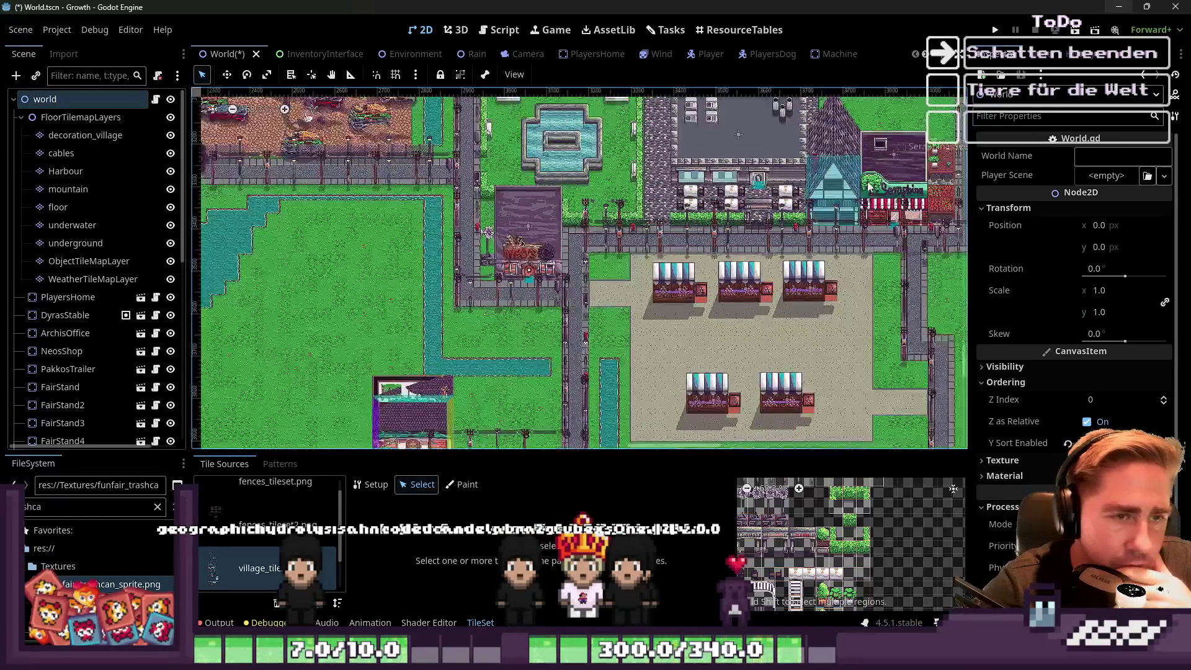
# Run the project, start a new game with a named character, and walk it down and left.
pyautogui.click(994, 31)
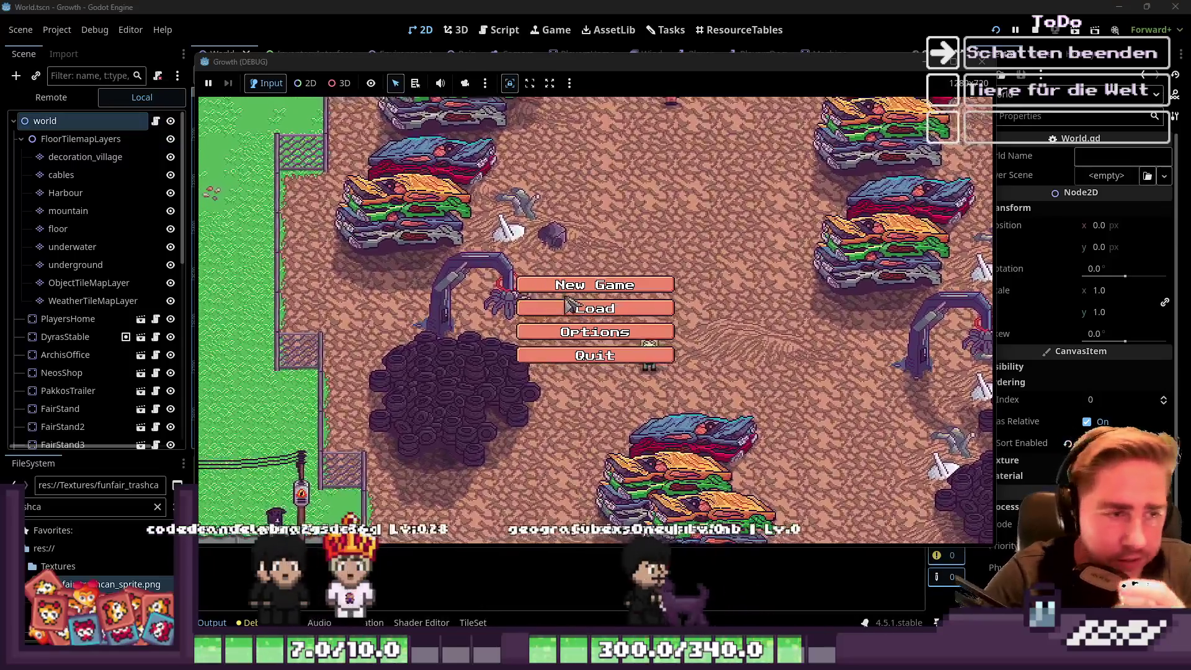
pyautogui.click(590, 285)
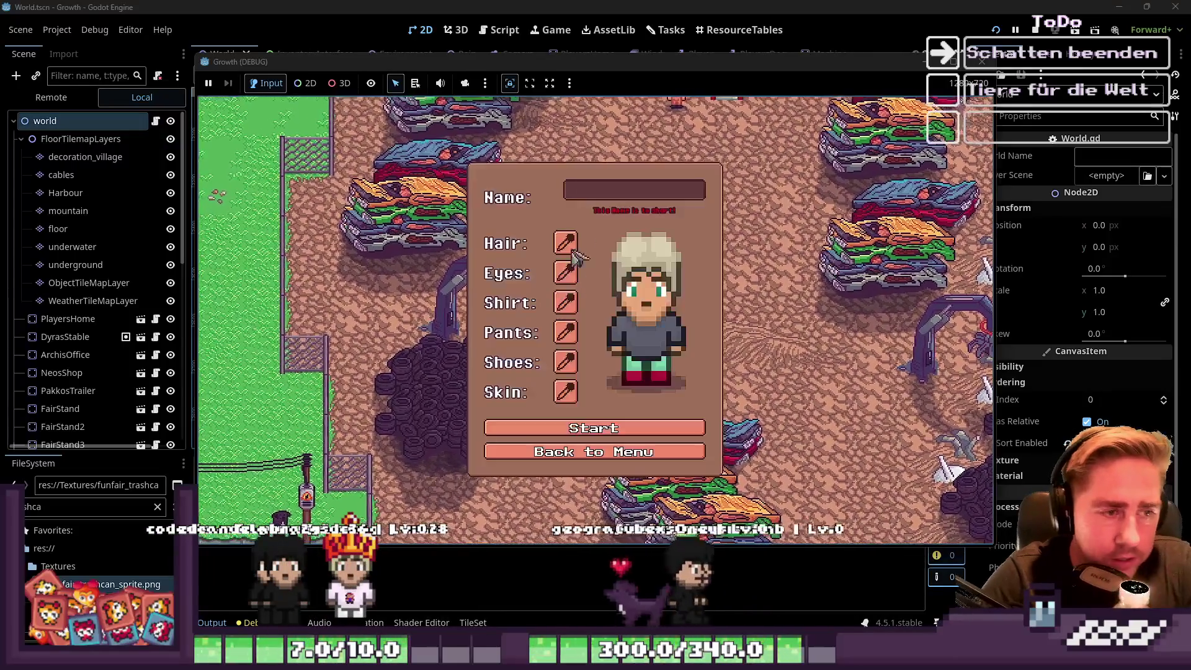
pyautogui.write('cxy')
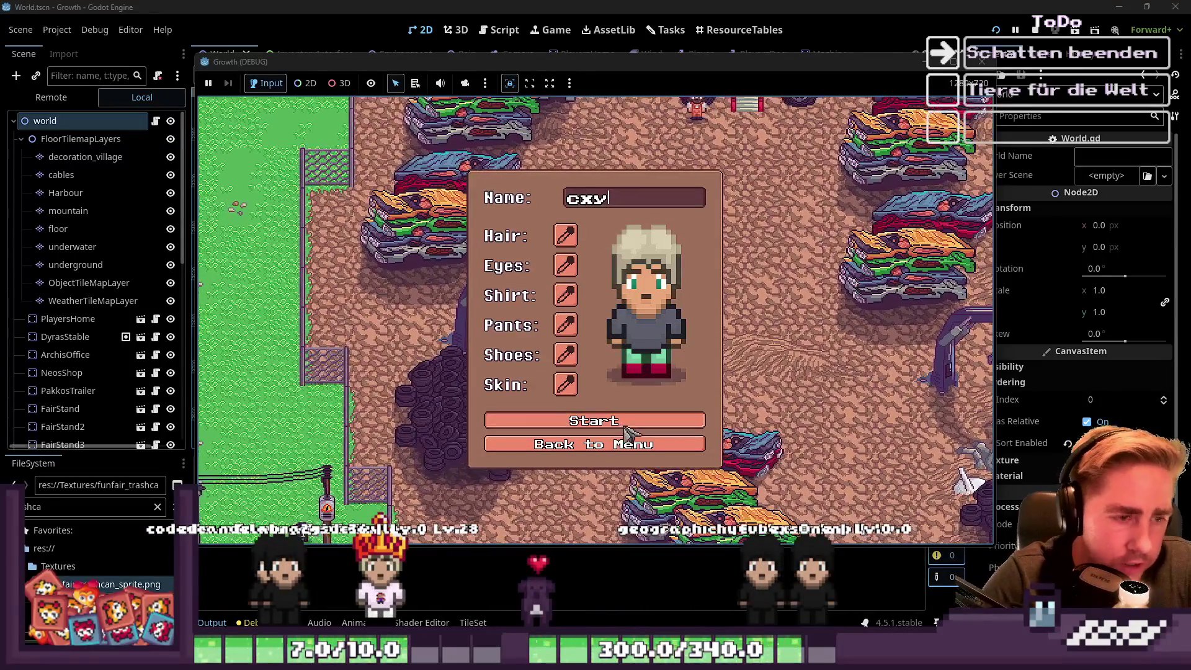
pyautogui.click(625, 425)
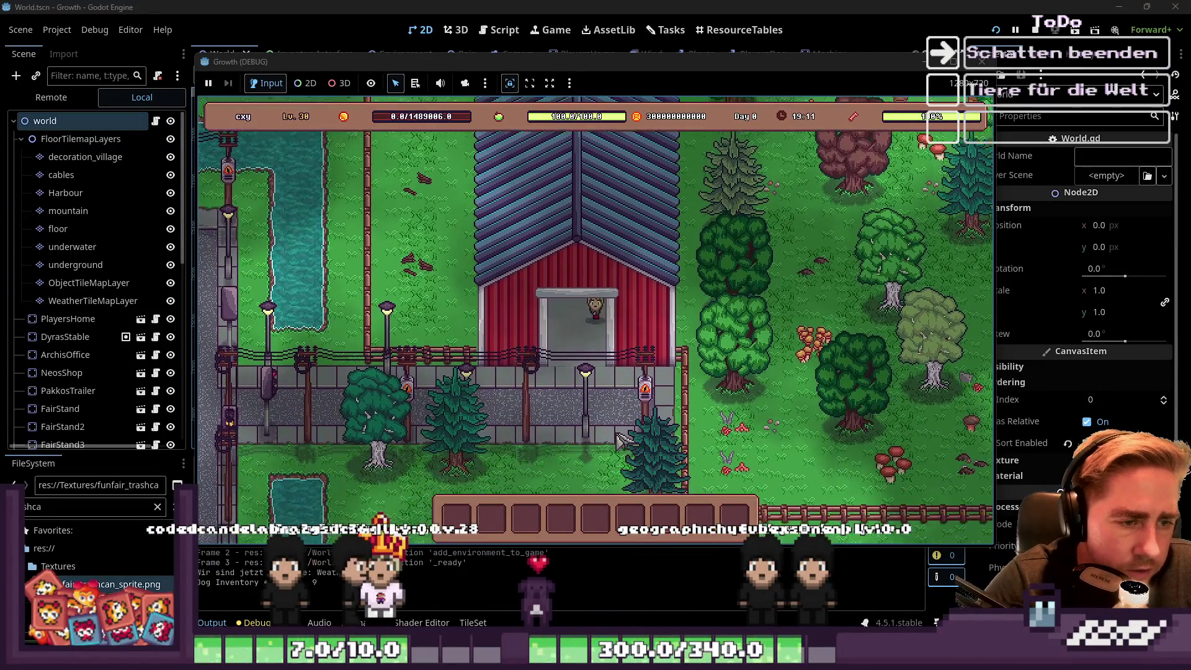
pyautogui.press('s')
pyautogui.press('a')
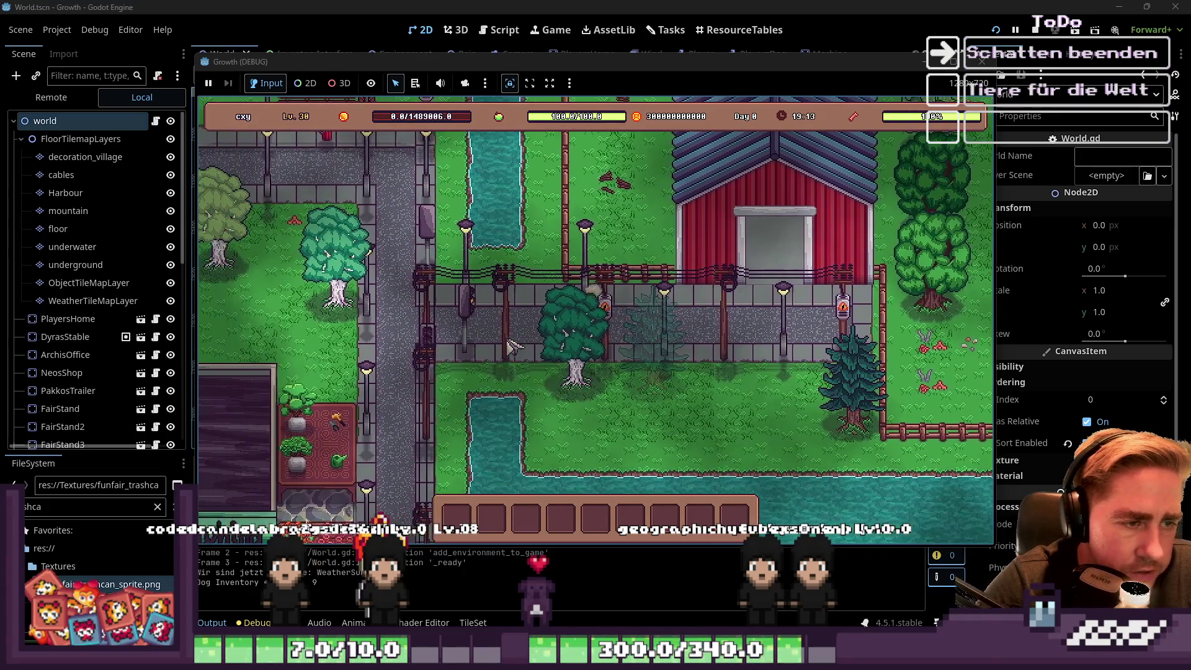
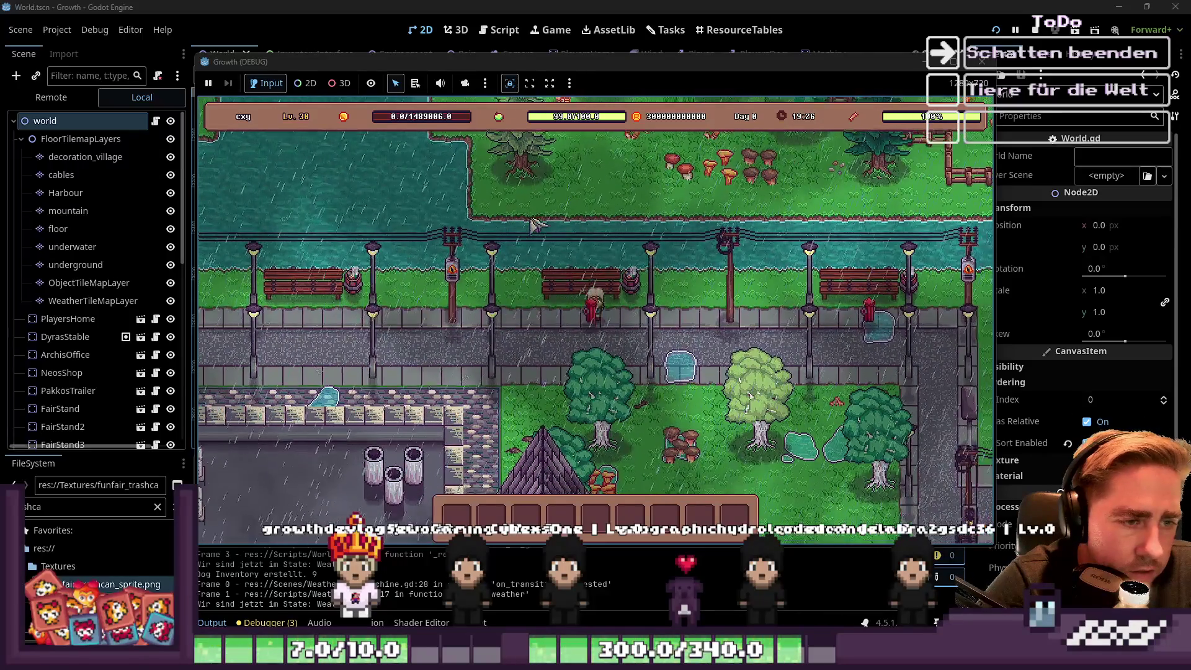
# Walk the character north toward the bench and back south, then stop the game.
pyautogui.press('w')
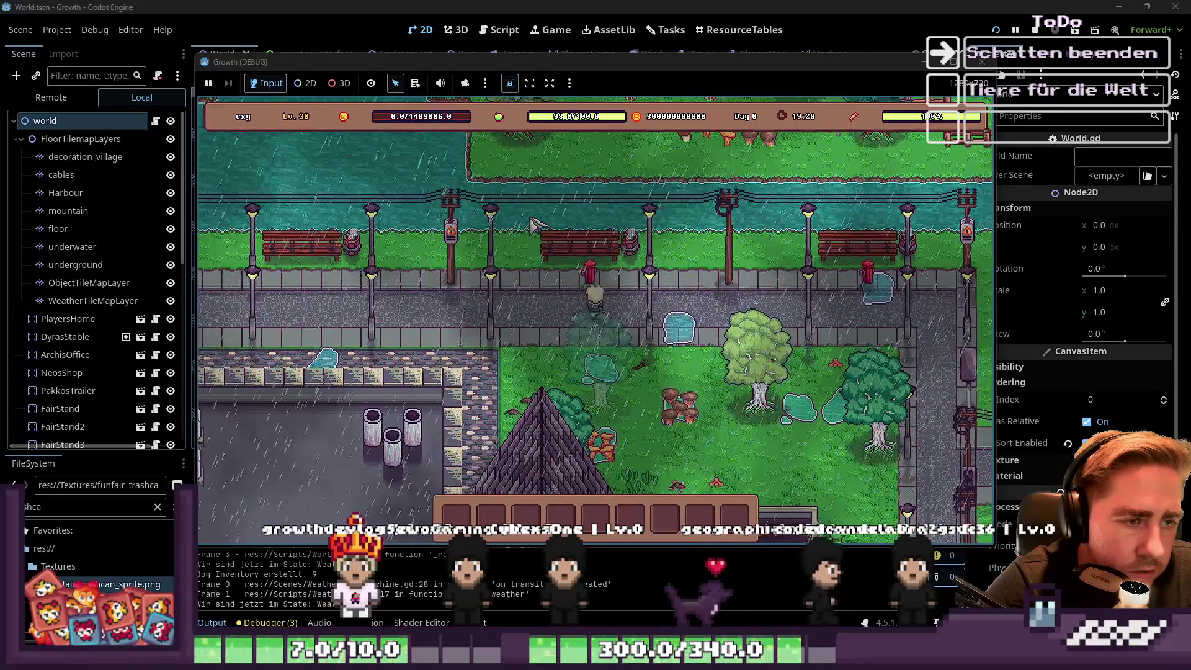
pyautogui.press('s')
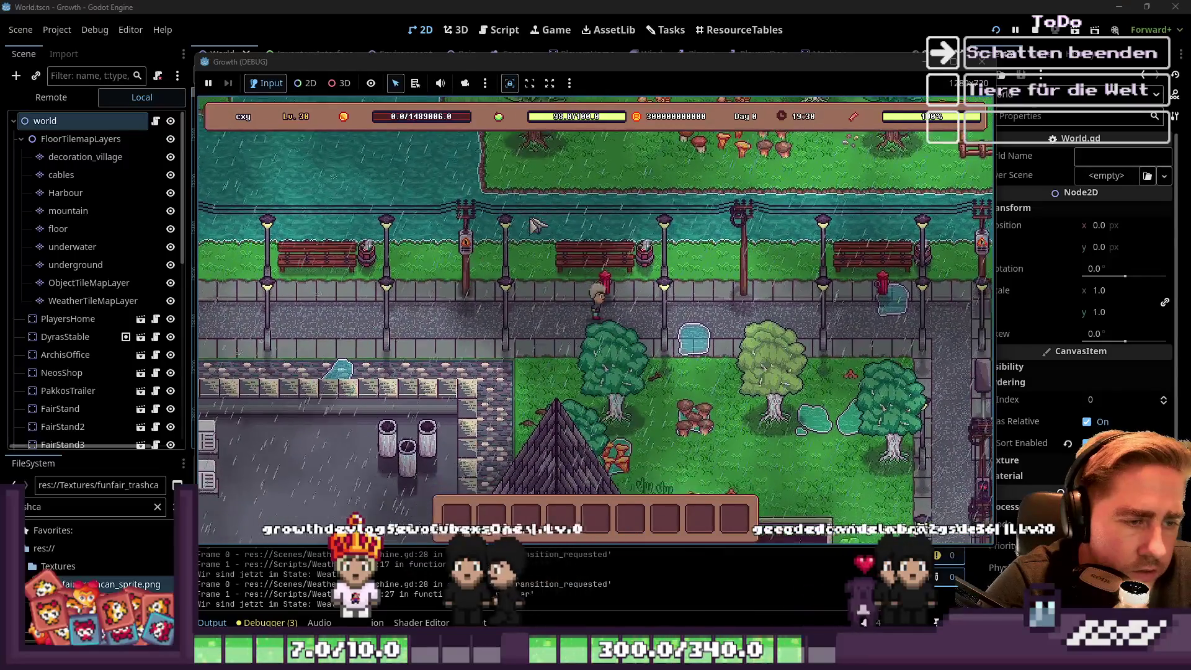
pyautogui.click(982, 62)
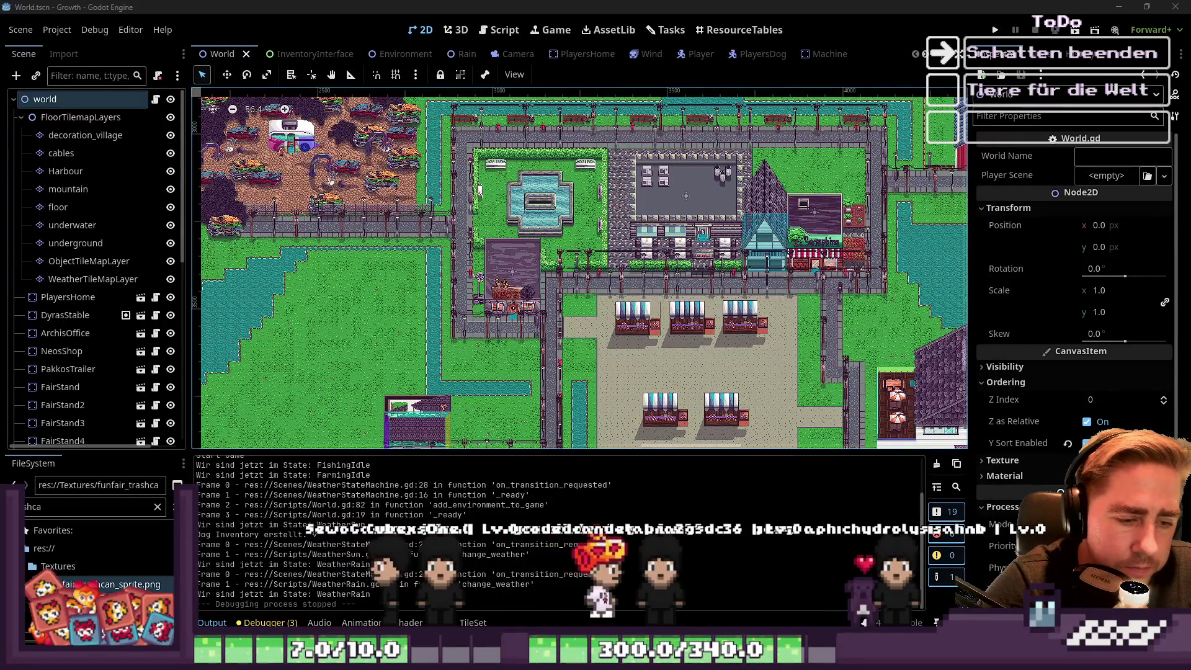
# Glance at the village tileset in Aseprite, then return to the Godot editor.
pyautogui.click(596, 505)
pyautogui.scroll(-3, 683, 279)
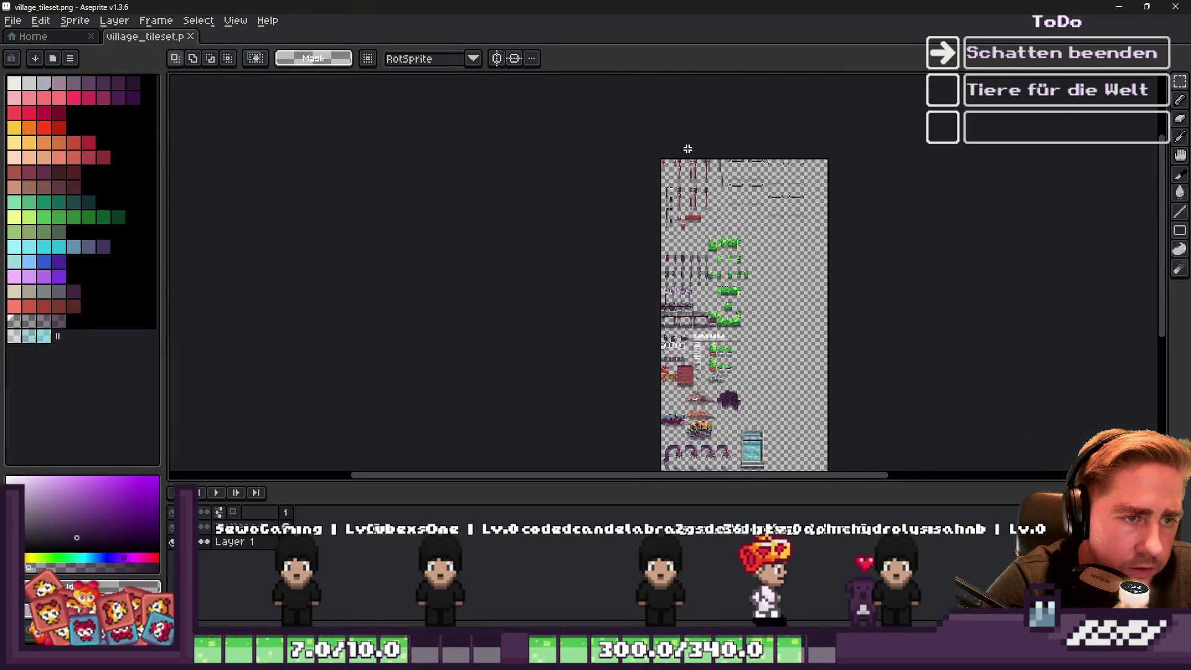
pyautogui.scroll(5, 638, 152)
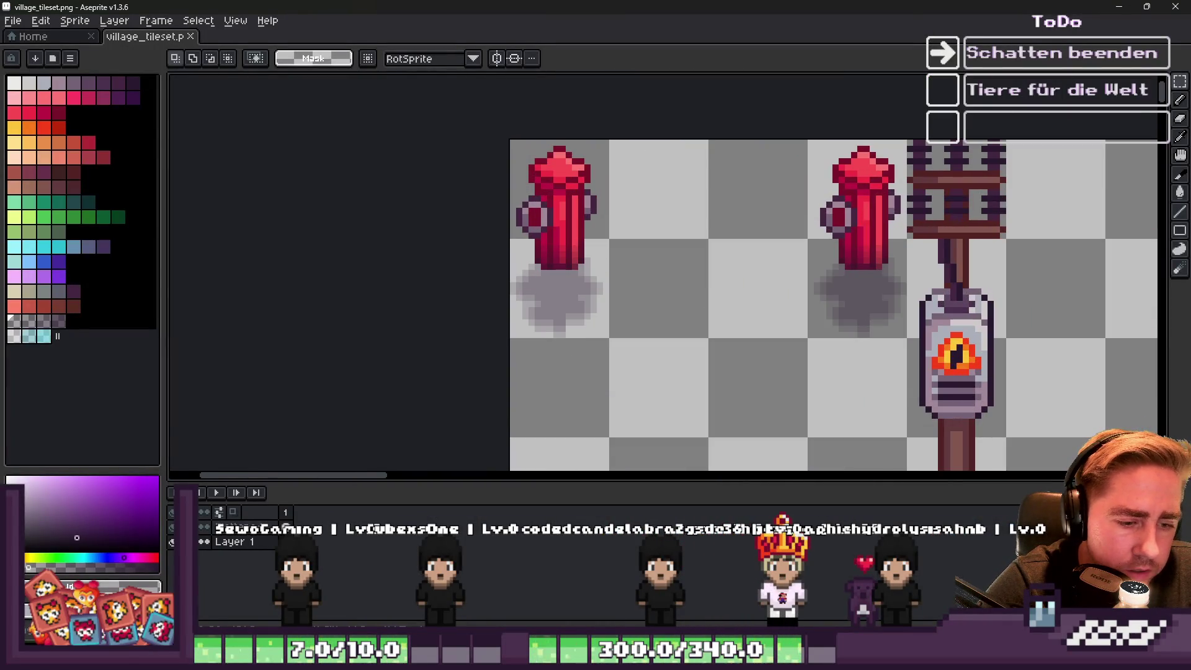
pyautogui.hotkey('alt', 'Tab')
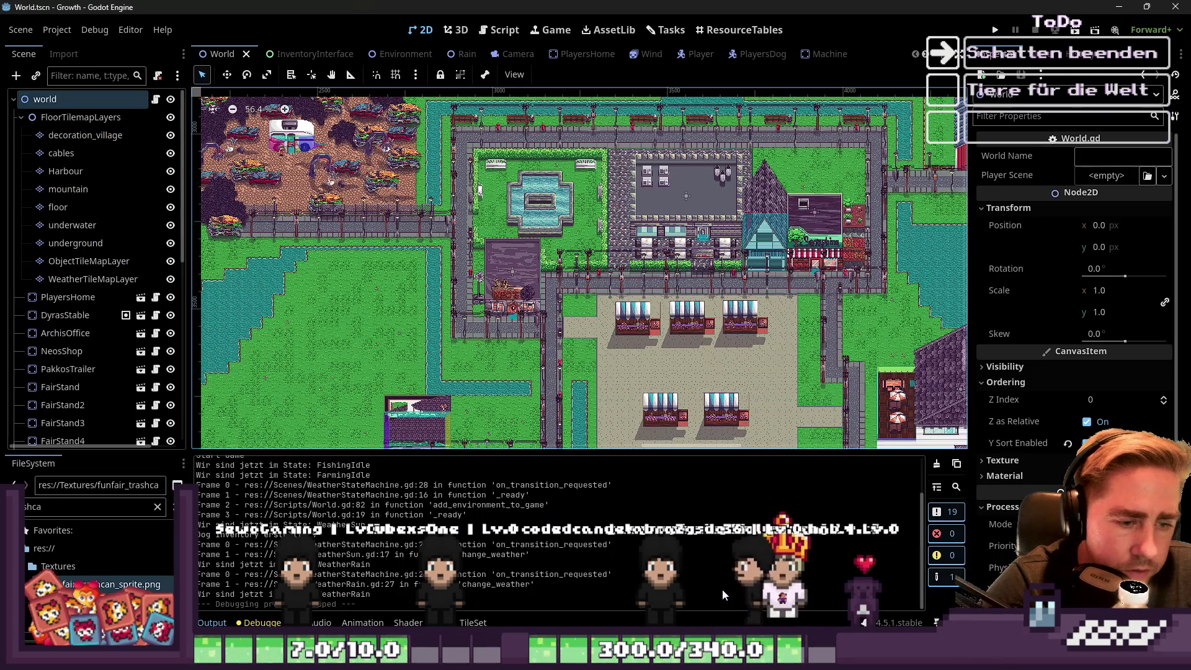
# Select the decoration_village tile layer and show an enlarged TileSet editing panel.
pyautogui.click(85, 134)
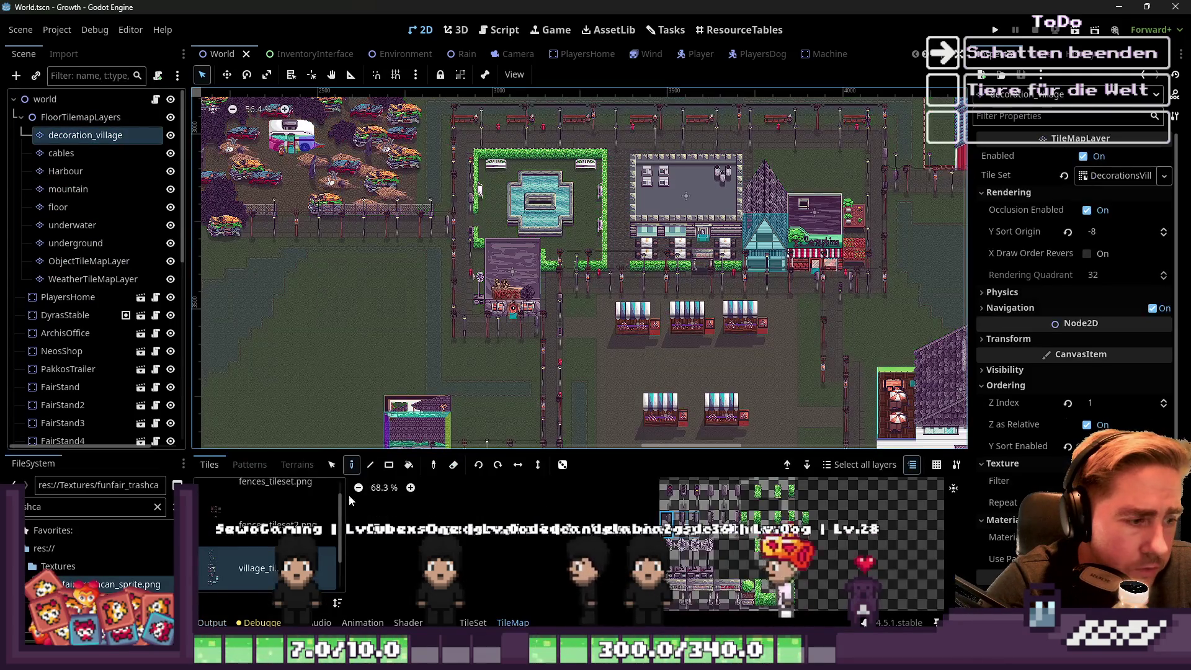
pyautogui.scroll(-2, 682, 508)
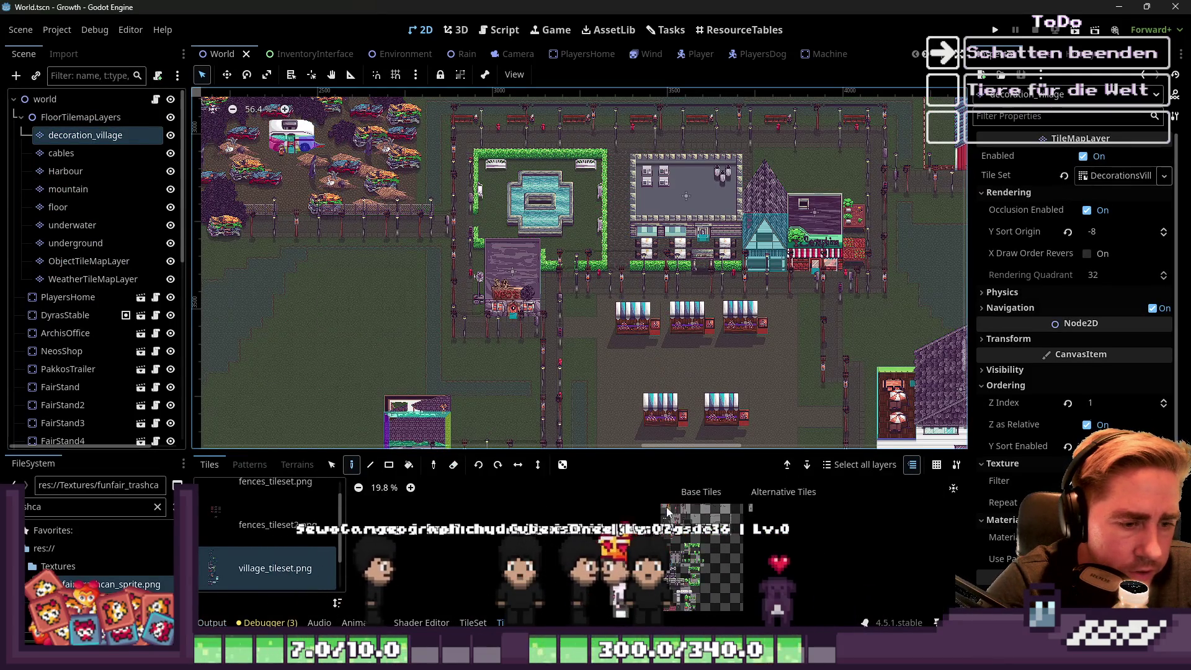
pyautogui.scroll(10, 744, 494)
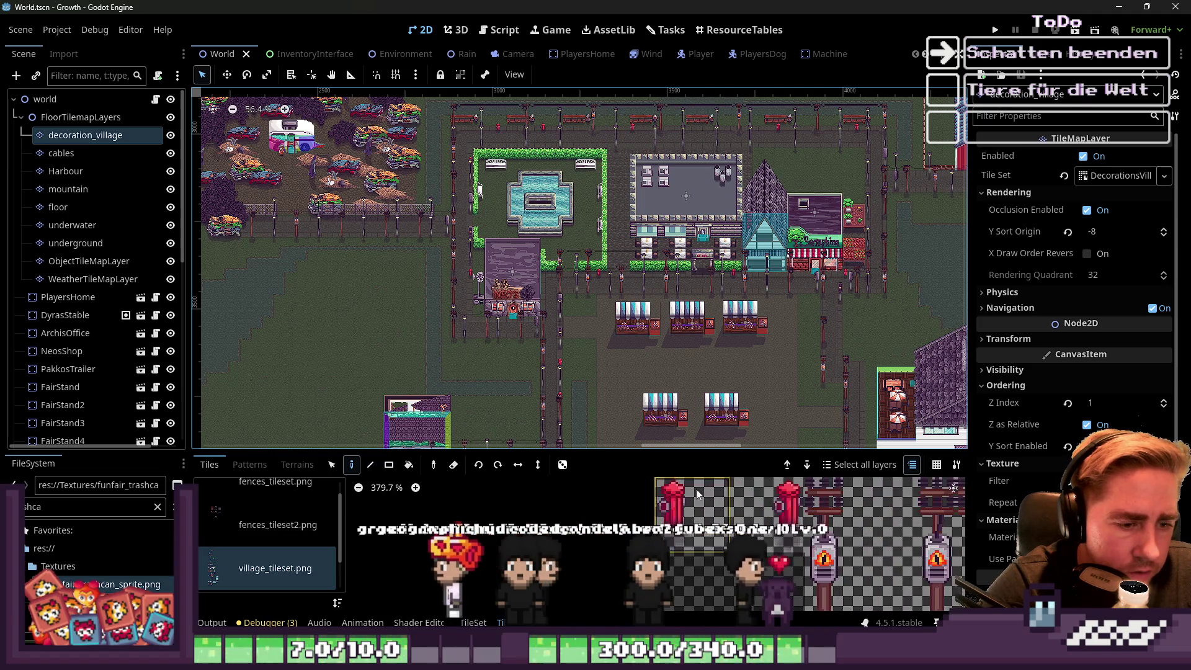
pyautogui.click(473, 622)
pyautogui.moveTo(600, 454); pyautogui.dragTo(652, 115)
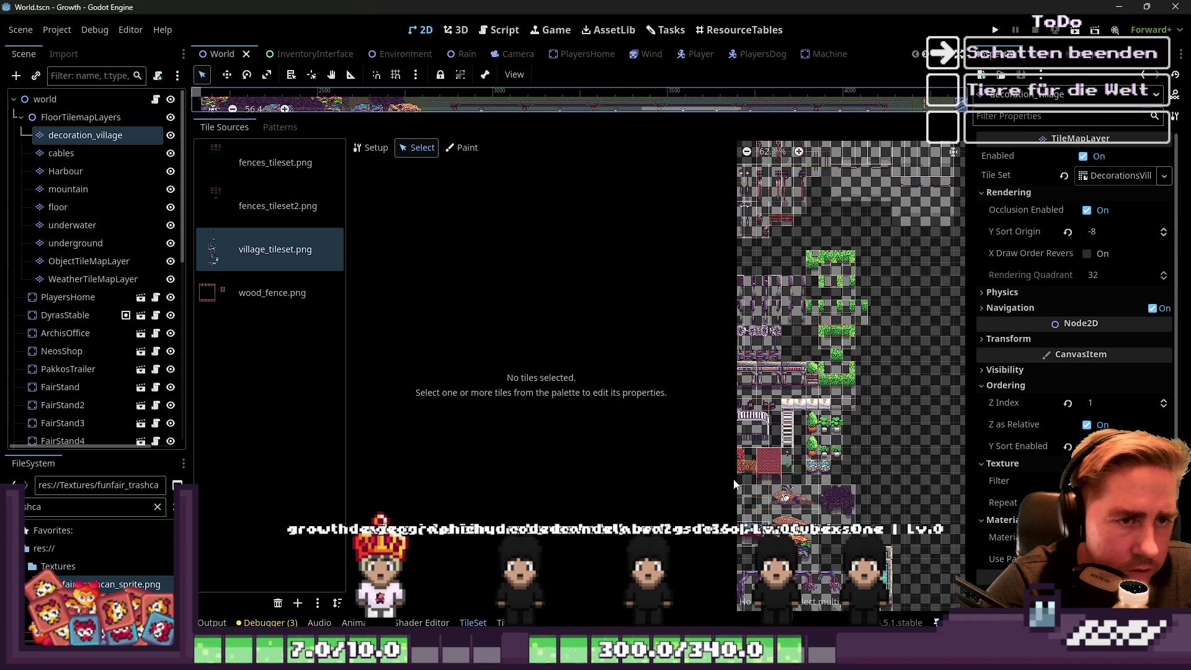
pyautogui.scroll(6, 734, 487)
pyautogui.scroll(3, 820, 227)
# Paint a Physics Layer 0 collision polygon on both hydrant tiles, mirroring it on the second.
pyautogui.click(462, 148)
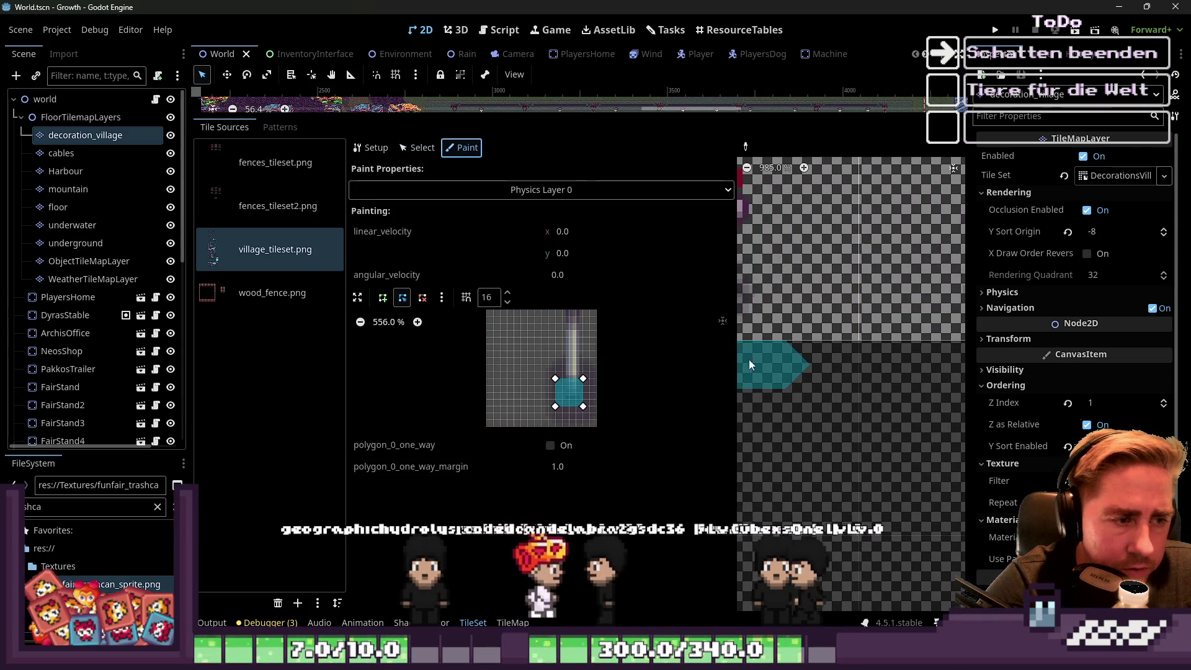
pyautogui.scroll(-2, 840, 334)
pyautogui.click(786, 311)
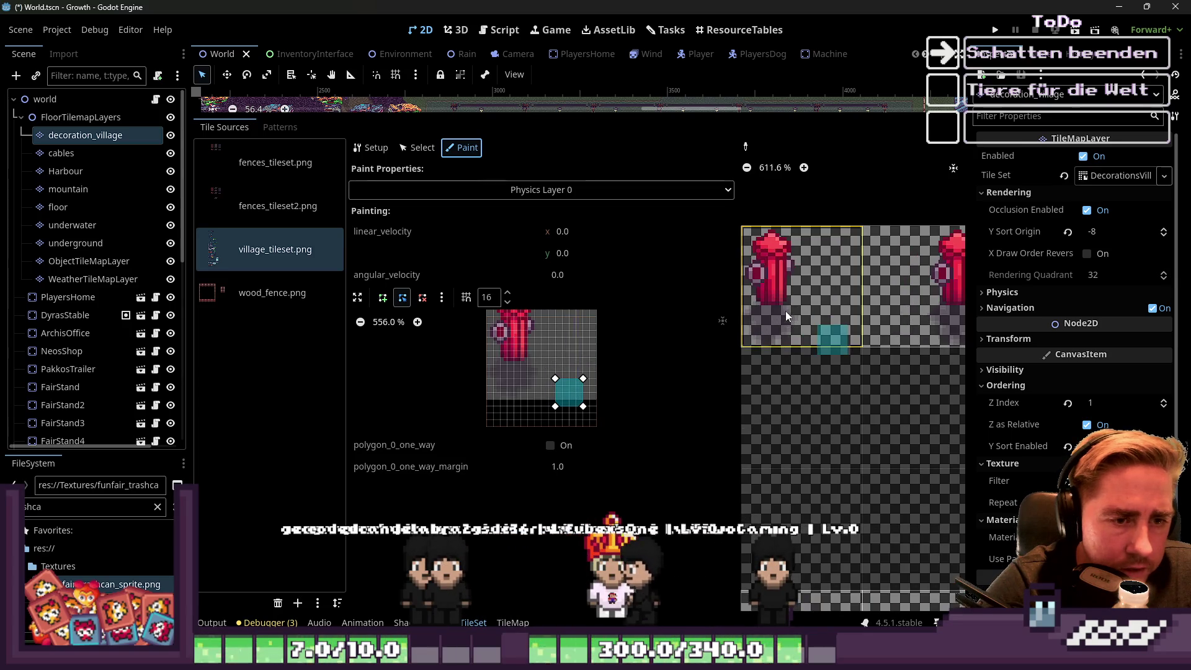
pyautogui.scroll(1, 785, 311)
pyautogui.moveTo(553, 379)
pyautogui.mouseDown()
pyautogui.moveTo(511, 358)
pyautogui.moveTo(495, 365)
pyautogui.mouseUp()
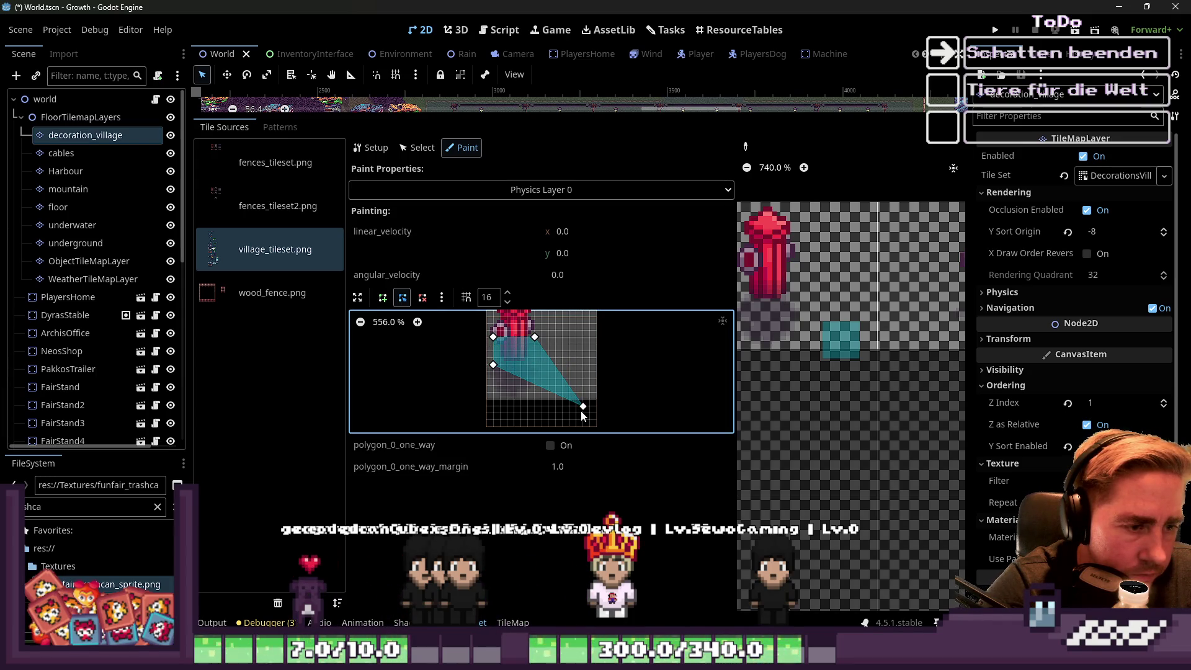
pyautogui.moveTo(535, 372); pyautogui.dragTo(533, 365)
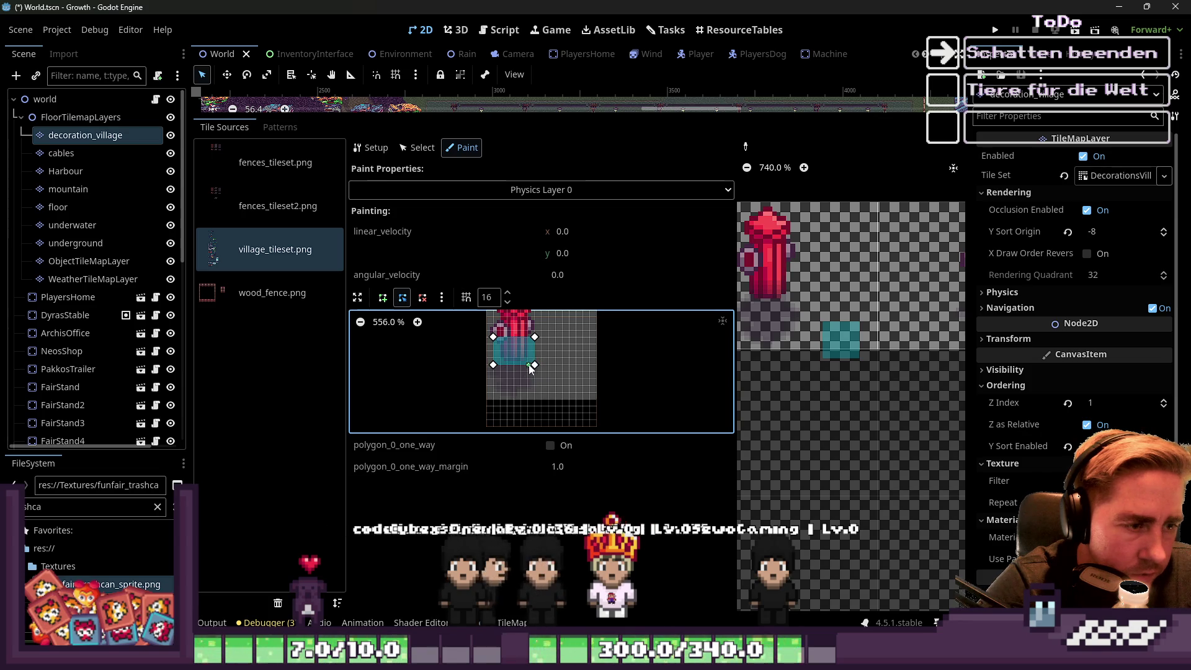
pyautogui.scroll(-2, 772, 270)
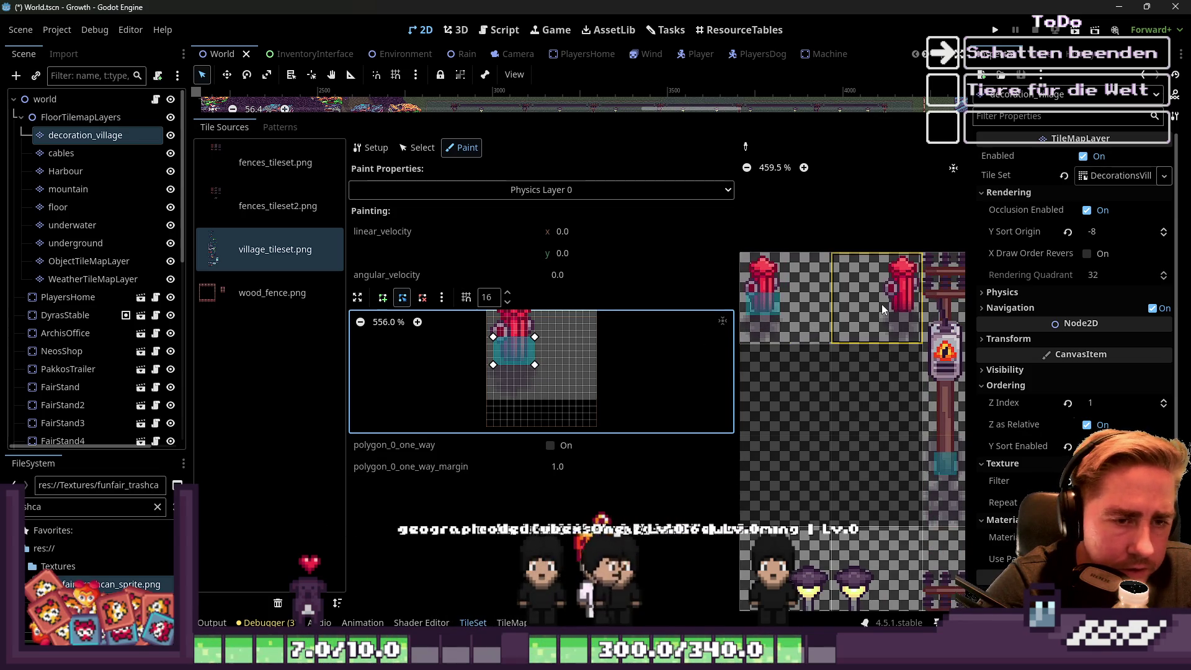
pyautogui.click(882, 307)
pyautogui.click(442, 297)
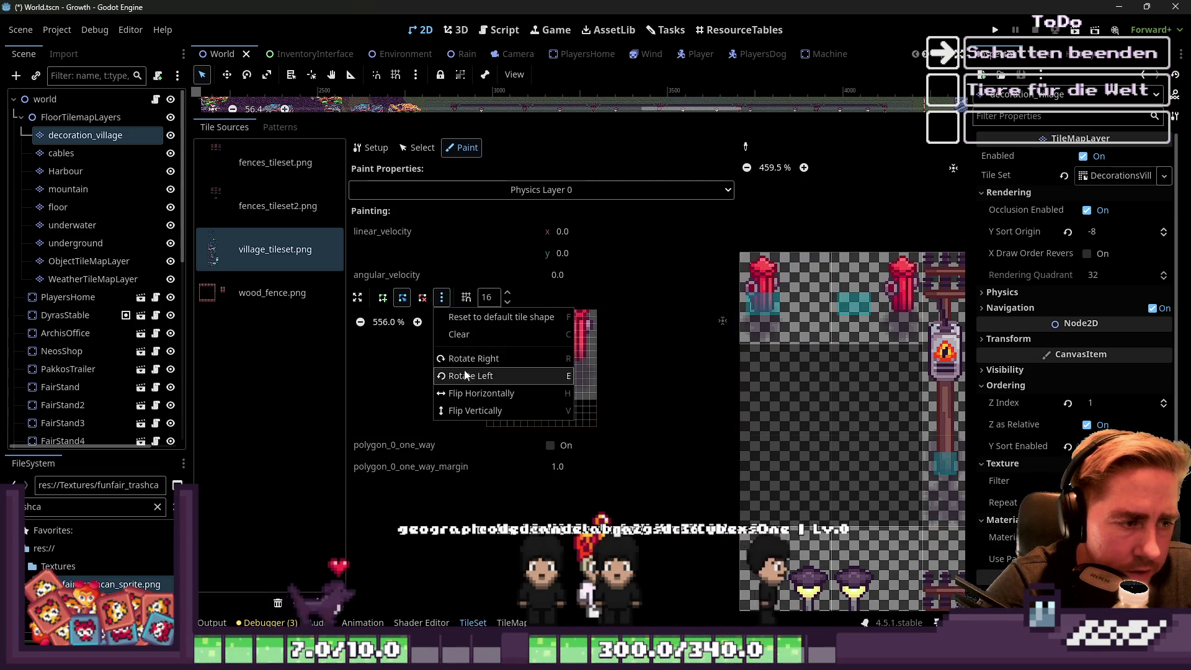
pyautogui.click(471, 394)
# Check the fences_tileset.png and village_tileset.png sources, save World.tscn, and shrink the tileset panel.
pyautogui.scroll(-5, 869, 300)
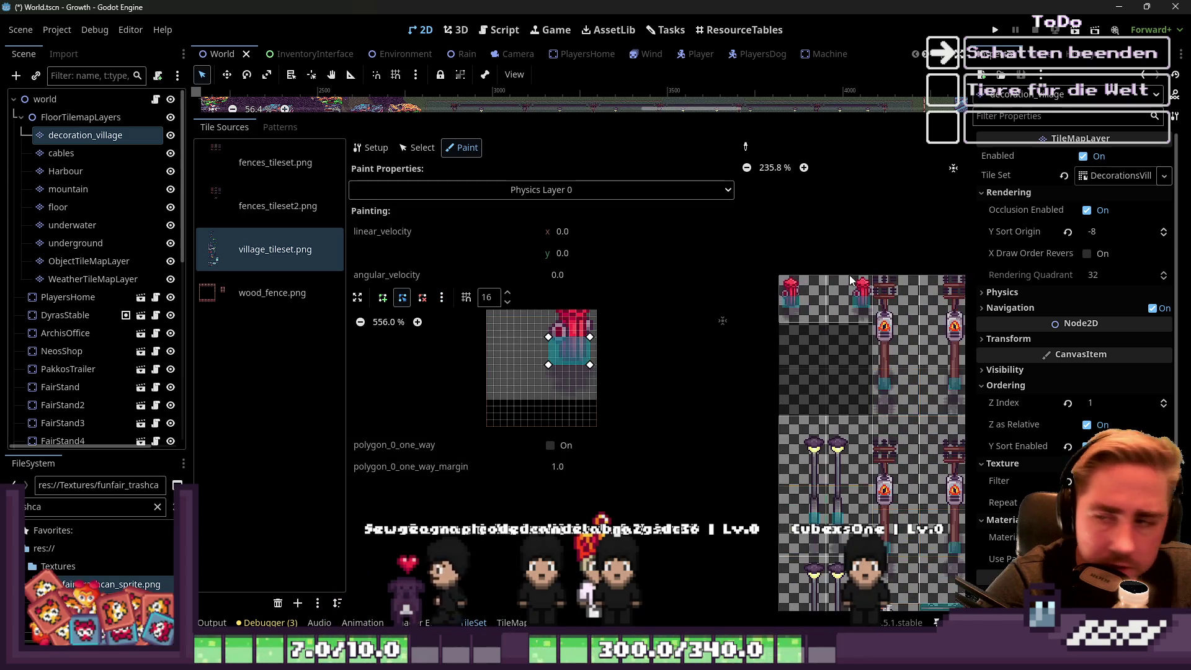
pyautogui.click(275, 162)
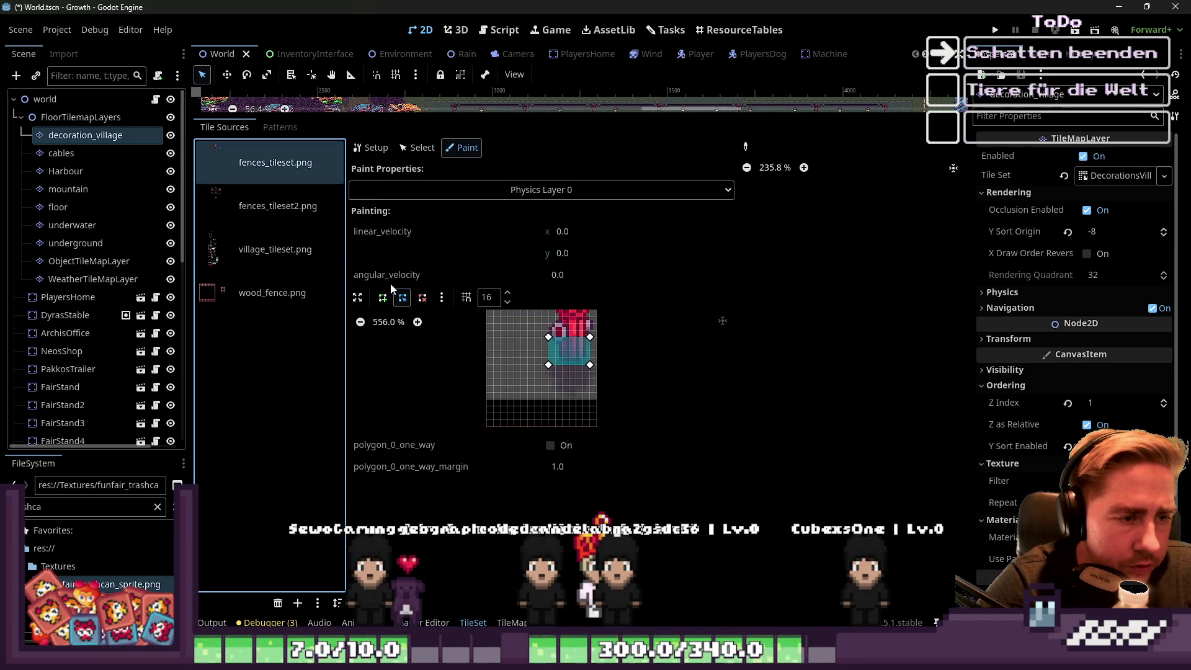
pyautogui.click(302, 251)
pyautogui.scroll(-1, 820, 344)
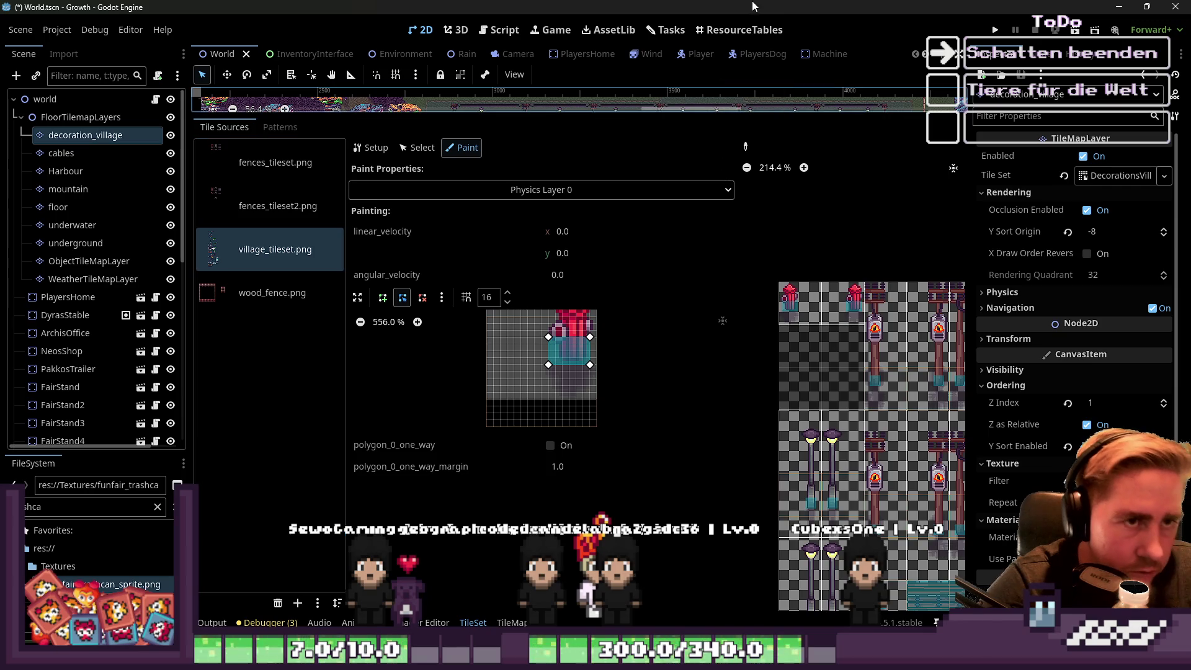
pyautogui.hotkey('ctrl', 's')
pyautogui.scroll(-6, 783, 345)
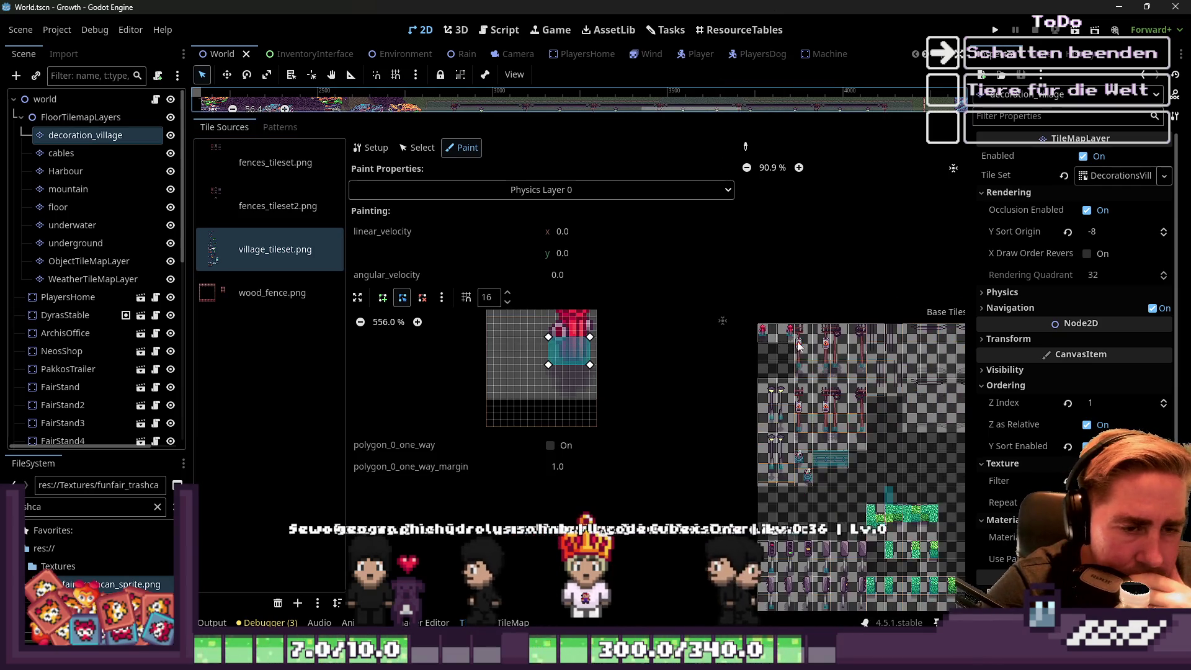
pyautogui.moveTo(693, 109); pyautogui.dragTo(693, 436)
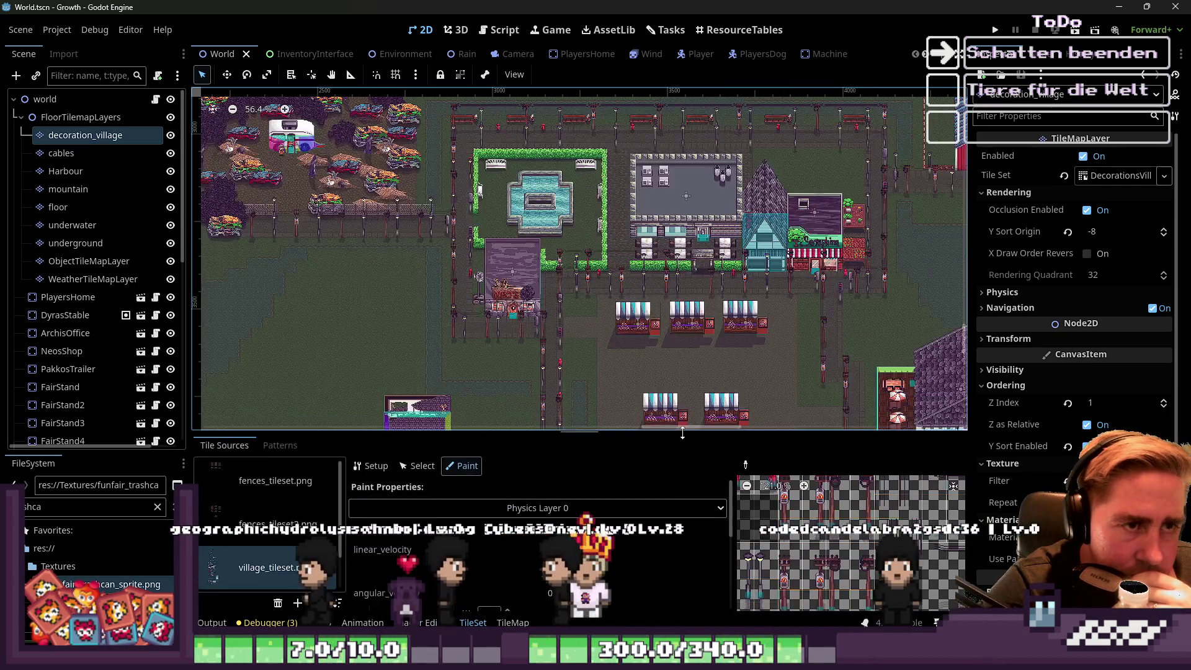
pyautogui.doubleClick(94, 507)
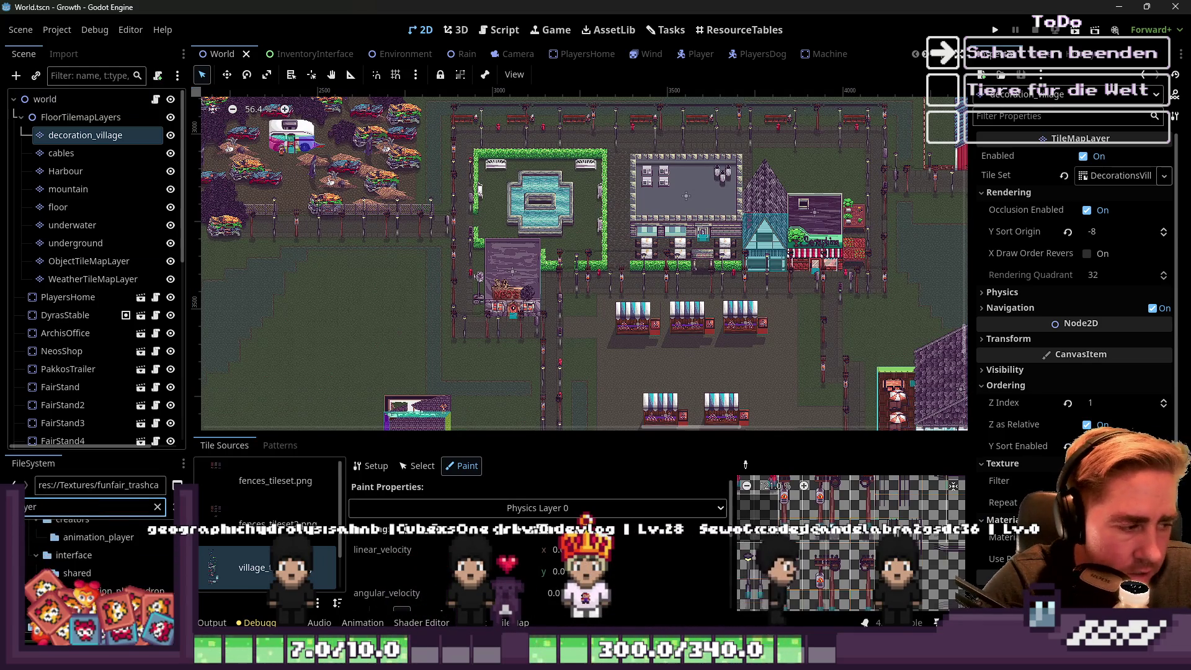
pyautogui.scroll(3, 133, 571)
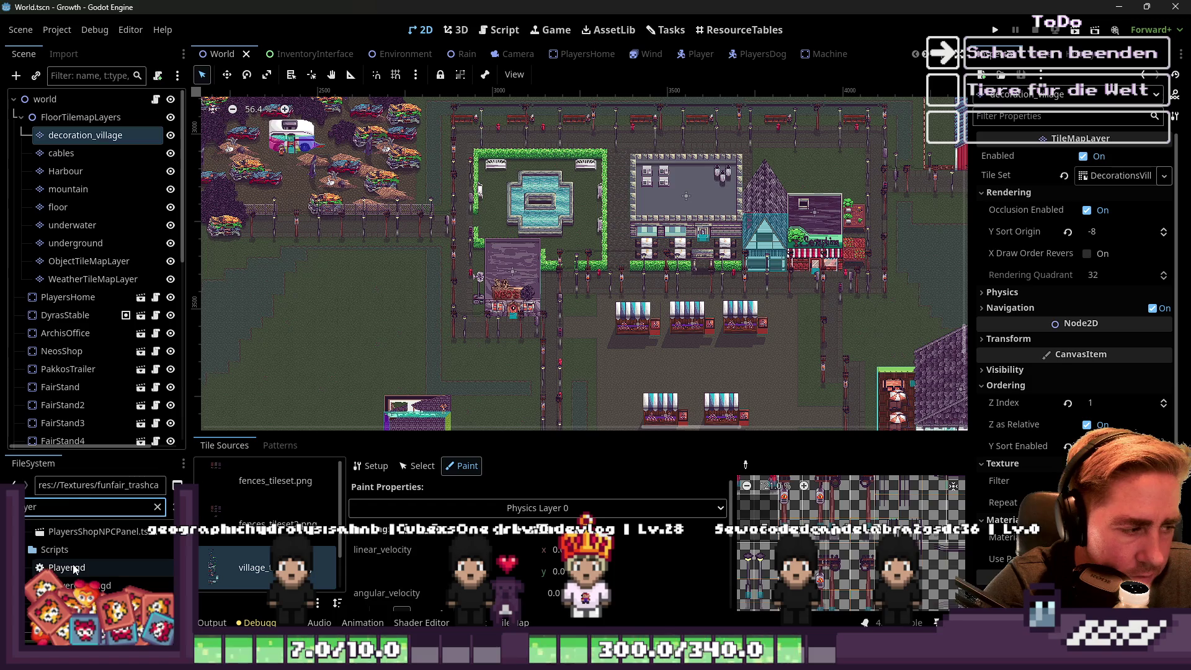
pyautogui.click(121, 570)
pyautogui.scroll(-5, 113, 574)
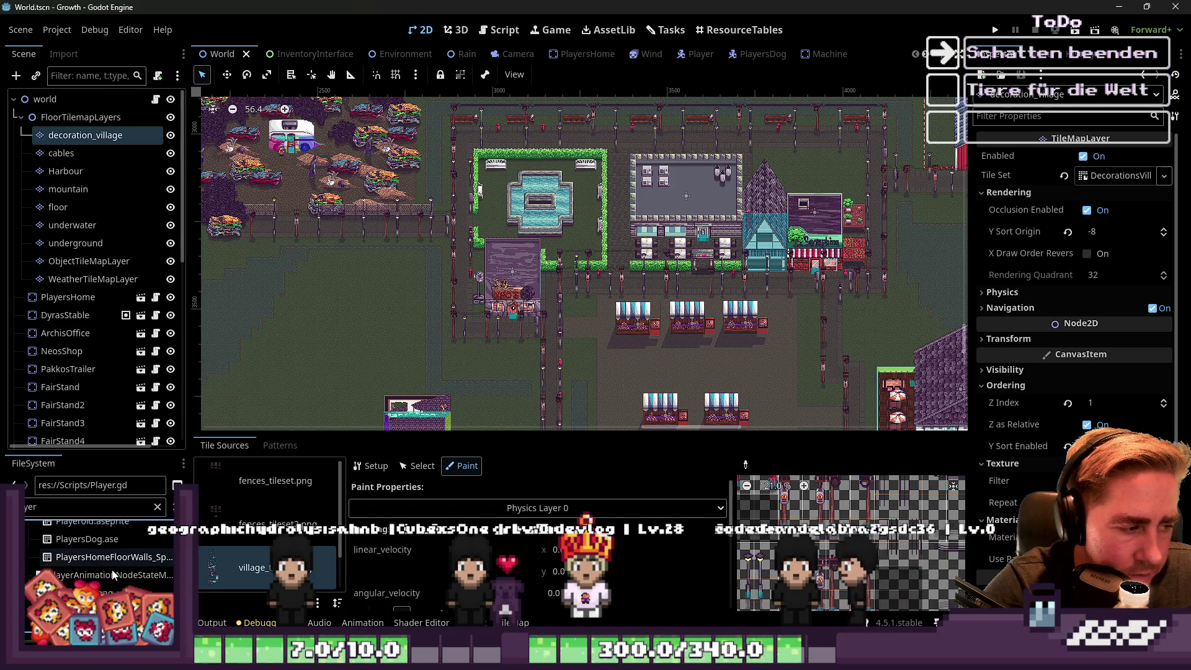
pyautogui.scroll(2, 108, 592)
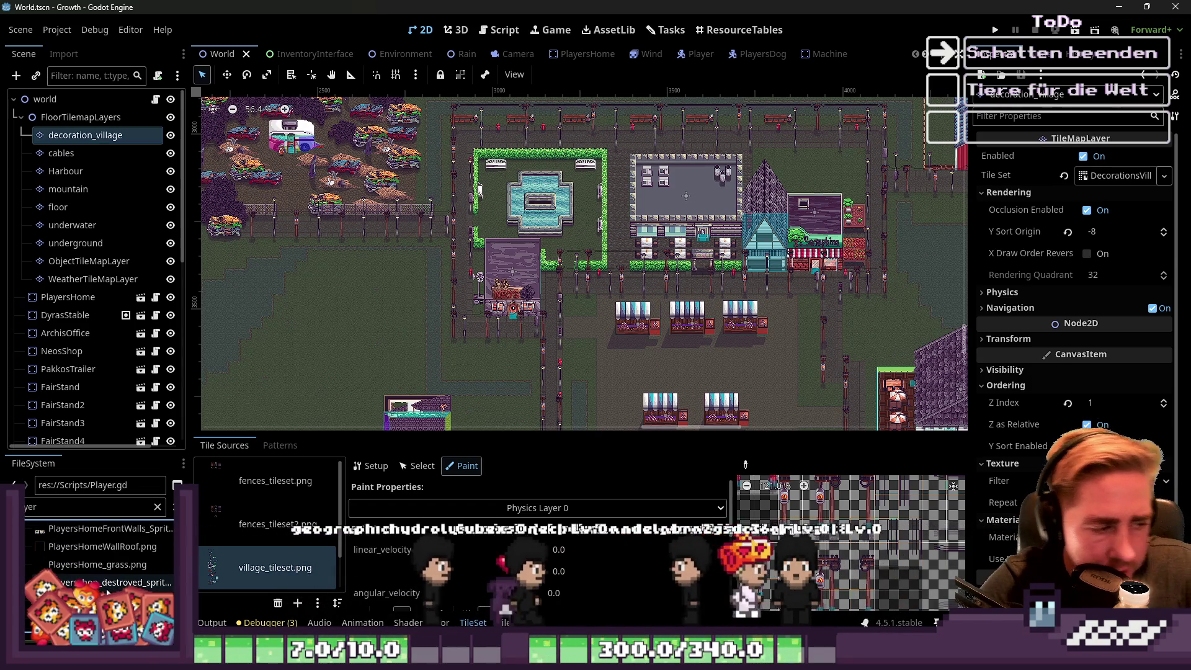
pyautogui.scroll(-2, 108, 593)
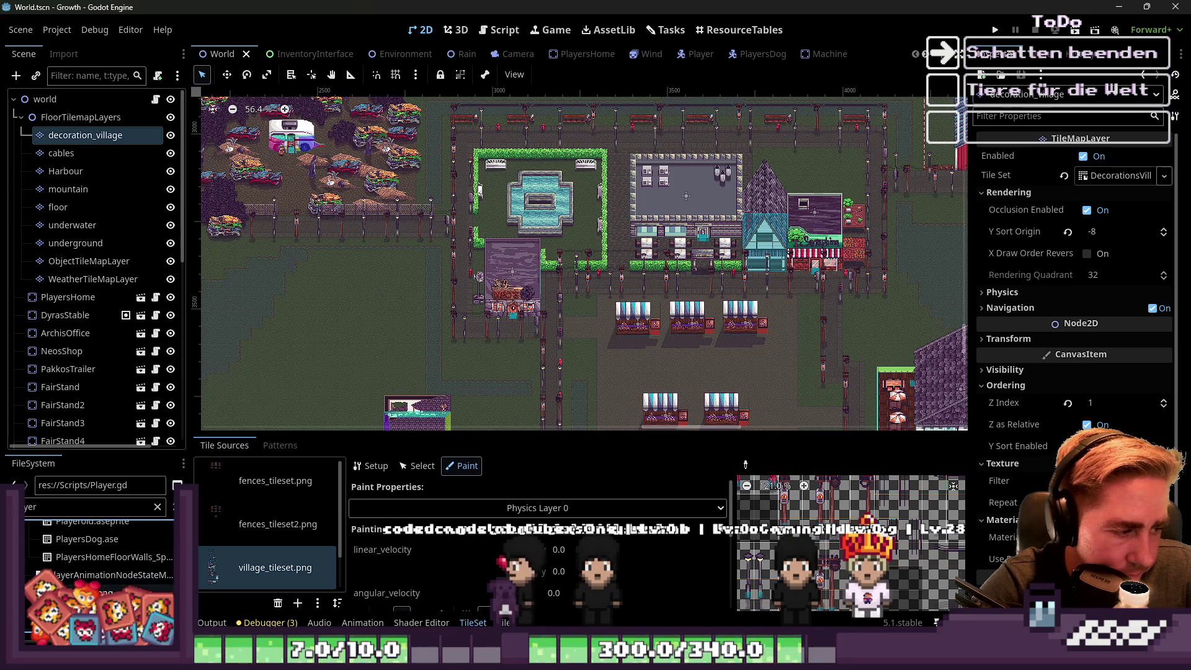
pyautogui.scroll(-3, 108, 549)
pyautogui.scroll(3, 72, 569)
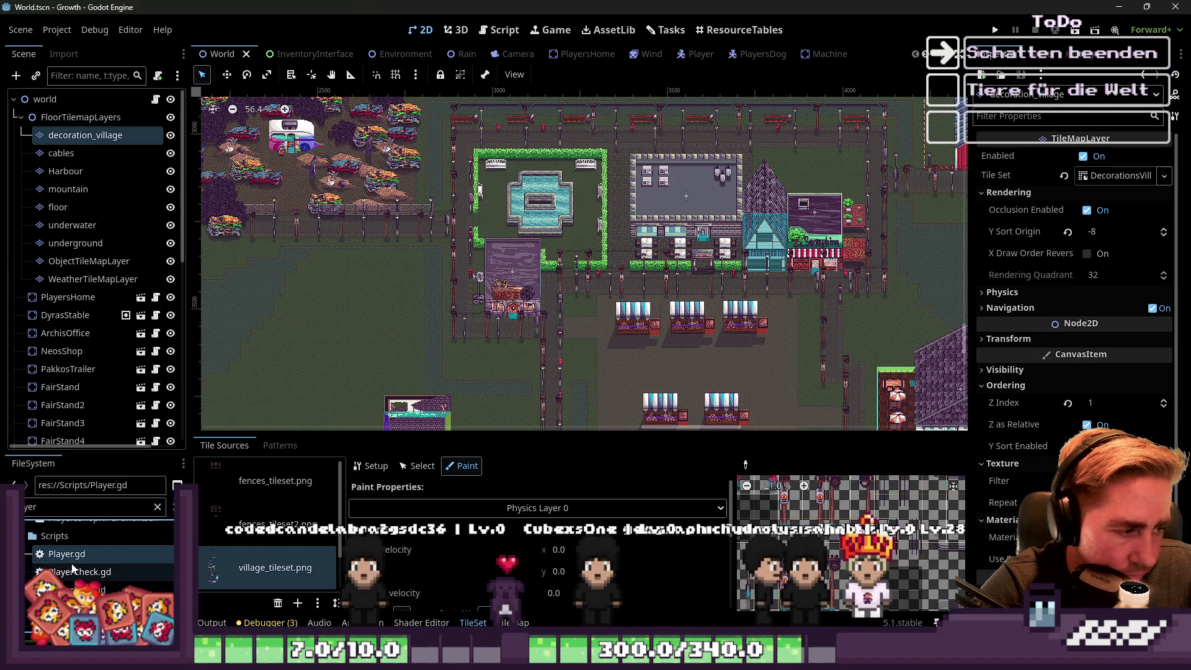
pyautogui.scroll(2, 72, 563)
pyautogui.moveTo(76, 548)
pyautogui.mouseDown()
pyautogui.moveTo(99, 541)
pyautogui.moveTo(162, 344)
pyautogui.moveTo(3, 134)
pyautogui.moveTo(461, 298)
pyautogui.mouseUp()
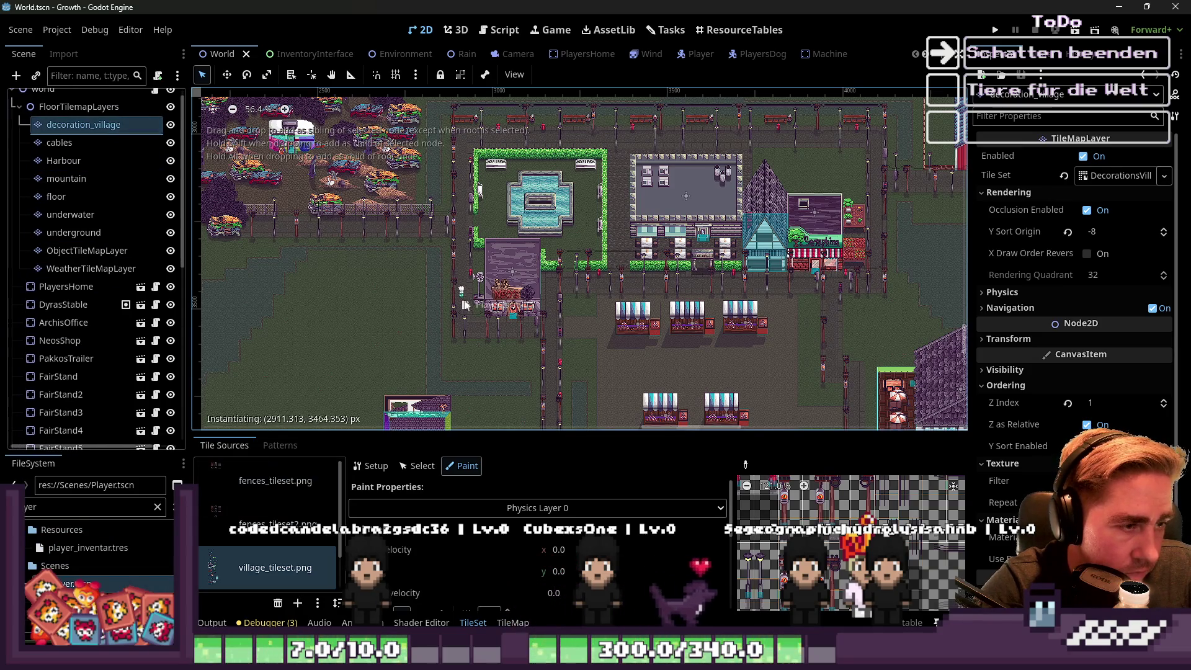
pyautogui.moveTo(572, 311); pyautogui.dragTo(569, 307)
pyautogui.scroll(5, 564, 303)
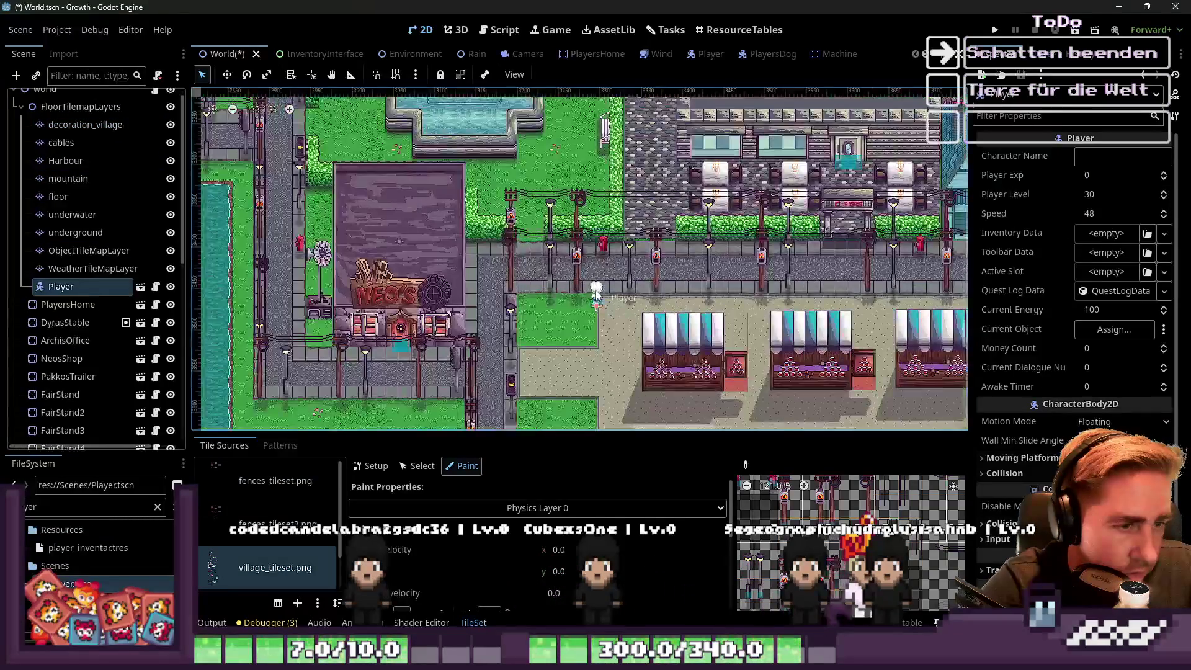
pyautogui.click(228, 74)
pyautogui.scroll(1, 613, 338)
pyautogui.moveTo(608, 323)
pyautogui.mouseDown()
pyautogui.moveTo(680, 208)
pyautogui.moveTo(745, 213)
pyautogui.moveTo(698, 213)
pyautogui.moveTo(691, 293)
pyautogui.mouseUp()
pyautogui.scroll(-1, 469, 389)
pyautogui.hscroll(5, 468, 389)
pyautogui.scroll(2, 434, 372)
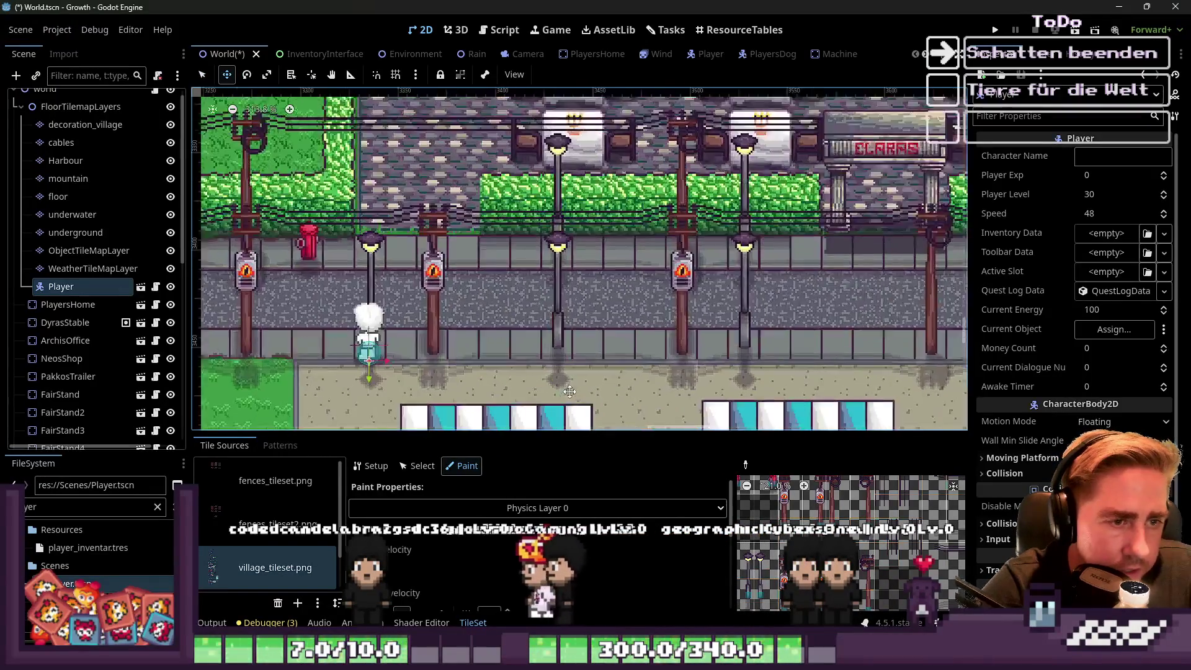
pyautogui.moveTo(368, 352)
pyautogui.mouseDown()
pyautogui.moveTo(835, 292)
pyautogui.moveTo(776, 248)
pyautogui.moveTo(723, 260)
pyautogui.moveTo(734, 279)
pyautogui.moveTo(720, 273)
pyautogui.mouseUp()
# Zoom around the street lamp on the map and raise the tile set panel.
pyautogui.scroll(8, 747, 261)
pyautogui.scroll(-4, 544, 315)
pyautogui.scroll(6, 544, 314)
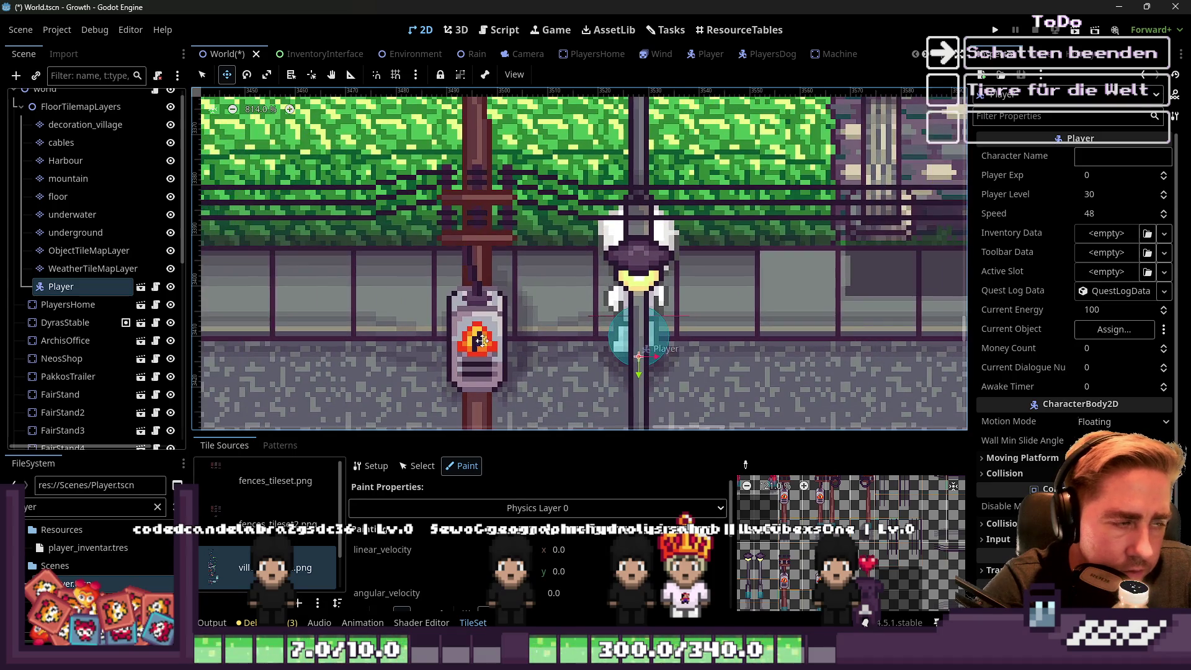
pyautogui.scroll(-6, 850, 489)
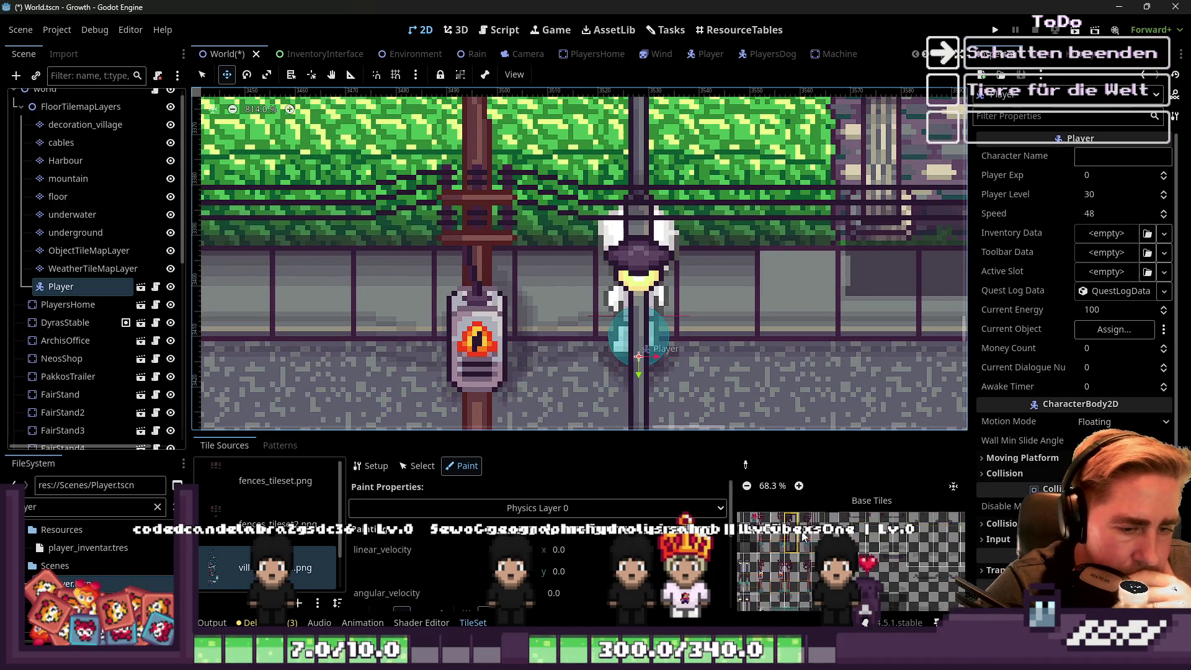
pyautogui.scroll(1, 900, 550)
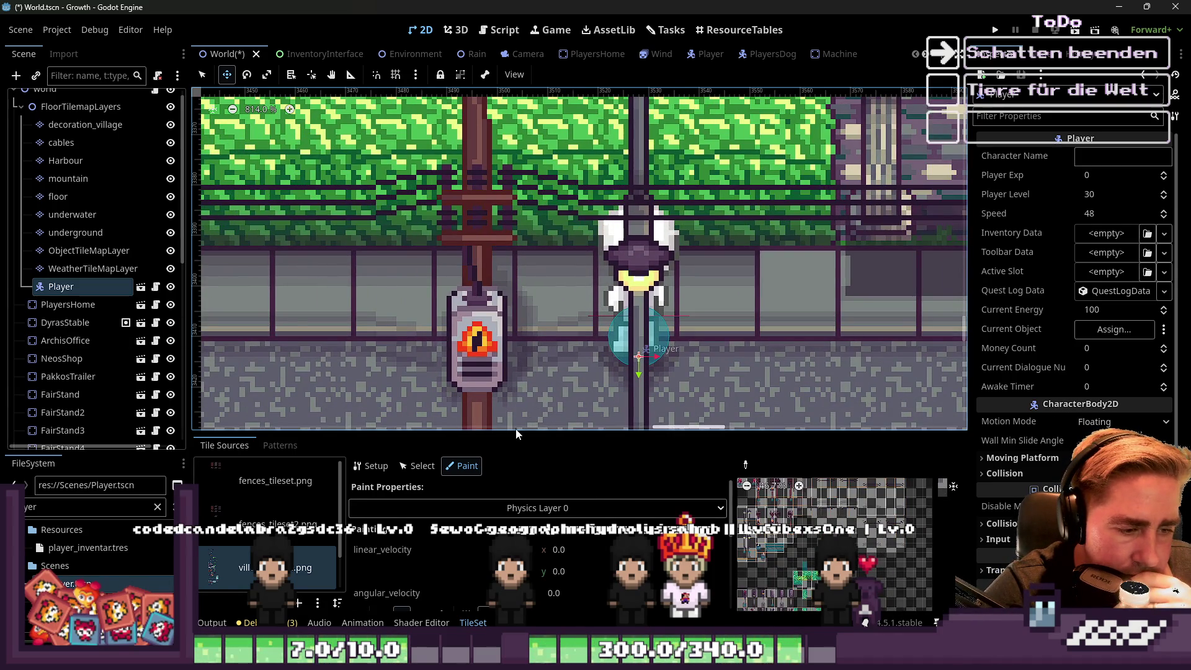
pyautogui.moveTo(512, 434); pyautogui.dragTo(515, 371)
# Enlarge the tile set panel further and zoom the atlas onto the lamp-post tiles.
pyautogui.scroll(-10, 584, 209)
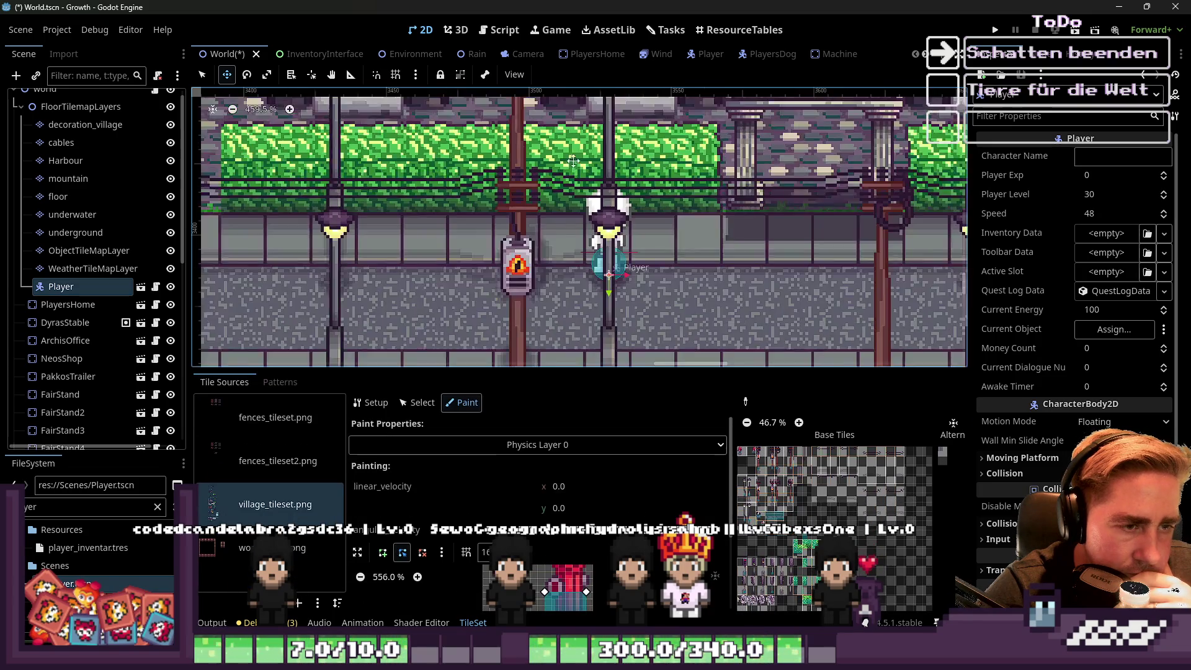
pyautogui.scroll(6, 583, 210)
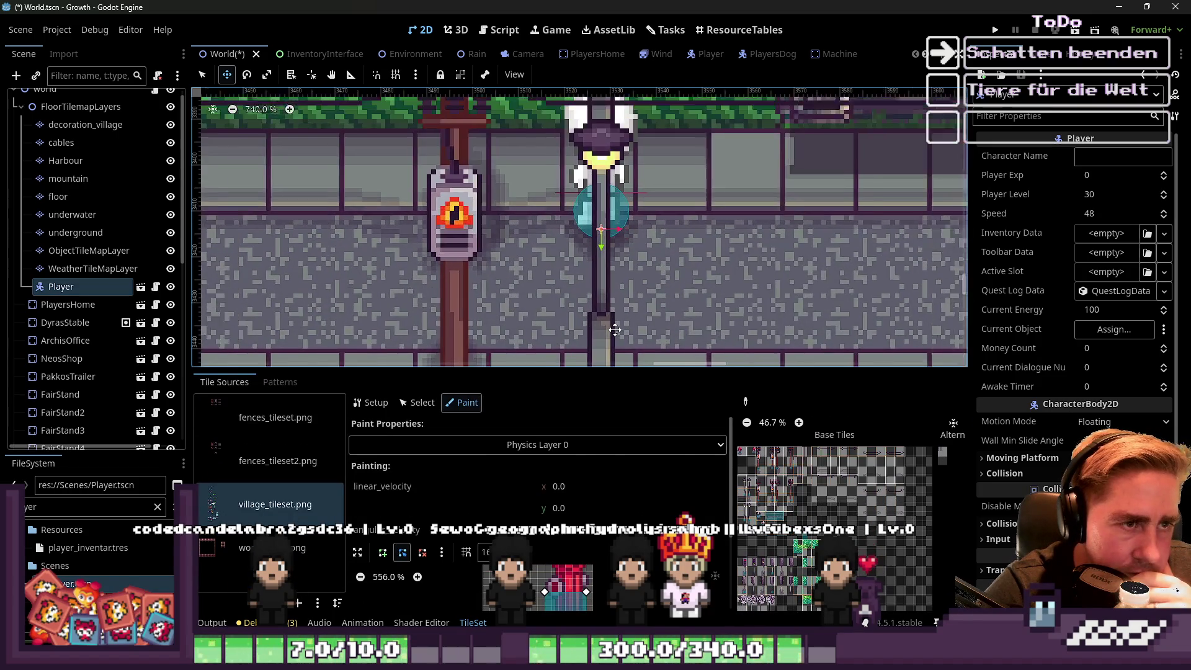
pyautogui.scroll(1, 615, 327)
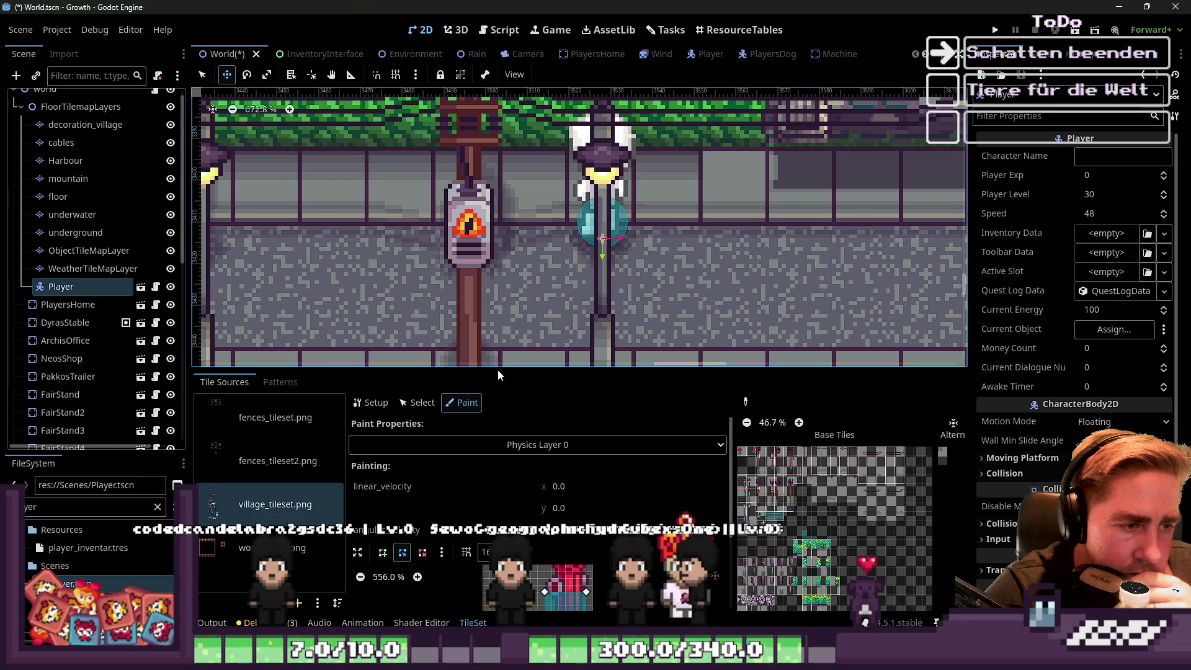
pyautogui.moveTo(498, 371); pyautogui.dragTo(554, 247)
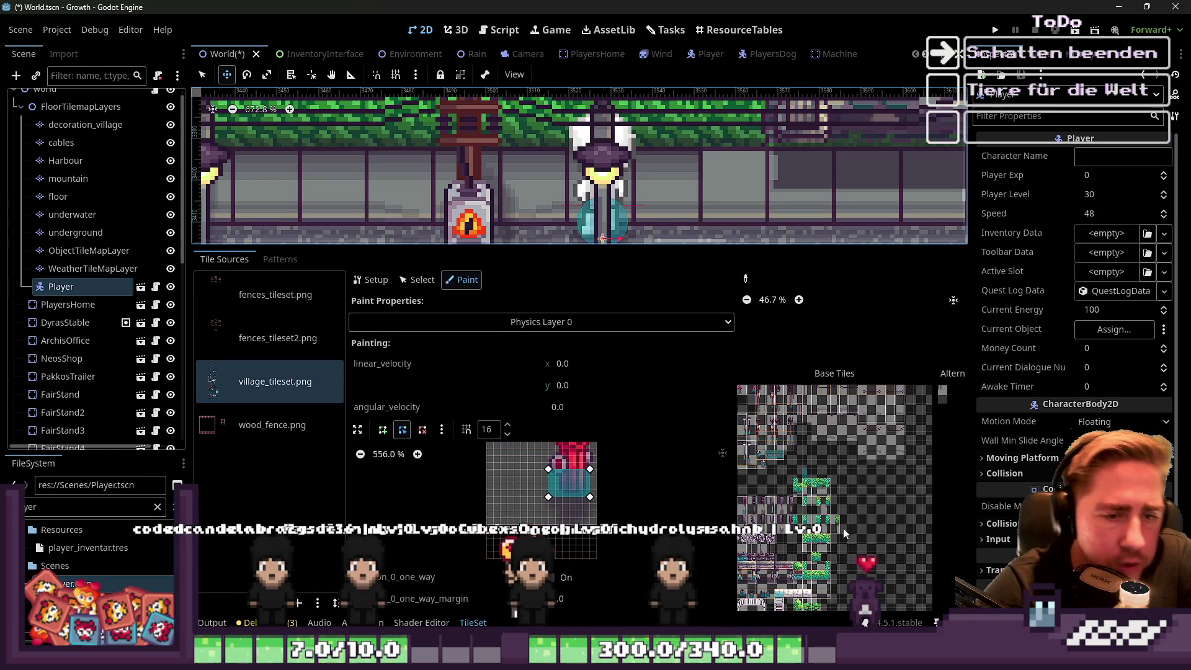
pyautogui.scroll(-2, 793, 458)
pyautogui.scroll(8, 793, 458)
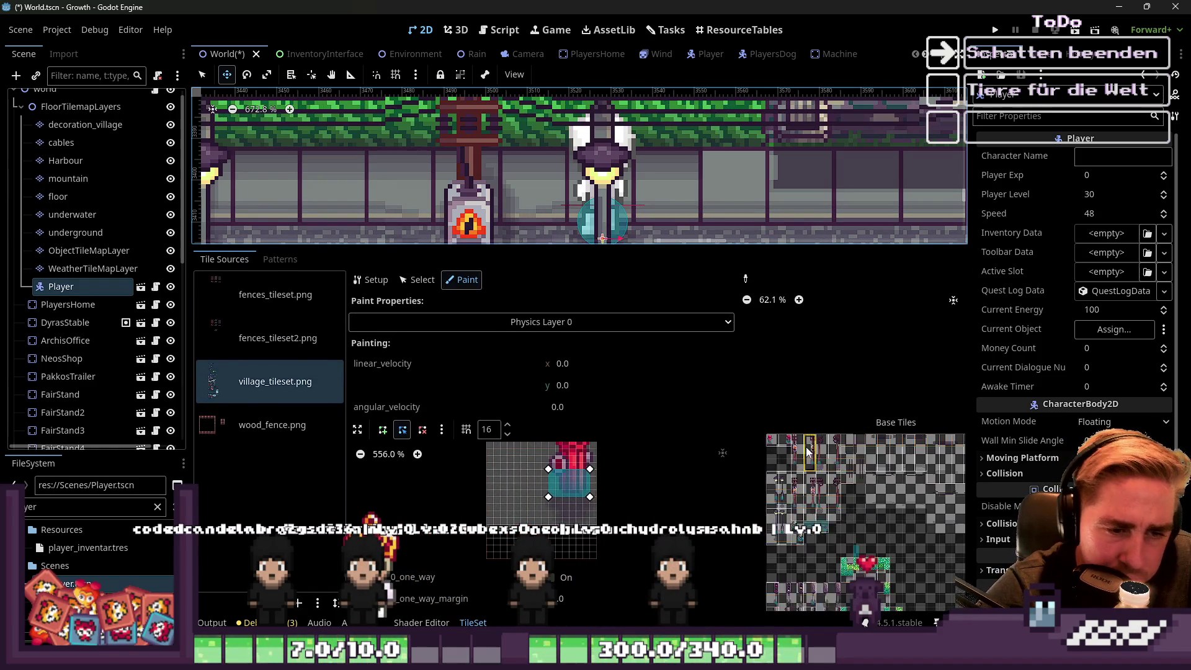
pyautogui.scroll(2, 797, 456)
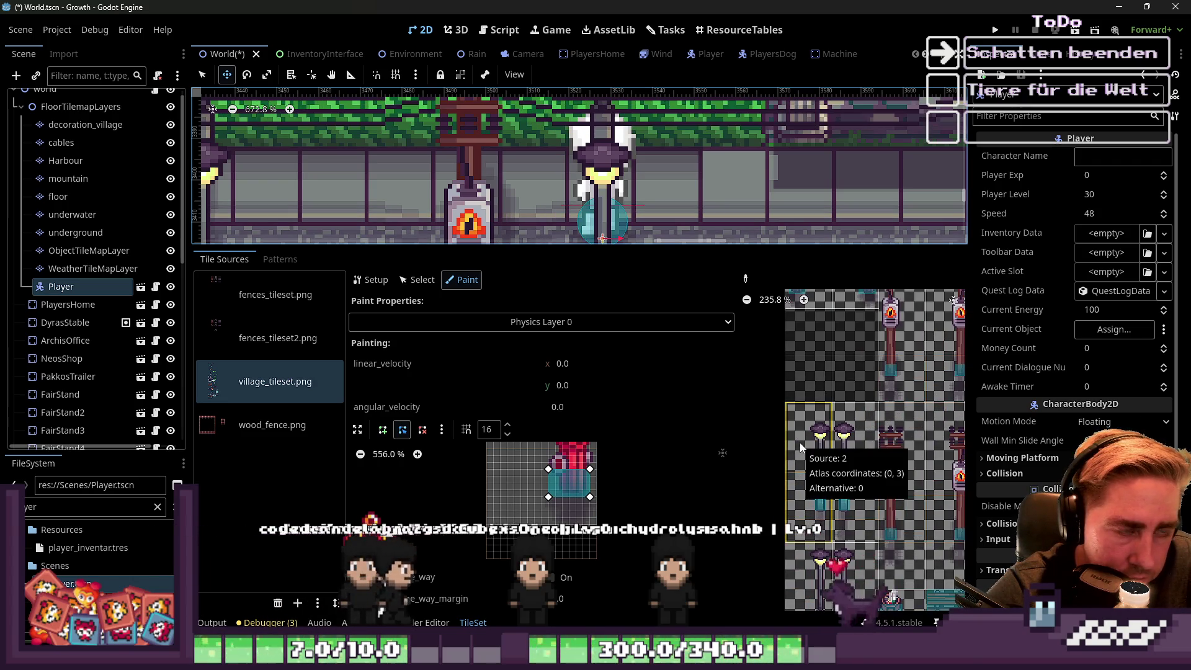
# Pick the decoration_village tile layer using List Select in the 2D toolbar.
pyautogui.click(291, 75)
pyautogui.click(601, 136)
pyautogui.click(652, 163)
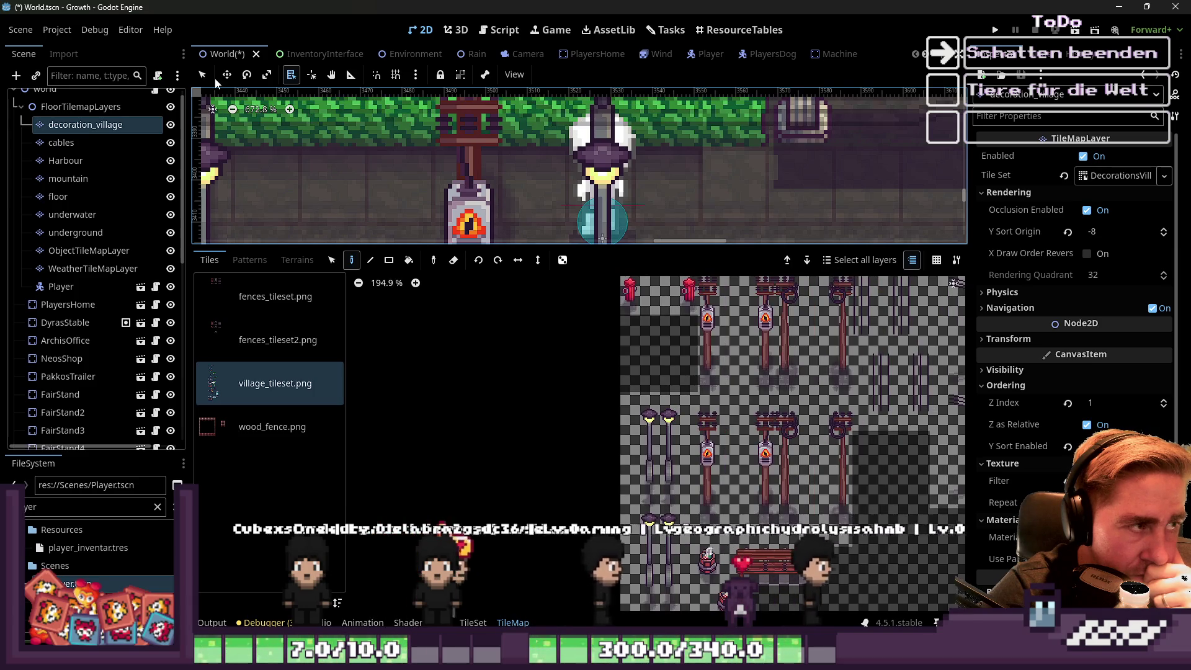
# Inspect the tall lamp-post, red hydrant and adjacent lamp-post tiles in the atlas.
pyautogui.click(722, 361)
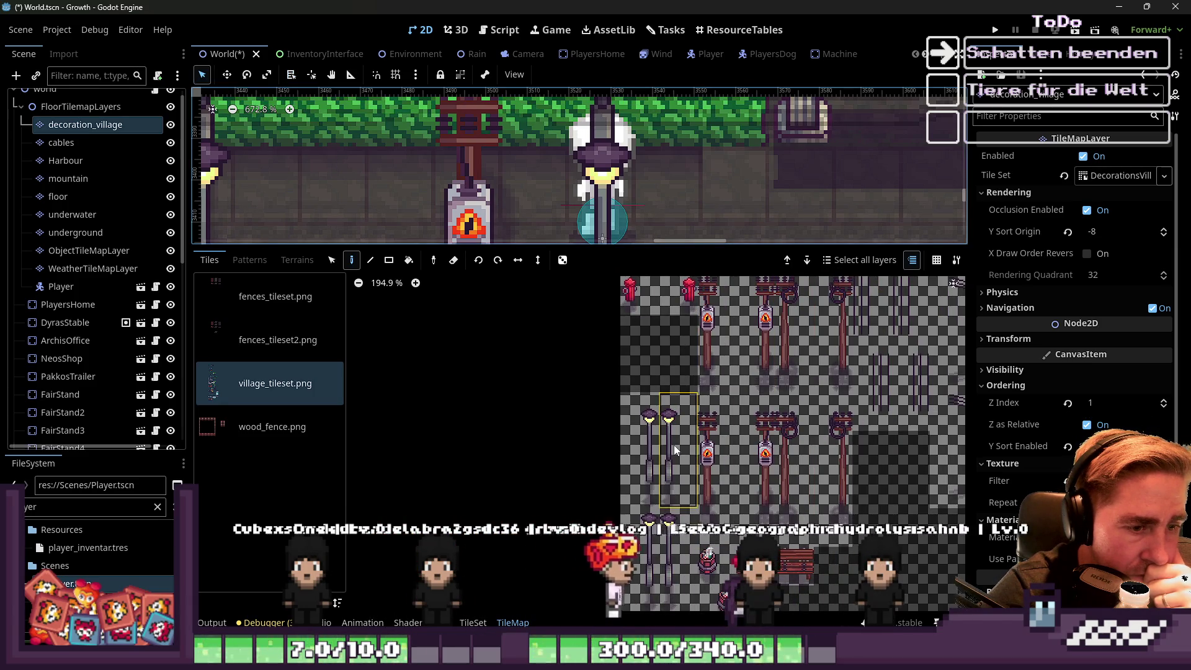
pyautogui.click(656, 288)
pyautogui.scroll(-3, 638, 224)
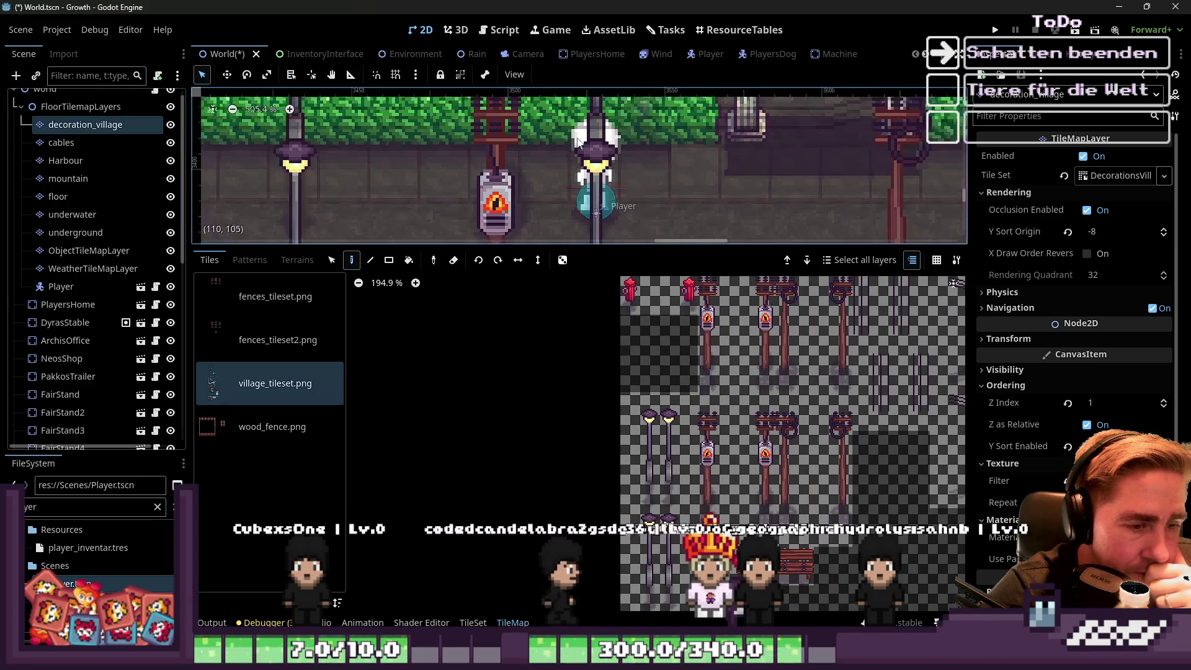
pyautogui.click(644, 400)
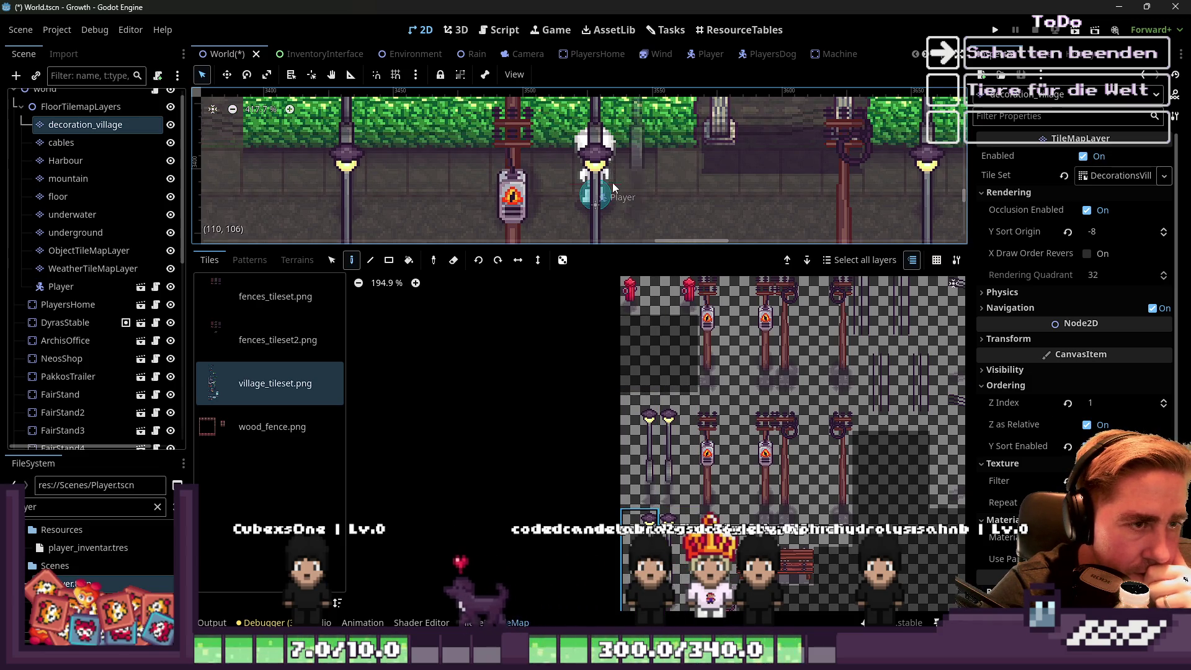
pyautogui.click(645, 456)
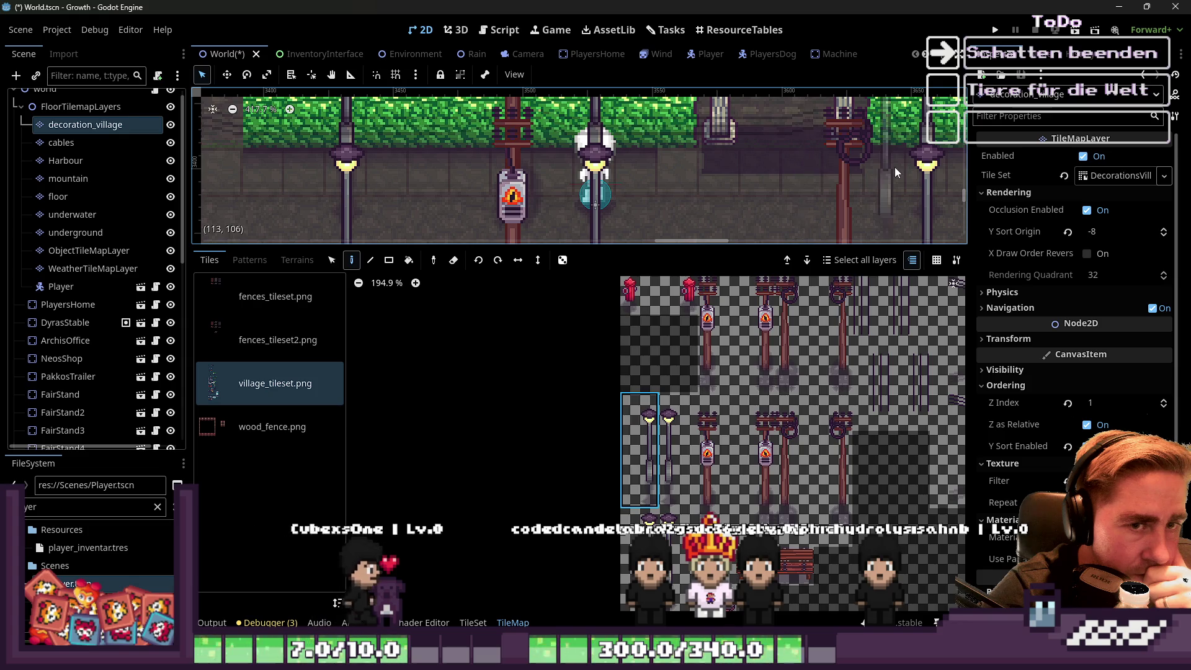
pyautogui.scroll(-5, 894, 166)
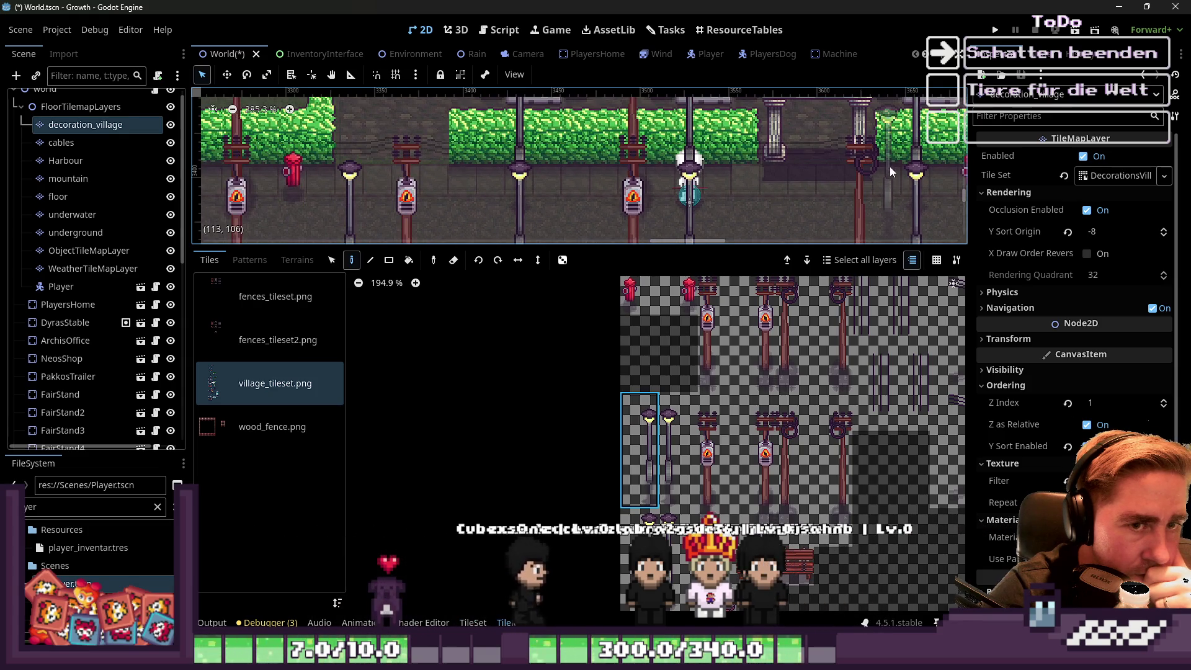
pyautogui.click(639, 558)
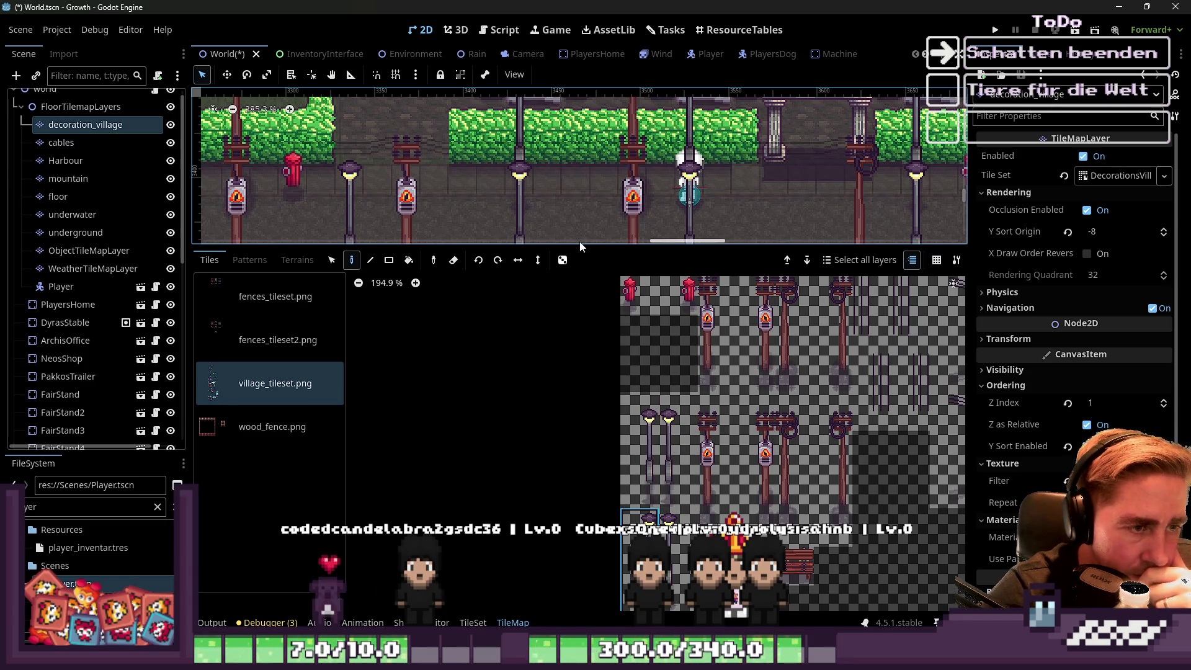
pyautogui.moveTo(580, 242); pyautogui.dragTo(478, 310)
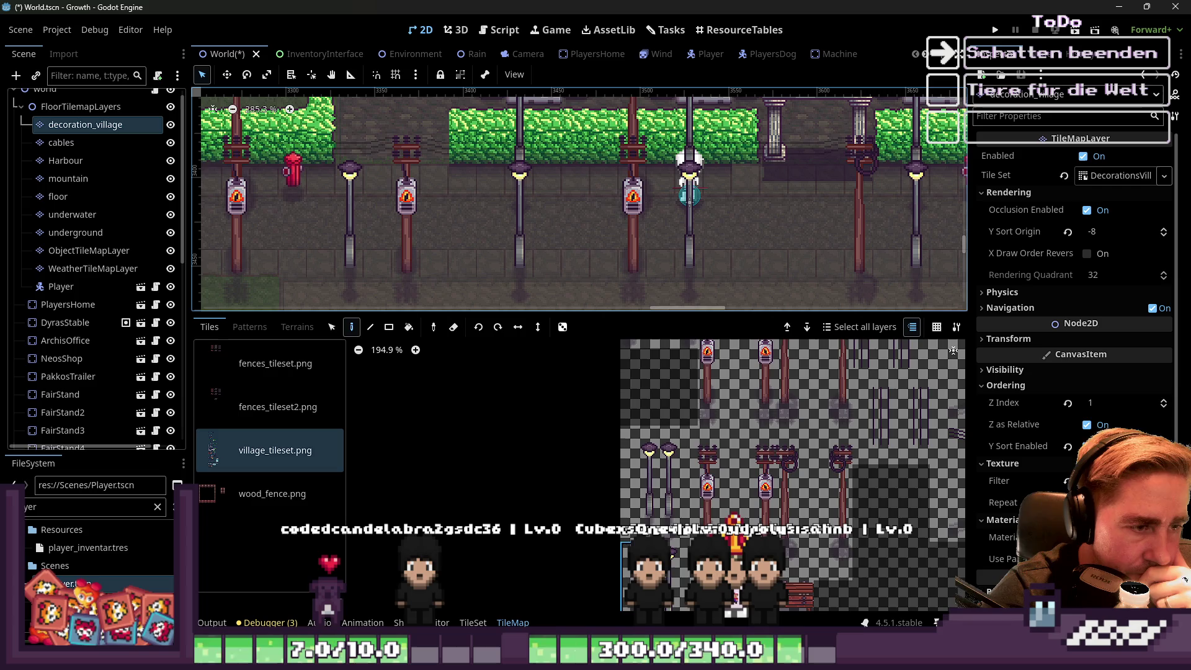
pyautogui.click(472, 622)
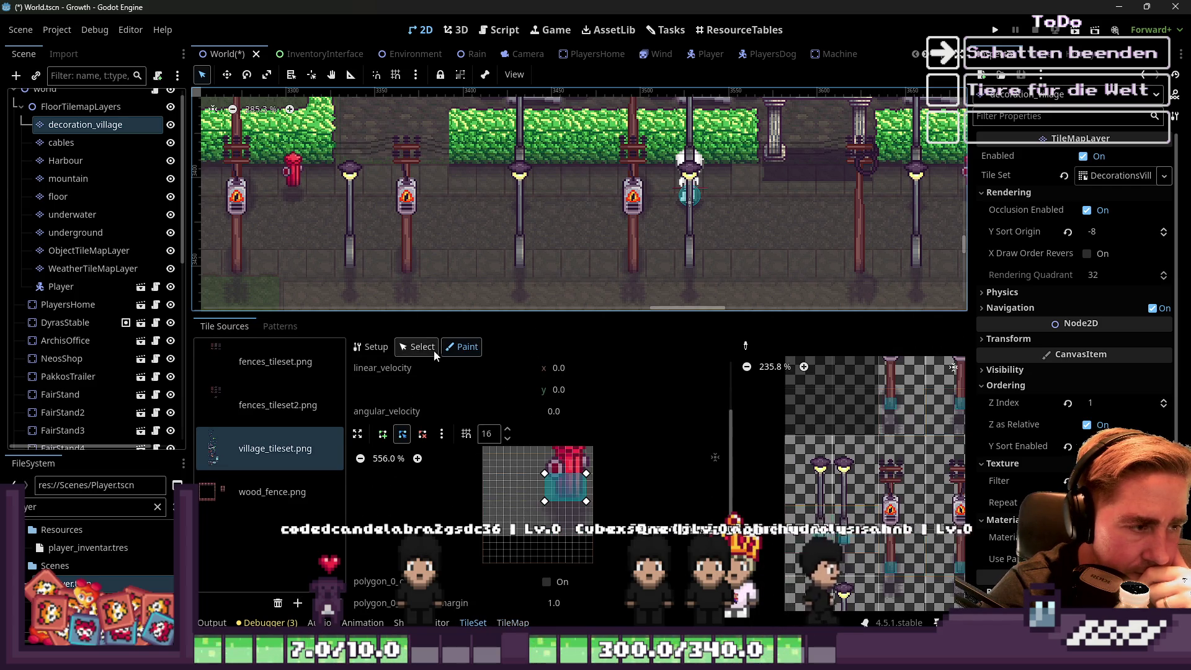
# Set the tall lamp-post tile's Rendering Y Sort Origin to -8.
pyautogui.click(416, 346)
pyautogui.scroll(3, 774, 484)
pyautogui.click(781, 482)
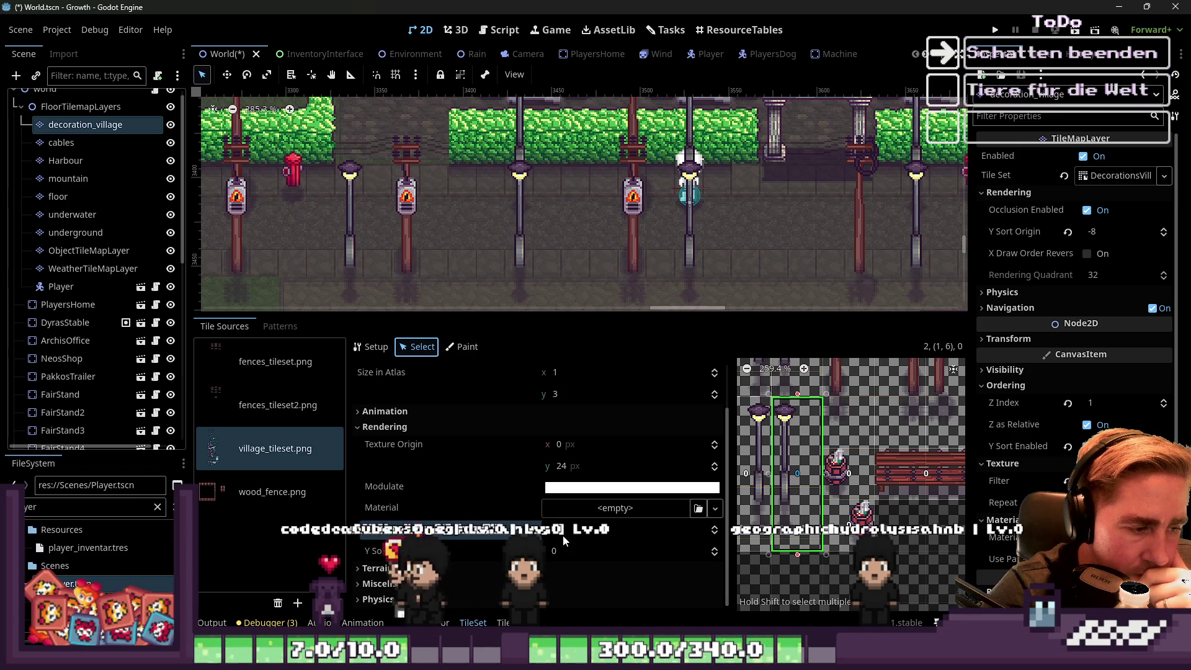
pyautogui.click(572, 551)
pyautogui.write('1')
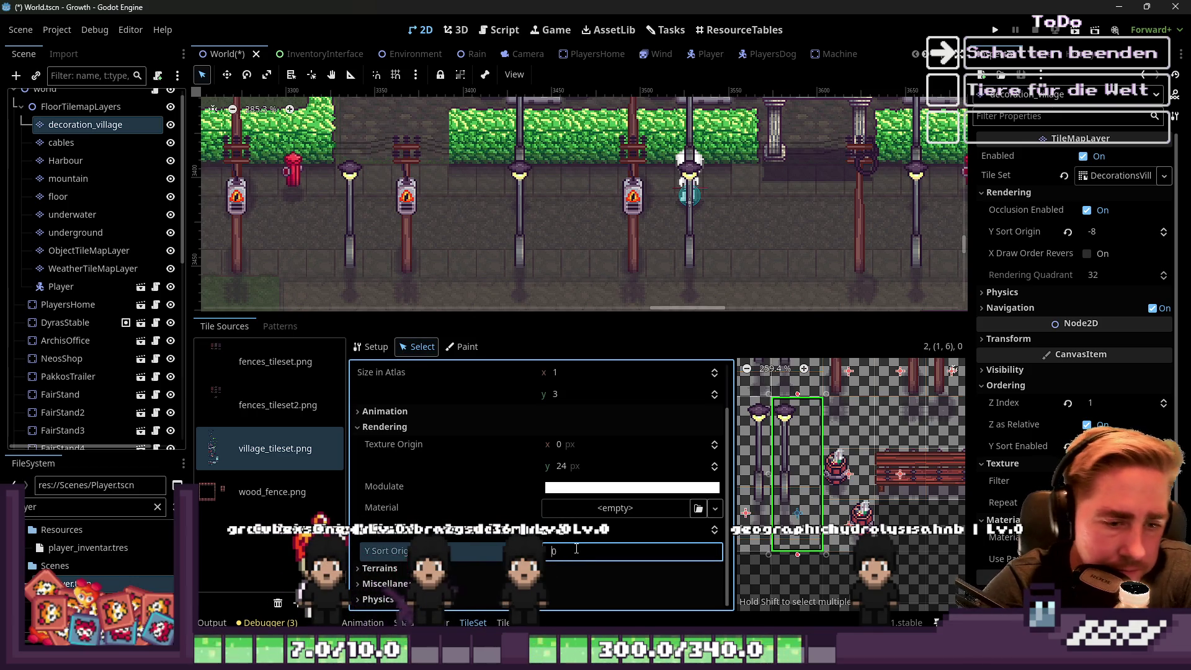
pyautogui.press('BackSpace')
pyautogui.scroll(6, 798, 504)
pyautogui.write('-8')
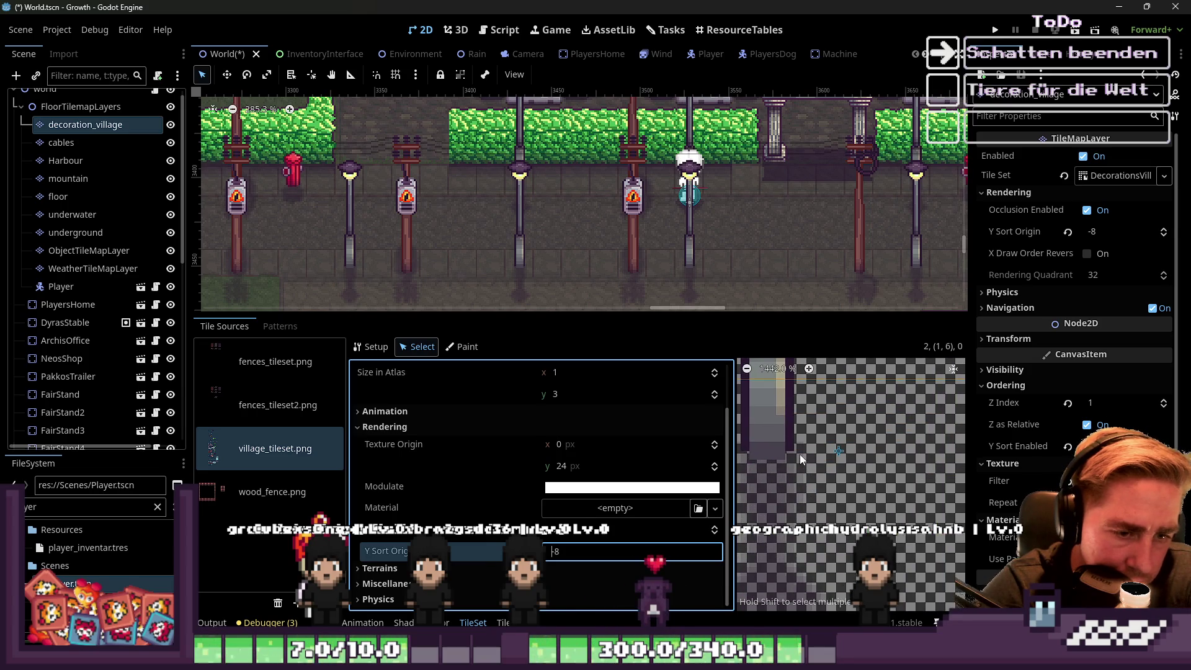
pyautogui.scroll(-1, 809, 489)
pyautogui.scroll(-4, 809, 490)
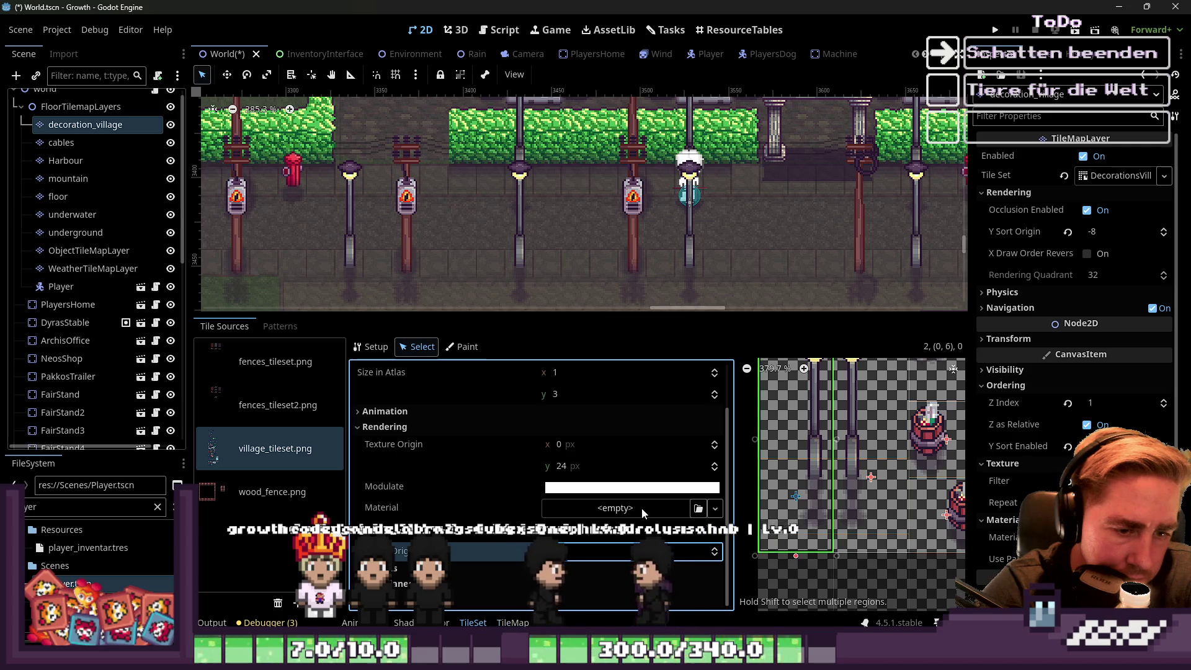
pyautogui.click(627, 551)
pyautogui.write('-8')
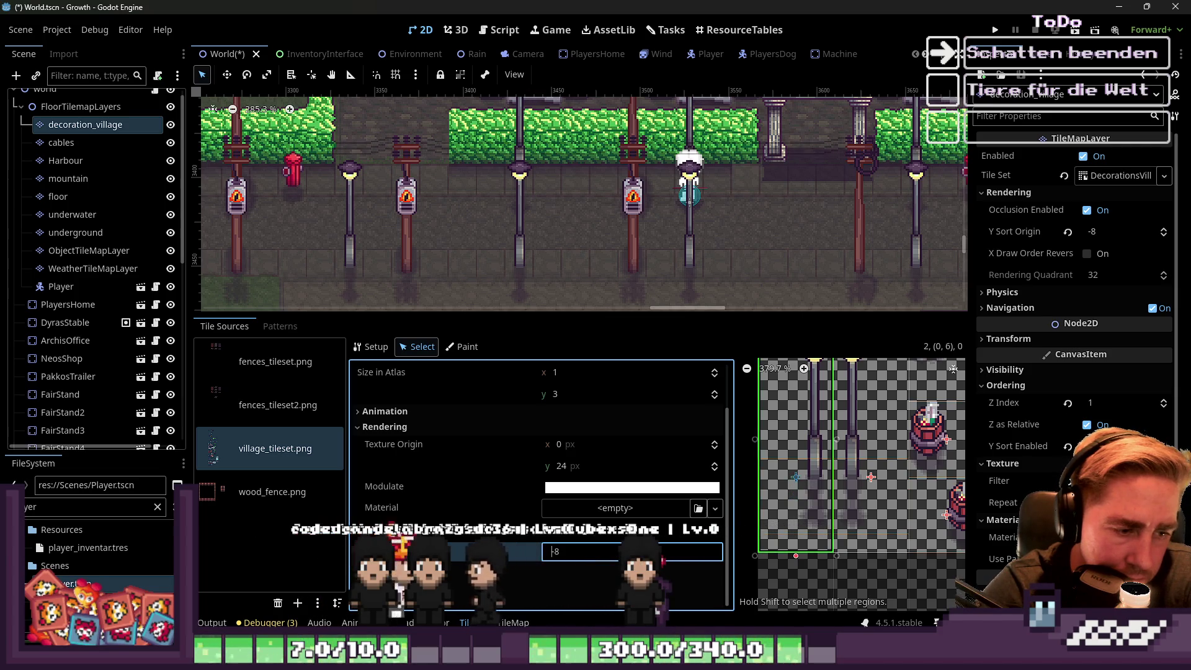
pyautogui.press('Return')
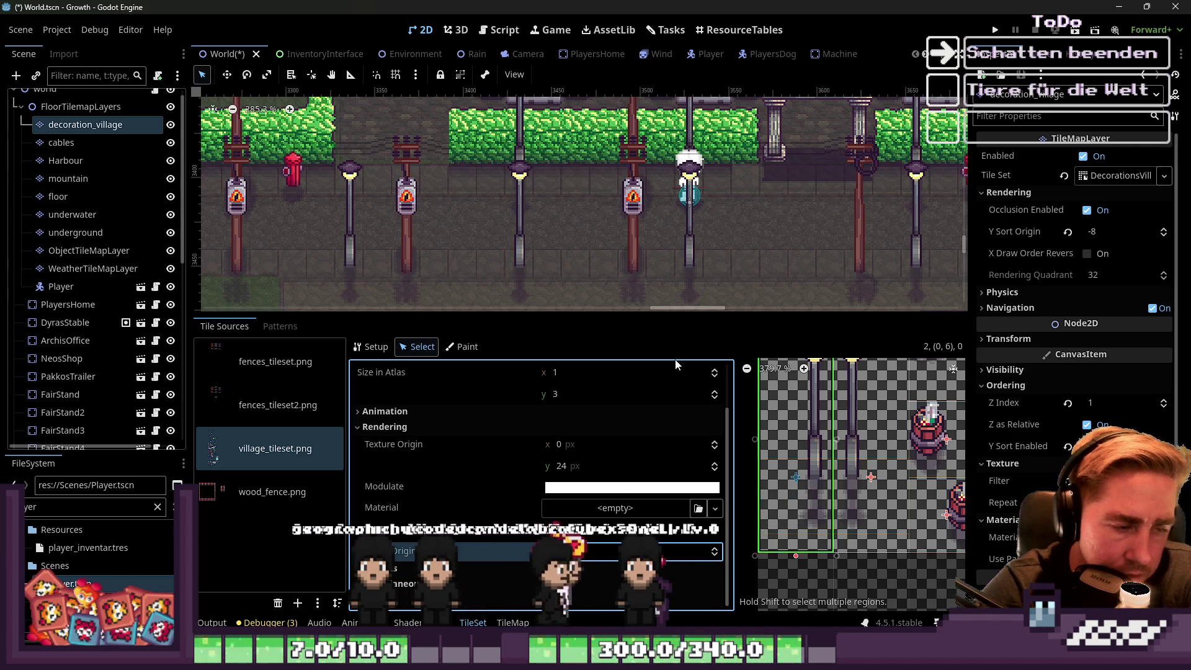
# Select the World root node in the scene tree.
pyautogui.scroll(-4, 782, 512)
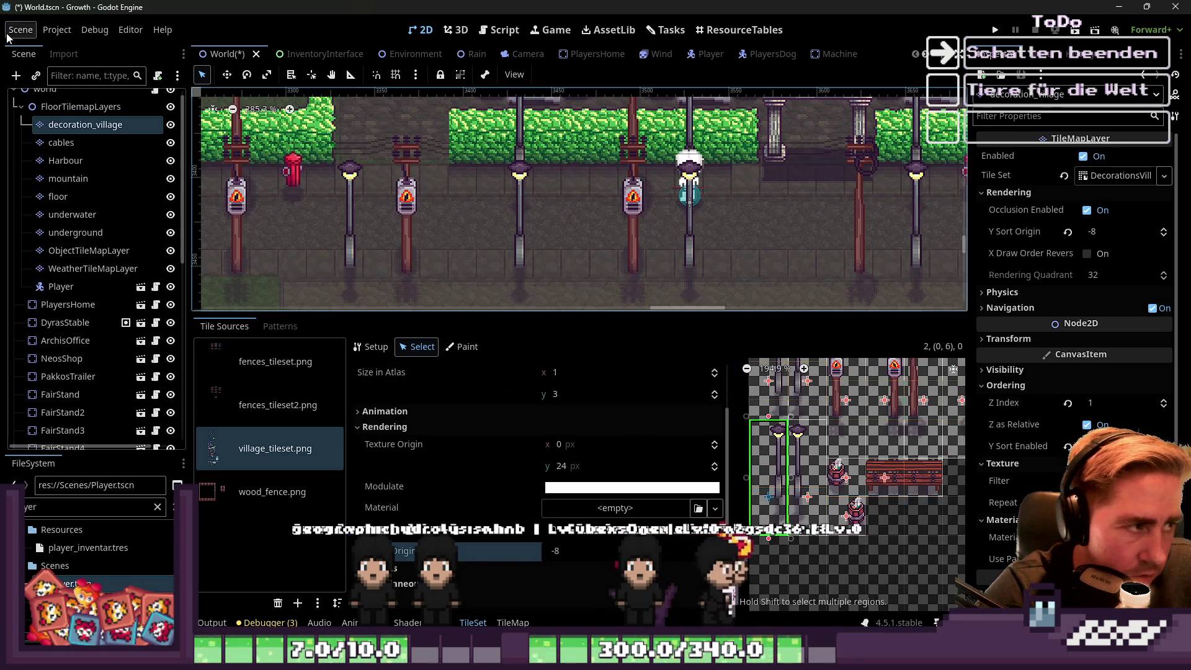
pyautogui.doubleClick(72, 99)
pyautogui.scroll(-5, 627, 276)
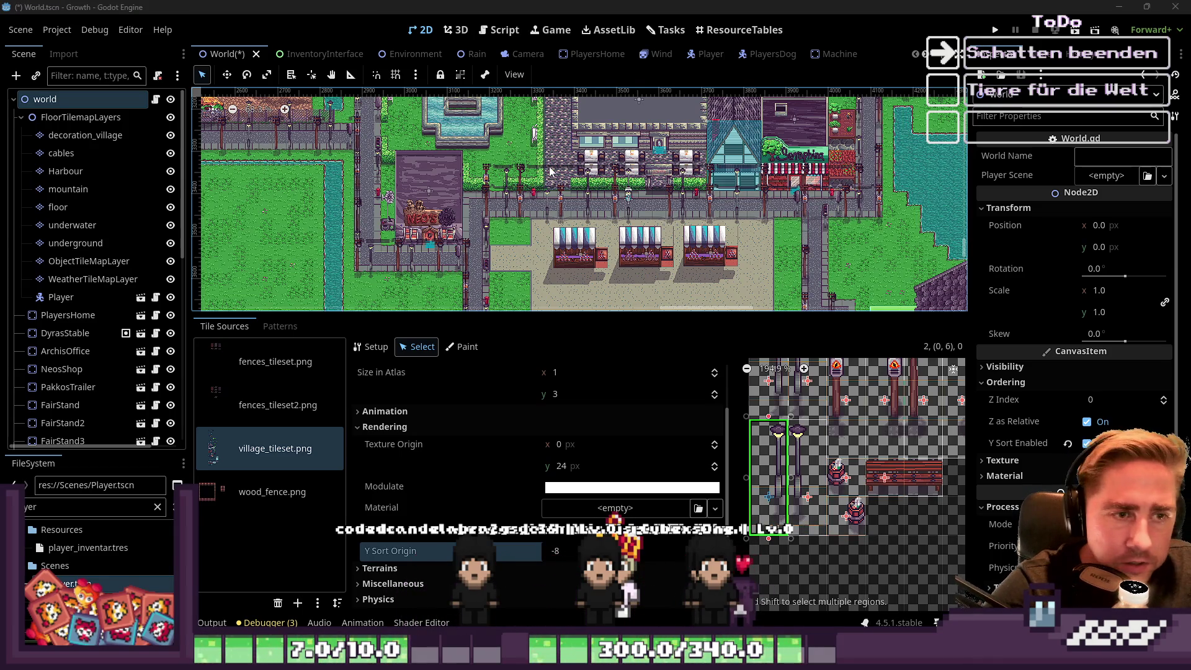
# Survey the market stalls on the town map, then switch to village_tileset.png in Aseprite.
pyautogui.scroll(3, 546, 167)
pyautogui.scroll(-6, 844, 515)
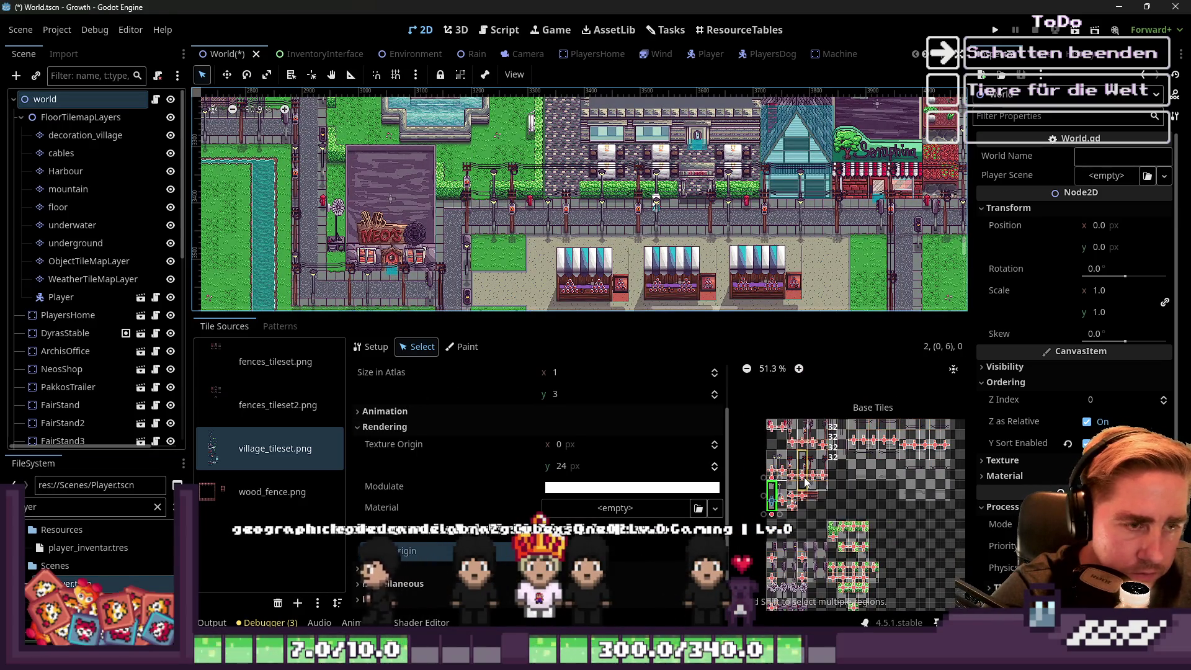
pyautogui.scroll(3, 609, 212)
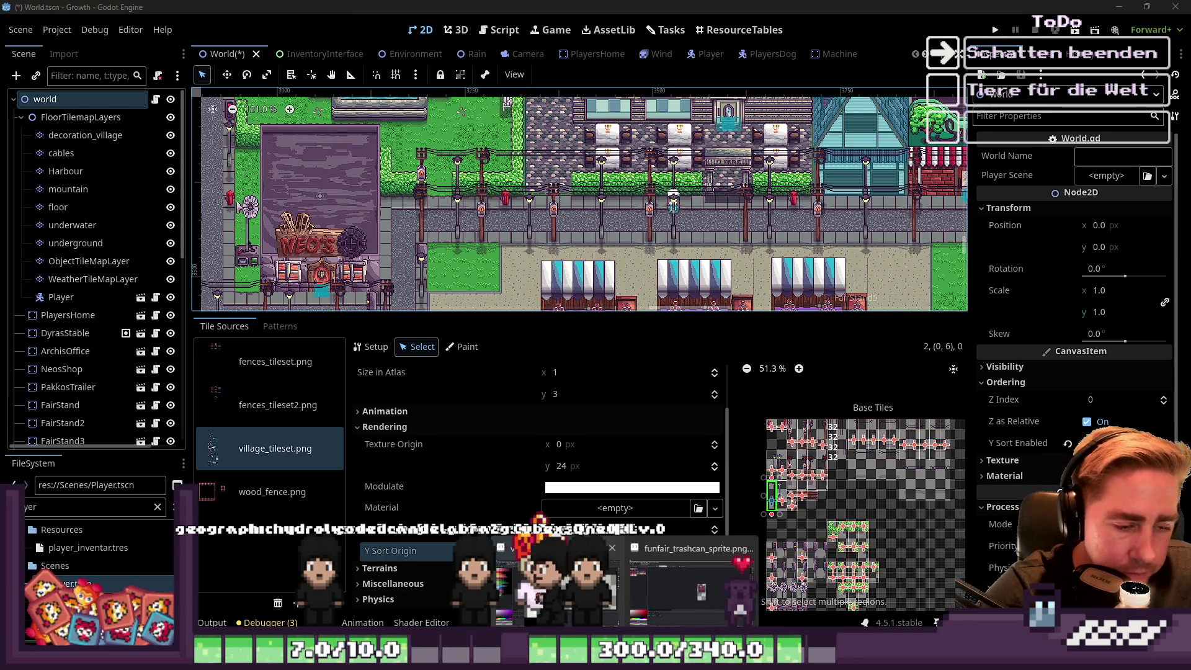
pyautogui.hotkey('alt', 'Tab')
pyautogui.scroll(-5, 657, 186)
# Marquee-select the purple shadow strip beneath the hedges and delete it.
pyautogui.scroll(2, 769, 370)
pyautogui.scroll(2, 769, 371)
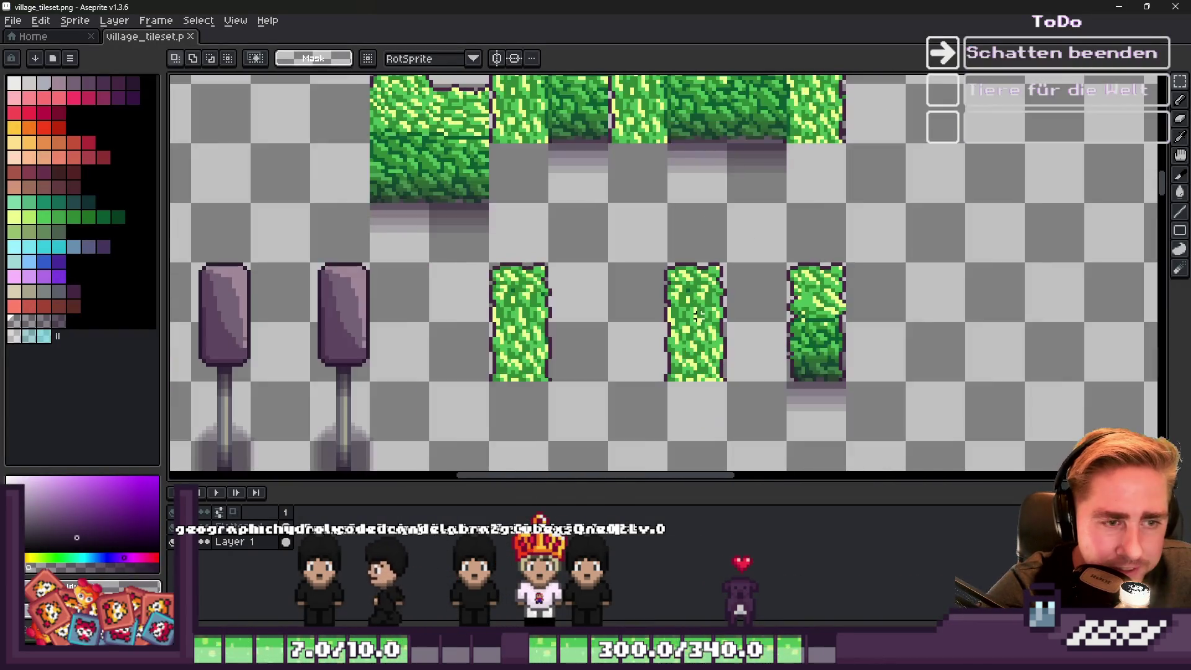
pyautogui.scroll(-1, 577, 199)
pyautogui.scroll(4, 577, 192)
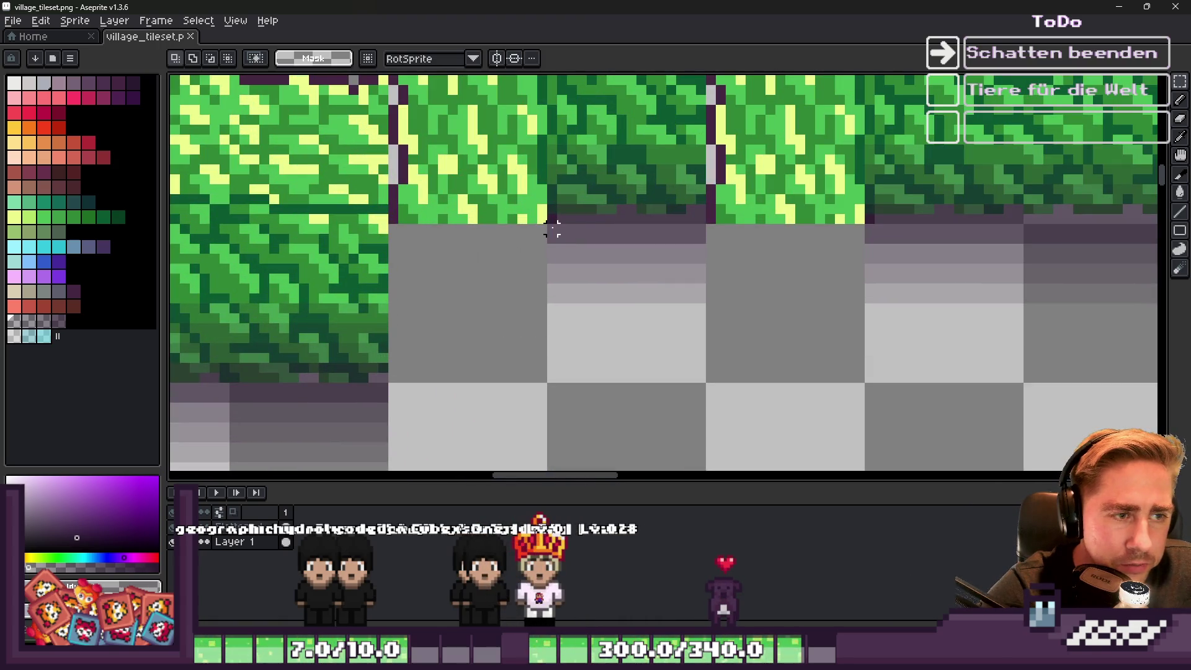
pyautogui.scroll(-3, 552, 218)
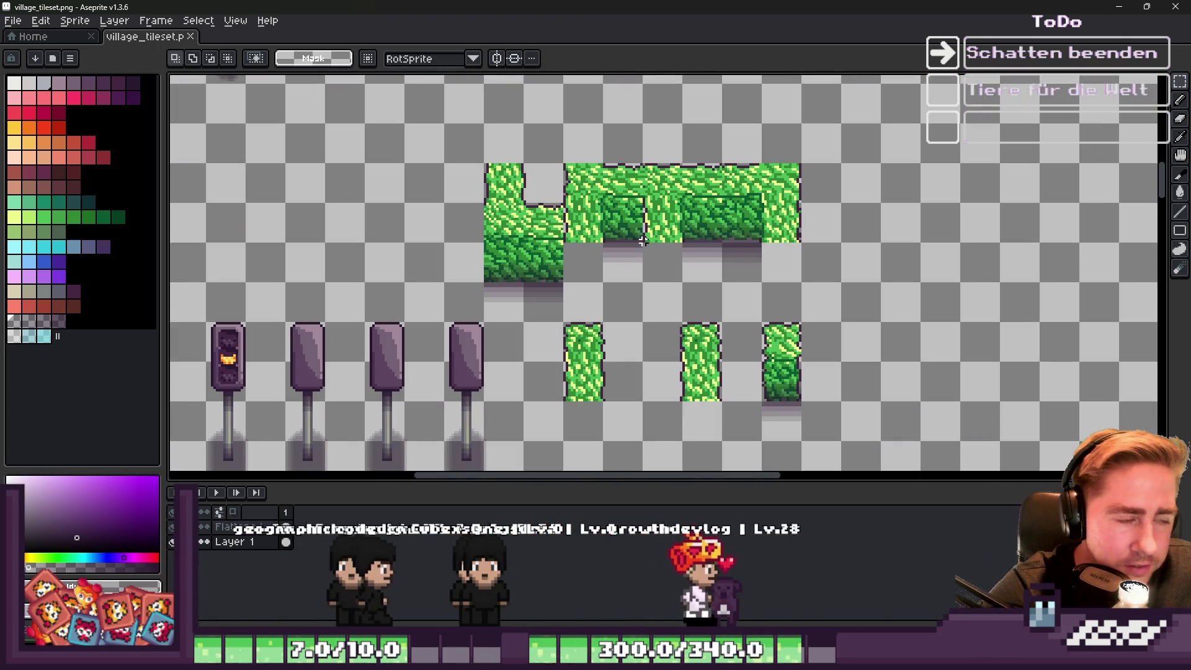
pyautogui.scroll(-2, 606, 217)
pyautogui.scroll(5, 686, 309)
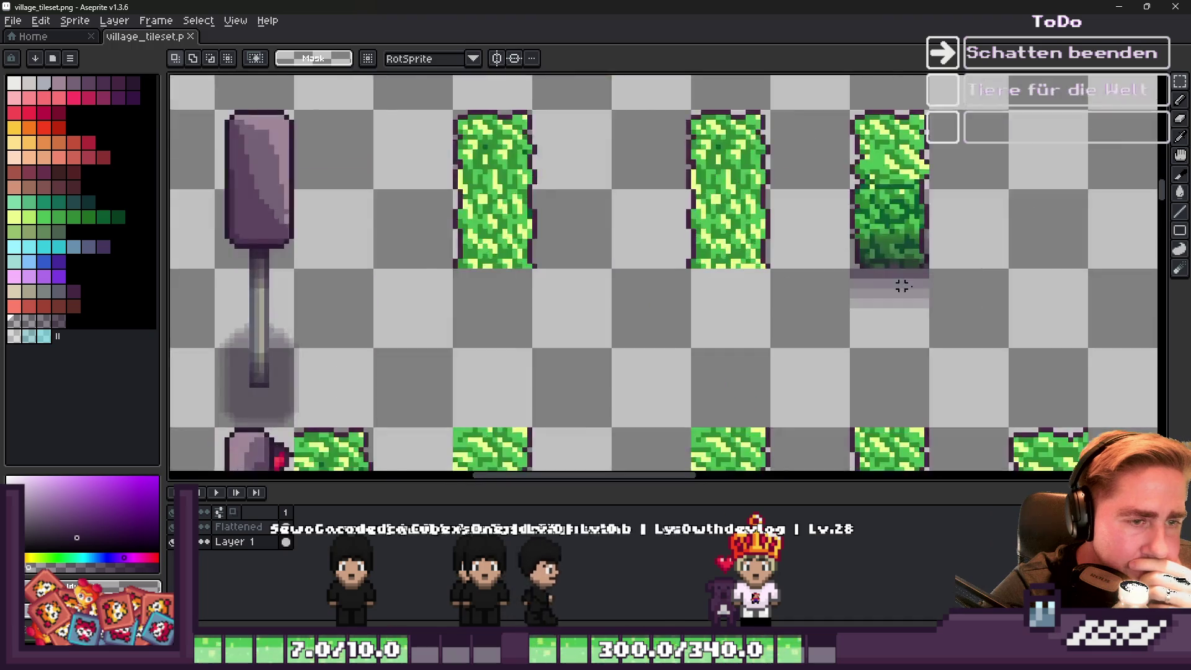
pyautogui.moveTo(760, 261); pyautogui.dragTo(1016, 364)
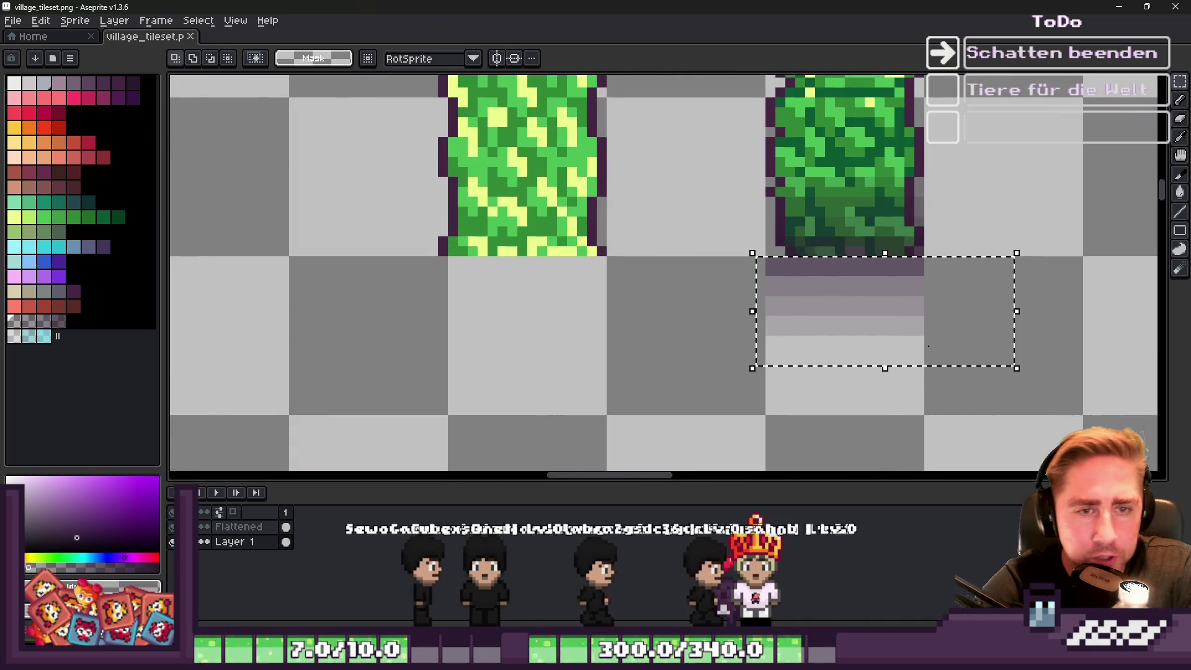
pyautogui.scroll(-1, 753, 266)
pyautogui.scroll(1, 743, 273)
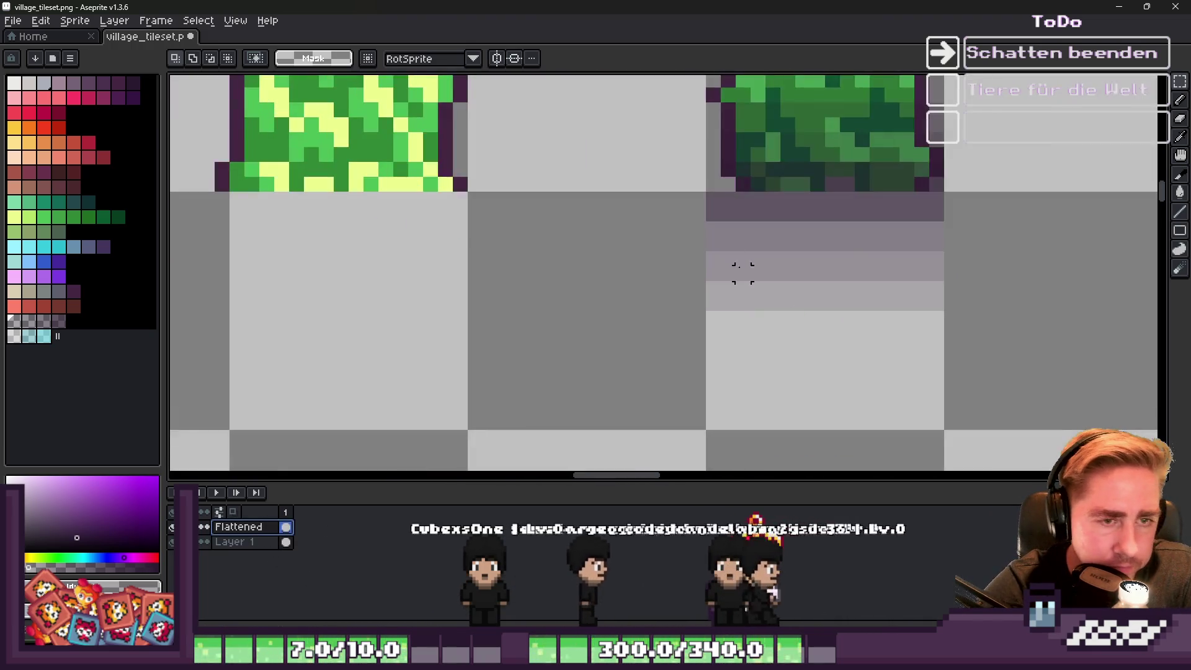
pyautogui.scroll(-4, 835, 335)
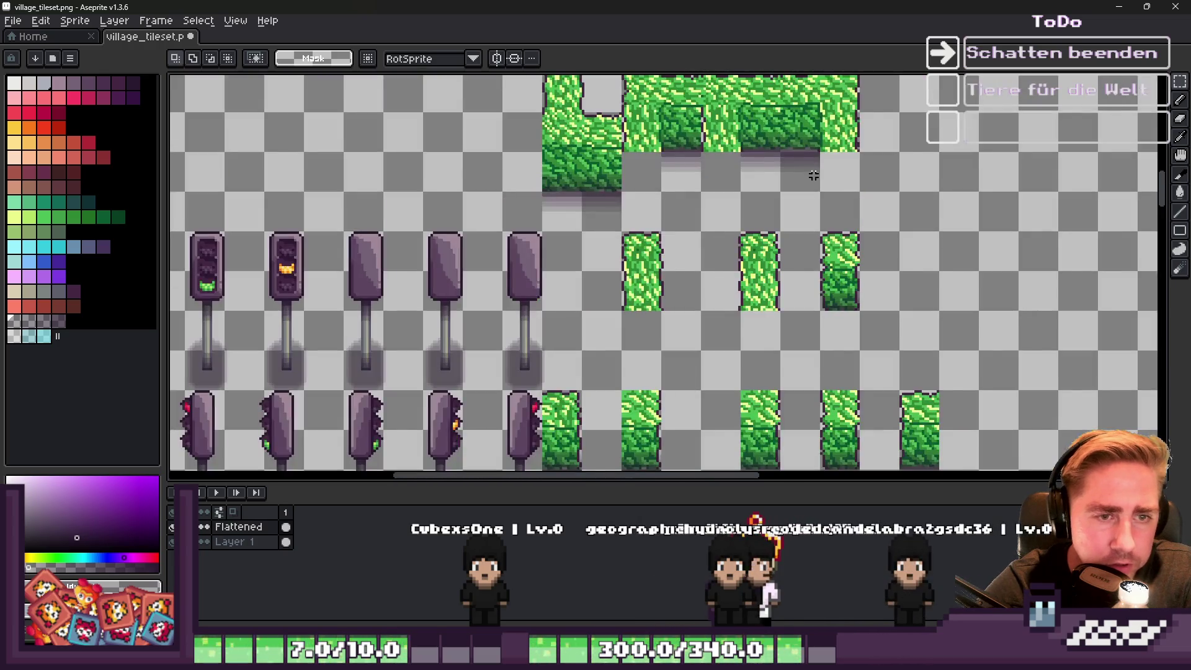
pyautogui.scroll(5, 813, 179)
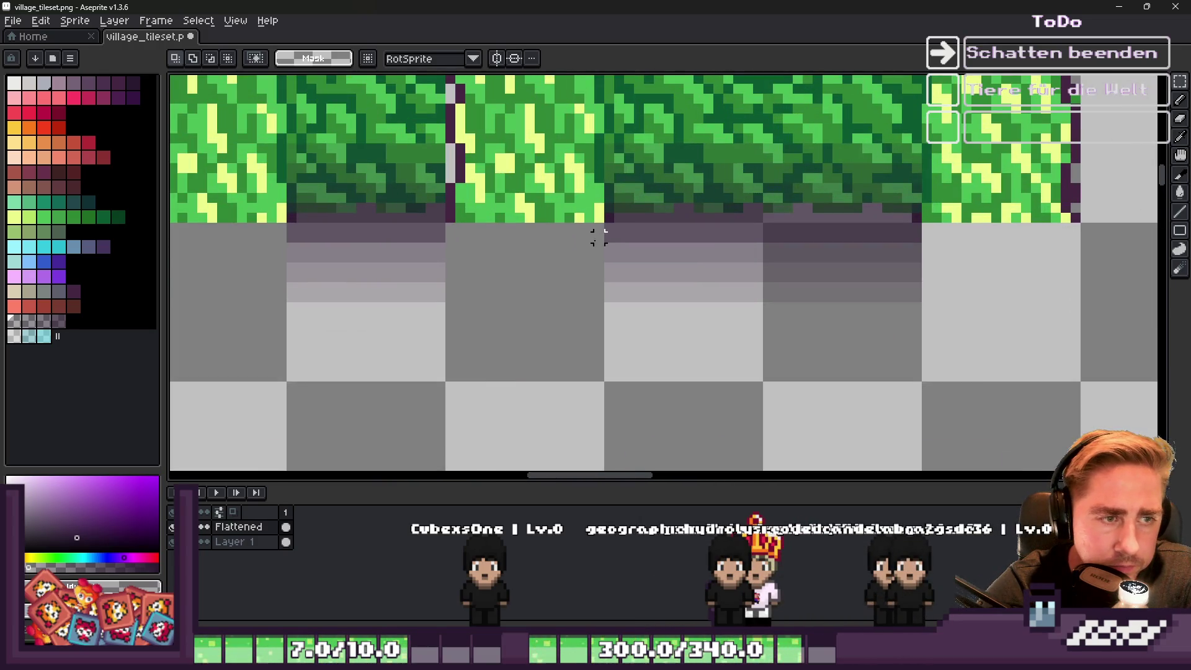
pyautogui.scroll(1, 599, 237)
pyautogui.moveTo(677, 247); pyautogui.dragTo(1077, 366)
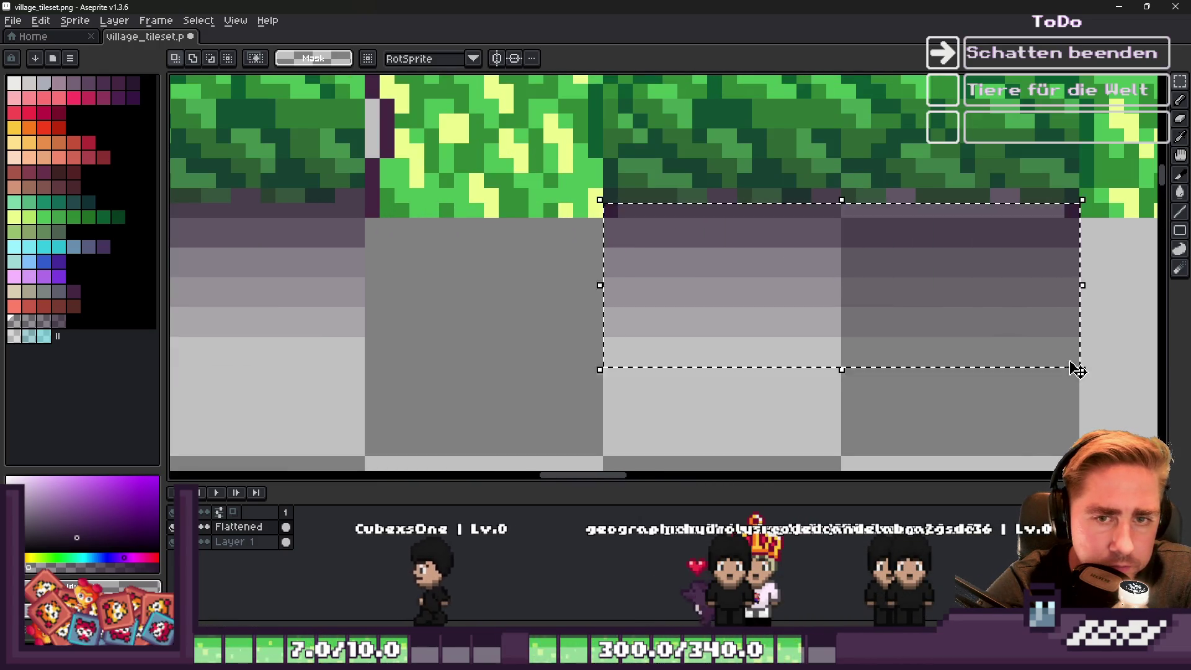
pyautogui.press('Delete')
# Paste a copied strip piece, then reselect the wider shadow area and delete it.
pyautogui.moveTo(1012, 196); pyautogui.dragTo(993, 206)
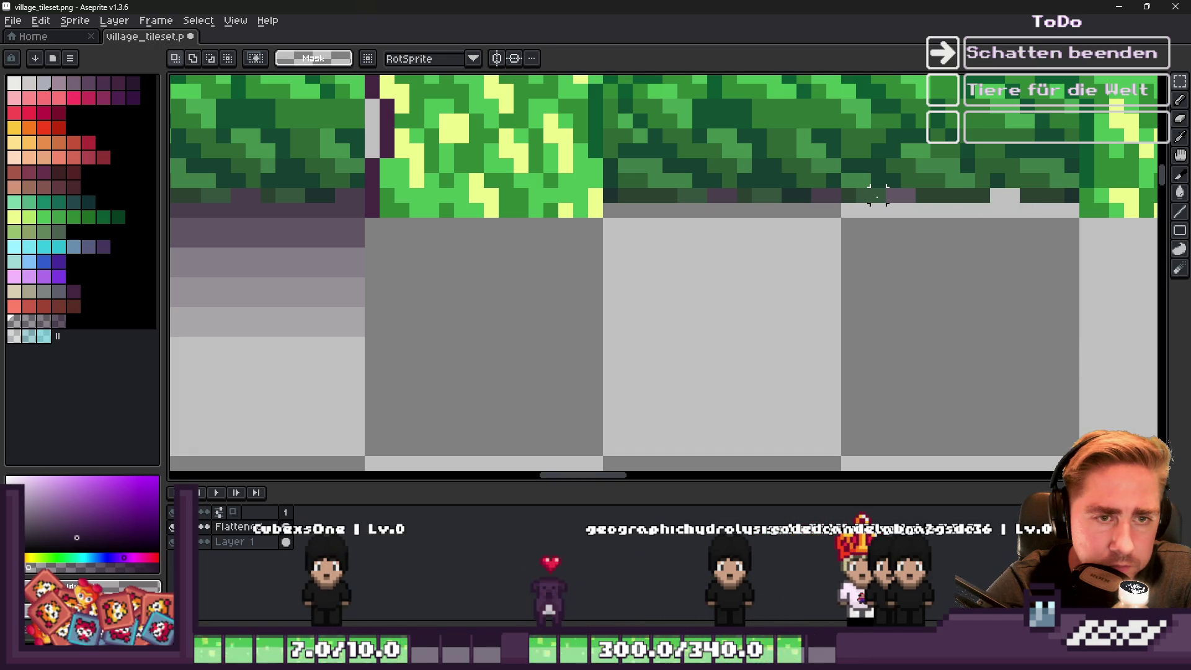
pyautogui.hotkey('ctrl', 'v')
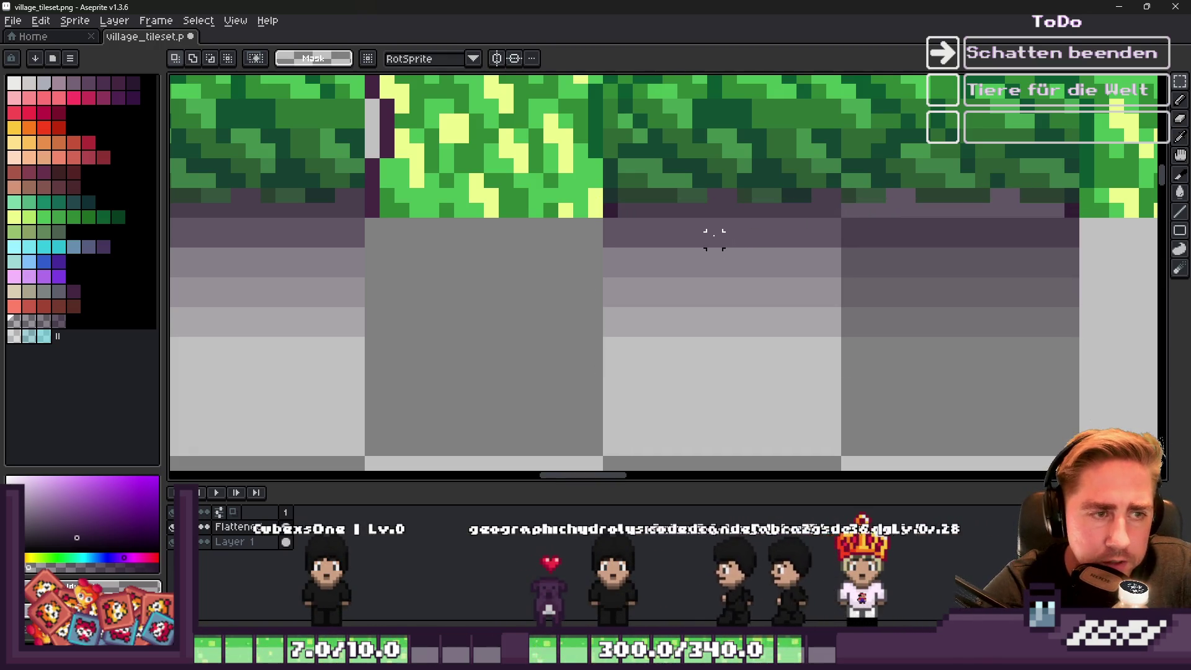
pyautogui.moveTo(625, 210); pyautogui.dragTo(1090, 372)
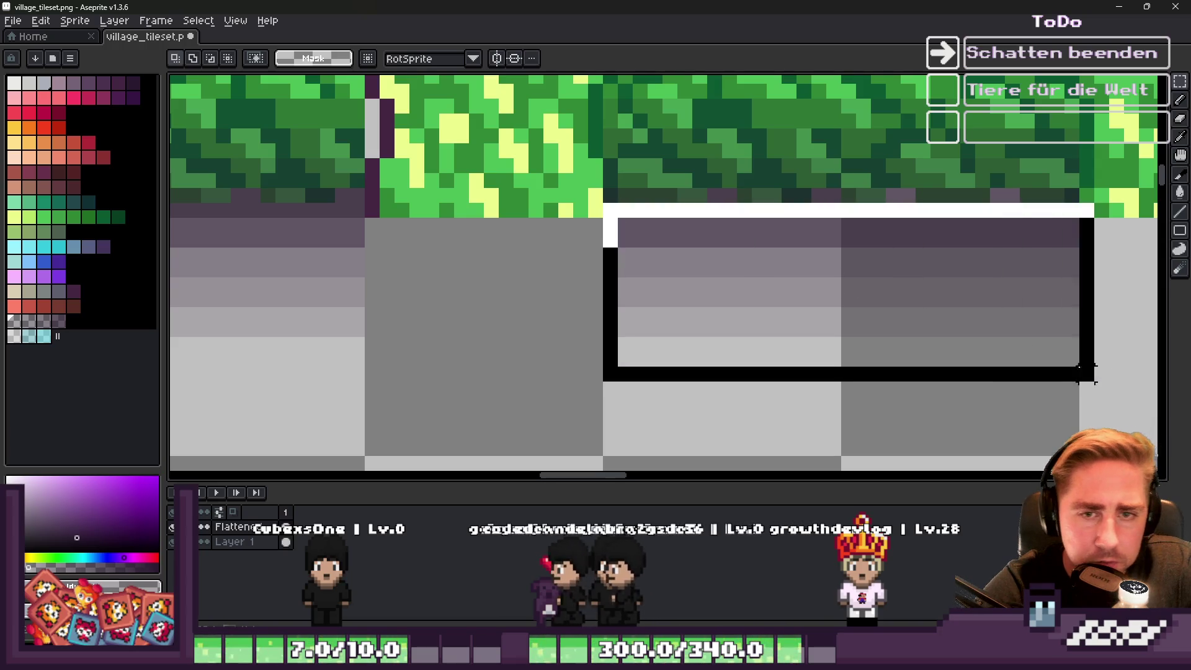
pyautogui.press('Delete')
pyautogui.scroll(-4, 944, 275)
pyautogui.scroll(3, 745, 193)
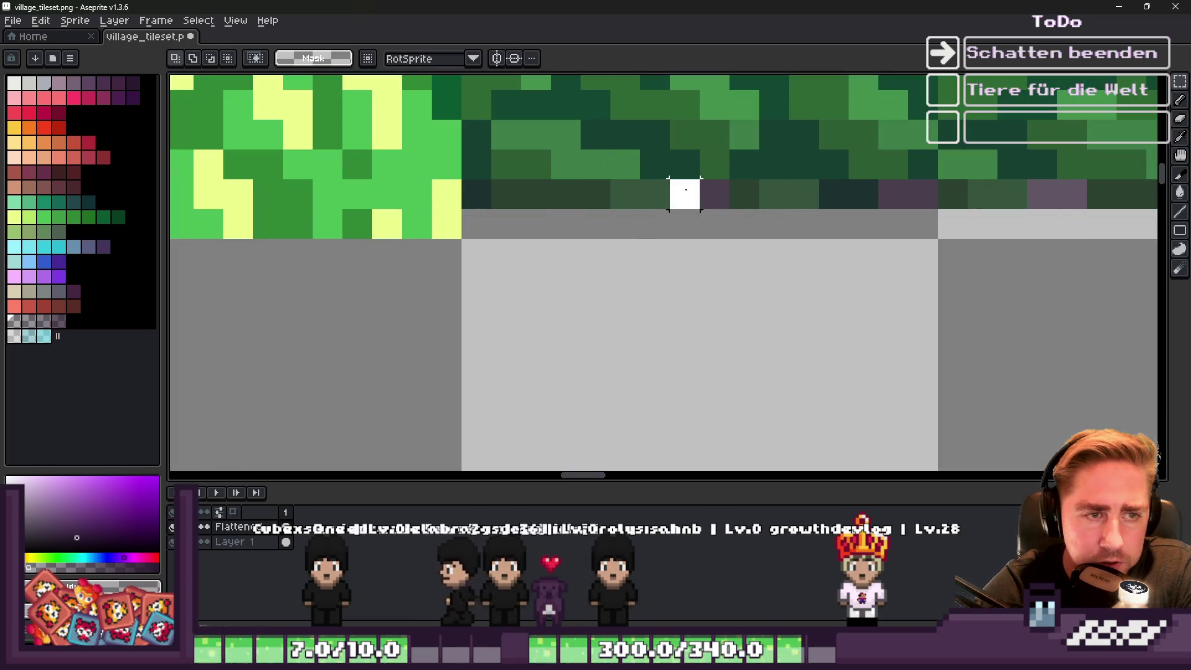
pyautogui.scroll(-1, 688, 234)
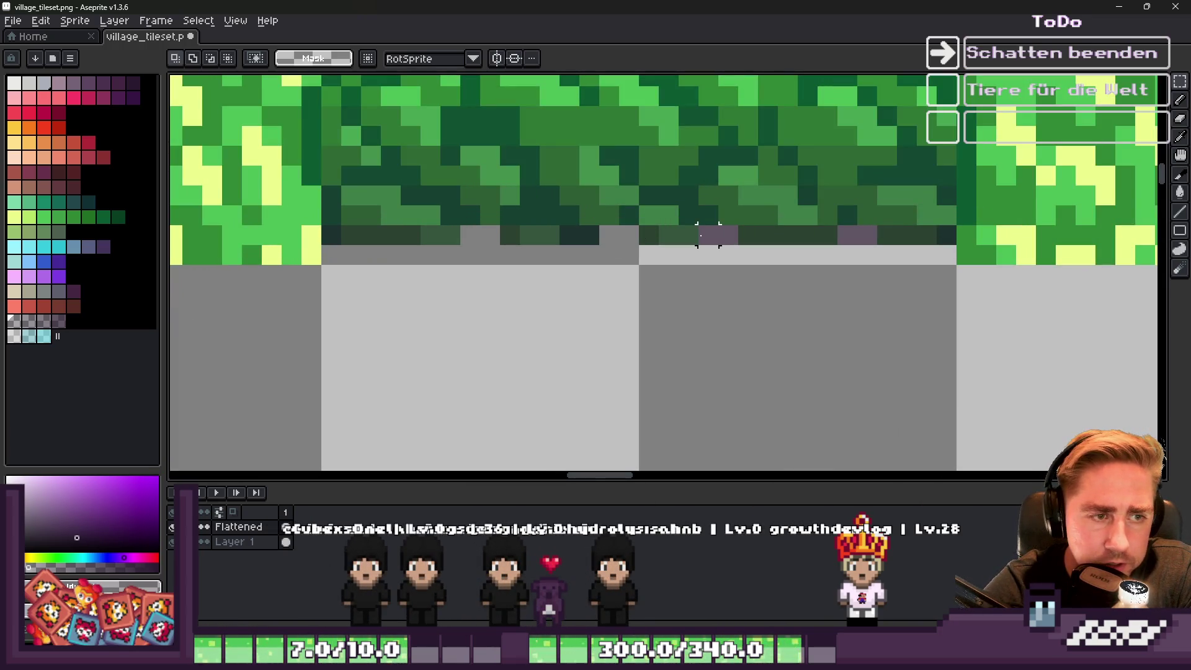
pyautogui.scroll(-3, 856, 242)
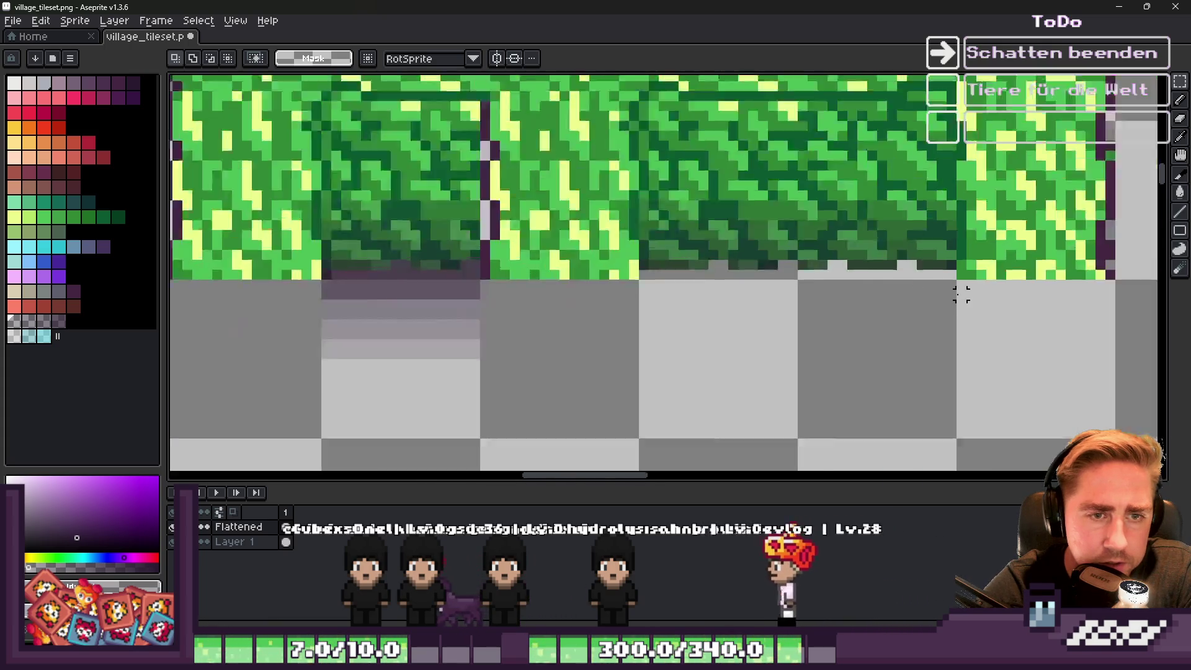
pyautogui.scroll(1, 675, 281)
pyautogui.scroll(2, 590, 282)
# Select and delete the leftover purple shadow bands under the hedge tiles.
pyautogui.moveTo(592, 249); pyautogui.dragTo(829, 375)
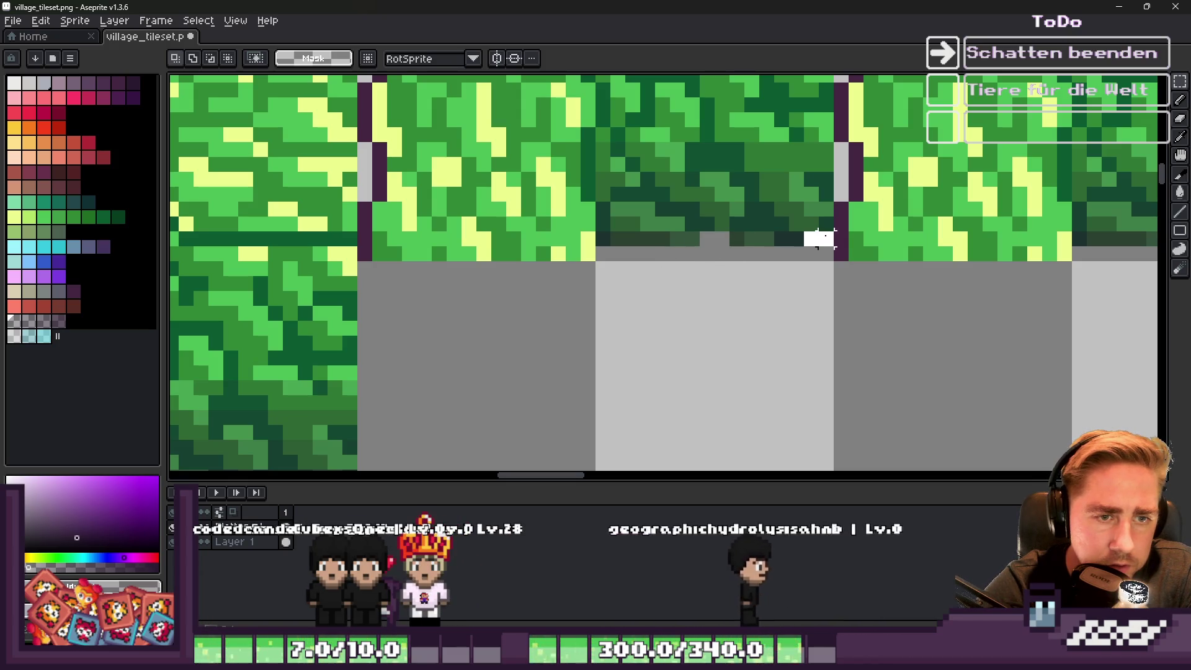
pyautogui.scroll(-3, 819, 239)
pyautogui.scroll(3, 515, 298)
pyautogui.moveTo(497, 273)
pyautogui.mouseDown()
pyautogui.moveTo(899, 418)
pyautogui.moveTo(983, 432)
pyautogui.mouseUp()
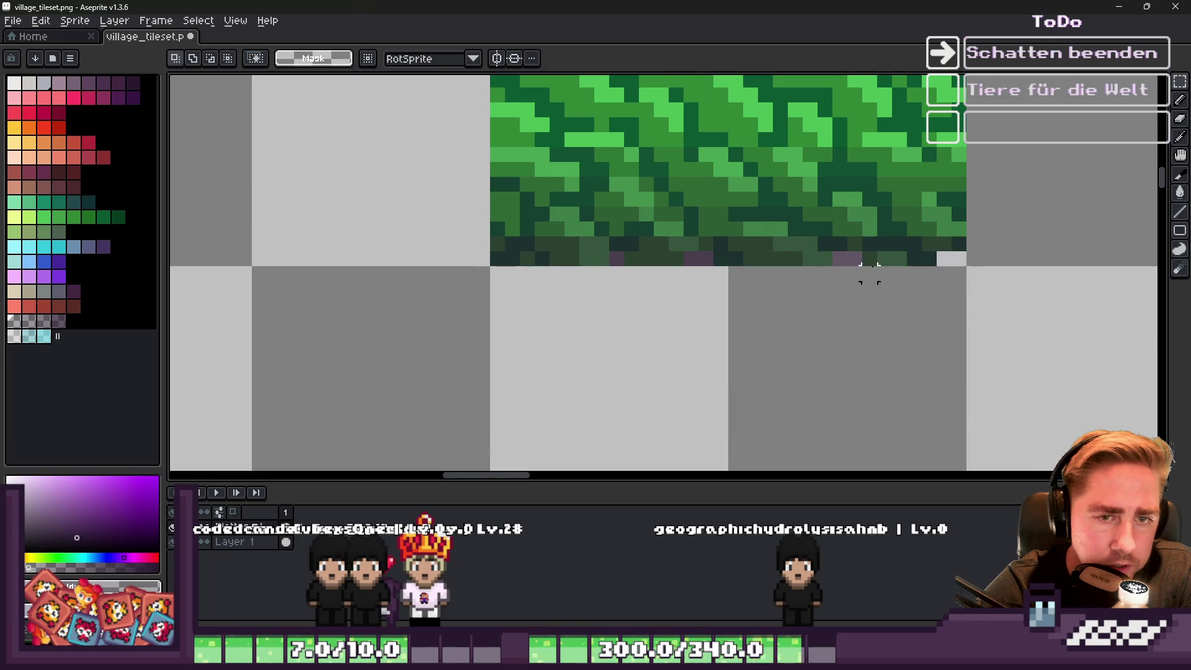
pyautogui.click(848, 258)
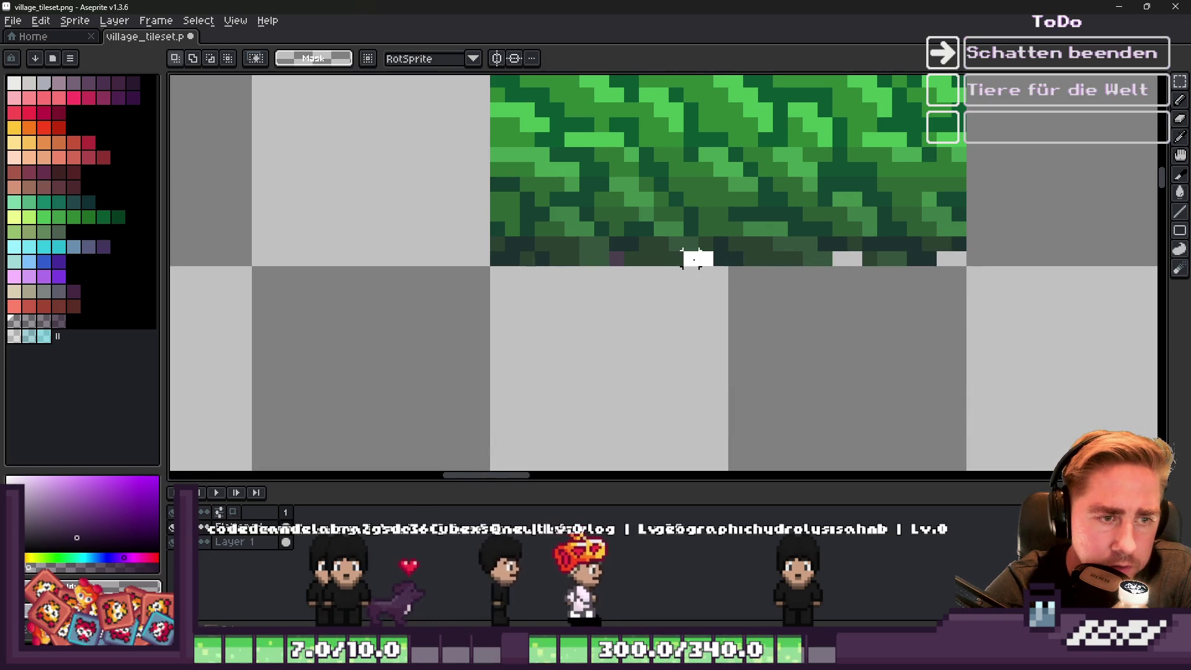
pyautogui.scroll(3, 705, 228)
pyautogui.scroll(-2, 713, 212)
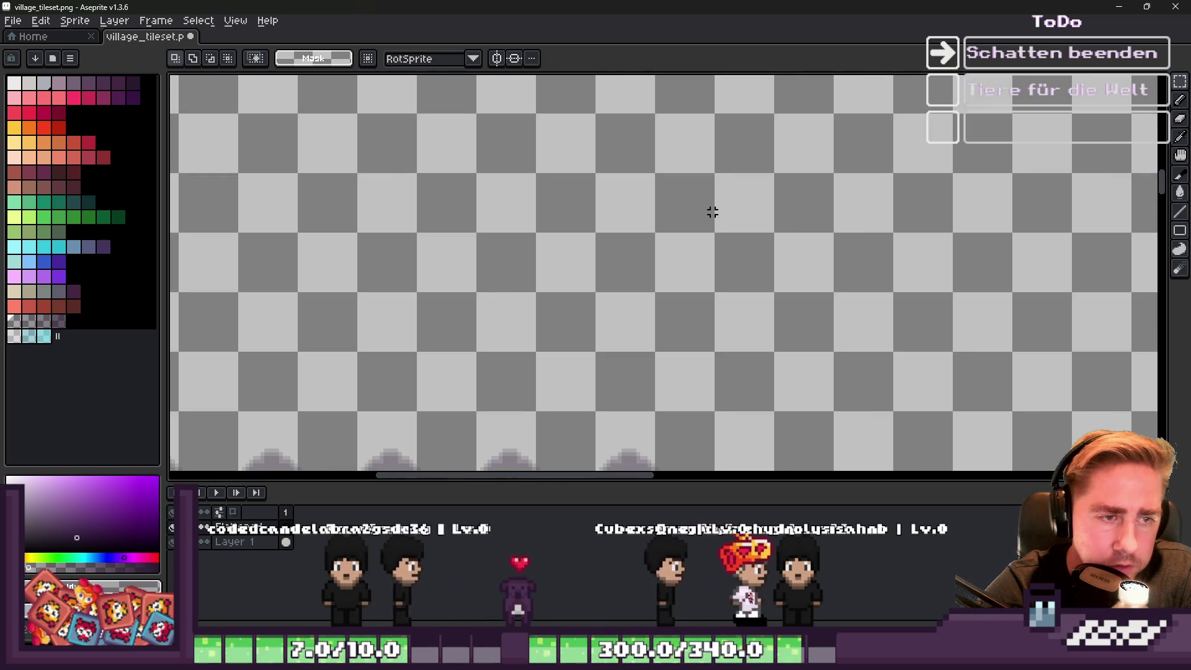
pyautogui.scroll(4, 713, 212)
# Erase the remaining stray shadow pixels with the Eraser brush.
pyautogui.press('e')
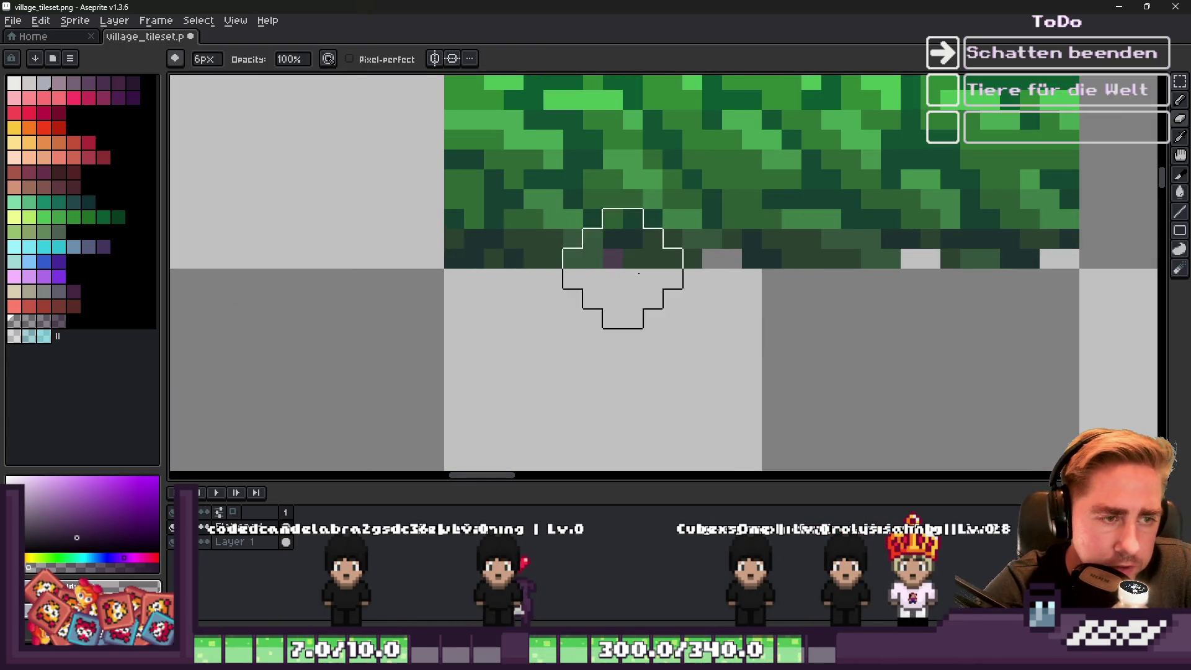
pyautogui.scroll(-6, 613, 259)
pyautogui.scroll(4, 509, 167)
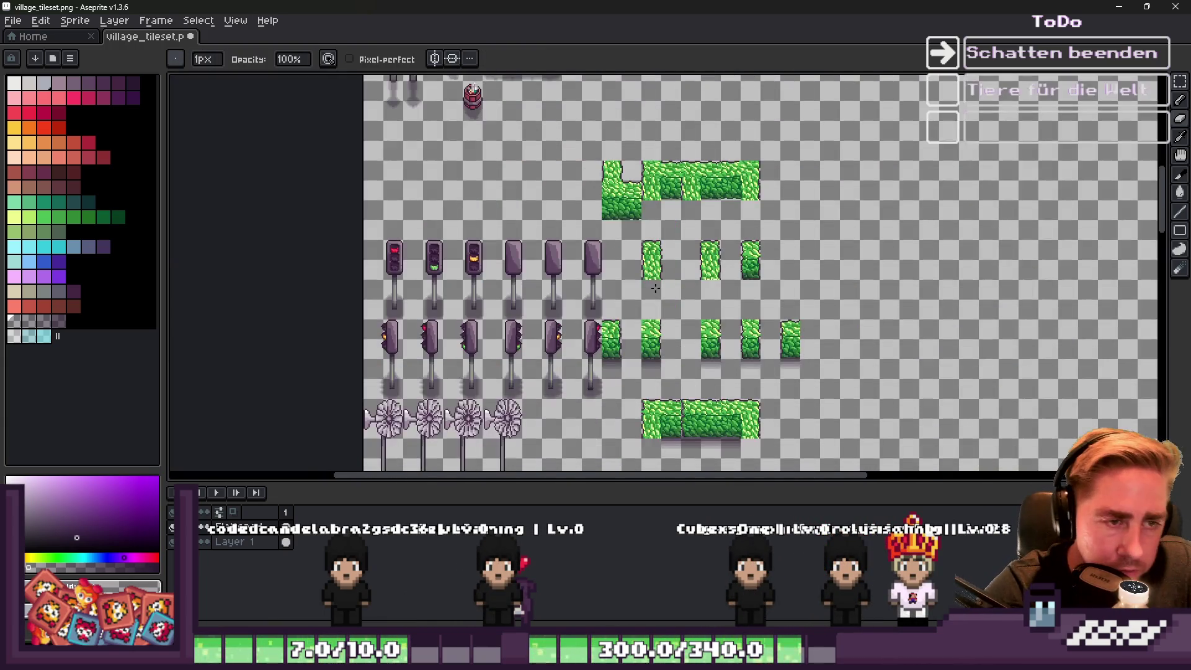
pyautogui.scroll(1, 510, 167)
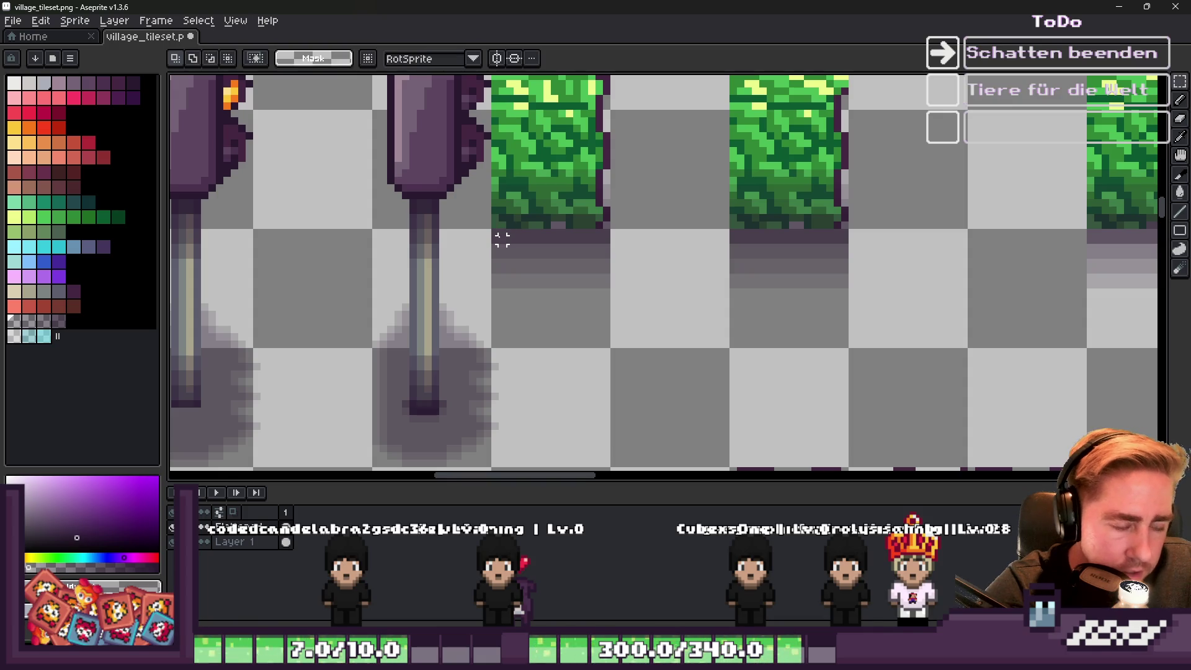
pyautogui.moveTo(488, 234)
pyautogui.mouseDown()
pyautogui.moveTo(976, 319)
pyautogui.moveTo(1156, 277)
pyautogui.moveTo(832, 285)
pyautogui.moveTo(846, 314)
pyautogui.mouseUp()
# Shift the right hedge tile up by one pixel.
pyautogui.click(824, 277)
pyautogui.scroll(2, 803, 236)
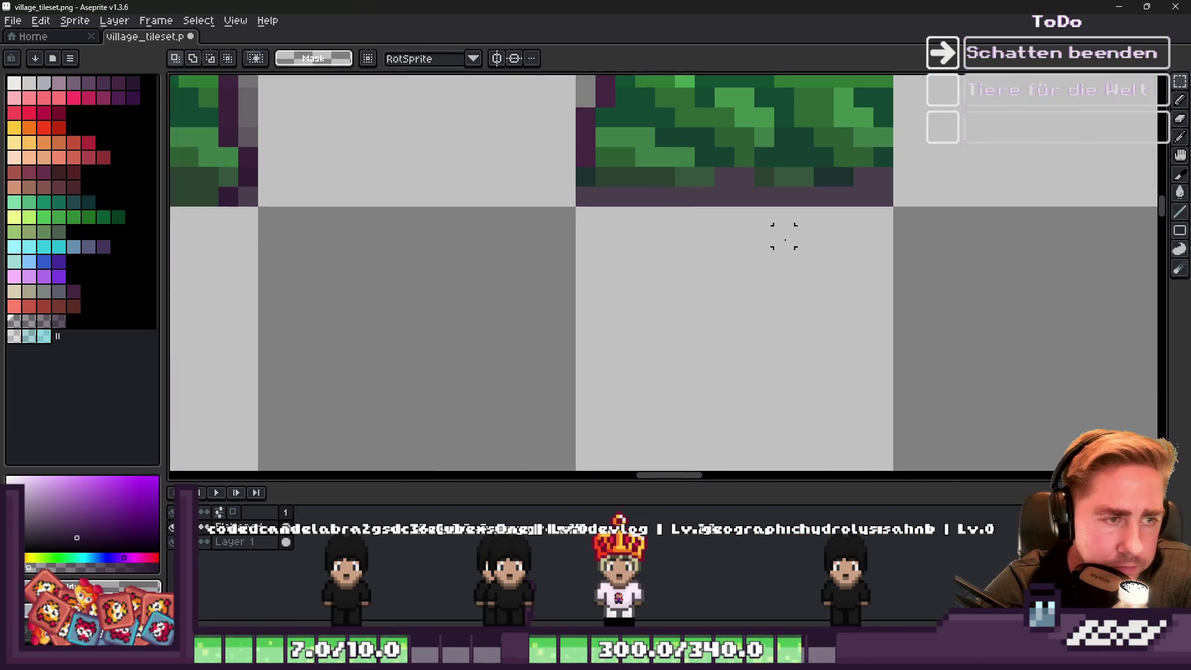
pyautogui.press('Up')
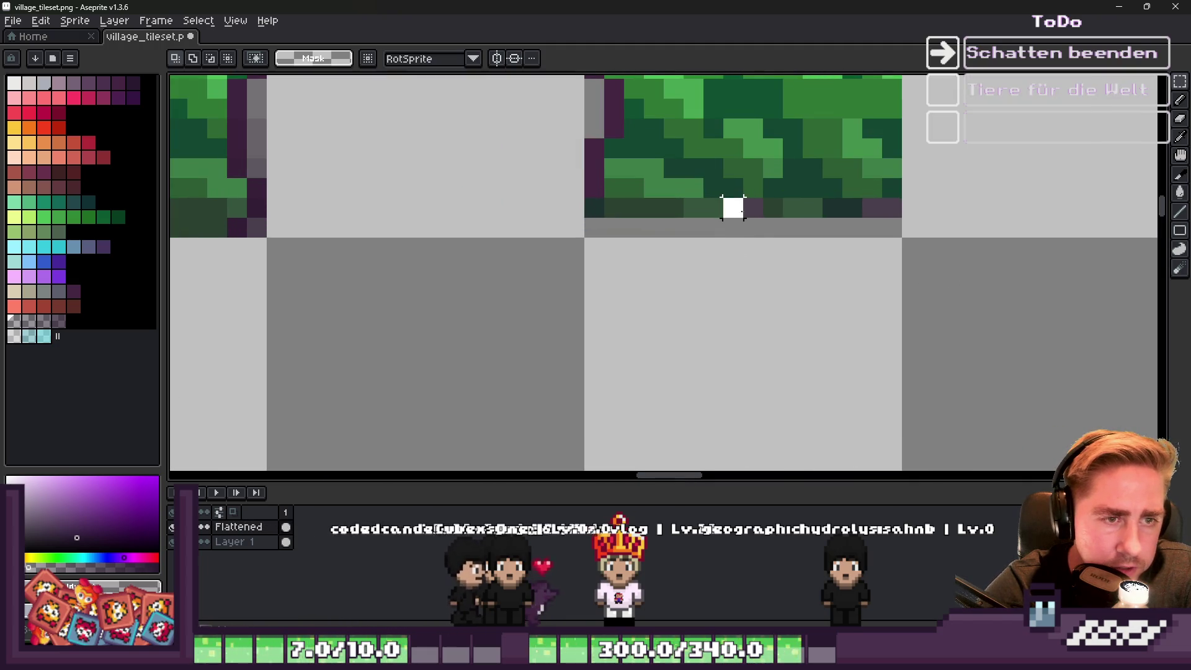
pyautogui.scroll(-6, 872, 207)
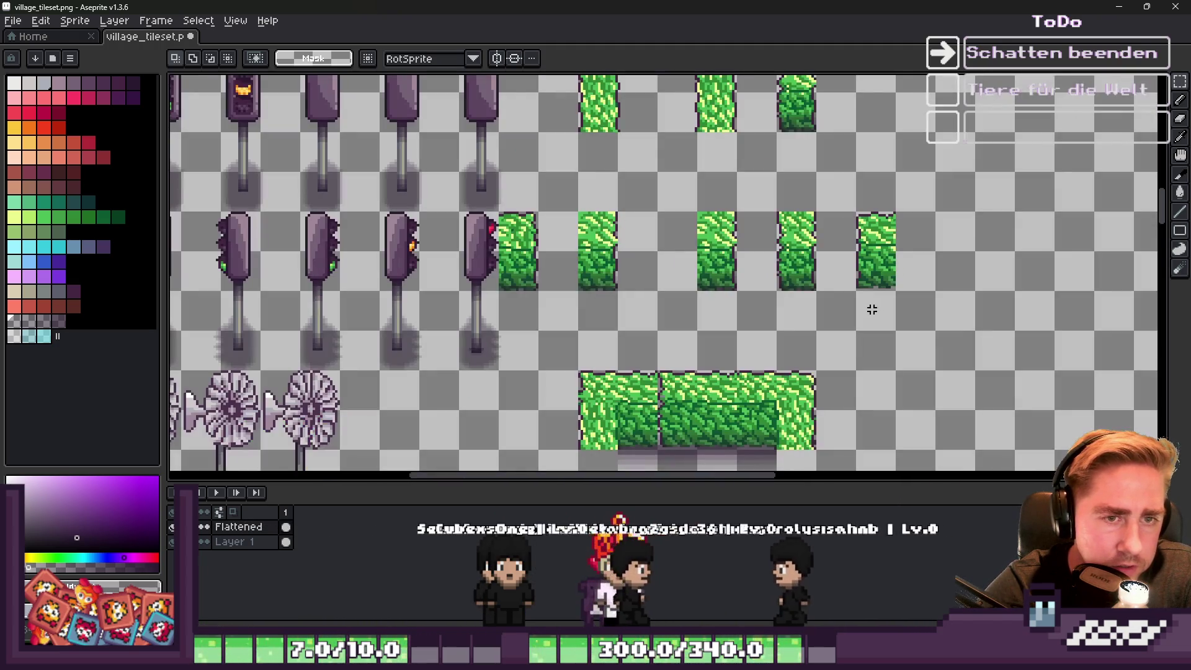
# Select the hedge tile and shift it down one pixel.
pyautogui.scroll(4, 807, 285)
pyautogui.scroll(-3, 747, 335)
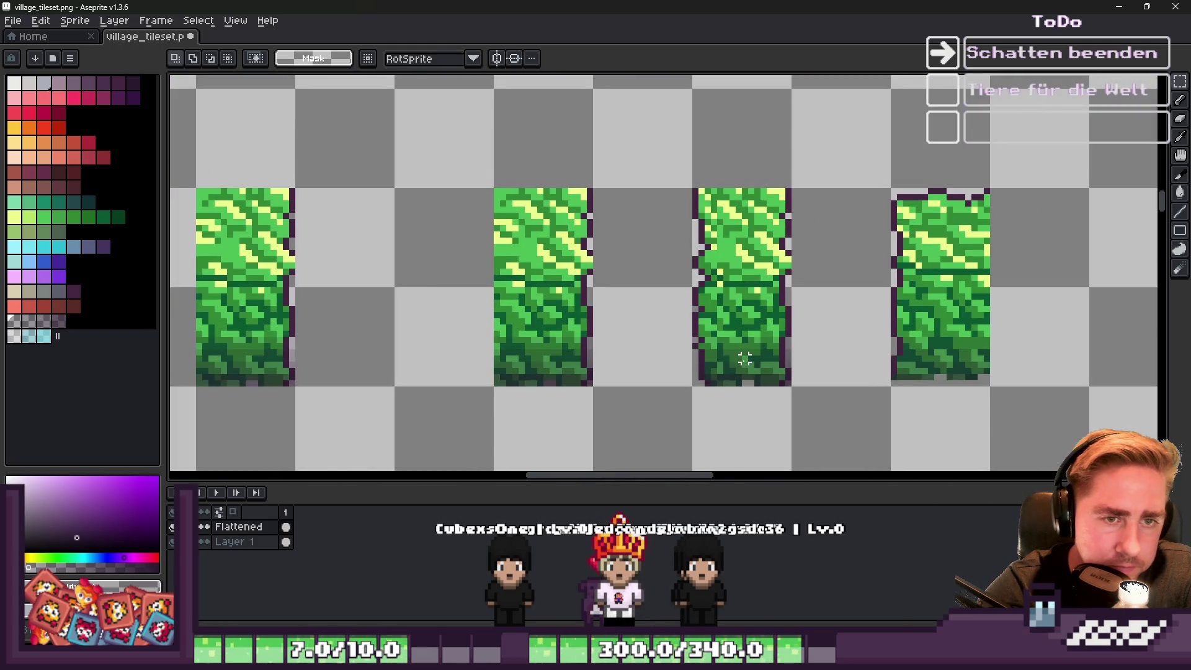
pyautogui.scroll(-3, 795, 287)
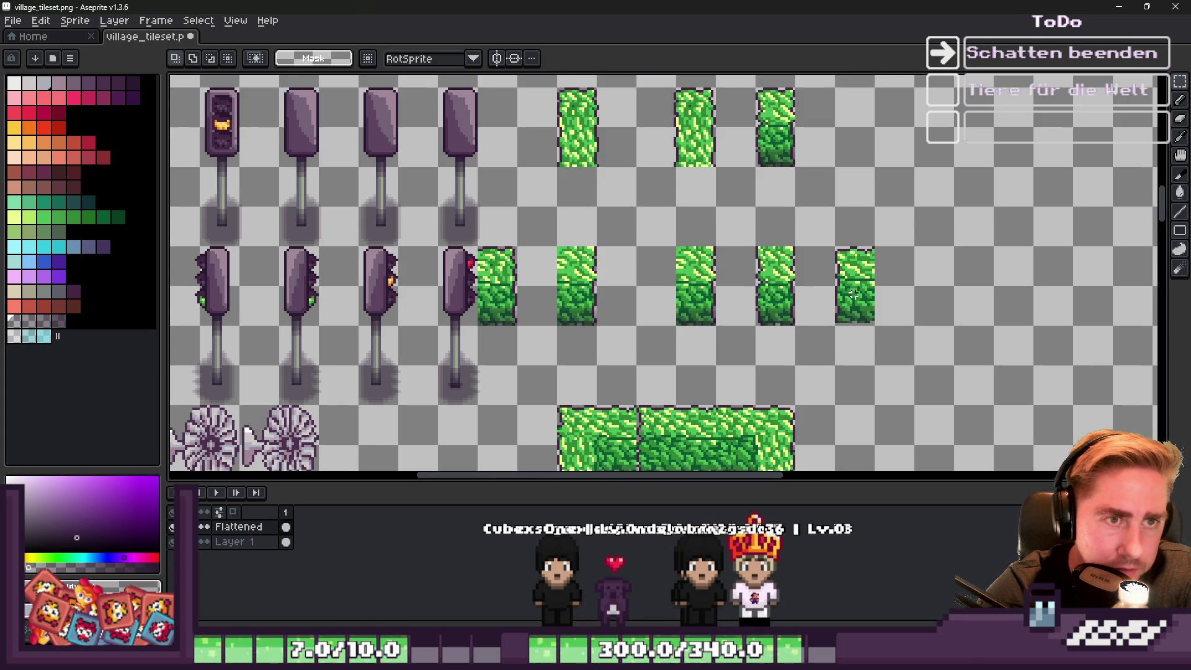
pyautogui.scroll(3, 853, 294)
pyautogui.moveTo(786, 301)
pyautogui.mouseDown()
pyautogui.moveTo(979, 385)
pyautogui.moveTo(980, 397)
pyautogui.mouseUp()
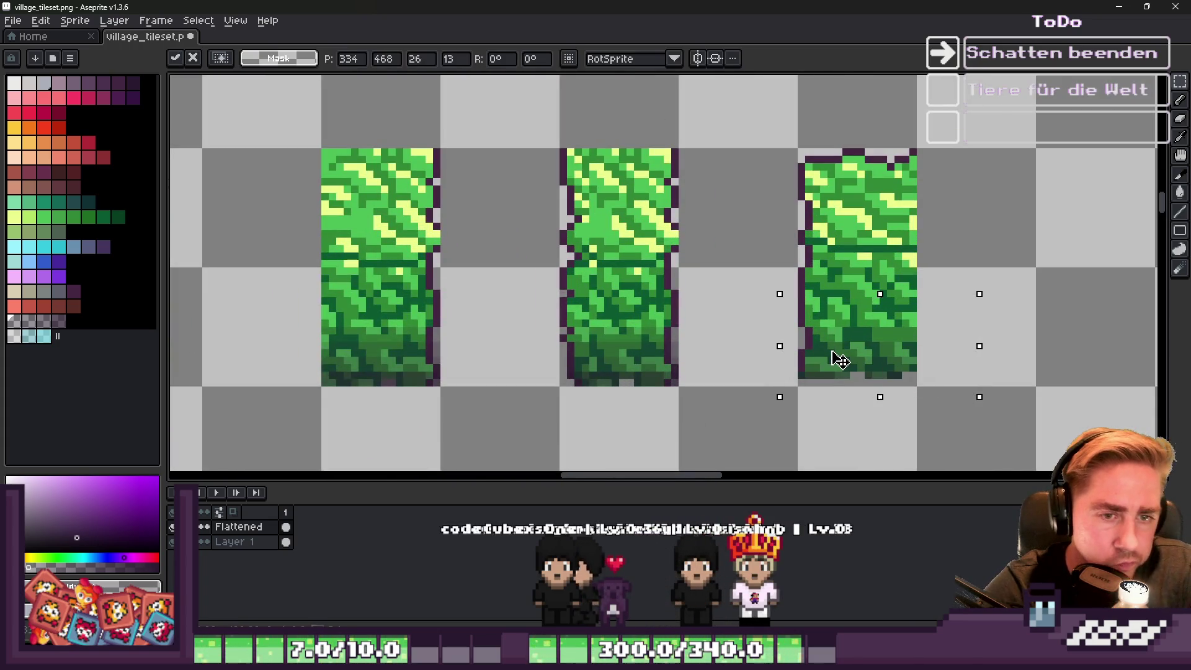
pyautogui.moveTo(833, 352); pyautogui.dragTo(835, 359)
# Paint the left part of the grey gap with sampled mid, light and dark hedge greens.
pyautogui.press('b')
pyautogui.scroll(3, 905, 331)
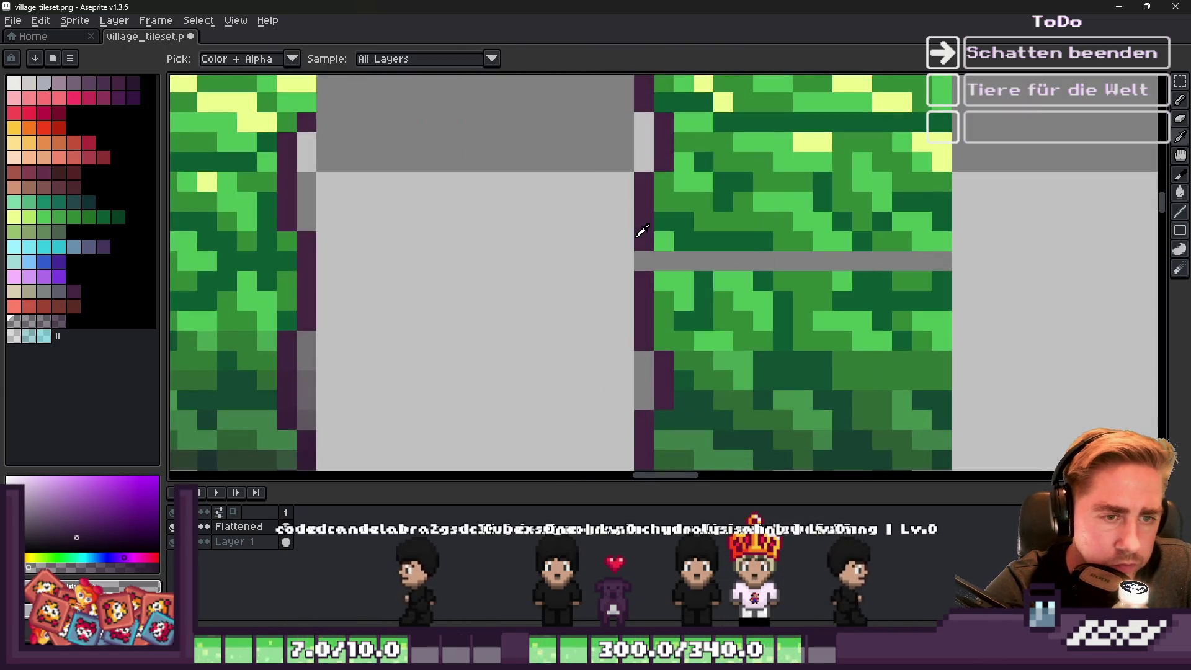
pyautogui.click(646, 247)
pyautogui.scroll(2, 621, 248)
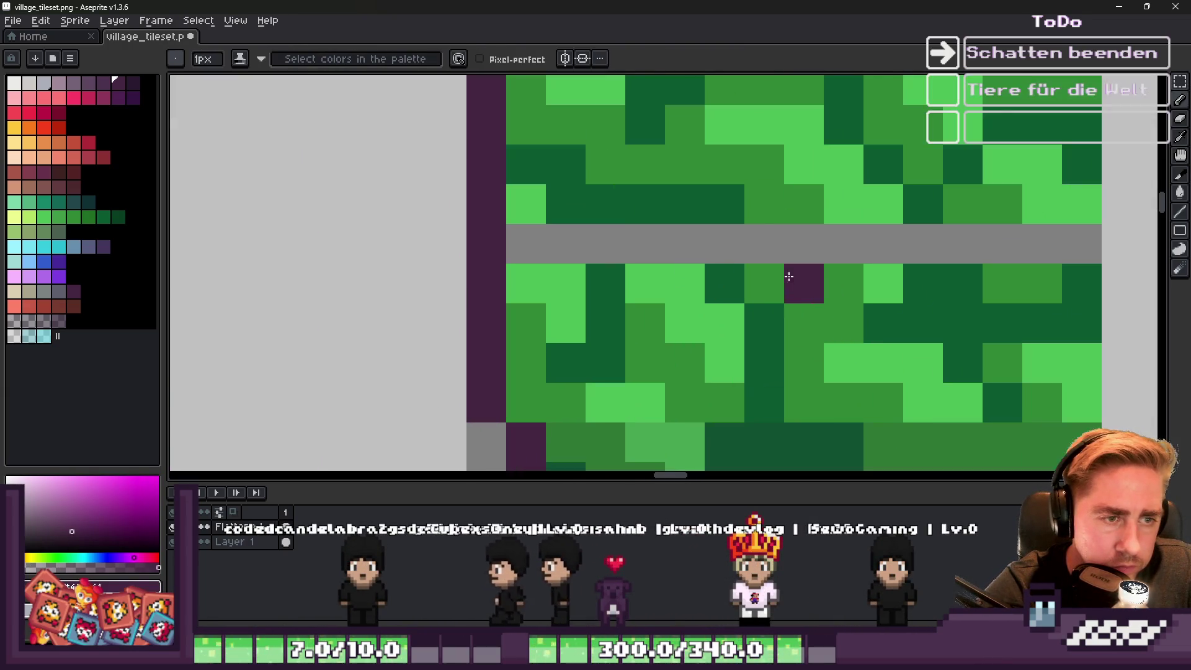
pyautogui.click(605, 244)
pyautogui.click(551, 226)
pyautogui.keyDown('alt'); pyautogui.click(533, 317); pyautogui.keyUp('alt')
pyautogui.moveTo(526, 291); pyautogui.dragTo(526, 236)
pyautogui.press('alt')
pyautogui.click(646, 247)
pyautogui.keyDown('alt'); pyautogui.click(684, 205); pyautogui.keyUp('alt')
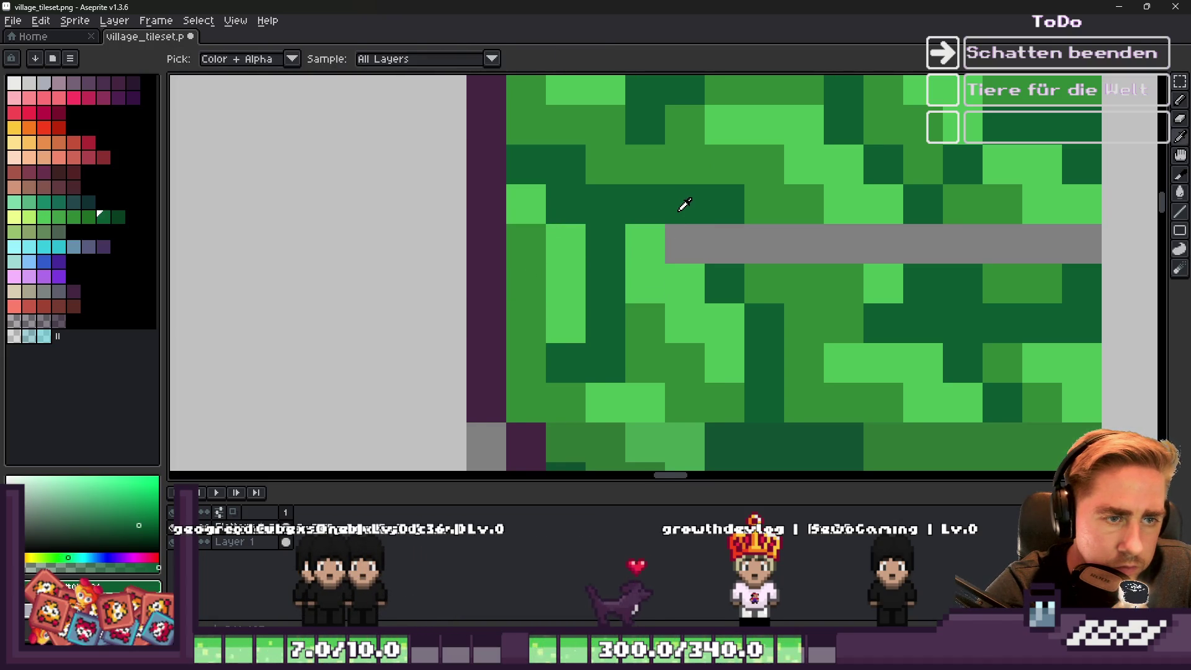
pyautogui.click(681, 240)
# Fill the remaining grey strip pixels on the right with matching dark and mid greens.
pyautogui.click(801, 242)
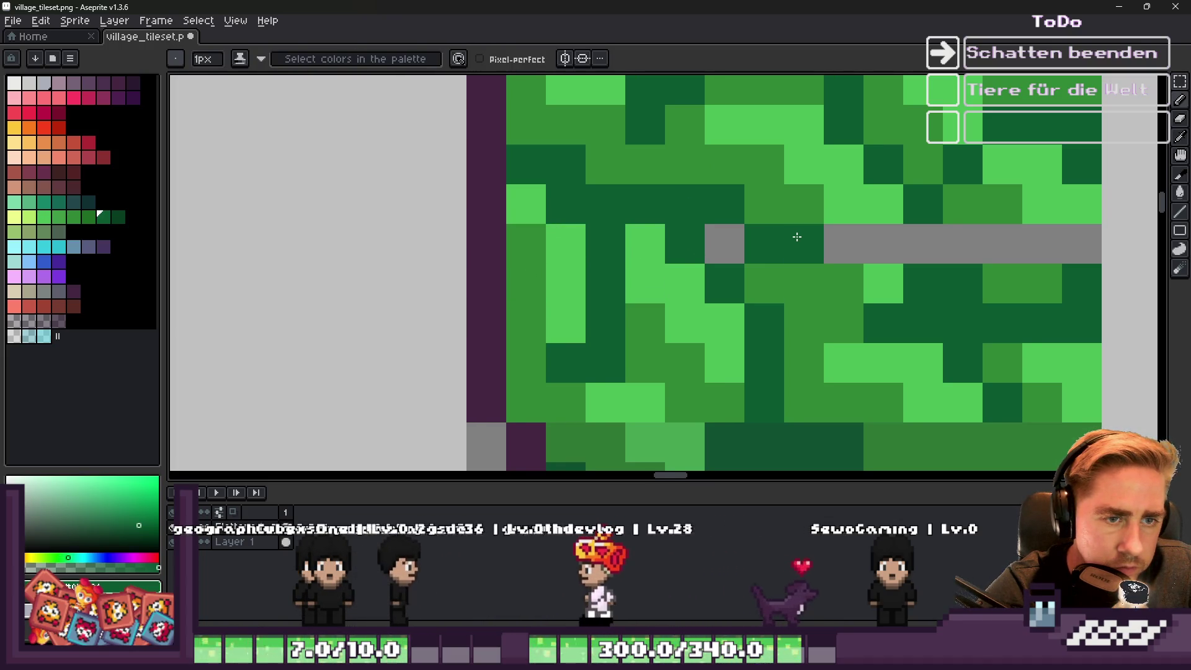
pyautogui.keyDown('alt'); pyautogui.click(811, 205); pyautogui.keyUp('alt')
pyautogui.click(844, 242)
pyautogui.keyDown('alt'); pyautogui.click(878, 205); pyautogui.keyUp('alt')
pyautogui.click(884, 239)
pyautogui.keyDown('alt'); pyautogui.click(924, 205); pyautogui.keyUp('alt')
pyautogui.click(925, 231)
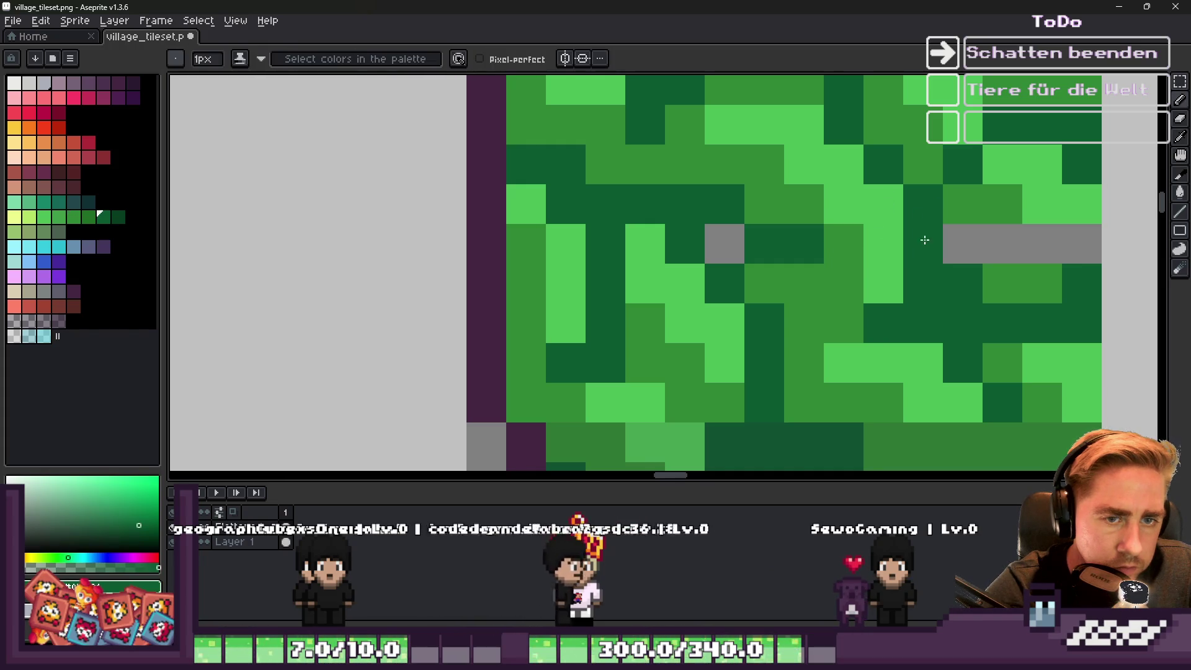
pyautogui.keyDown('alt'); pyautogui.click(984, 223); pyautogui.keyUp('alt')
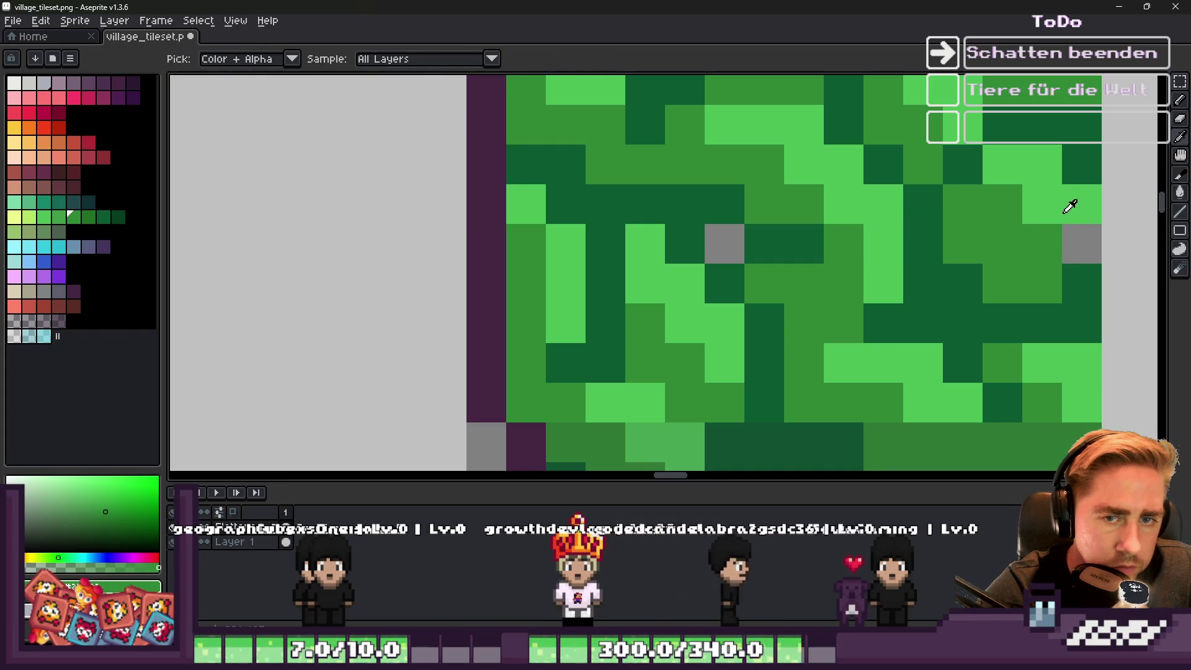
pyautogui.keyDown('alt'); pyautogui.click(1080, 282); pyautogui.keyUp('alt')
pyautogui.click(1042, 243)
pyautogui.keyDown('alt'); pyautogui.click(1064, 202); pyautogui.keyUp('alt')
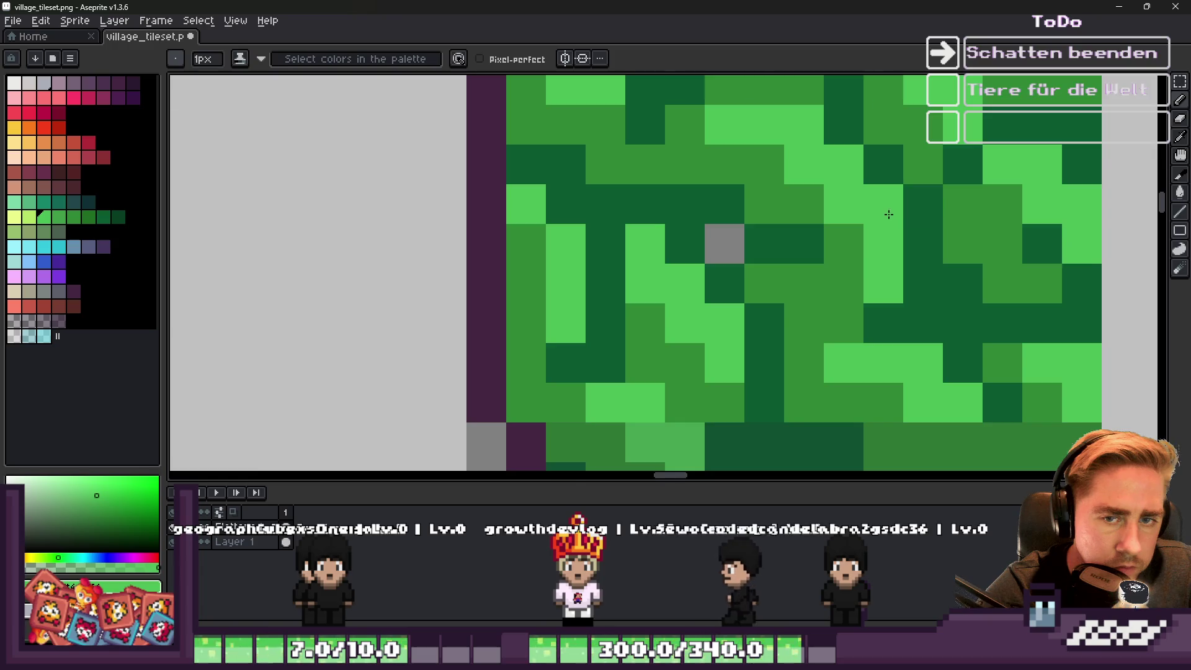
pyautogui.scroll(-7, 893, 211)
# Inspect the hedge tiles up close, then erase the top row of the long hedge's shadow.
pyautogui.press('m')
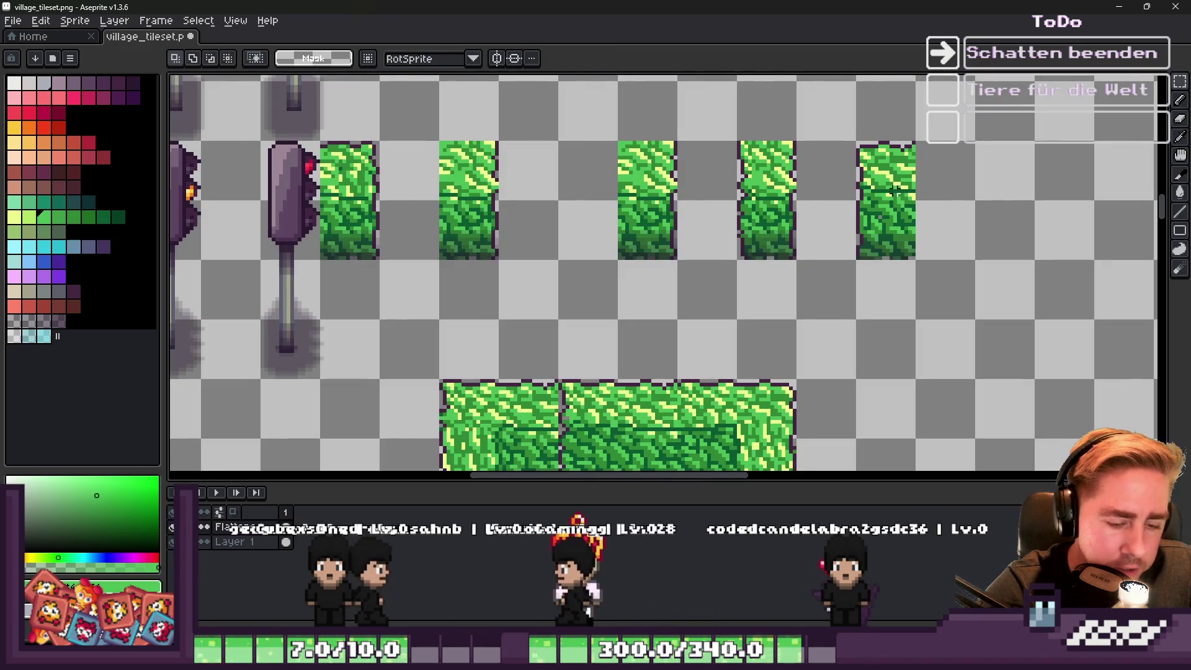
pyautogui.scroll(-2, 831, 202)
pyautogui.scroll(3, 794, 205)
pyautogui.scroll(4, 771, 208)
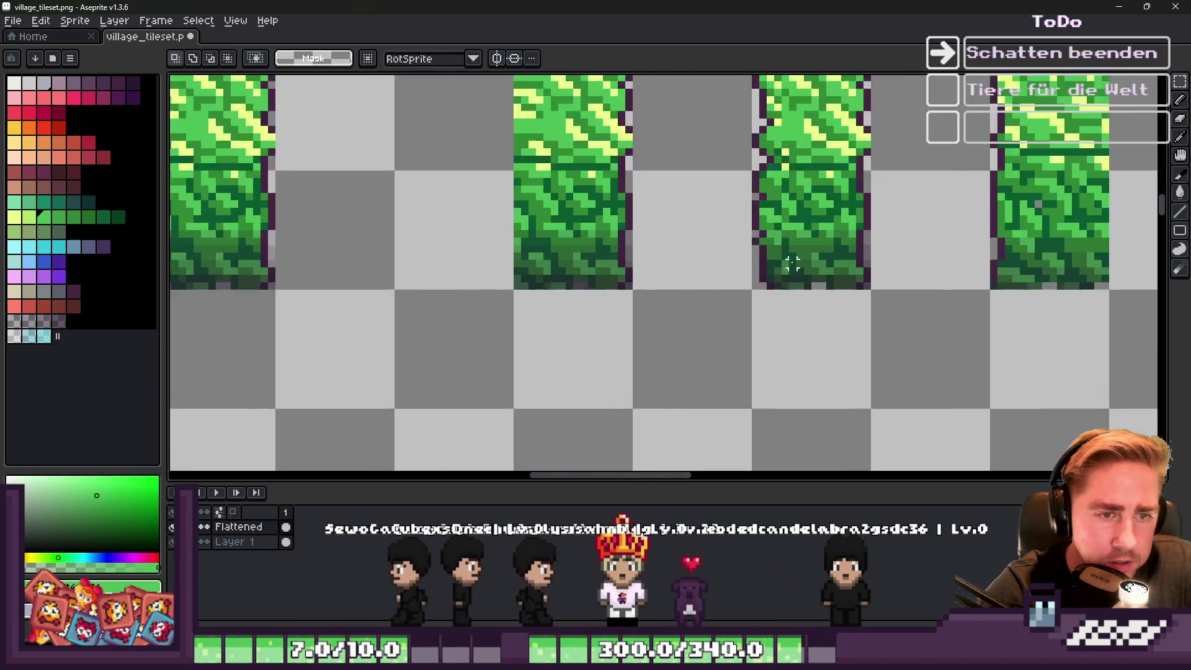
pyautogui.press('b')
pyautogui.scroll(-2, 831, 263)
pyautogui.scroll(2, 831, 263)
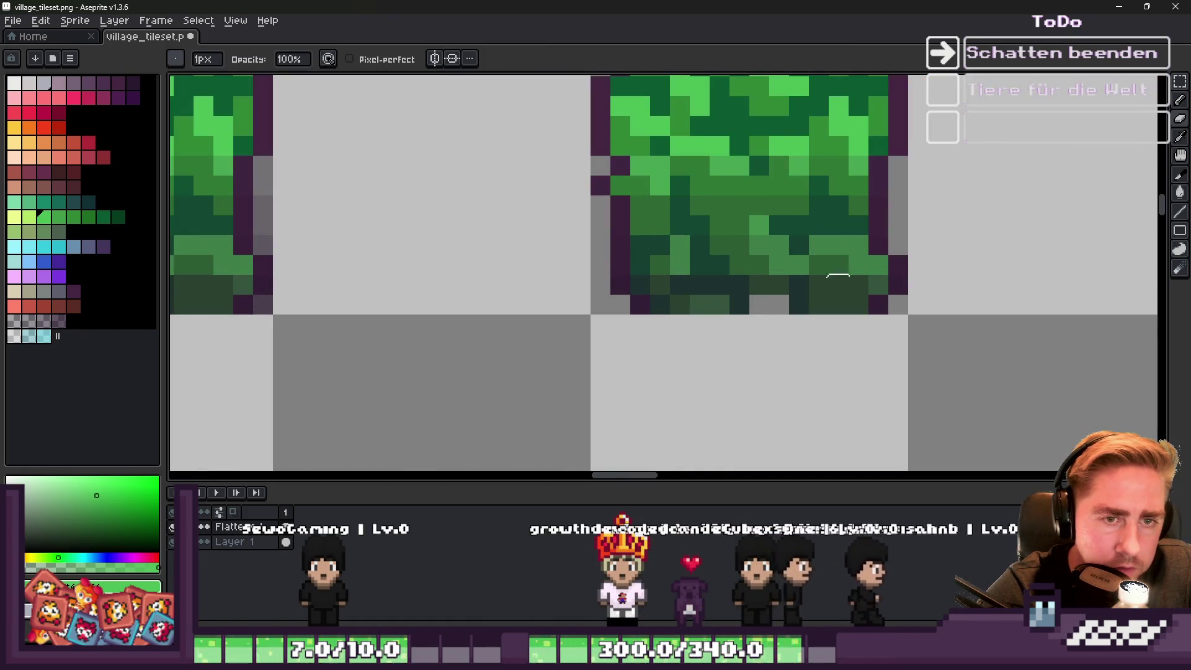
pyautogui.scroll(-2, 819, 222)
pyautogui.scroll(1, 575, 262)
pyautogui.scroll(-2, 575, 262)
pyautogui.scroll(2, 575, 262)
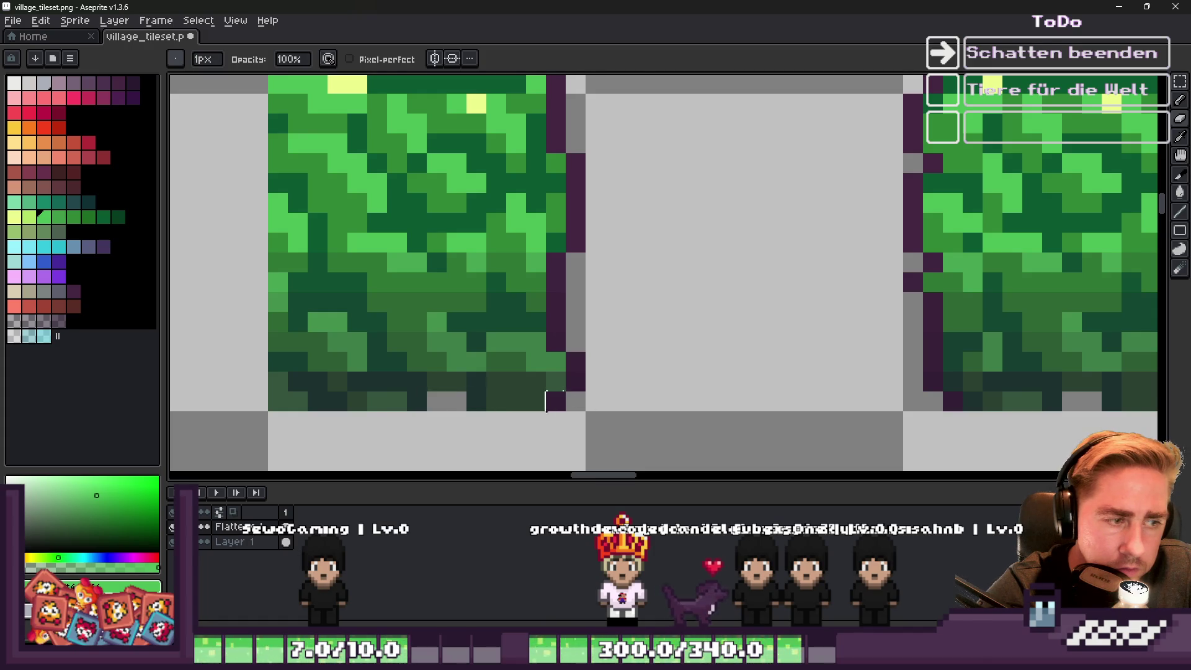
pyautogui.scroll(-3, 678, 340)
pyautogui.scroll(3, 540, 376)
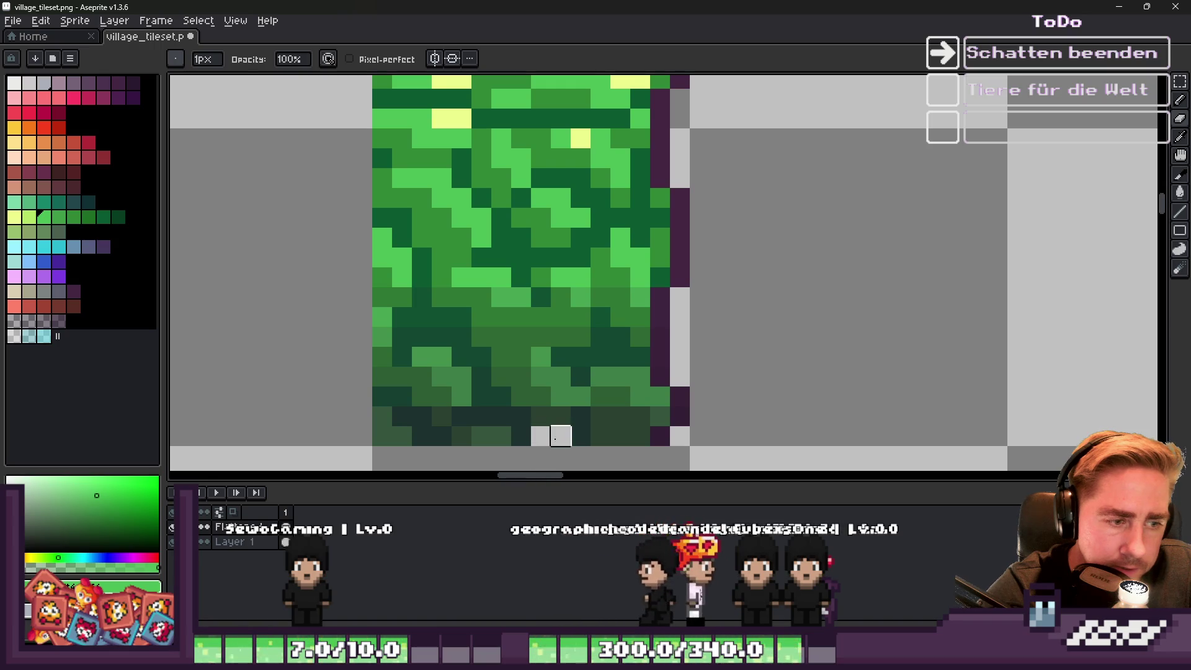
pyautogui.scroll(-3, 560, 436)
pyautogui.scroll(3, 726, 300)
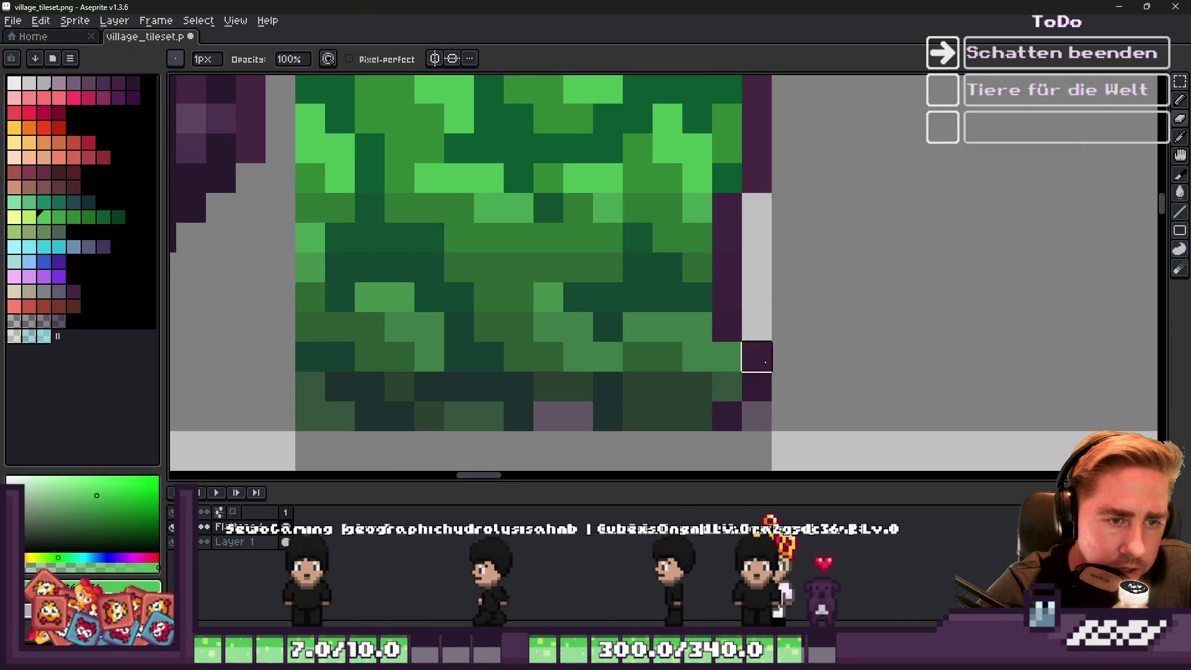
pyautogui.scroll(-5, 575, 415)
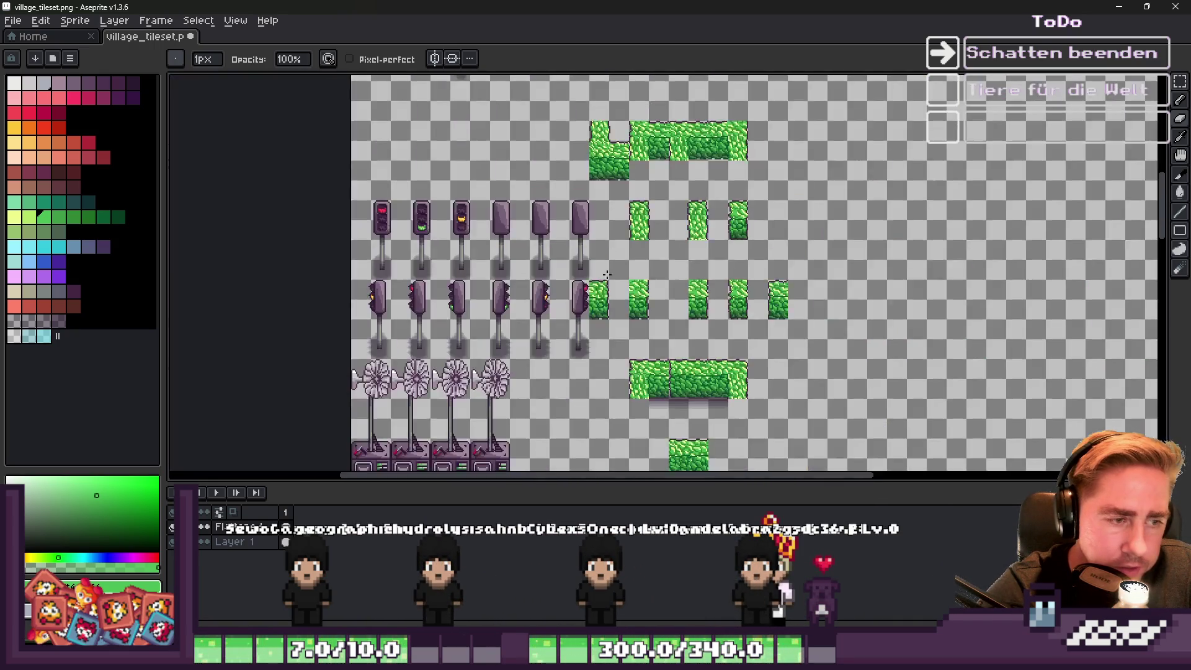
pyautogui.scroll(4, 662, 178)
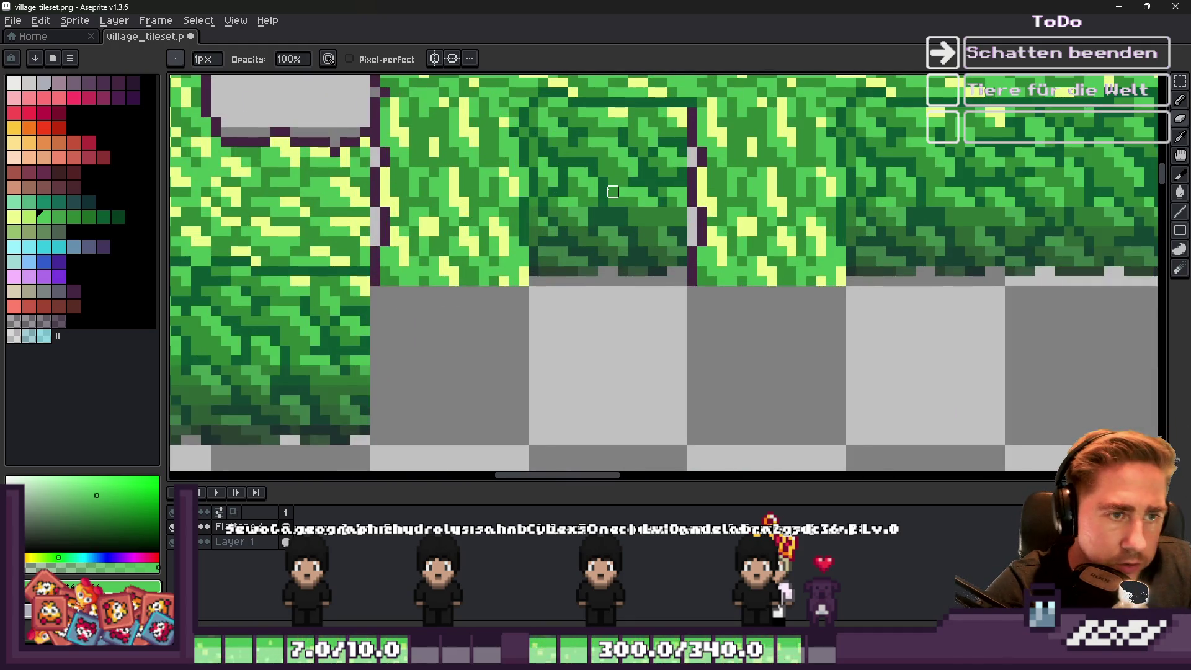
pyautogui.scroll(1, 1058, 150)
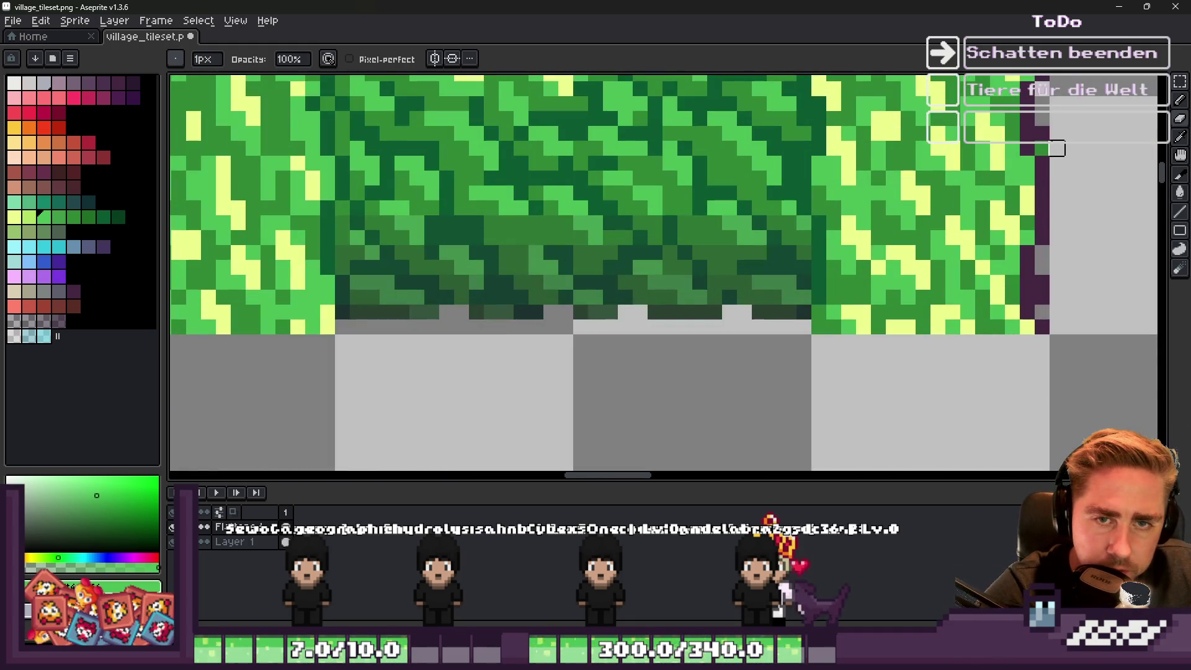
pyautogui.scroll(-4, 1027, 132)
pyautogui.scroll(2, 955, 191)
pyautogui.press('v')
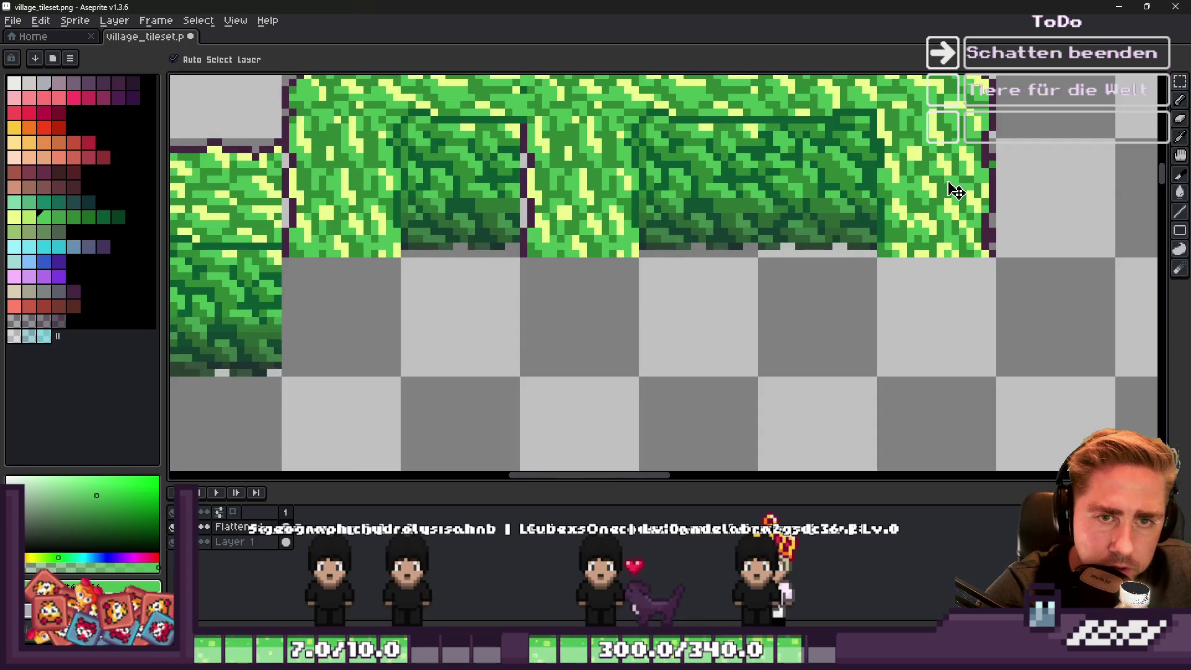
pyautogui.scroll(-5, 438, 251)
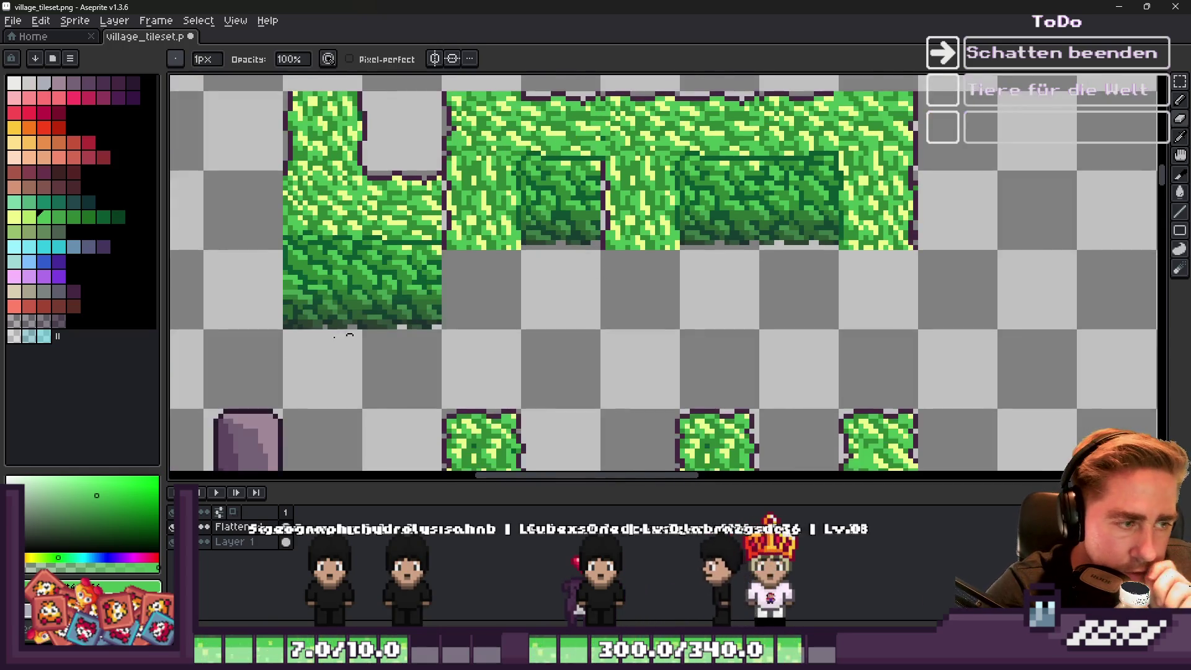
pyautogui.scroll(2, 439, 251)
pyautogui.scroll(-4, 466, 273)
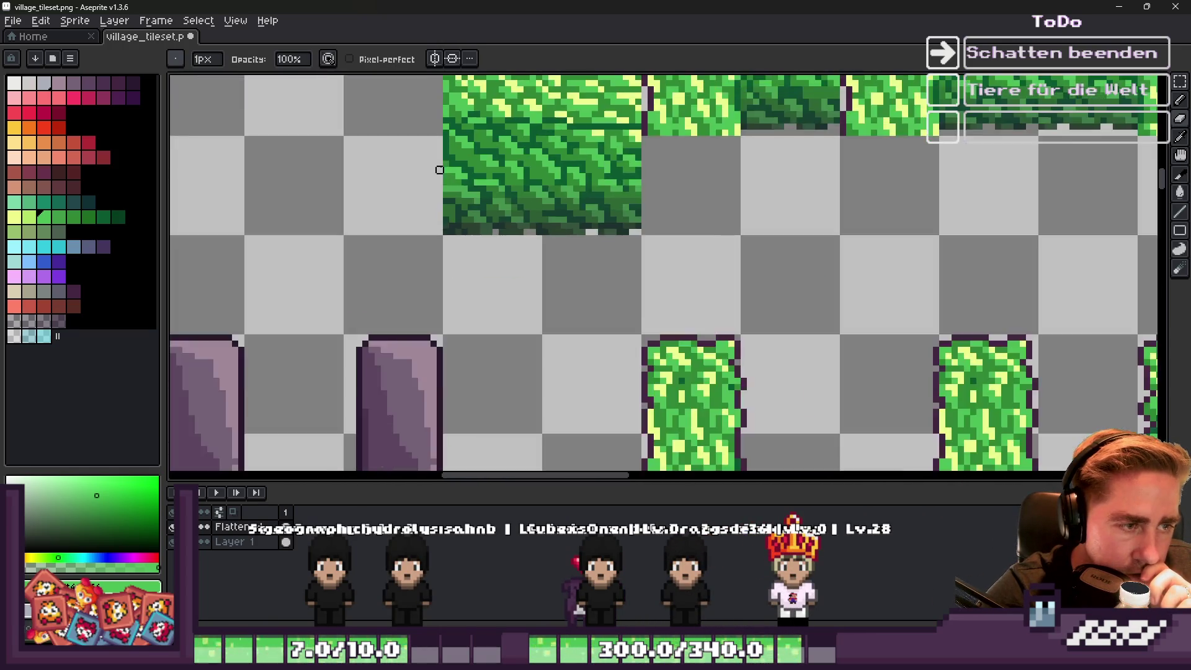
pyautogui.scroll(6, 542, 303)
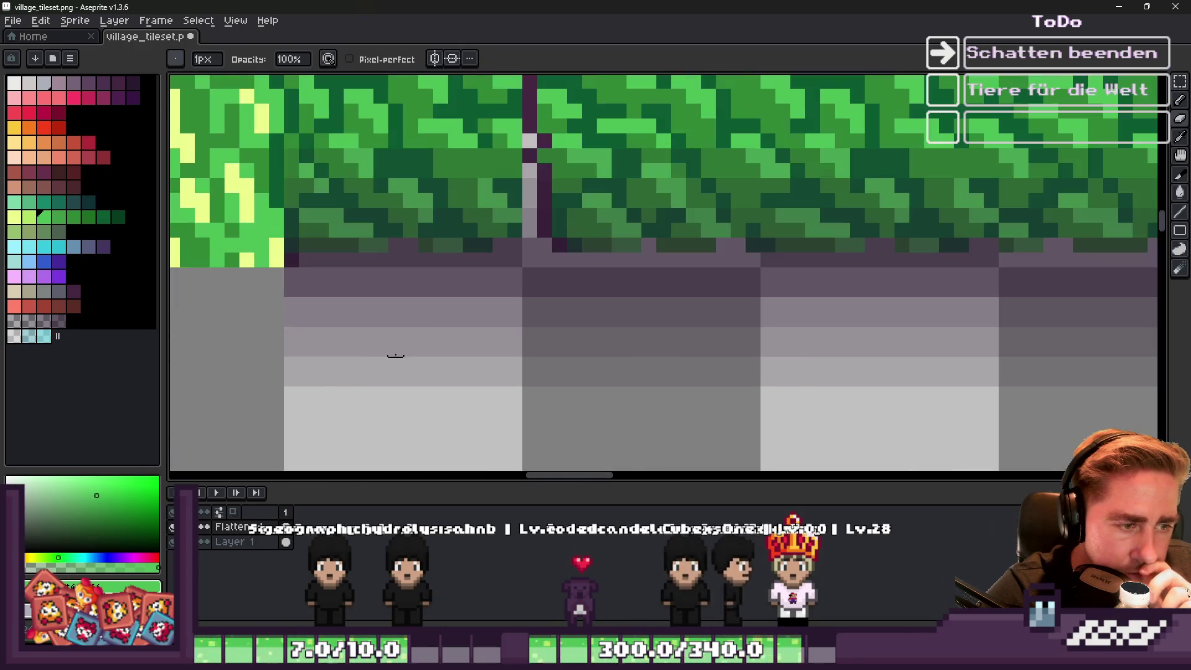
pyautogui.scroll(-1, 306, 259)
pyautogui.keyDown('shift'); pyautogui.click(930, 258); pyautogui.keyUp('shift')
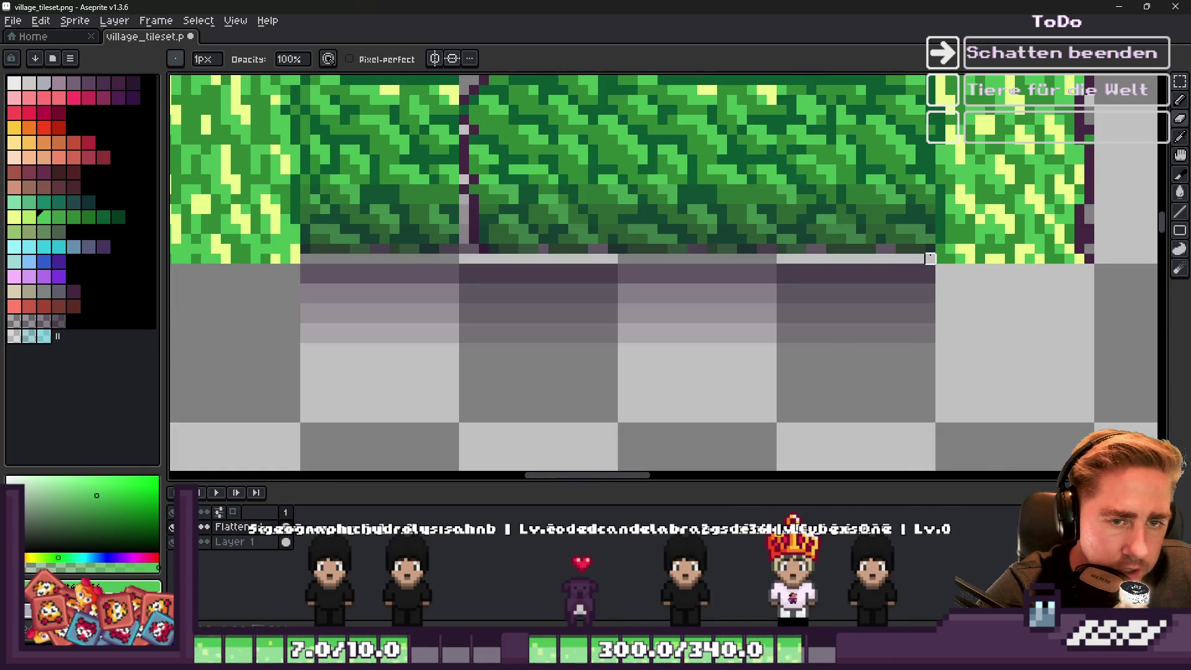
# Erase the shadow band under the long hedge, clearing leftover dark pixels with a 4px brush.
pyautogui.moveTo(908, 276)
pyautogui.mouseDown()
pyautogui.moveTo(335, 280)
pyautogui.moveTo(314, 325)
pyautogui.moveTo(928, 319)
pyautogui.moveTo(690, 348)
pyautogui.mouseUp()
pyautogui.press('-')
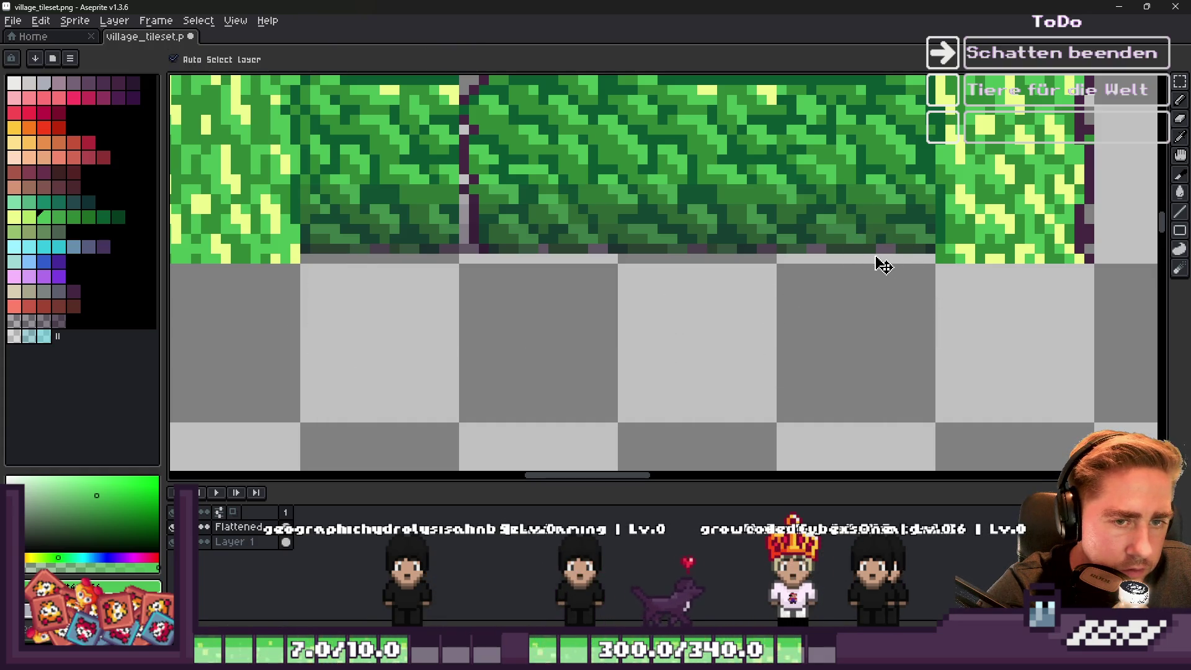
pyautogui.scroll(1, 864, 252)
pyautogui.moveTo(754, 283); pyautogui.dragTo(723, 285)
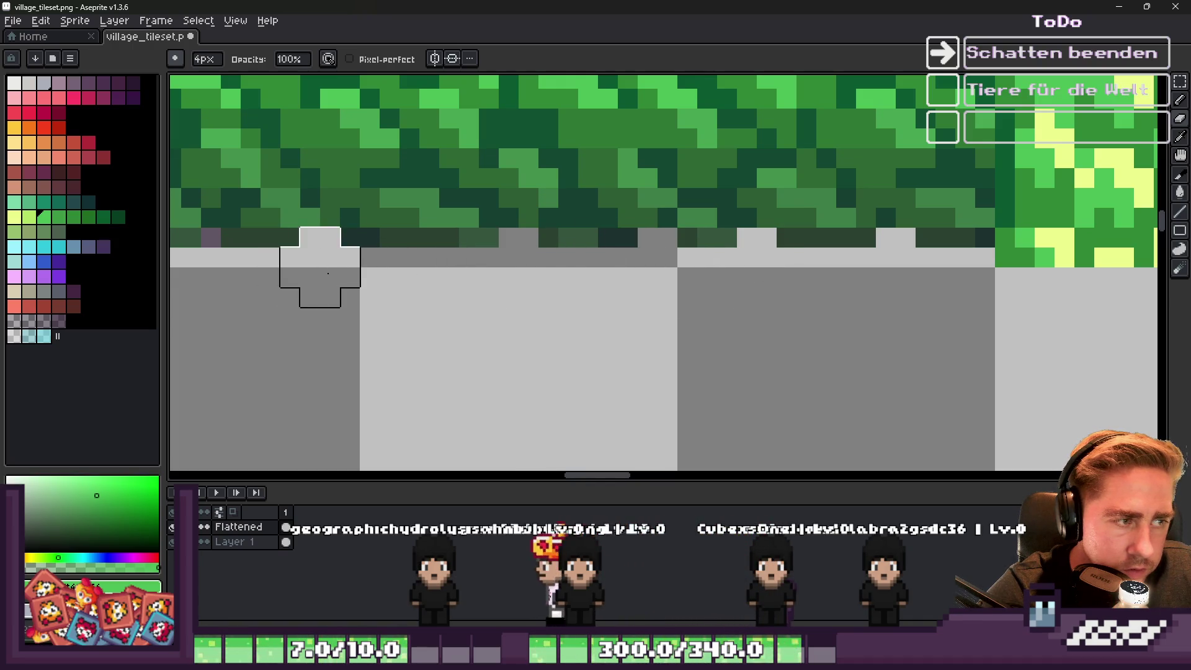
pyautogui.scroll(-4, 723, 287)
pyautogui.scroll(4, 505, 279)
pyautogui.scroll(1, 641, 292)
pyautogui.scroll(-1, 855, 291)
# With a 3px brush, paint the grey seam pixel in the hedge dark green.
pyautogui.press('-')
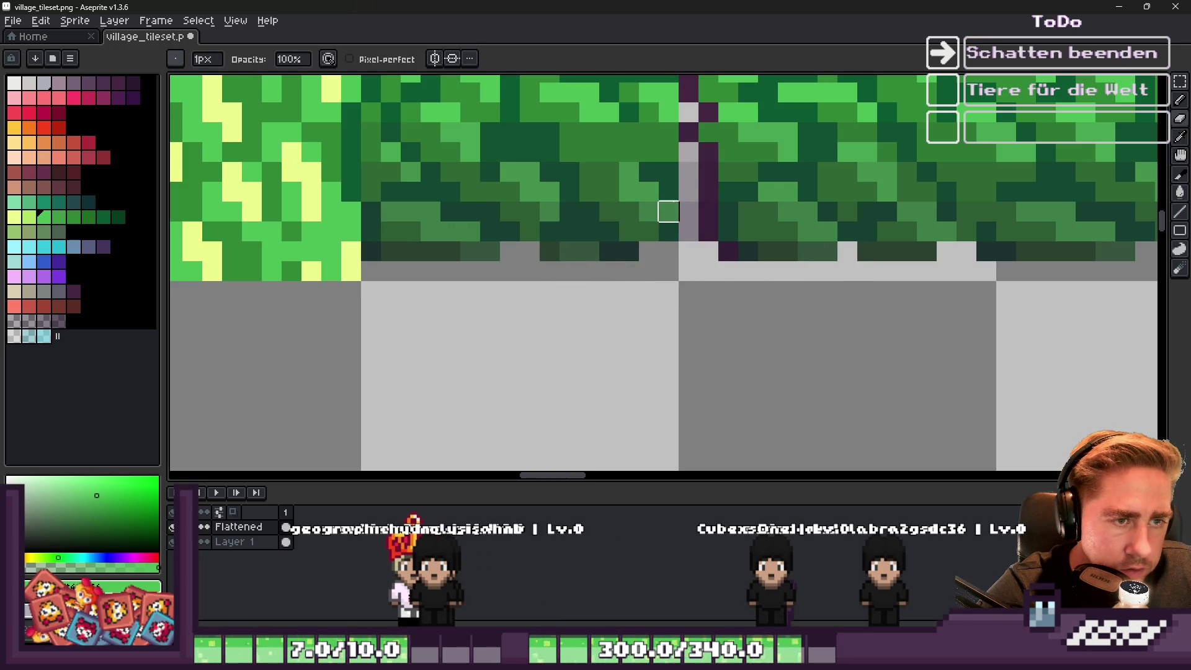
pyautogui.scroll(-3, 688, 297)
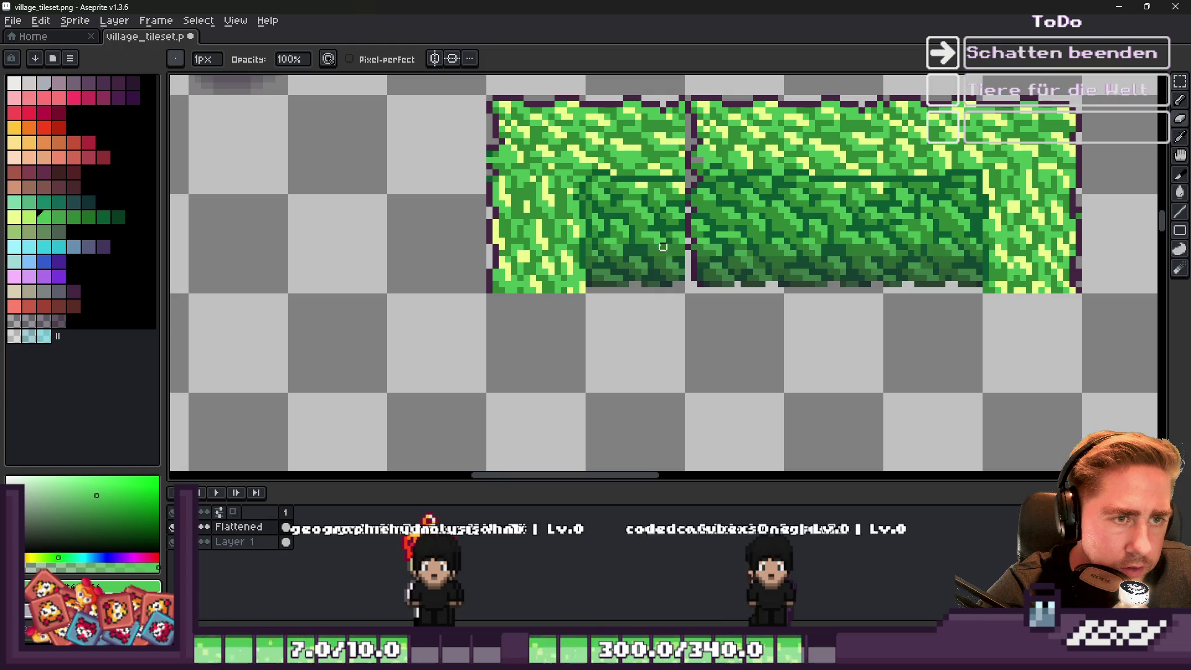
pyautogui.scroll(3, 663, 254)
pyautogui.click(693, 232)
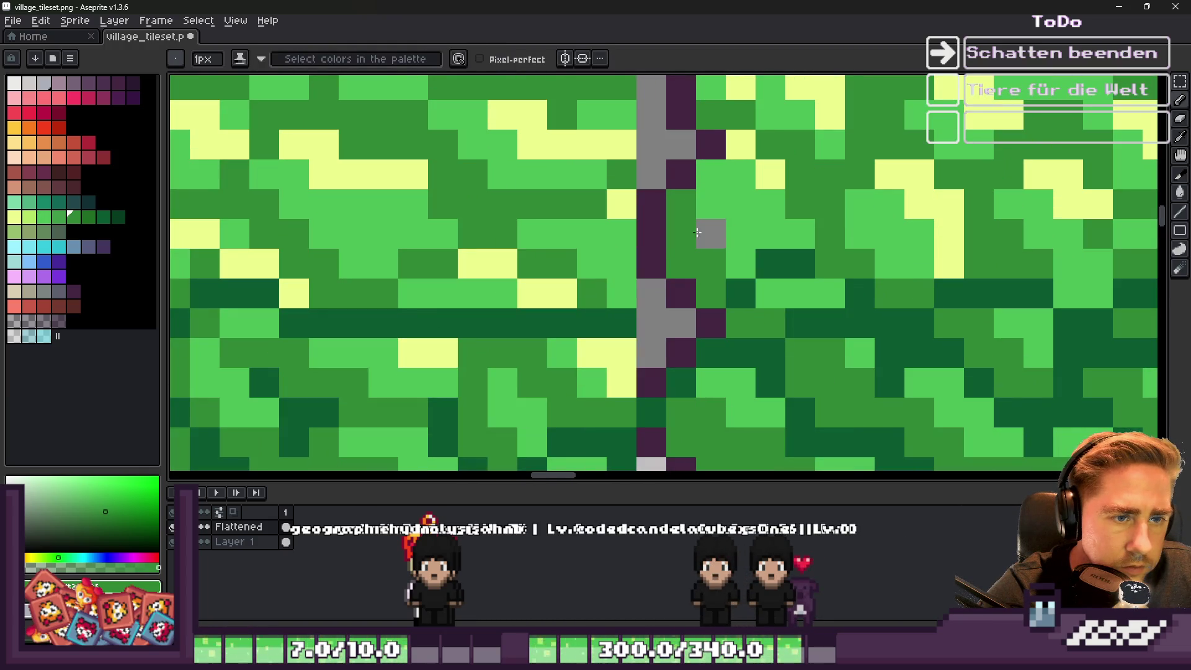
pyautogui.keyDown('alt'); pyautogui.click(695, 231); pyautogui.keyUp('alt')
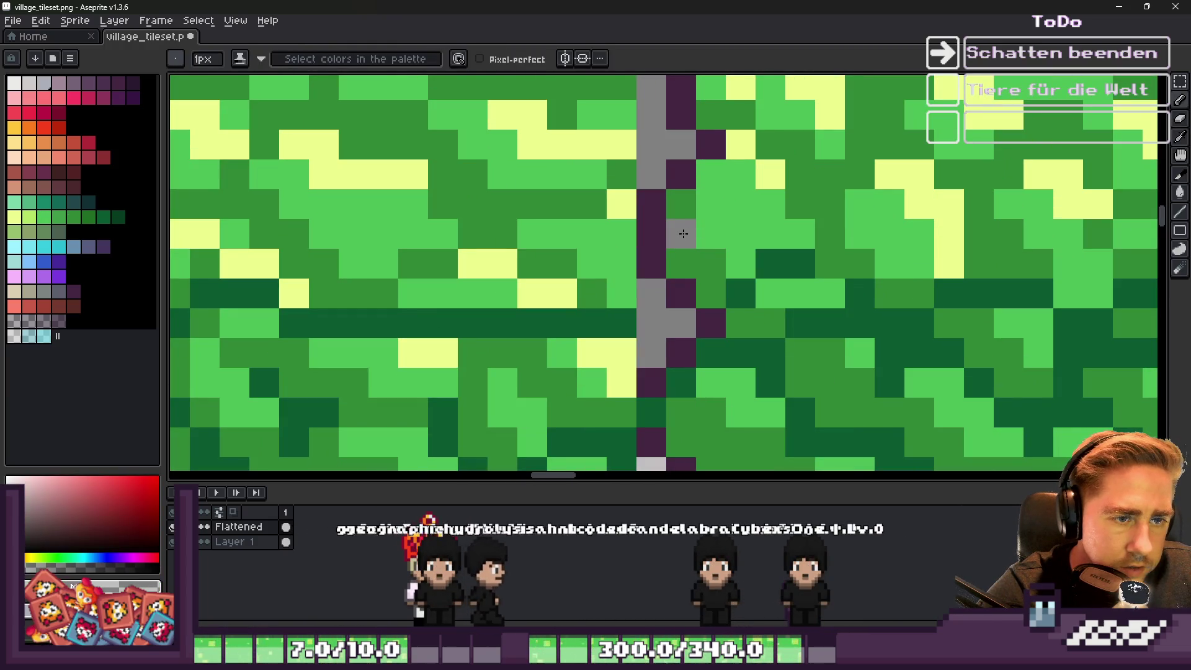
pyautogui.keyDown('alt'); pyautogui.click(686, 199); pyautogui.keyUp('alt')
pyautogui.scroll(-3, 678, 215)
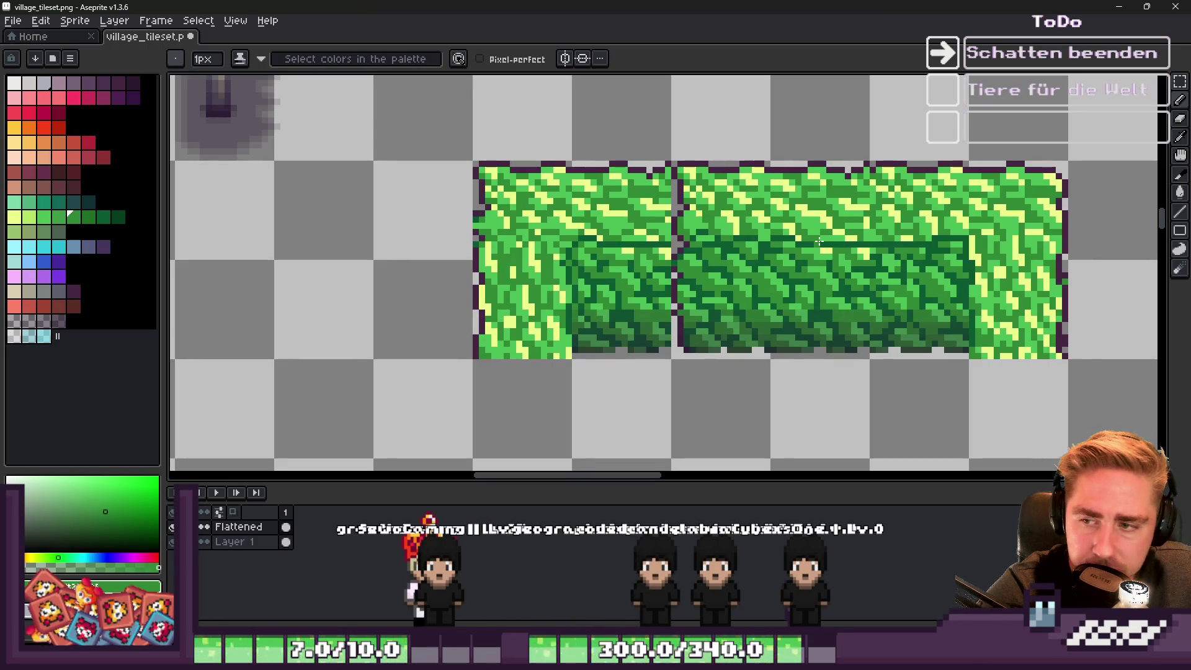
pyautogui.scroll(-3, 624, 234)
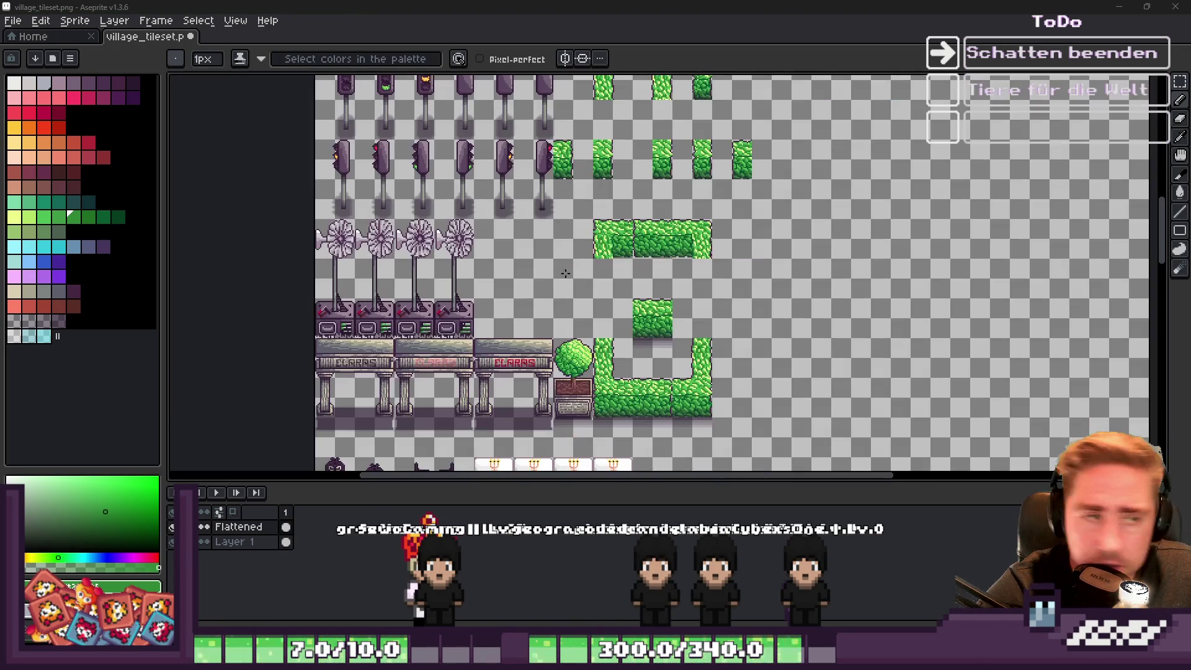
# Erase the green test blob and the shadow band under the tiles with a 15px eraser.
pyautogui.scroll(5, 620, 414)
pyautogui.press('+')
pyautogui.press('+')
pyautogui.press('+')
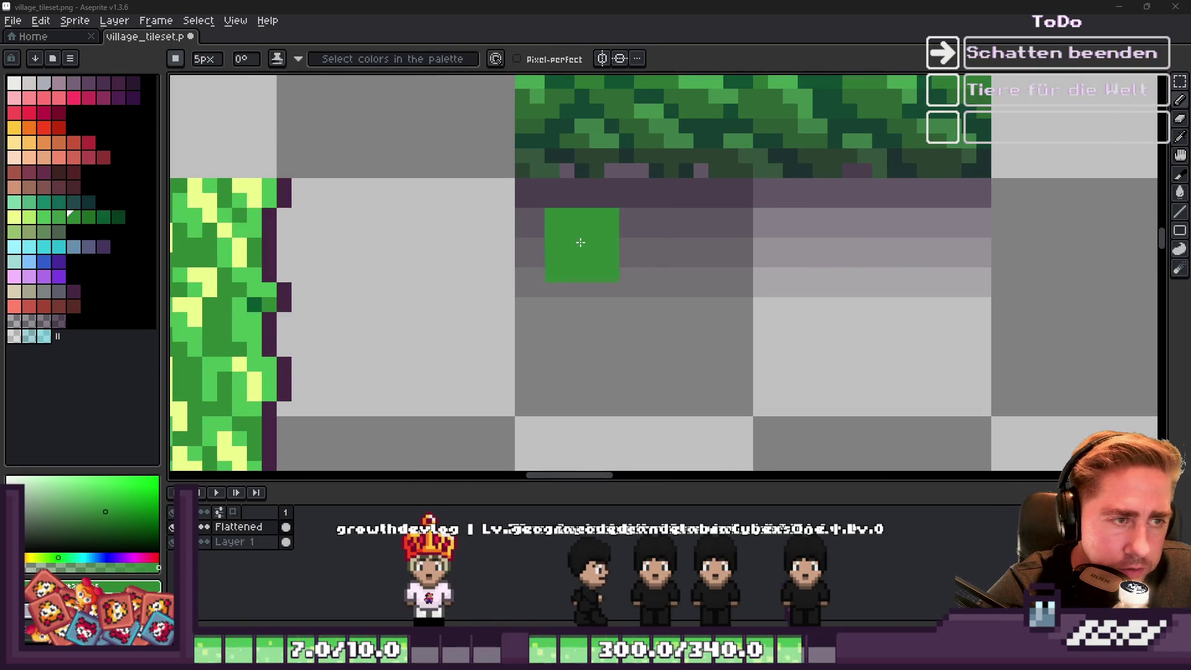
pyautogui.press('e')
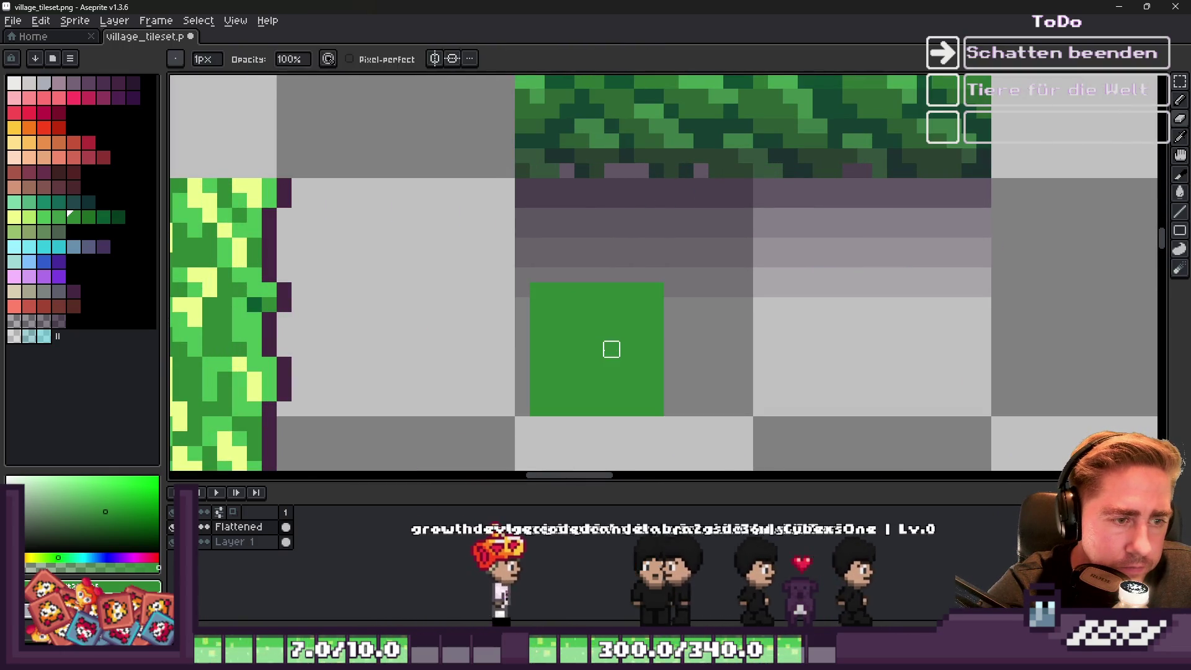
pyautogui.press('+')
pyautogui.press('+')
pyautogui.press('+')
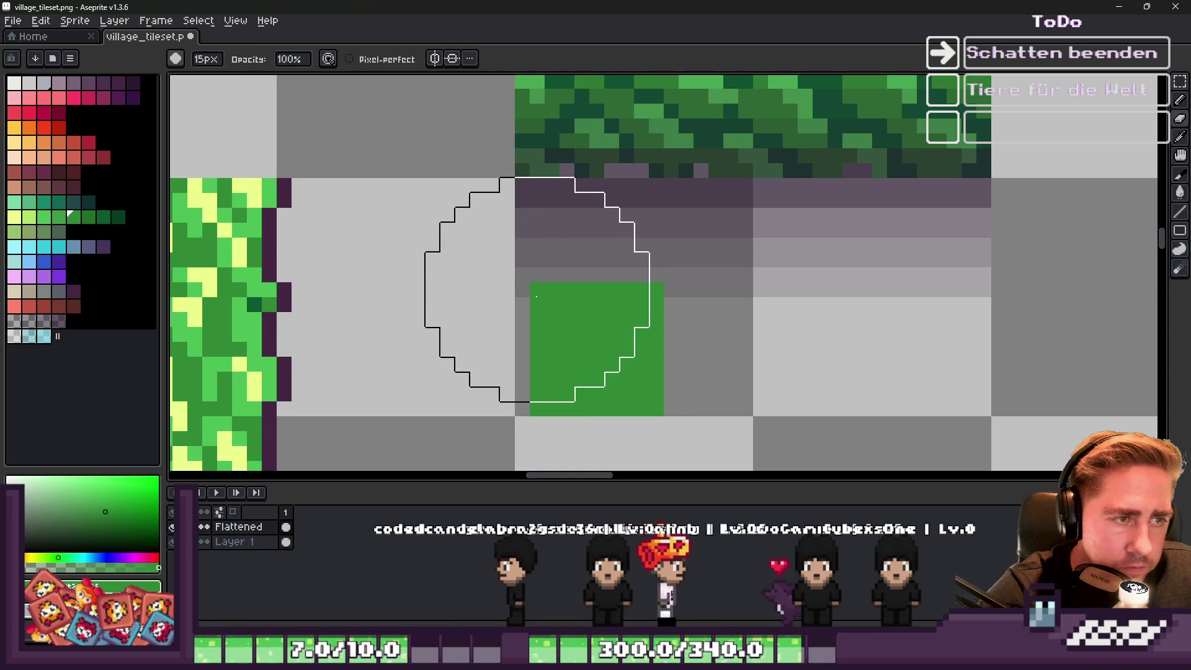
pyautogui.click(537, 291)
pyautogui.moveTo(636, 307); pyautogui.dragTo(904, 279)
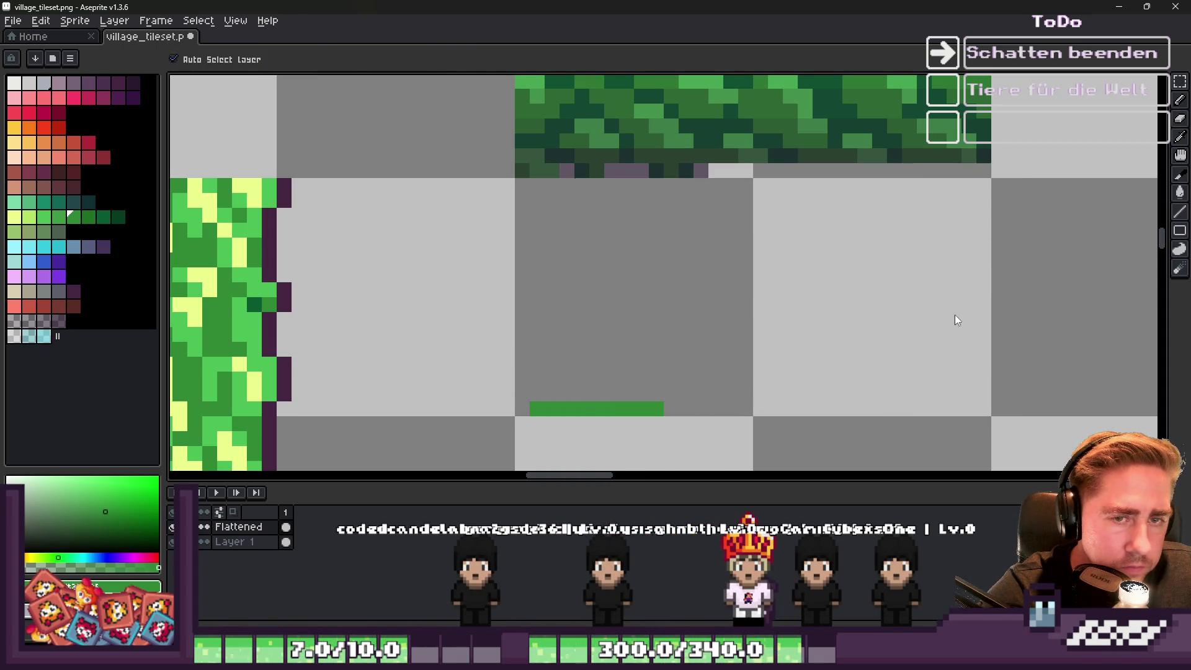
pyautogui.moveTo(974, 304); pyautogui.dragTo(971, 292)
pyautogui.scroll(-1, 544, 330)
# With a 1px brush, repaint three stray purple shadow pixels light grey.
pyautogui.press('-')
pyautogui.press('-')
pyautogui.press('-')
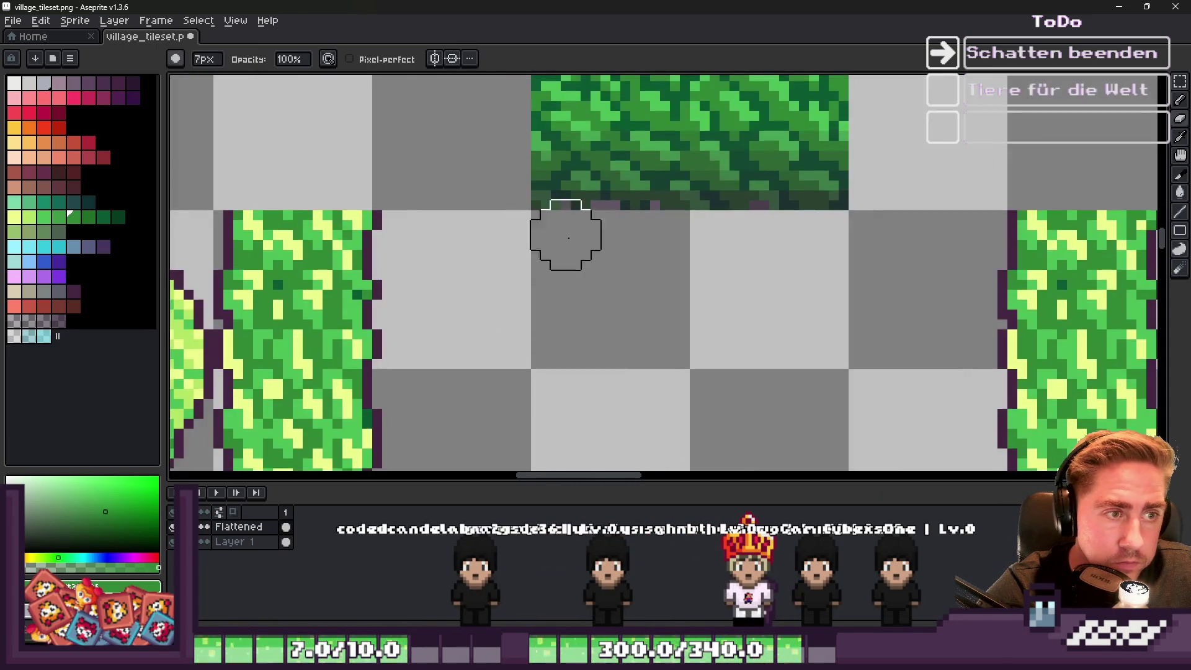
pyautogui.scroll(2, 565, 214)
pyautogui.click(504, 155)
pyautogui.click(683, 155)
pyautogui.click(802, 156)
pyautogui.scroll(-3, 799, 162)
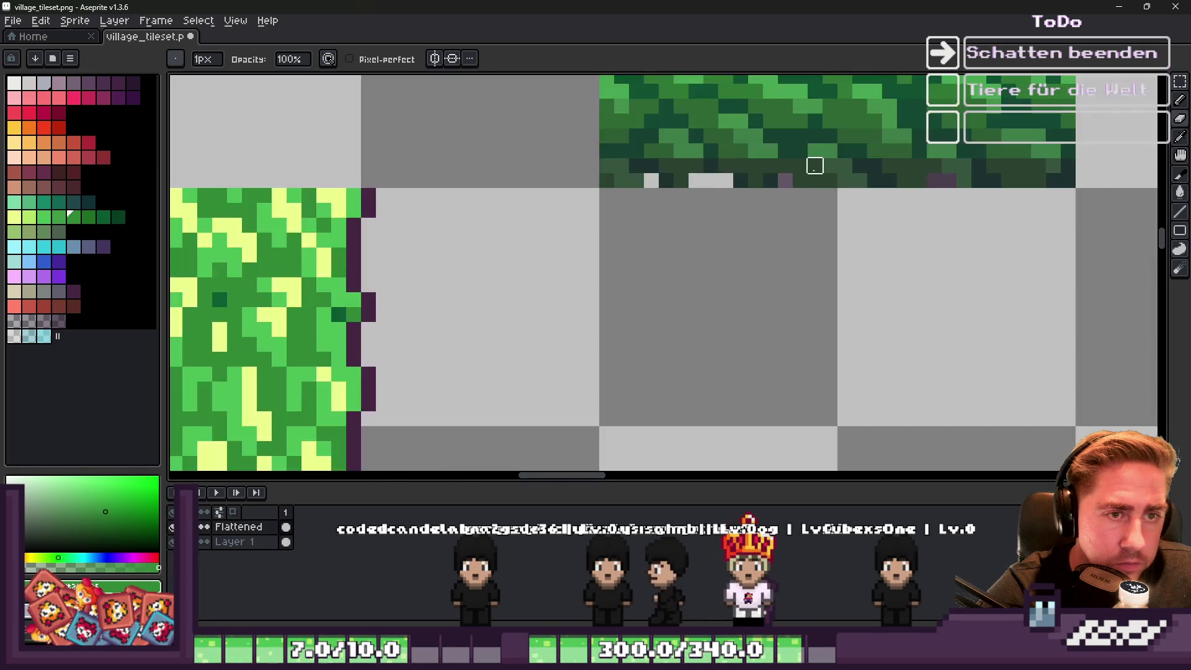
pyautogui.scroll(2, 764, 194)
pyautogui.scroll(-2, 744, 196)
pyautogui.scroll(2, 738, 192)
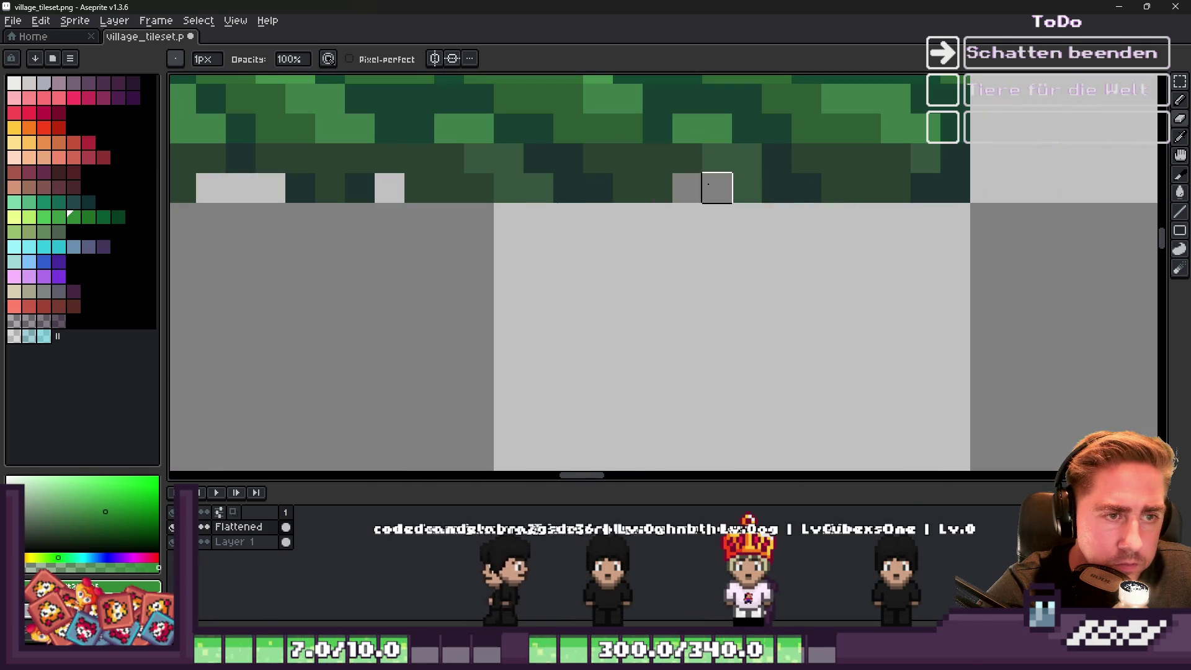
pyautogui.scroll(-3, 708, 184)
pyautogui.scroll(-1, 955, 194)
pyautogui.scroll(3, 810, 309)
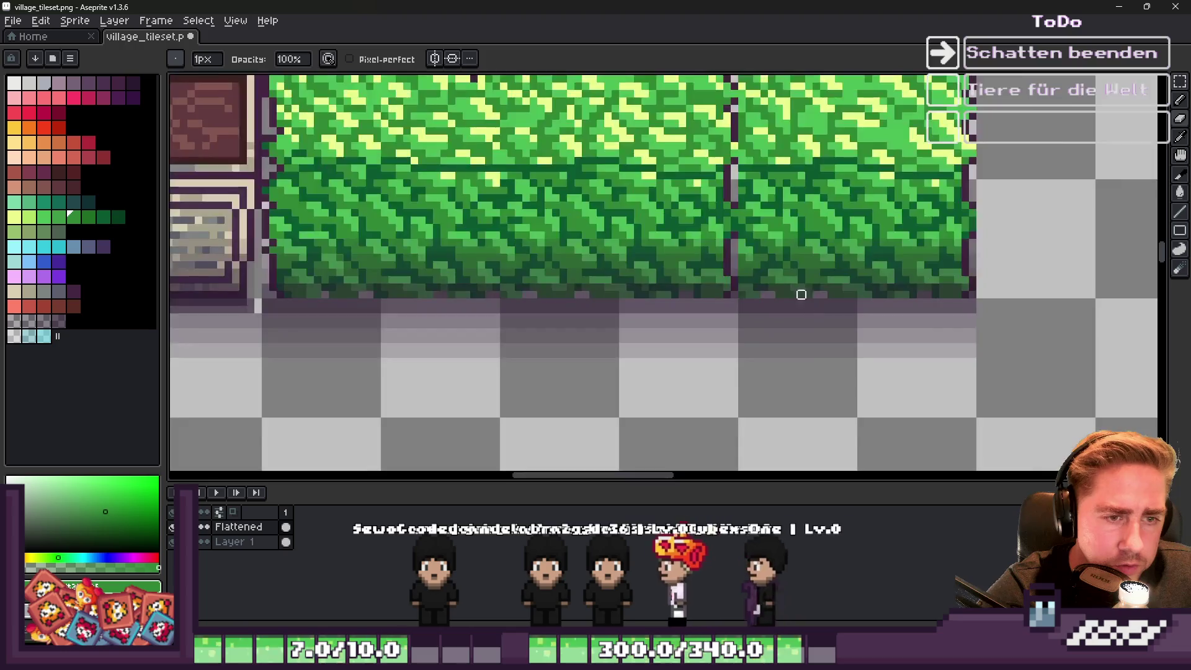
# Repaint a vertical shadow run and a line along the hedge's lower edge light grey.
pyautogui.scroll(3, 809, 310)
pyautogui.moveTo(710, 218); pyautogui.dragTo(710, 409)
pyautogui.scroll(-3, 710, 409)
pyautogui.scroll(2, 988, 235)
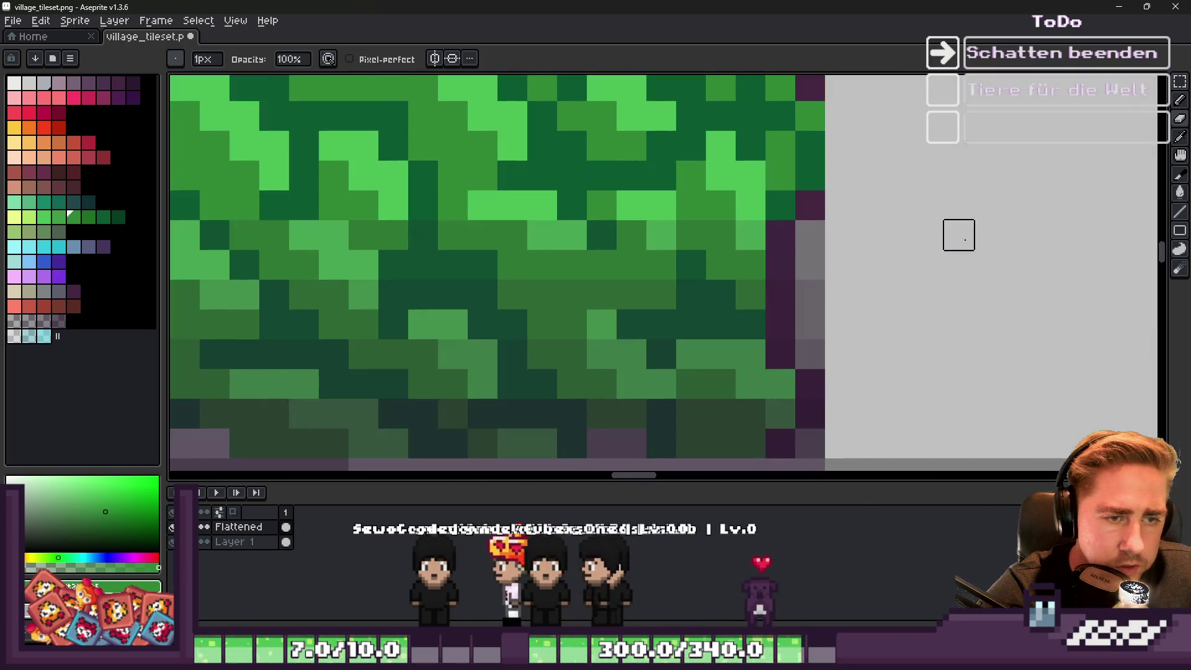
pyautogui.scroll(-3, 810, 354)
pyautogui.scroll(3, 822, 330)
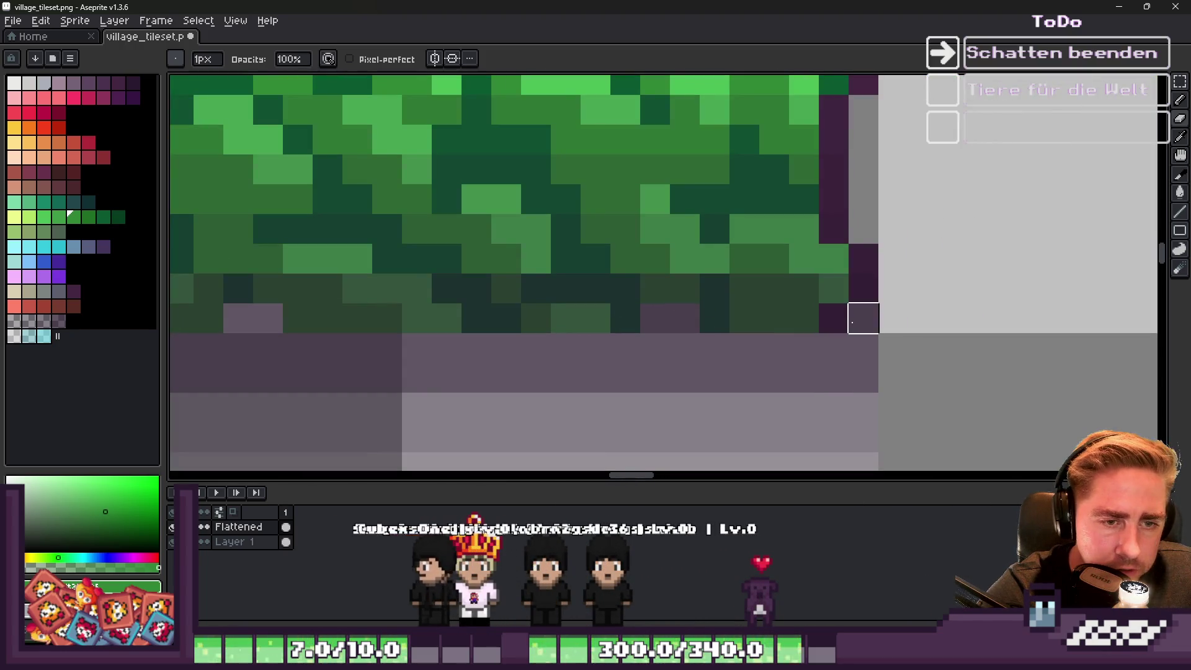
pyautogui.scroll(-3, 863, 318)
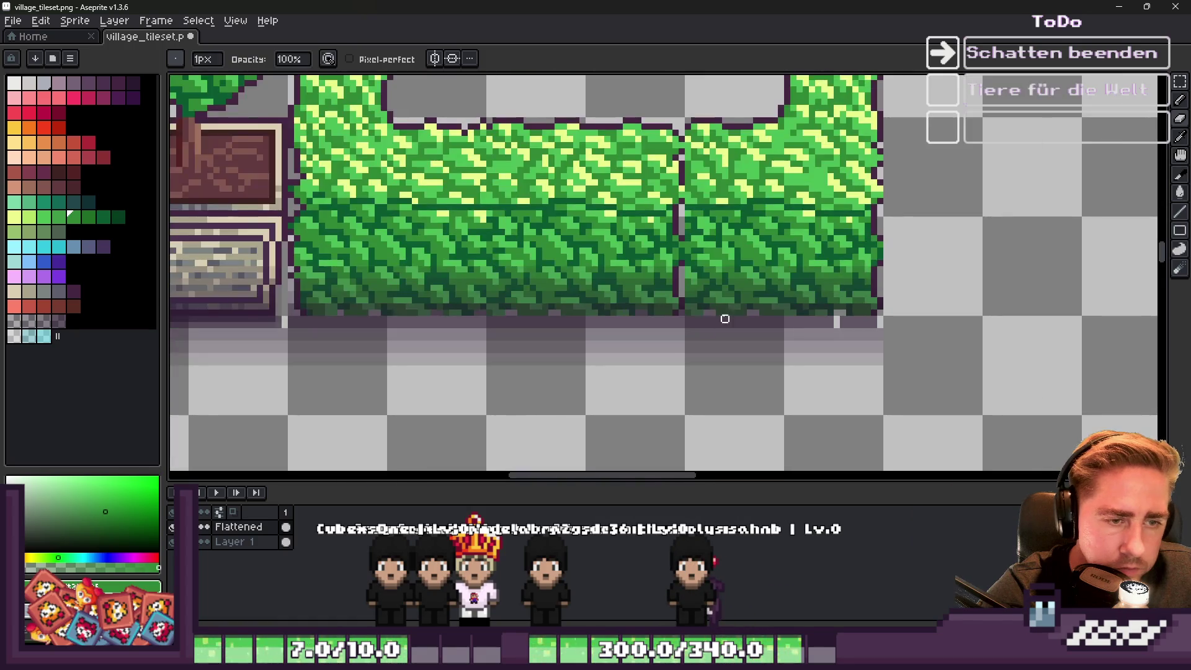
pyautogui.scroll(3, 785, 324)
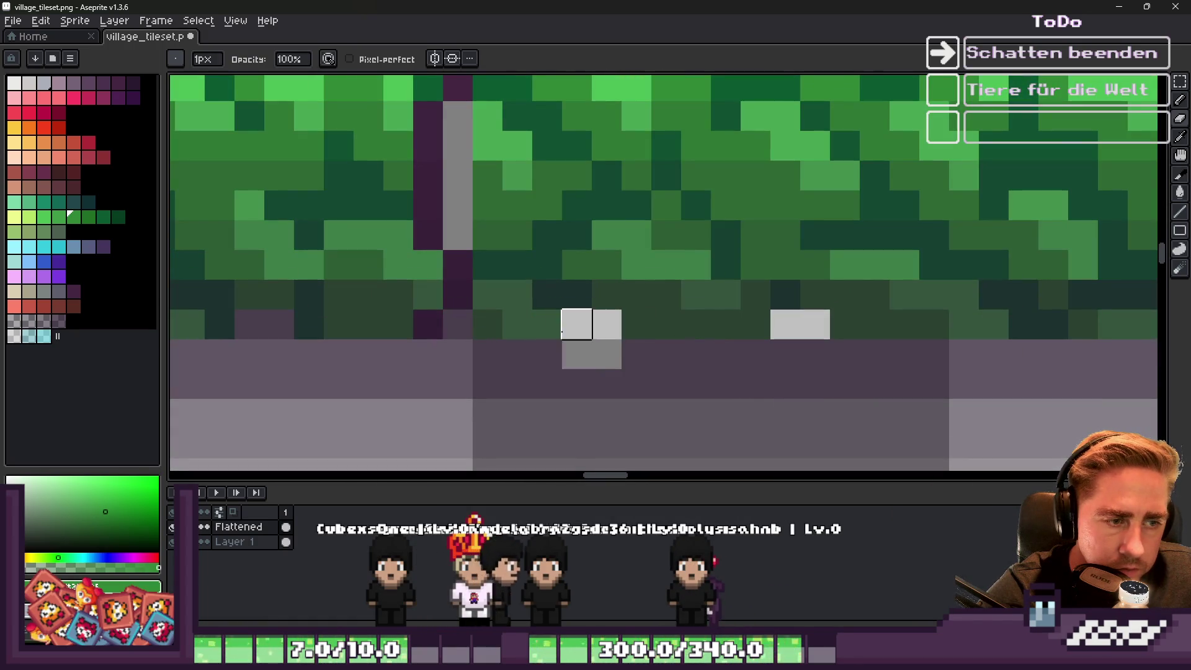
pyautogui.scroll(-3, 841, 272)
pyautogui.scroll(3, 904, 255)
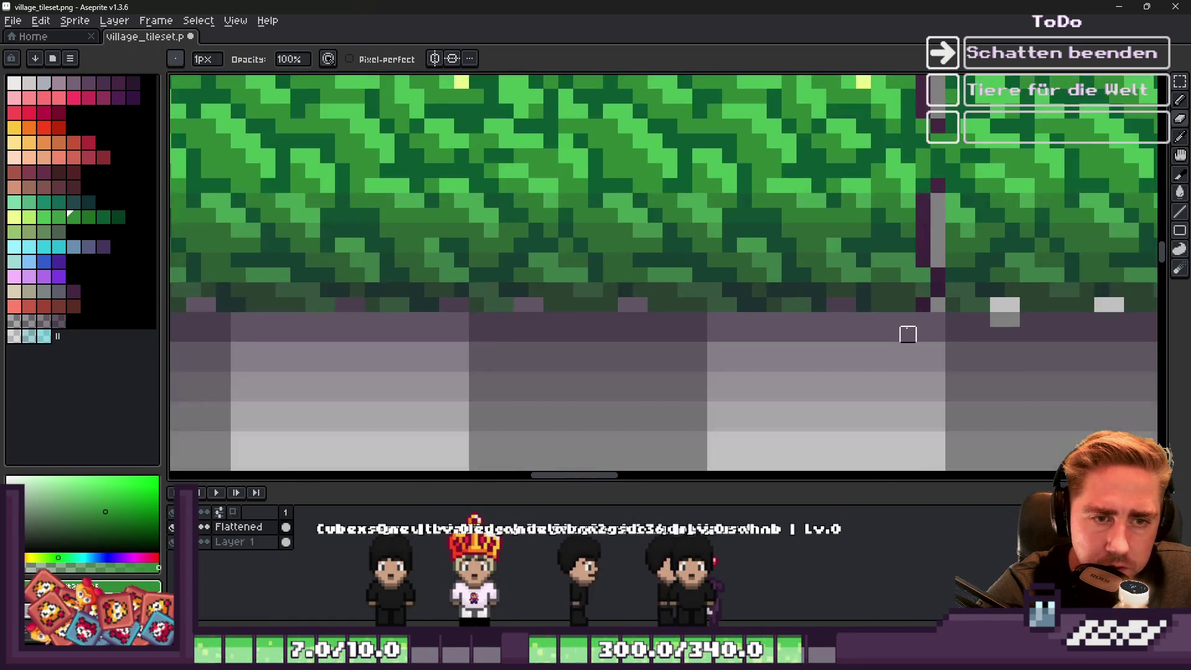
pyautogui.scroll(1, 908, 334)
pyautogui.moveTo(995, 308); pyautogui.dragTo(251, 309)
pyautogui.scroll(-3, 564, 308)
pyautogui.scroll(2, 563, 309)
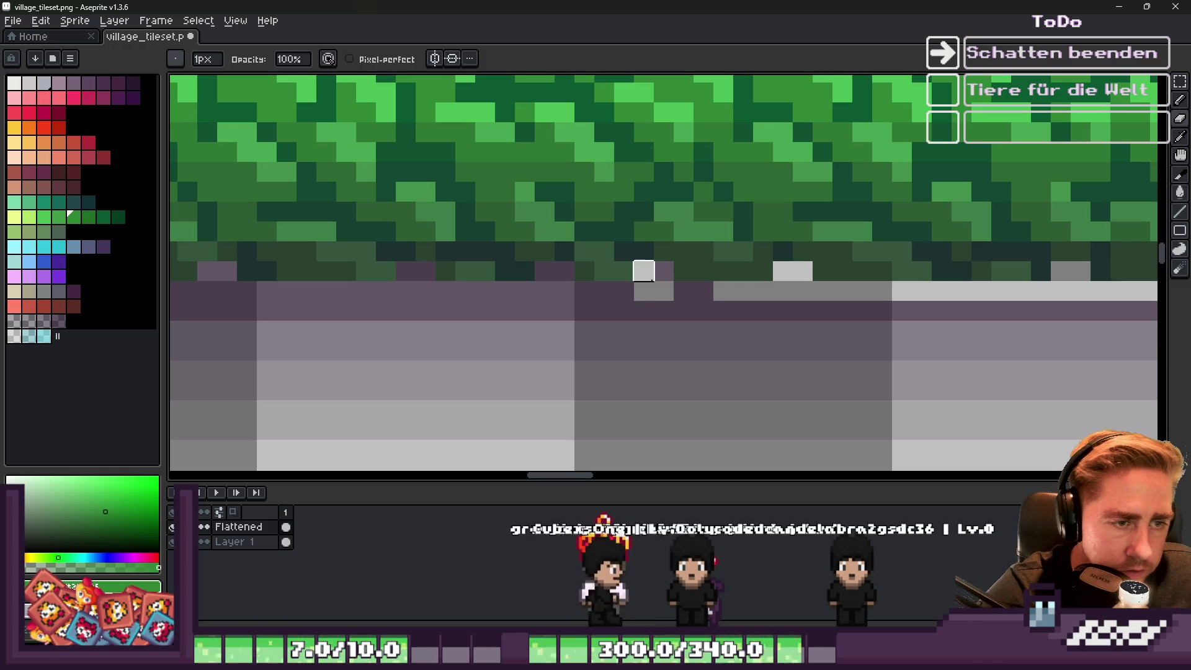
pyautogui.scroll(2, 651, 304)
pyautogui.scroll(1, 606, 186)
# Paint light grey pixels along the hedge's lower edge and down its left edge column.
pyautogui.moveTo(606, 186)
pyautogui.mouseDown()
pyautogui.moveTo(643, 186)
pyautogui.moveTo(645, 267)
pyautogui.mouseUp()
pyautogui.scroll(-3, 776, 266)
pyautogui.scroll(1, 780, 264)
pyautogui.moveTo(558, 248); pyautogui.dragTo(528, 311)
pyautogui.scroll(-2, 803, 287)
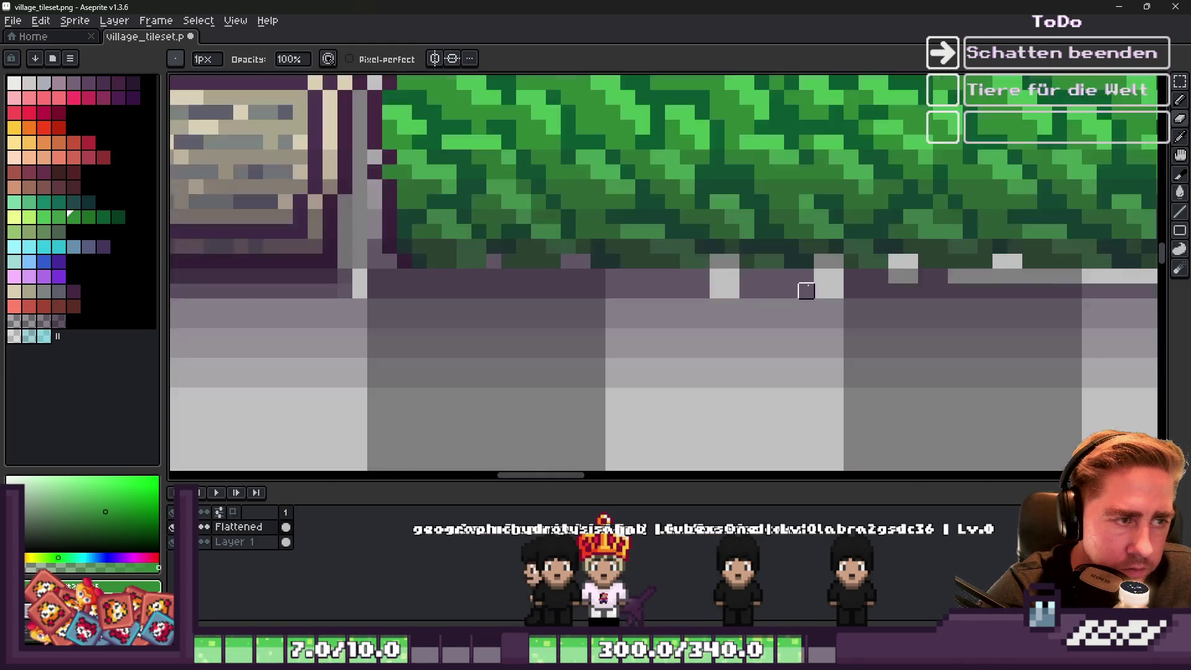
pyautogui.scroll(2, 557, 263)
pyautogui.moveTo(428, 230)
pyautogui.mouseDown()
pyautogui.moveTo(322, 273)
pyautogui.moveTo(472, 282)
pyautogui.mouseUp()
pyautogui.scroll(-2, 764, 286)
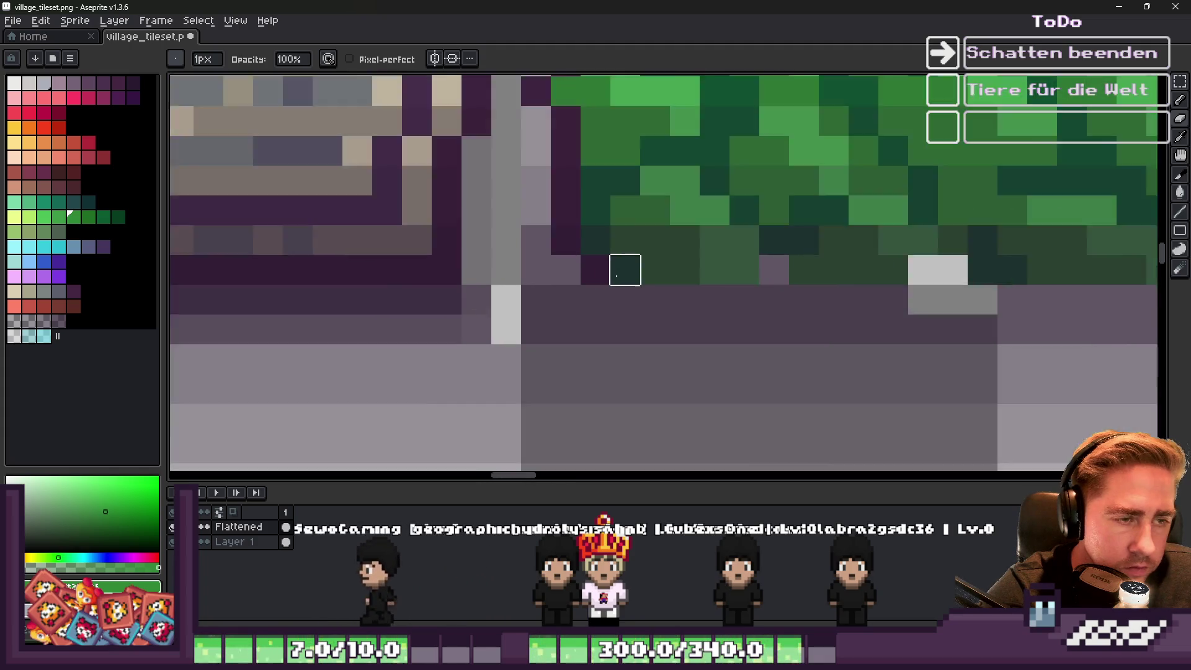
pyautogui.scroll(1, 611, 261)
pyautogui.moveTo(585, 266)
pyautogui.mouseDown()
pyautogui.moveTo(546, 300)
pyautogui.moveTo(505, 183)
pyautogui.mouseUp()
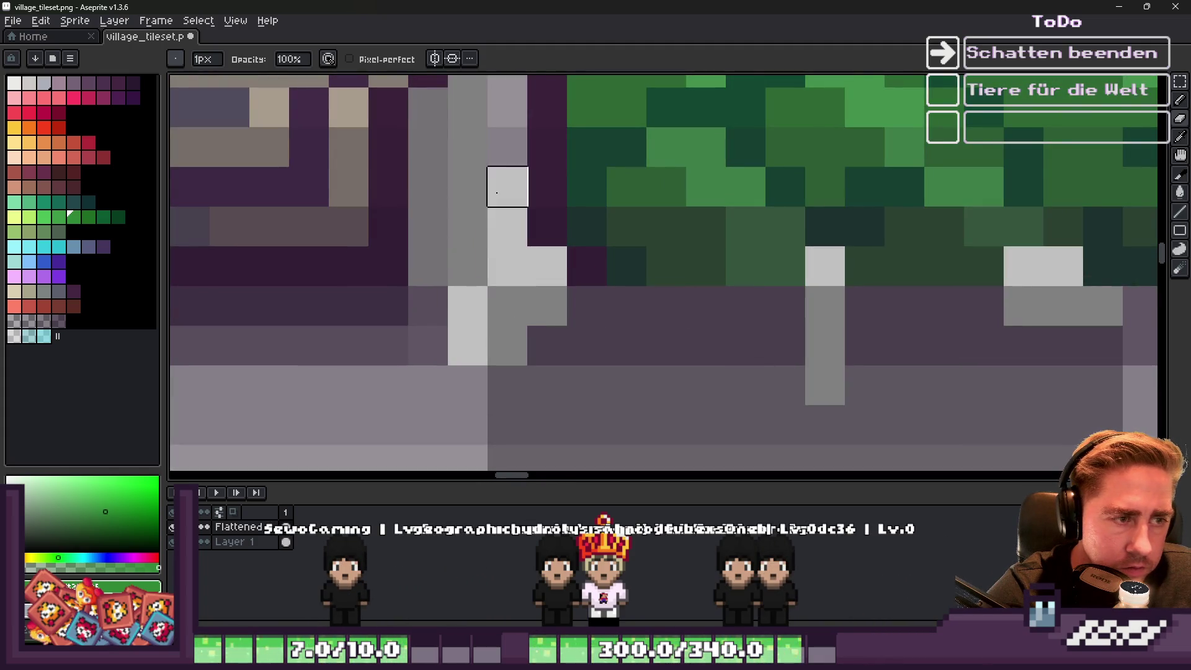
pyautogui.scroll(-2, 625, 358)
pyautogui.scroll(2, 625, 358)
pyautogui.moveTo(574, 322)
pyautogui.mouseDown()
pyautogui.moveTo(606, 261)
pyautogui.moveTo(607, 205)
pyautogui.mouseUp()
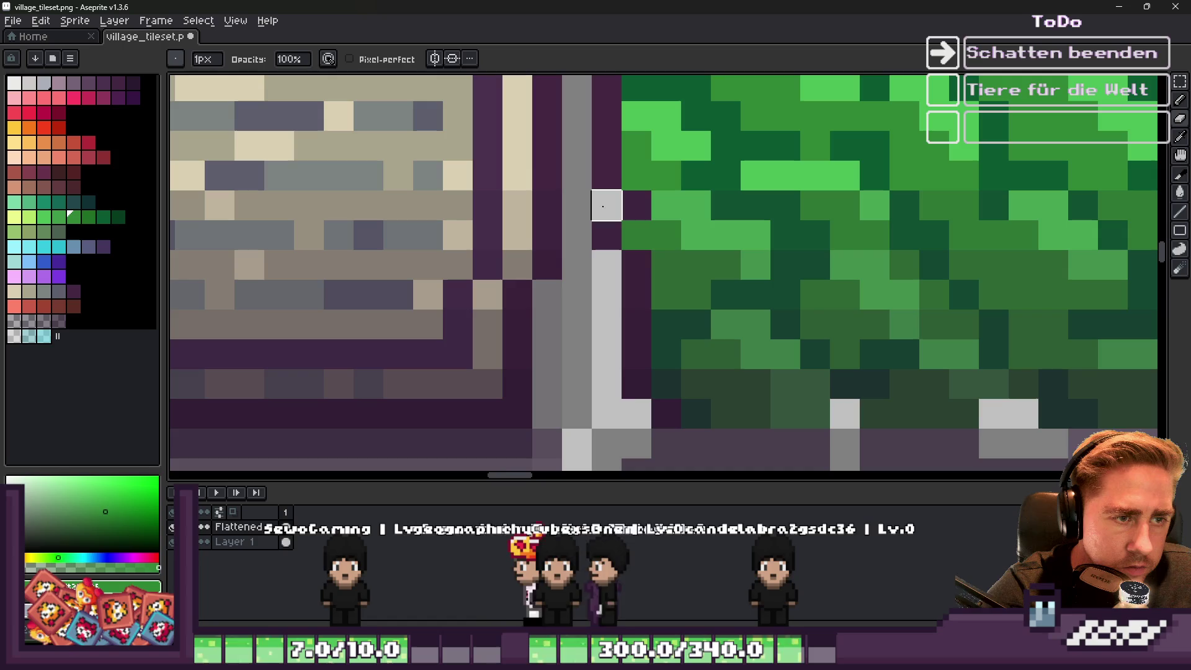
pyautogui.scroll(-1, 596, 248)
pyautogui.scroll(1, 571, 269)
pyautogui.moveTo(571, 268); pyautogui.dragTo(571, 360)
# Paint light grey across the shadow band below the bench.
pyautogui.scroll(-3, 651, 324)
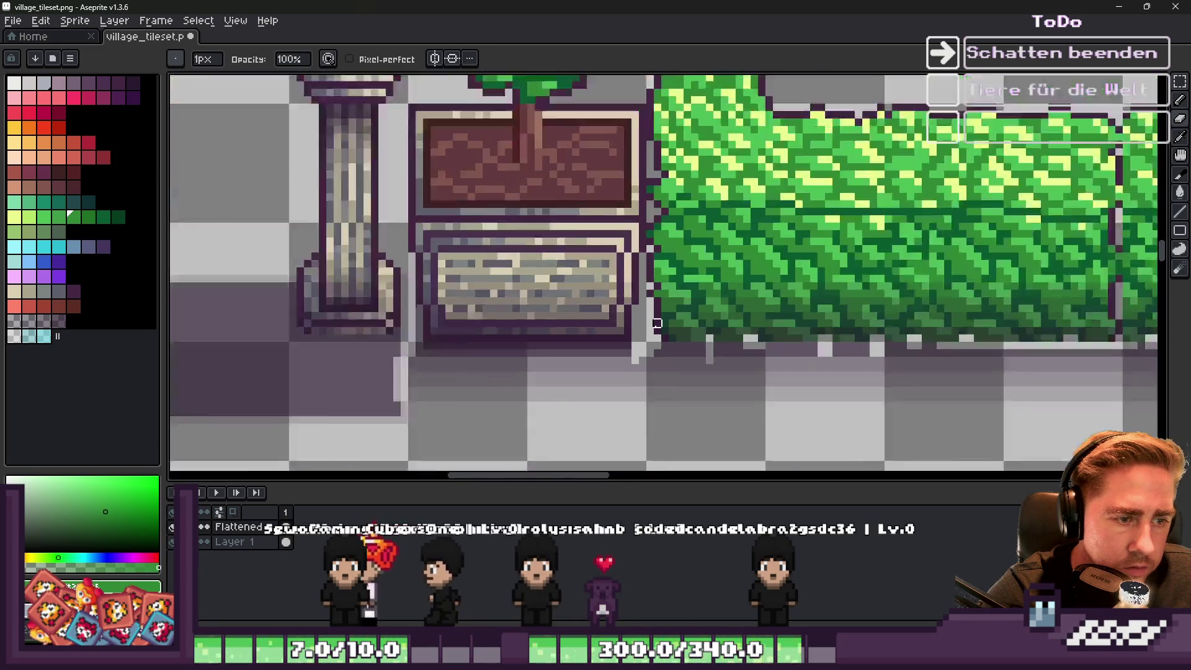
pyautogui.scroll(1, 651, 324)
pyautogui.scroll(-1, 646, 338)
pyautogui.scroll(1, 428, 376)
pyautogui.scroll(2, 428, 375)
pyautogui.scroll(-2, 676, 254)
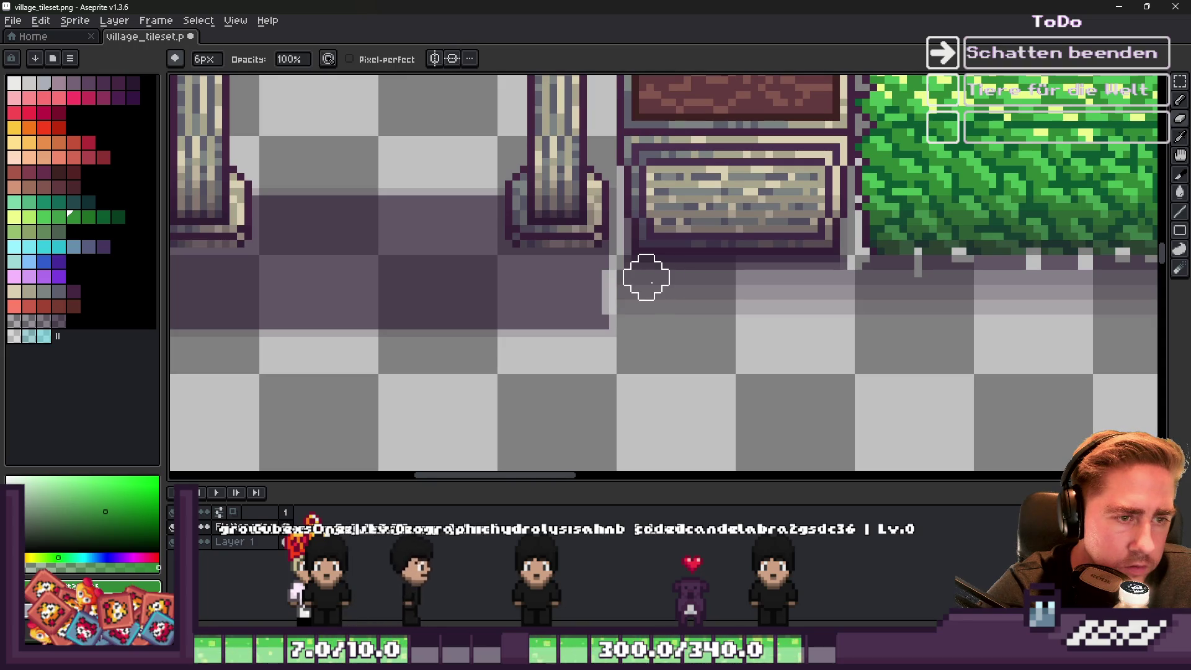
pyautogui.scroll(2, 646, 276)
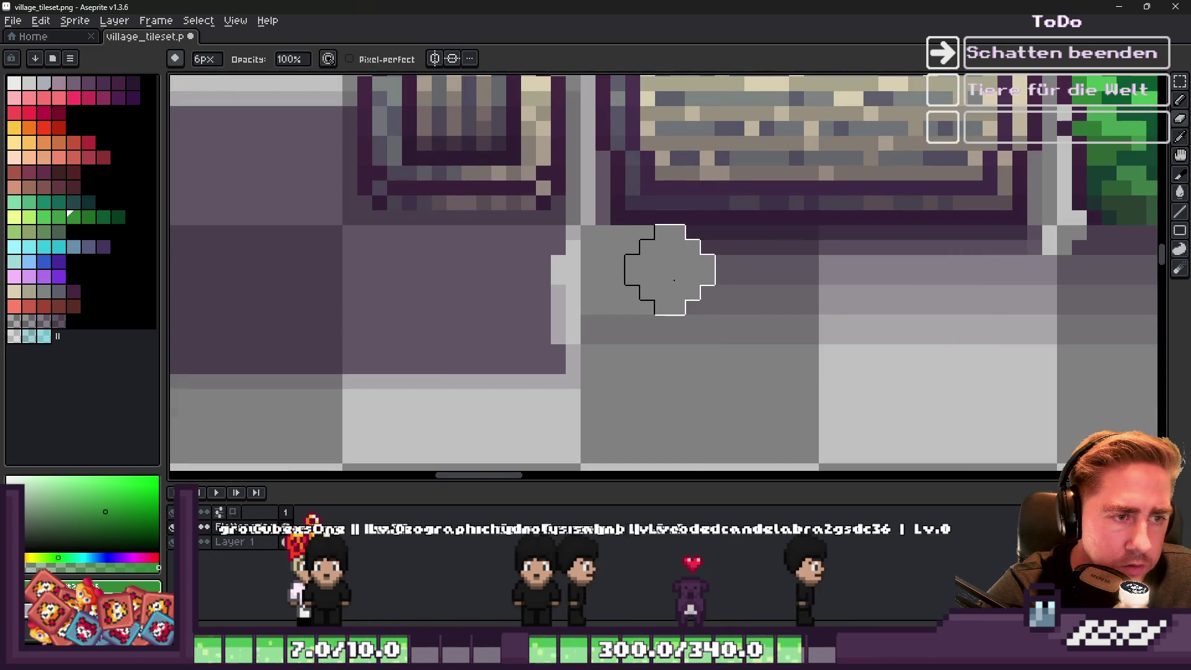
pyautogui.moveTo(614, 273)
pyautogui.mouseDown()
pyautogui.moveTo(958, 273)
pyautogui.moveTo(1018, 259)
pyautogui.moveTo(1040, 272)
pyautogui.mouseUp()
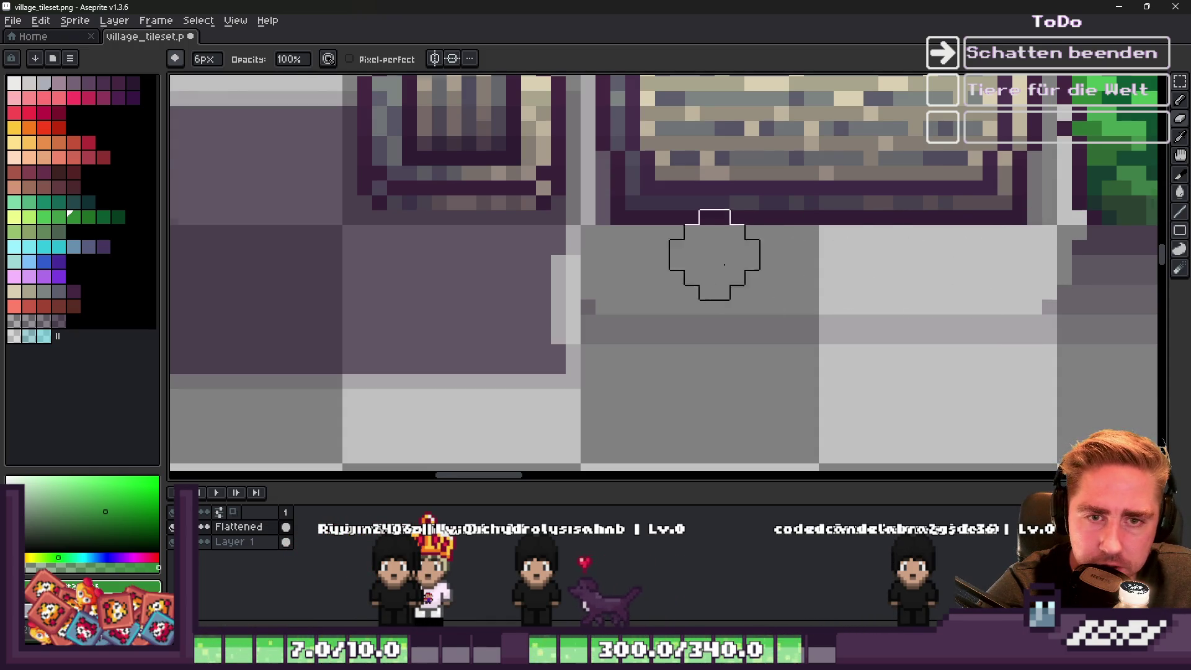
pyautogui.scroll(1, 729, 265)
pyautogui.hscroll(3, 851, 229)
# Shrink the brush to 1 pixel and undo away the large purple shadow under the hedge.
pyautogui.press('-')
pyautogui.press('-')
pyautogui.press('-')
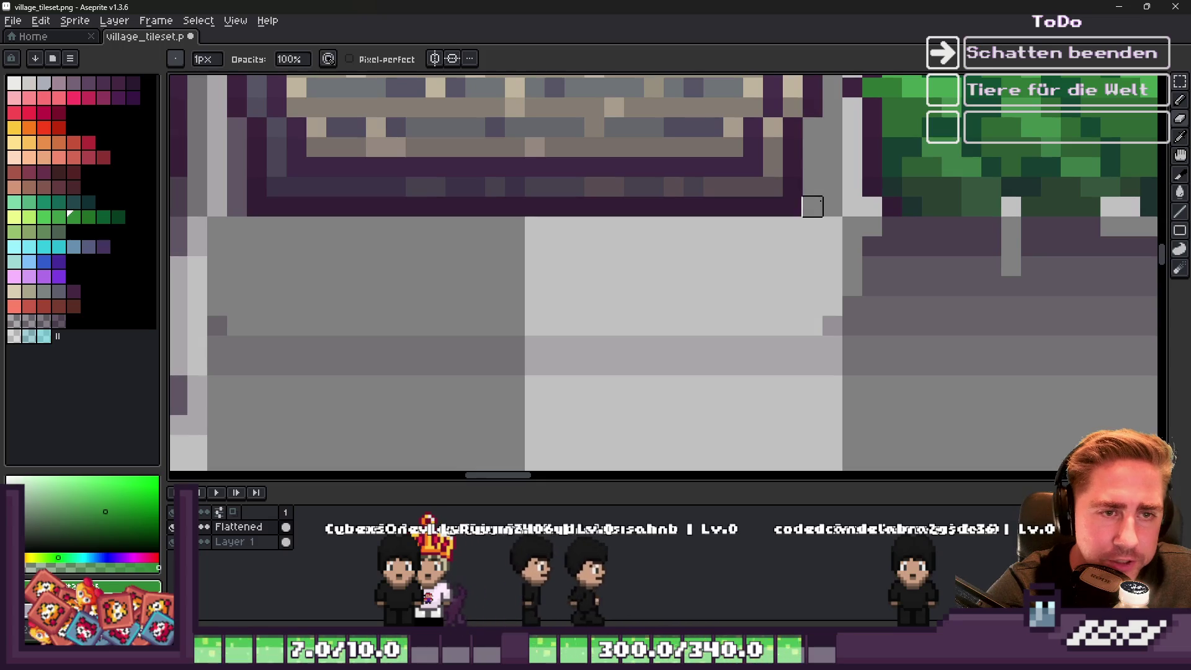
pyautogui.hscroll(-5, 515, 211)
pyautogui.scroll(-2, 537, 258)
pyautogui.scroll(1, 497, 195)
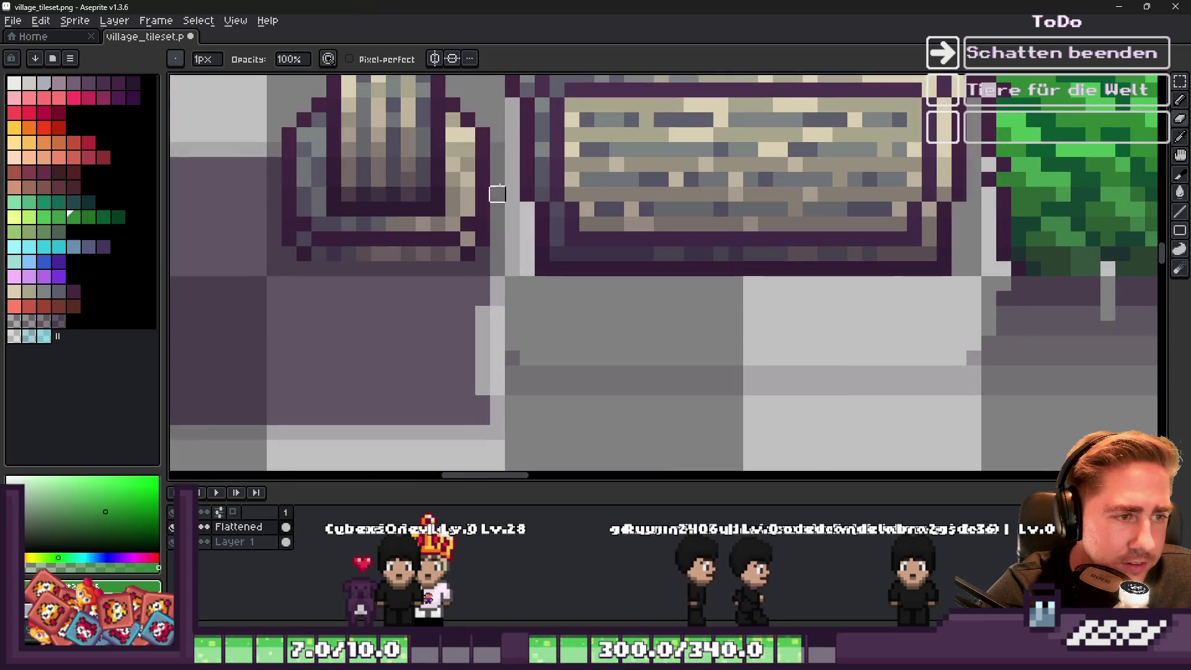
pyautogui.scroll(-2, 520, 295)
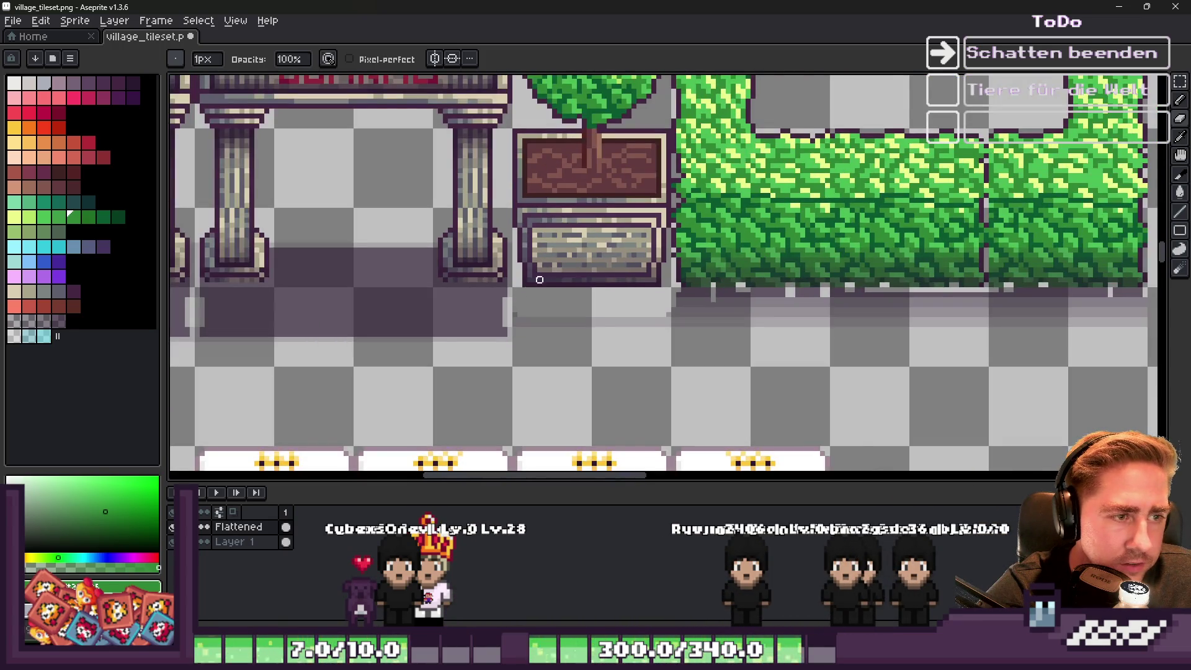
pyautogui.scroll(2, 520, 279)
pyautogui.scroll(1, 530, 350)
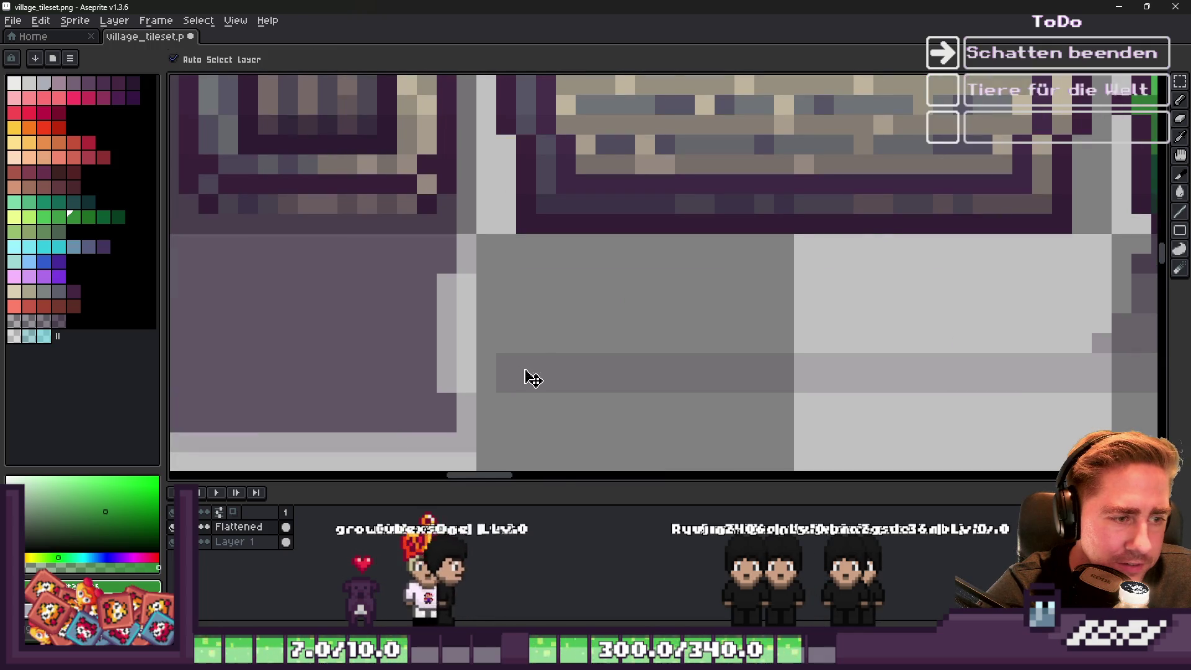
pyautogui.press('v')
pyautogui.scroll(-3, 704, 319)
pyautogui.scroll(2, 704, 319)
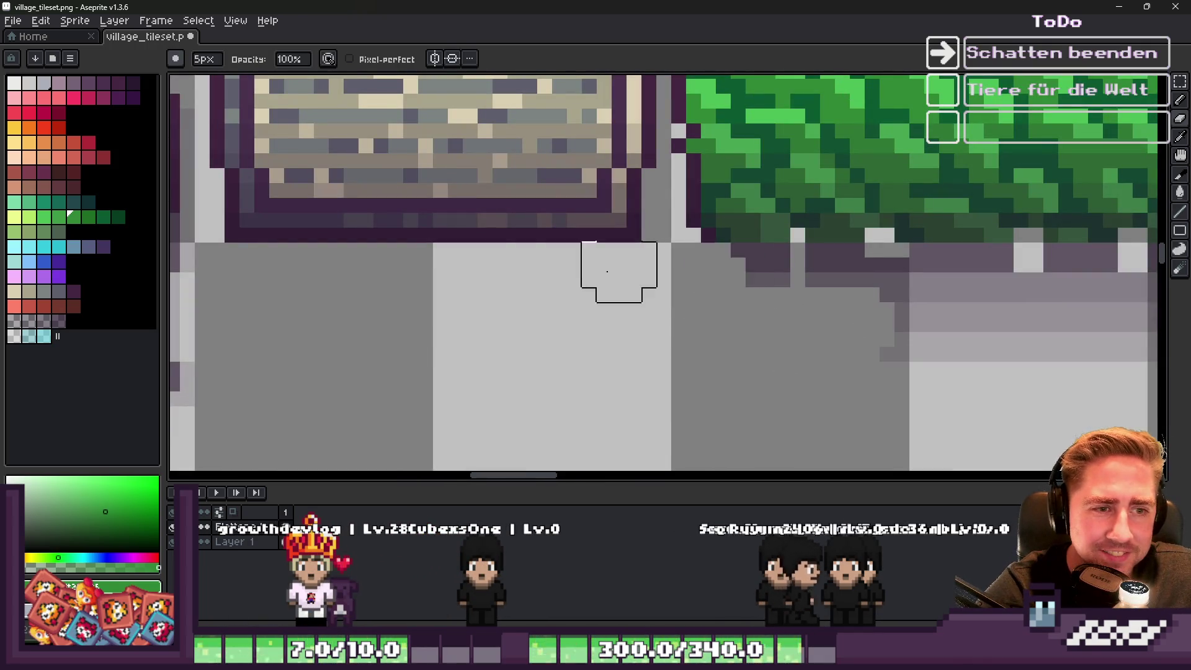
pyautogui.scroll(-3, 676, 279)
pyautogui.scroll(1, 1089, 262)
pyautogui.hotkey('ctrl', 'z')
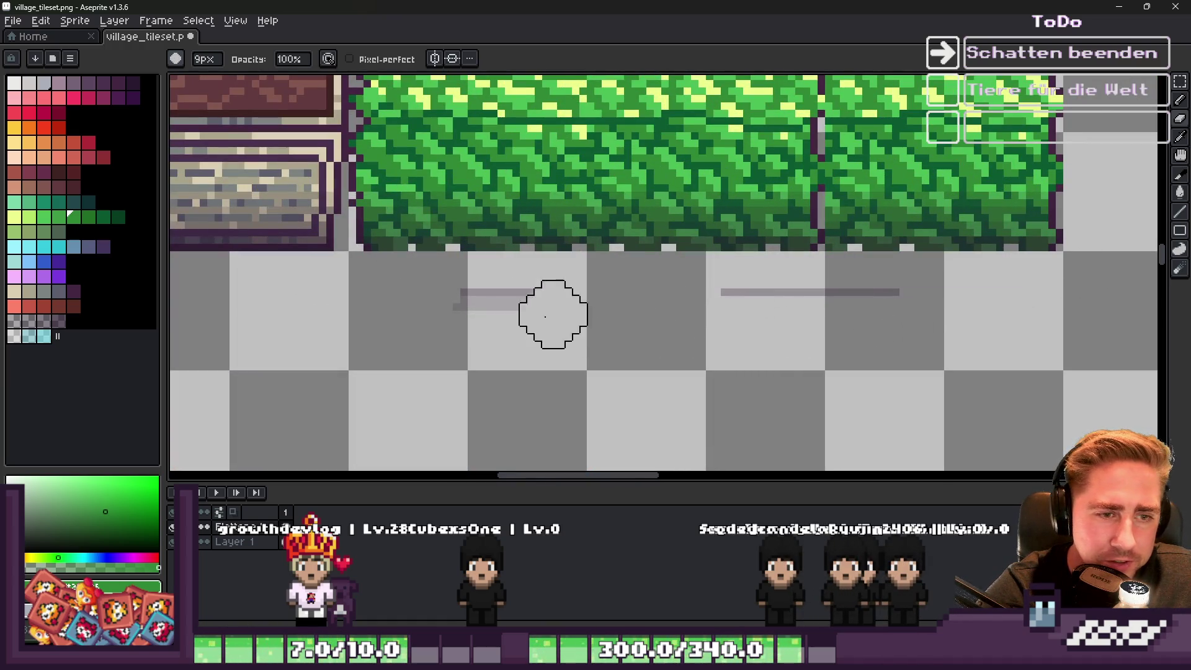
pyautogui.scroll(-4, 776, 323)
pyautogui.scroll(2, 733, 255)
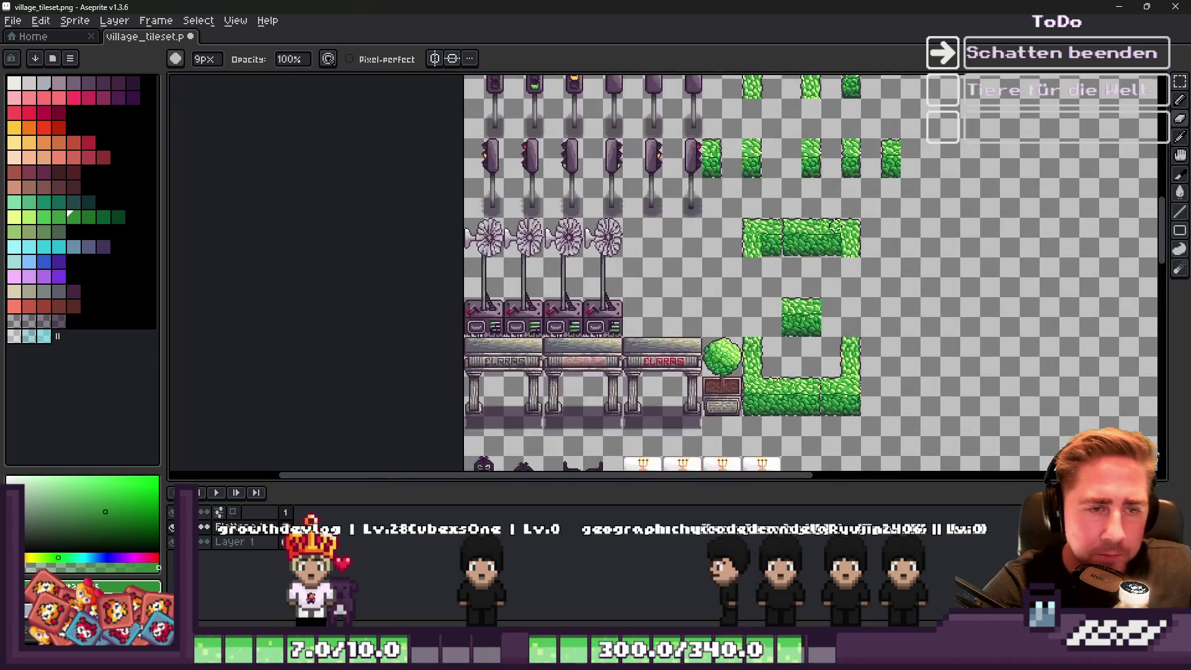
# Return to the pencil and make Layer 1 the active layer.
pyautogui.press('m')
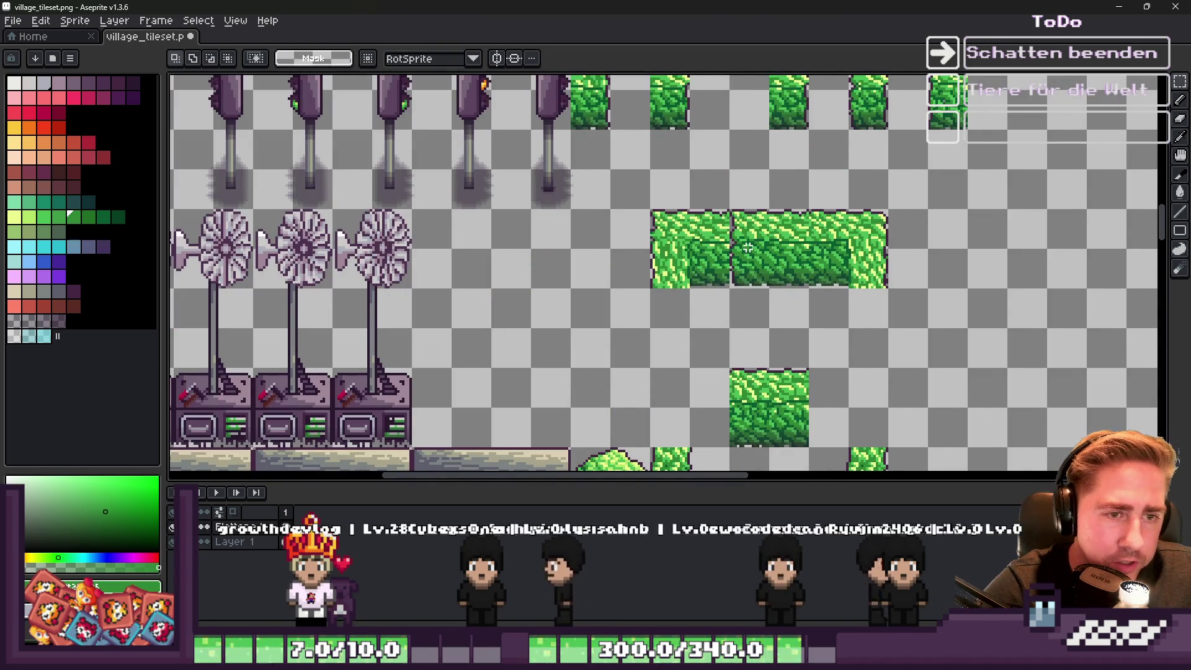
pyautogui.scroll(1, 735, 285)
pyautogui.scroll(-2, 733, 284)
pyautogui.scroll(-1, 704, 273)
pyautogui.scroll(-2, 698, 269)
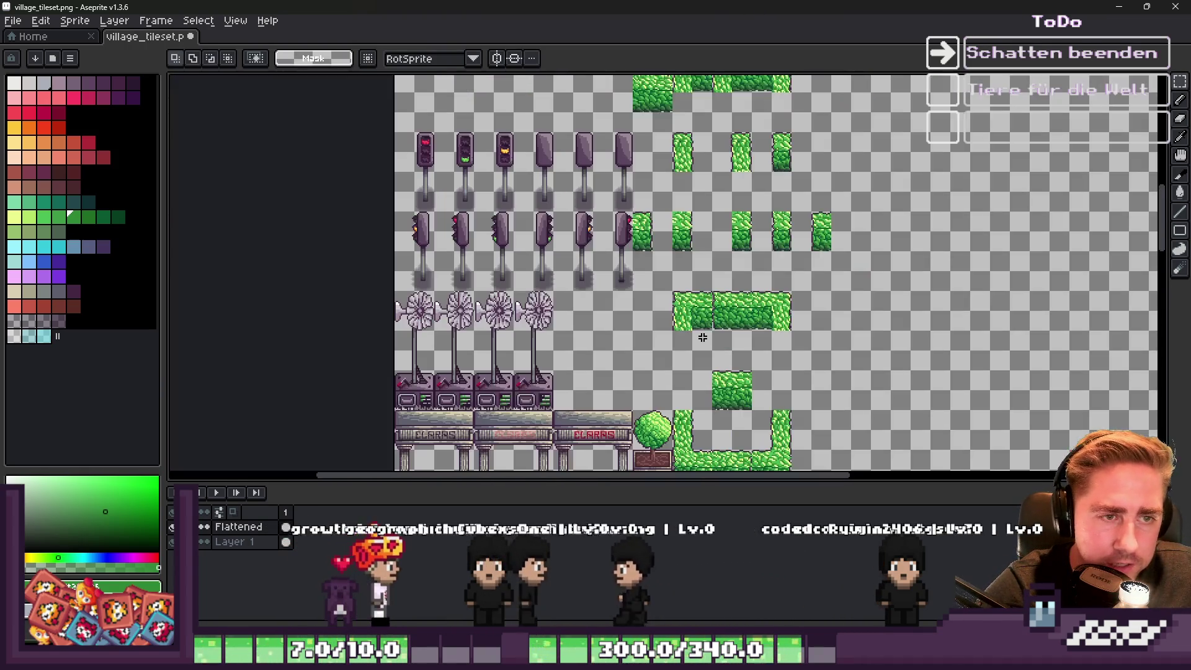
pyautogui.scroll(3, 698, 268)
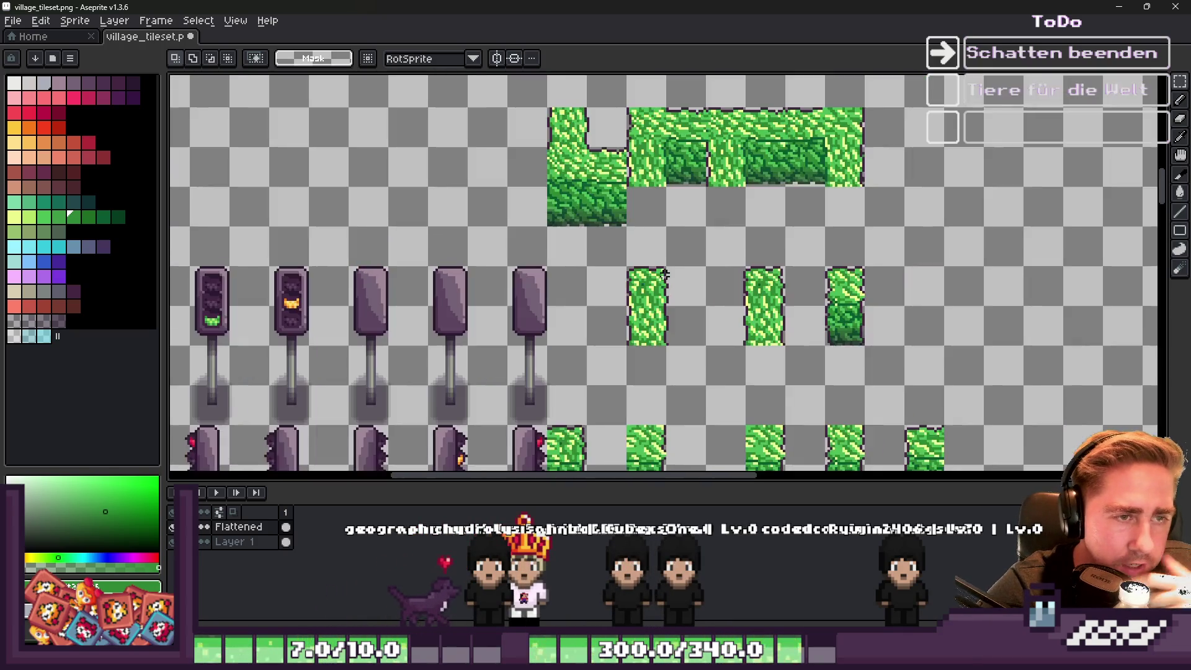
pyautogui.scroll(2, 697, 104)
pyautogui.press('b')
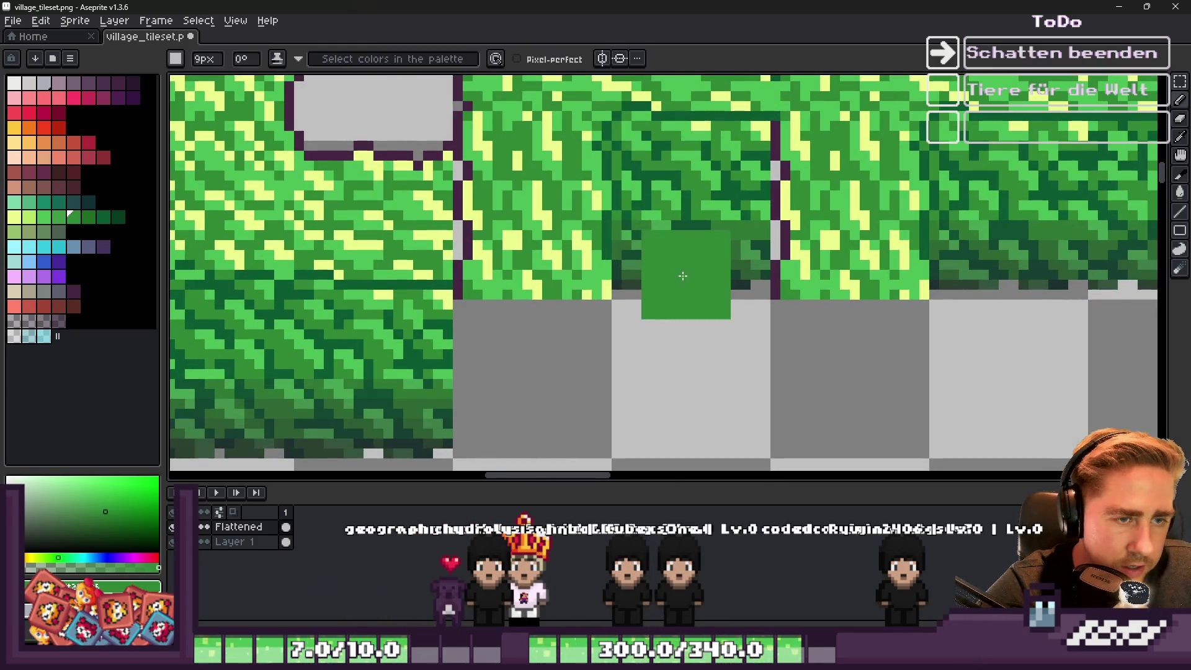
pyautogui.click(236, 542)
pyautogui.press('-')
pyautogui.press('-')
pyautogui.press('-')
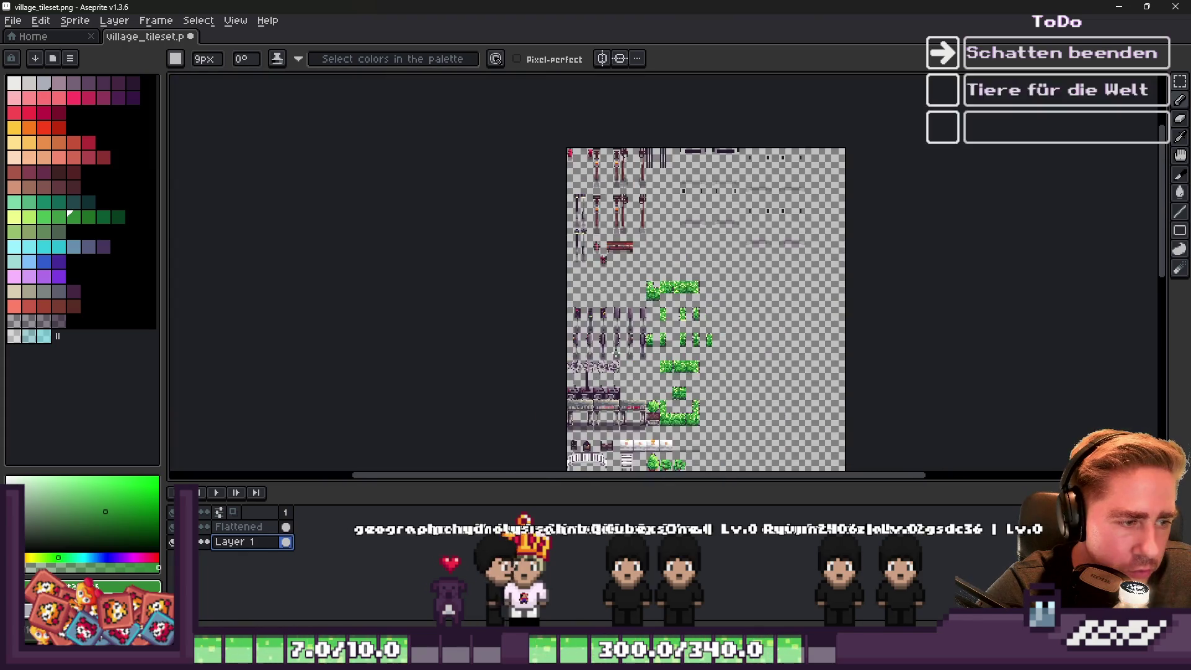
pyautogui.scroll(3, 616, 356)
pyautogui.keyDown('alt'); pyautogui.click(630, 433); pyautogui.keyUp('alt')
pyautogui.scroll(-2, 631, 433)
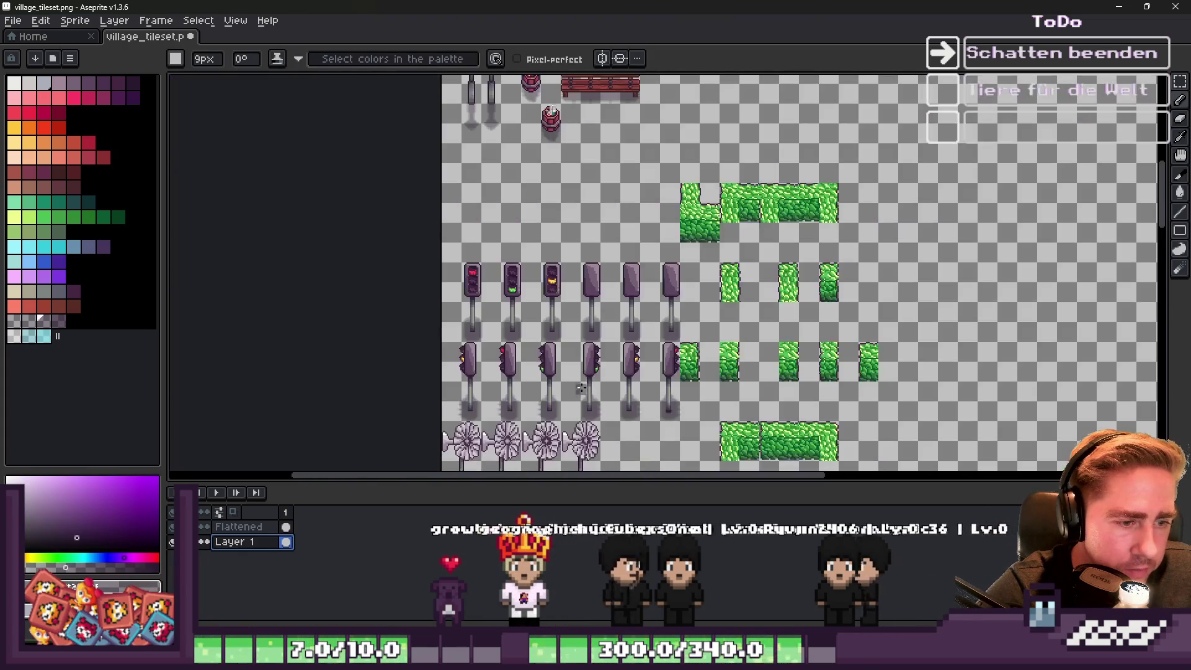
pyautogui.scroll(2, 759, 200)
pyautogui.scroll(2, 750, 323)
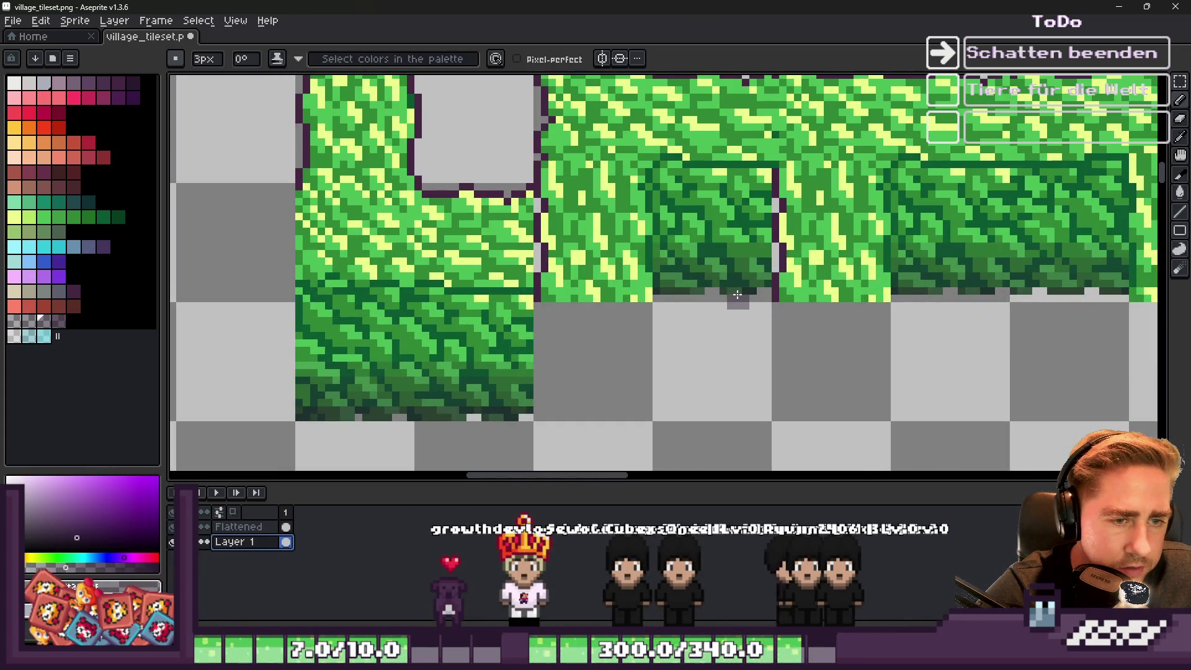
# Set the brush to a 4px round shape.
pyautogui.press('e')
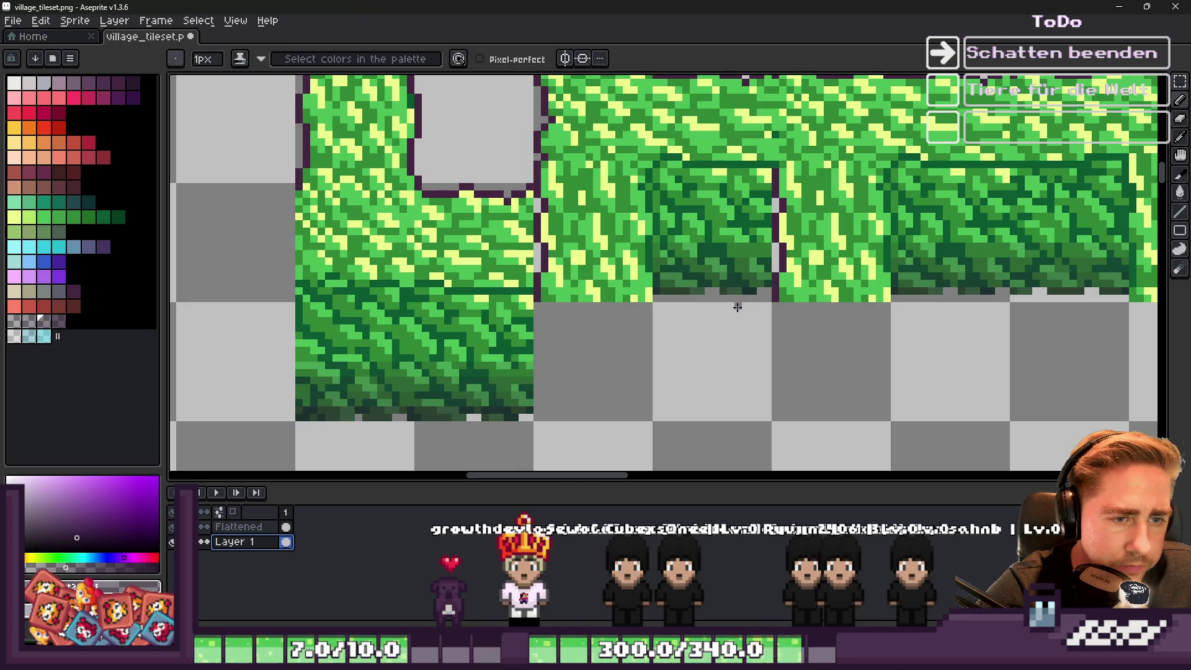
pyautogui.press('e')
pyautogui.click(175, 58)
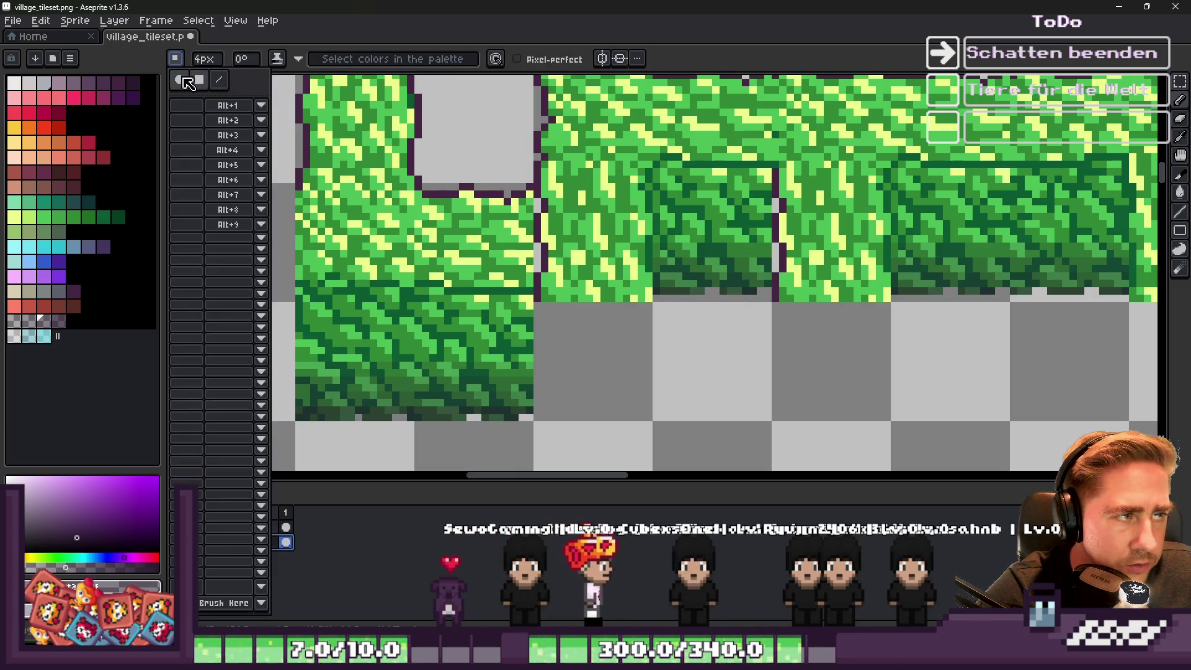
pyautogui.click(186, 81)
pyautogui.scroll(3, 718, 338)
# Undo a trial dark stroke below the hedge and pick the purple swatch.
pyautogui.click(744, 301)
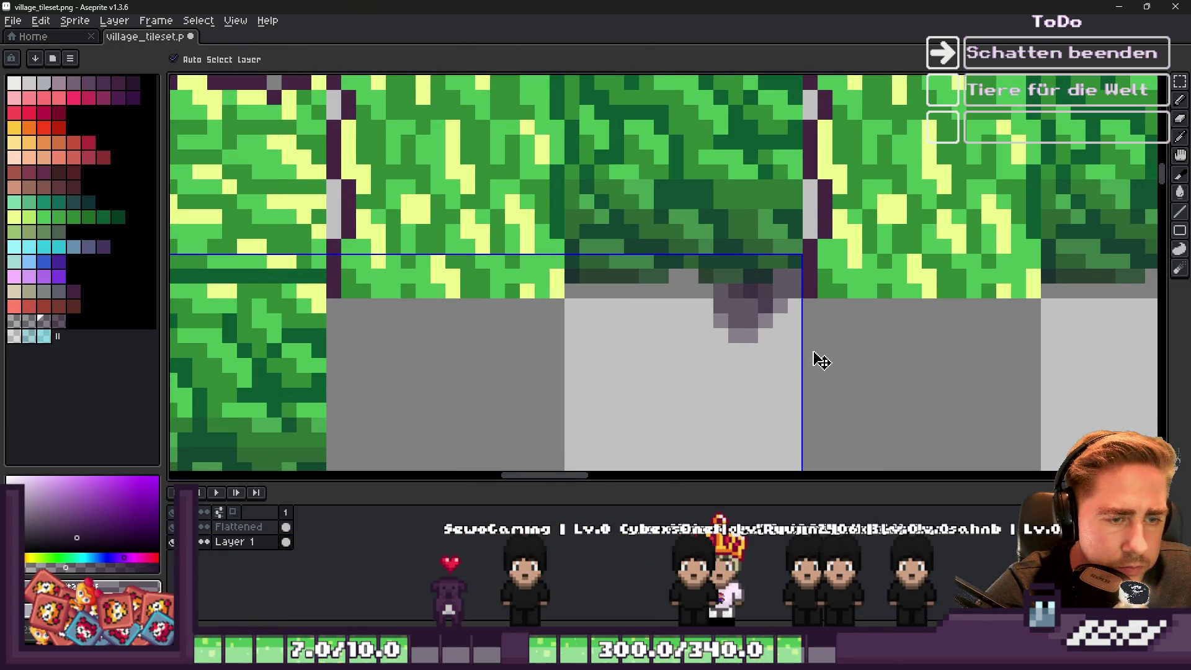
pyautogui.hotkey('ctrl', 'z')
pyautogui.click(58, 277)
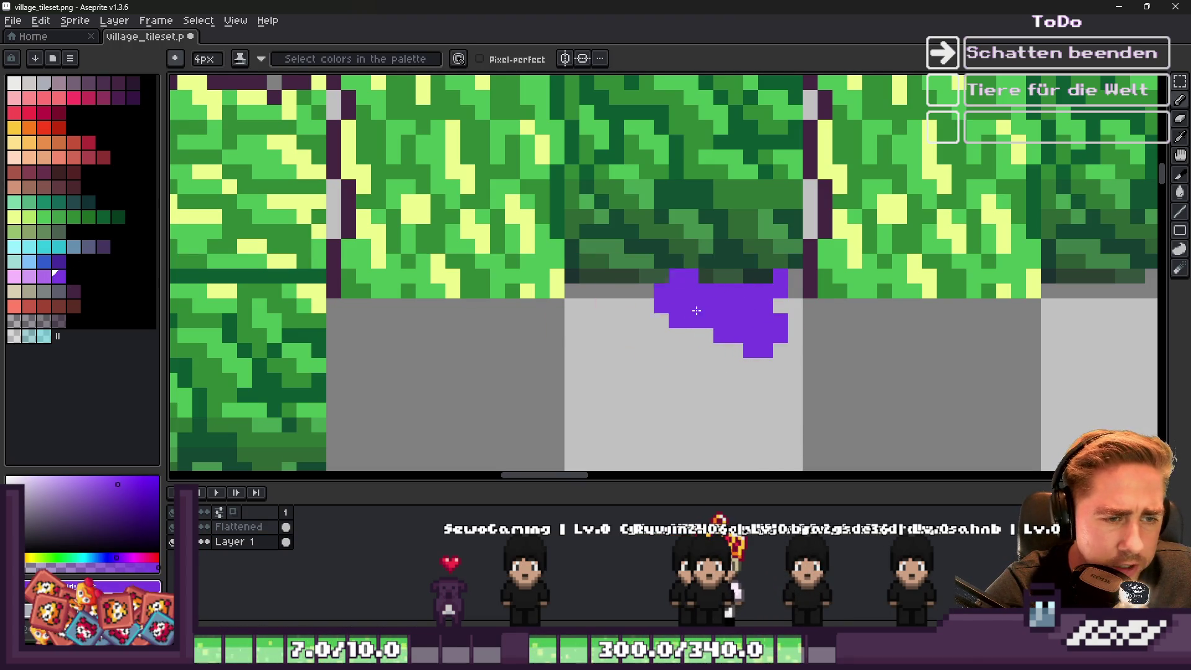
# Paint a purple shadow strip under the hedge's dark inner tile.
pyautogui.moveTo(677, 290)
pyautogui.mouseDown()
pyautogui.moveTo(621, 301)
pyautogui.moveTo(638, 311)
pyautogui.mouseUp()
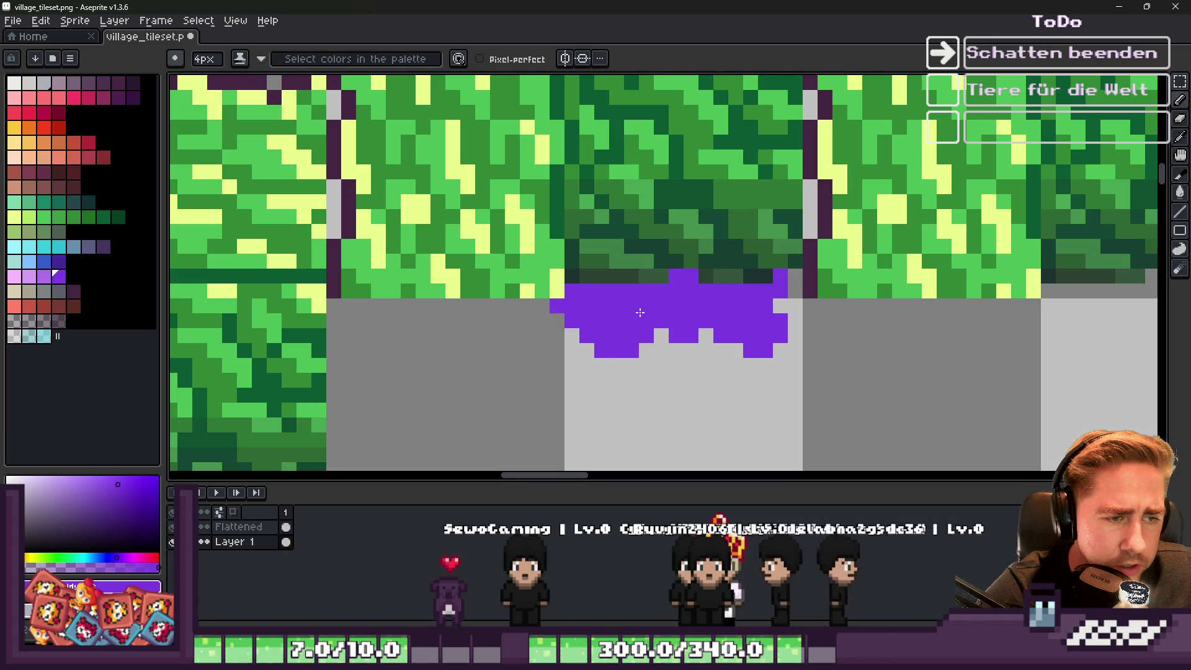
pyautogui.press('e')
pyautogui.press('b')
pyautogui.scroll(-3, 501, 290)
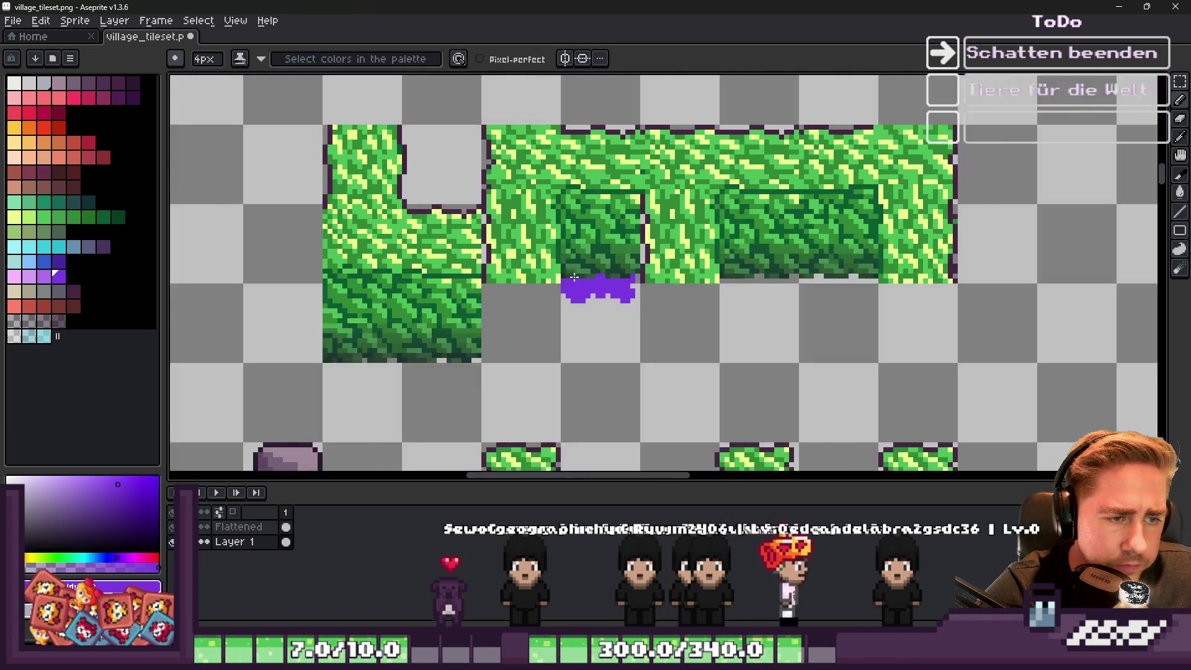
pyautogui.scroll(3, 633, 310)
pyautogui.scroll(-2, 645, 273)
pyautogui.scroll(2, 643, 289)
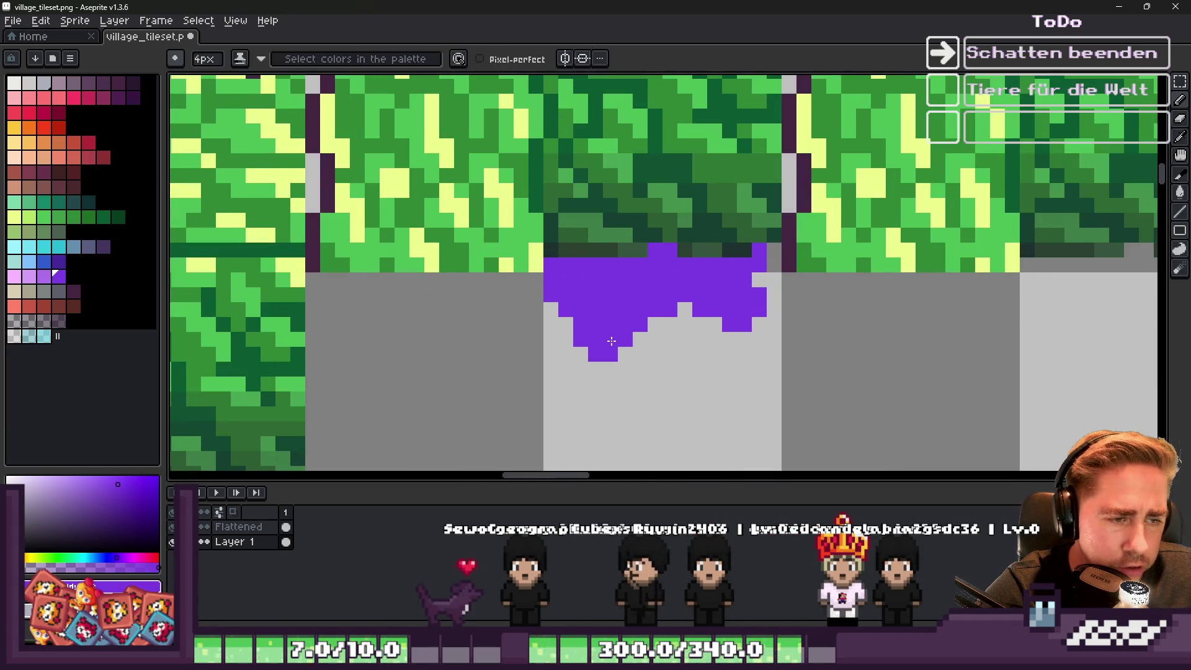
pyautogui.press('e')
pyautogui.scroll(-3, 612, 341)
pyautogui.scroll(1, 609, 336)
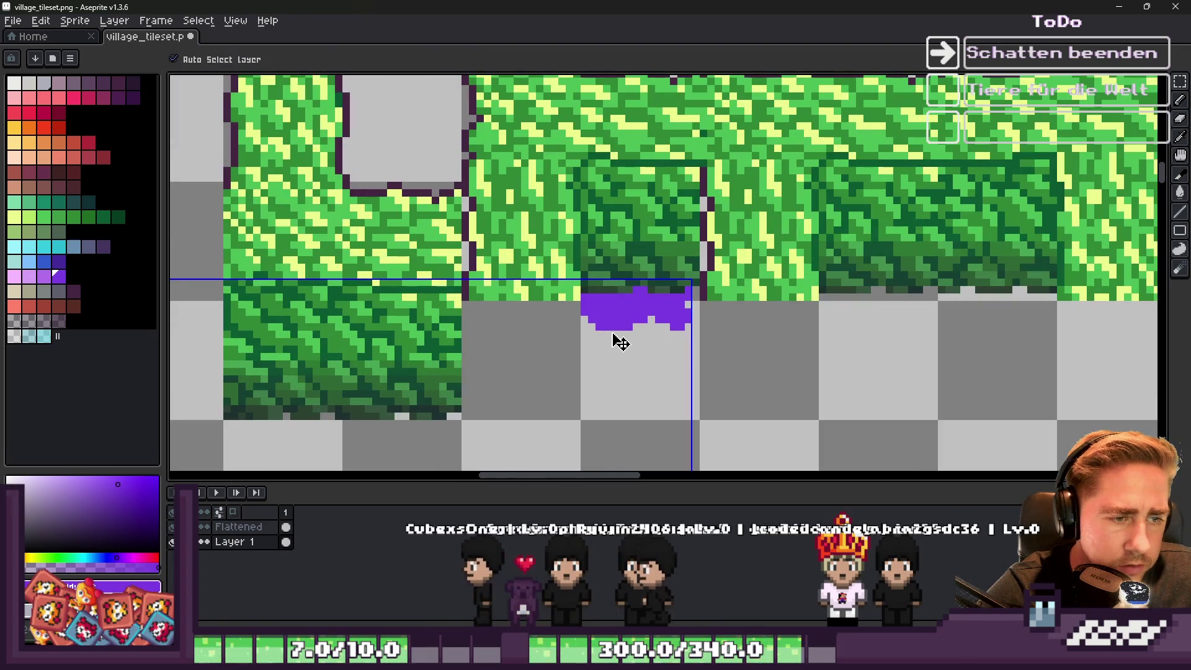
# With a 1px eraser, remove purple pixels sticking out past the tile column.
pyautogui.press('-')
pyautogui.scroll(2, 614, 337)
pyautogui.scroll(-2, 538, 333)
pyautogui.scroll(2, 643, 287)
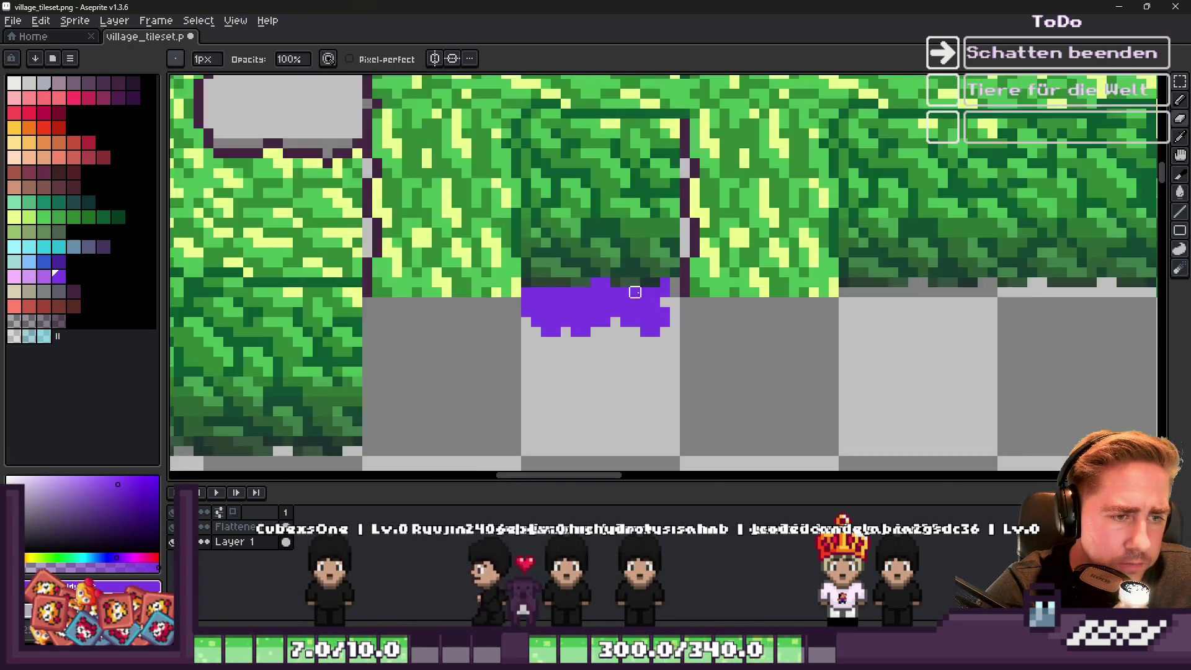
pyautogui.press('b')
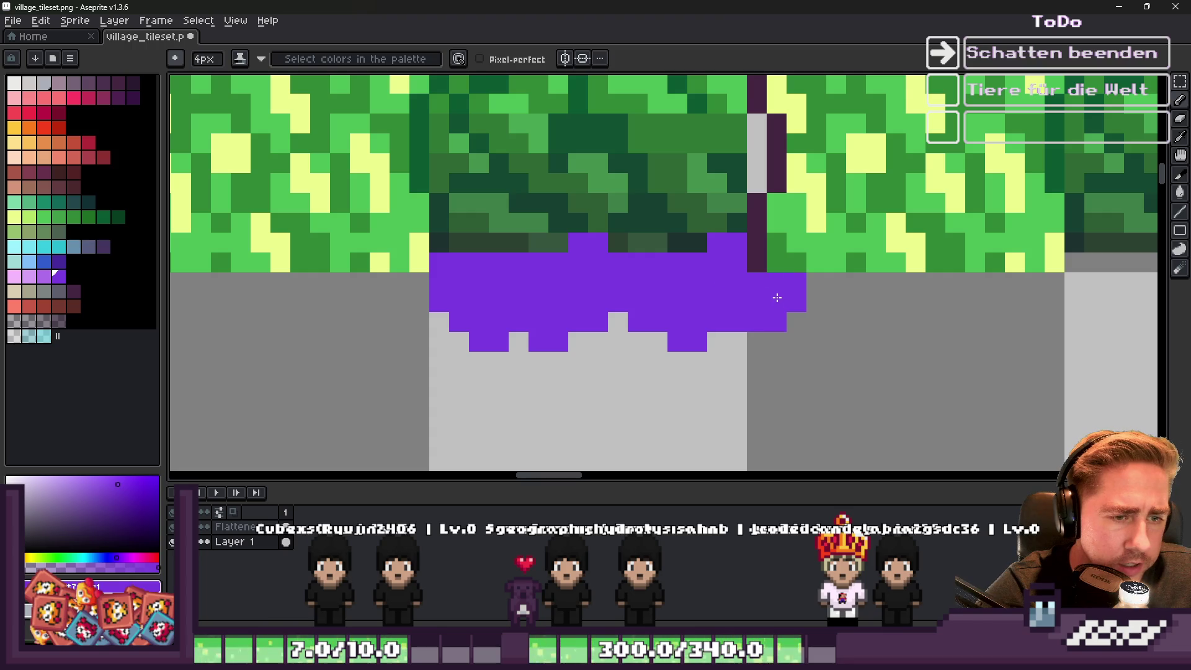
pyautogui.press('e')
pyautogui.moveTo(772, 282); pyautogui.dragTo(777, 302)
pyautogui.scroll(-3, 757, 322)
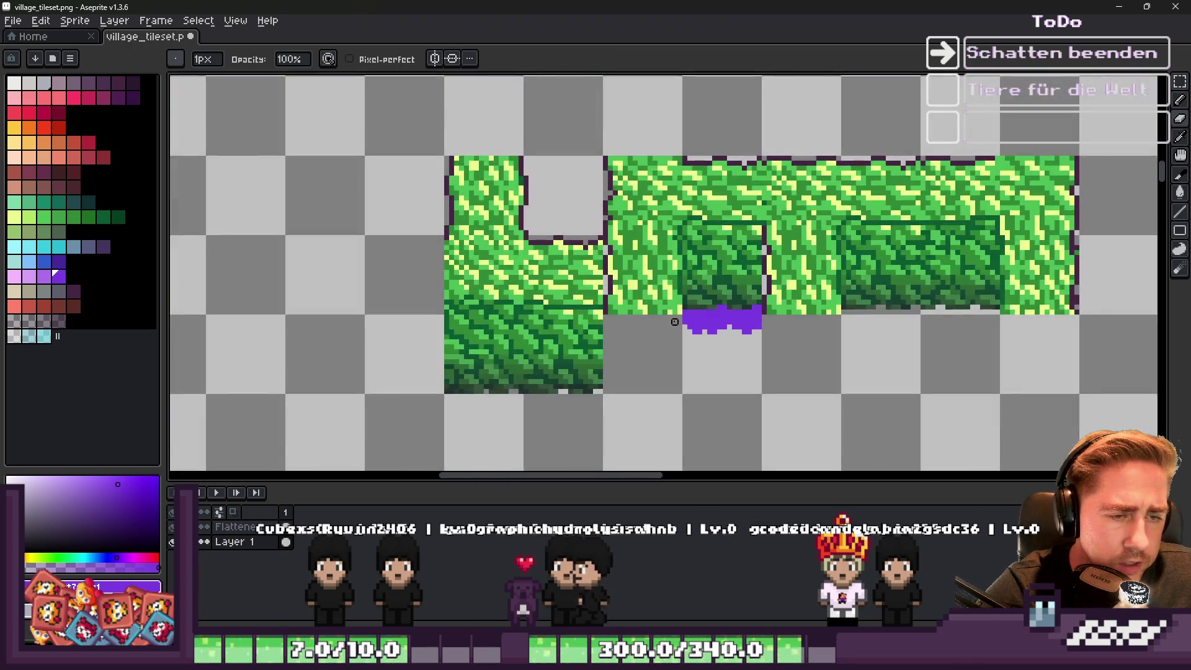
pyautogui.scroll(2, 695, 317)
pyautogui.scroll(1, 747, 330)
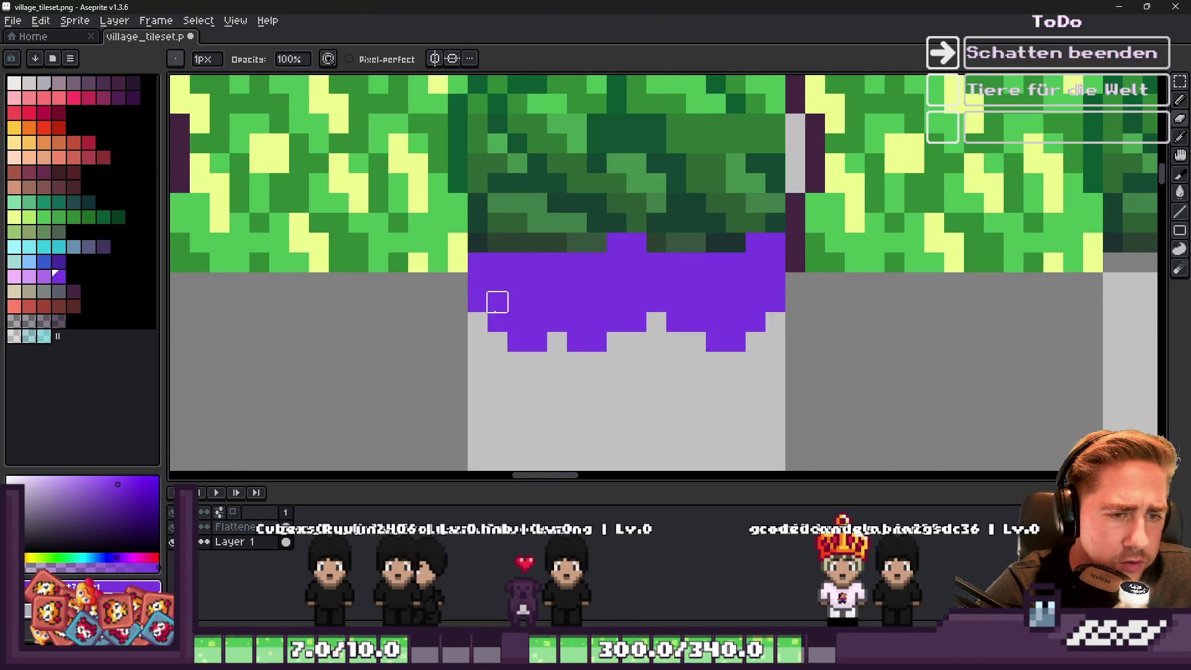
pyautogui.scroll(-2, 646, 349)
pyautogui.scroll(2, 682, 325)
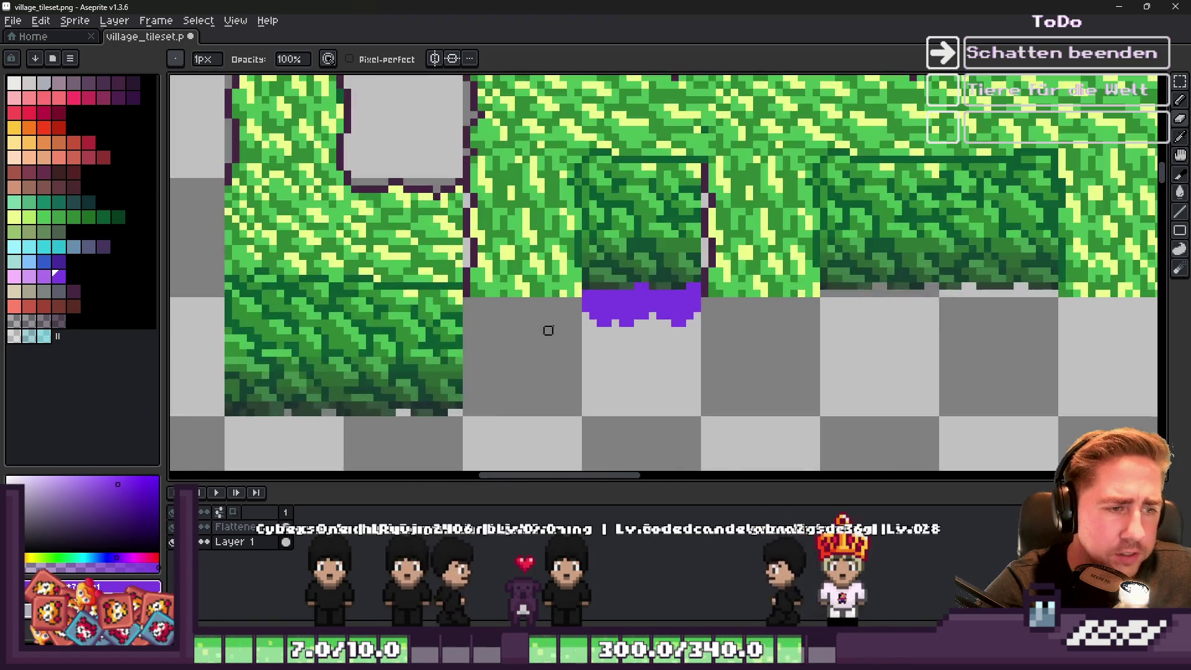
pyautogui.scroll(-2, 681, 324)
pyautogui.scroll(1, 638, 319)
# Select the purple shadow strip to check its width, then deselect and review with panels hidden.
pyautogui.press('e')
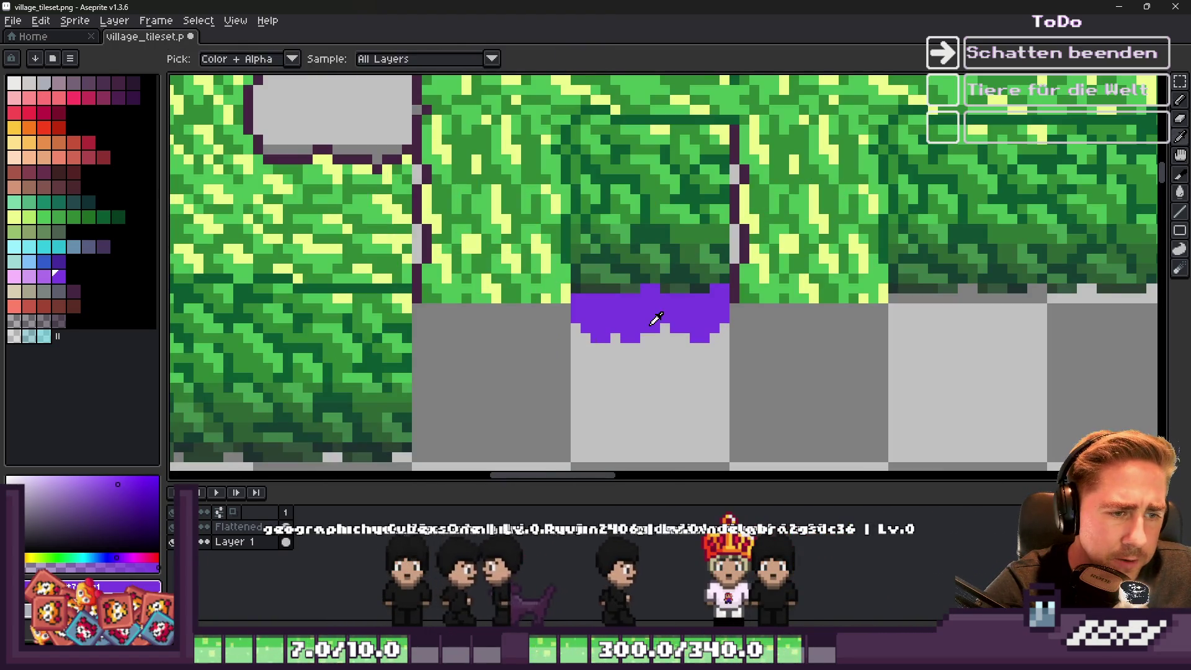
pyautogui.scroll(-2, 661, 325)
pyautogui.scroll(1, 689, 186)
pyautogui.press('b')
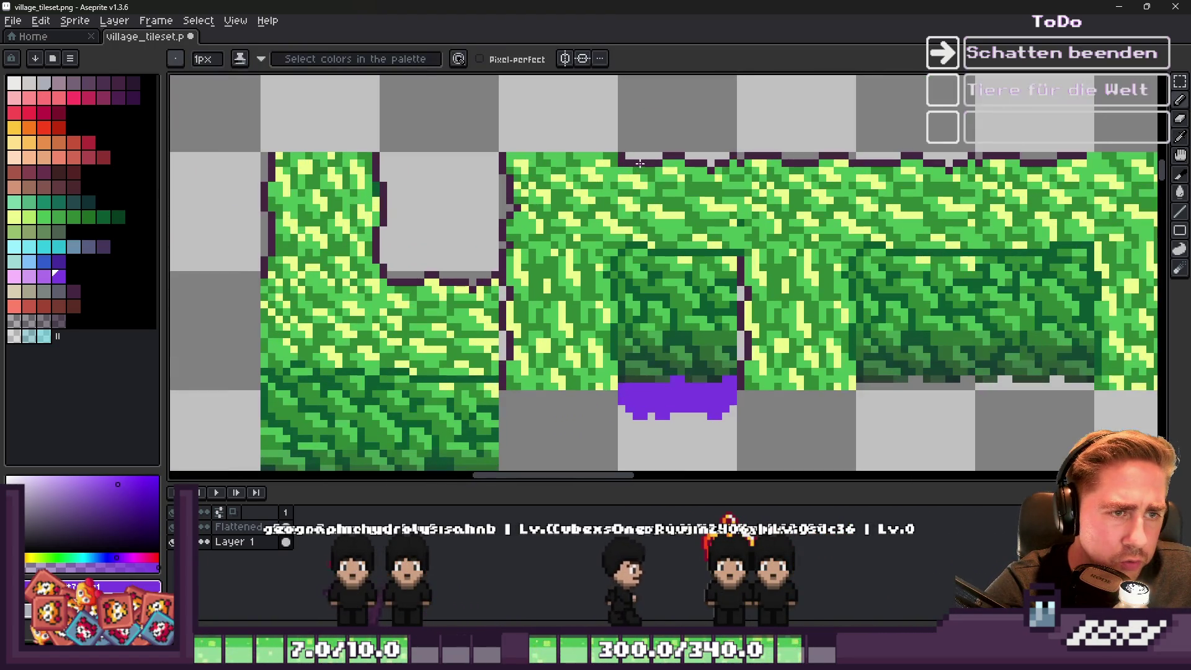
pyautogui.scroll(3, 697, 157)
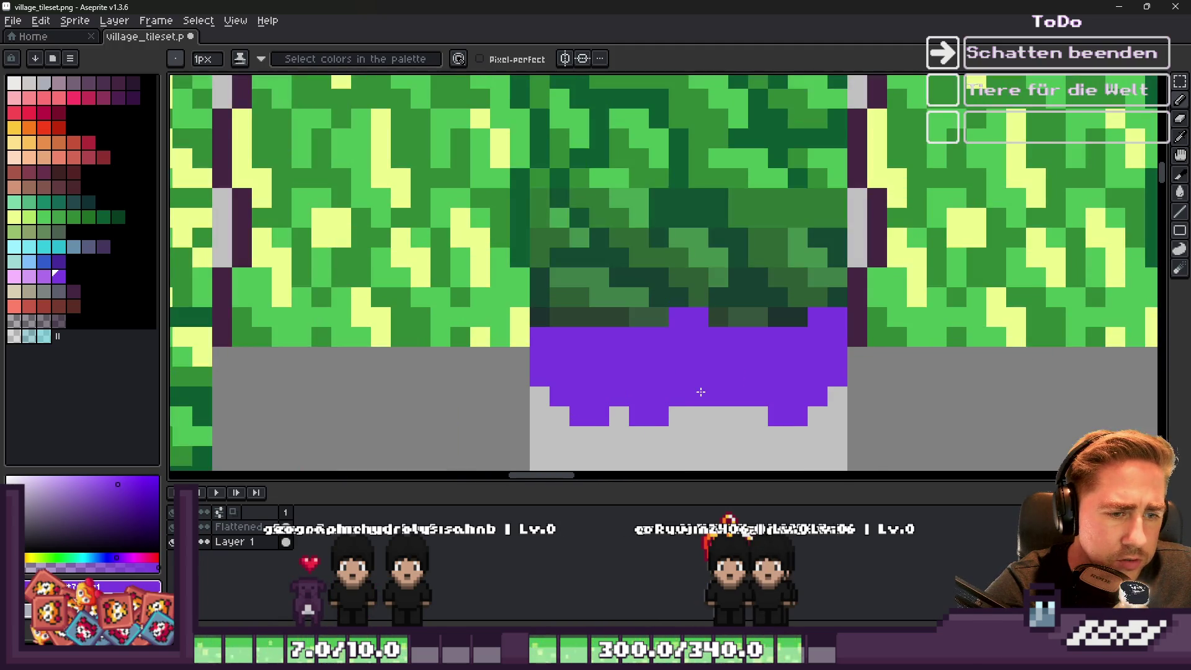
pyautogui.scroll(-1, 626, 324)
pyautogui.scroll(3, 591, 366)
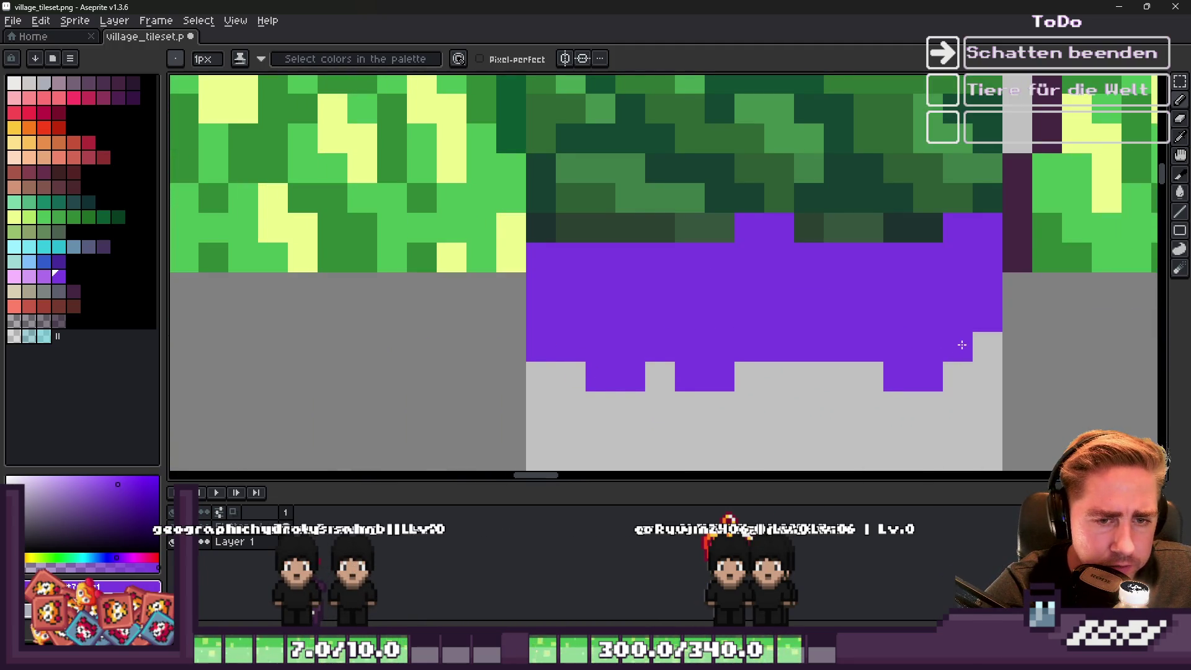
pyautogui.scroll(-5, 809, 346)
pyautogui.scroll(3, 696, 281)
pyautogui.press('b')
pyautogui.scroll(-3, 680, 241)
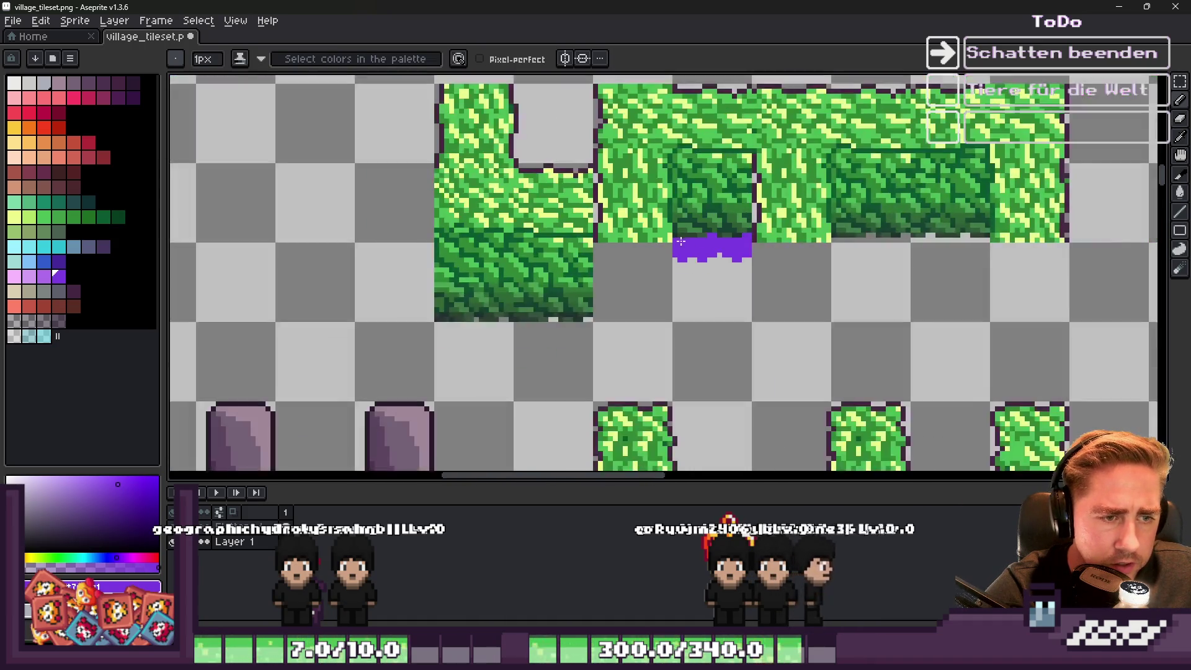
pyautogui.scroll(5, 714, 257)
pyautogui.scroll(-5, 854, 265)
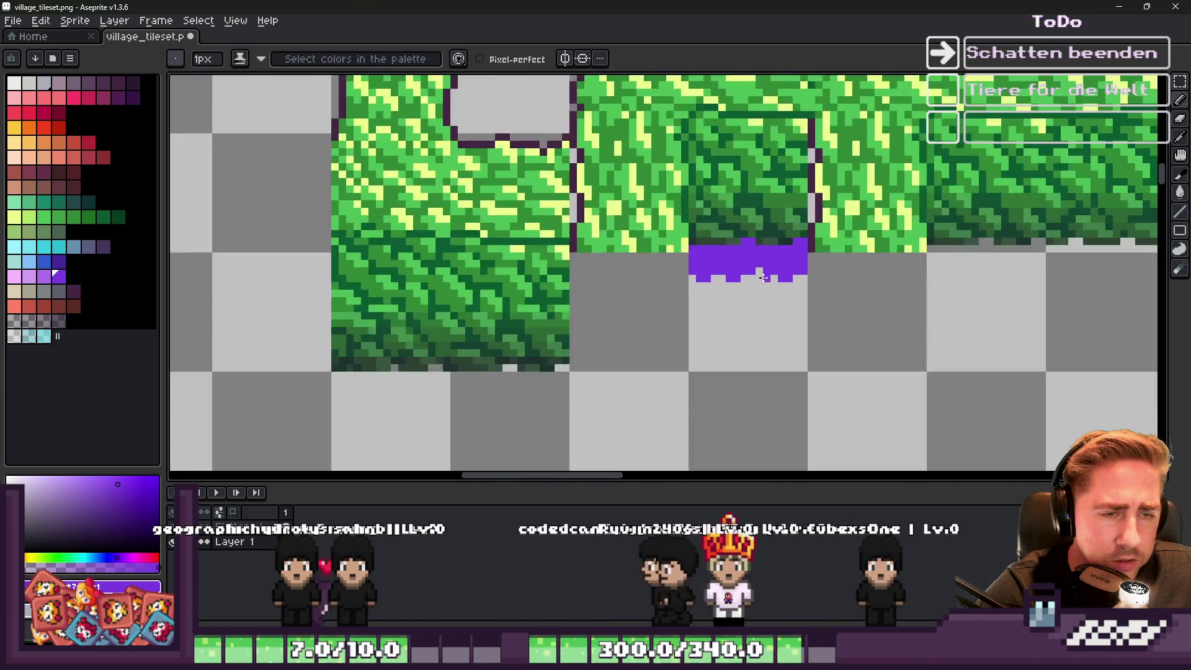
pyautogui.scroll(1, 744, 248)
pyautogui.press('m')
pyautogui.scroll(-1, 652, 212)
pyautogui.moveTo(663, 208); pyautogui.dragTo(782, 301)
pyautogui.scroll(1, 764, 270)
pyautogui.hotkey('ctrl', 'd')
pyautogui.press('Tab')
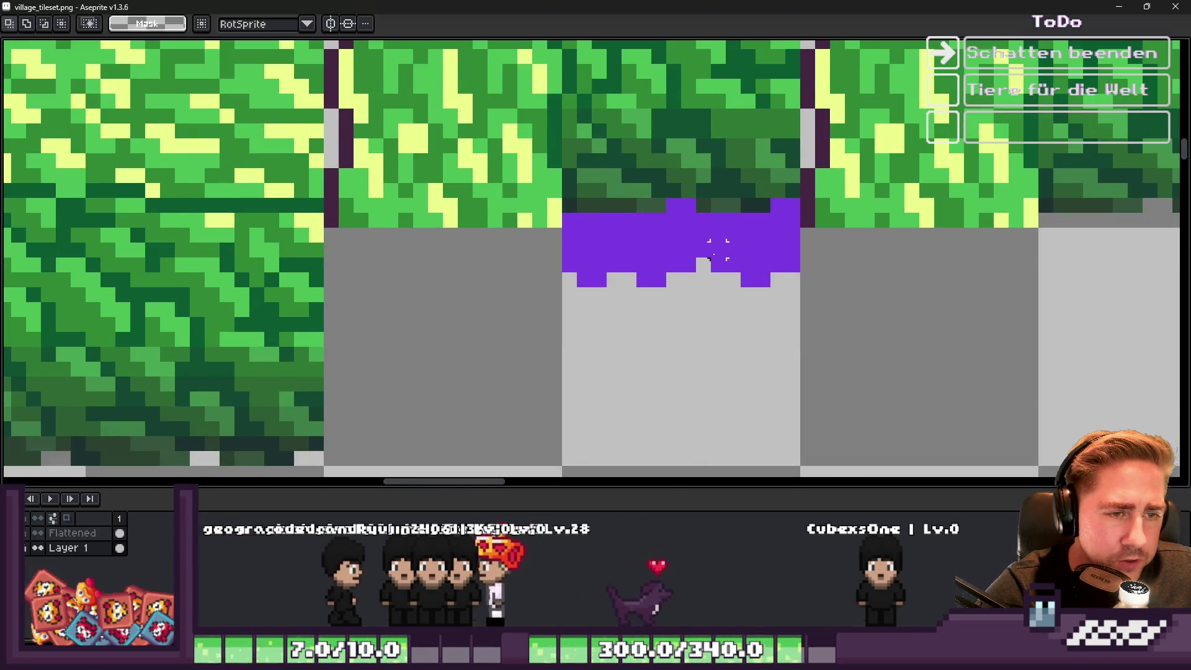
pyautogui.press('b')
pyautogui.press('v')
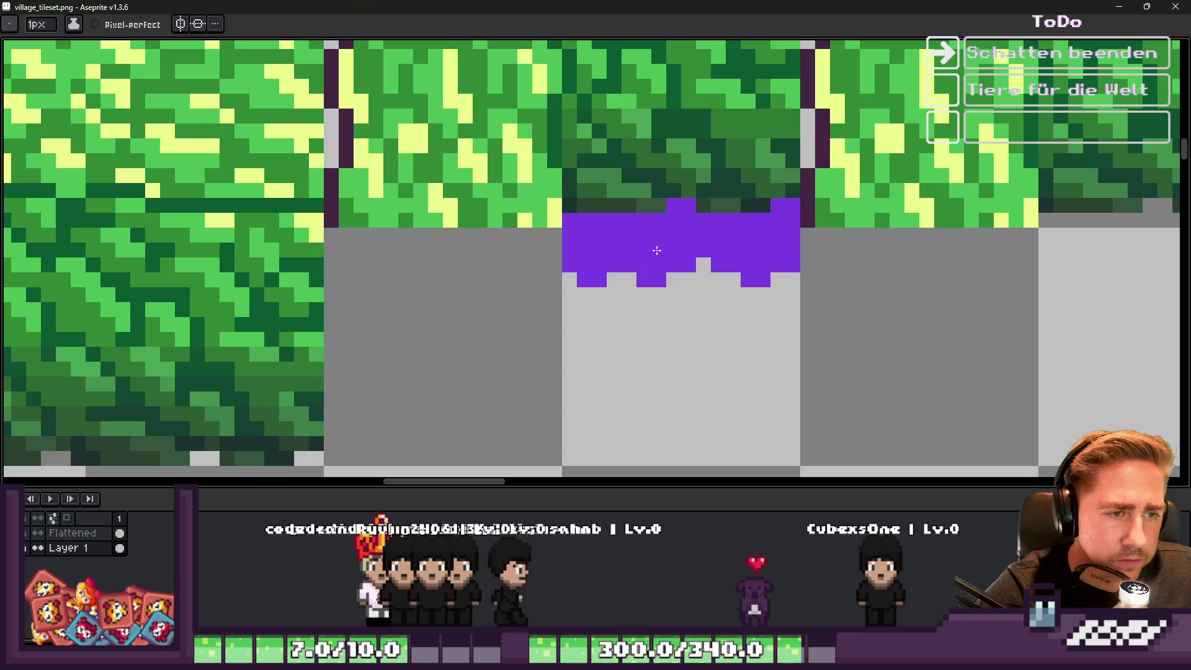
pyautogui.press('Tab')
# Select the solid purple shadow with Color Range and clear it.
pyautogui.press('i')
pyautogui.press('b')
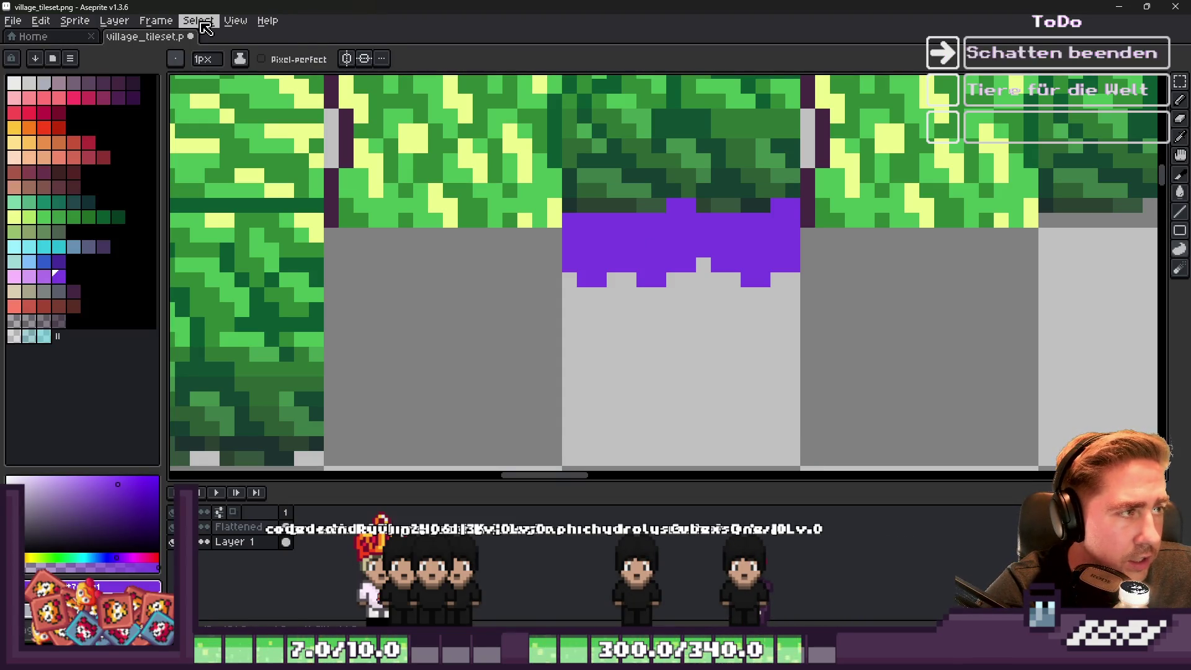
pyautogui.click(201, 22)
pyautogui.click(224, 100)
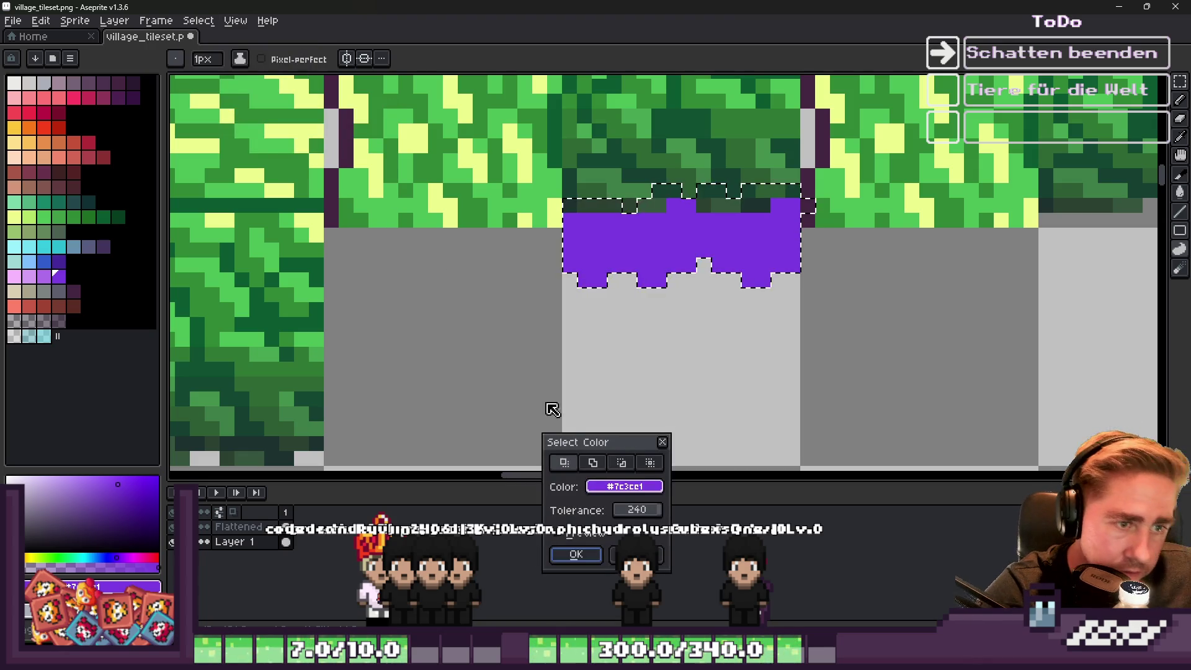
pyautogui.click(576, 552)
pyautogui.moveTo(772, 232)
pyautogui.mouseDown()
pyautogui.moveTo(430, 245)
pyautogui.moveTo(821, 285)
pyautogui.mouseUp()
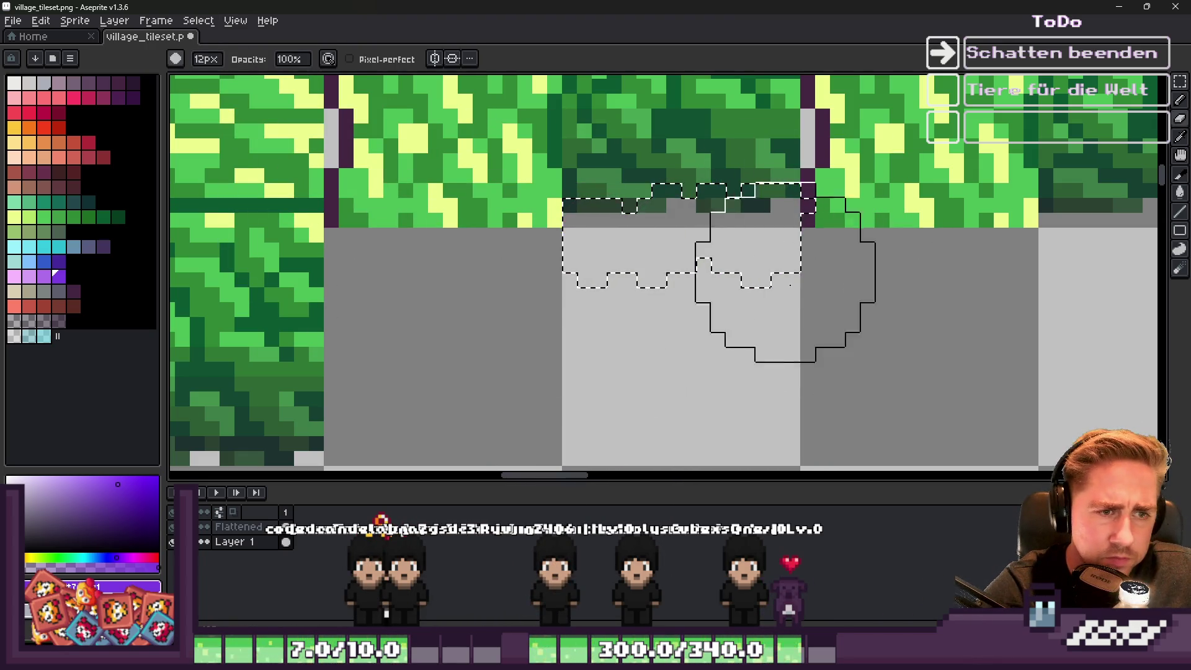
# Repaint the selected shadow area with a semi-transparent colour using a large round brush.
pyautogui.click(44, 321)
pyautogui.press('b')
pyautogui.moveTo(764, 251)
pyautogui.mouseDown()
pyautogui.moveTo(732, 248)
pyautogui.moveTo(611, 319)
pyautogui.mouseUp()
# Marquee the shadow together with the hedge tile above it and call up the Outline filter.
pyautogui.press('m')
pyautogui.hotkey('ctrl', 'd')
pyautogui.moveTo(569, 176)
pyautogui.mouseDown()
pyautogui.moveTo(816, 354)
pyautogui.moveTo(798, 365)
pyautogui.mouseUp()
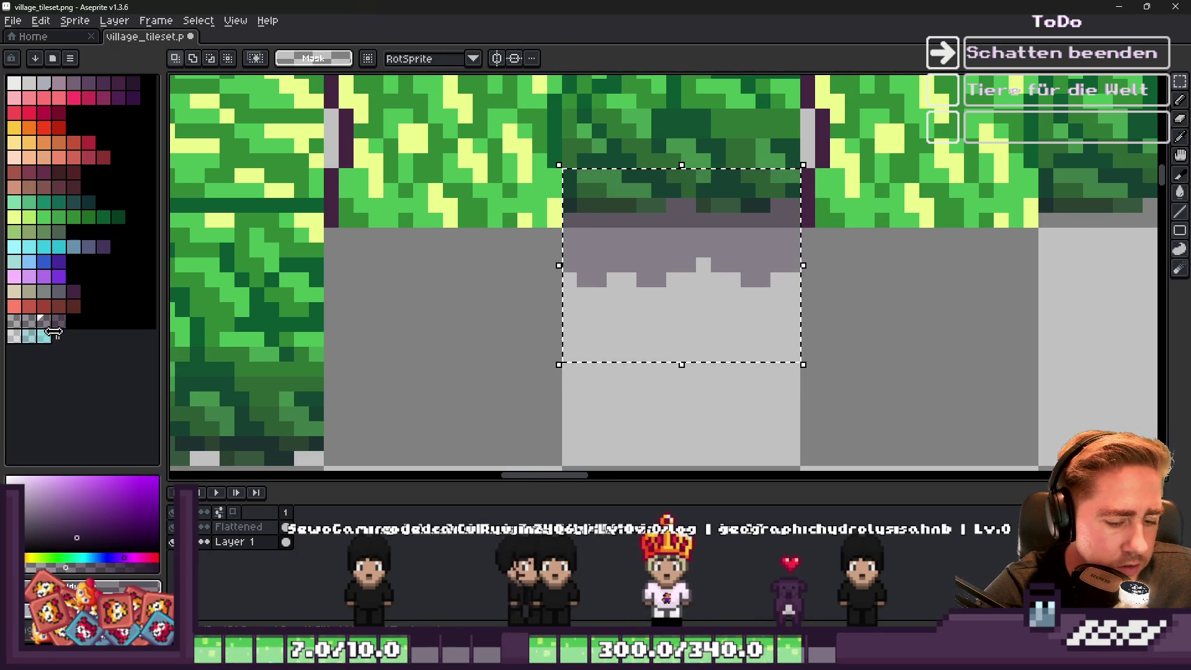
pyautogui.hotkey('shift', 'o')
pyautogui.press('Escape')
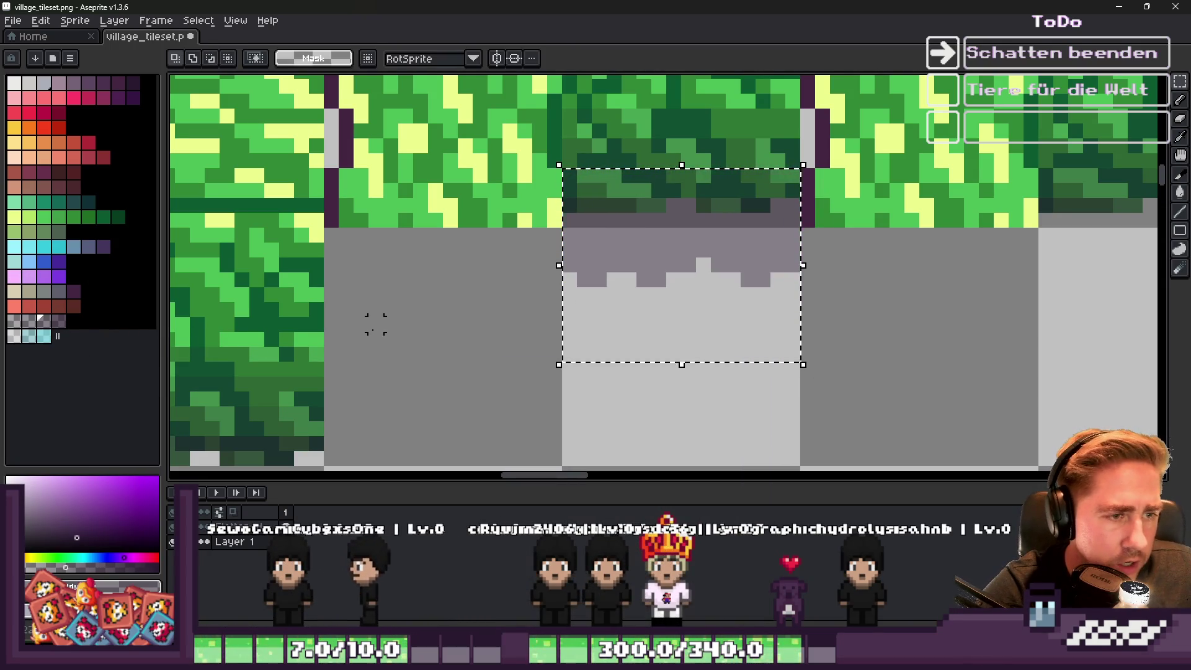
pyautogui.hotkey('shift', 'o')
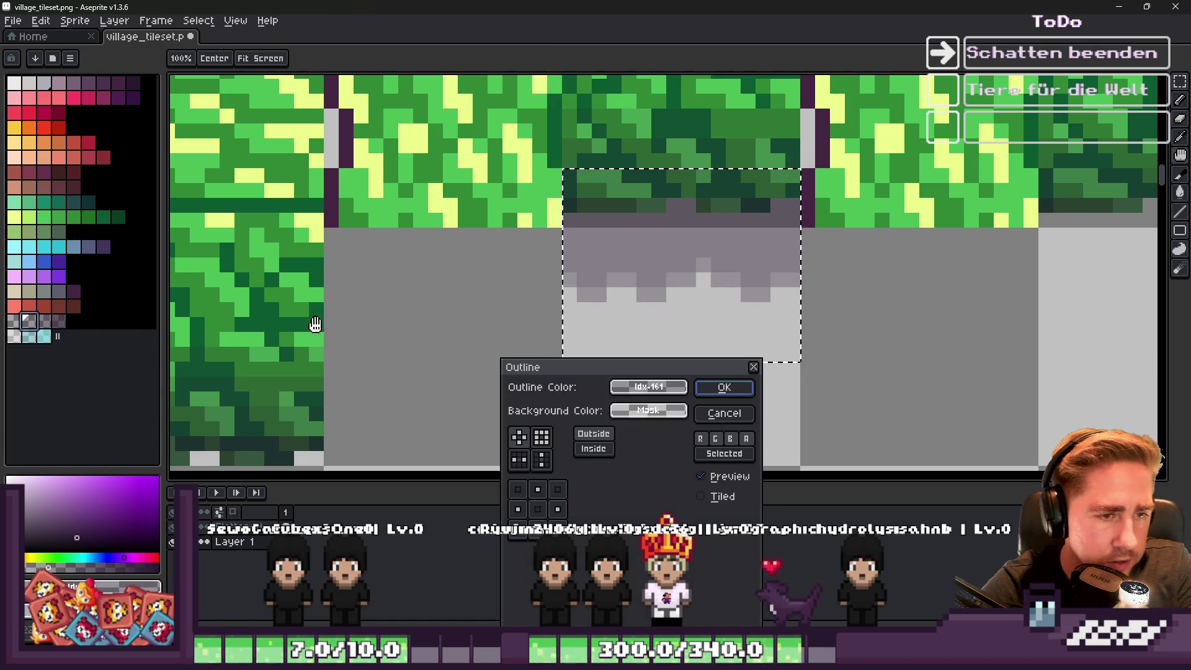
pyautogui.press('Escape')
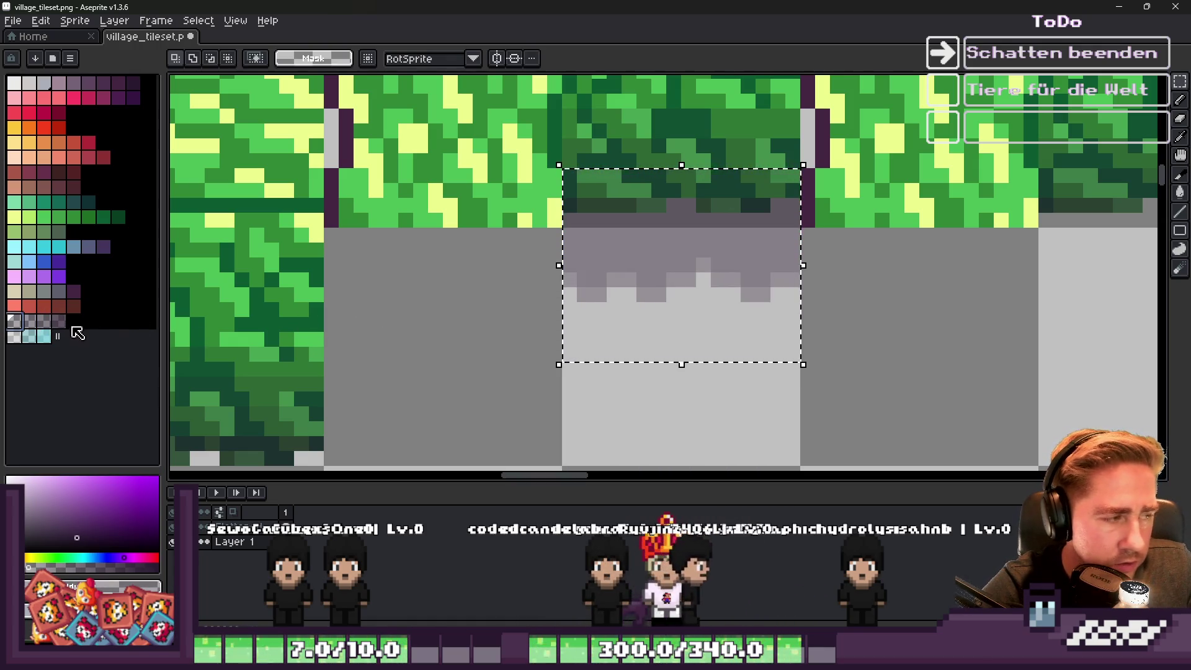
pyautogui.hotkey('shift', 'o')
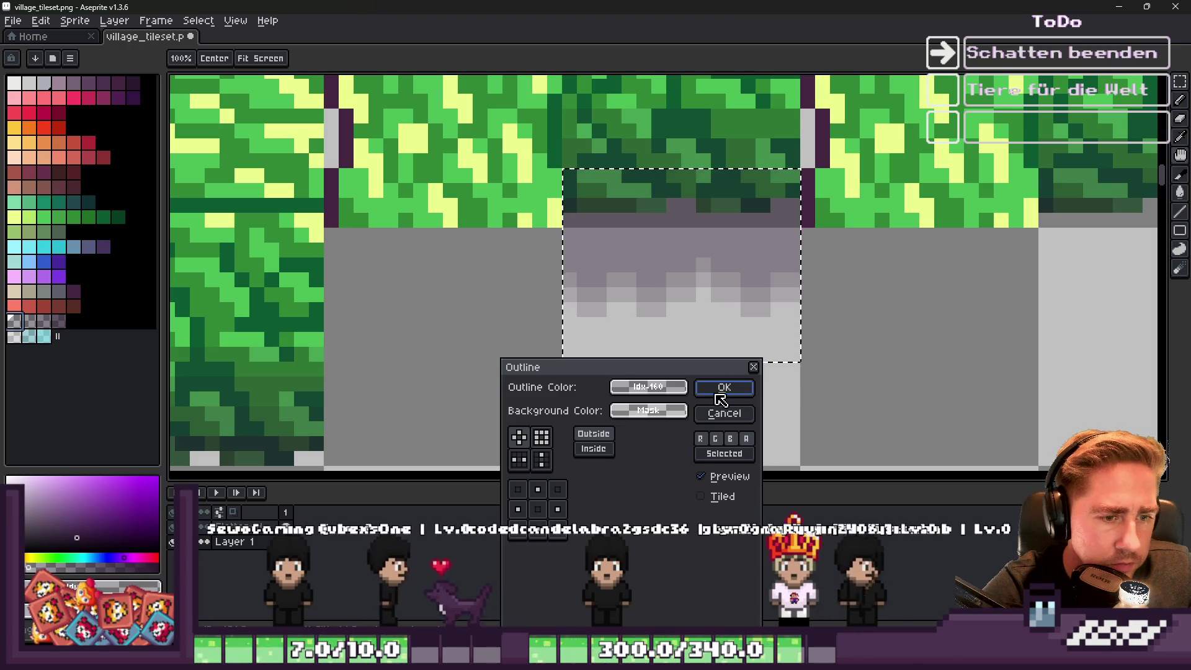
# Apply the outline to the shadow selection.
pyautogui.click(719, 387)
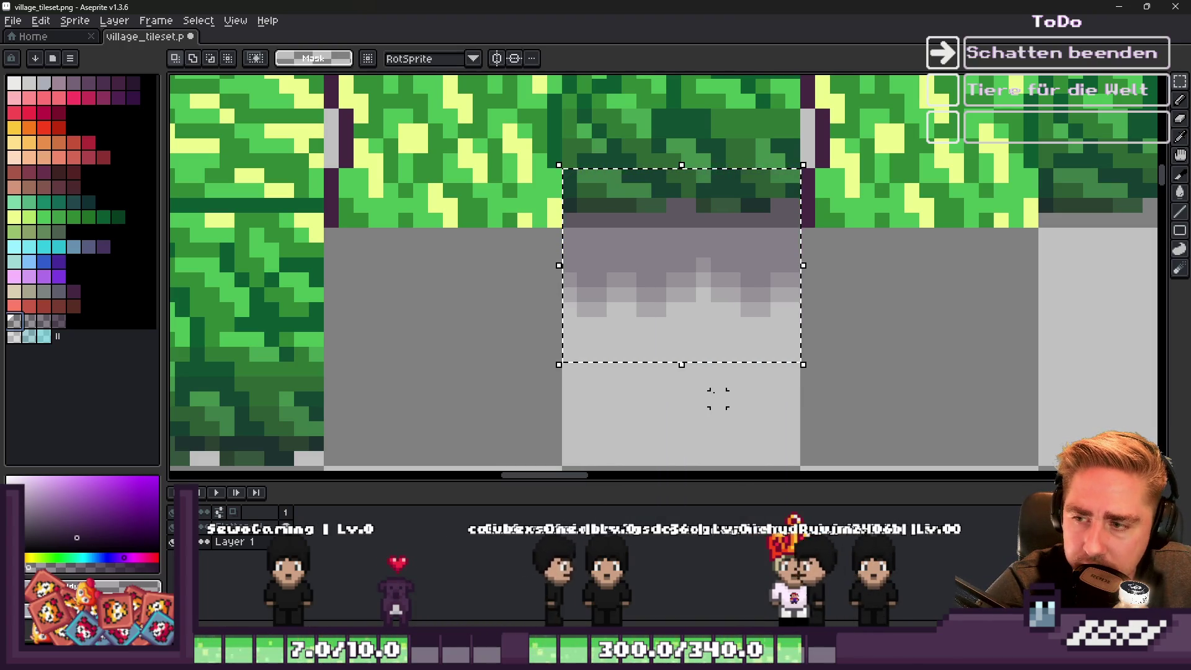
pyautogui.scroll(-1, 687, 194)
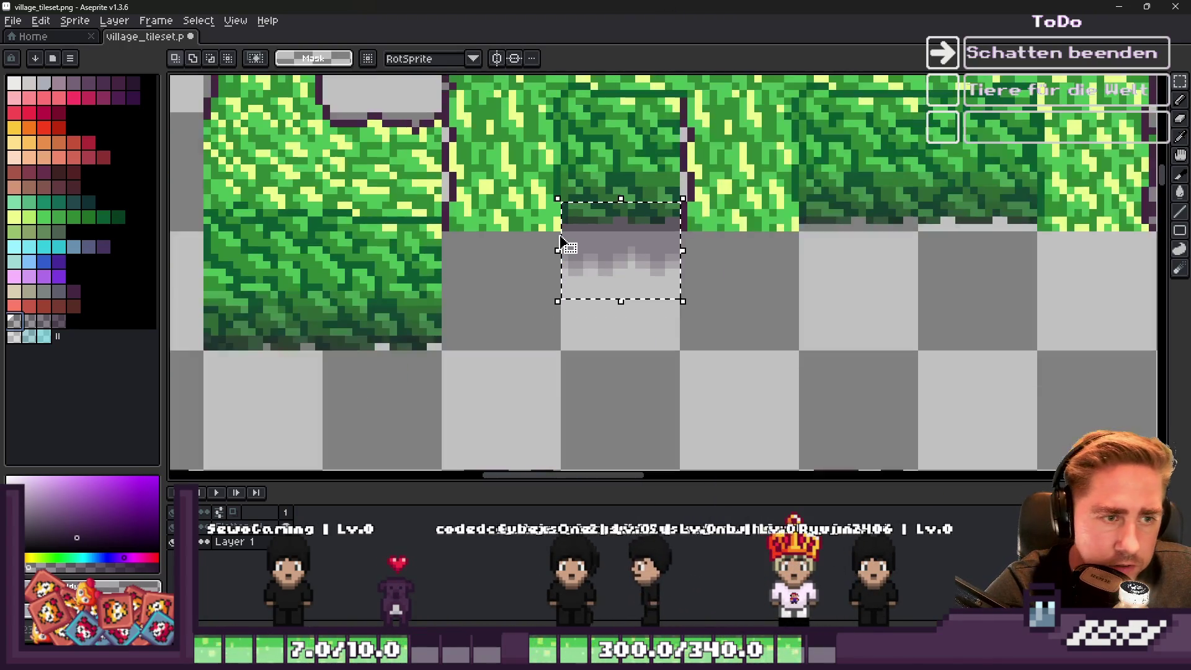
pyautogui.scroll(1, 556, 176)
# Move the shadow tile right beneath a further hedge tile and commit it.
pyautogui.moveTo(564, 151)
pyautogui.mouseDown()
pyautogui.moveTo(772, 354)
pyautogui.moveTo(806, 363)
pyautogui.mouseUp()
pyautogui.scroll(-1, 496, 275)
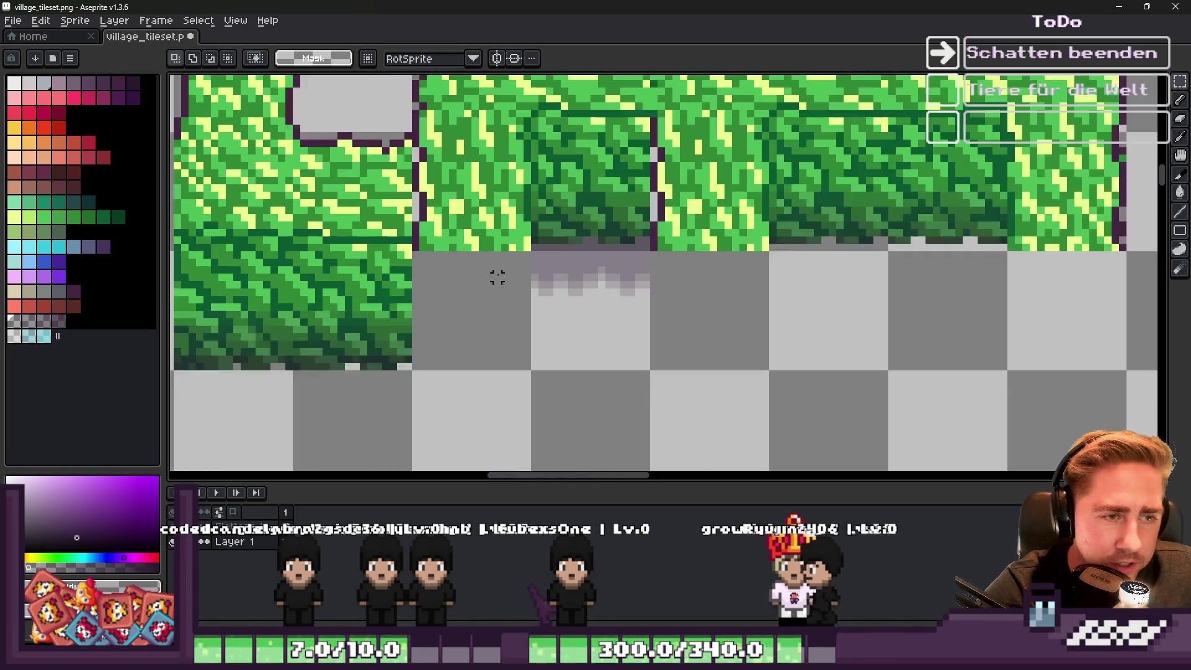
pyautogui.moveTo(558, 273)
pyautogui.mouseDown()
pyautogui.moveTo(824, 265)
pyautogui.moveTo(807, 273)
pyautogui.mouseUp()
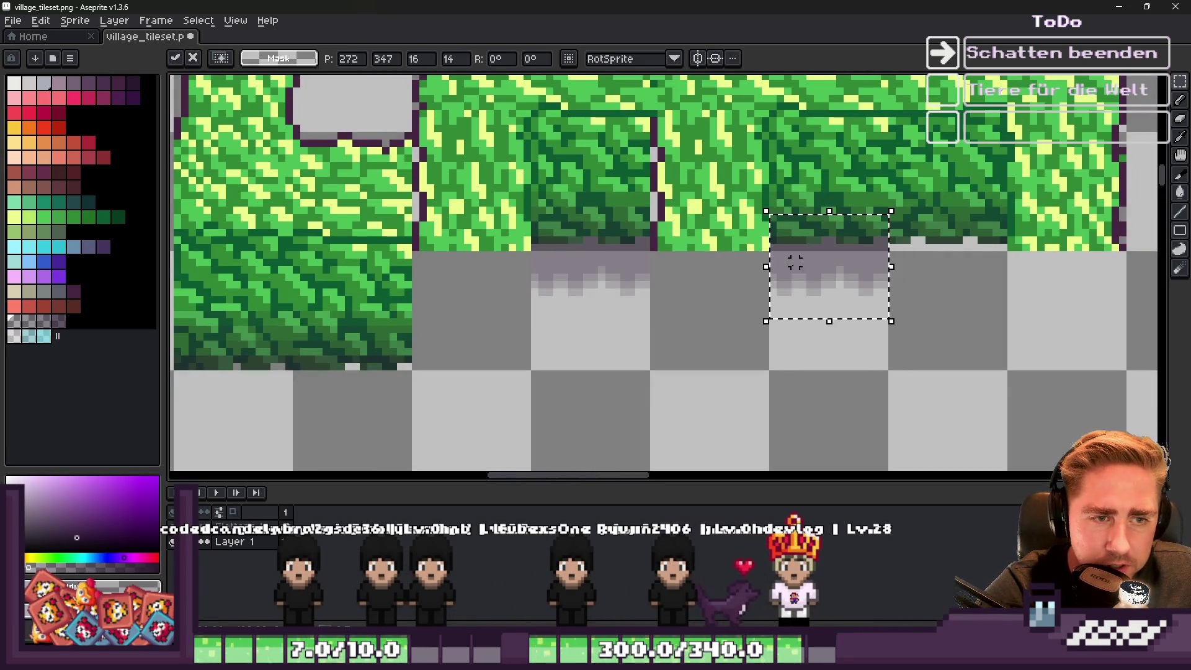
pyautogui.press('Escape')
pyautogui.moveTo(586, 284)
pyautogui.mouseDown()
pyautogui.moveTo(984, 289)
pyautogui.moveTo(941, 306)
pyautogui.mouseUp()
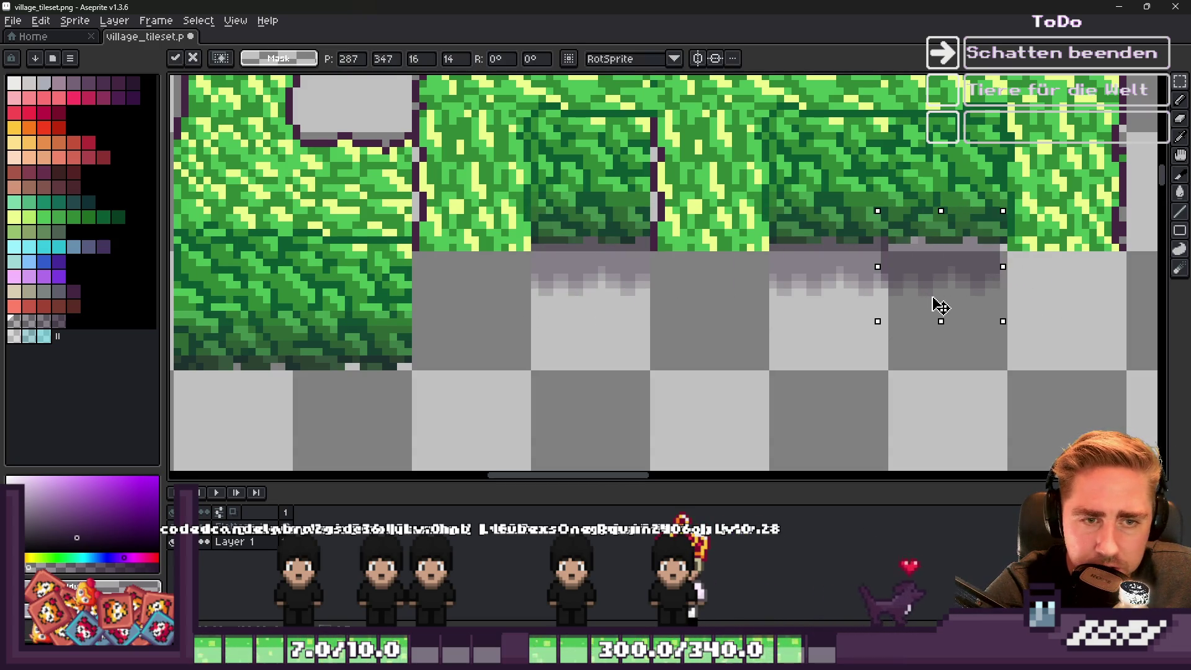
pyautogui.press('Return')
pyautogui.scroll(3, 928, 258)
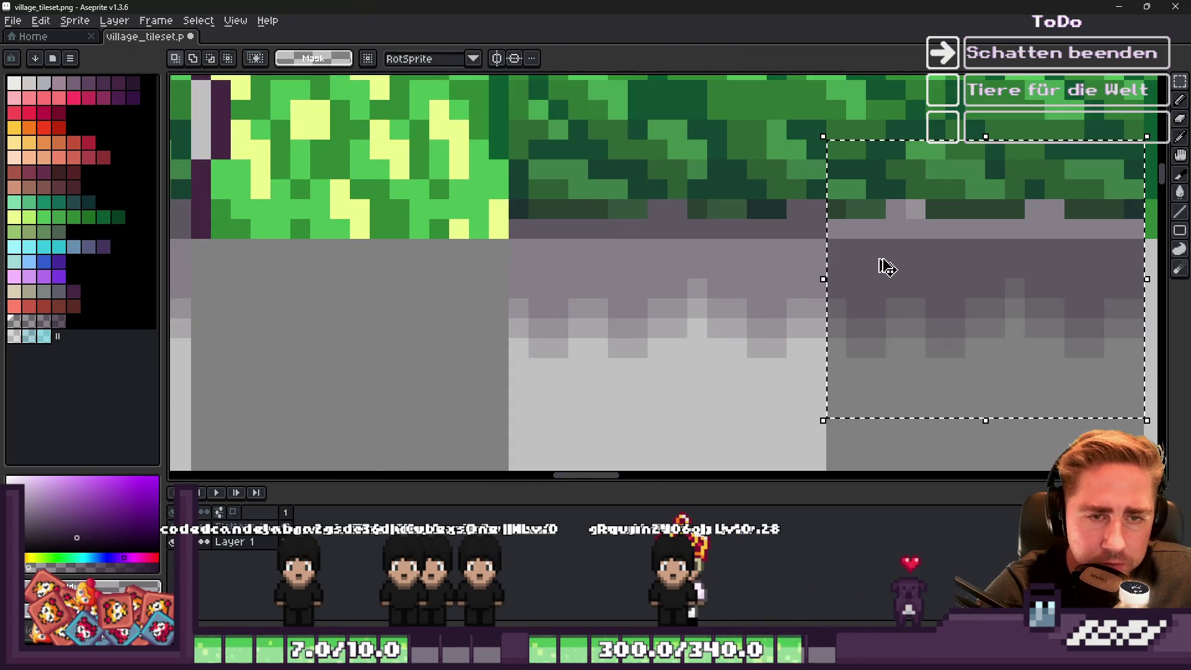
pyautogui.scroll(-3, 887, 267)
pyautogui.scroll(2, 638, 256)
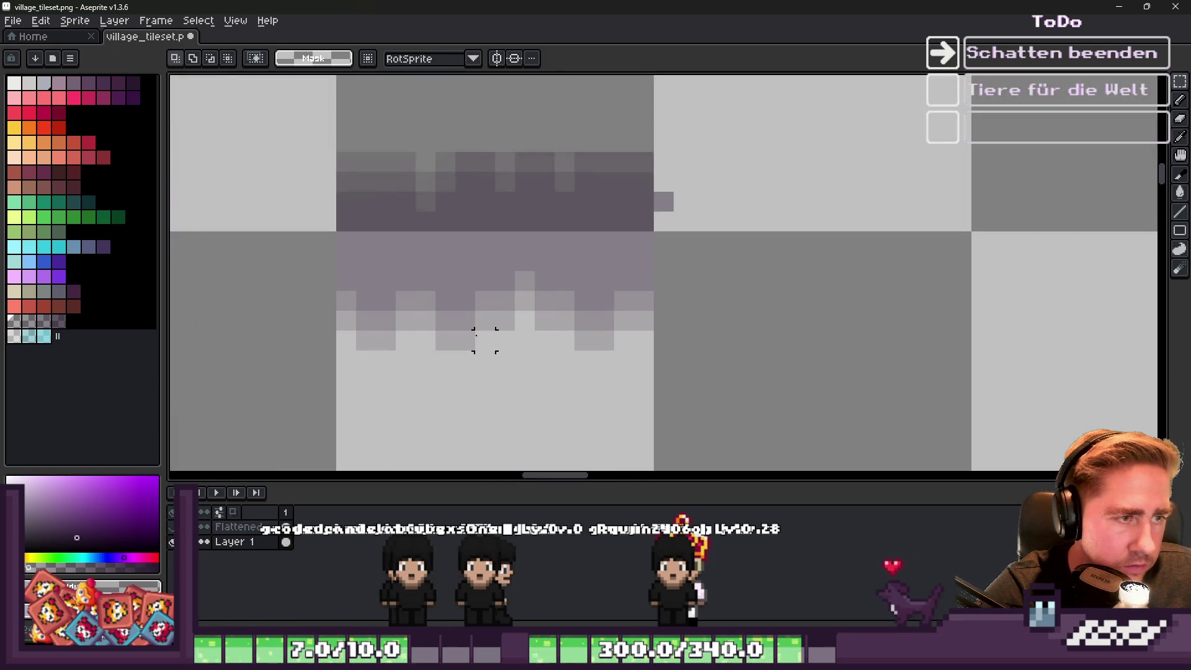
# Pick the shadow greys from the canvas and repaint the stray light pixels with the 1px pencil.
pyautogui.scroll(2, 484, 337)
pyautogui.keyDown('alt'); pyautogui.click(620, 271); pyautogui.keyUp('alt')
pyautogui.press('b')
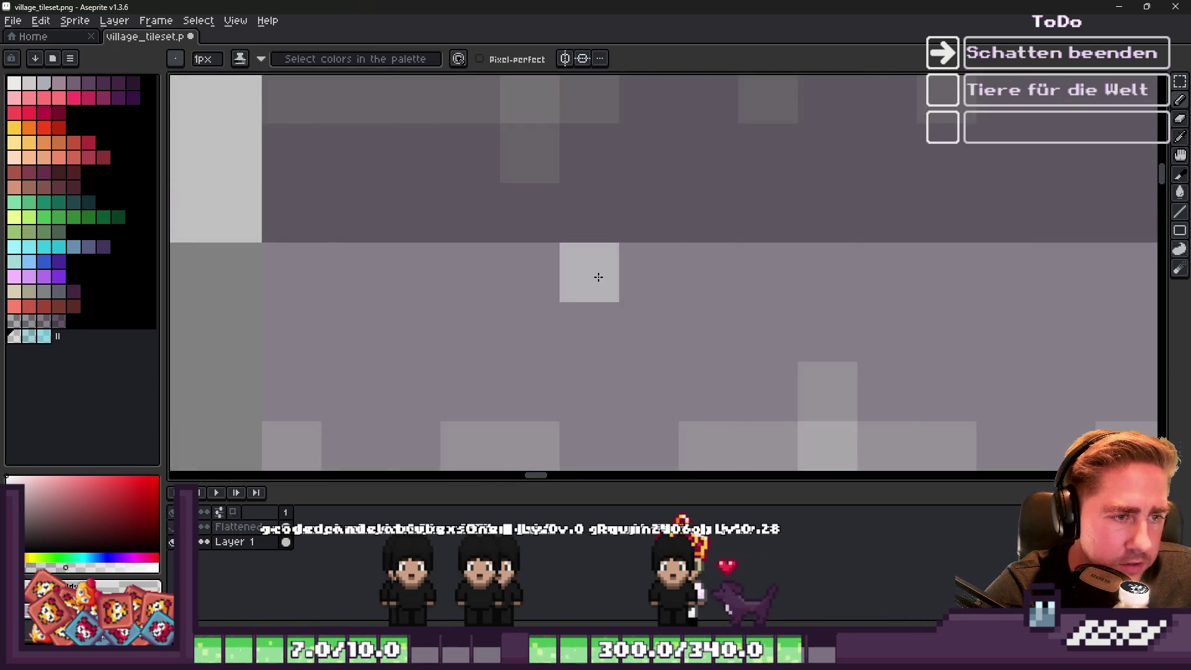
pyautogui.scroll(-2, 595, 277)
pyautogui.scroll(-2, 581, 232)
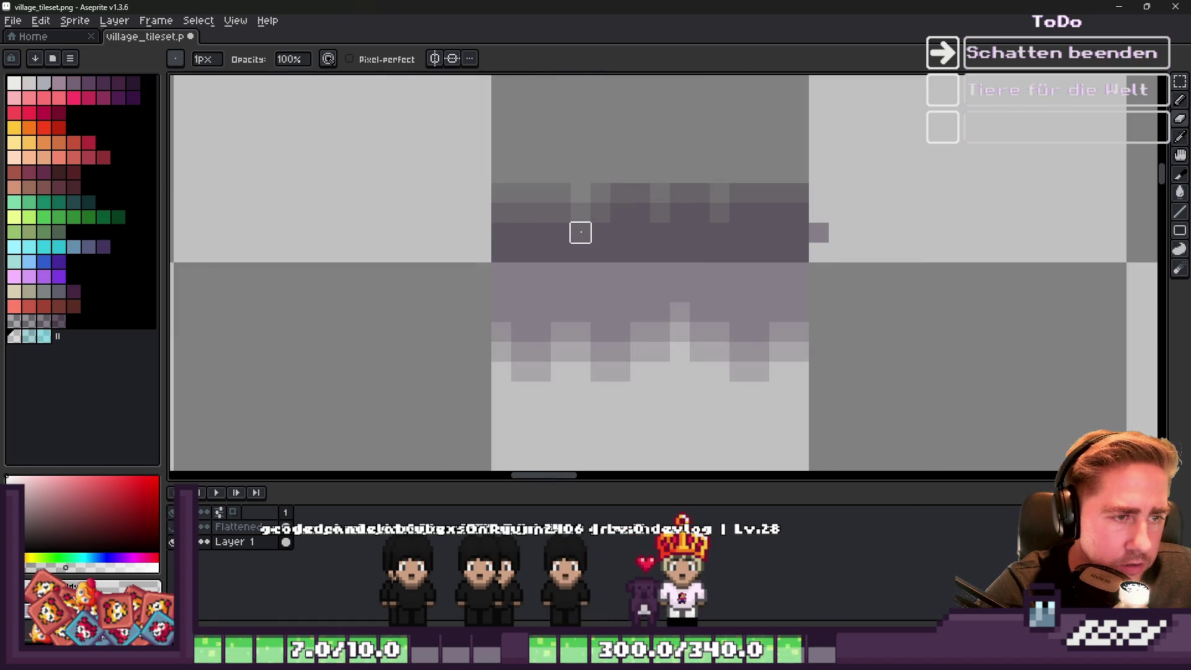
pyautogui.scroll(2, 581, 173)
pyautogui.keyDown('alt'); pyautogui.click(576, 320); pyautogui.keyUp('alt')
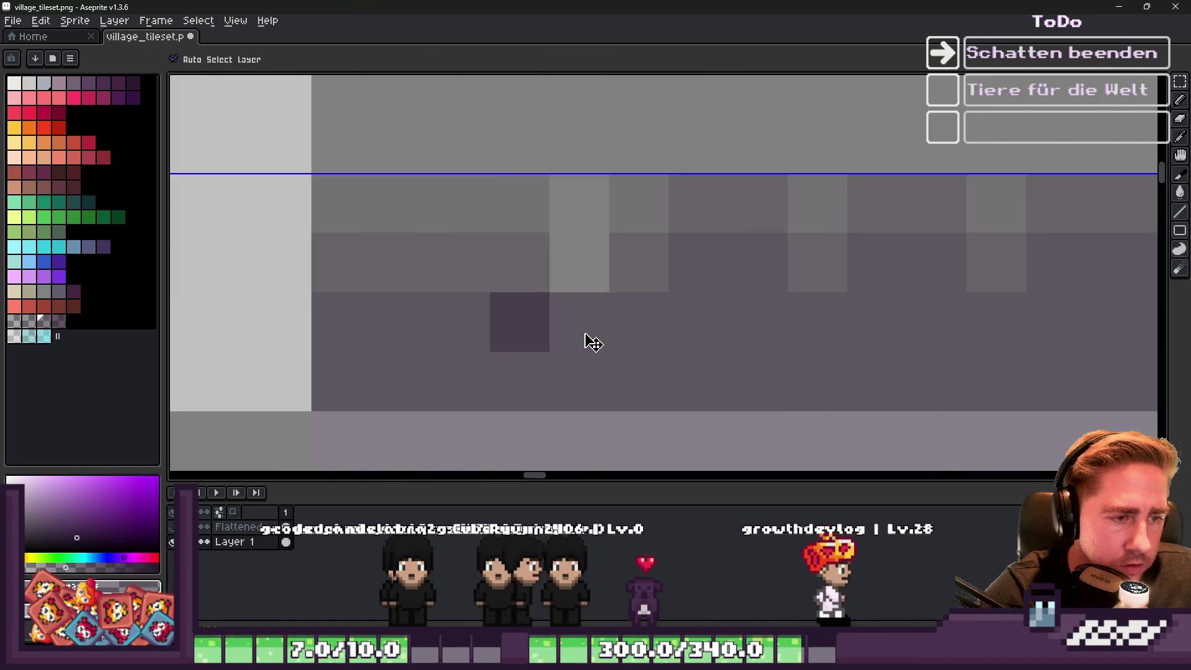
pyautogui.keyDown('alt'); pyautogui.click(540, 253); pyautogui.keyUp('alt')
pyautogui.click(580, 263)
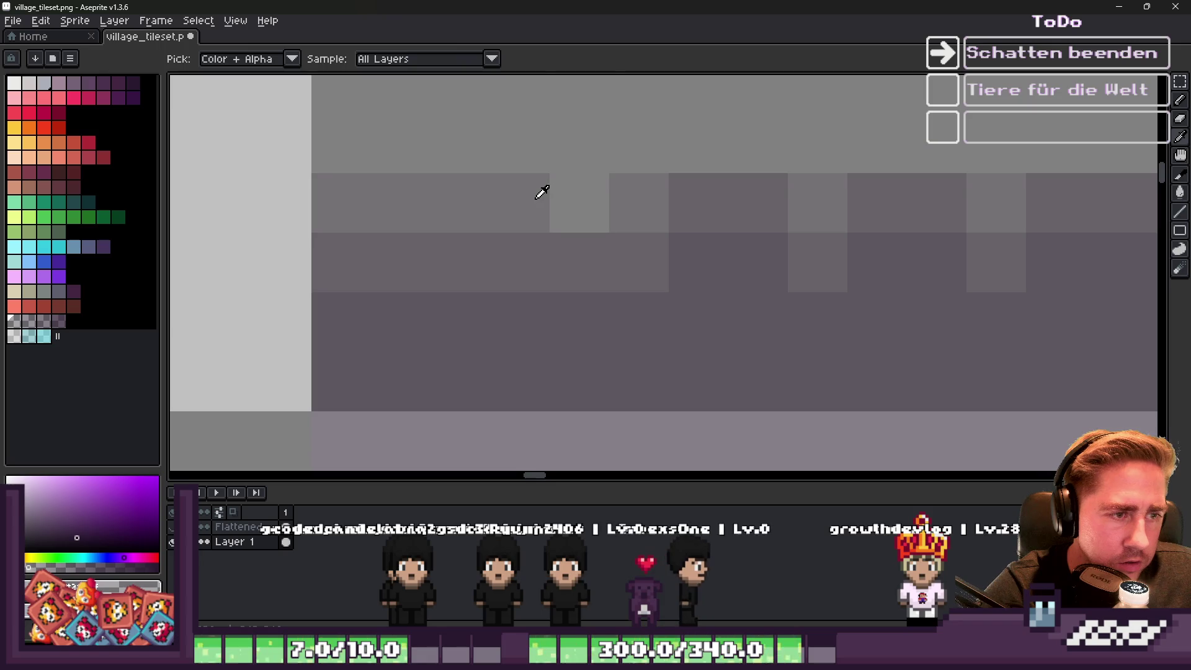
pyautogui.click(558, 193)
pyautogui.scroll(-5, 558, 191)
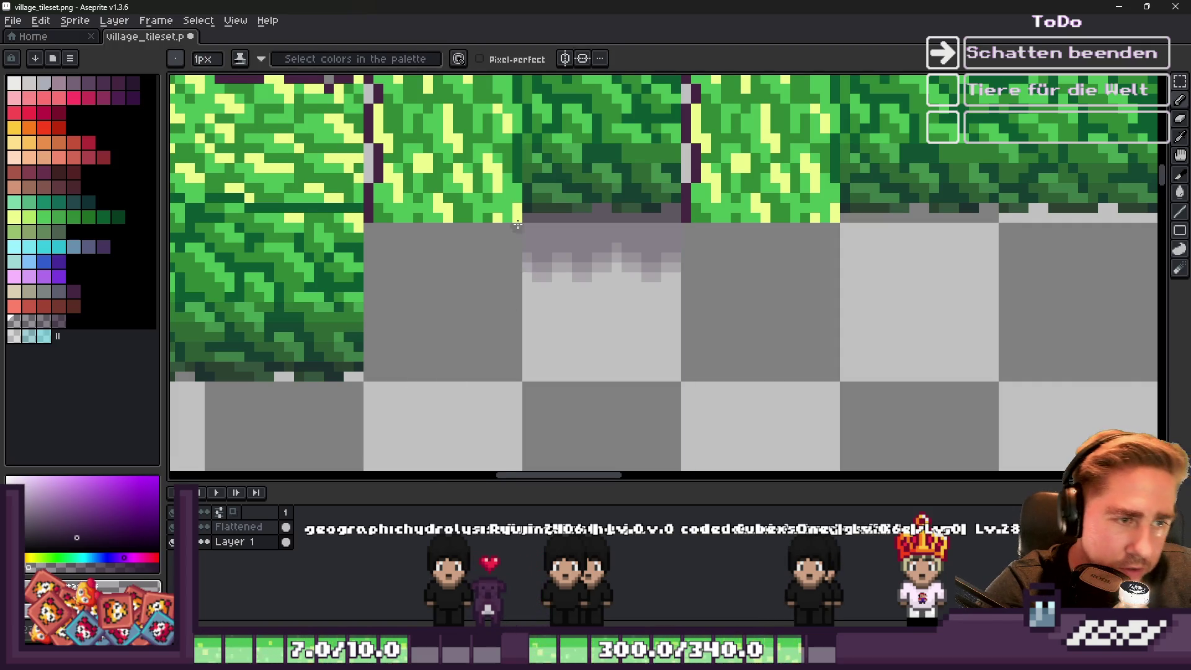
# Marquee the shadow tile and move it under the hedge tiles to the right, committing it.
pyautogui.scroll(1, 518, 226)
pyautogui.press('m')
pyautogui.moveTo(525, 118)
pyautogui.mouseDown()
pyautogui.moveTo(713, 291)
pyautogui.moveTo(769, 370)
pyautogui.mouseUp()
pyautogui.scroll(-1, 458, 268)
pyautogui.scroll(1, 456, 268)
pyautogui.moveTo(435, 279); pyautogui.dragTo(749, 296)
pyautogui.press('Escape')
pyautogui.moveTo(428, 269); pyautogui.dragTo(917, 268)
pyautogui.press('Return')
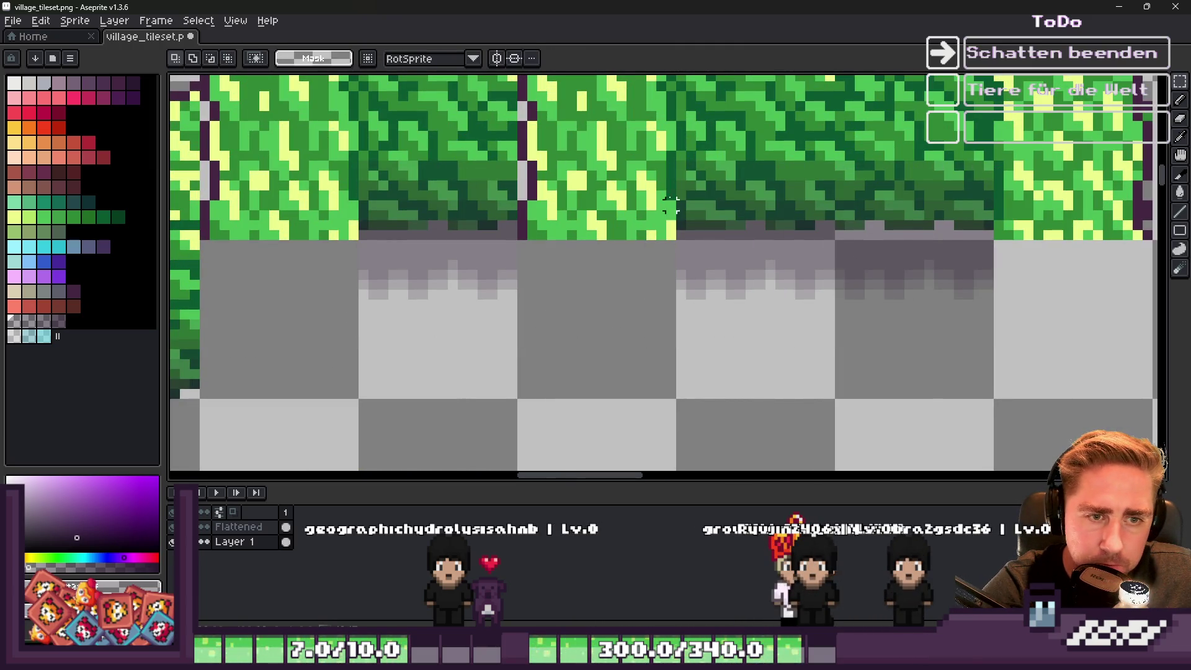
# Select the two right shadow tiles and try shifting the grass area, then cancel.
pyautogui.moveTo(679, 163); pyautogui.dragTo(989, 367)
pyautogui.scroll(-3, 722, 197)
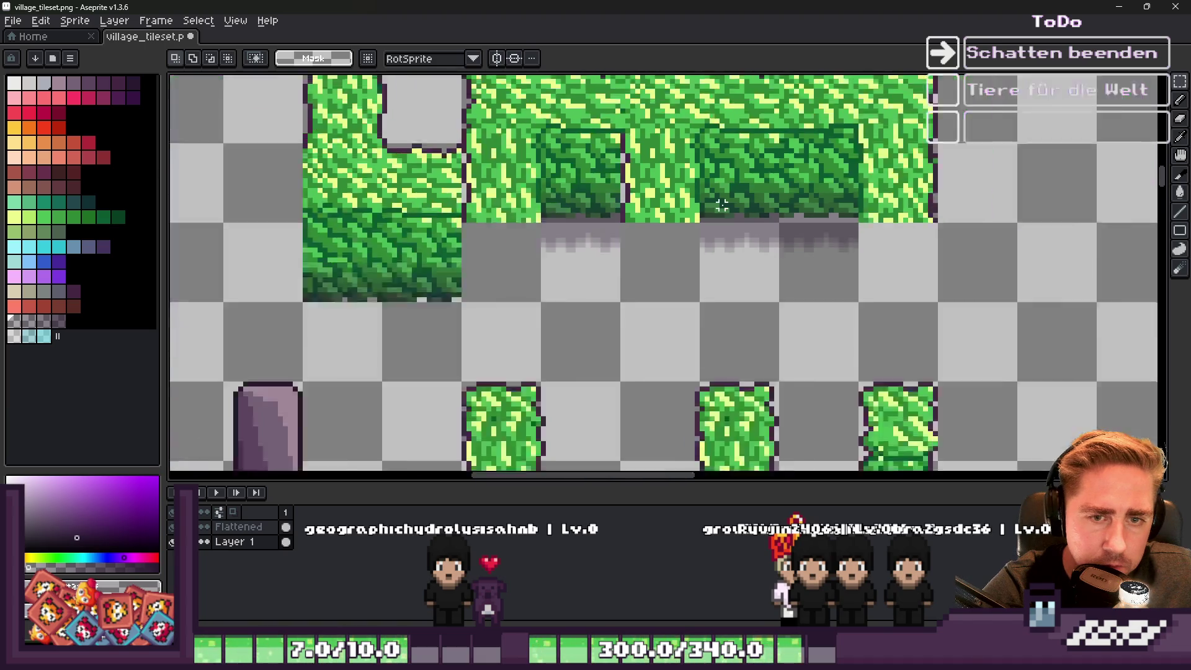
pyautogui.scroll(2, 675, 280)
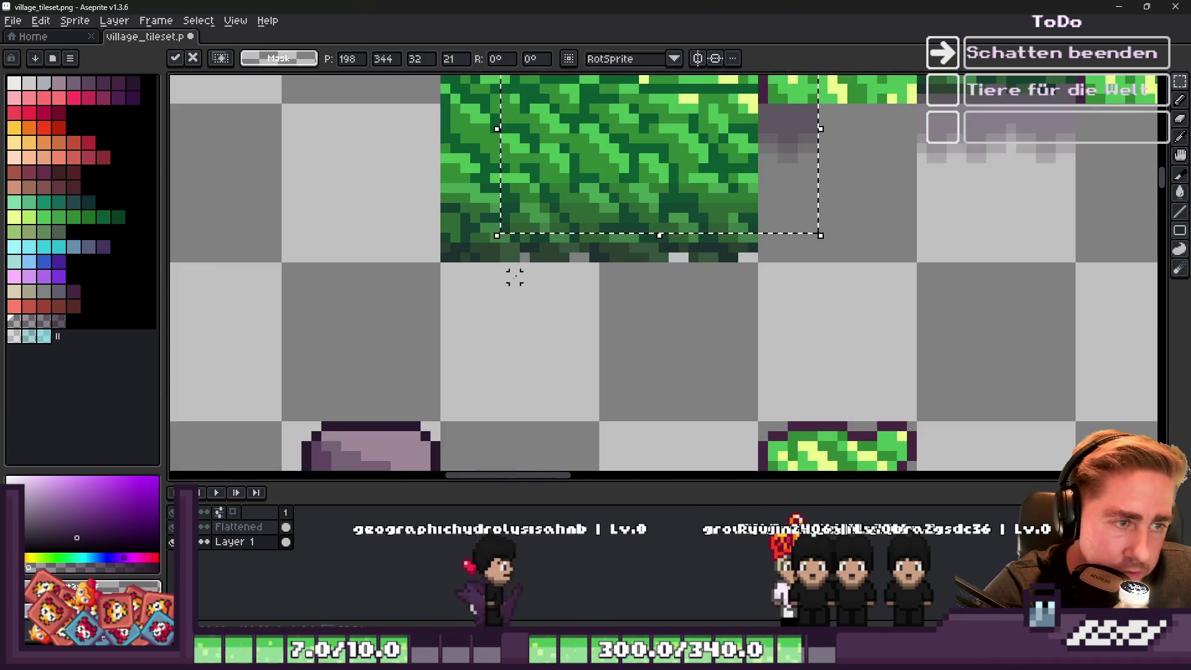
pyautogui.moveTo(620, 192); pyautogui.dragTo(564, 368)
pyautogui.press('Escape')
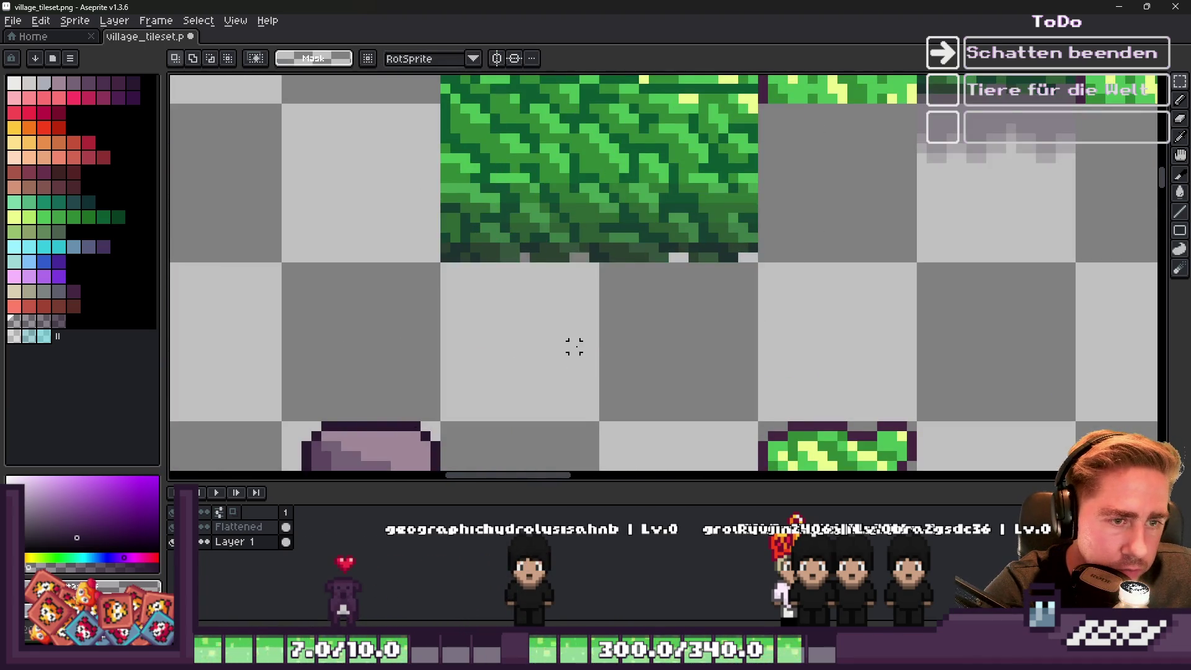
pyautogui.scroll(-2, 772, 253)
pyautogui.scroll(1, 841, 246)
# Reselect just the right 2×2 cells, then clear the selection.
pyautogui.moveTo(840, 246); pyautogui.dragTo(724, 253)
pyautogui.scroll(-1, 724, 252)
pyautogui.moveTo(978, 306); pyautogui.dragTo(1024, 292)
pyautogui.scroll(-1, 1024, 293)
pyautogui.moveTo(869, 347)
pyautogui.mouseDown()
pyautogui.moveTo(997, 274)
pyautogui.moveTo(1005, 282)
pyautogui.mouseUp()
pyautogui.click(787, 255)
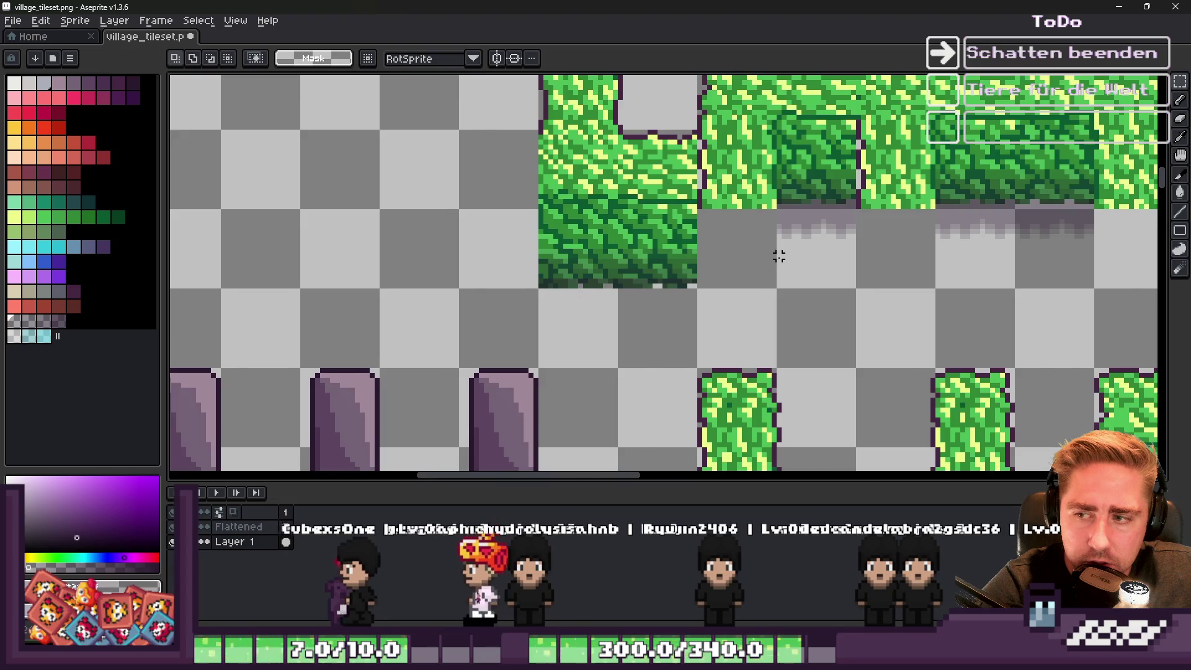
pyautogui.scroll(-1, 780, 255)
pyautogui.scroll(1, 974, 264)
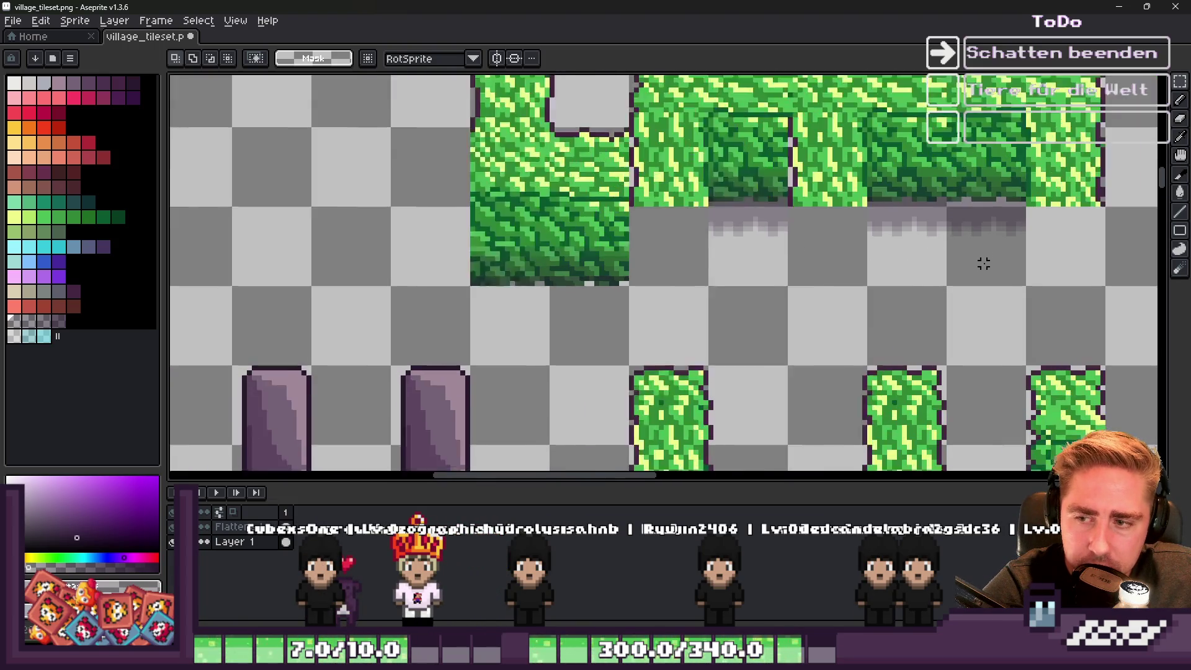
pyautogui.scroll(1, 751, 225)
# Move a shadow beneath the separate hedge block on the left and deselect.
pyautogui.moveTo(992, 282)
pyautogui.mouseDown()
pyautogui.moveTo(809, 139)
pyautogui.moveTo(799, 111)
pyautogui.mouseUp()
pyautogui.scroll(-1, 953, 193)
pyautogui.moveTo(953, 193)
pyautogui.mouseDown()
pyautogui.moveTo(707, 268)
pyautogui.moveTo(535, 301)
pyautogui.moveTo(522, 267)
pyautogui.moveTo(532, 269)
pyautogui.mouseUp()
pyautogui.scroll(2, 534, 301)
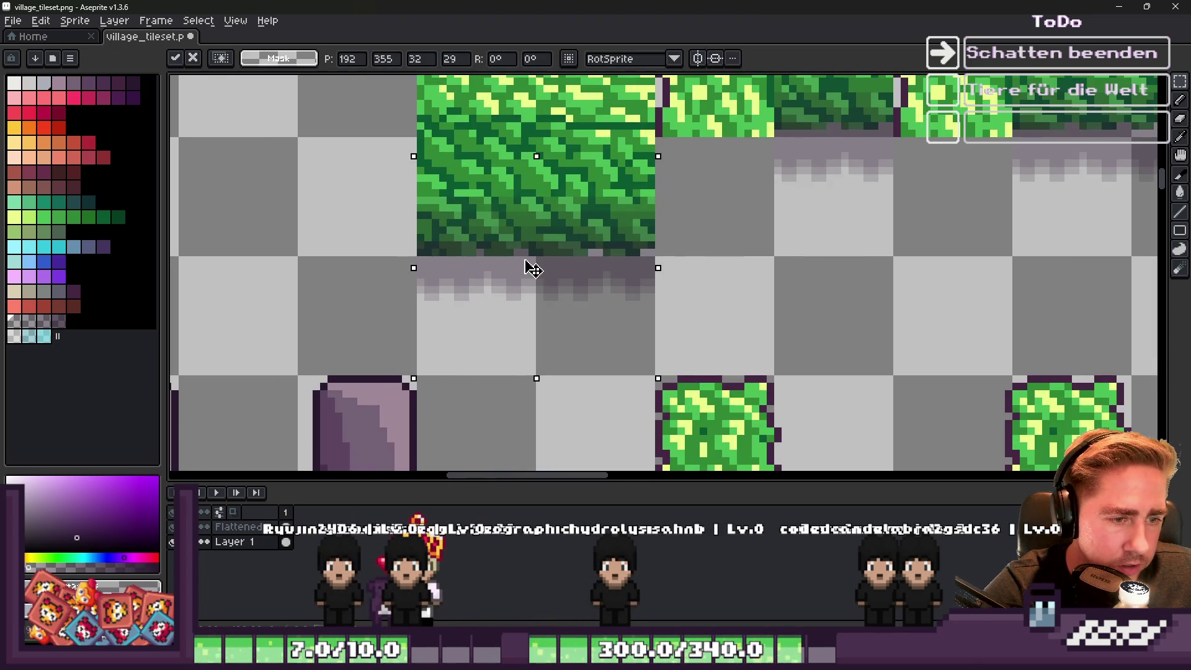
pyautogui.hotkey('ctrl', 'd')
pyautogui.scroll(-4, 568, 267)
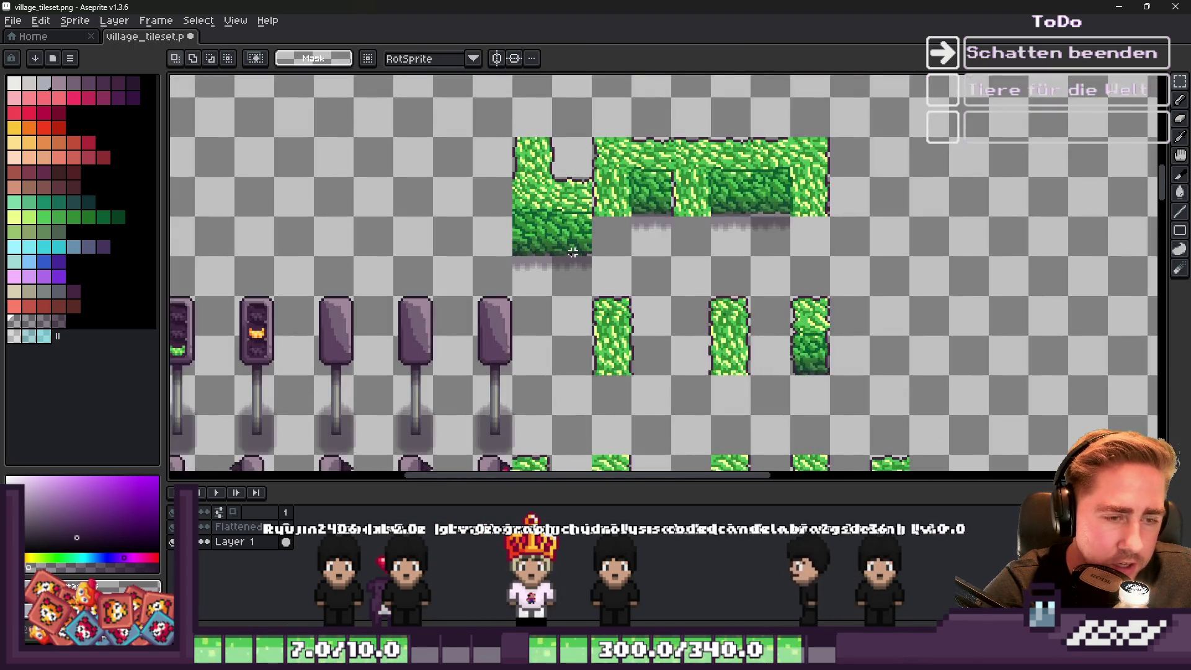
# Move a selected shadow under a hedge column, nudging it into place with arrow keys.
pyautogui.scroll(2, 666, 274)
pyautogui.scroll(1, 758, 252)
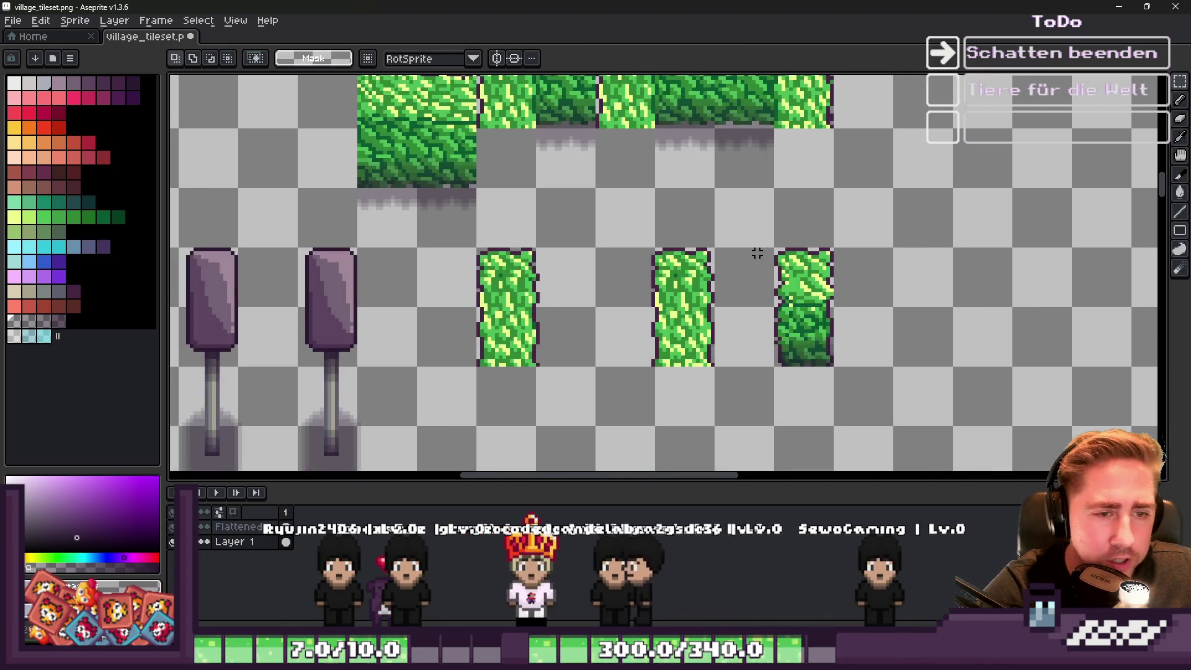
pyautogui.scroll(1, 713, 175)
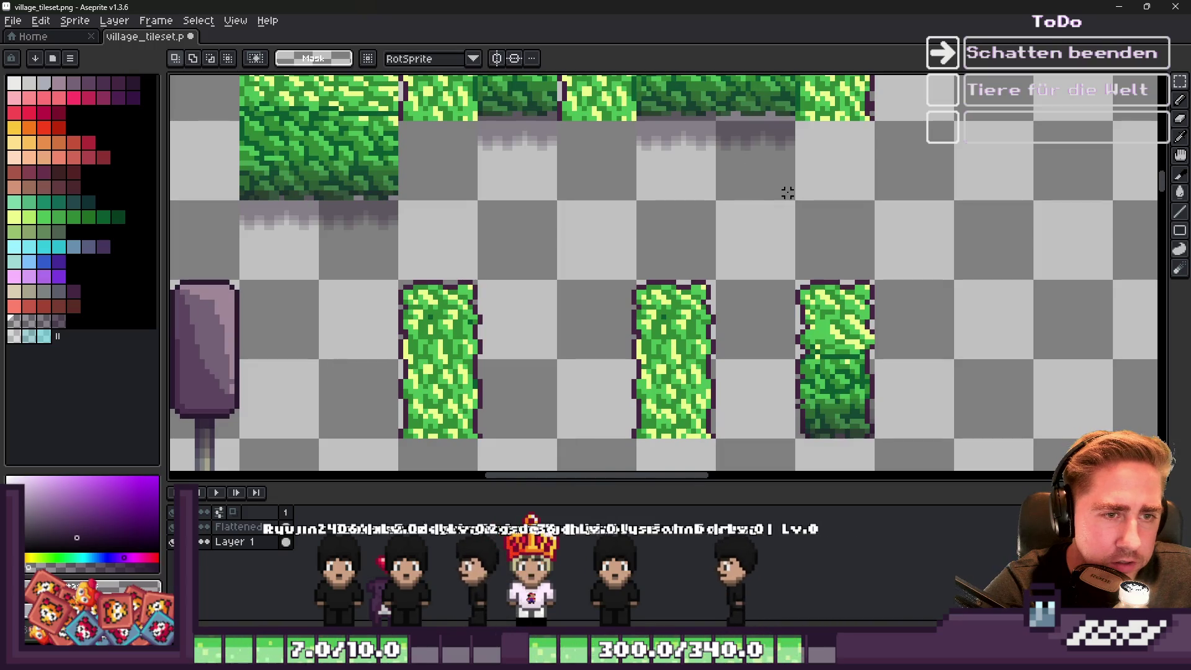
pyautogui.moveTo(793, 199)
pyautogui.mouseDown()
pyautogui.moveTo(732, 81)
pyautogui.moveTo(719, 79)
pyautogui.mouseUp()
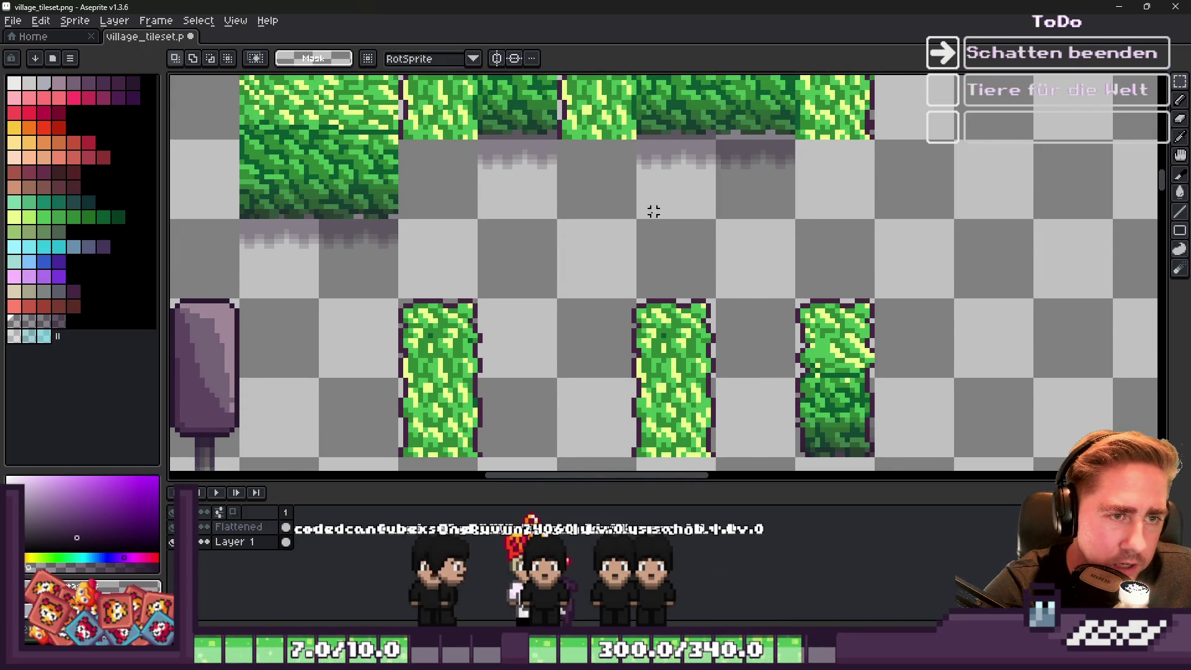
pyautogui.scroll(-3, 654, 212)
pyautogui.click(677, 180)
pyautogui.scroll(2, 673, 201)
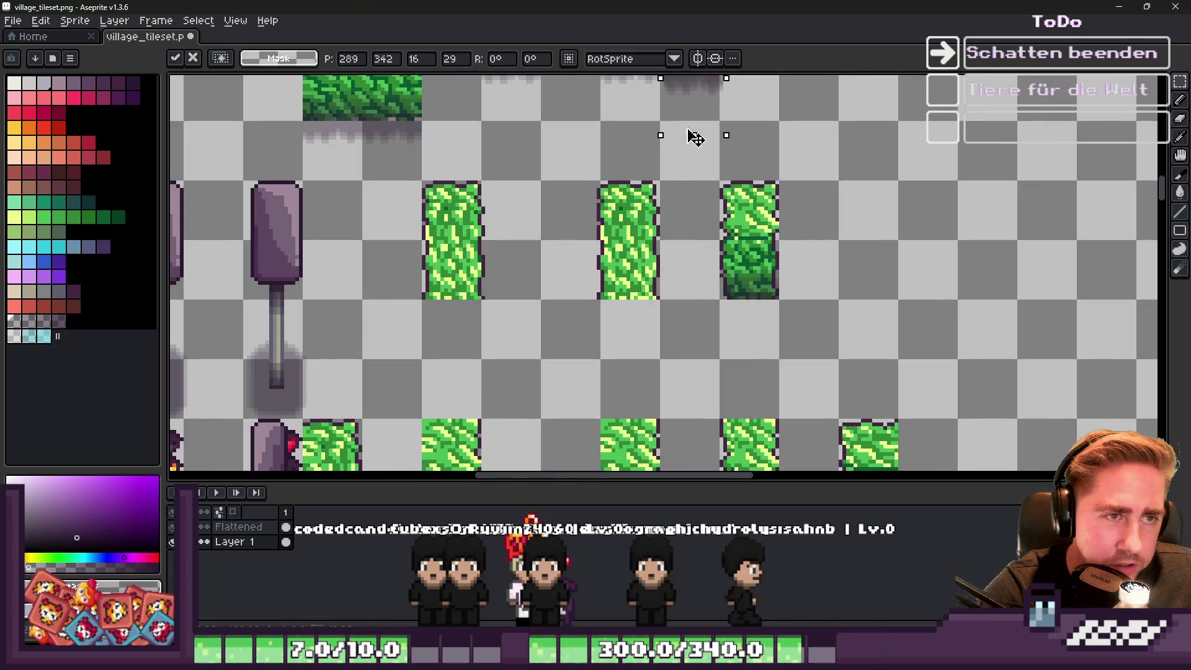
pyautogui.scroll(2, 734, 339)
pyautogui.press('Right')
pyautogui.press('Right')
pyautogui.press('Right')
pyautogui.press('Down')
pyautogui.press('Down')
pyautogui.press('Down')
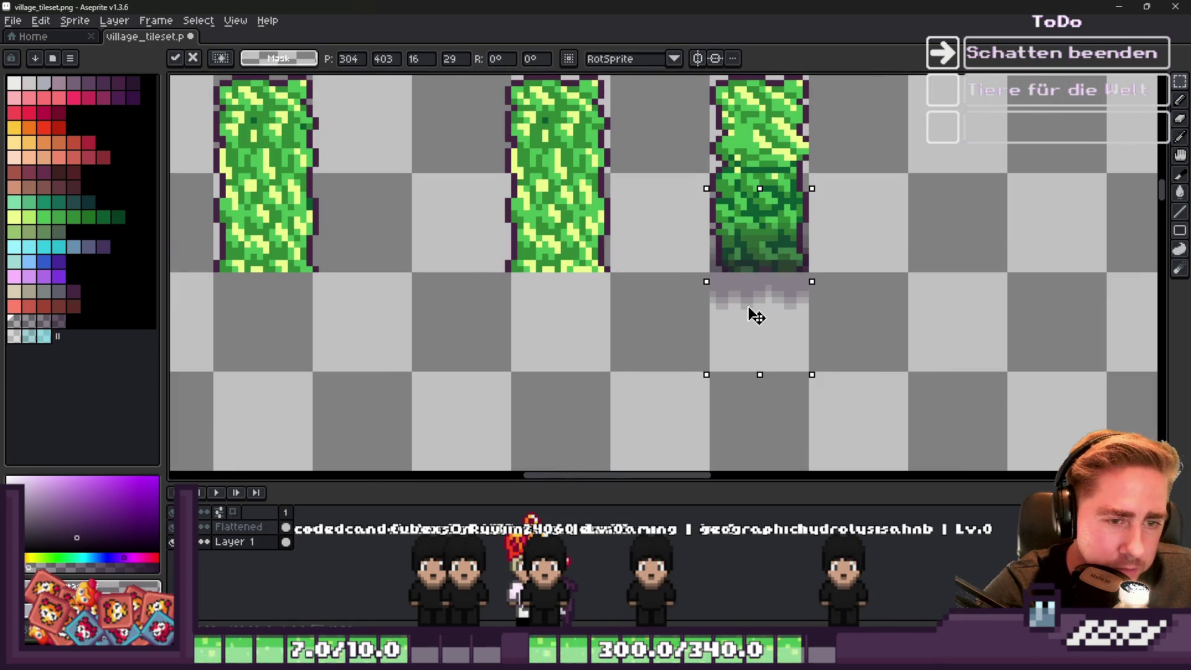
pyautogui.click(886, 257)
# Place shadows under the neighbouring hedge column and another column further along.
pyautogui.scroll(-5, 886, 257)
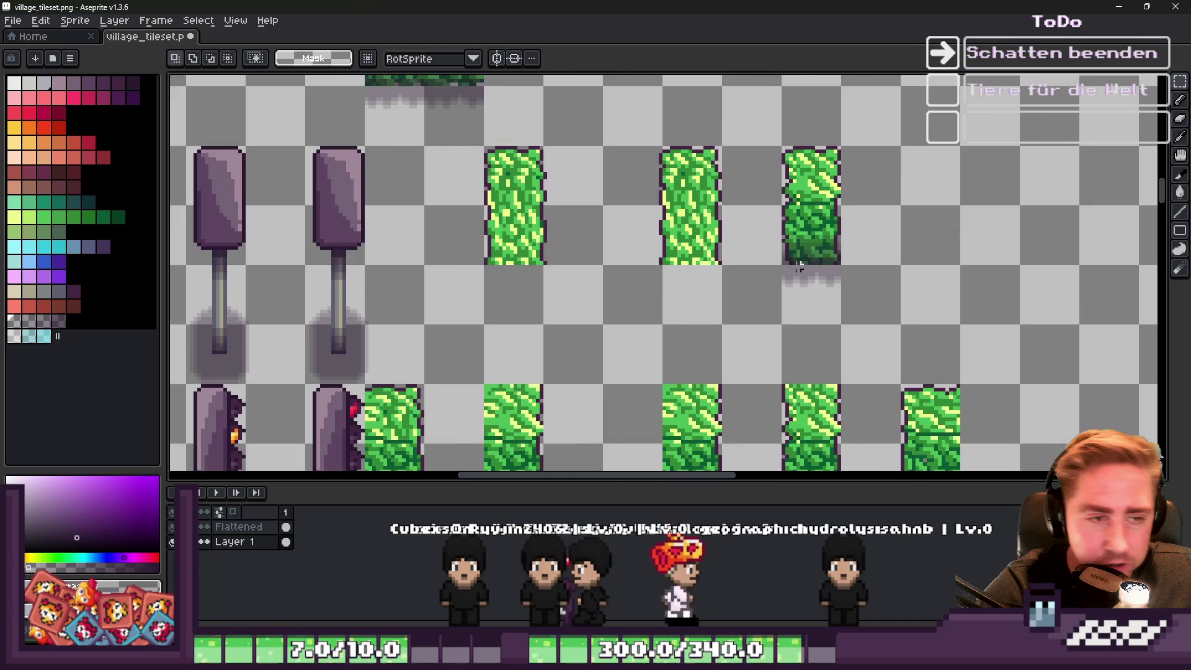
pyautogui.scroll(2, 671, 353)
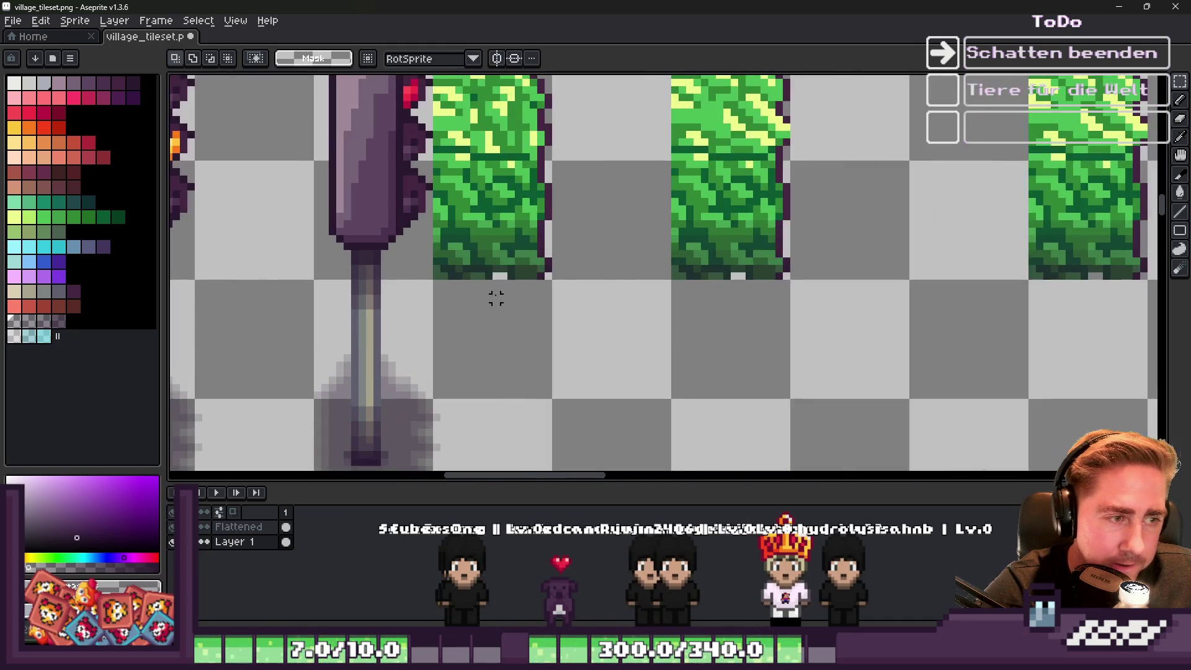
pyautogui.moveTo(606, 165); pyautogui.dragTo(724, 386)
pyautogui.moveTo(633, 301); pyautogui.dragTo(485, 315)
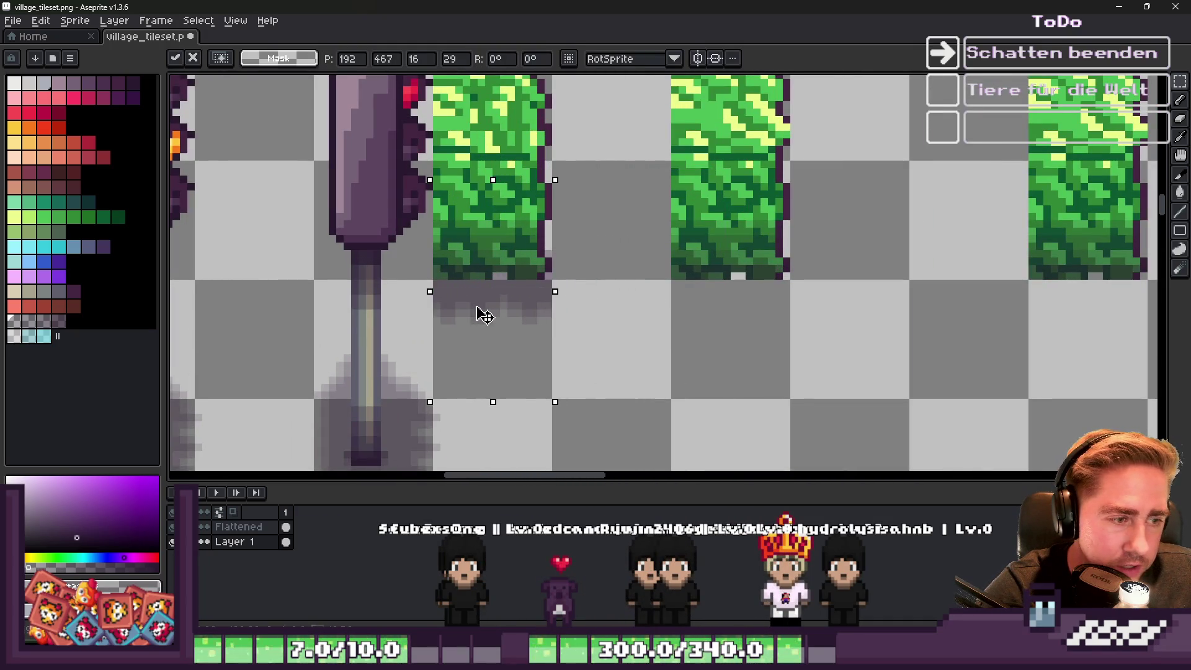
pyautogui.hotkey('ctrl', 'd')
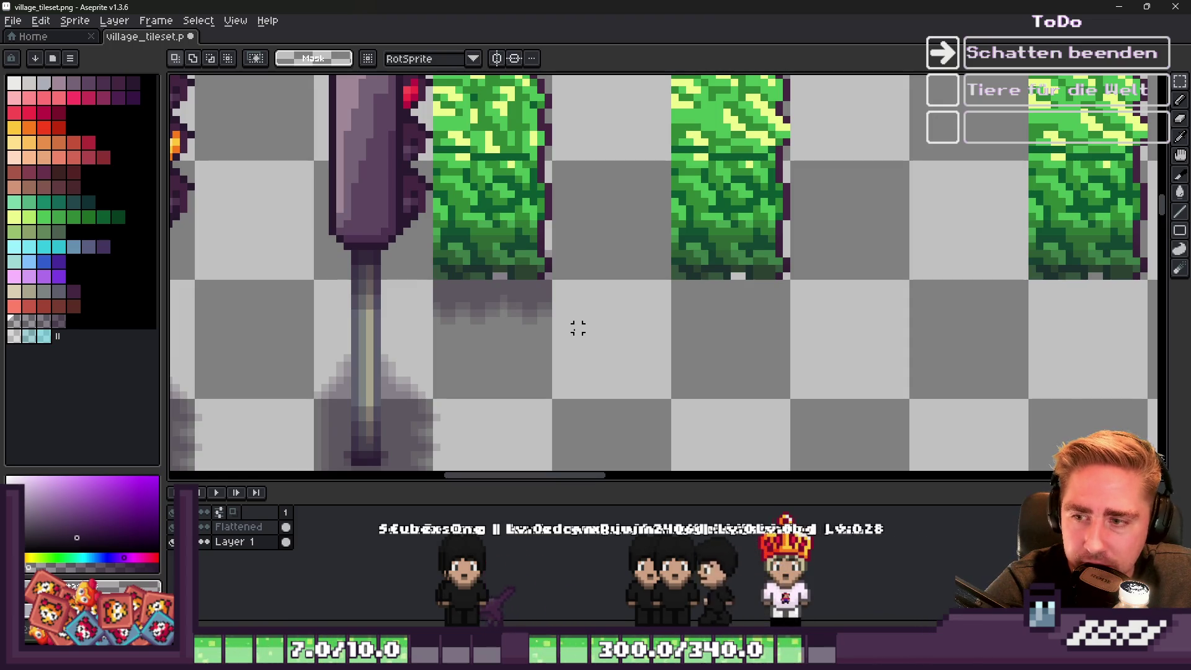
pyautogui.hotkey('ctrl', 'shift', 'd')
pyautogui.moveTo(654, 323); pyautogui.dragTo(974, 316)
pyautogui.hotkey('ctrl', 'd')
# Position a shadow copy under the rightmost small hedge tile and commit it.
pyautogui.scroll(-1, 505, 285)
pyautogui.hotkey('ctrl', 'shift', 'd')
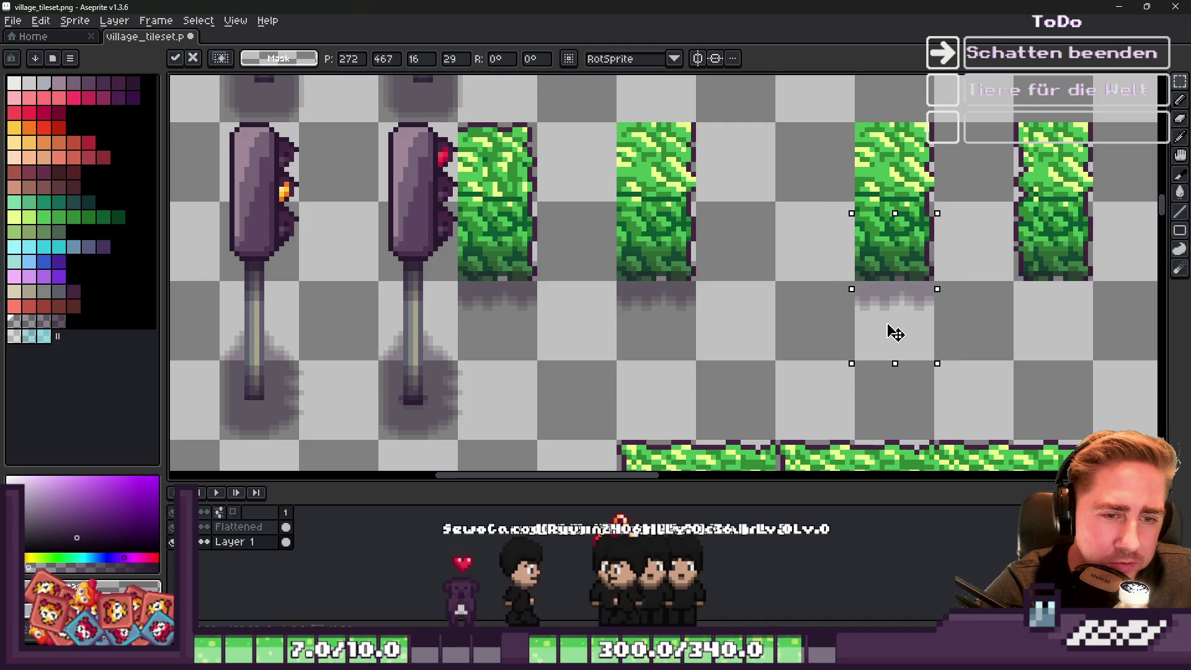
pyautogui.scroll(-3, 747, 308)
pyautogui.scroll(5, 832, 261)
pyautogui.hotkey('ctrl', 'z')
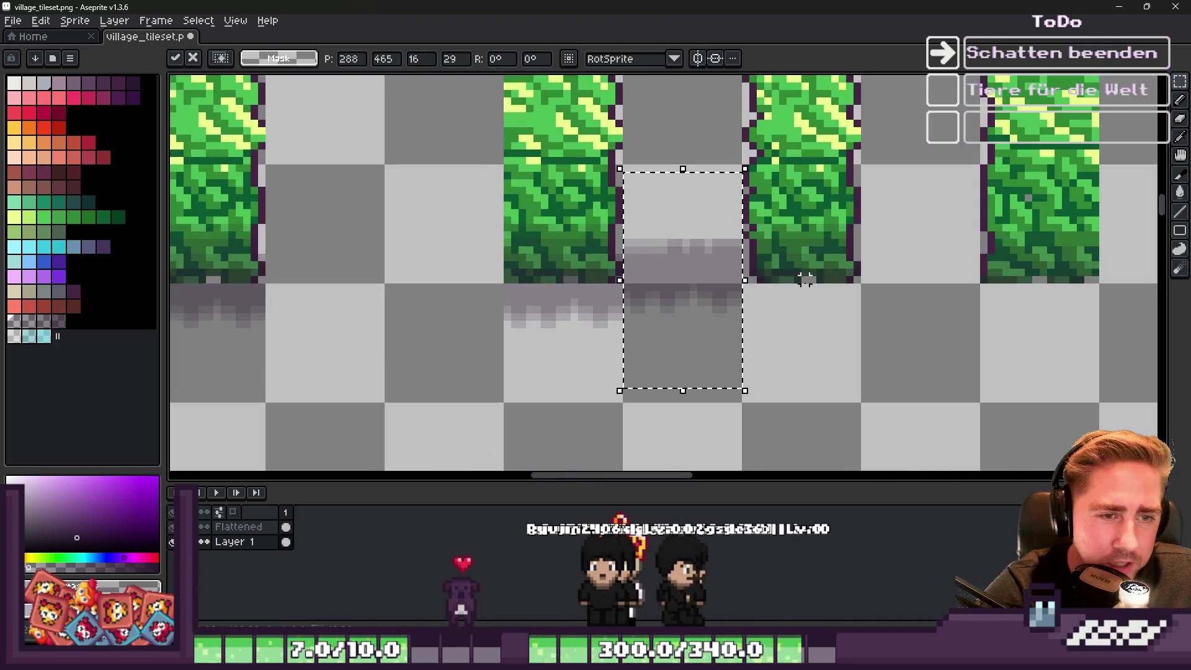
pyautogui.moveTo(690, 312); pyautogui.dragTo(798, 324)
pyautogui.scroll(-2, 577, 263)
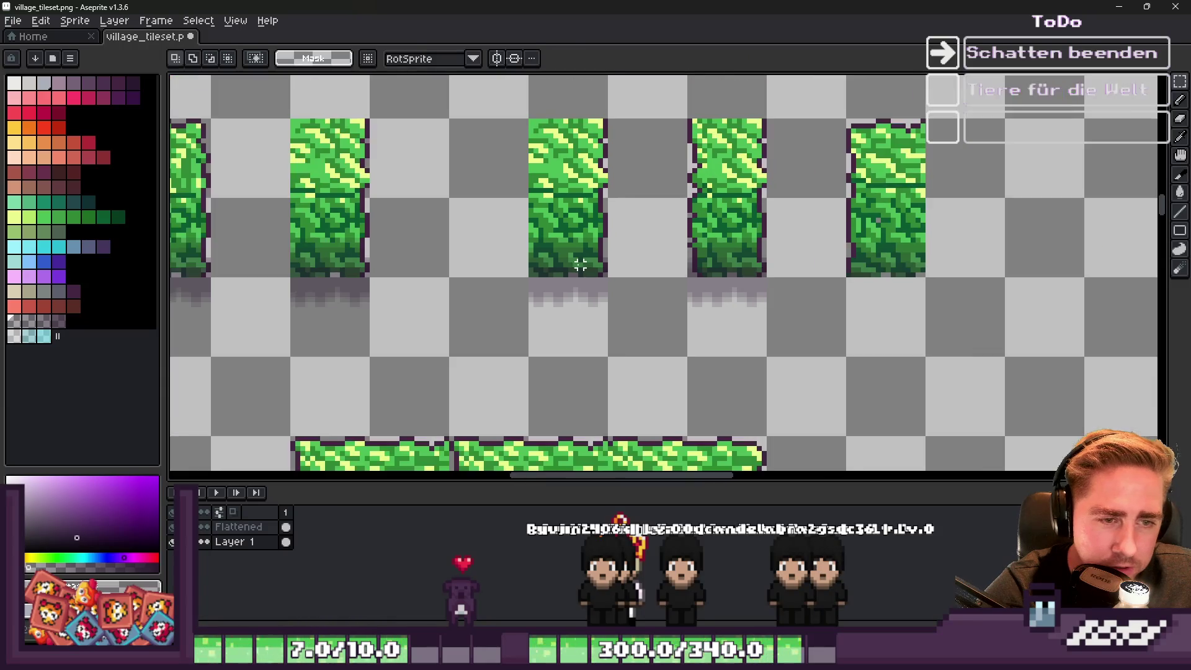
pyautogui.hotkey('ctrl', 'z')
pyautogui.moveTo(625, 307); pyautogui.dragTo(877, 323)
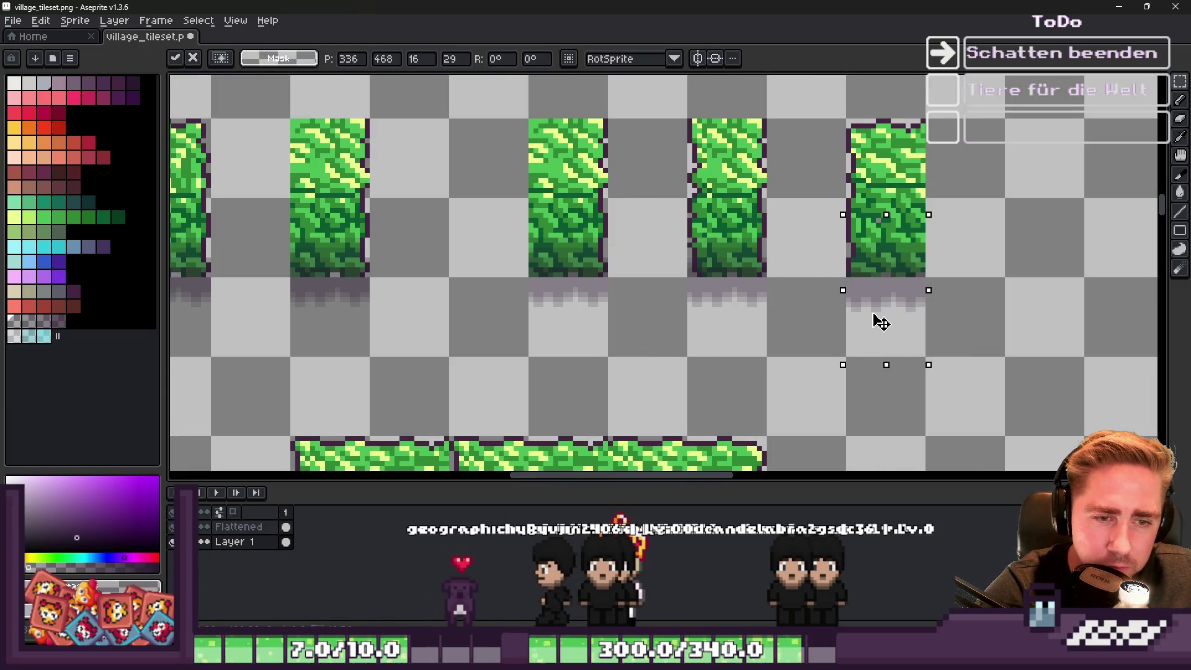
pyautogui.press('Return')
pyautogui.scroll(-3, 778, 276)
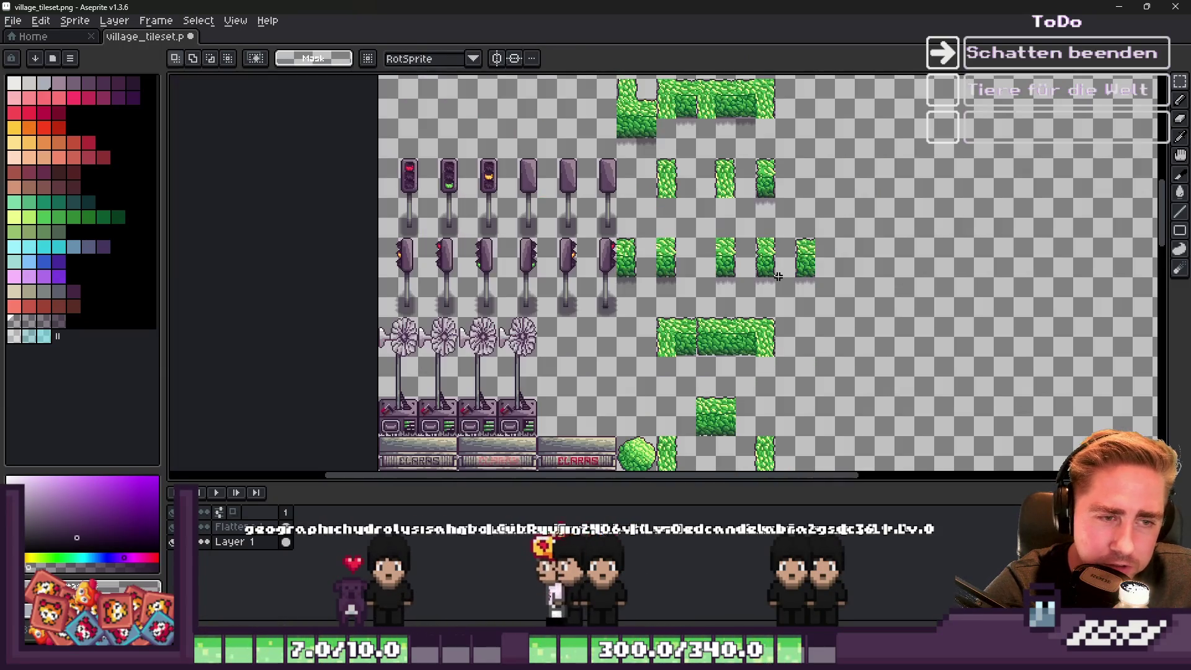
# Paste a shadow copy and place it under the long hedge block.
pyautogui.scroll(3, 682, 378)
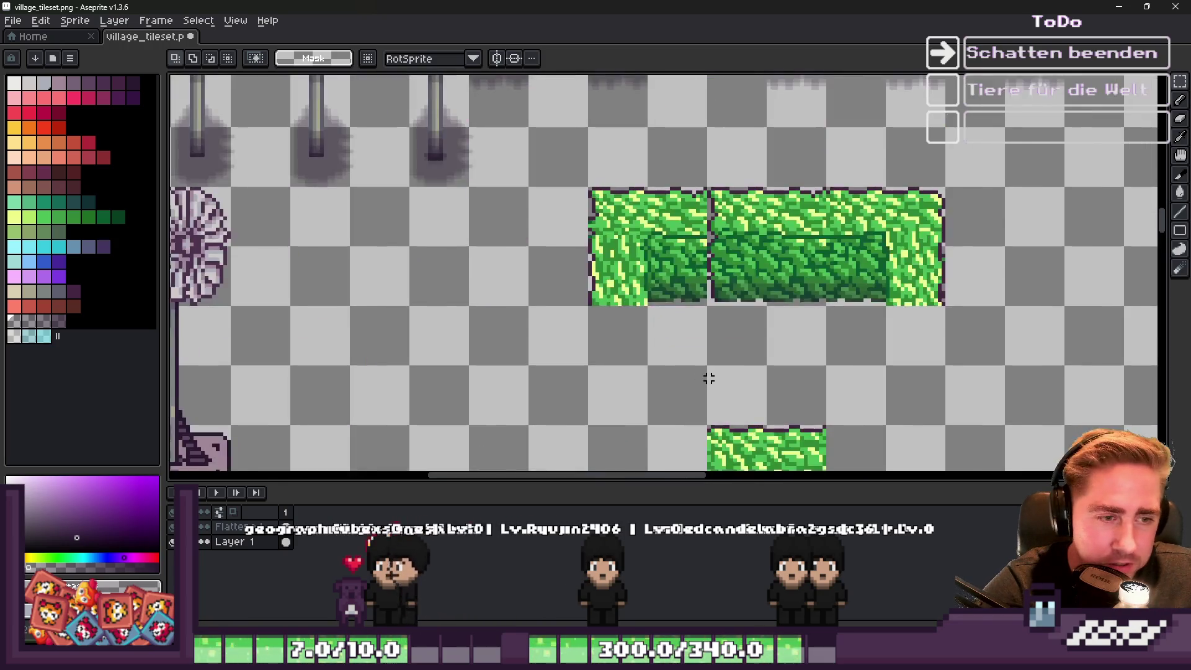
pyautogui.scroll(-2, 732, 370)
pyautogui.scroll(4, 807, 351)
pyautogui.hotkey('ctrl', 'v')
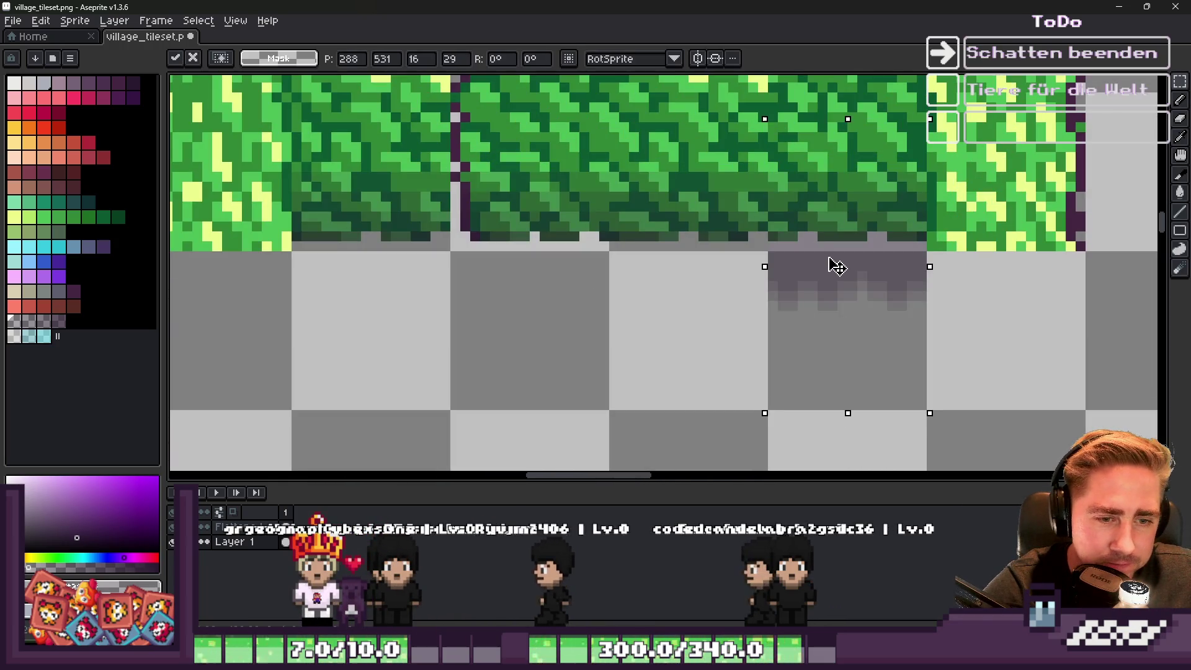
pyautogui.moveTo(846, 284); pyautogui.dragTo(371, 304)
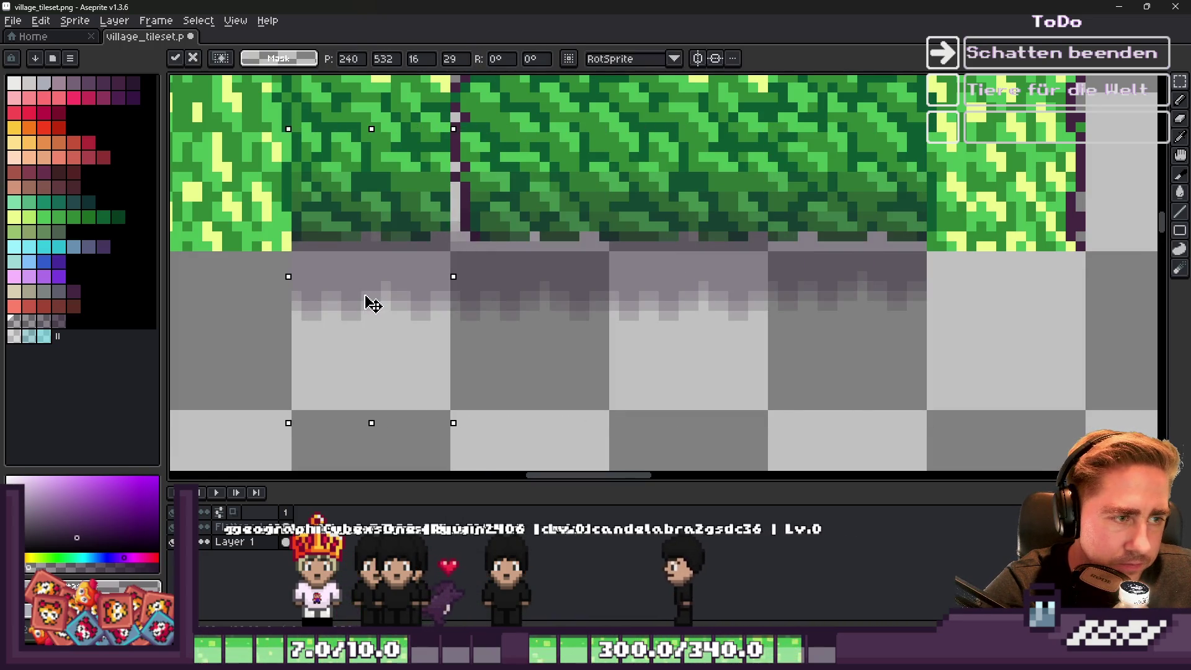
pyautogui.press('Return')
# Paste a shadow copy beneath the top block of the U-shaped hedge.
pyautogui.scroll(-4, 698, 279)
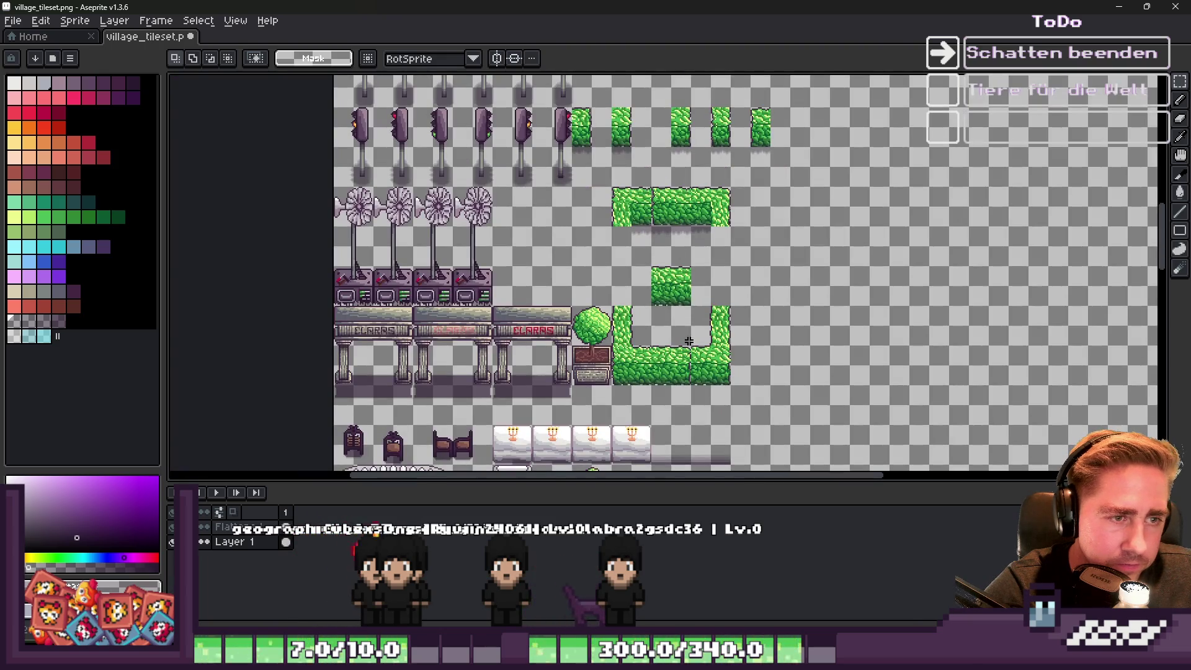
pyautogui.scroll(6, 689, 341)
pyautogui.hotkey('ctrl', 'v')
pyautogui.moveTo(737, 282)
pyautogui.mouseDown()
pyautogui.moveTo(798, 266)
pyautogui.moveTo(758, 272)
pyautogui.moveTo(742, 225)
pyautogui.moveTo(752, 224)
pyautogui.moveTo(857, 263)
pyautogui.moveTo(652, 250)
pyautogui.moveTo(681, 225)
pyautogui.mouseUp()
pyautogui.press('Return')
# Add two more shadow copies at the hedge's right end and one tile left of it.
pyautogui.scroll(-3, 646, 173)
pyautogui.scroll(-2, 774, 407)
pyautogui.scroll(3, 739, 306)
pyautogui.hotkey('ctrl', 'v')
pyautogui.moveTo(641, 311); pyautogui.dragTo(805, 264)
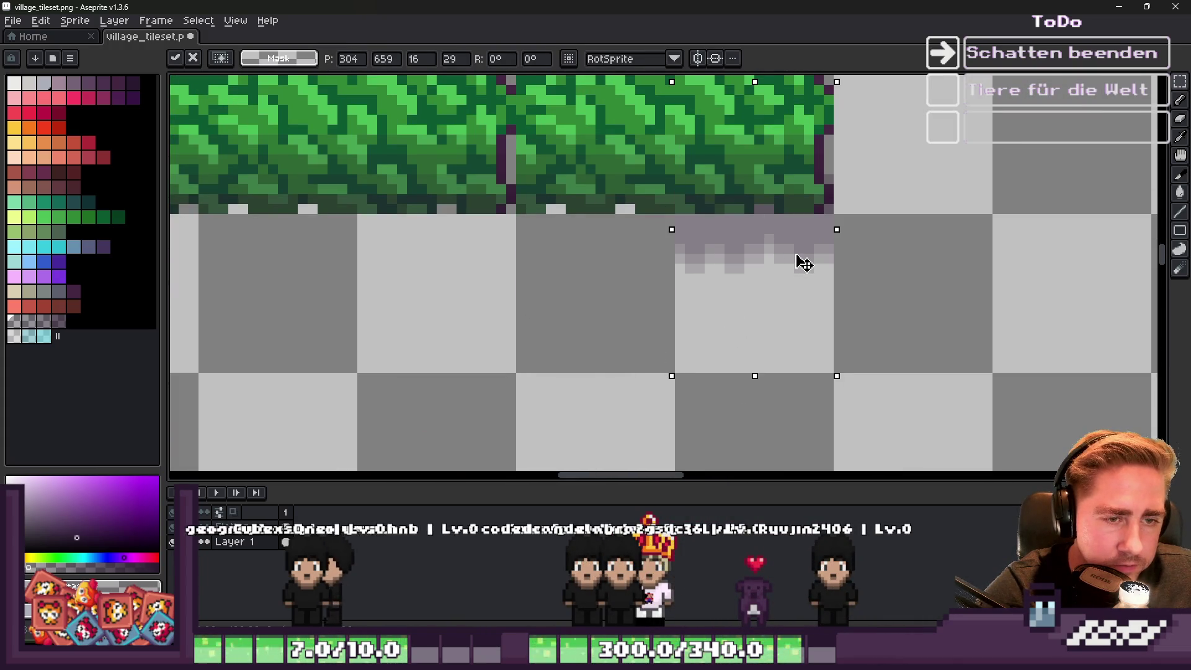
pyautogui.press('Return')
pyautogui.hotkey('ctrl', 'v')
pyautogui.moveTo(660, 285); pyautogui.dragTo(659, 250)
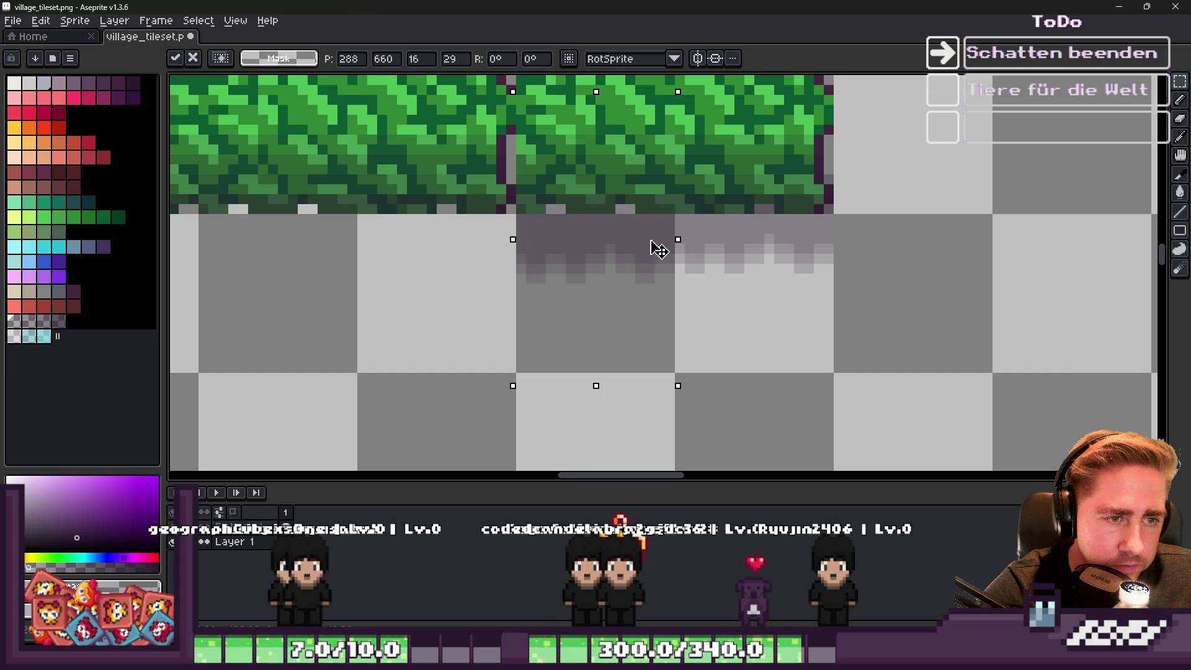
pyautogui.press('Return')
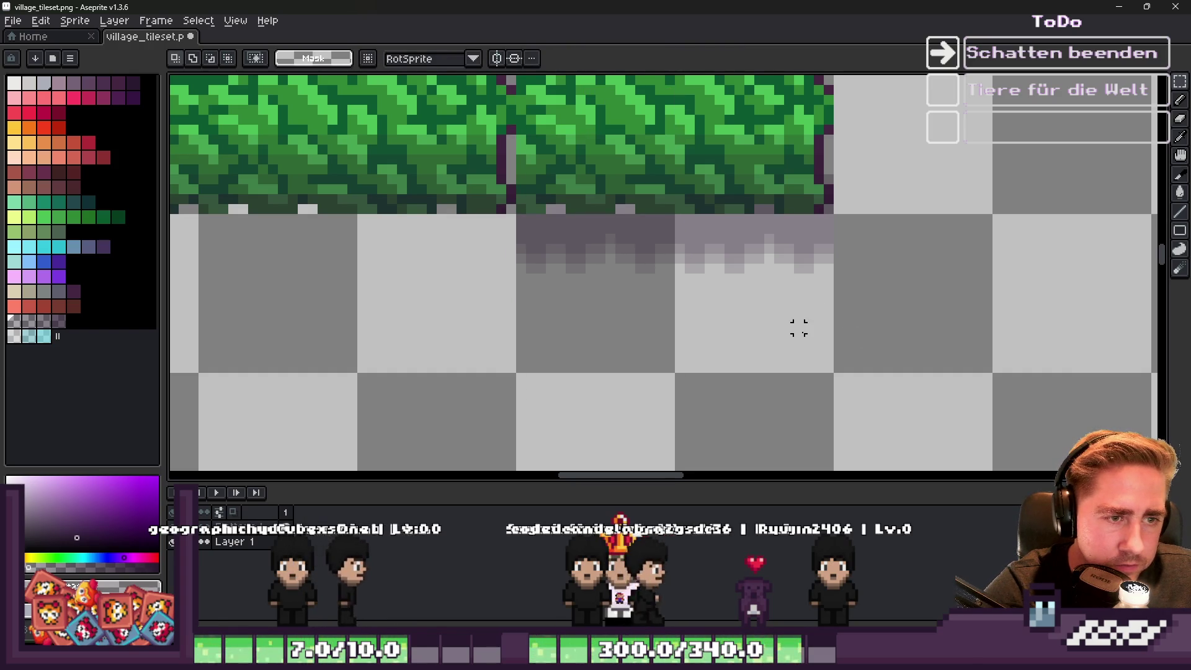
# Copy the right hedge tile with its shadow and paste it one tile left.
pyautogui.moveTo(828, 367)
pyautogui.mouseDown()
pyautogui.moveTo(505, 151)
pyautogui.moveTo(513, 82)
pyautogui.mouseUp()
pyautogui.hotkey('ctrl', 'c')
pyautogui.hotkey('ctrl', 'v')
pyautogui.scroll(-1, 885, 277)
pyautogui.moveTo(788, 285); pyautogui.dragTo(531, 290)
pyautogui.press('Return')
# Paste another hedge-and-shadow copy further left, extending the shadow along the hedge.
pyautogui.scroll(-2, 856, 325)
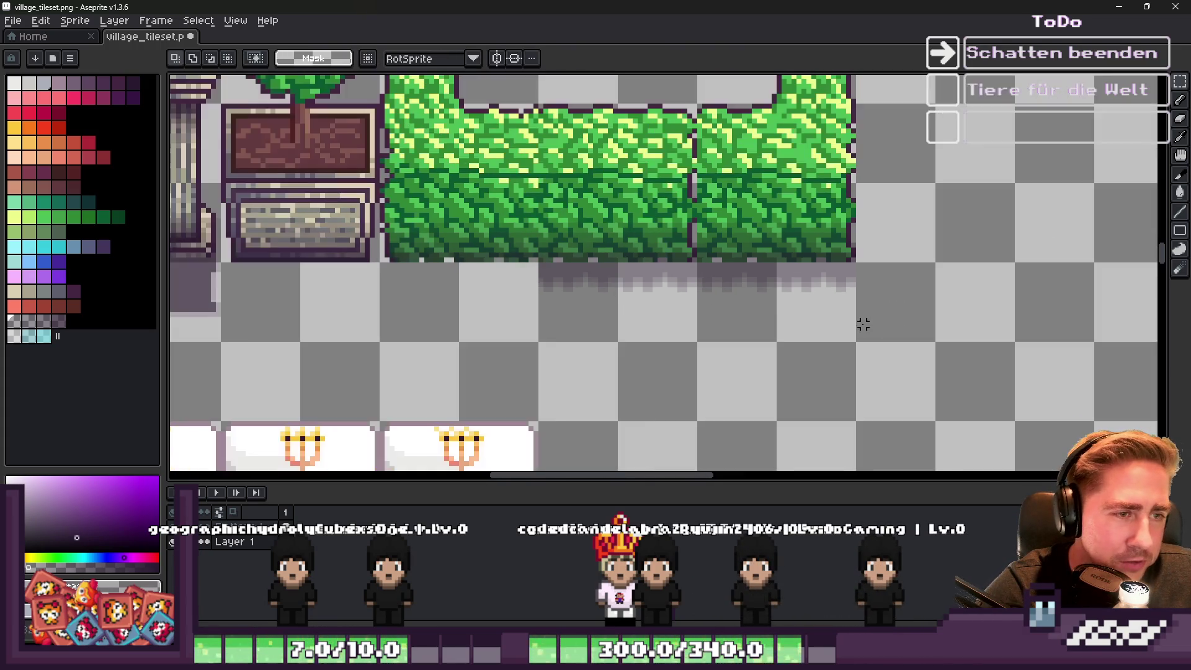
pyautogui.hotkey('ctrl', 'v')
pyautogui.scroll(1, 863, 310)
pyautogui.moveTo(858, 297); pyautogui.dragTo(457, 277)
pyautogui.press('Return')
pyautogui.scroll(-2, 745, 309)
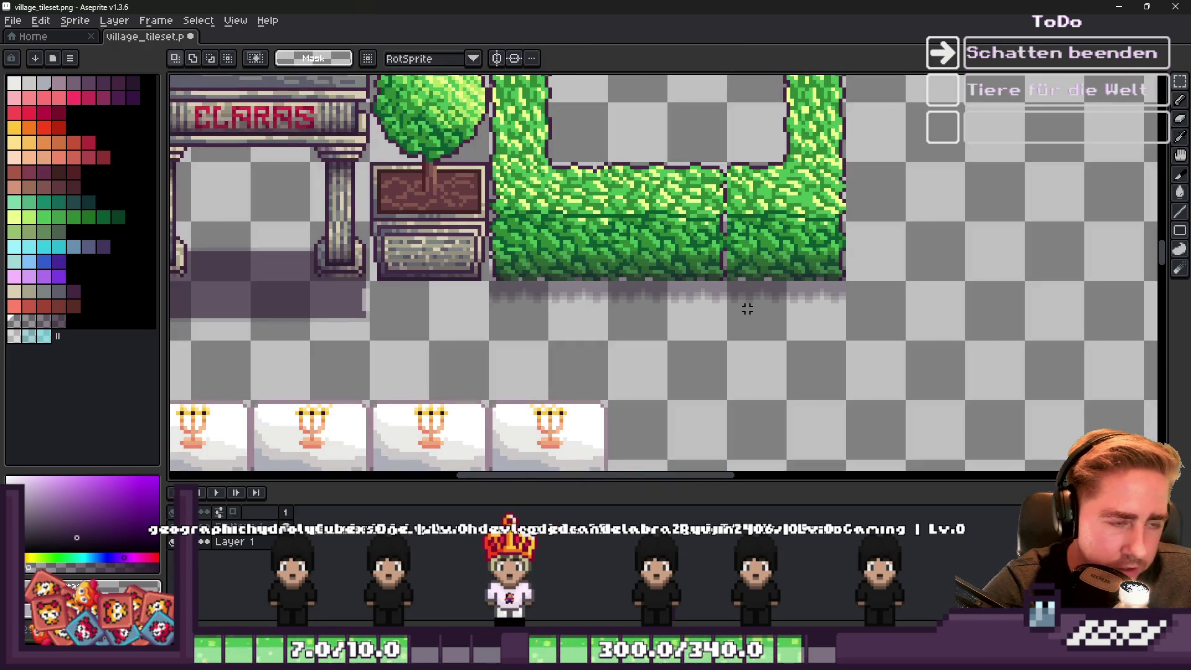
pyautogui.scroll(-3, 747, 309)
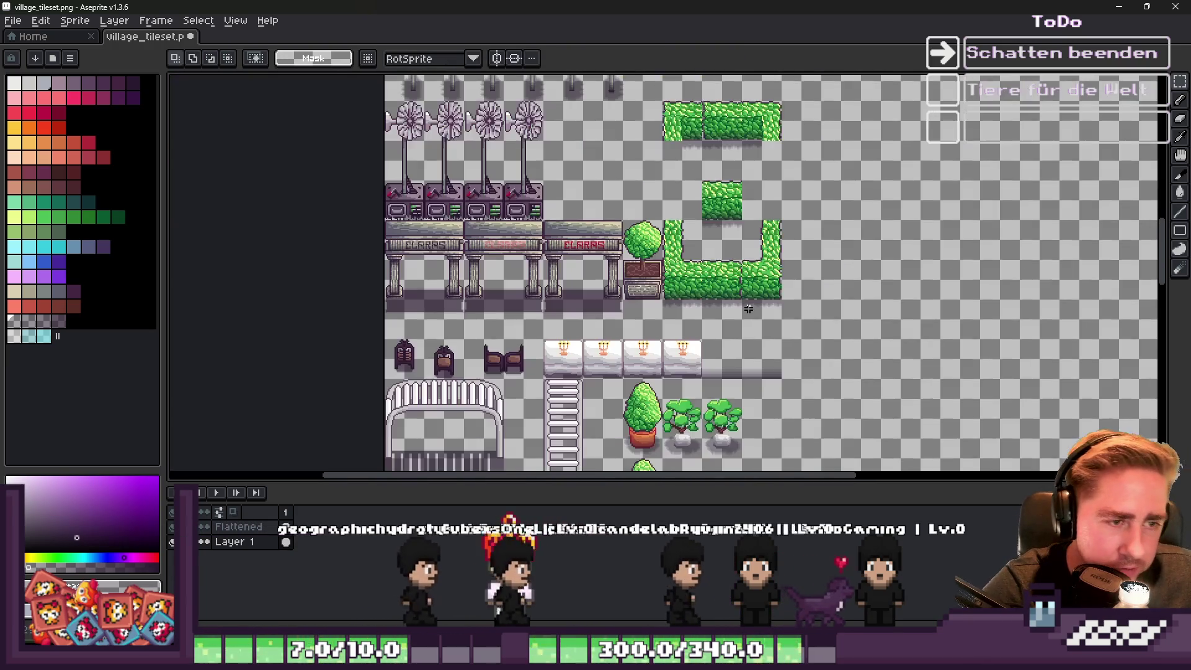
pyautogui.scroll(-2, 747, 307)
pyautogui.scroll(4, 707, 296)
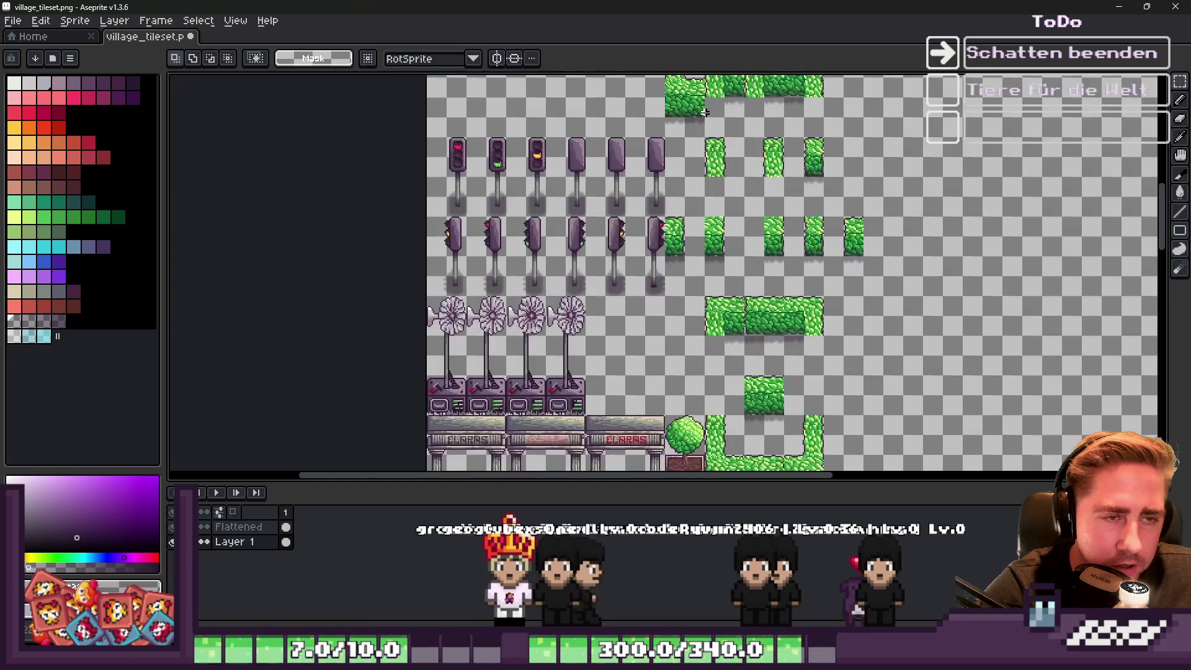
# Save village_tileset.png with its new hedge shadows.
pyautogui.scroll(-1, 707, 296)
pyautogui.scroll(1, 724, 167)
pyautogui.scroll(-1, 724, 162)
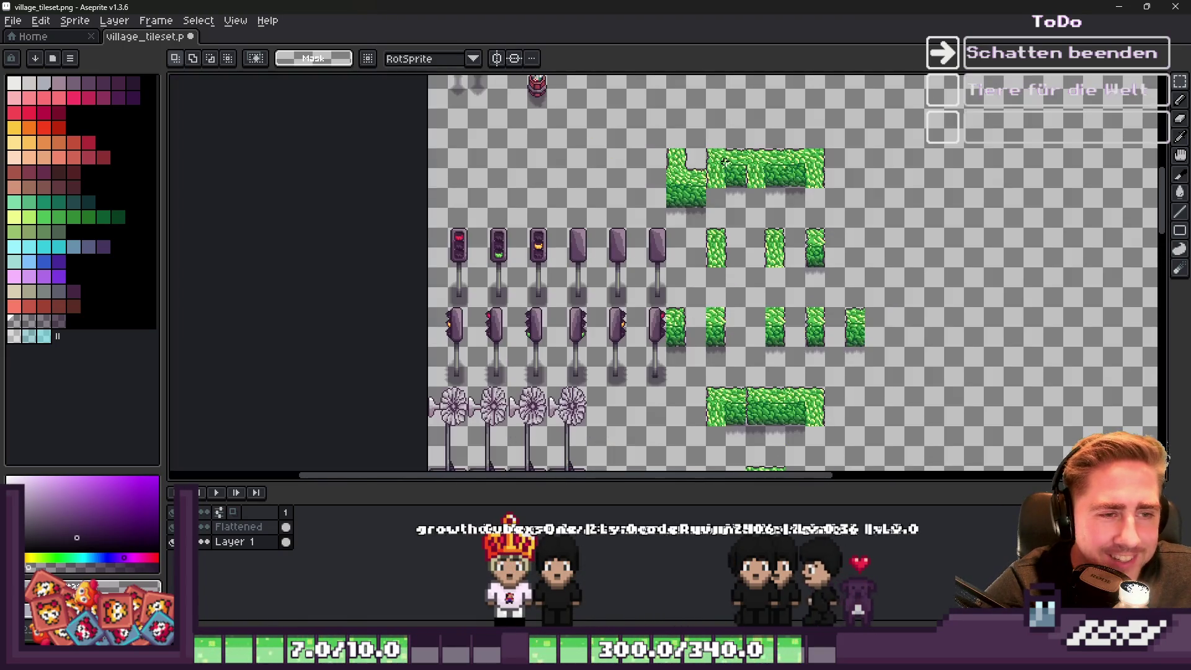
pyautogui.scroll(-1, 773, 300)
pyautogui.scroll(1, 732, 300)
pyautogui.scroll(2, 692, 302)
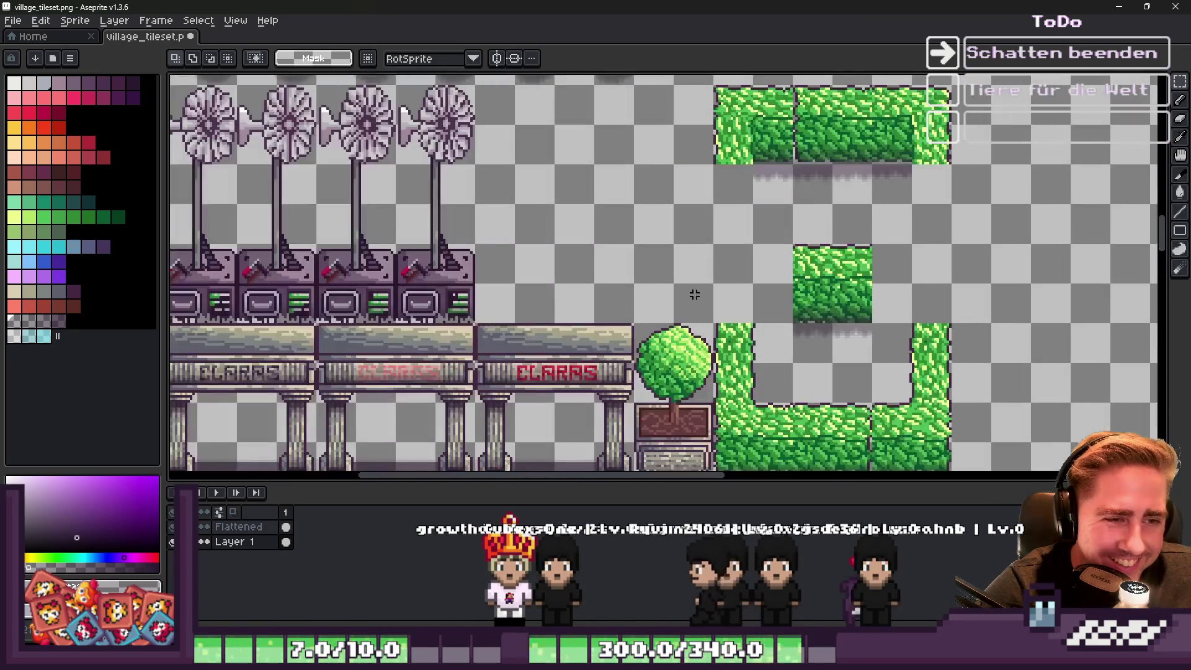
pyautogui.hotkey('ctrl', 's')
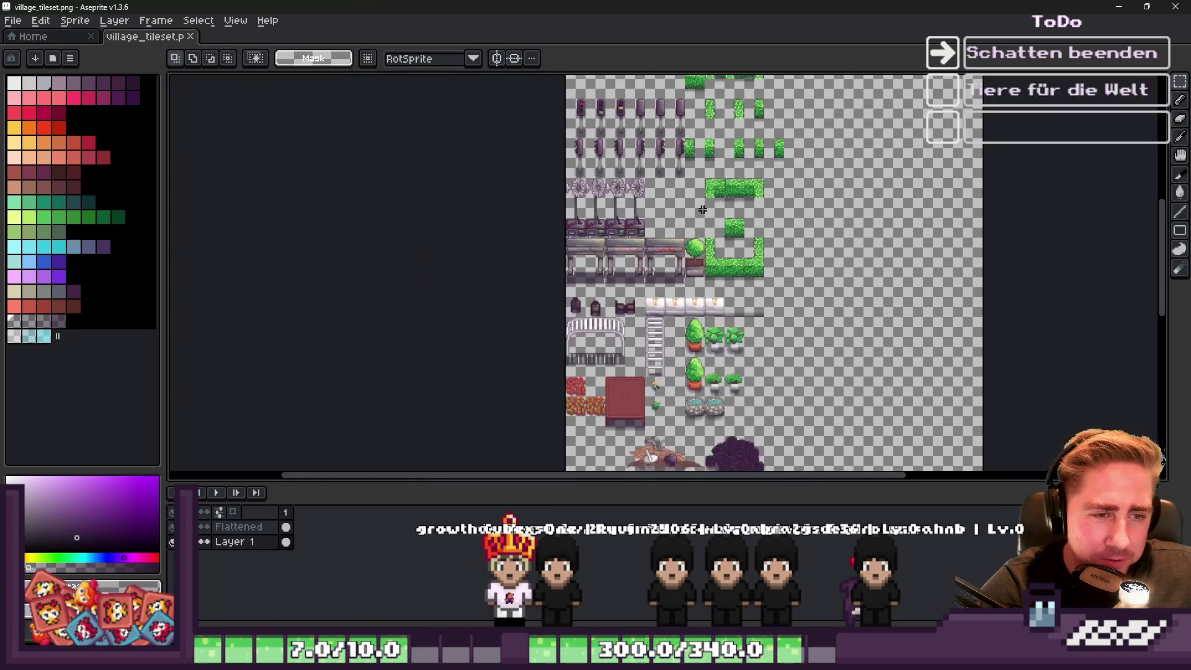
# Zoom in on the market stall's pillar base.
pyautogui.scroll(-1, 694, 227)
pyautogui.scroll(2, 741, 258)
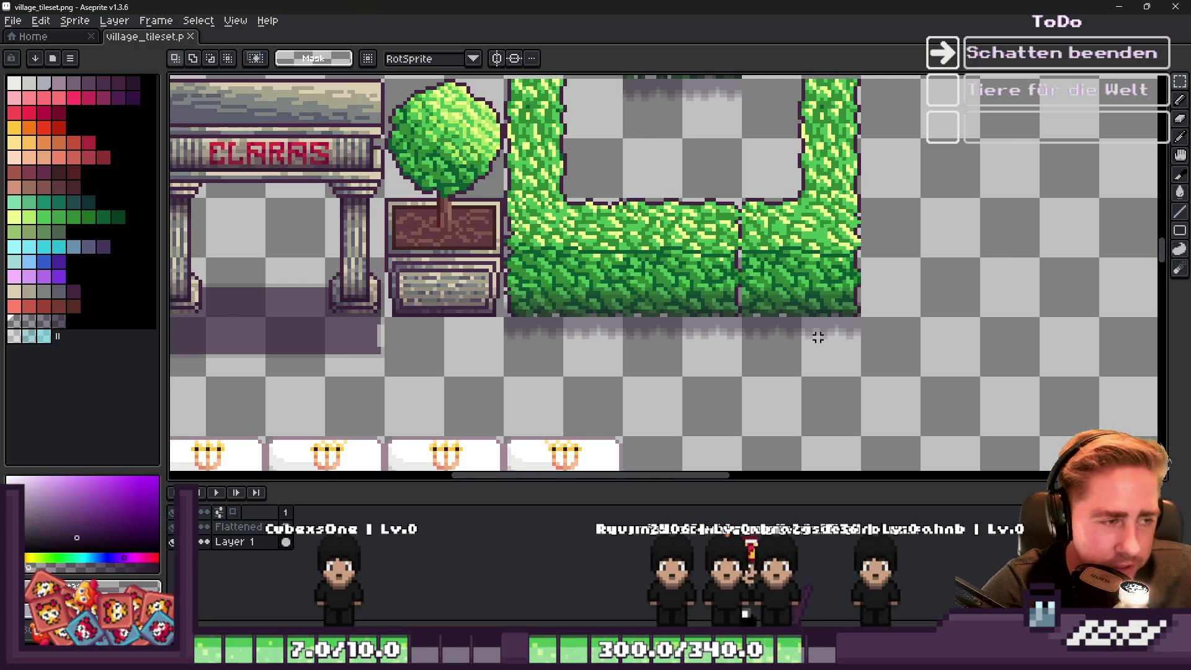
pyautogui.scroll(-2, 819, 337)
pyautogui.scroll(3, 351, 354)
pyautogui.scroll(-1, 572, 298)
pyautogui.scroll(-1, 574, 301)
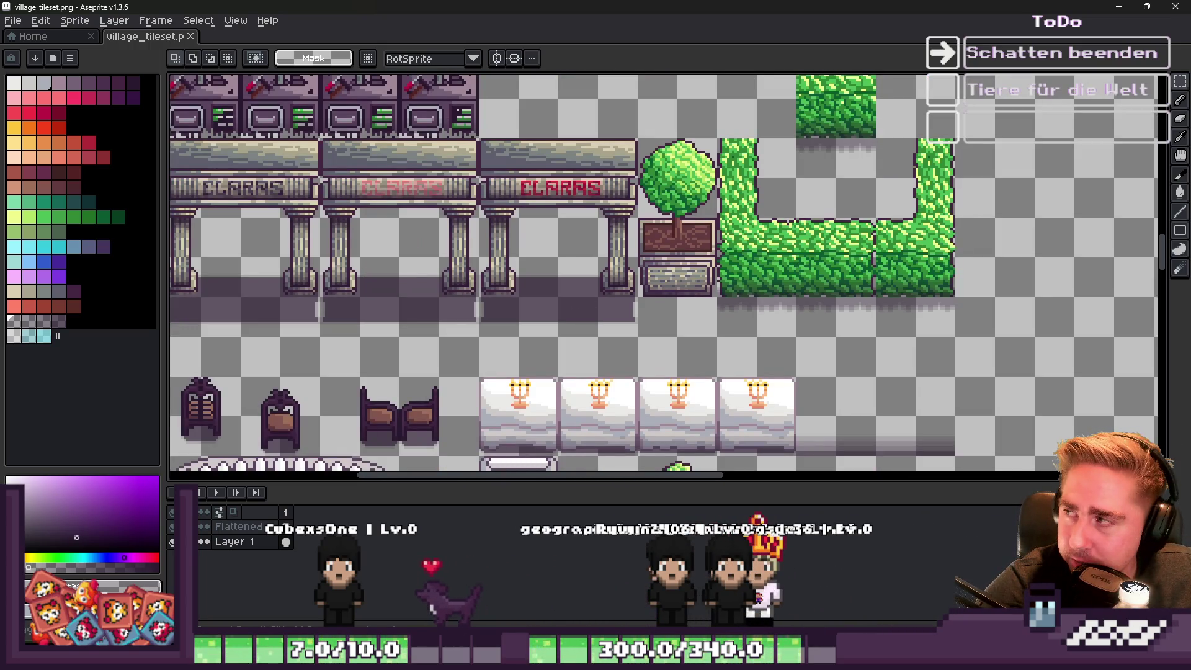
pyautogui.scroll(1, 695, 292)
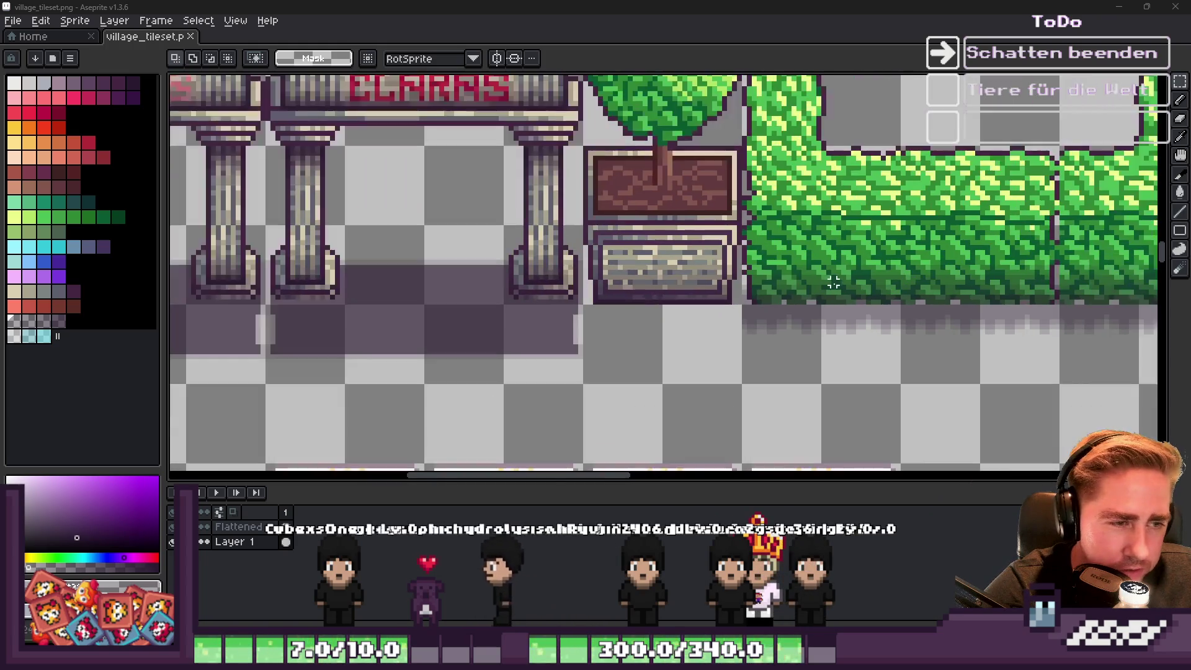
pyautogui.scroll(1, 505, 314)
pyautogui.scroll(1, 616, 283)
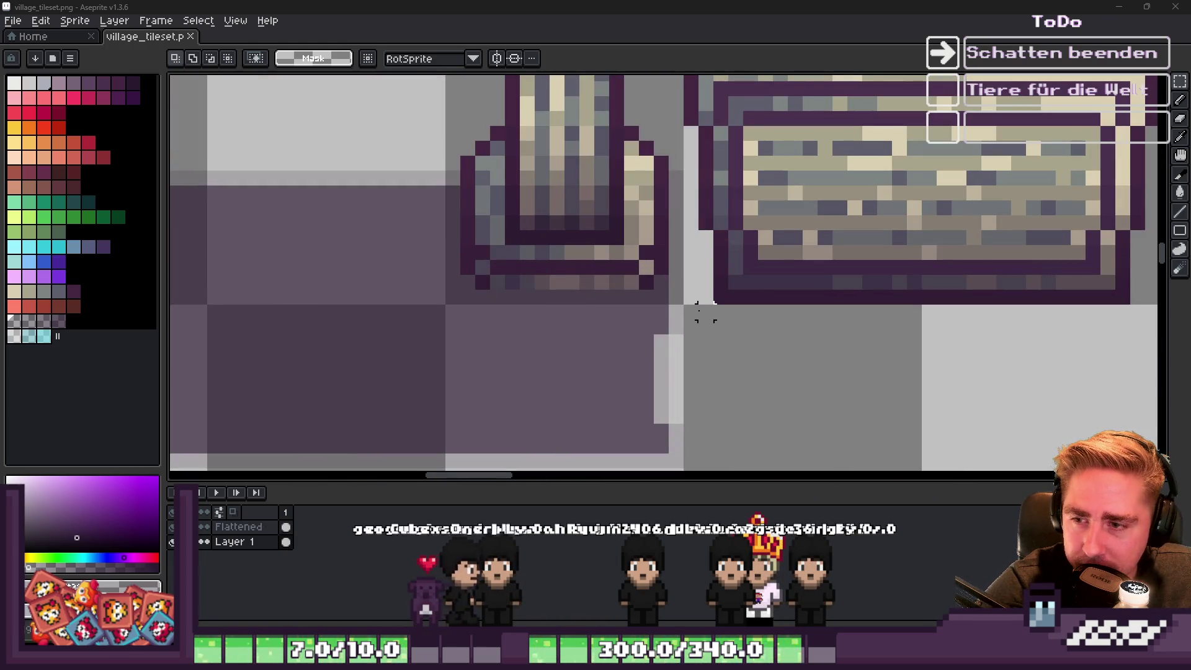
pyautogui.scroll(-3, 601, 296)
pyautogui.scroll(4, 625, 293)
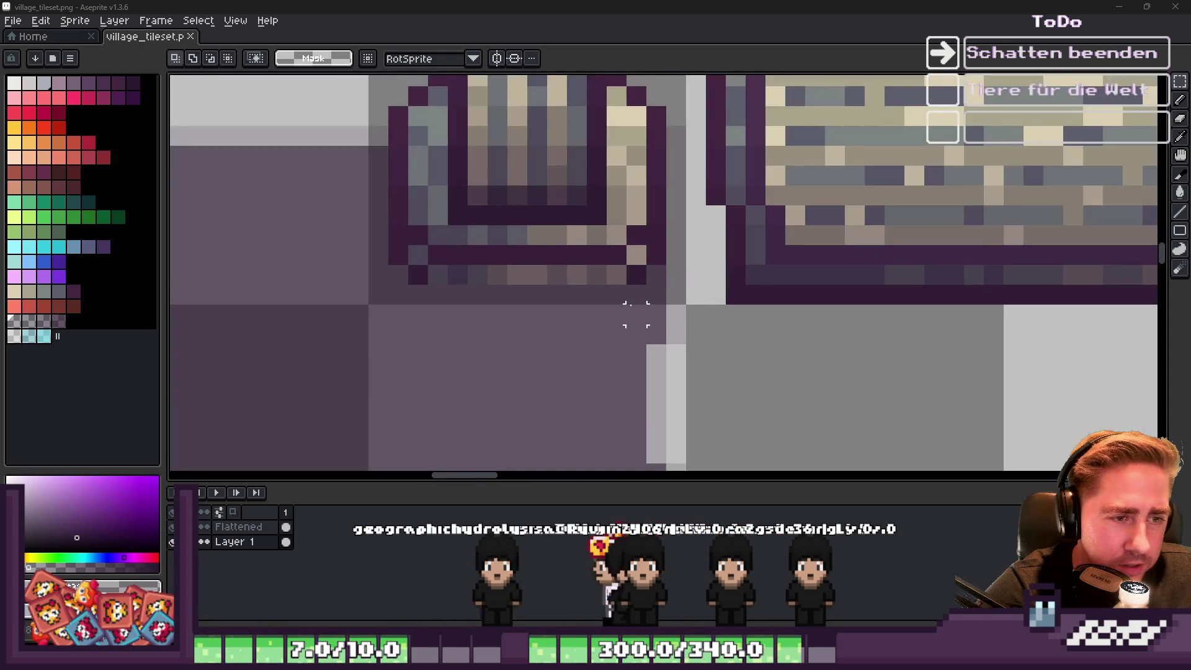
# Select the pale strip beside the pillar base and paint light-grey pixels over the purple shadow.
pyautogui.moveTo(645, 264)
pyautogui.mouseDown()
pyautogui.moveTo(683, 376)
pyautogui.moveTo(684, 446)
pyautogui.mouseUp()
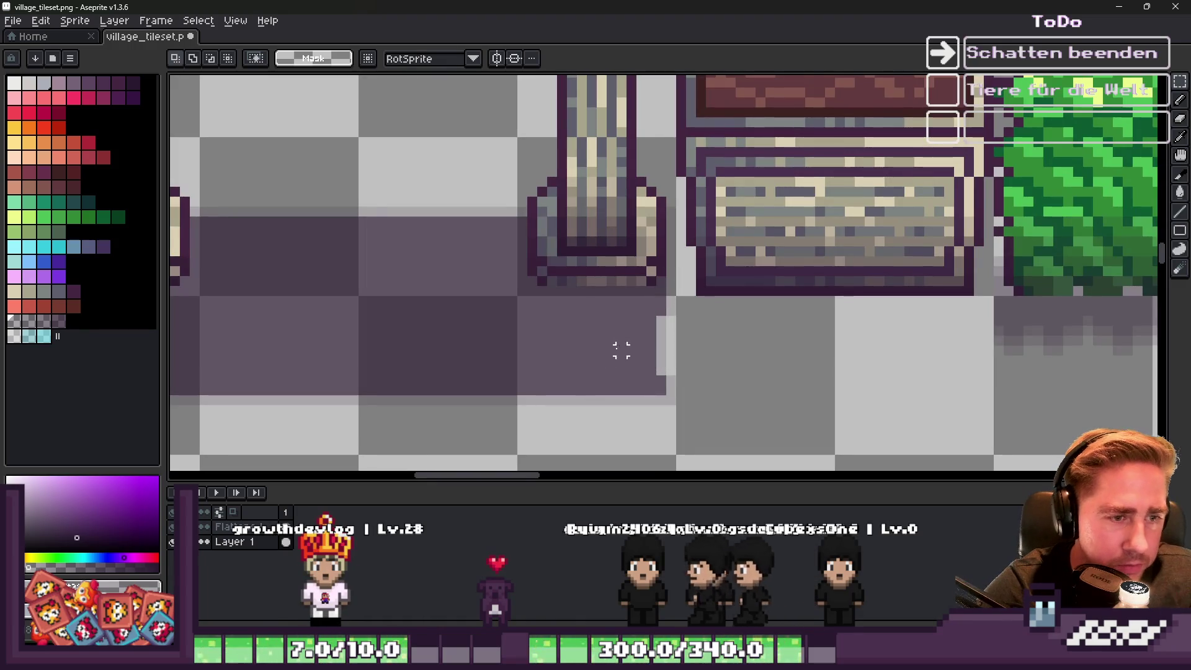
pyautogui.press('b')
pyautogui.scroll(3, 666, 296)
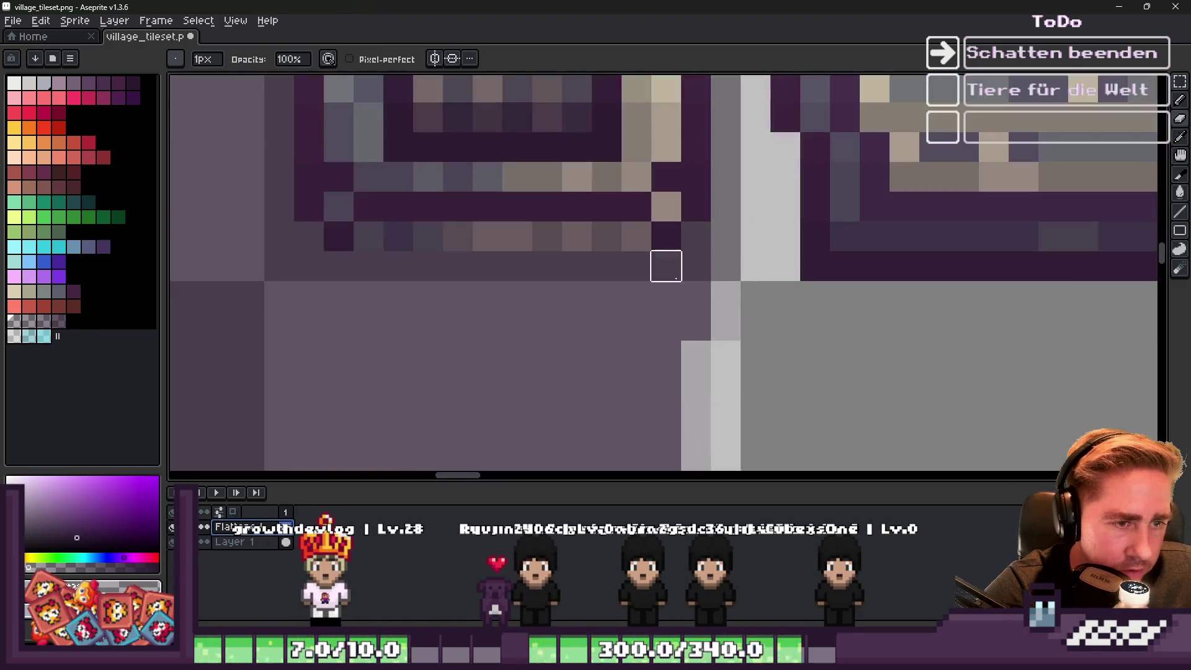
pyautogui.moveTo(700, 350); pyautogui.dragTo(734, 240)
pyautogui.scroll(-3, 726, 147)
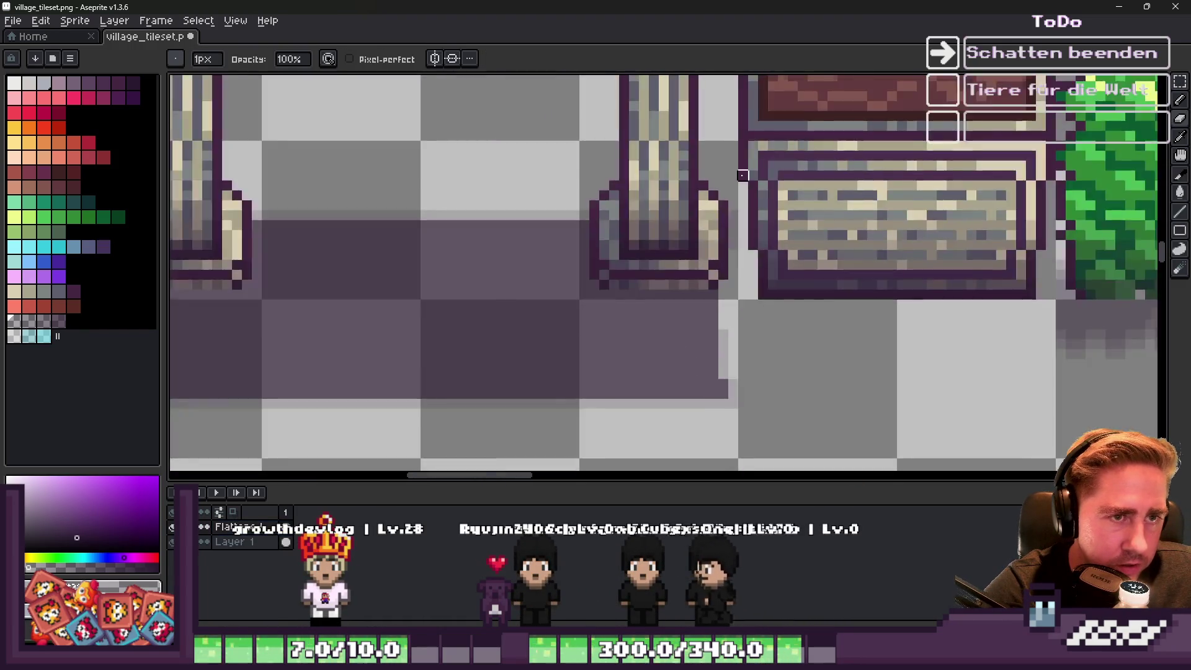
pyautogui.scroll(2, 742, 216)
pyautogui.scroll(-2, 721, 374)
pyautogui.scroll(2, 680, 319)
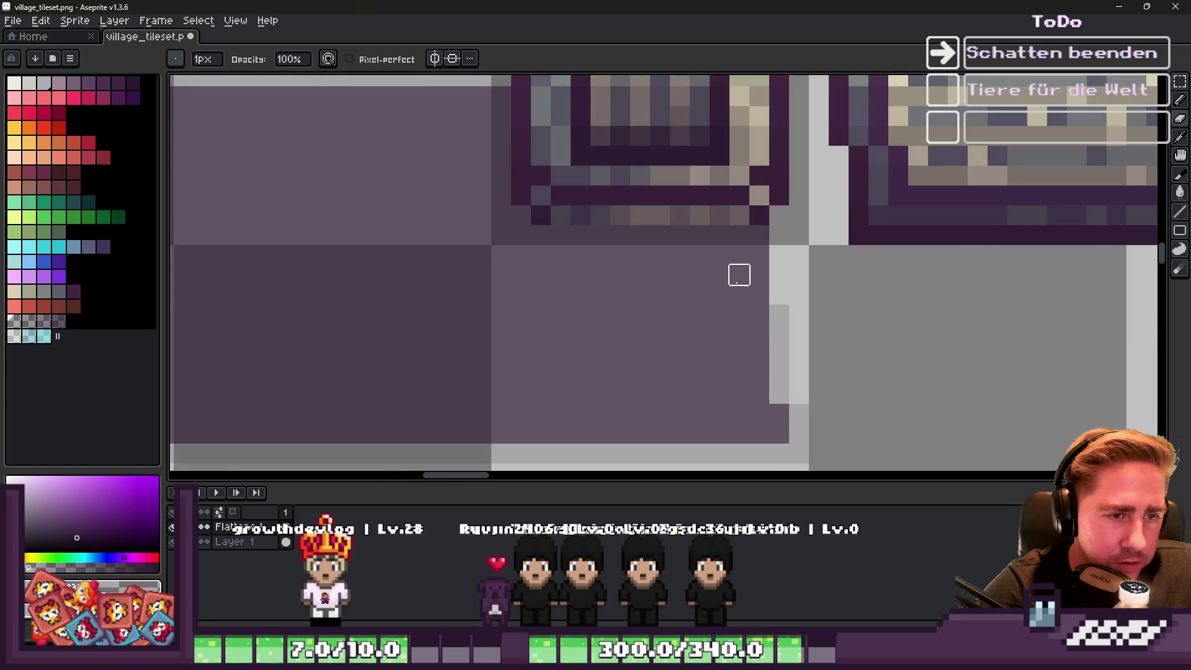
pyautogui.moveTo(749, 274)
pyautogui.mouseDown()
pyautogui.moveTo(500, 271)
pyautogui.moveTo(477, 229)
pyautogui.mouseUp()
pyautogui.scroll(-2, 604, 213)
pyautogui.scroll(2, 644, 213)
pyautogui.moveTo(644, 213)
pyautogui.mouseDown()
pyautogui.moveTo(659, 324)
pyautogui.moveTo(990, 266)
pyautogui.moveTo(925, 305)
pyautogui.moveTo(750, 260)
pyautogui.mouseUp()
pyautogui.scroll(-3, 597, 257)
pyautogui.scroll(2, 602, 257)
pyautogui.scroll(-1, 646, 202)
pyautogui.scroll(1, 718, 324)
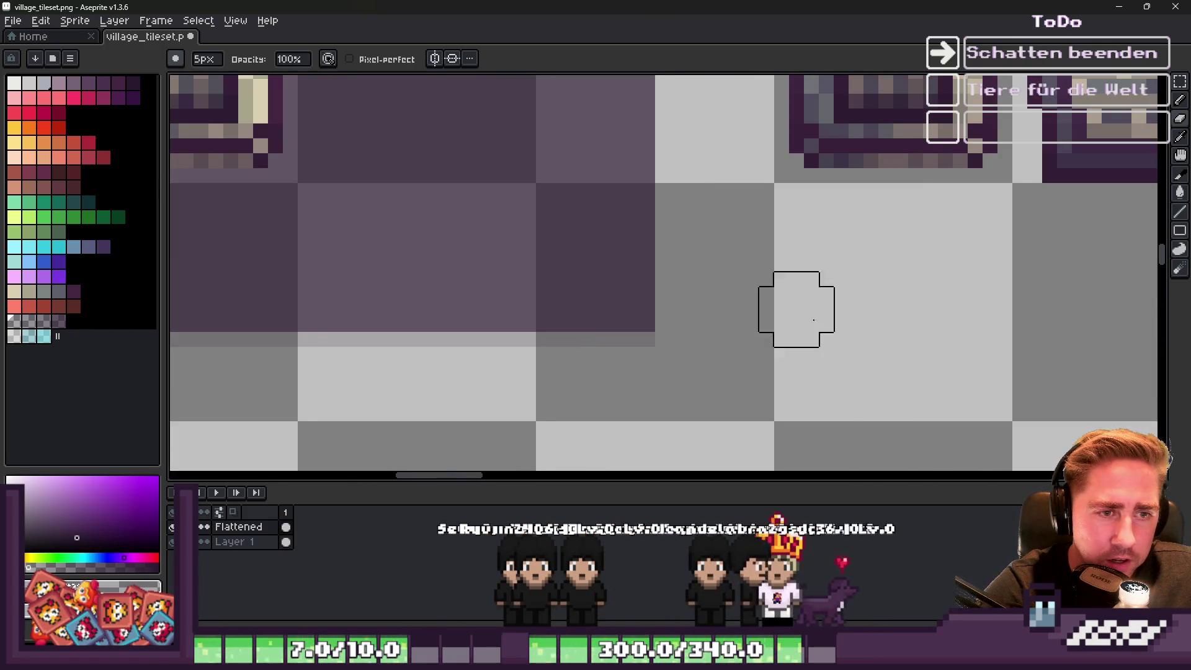
pyautogui.scroll(-4, 819, 310)
pyautogui.scroll(3, 566, 248)
pyautogui.moveTo(606, 186); pyautogui.dragTo(607, 318)
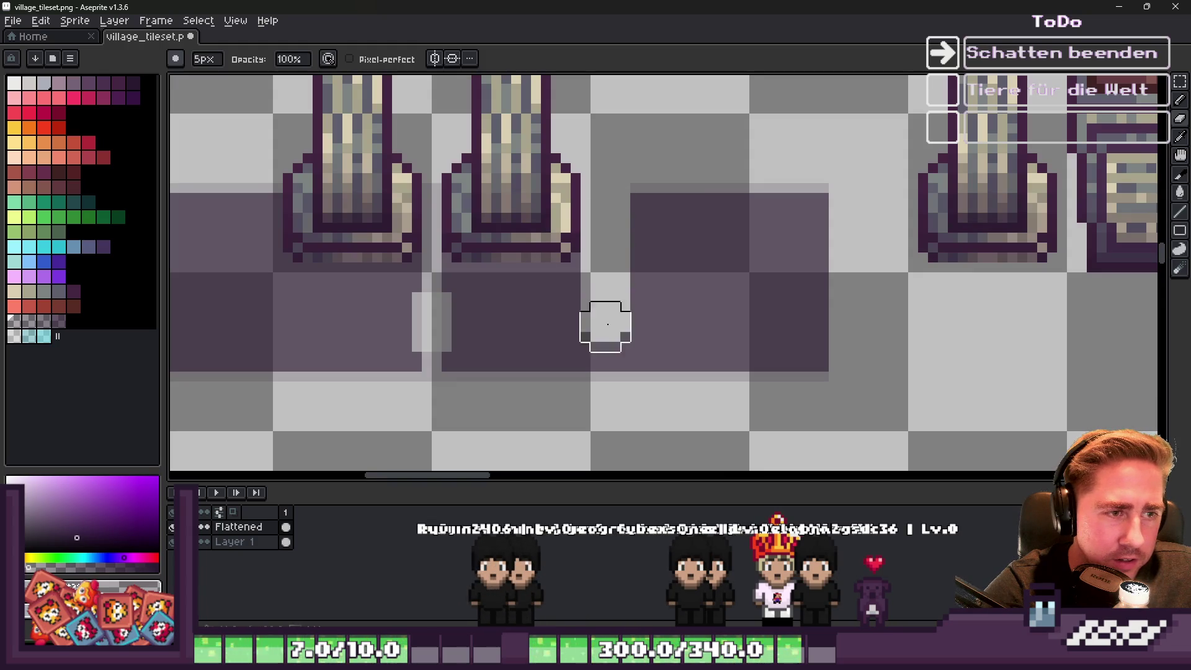
# Erase the purple shadow strips and dark patch beside the pillar with the 5px Eraser.
pyautogui.scroll(1, 466, 324)
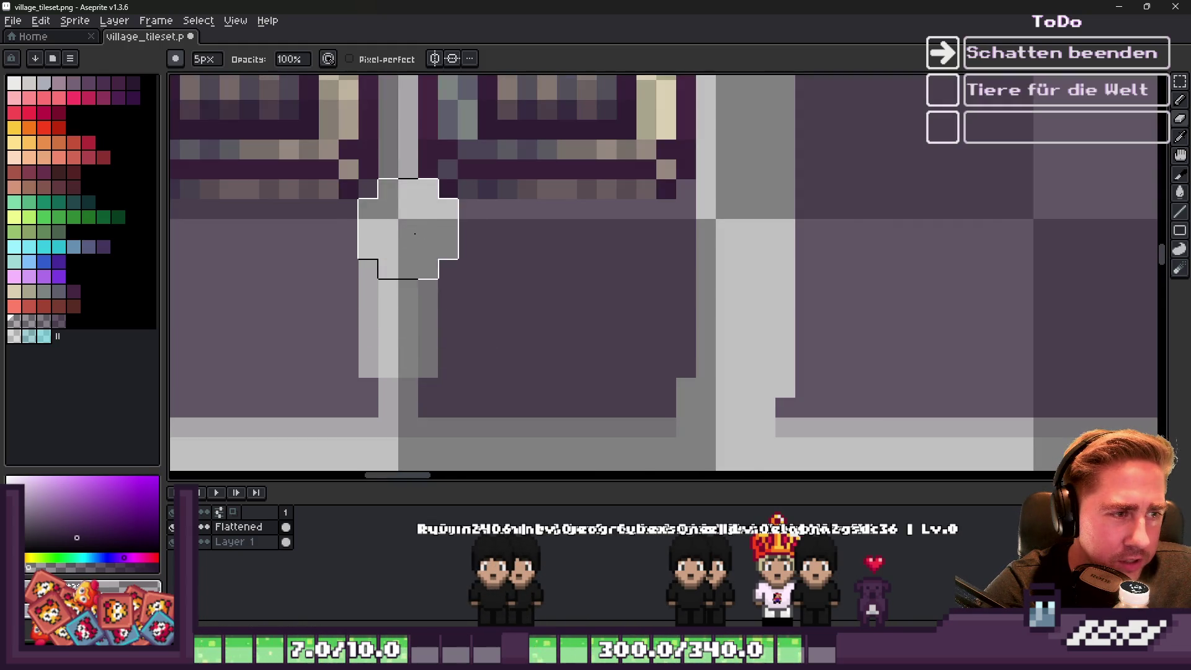
pyautogui.moveTo(480, 254); pyautogui.dragTo(677, 248)
pyautogui.scroll(-1, 712, 225)
pyautogui.moveTo(628, 287)
pyautogui.mouseDown()
pyautogui.moveTo(529, 298)
pyautogui.moveTo(681, 321)
pyautogui.mouseUp()
pyautogui.moveTo(759, 363)
pyautogui.mouseDown()
pyautogui.moveTo(668, 332)
pyautogui.moveTo(750, 264)
pyautogui.mouseUp()
pyautogui.moveTo(716, 184); pyautogui.dragTo(801, 221)
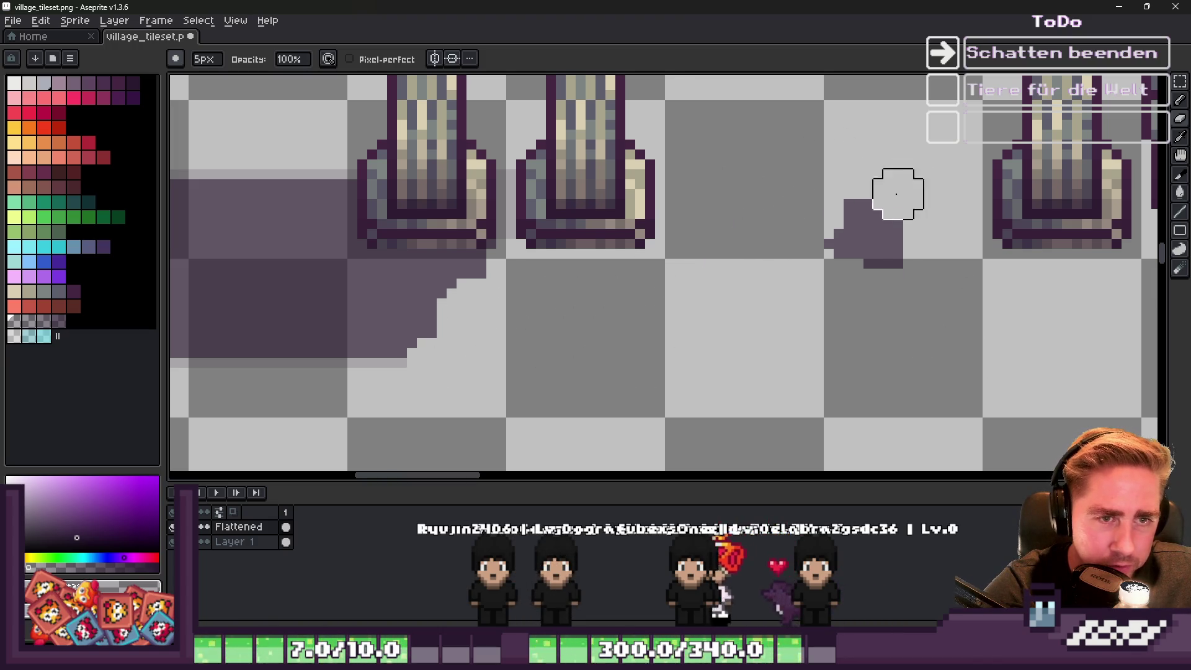
pyautogui.scroll(-1, 888, 253)
pyautogui.scroll(2, 617, 265)
pyautogui.scroll(1, 697, 241)
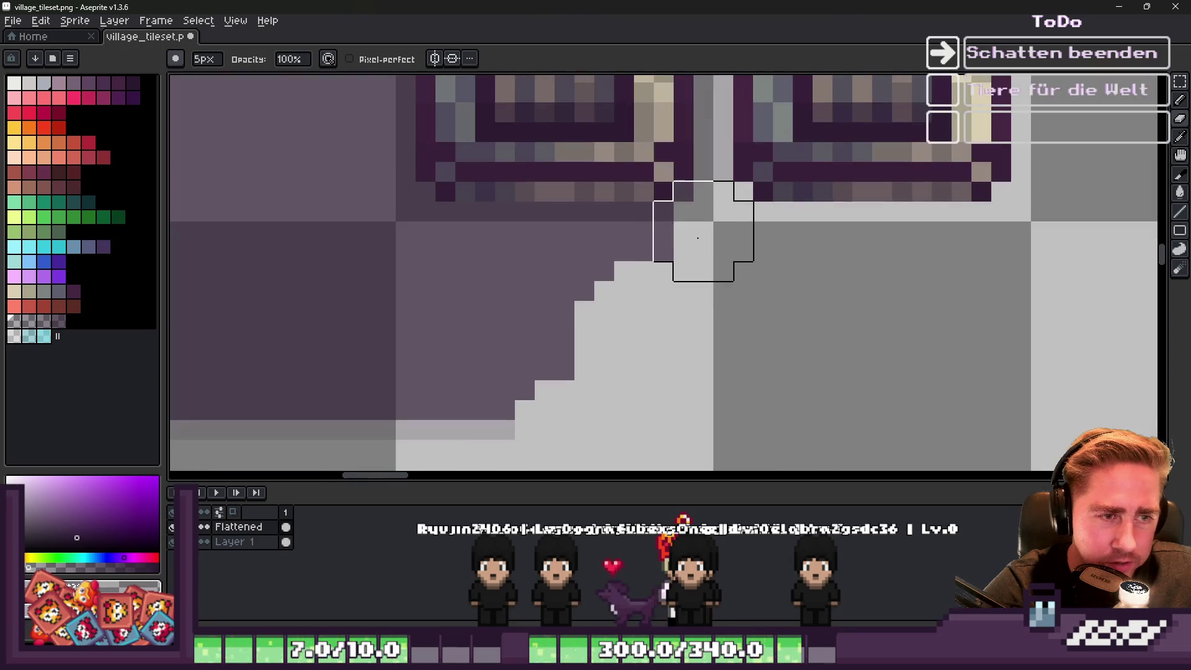
pyautogui.moveTo(671, 243)
pyautogui.mouseDown()
pyautogui.moveTo(542, 267)
pyautogui.moveTo(385, 248)
pyautogui.moveTo(385, 234)
pyautogui.moveTo(604, 346)
pyautogui.mouseUp()
pyautogui.scroll(-4, 724, 298)
pyautogui.scroll(3, 468, 340)
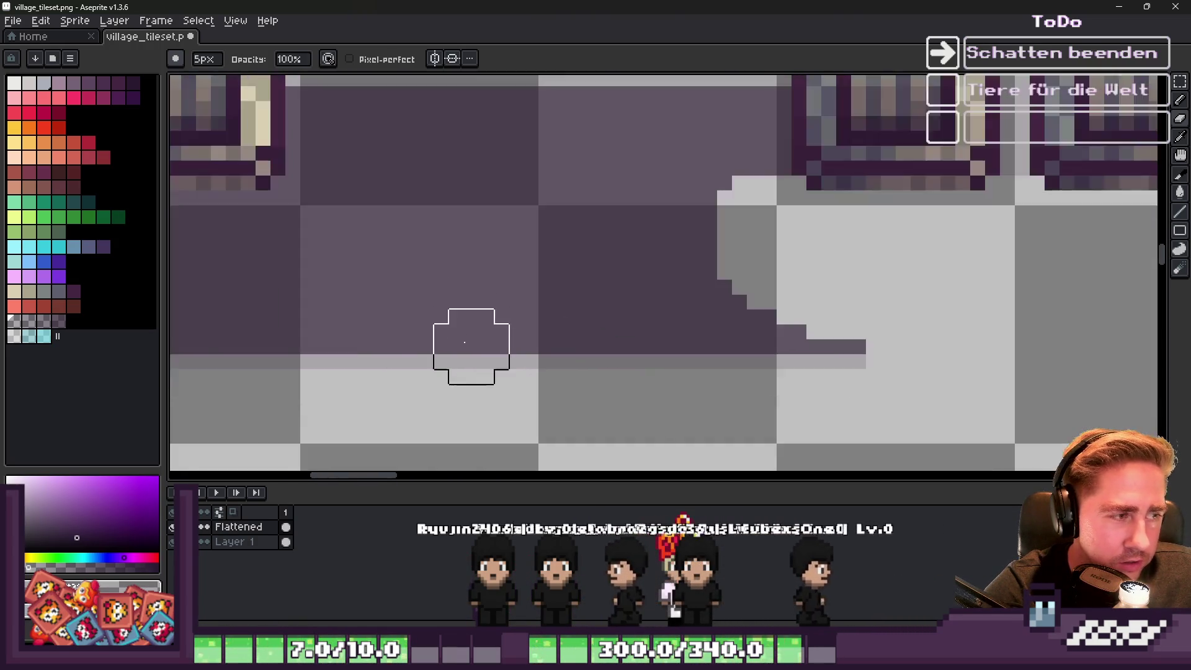
pyautogui.scroll(-2, 393, 170)
# Erase the remaining left, right and lower shadow bands below the pillars.
pyautogui.moveTo(393, 170)
pyautogui.mouseDown()
pyautogui.moveTo(373, 151)
pyautogui.moveTo(346, 274)
pyautogui.moveTo(369, 353)
pyautogui.moveTo(410, 267)
pyautogui.moveTo(566, 359)
pyautogui.moveTo(439, 308)
pyautogui.moveTo(657, 221)
pyautogui.mouseUp()
pyautogui.scroll(3, 657, 222)
pyautogui.moveTo(651, 133)
pyautogui.mouseDown()
pyautogui.moveTo(651, 266)
pyautogui.moveTo(572, 337)
pyautogui.moveTo(514, 444)
pyautogui.moveTo(324, 139)
pyautogui.moveTo(311, 191)
pyautogui.moveTo(630, 266)
pyautogui.mouseUp()
pyautogui.scroll(-1, 630, 266)
pyautogui.moveTo(504, 282); pyautogui.dragTo(639, 317)
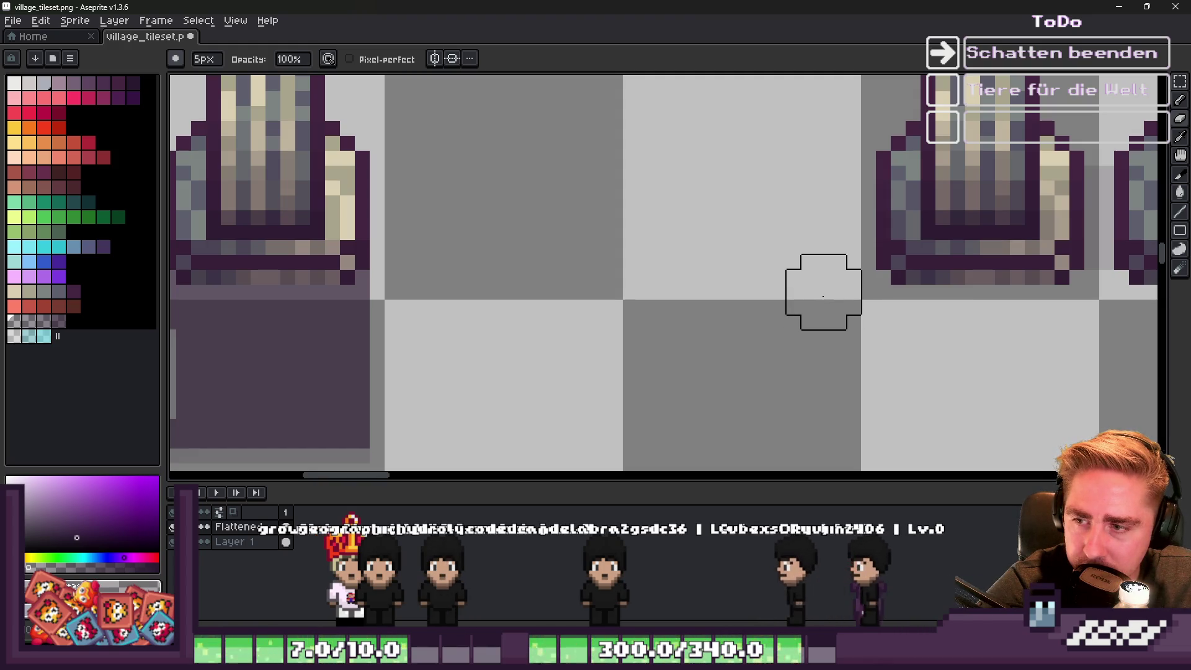
pyautogui.scroll(-1, 821, 288)
pyautogui.scroll(3, 547, 283)
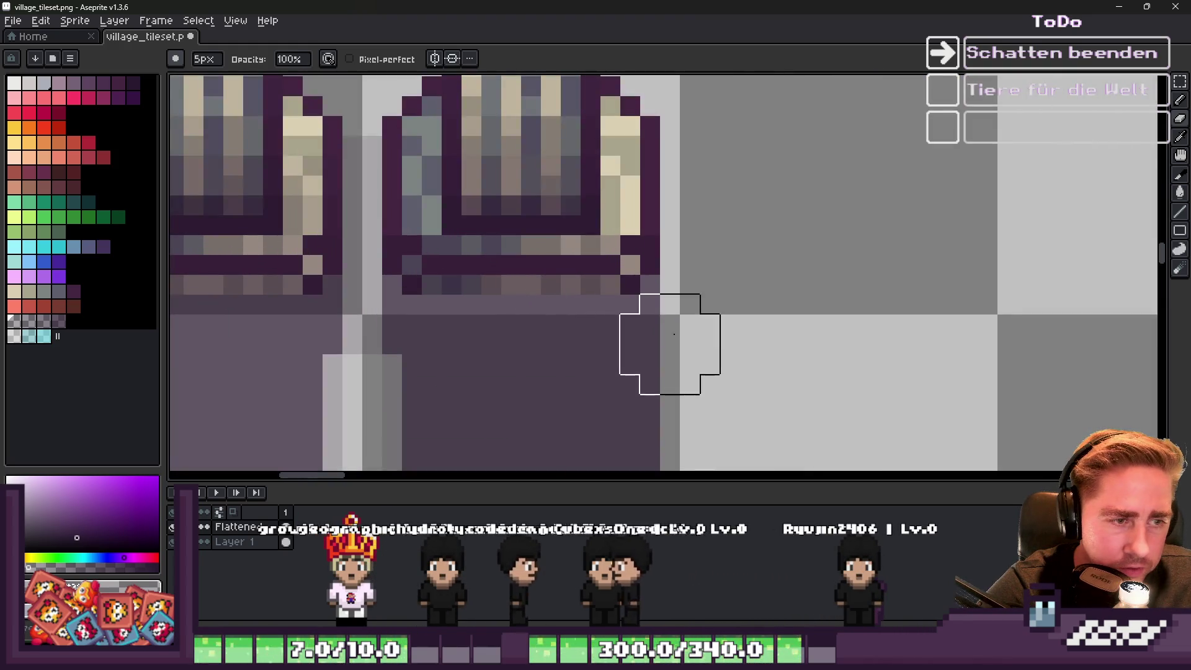
pyautogui.scroll(-1, 677, 316)
pyautogui.scroll(1, 478, 335)
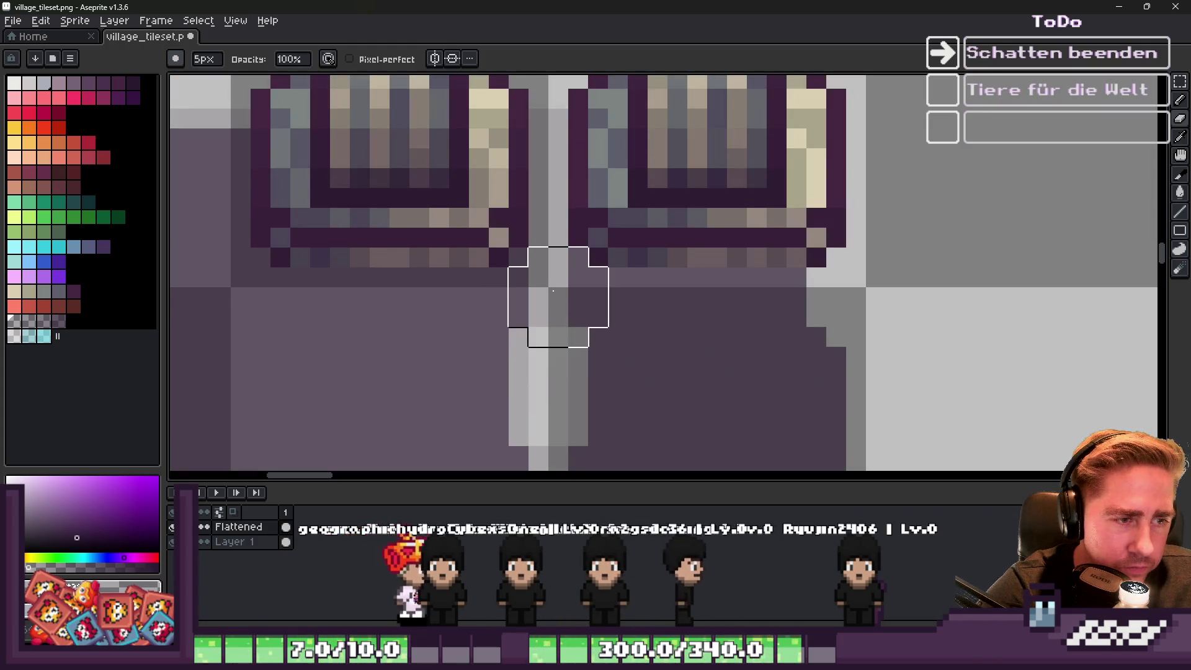
pyautogui.moveTo(602, 323); pyautogui.dragTo(801, 331)
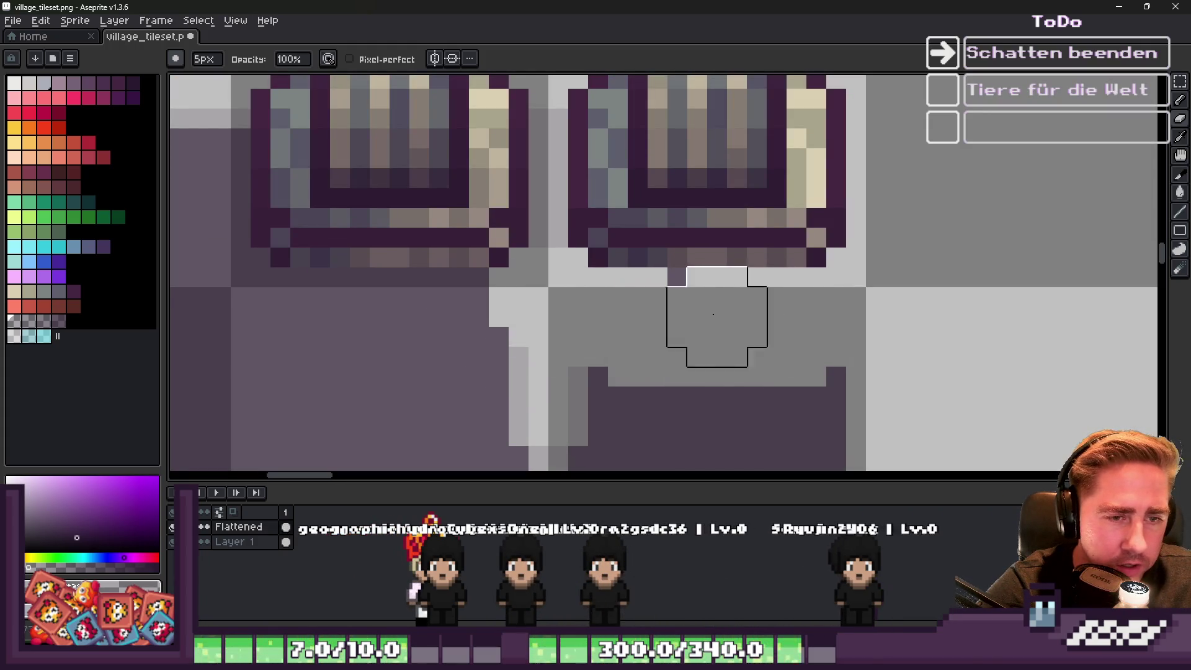
pyautogui.scroll(-2, 751, 313)
pyautogui.scroll(2, 658, 276)
pyautogui.scroll(3, 806, 364)
pyautogui.scroll(-1, 817, 344)
pyautogui.scroll(1, 817, 344)
pyautogui.moveTo(628, 351)
pyautogui.mouseDown()
pyautogui.moveTo(694, 330)
pyautogui.moveTo(487, 332)
pyautogui.moveTo(500, 283)
pyautogui.mouseUp()
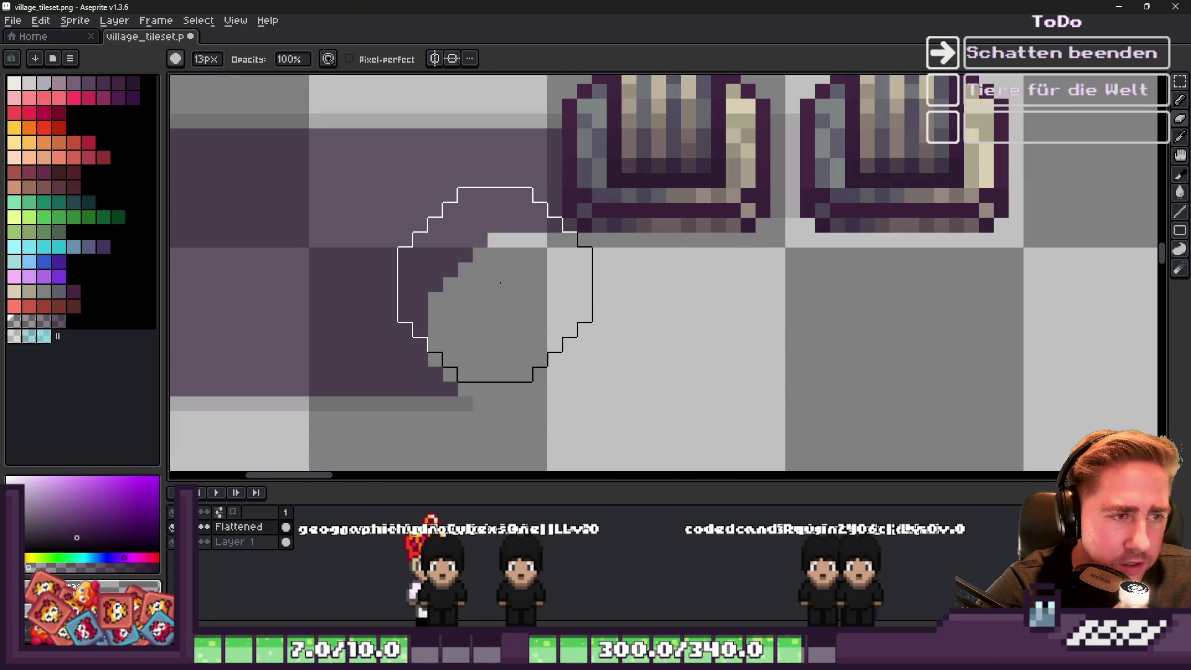
# Erase the last shadow patches under the pillars with the 13px Eraser, undoing one overshoot.
pyautogui.scroll(-2, 944, 338)
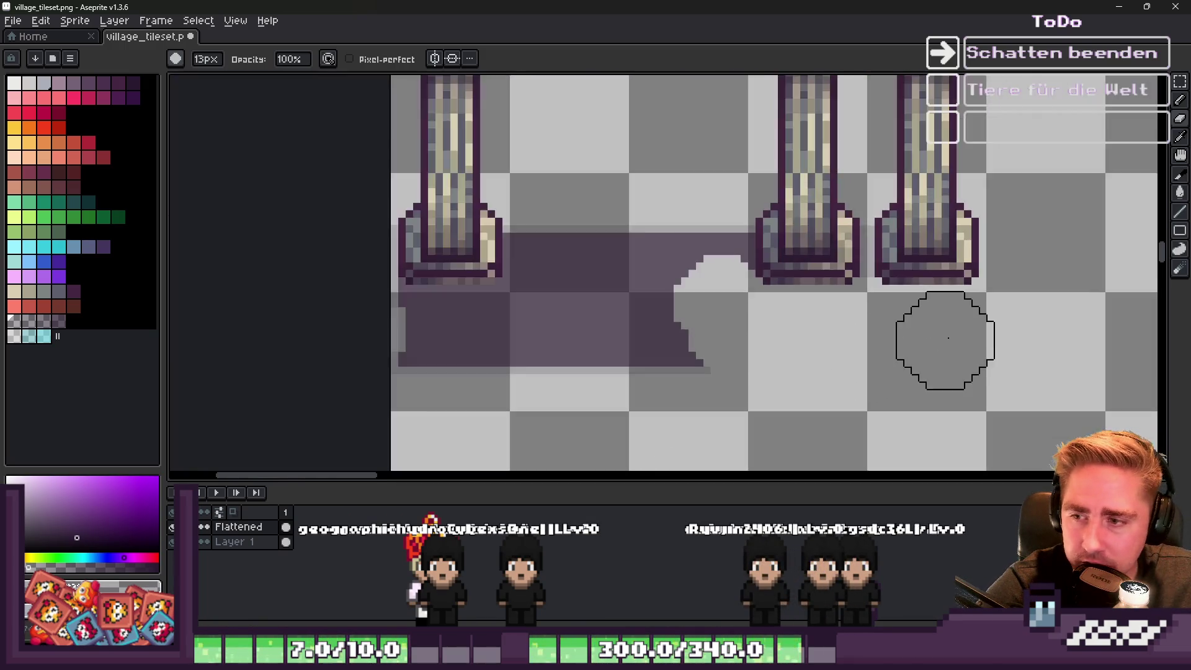
pyautogui.scroll(2, 654, 256)
pyautogui.moveTo(753, 210)
pyautogui.mouseDown()
pyautogui.moveTo(769, 239)
pyautogui.moveTo(465, 208)
pyautogui.moveTo(539, 309)
pyautogui.mouseUp()
pyautogui.hotkey('ctrl', 'z')
pyautogui.hotkey('ctrl', 'z')
pyautogui.hotkey('ctrl', 'z')
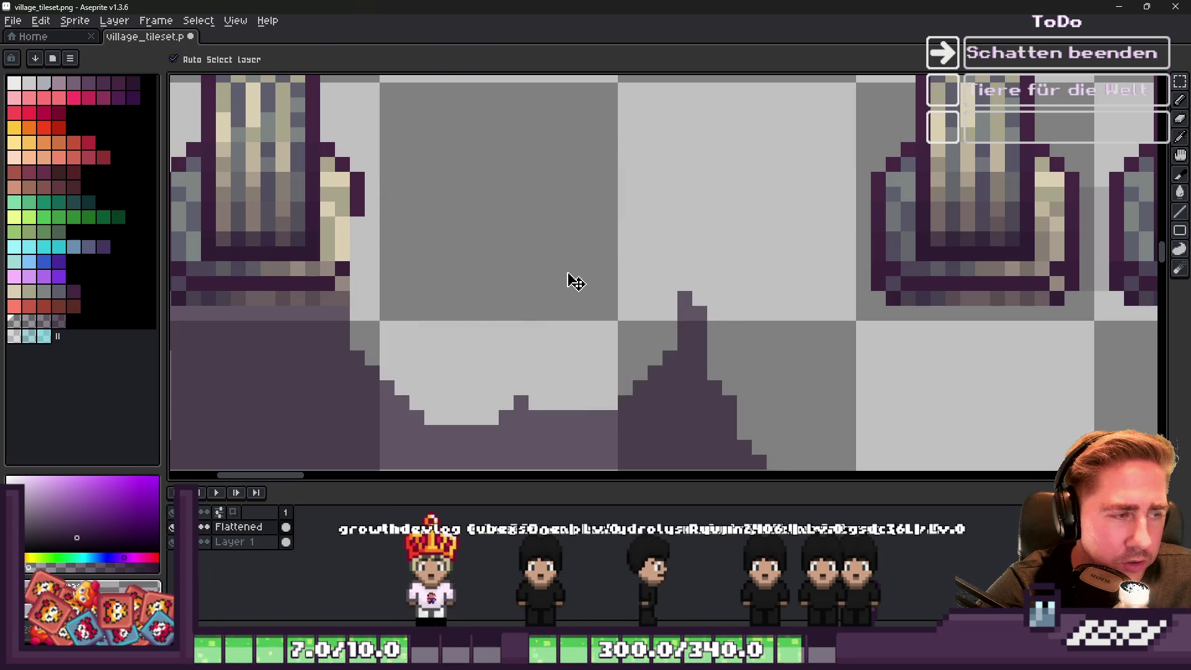
pyautogui.moveTo(476, 167)
pyautogui.mouseDown()
pyautogui.moveTo(479, 319)
pyautogui.moveTo(538, 325)
pyautogui.moveTo(620, 236)
pyautogui.moveTo(673, 311)
pyautogui.mouseUp()
pyautogui.scroll(-2, 580, 333)
pyautogui.scroll(1, 498, 344)
pyautogui.scroll(-1, 682, 332)
pyautogui.scroll(1, 478, 324)
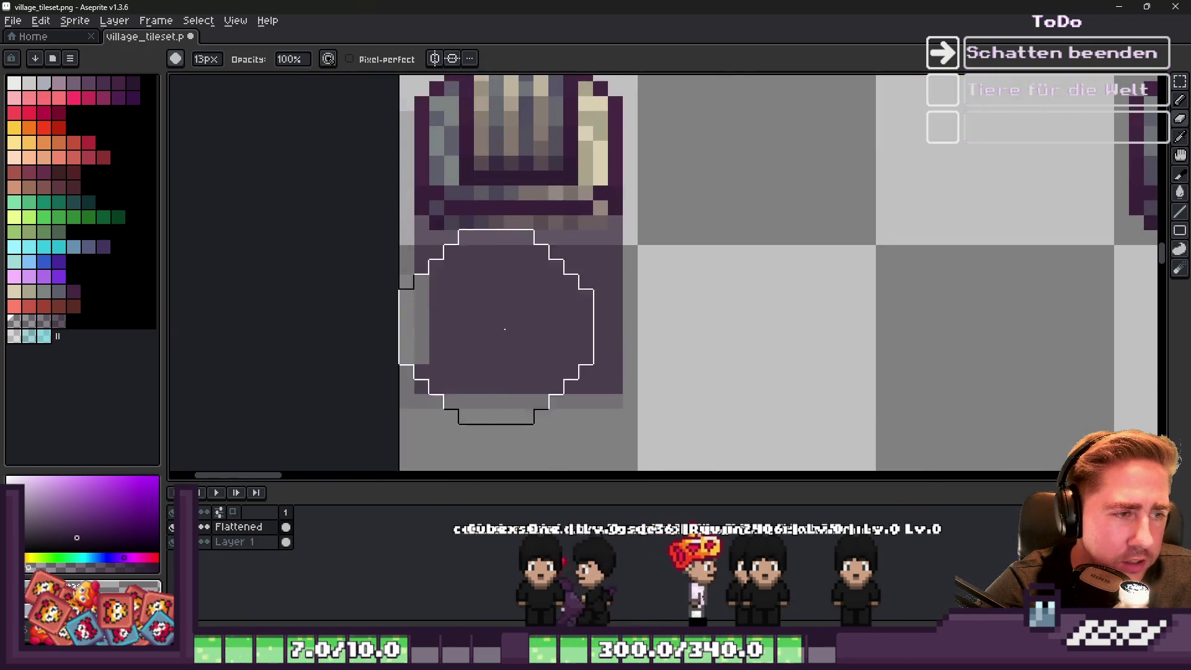
pyautogui.click(642, 312)
pyautogui.moveTo(387, 317)
pyautogui.mouseDown()
pyautogui.moveTo(422, 335)
pyautogui.moveTo(601, 325)
pyautogui.mouseUp()
pyautogui.scroll(-2, 437, 339)
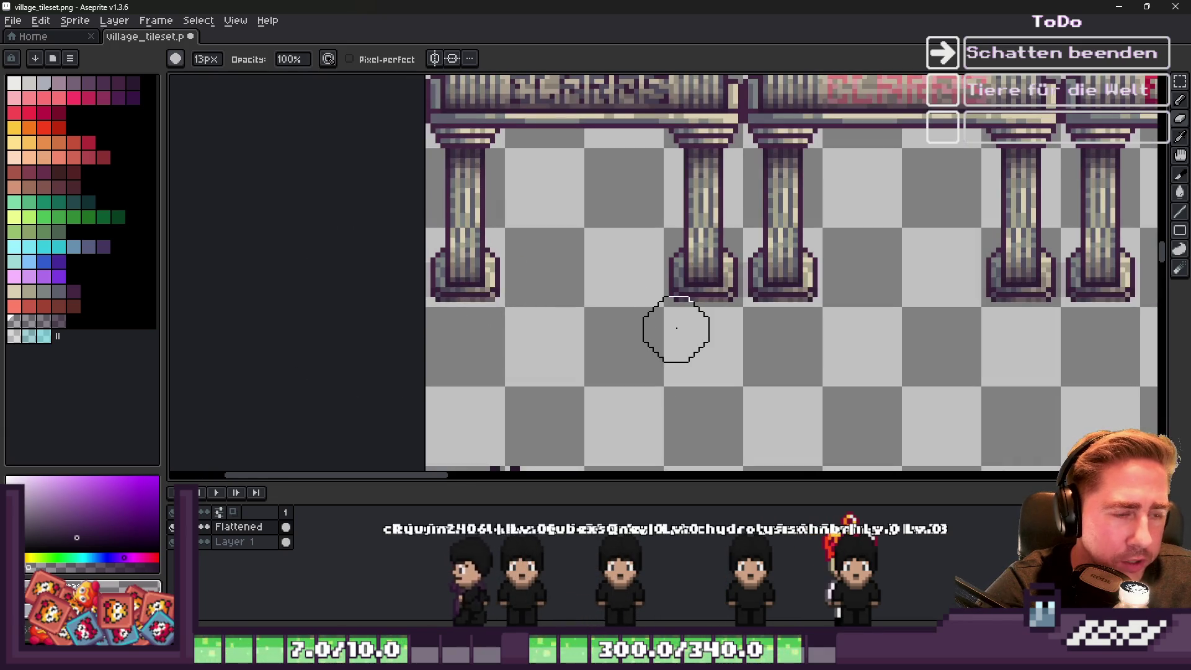
pyautogui.press('m')
pyautogui.scroll(-2, 689, 325)
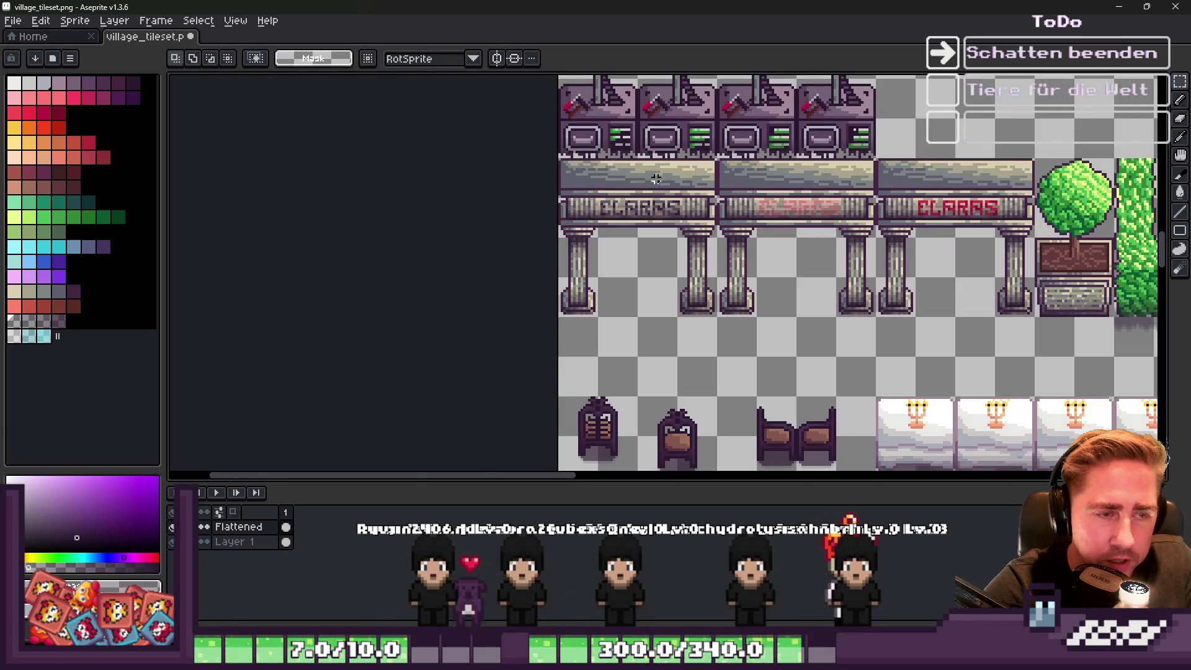
# Marquee-select the full row of three CLARAS stalls, from roofs down to pillars.
pyautogui.scroll(2, 658, 176)
pyautogui.moveTo(520, 126)
pyautogui.mouseDown()
pyautogui.moveTo(792, 294)
pyautogui.moveTo(825, 293)
pyautogui.moveTo(831, 358)
pyautogui.mouseUp()
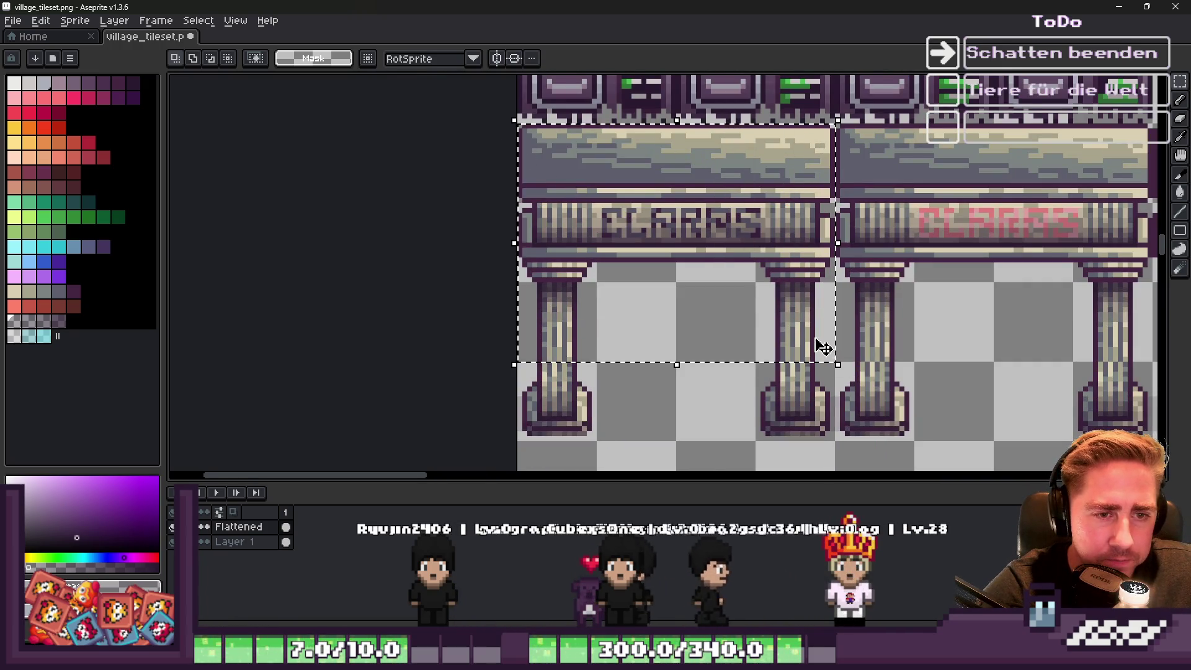
pyautogui.click(520, 116)
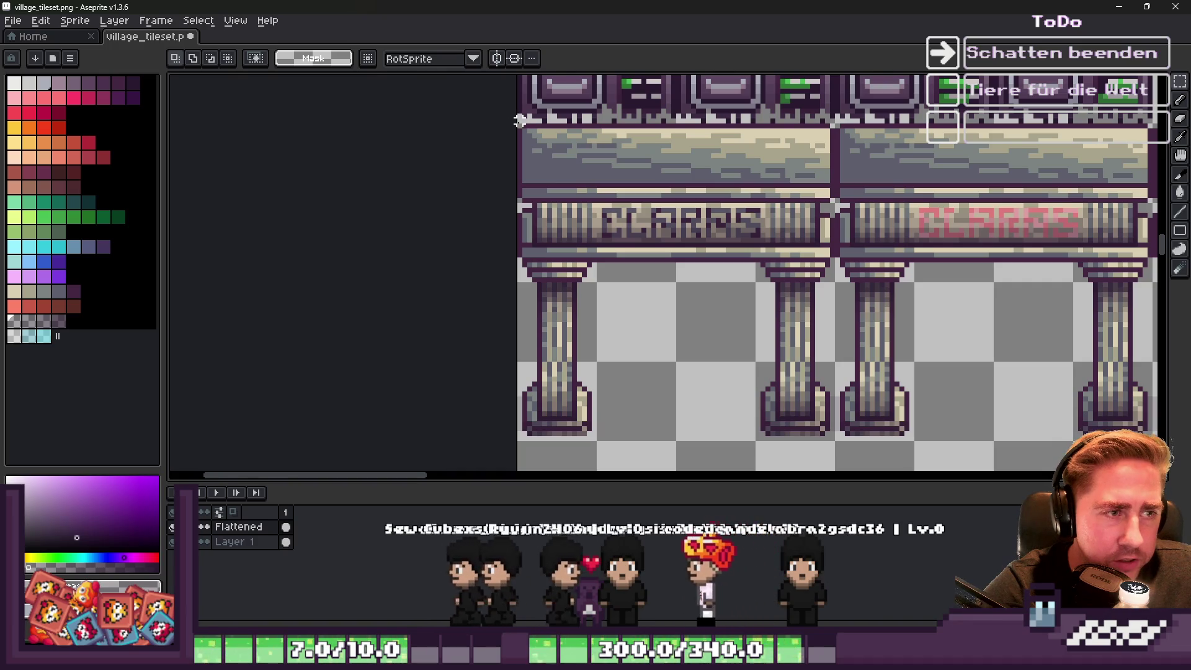
pyautogui.moveTo(520, 131)
pyautogui.mouseDown()
pyautogui.moveTo(705, 366)
pyautogui.moveTo(1156, 363)
pyautogui.moveTo(962, 433)
pyautogui.moveTo(985, 437)
pyautogui.mouseUp()
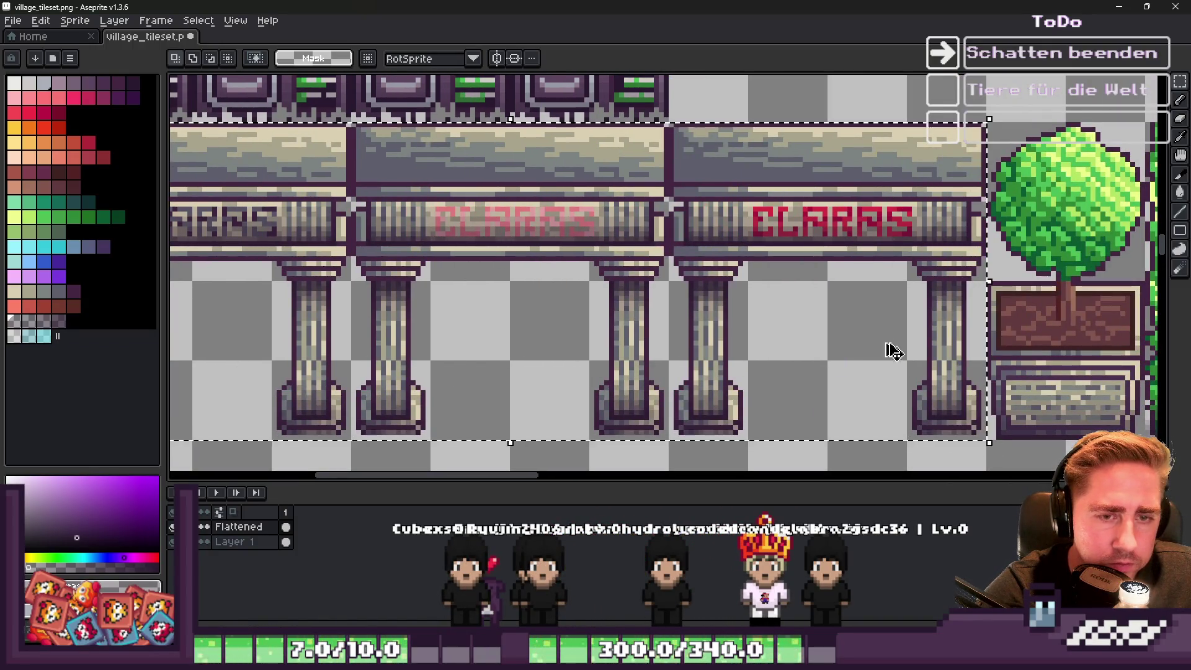
pyautogui.scroll(-1, 823, 240)
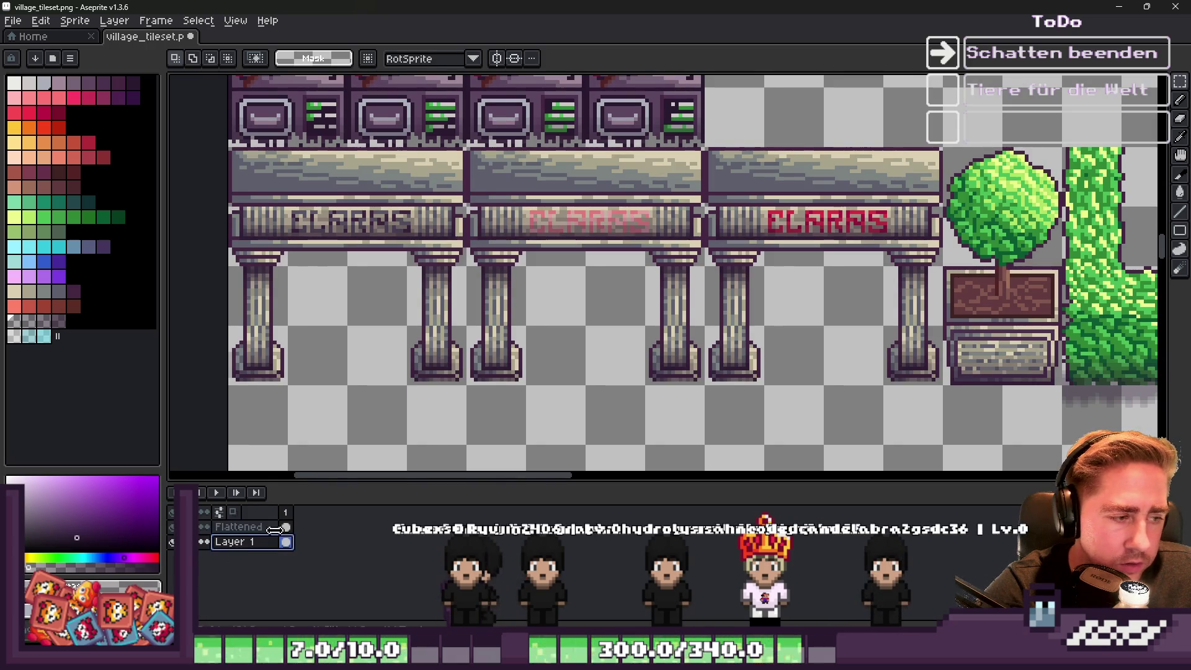
# Paste the stall row, move it down and squash it, then discard that attempt.
pyautogui.hotkey('ctrl', 'v')
pyautogui.moveTo(520, 329); pyautogui.dragTo(527, 391)
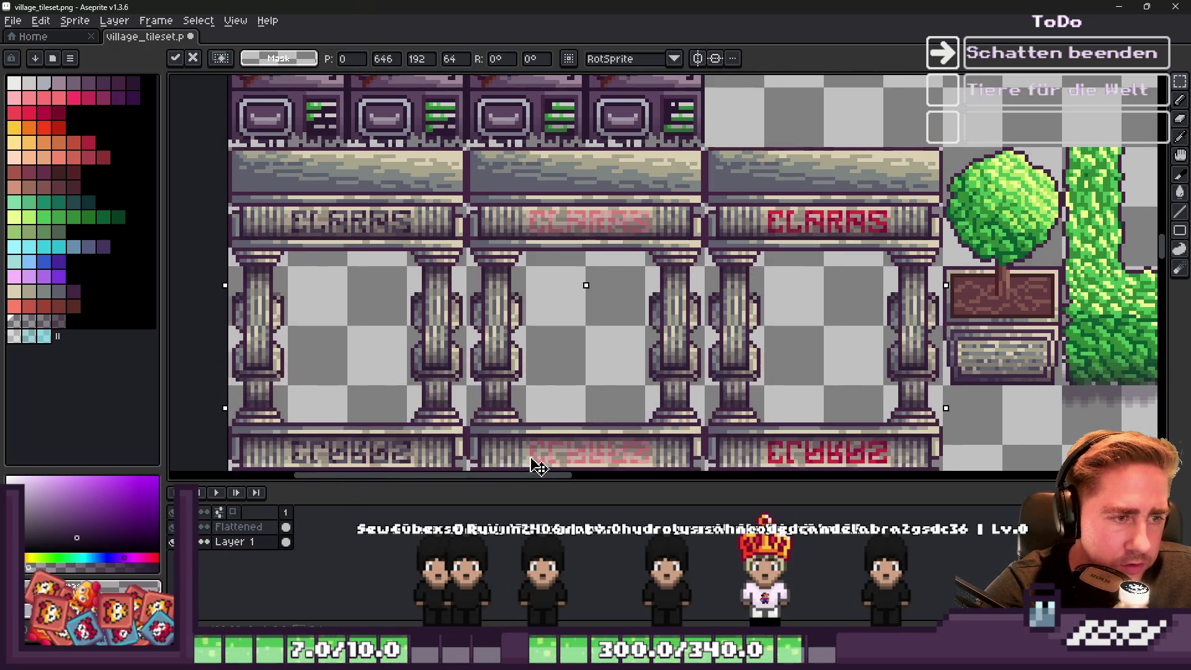
pyautogui.scroll(-2, 596, 332)
pyautogui.scroll(2, 595, 333)
pyautogui.moveTo(596, 333)
pyautogui.mouseDown()
pyautogui.moveTo(599, 398)
pyautogui.moveTo(600, 380)
pyautogui.mouseUp()
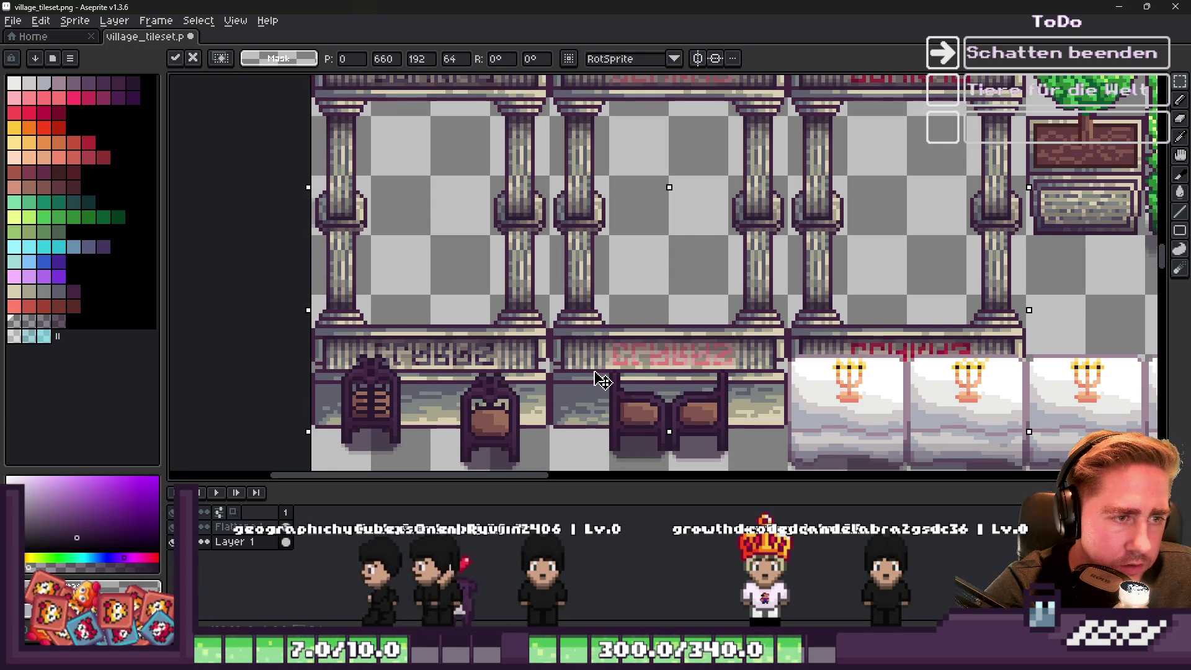
pyautogui.scroll(-1, 607, 332)
pyautogui.scroll(1, 607, 332)
pyautogui.moveTo(652, 399)
pyautogui.mouseDown()
pyautogui.moveTo(651, 332)
pyautogui.moveTo(628, 255)
pyautogui.mouseUp()
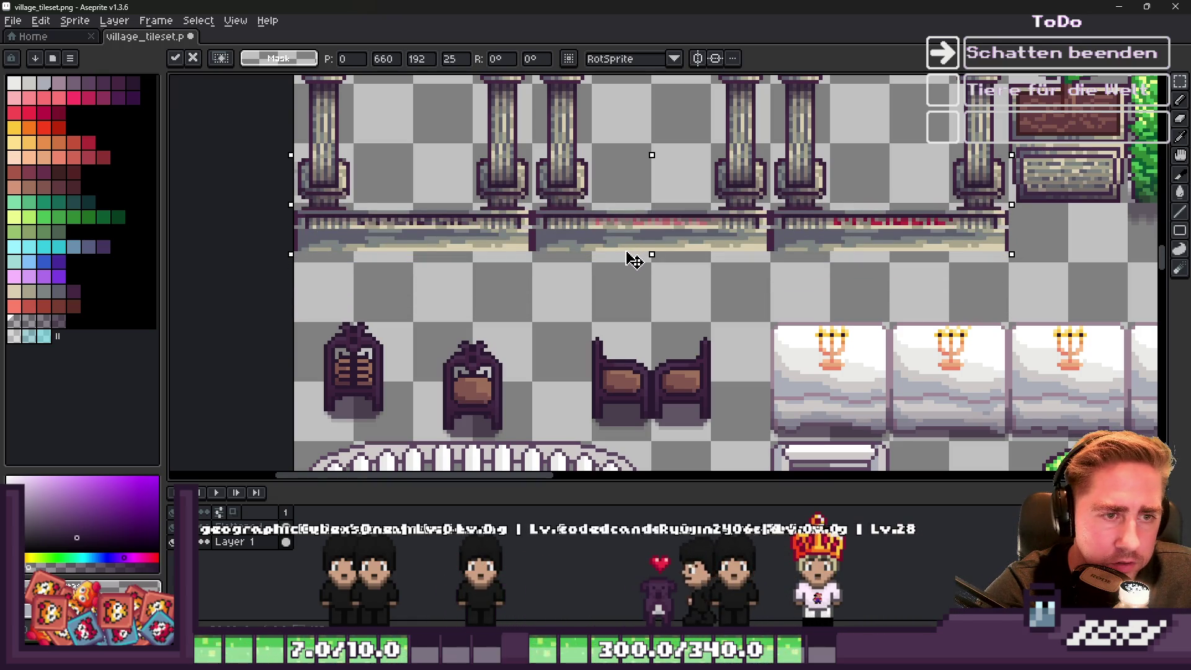
pyautogui.scroll(-2, 629, 255)
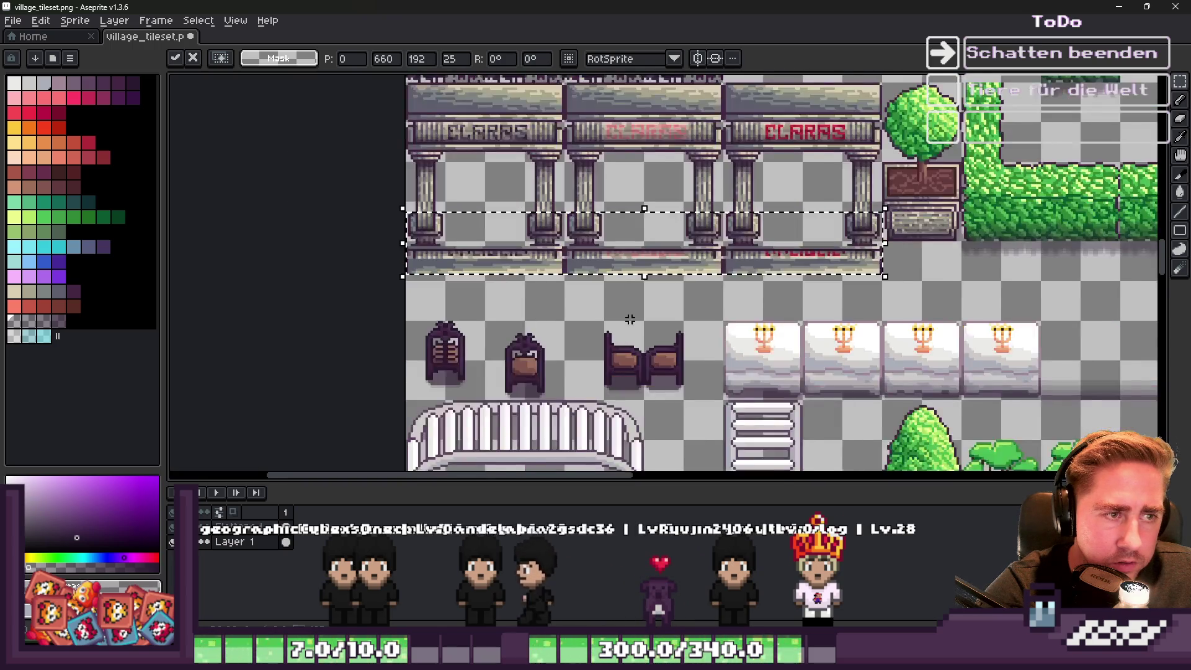
pyautogui.scroll(-2, 620, 266)
pyautogui.scroll(2, 605, 298)
pyautogui.press('Escape')
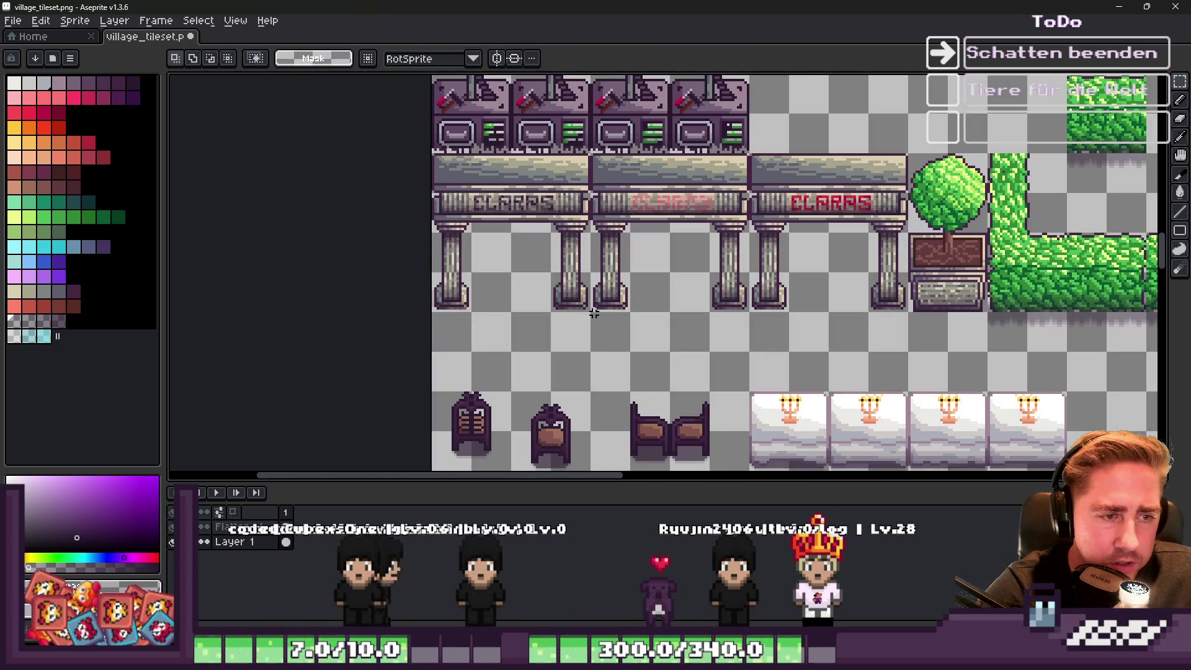
# Place the copy below the originals, flip it vertically, and shorten it to about 44 pixels.
pyautogui.moveTo(594, 313); pyautogui.dragTo(669, 408)
pyautogui.hotkey('shift', 'v')
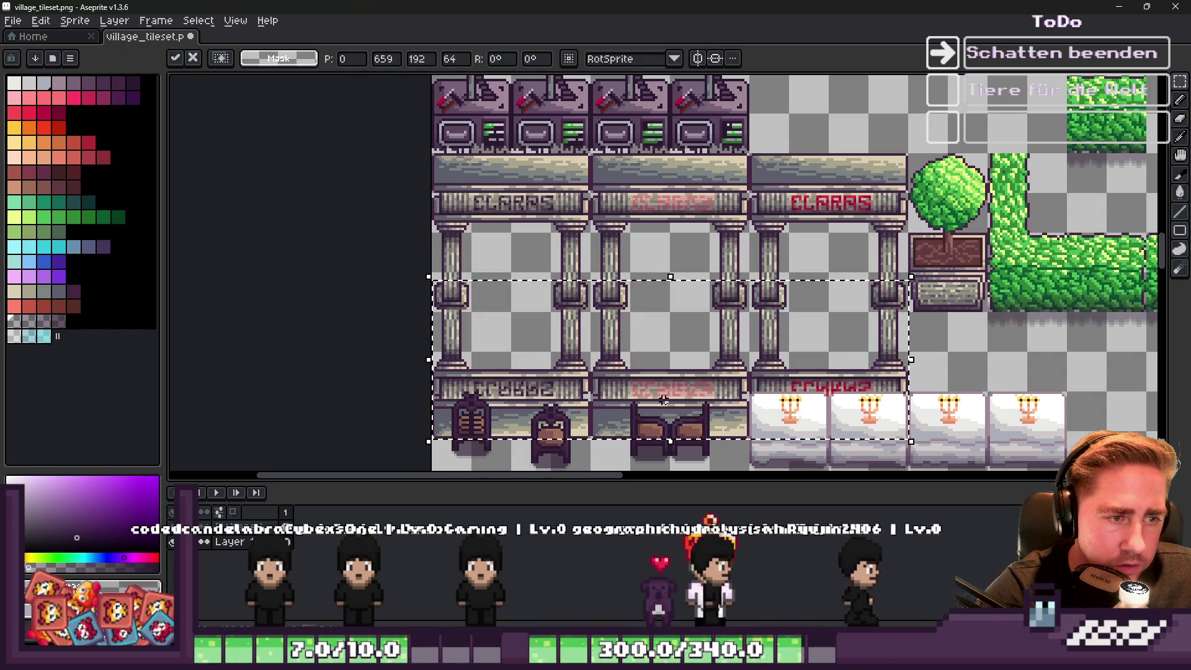
pyautogui.scroll(1, 670, 410)
pyautogui.moveTo(681, 451)
pyautogui.mouseDown()
pyautogui.moveTo(670, 329)
pyautogui.moveTo(663, 383)
pyautogui.moveTo(656, 348)
pyautogui.moveTo(659, 366)
pyautogui.mouseUp()
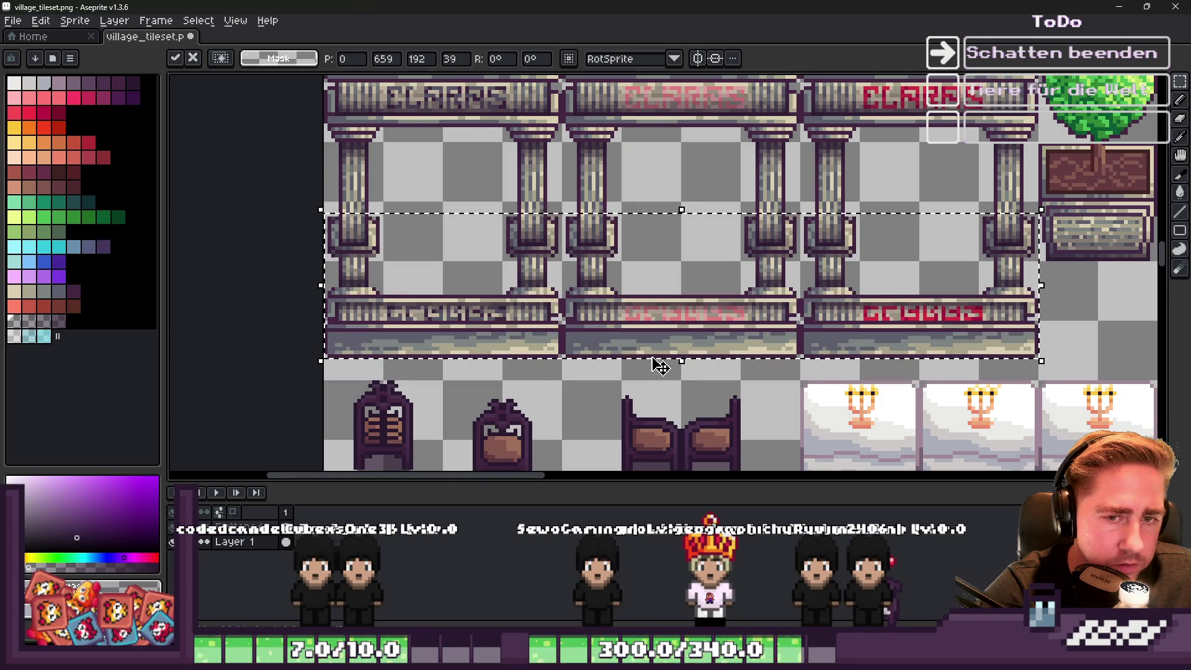
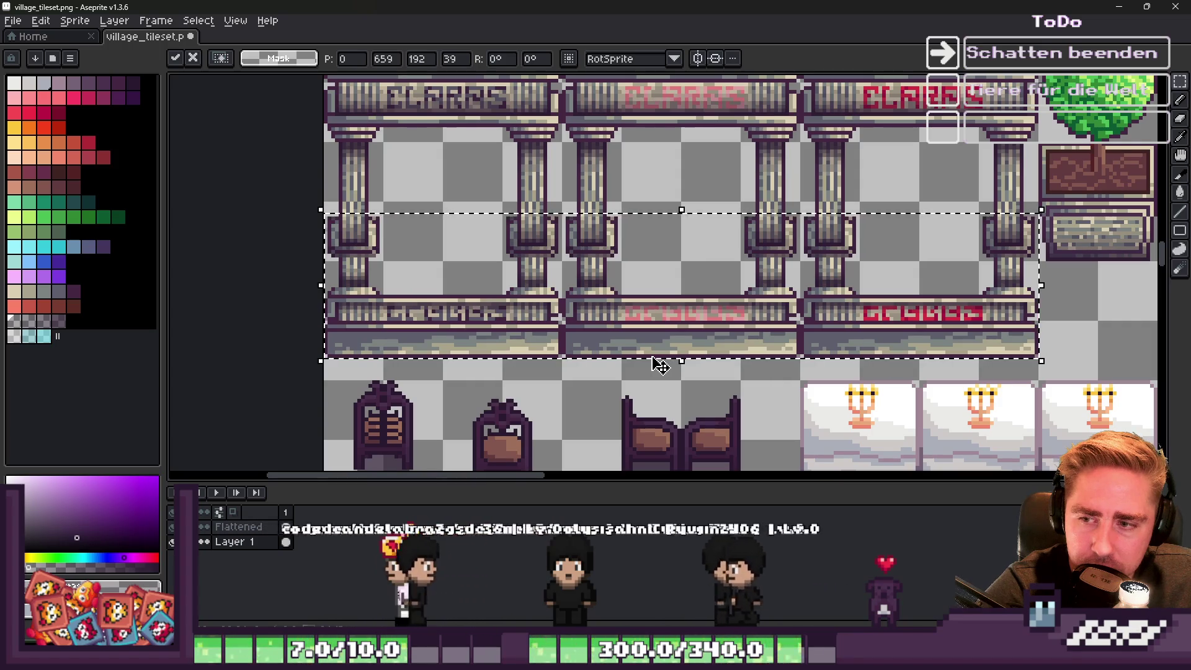
# Select the first pillar's shadow column and shift it slightly left under its pillar.
pyautogui.hotkey('ctrl', 'd')
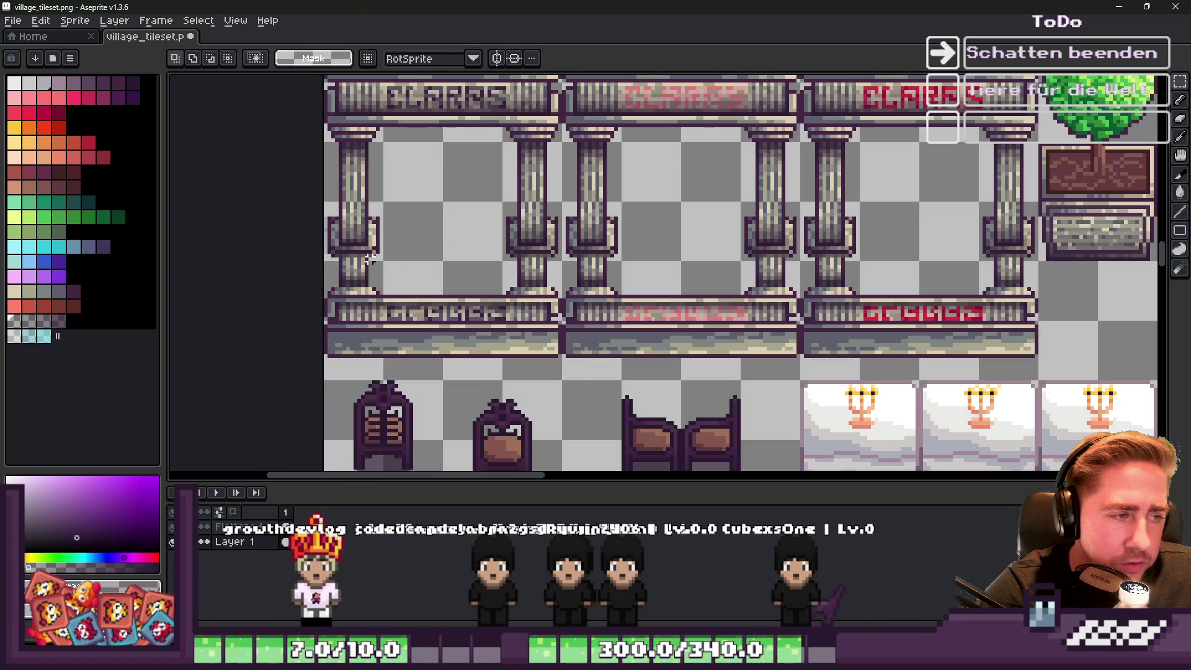
pyautogui.scroll(3, 285, 221)
pyautogui.press('b')
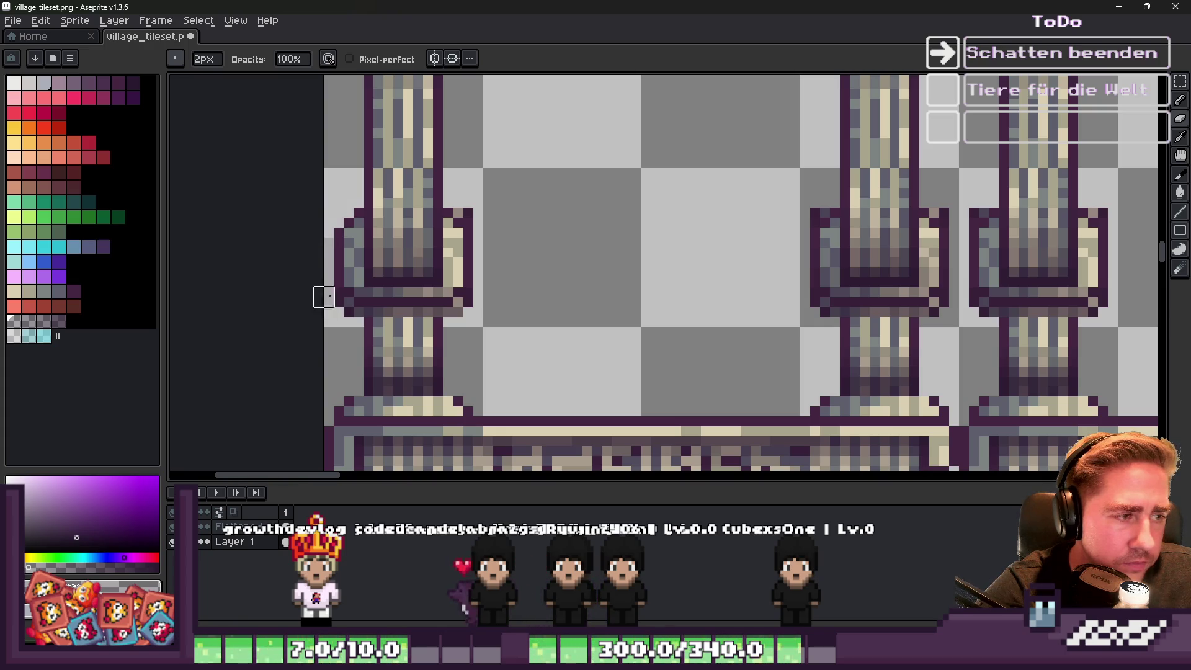
pyautogui.scroll(2, 434, 186)
pyautogui.scroll(-2, 505, 238)
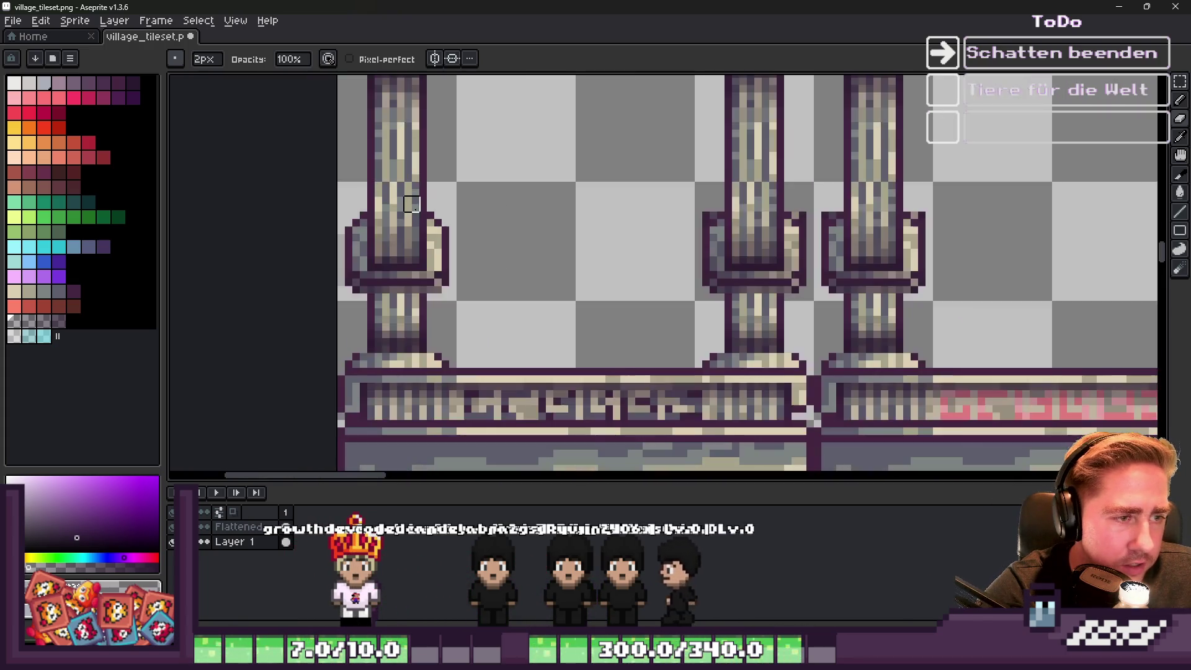
pyautogui.scroll(2, 667, 199)
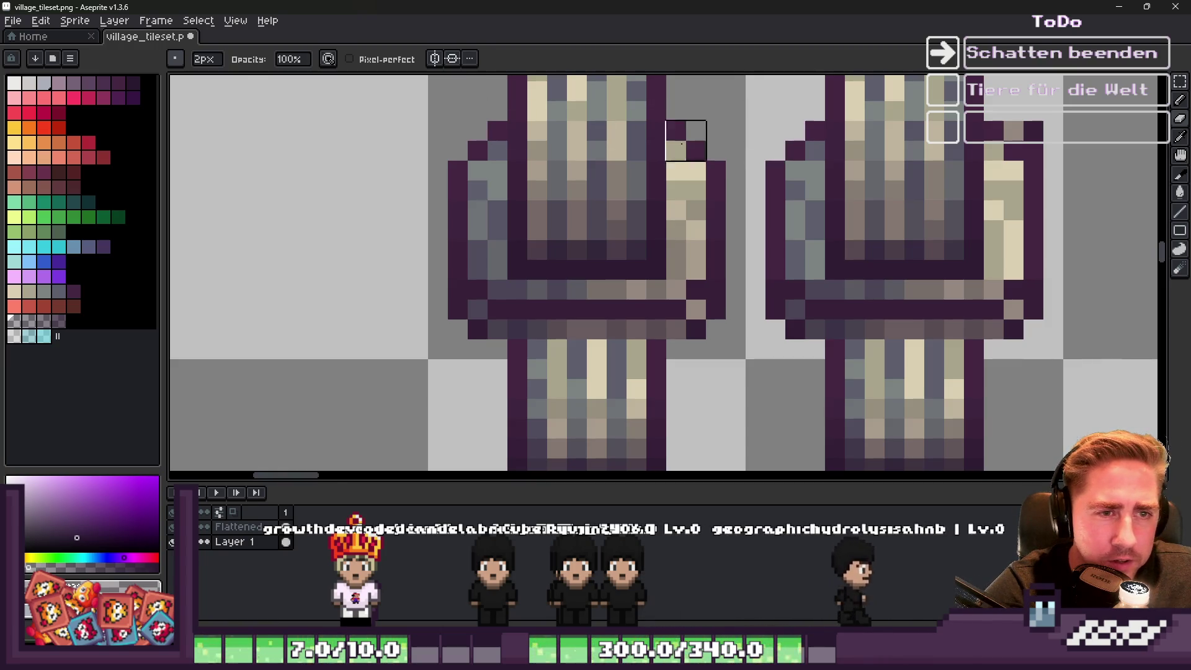
pyautogui.scroll(1, 837, 124)
pyautogui.scroll(-3, 822, 191)
pyautogui.press('m')
pyautogui.moveTo(901, 356)
pyautogui.mouseDown()
pyautogui.moveTo(797, 146)
pyautogui.moveTo(795, 83)
pyautogui.mouseUp()
pyautogui.moveTo(890, 267); pyautogui.dragTo(877, 268)
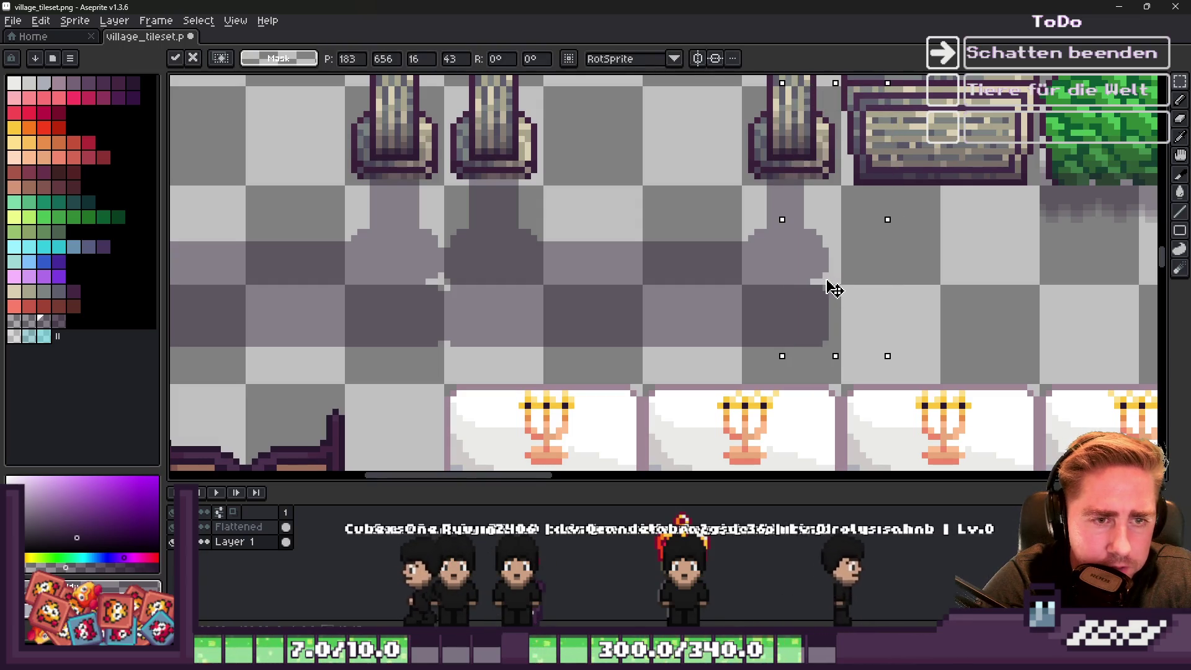
pyautogui.scroll(1, 785, 171)
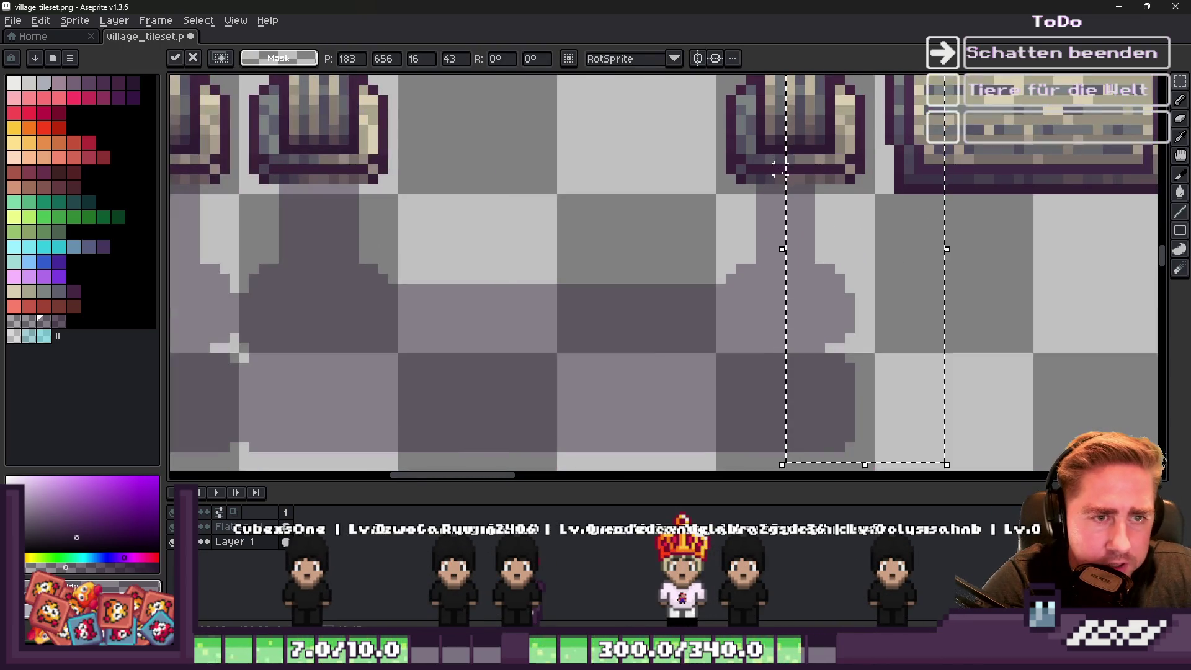
pyautogui.click(780, 199)
# Nudge the next shadow columns right to line up under their pillars.
pyautogui.moveTo(808, 248)
pyautogui.mouseDown()
pyautogui.moveTo(807, 266)
pyautogui.moveTo(807, 248)
pyautogui.mouseUp()
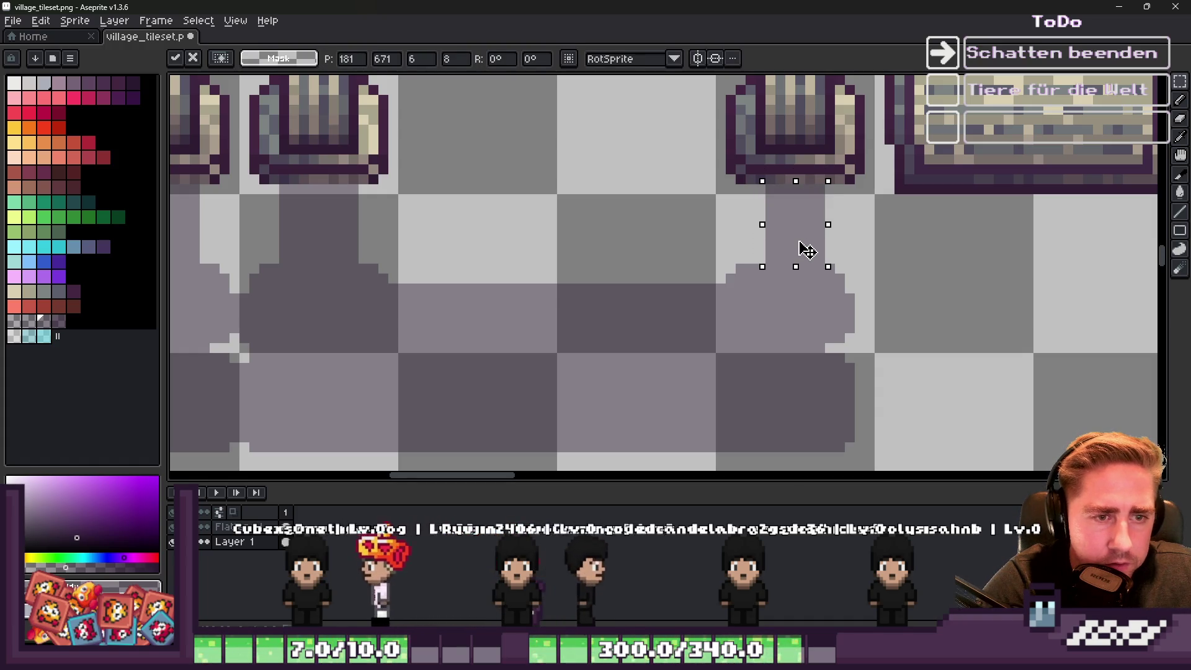
pyautogui.click(830, 199)
pyautogui.scroll(-3, 621, 218)
pyautogui.scroll(2, 561, 227)
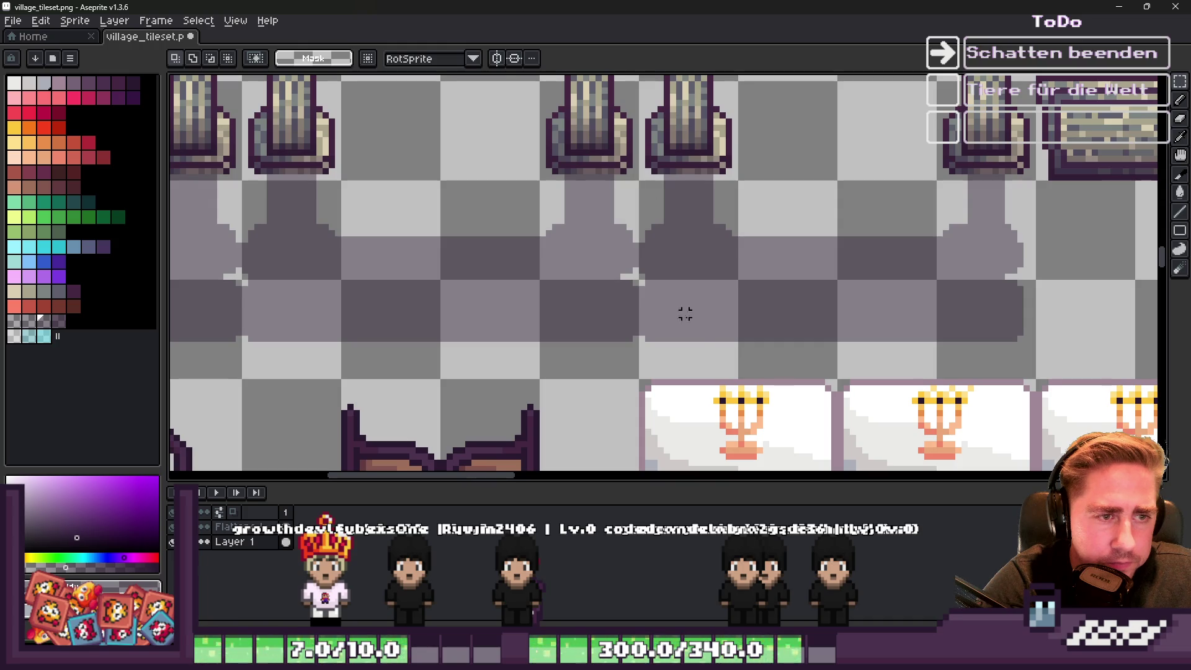
pyautogui.click(647, 184)
pyautogui.scroll(1, 647, 184)
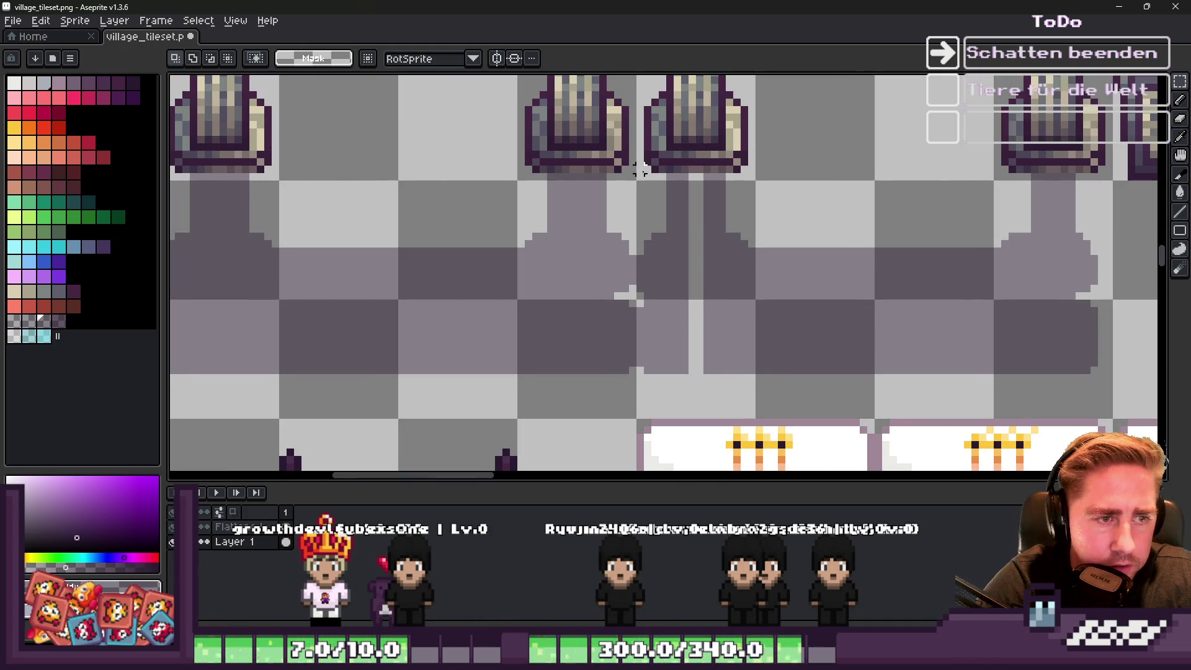
pyautogui.moveTo(691, 370); pyautogui.dragTo(692, 371)
# Move the last shadow column right, then select the shadow row under the right pillars.
pyautogui.moveTo(664, 311); pyautogui.dragTo(682, 314)
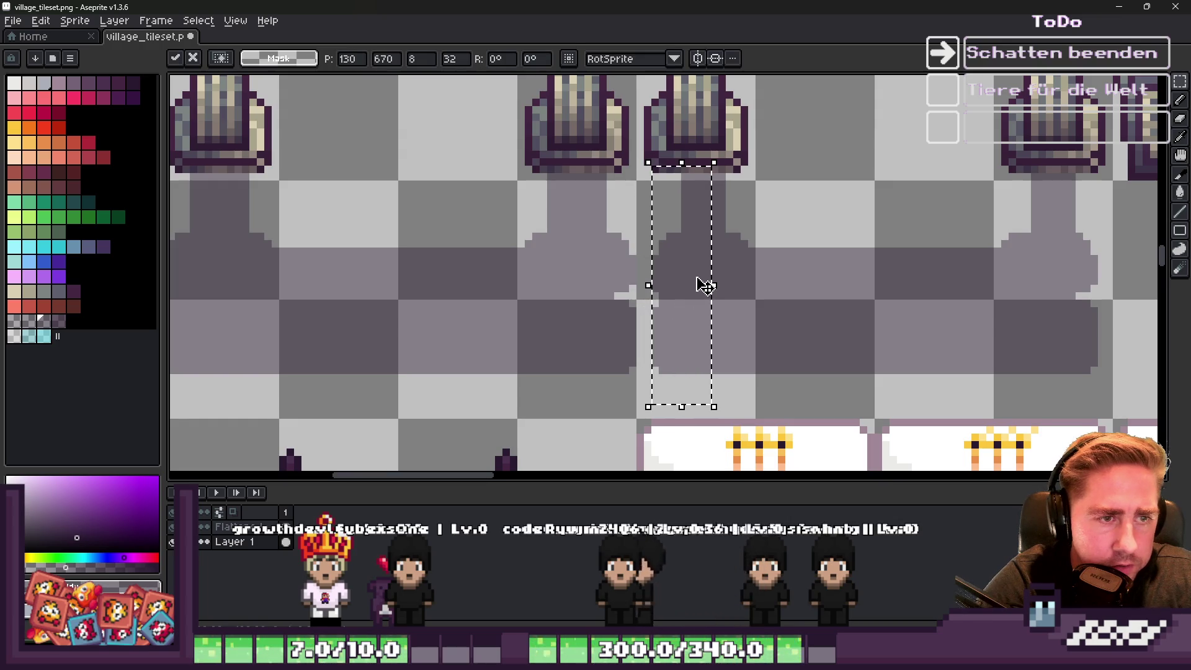
pyautogui.press('Return')
pyautogui.moveTo(651, 113); pyautogui.dragTo(751, 228)
pyautogui.scroll(-3, 699, 245)
pyautogui.scroll(1, 696, 265)
pyautogui.scroll(-1, 691, 261)
pyautogui.scroll(2, 631, 210)
pyautogui.scroll(-1, 691, 199)
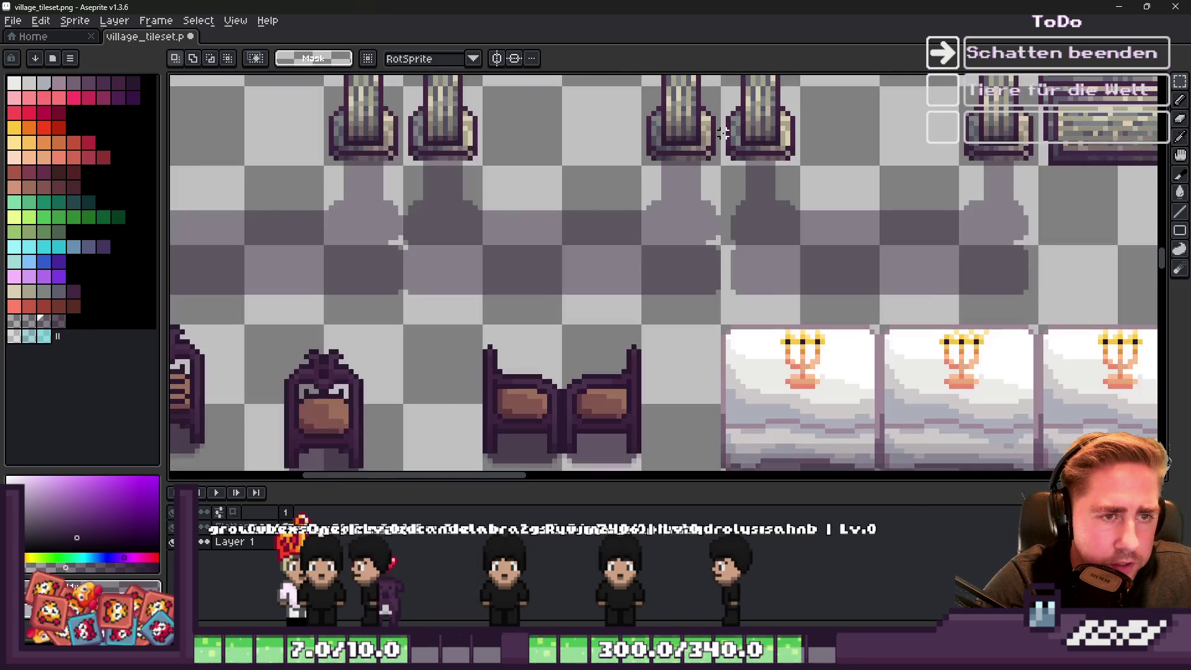
pyautogui.moveTo(722, 133)
pyautogui.mouseDown()
pyautogui.moveTo(1043, 310)
pyautogui.moveTo(1038, 300)
pyautogui.mouseUp()
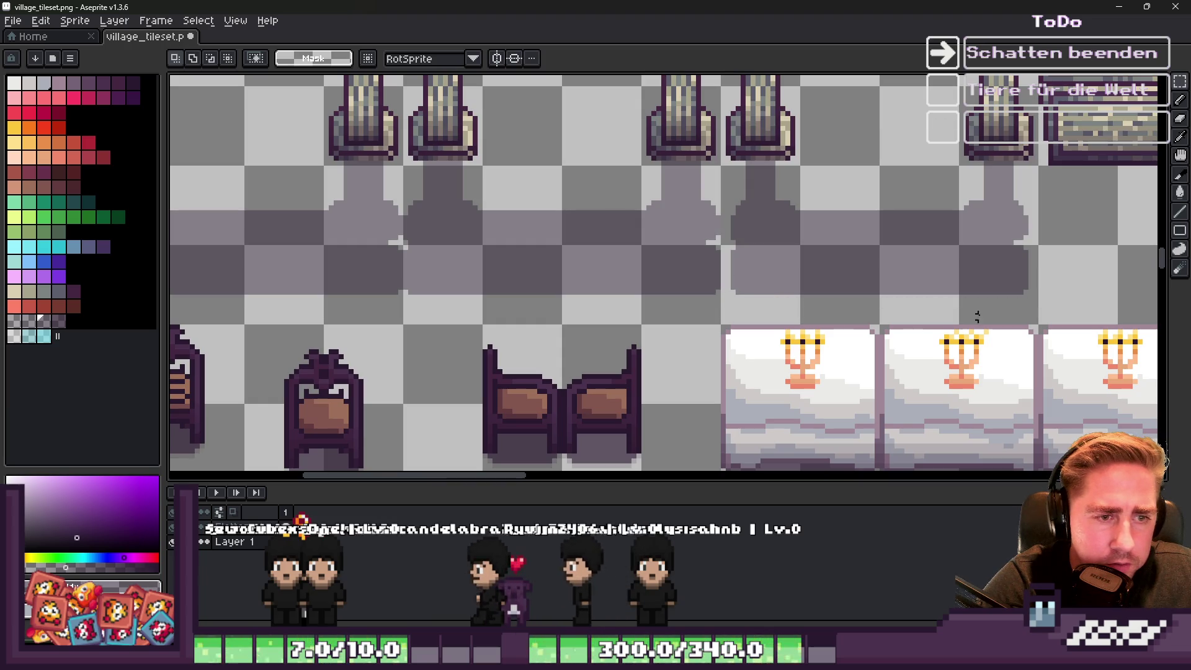
pyautogui.moveTo(1035, 322)
pyautogui.mouseDown()
pyautogui.moveTo(817, 152)
pyautogui.moveTo(718, 124)
pyautogui.moveTo(718, 113)
pyautogui.mouseUp()
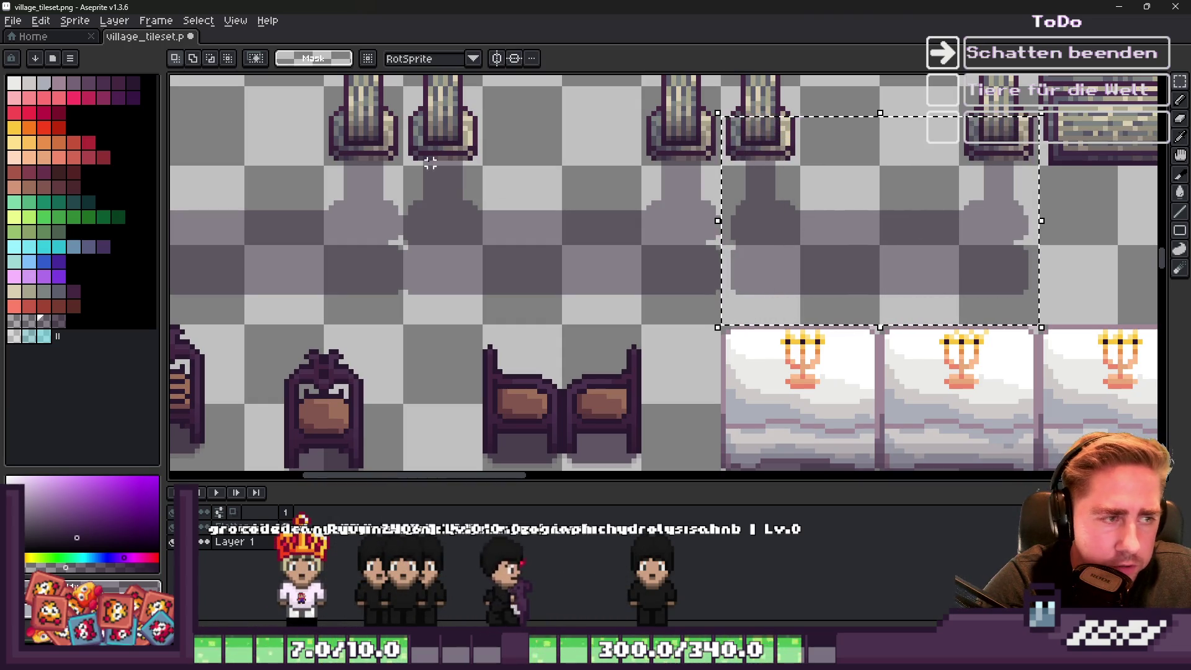
pyautogui.click(723, 317)
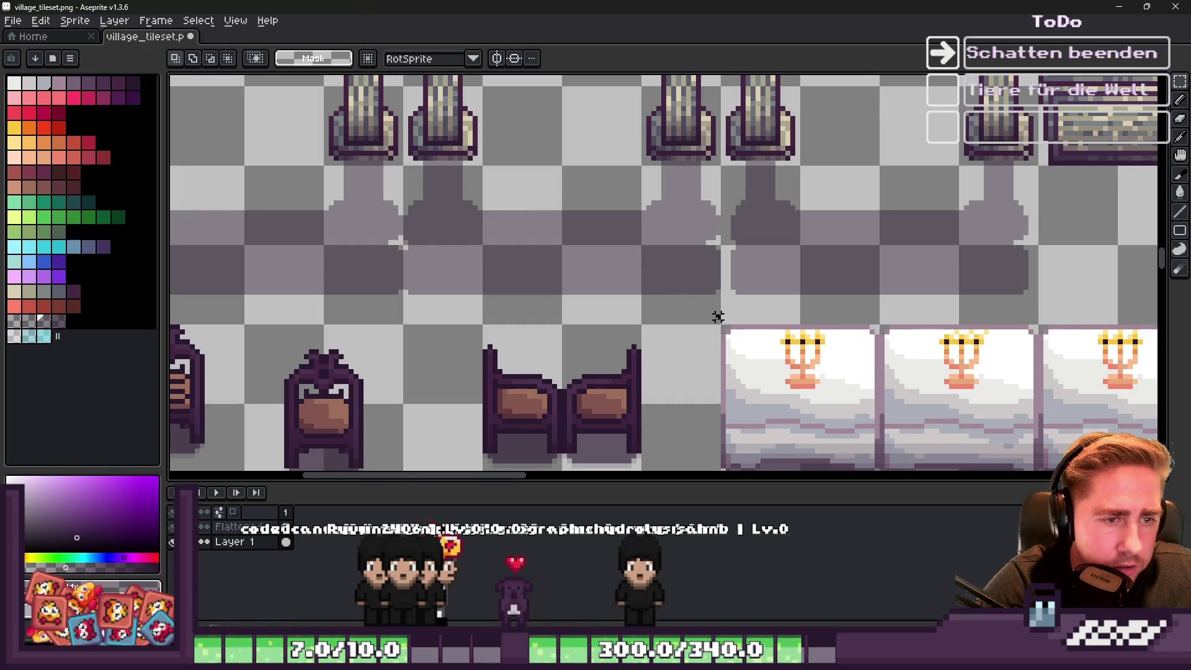
# Paste a copy of the shadows and place it under the left pillars.
pyautogui.scroll(-1, 718, 322)
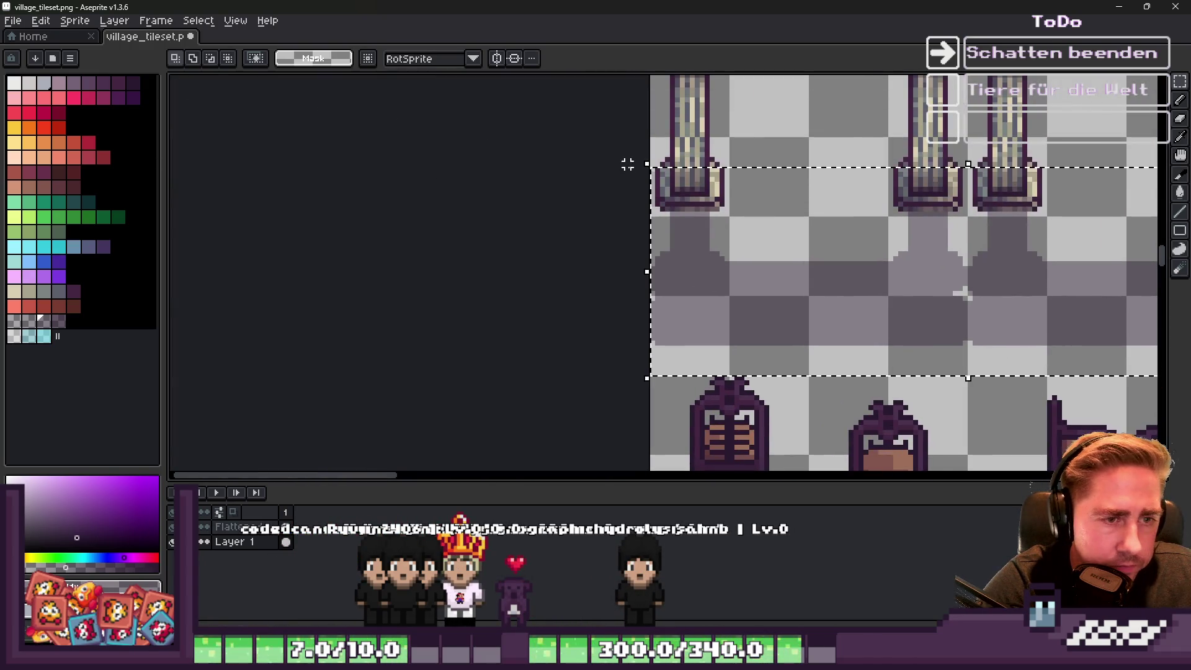
pyautogui.scroll(-1, 677, 196)
pyautogui.scroll(1, 1090, 239)
pyautogui.hotkey('ctrl', 'v')
pyautogui.moveTo(1056, 253)
pyautogui.mouseDown()
pyautogui.moveTo(821, 245)
pyautogui.moveTo(1077, 255)
pyautogui.moveTo(630, 279)
pyautogui.mouseUp()
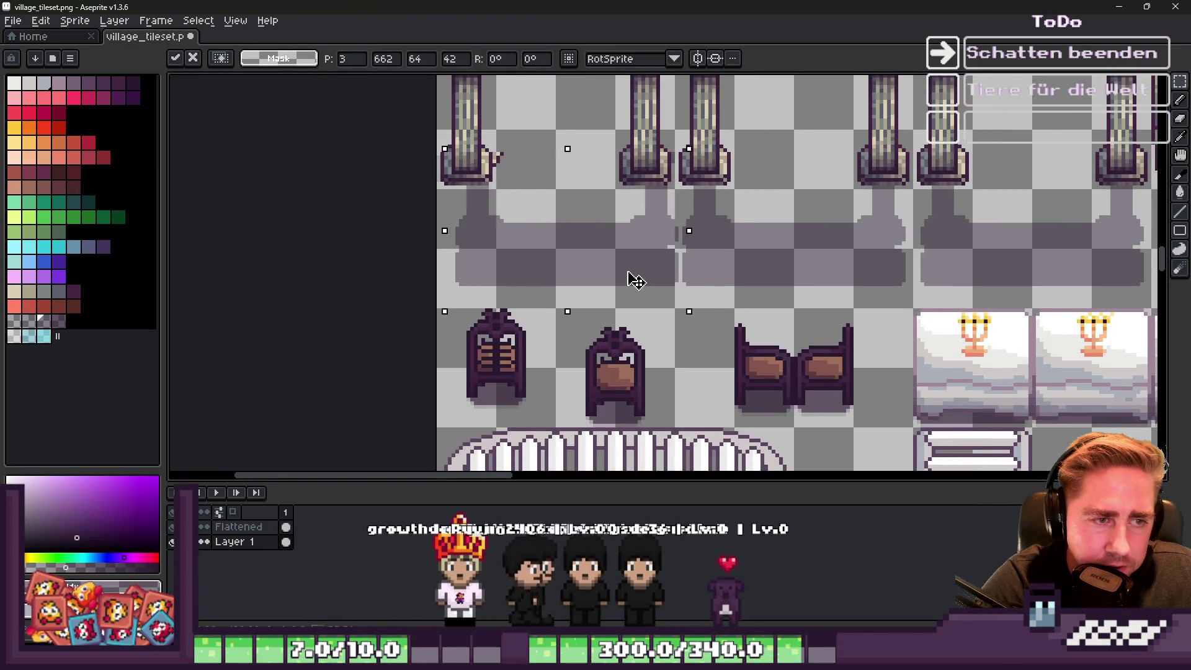
pyautogui.press('Return')
# Select the whole row of pillar shadows and preview the Outline settings.
pyautogui.scroll(-1, 625, 280)
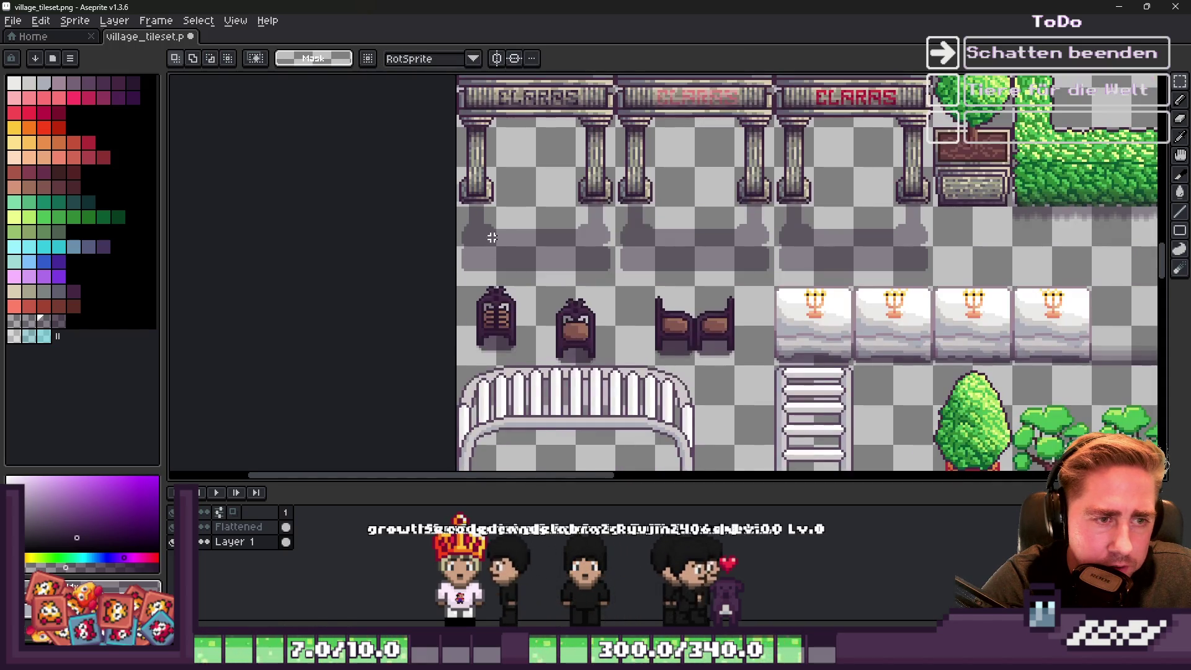
pyautogui.moveTo(537, 286); pyautogui.dragTo(456, 205)
pyautogui.moveTo(455, 287); pyautogui.dragTo(946, 123)
pyautogui.scroll(1, 558, 235)
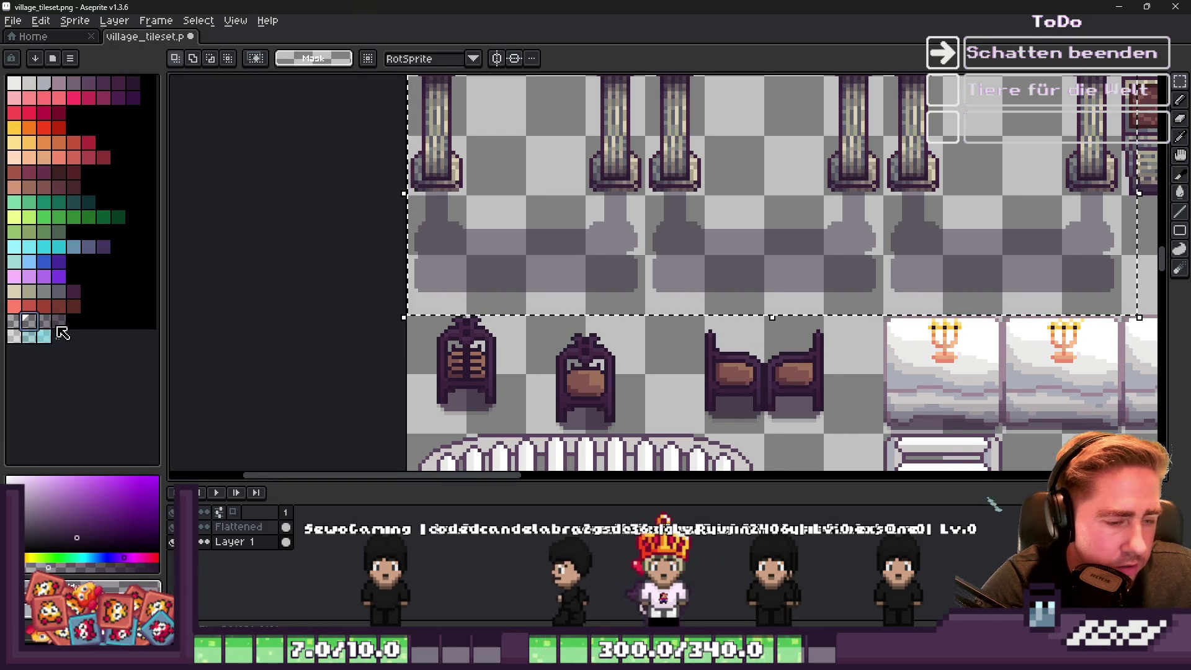
pyautogui.hotkey('shift', 'o')
pyautogui.press('Return')
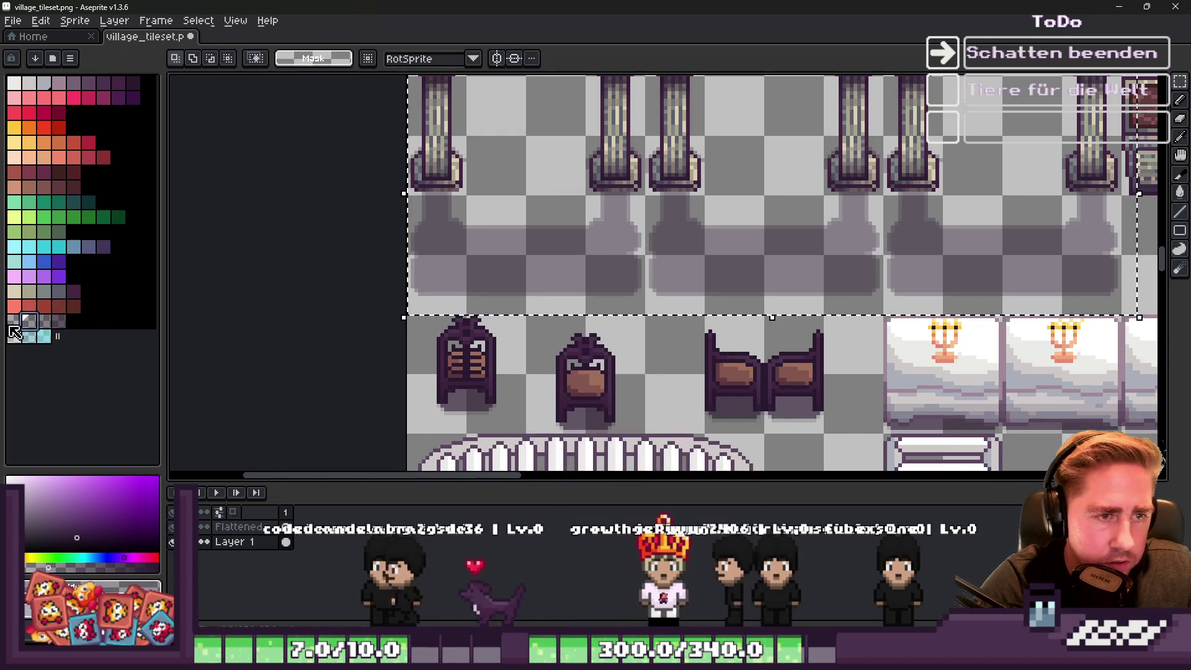
# Apply the Outline effect to the selected shadows and shrink the brush size.
pyautogui.hotkey('shift', 'o')
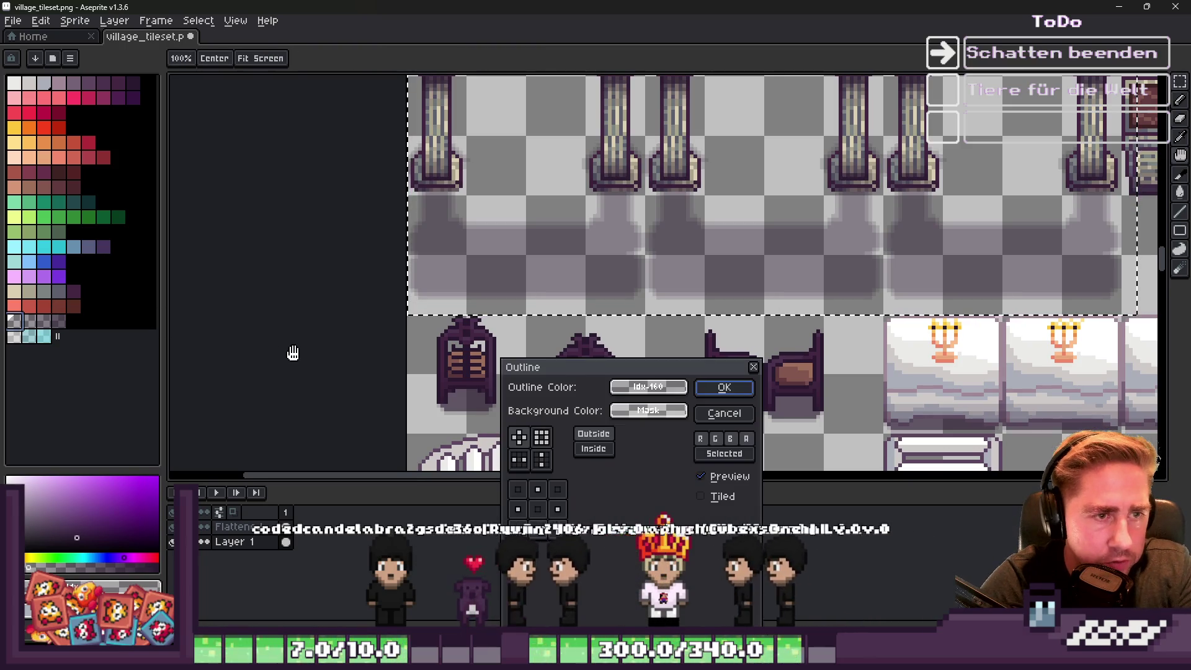
pyautogui.press('Return')
pyautogui.press('e')
pyautogui.scroll(1, 425, 148)
pyautogui.press('-')
pyautogui.press('-')
pyautogui.press('-')
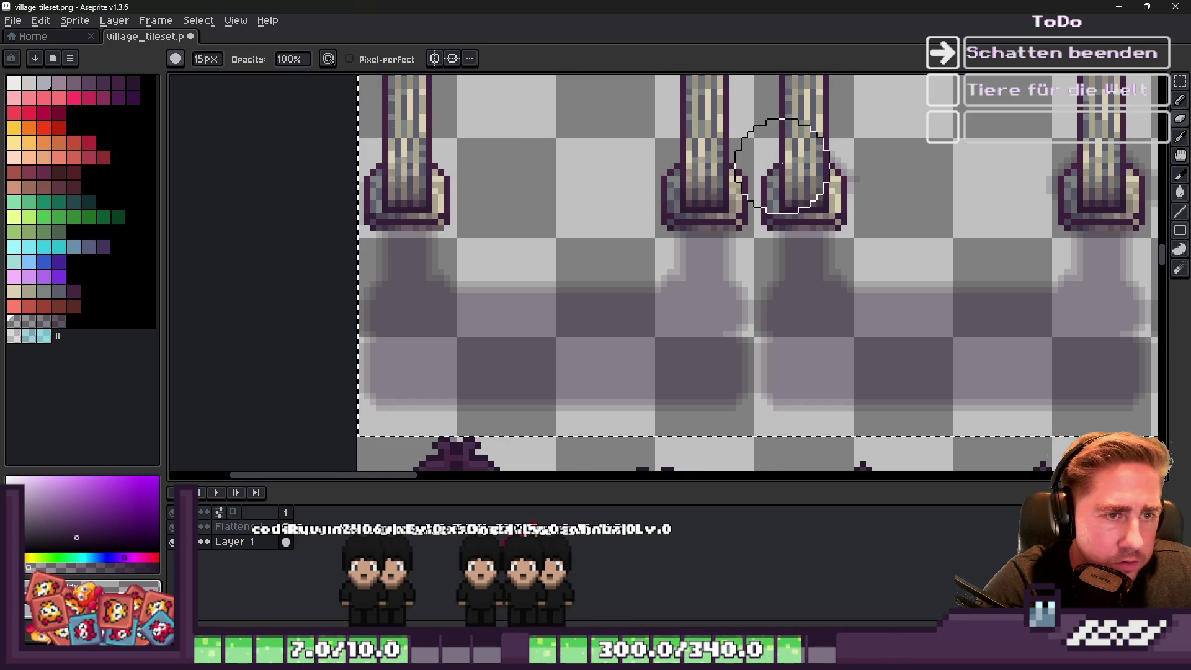
pyautogui.scroll(-3, 857, 160)
pyautogui.scroll(4, 764, 227)
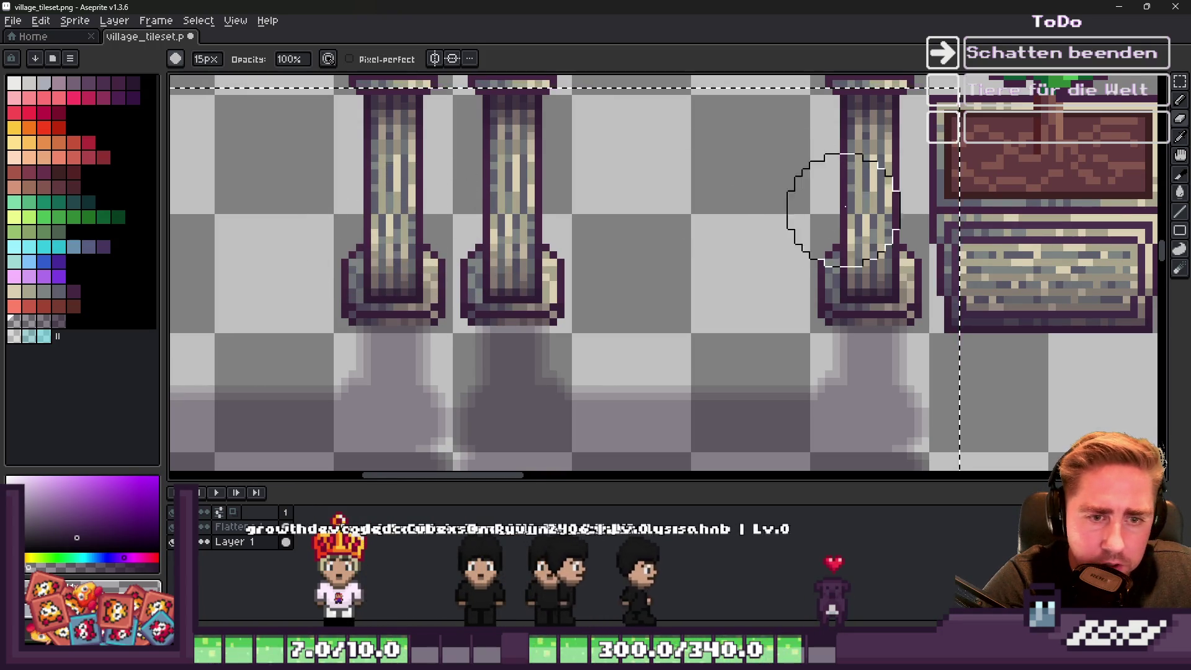
pyautogui.scroll(-2, 875, 211)
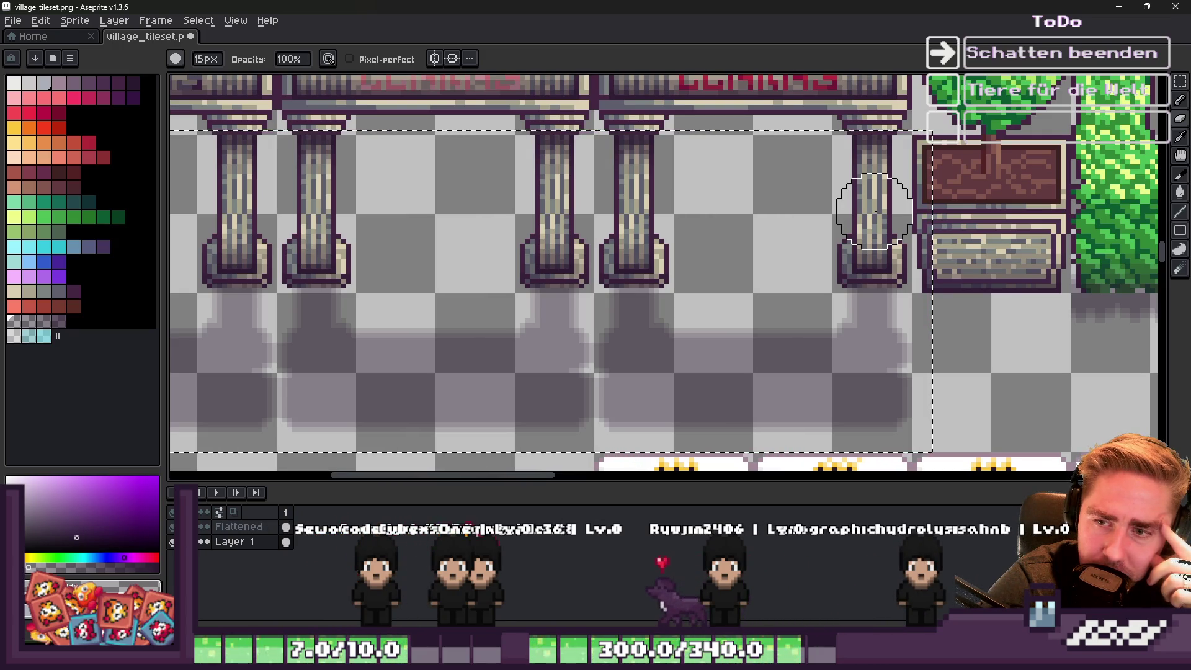
pyautogui.scroll(-1, 806, 242)
pyautogui.scroll(-1, 785, 242)
pyautogui.press('v')
pyautogui.press('b')
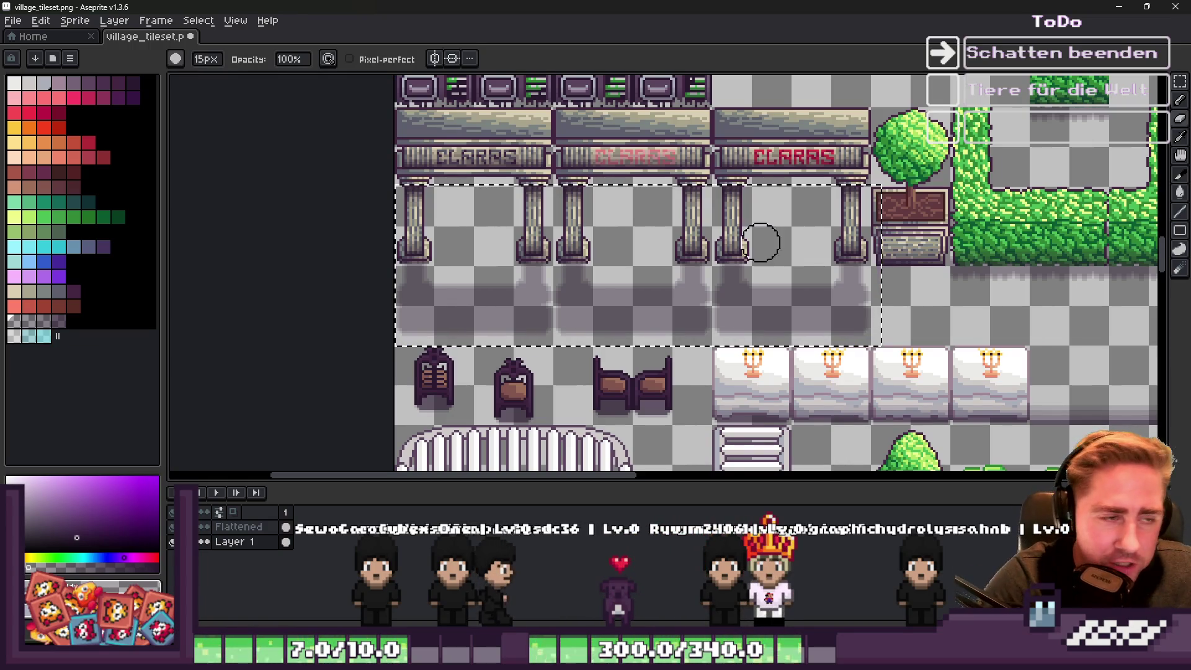
# Save the village tileset and deselect the shadows.
pyautogui.hotkey('ctrl', 's')
pyautogui.hotkey('ctrl', 'd')
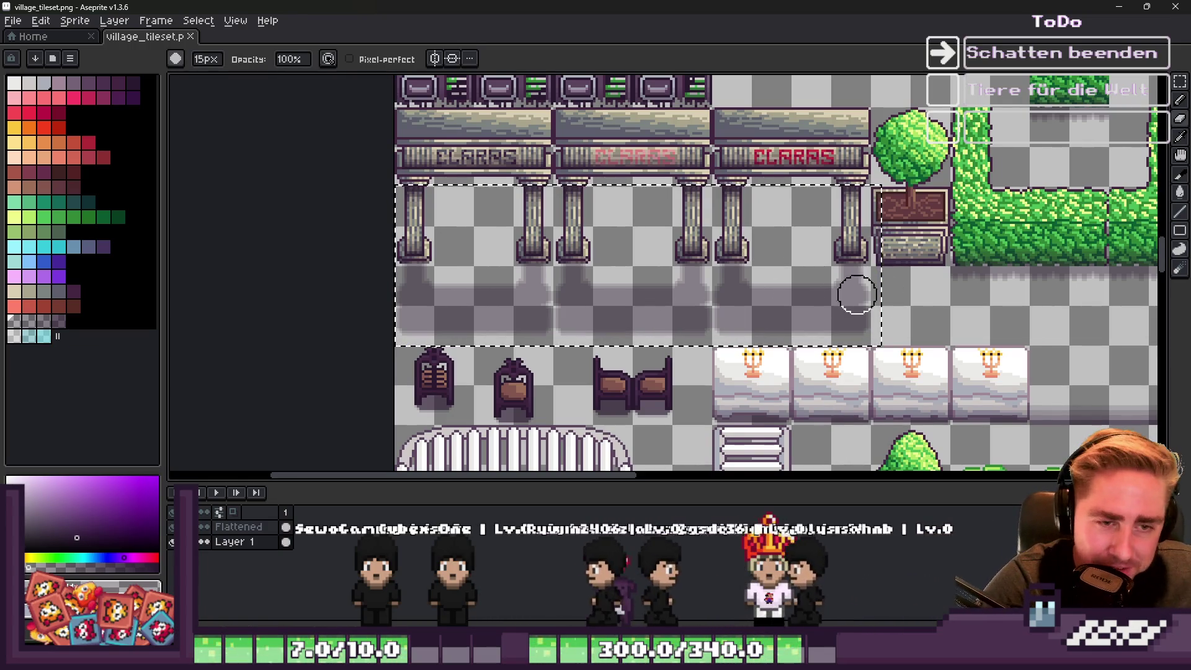
pyautogui.scroll(-1, 651, 283)
pyautogui.scroll(-1, 650, 283)
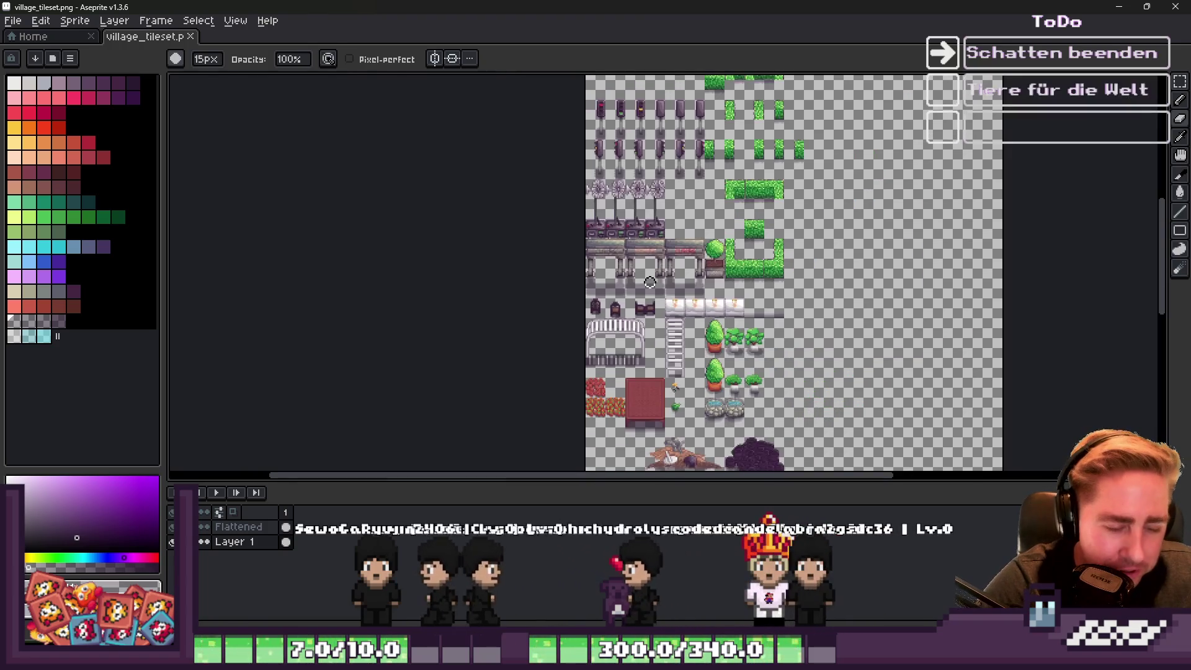
# Minimise Aseprite to bring Godot Engine forward.
pyautogui.press('m')
pyautogui.scroll(1, 632, 243)
pyautogui.scroll(-1, 625, 246)
pyautogui.scroll(2, 752, 218)
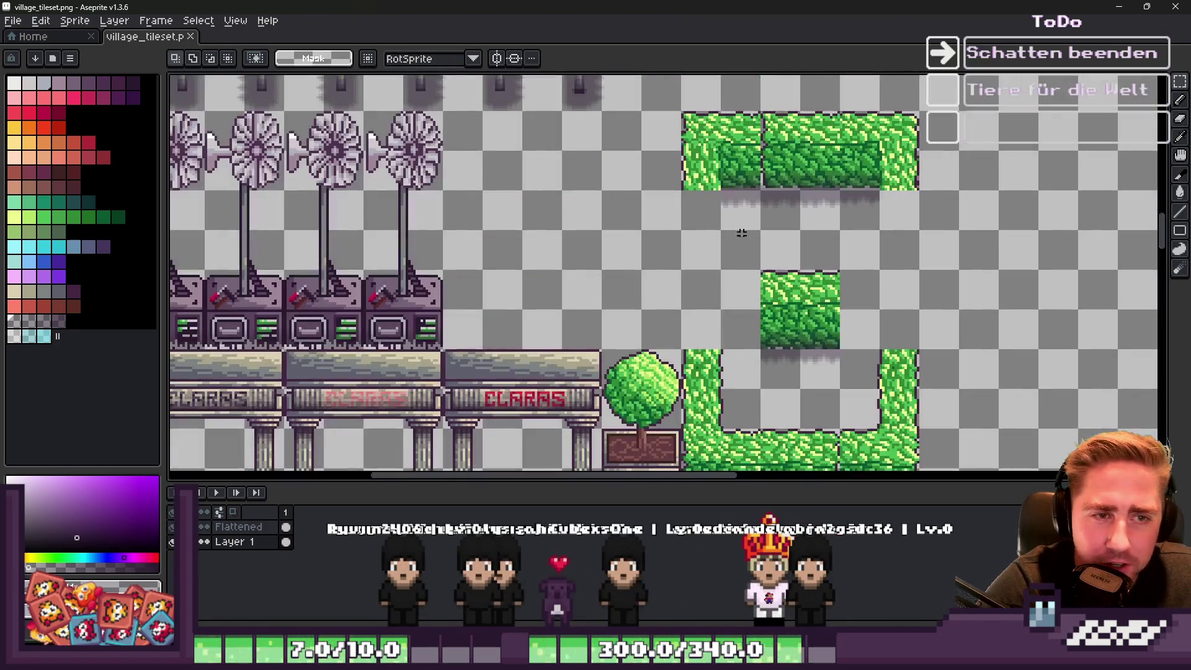
pyautogui.click(1122, 6)
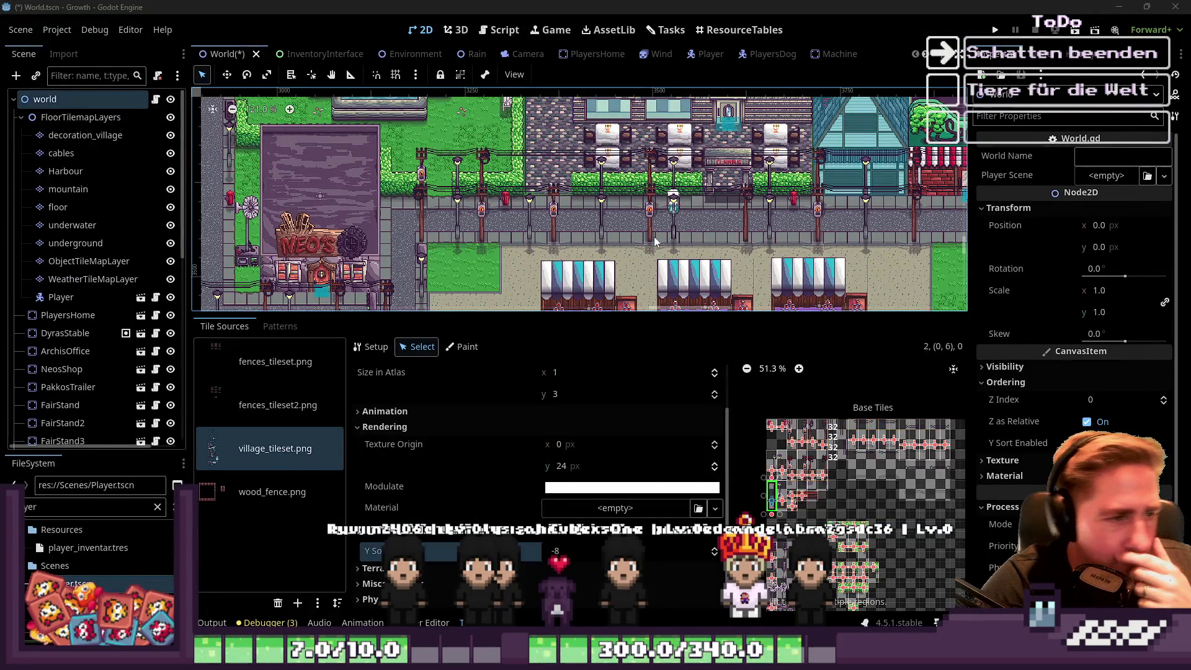
pyautogui.moveTo(506, 314); pyautogui.dragTo(514, 469)
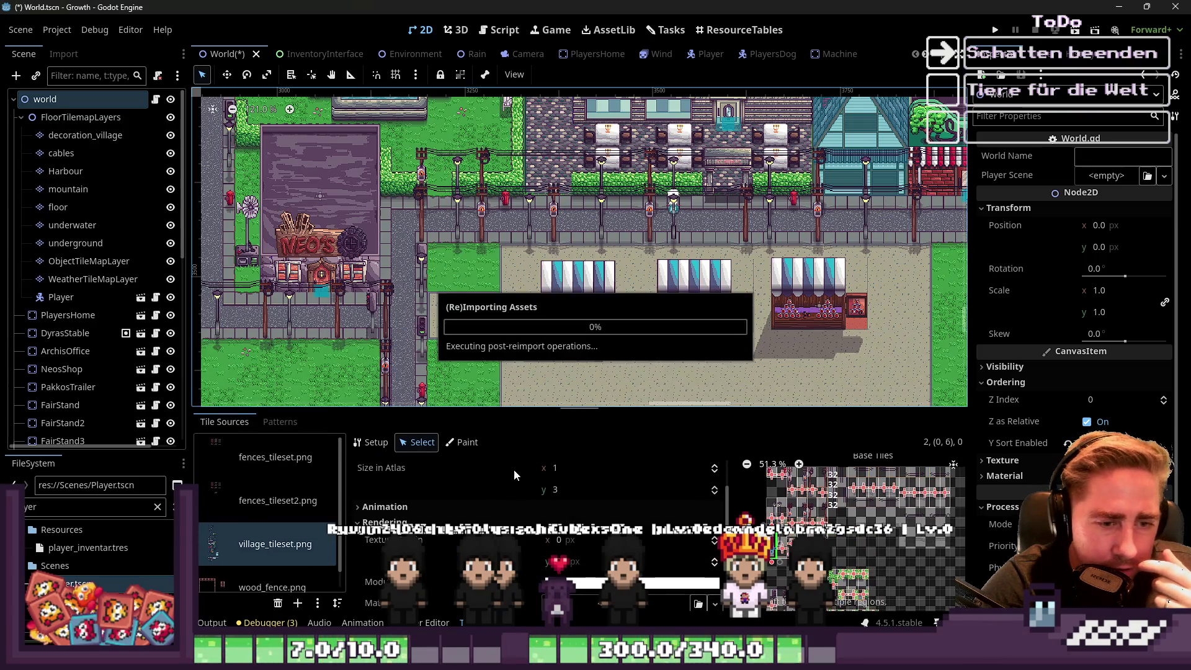
pyautogui.scroll(-1, 671, 245)
pyautogui.scroll(15, 731, 154)
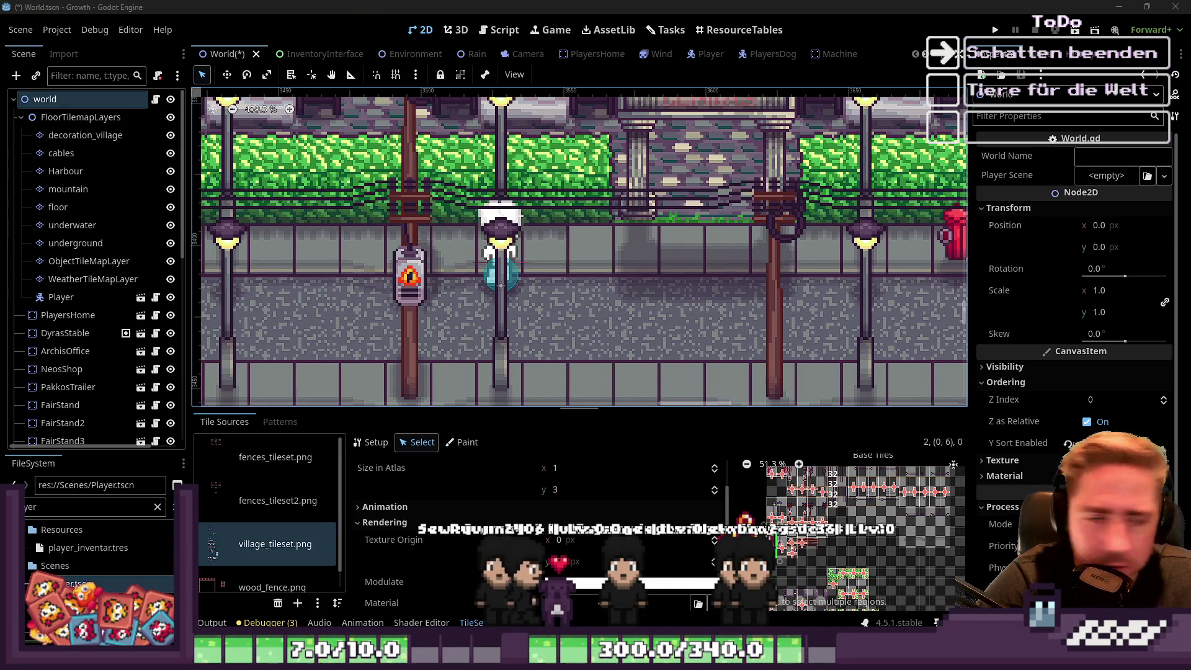
pyautogui.scroll(-5, 562, 264)
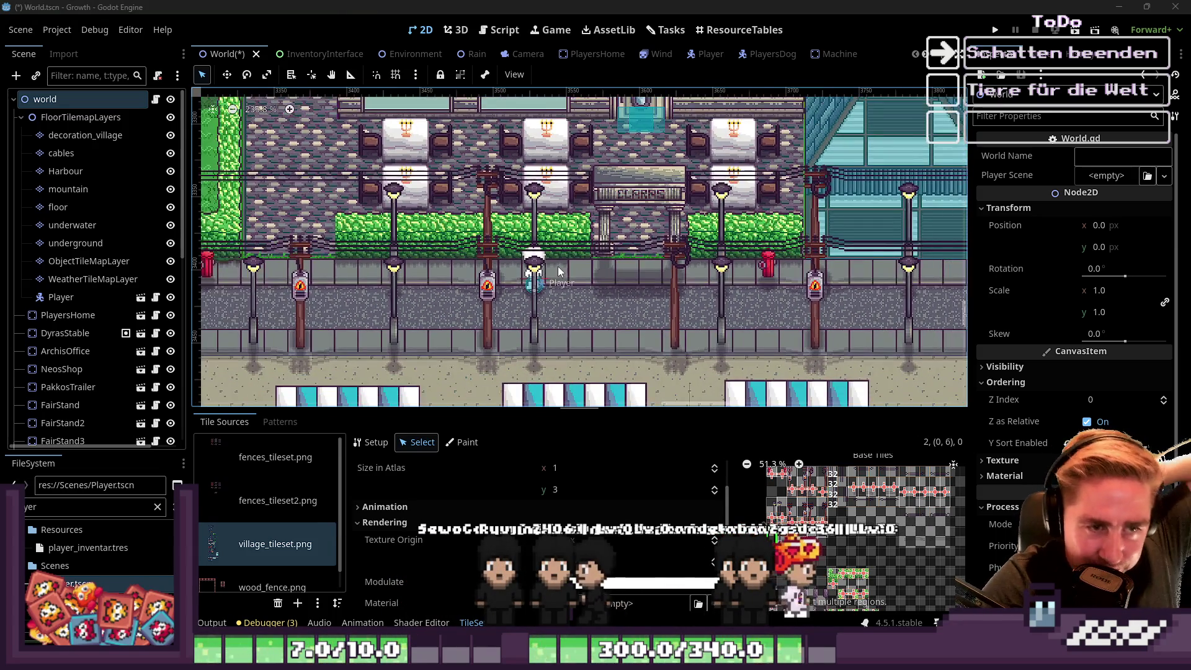
pyautogui.scroll(4, 804, 549)
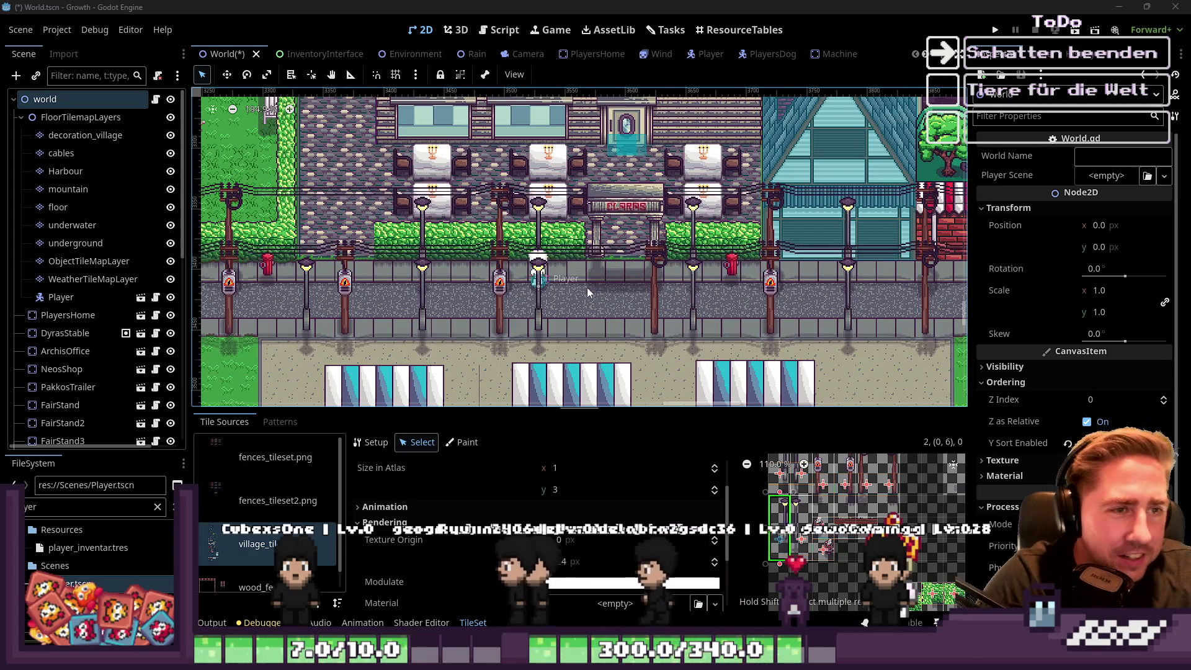
pyautogui.scroll(-3, 687, 258)
pyautogui.scroll(-7, 687, 258)
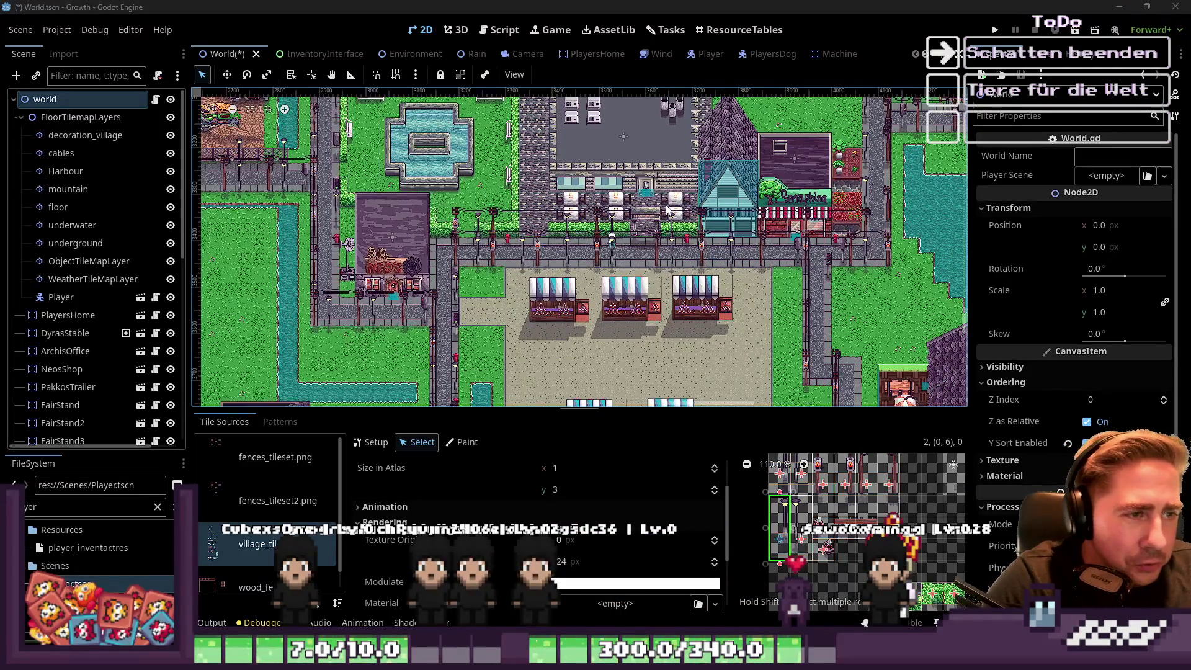
pyautogui.scroll(2, 585, 290)
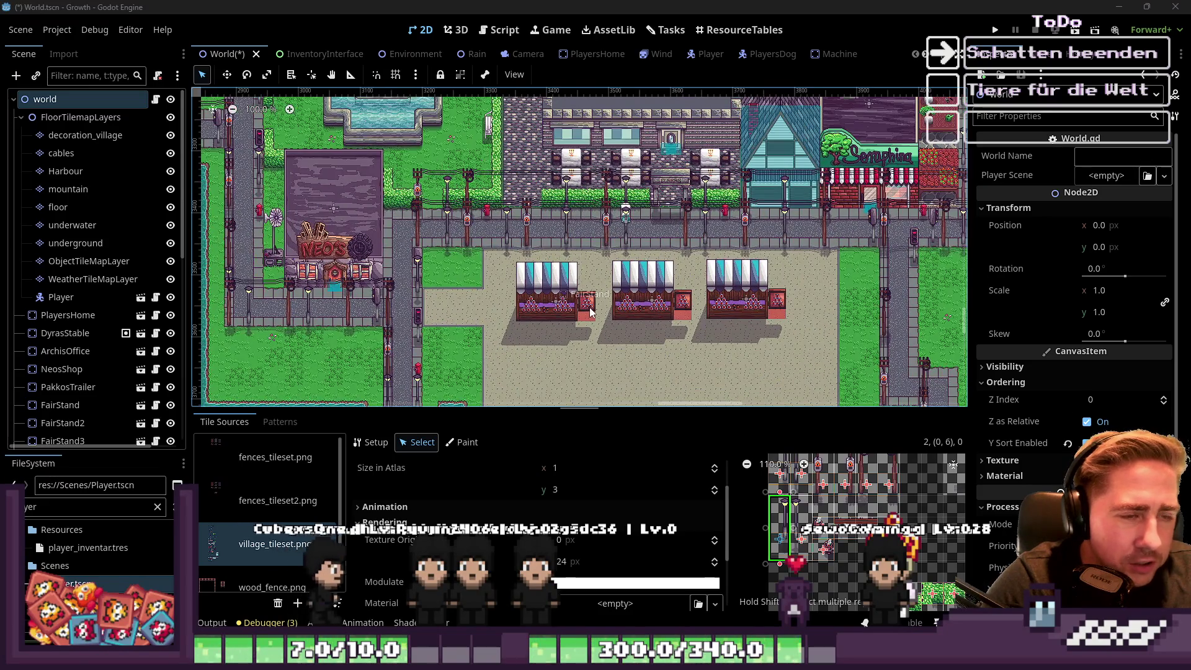
pyautogui.scroll(5, 531, 190)
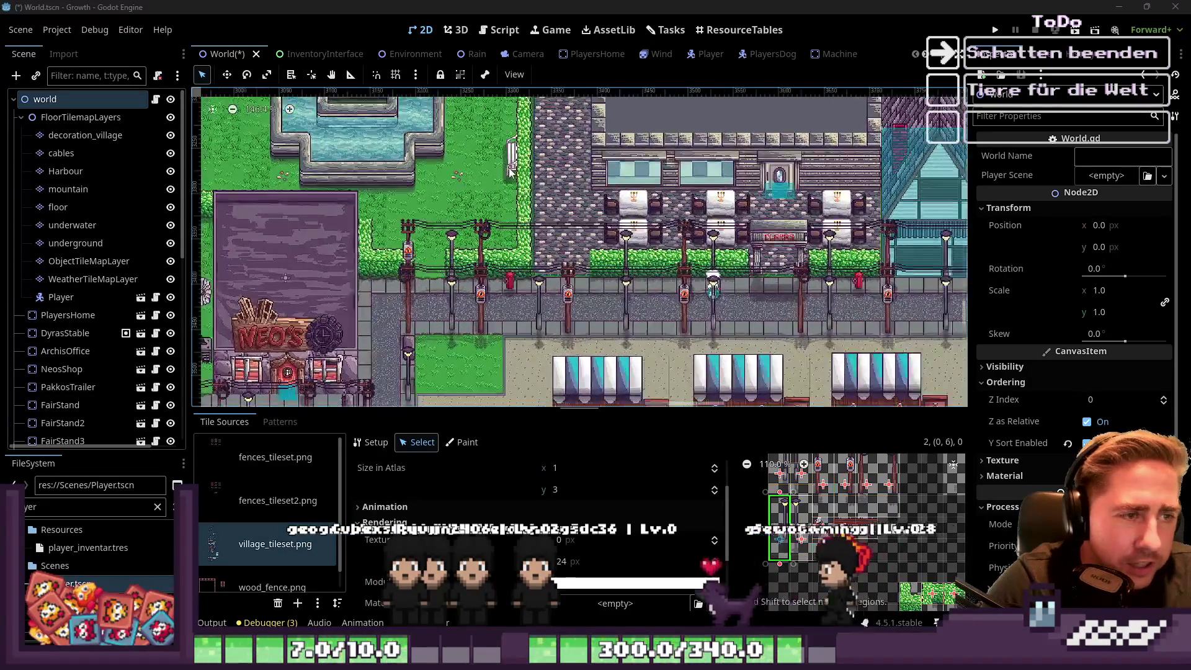
pyautogui.scroll(-5, 531, 191)
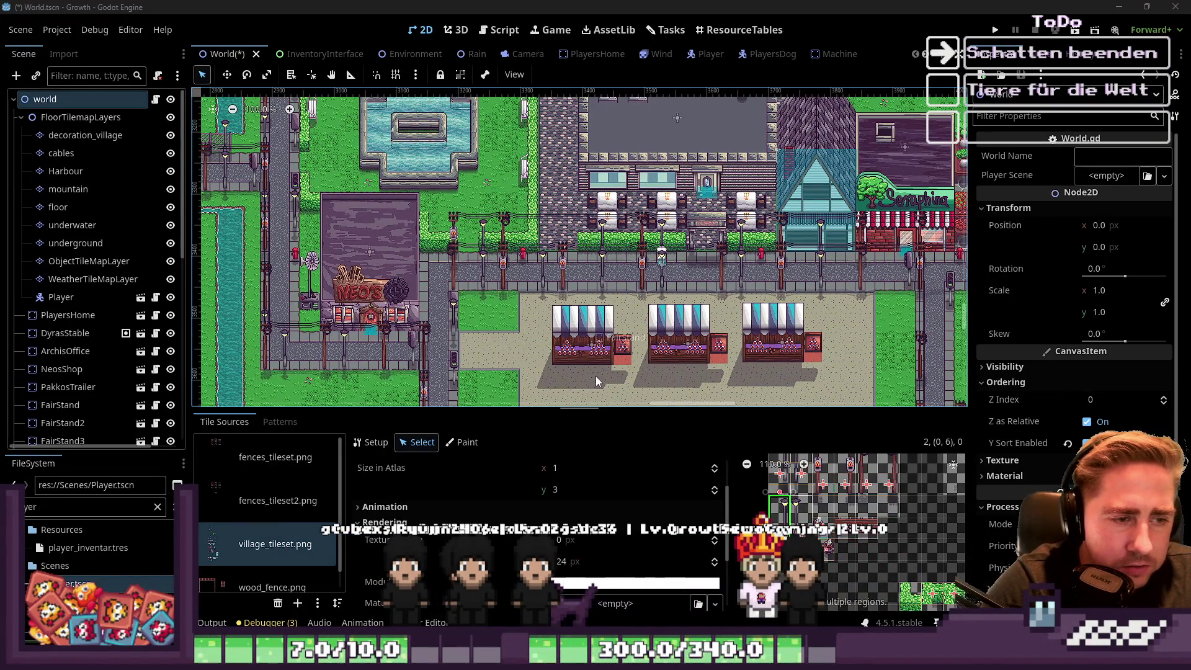
pyautogui.click(596, 375)
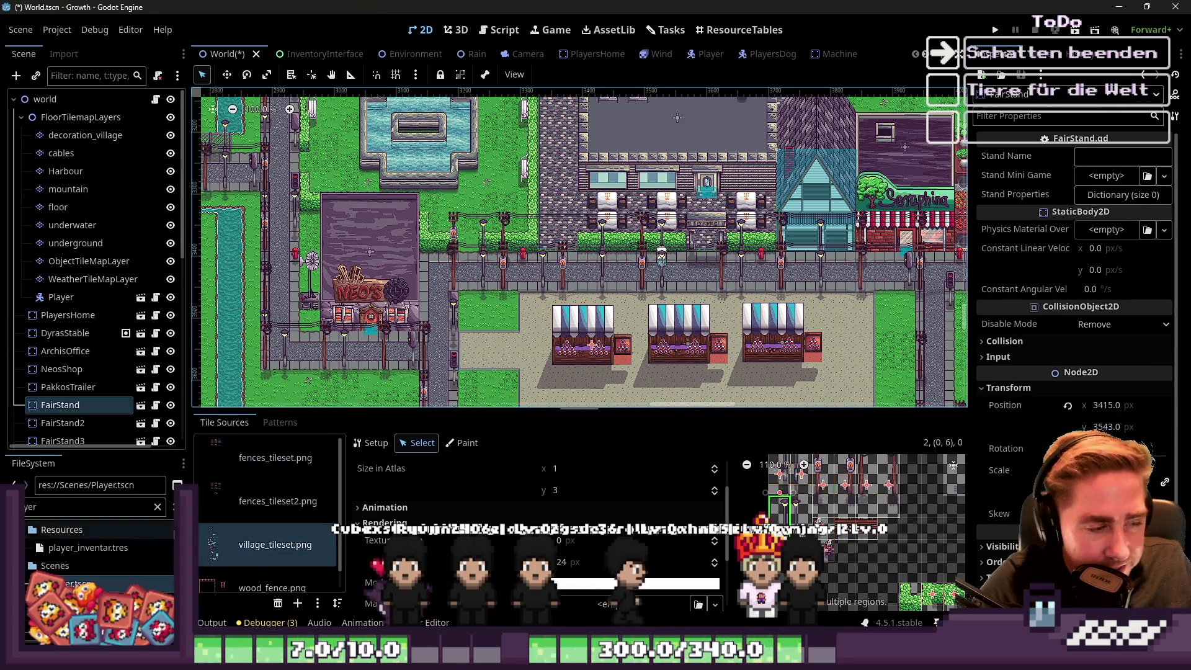
# Adjust the FileSystem filter text and browse the matching files.
pyautogui.click(117, 504)
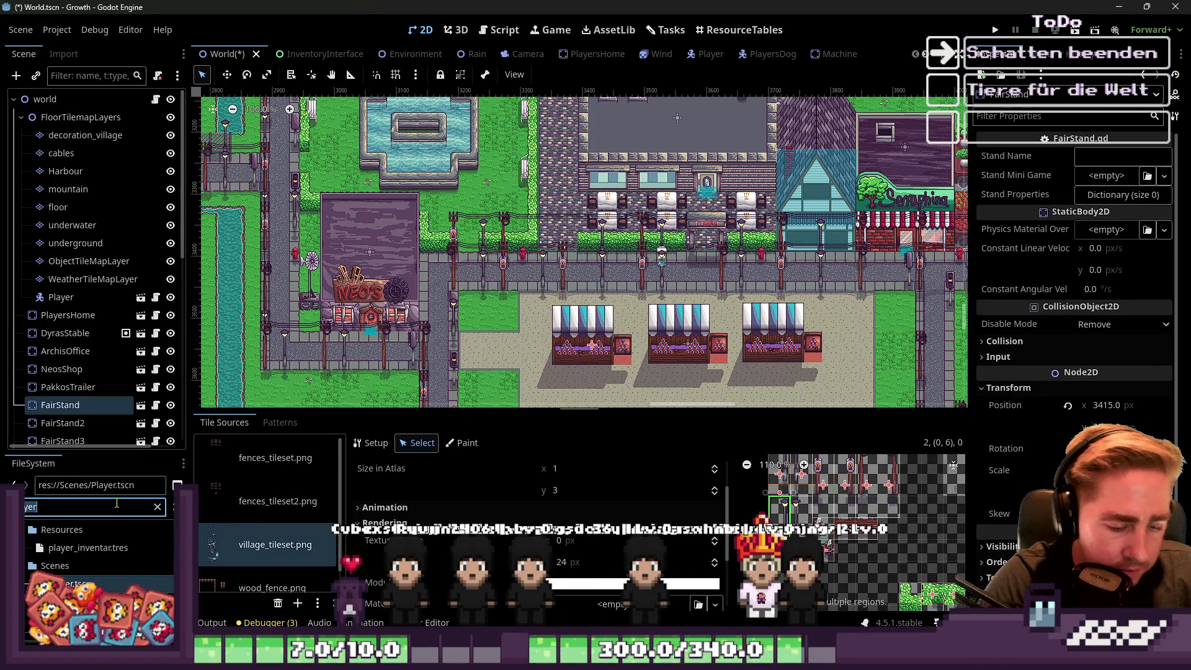
pyautogui.write('fa')
pyautogui.press('BackSpace')
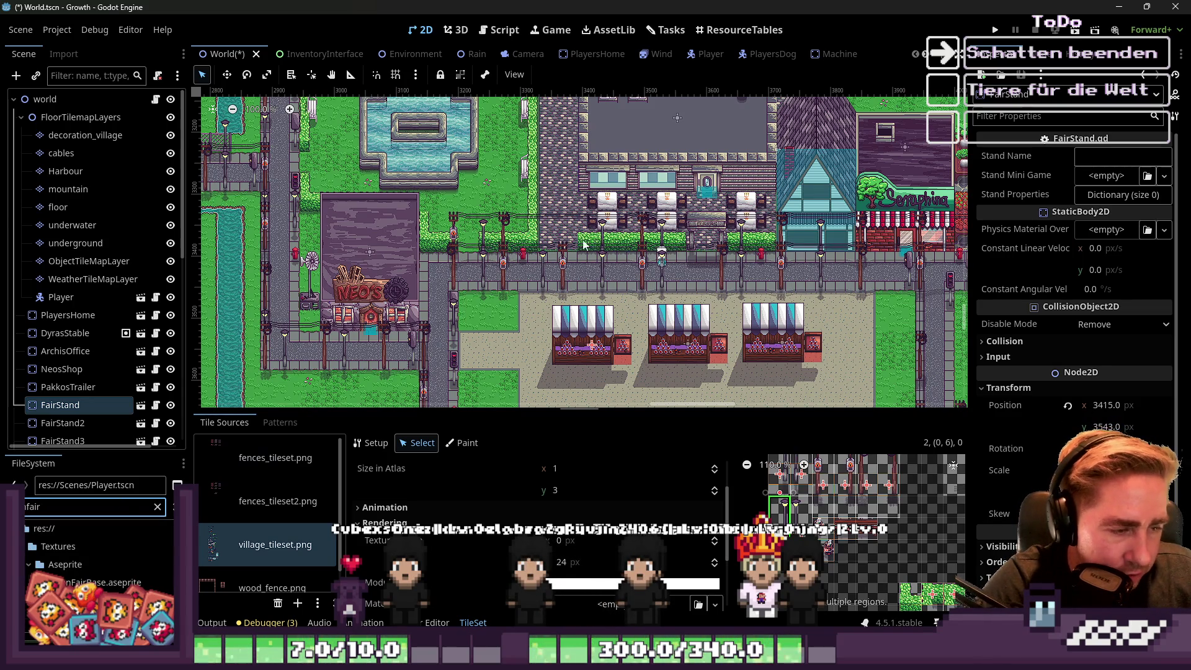
pyautogui.scroll(-4, 623, 273)
pyautogui.scroll(3, 623, 273)
pyautogui.scroll(1, 623, 273)
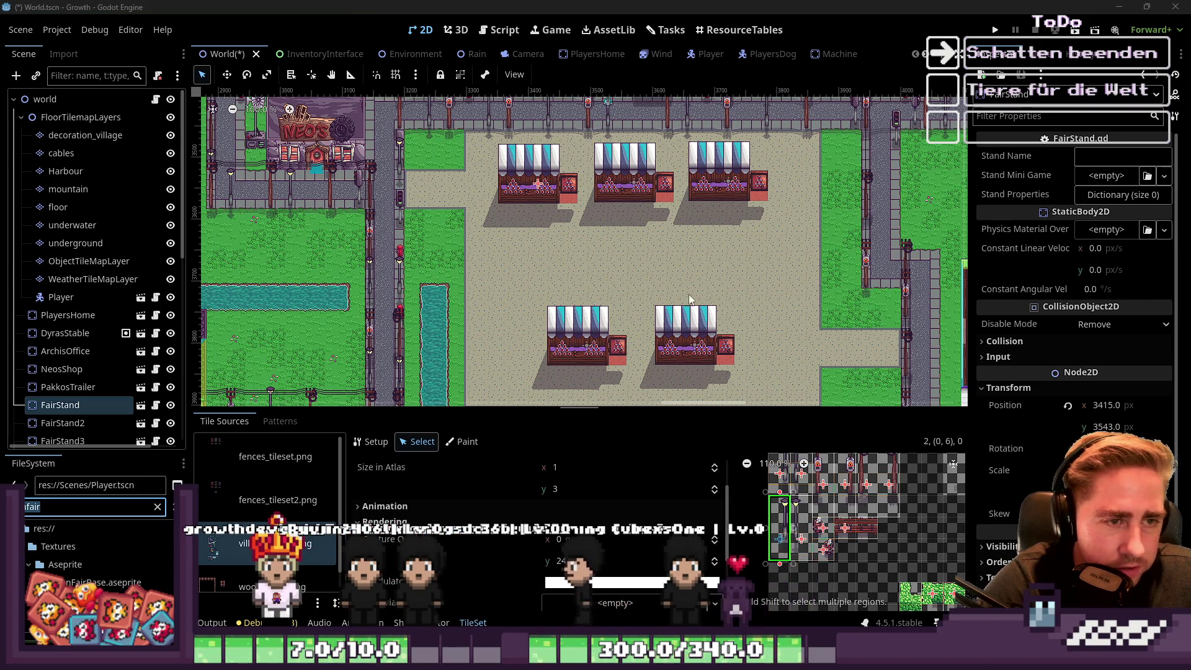
pyautogui.scroll(-2, 556, 278)
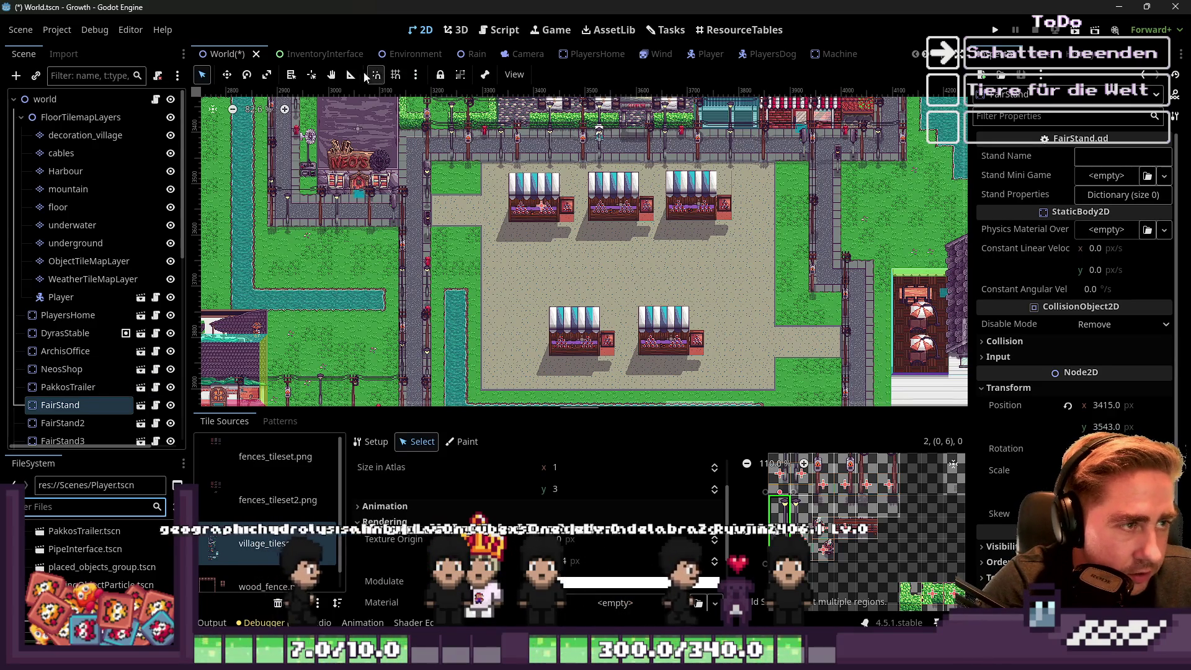
# Pick the FairStand node from the stacked nodes using List Select.
pyautogui.click(291, 74)
pyautogui.scroll(3, 553, 192)
pyautogui.click(528, 204)
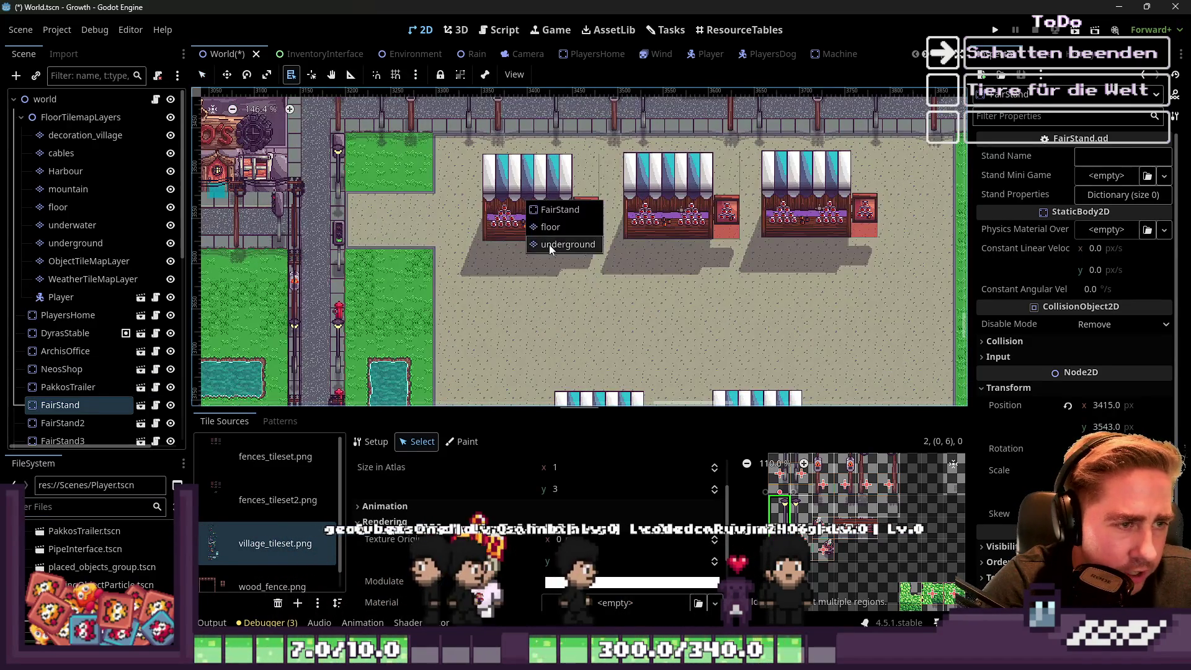
pyautogui.click(568, 213)
# Filter the FileSystem by 'stand', browse the results, and open the FairStand scene.
pyautogui.click(78, 508)
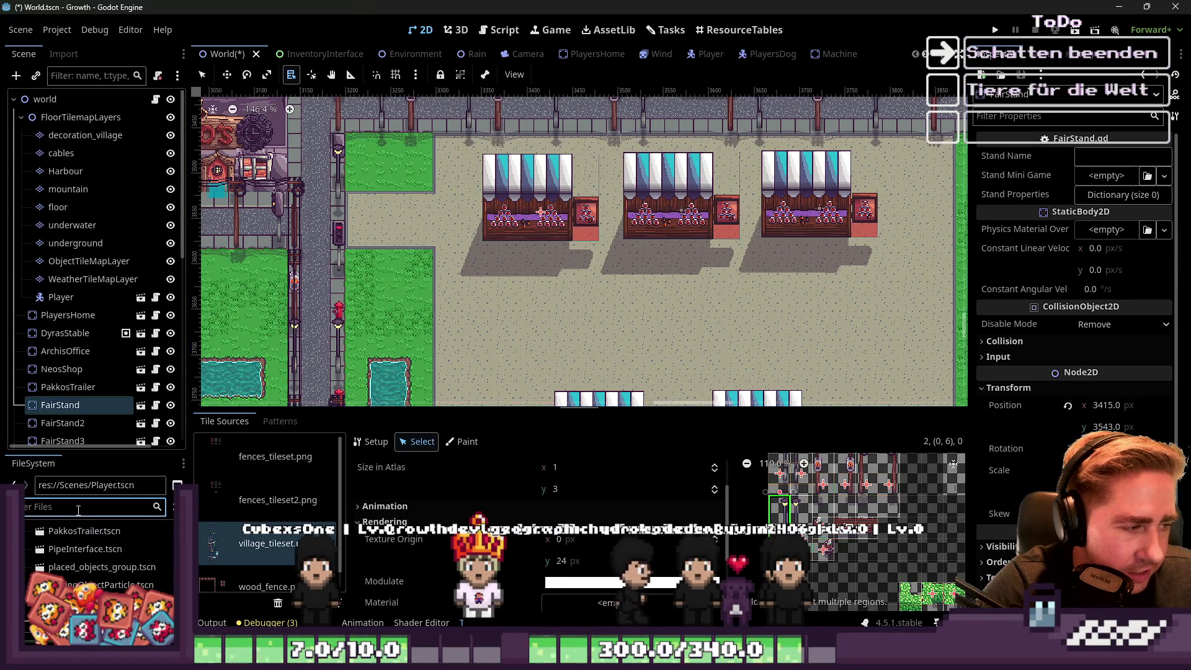
pyautogui.write('stand')
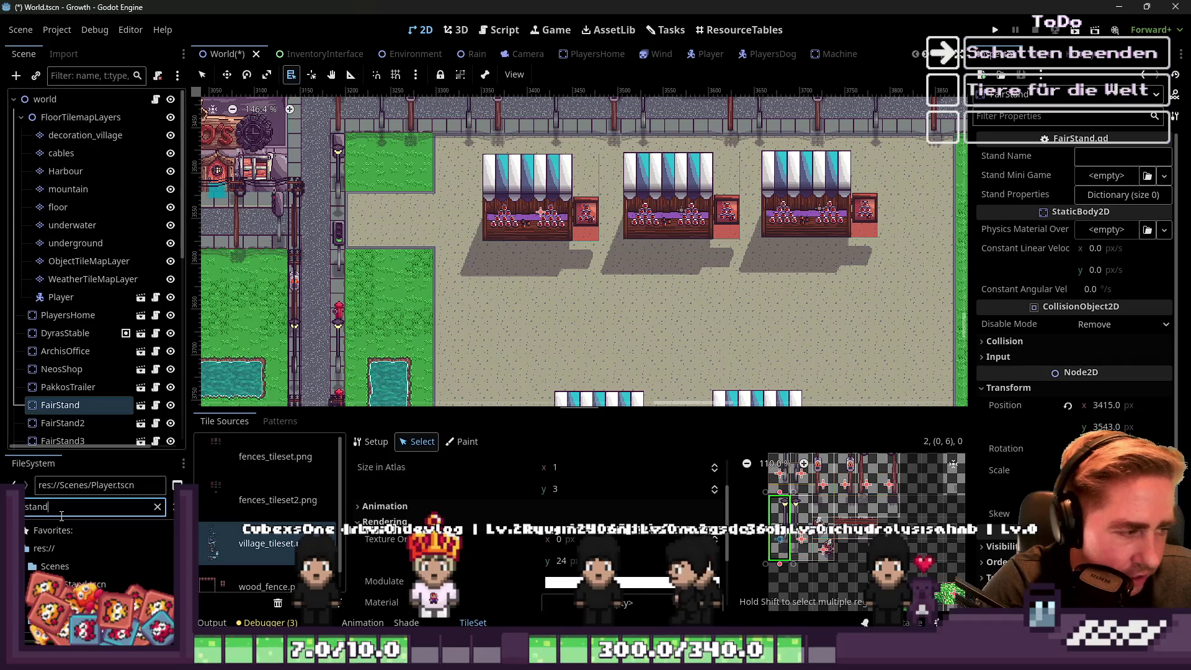
pyautogui.scroll(-10, 99, 584)
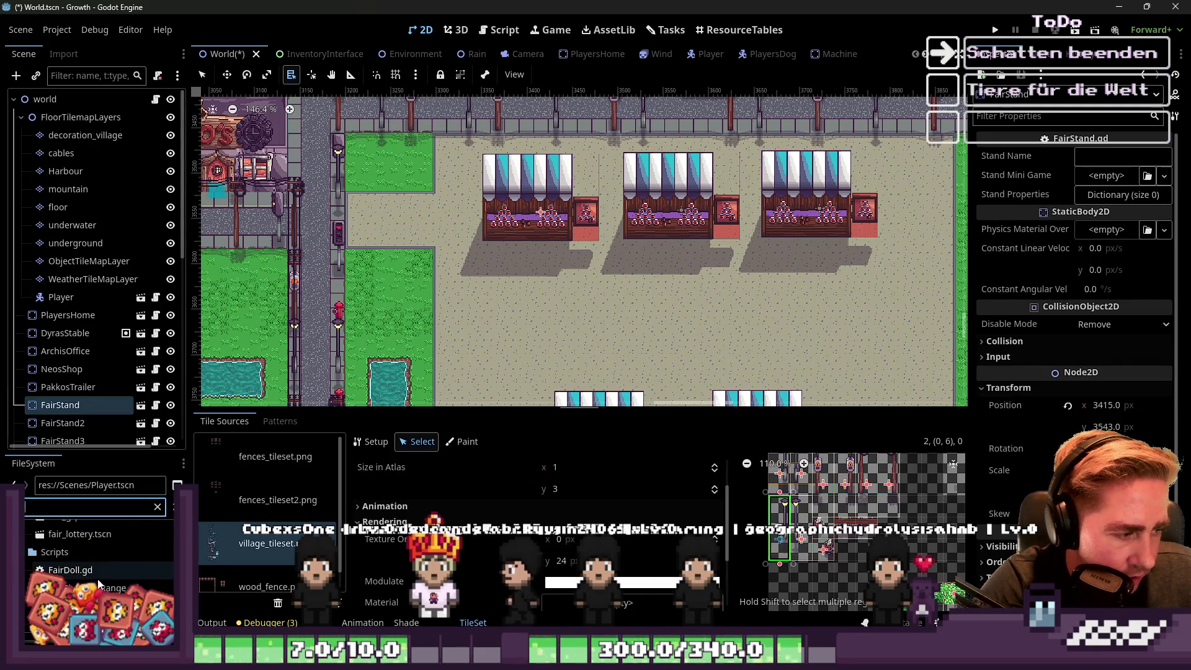
pyautogui.scroll(-5, 100, 584)
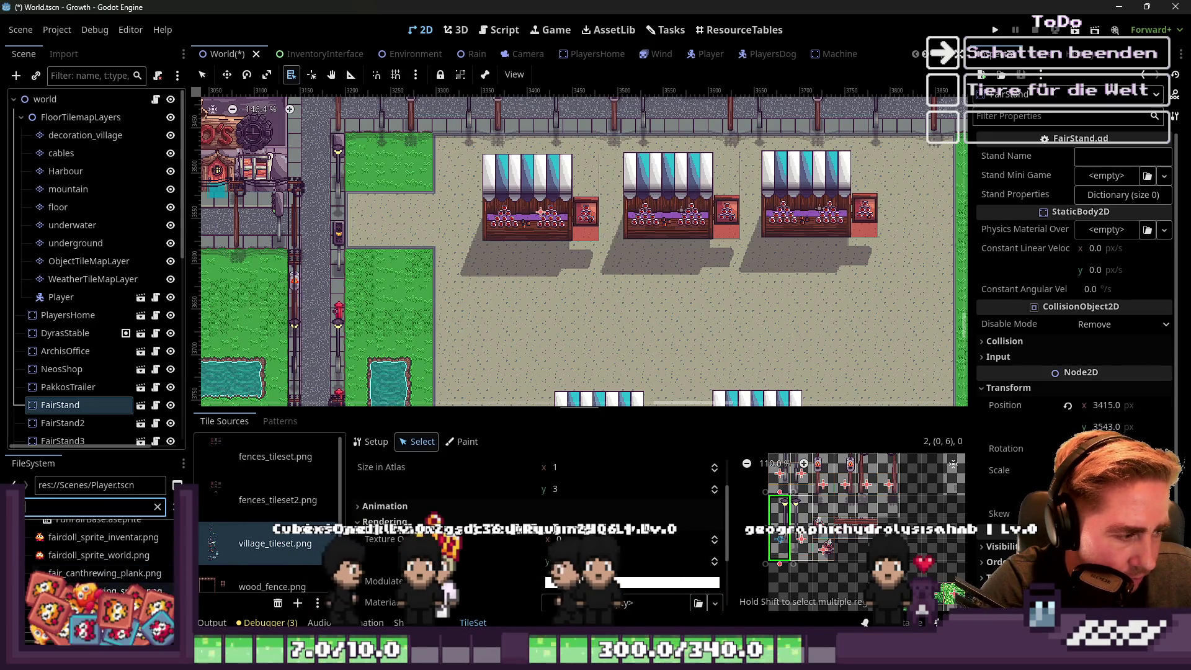
pyautogui.scroll(-5, 96, 583)
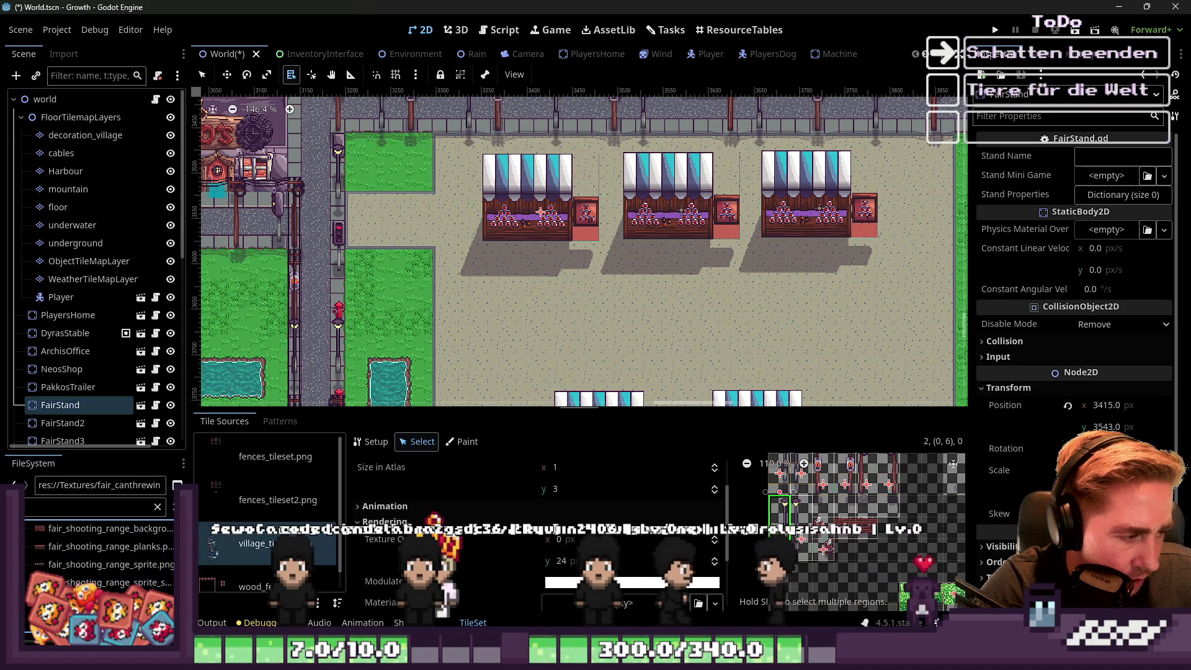
pyautogui.scroll(5, 99, 558)
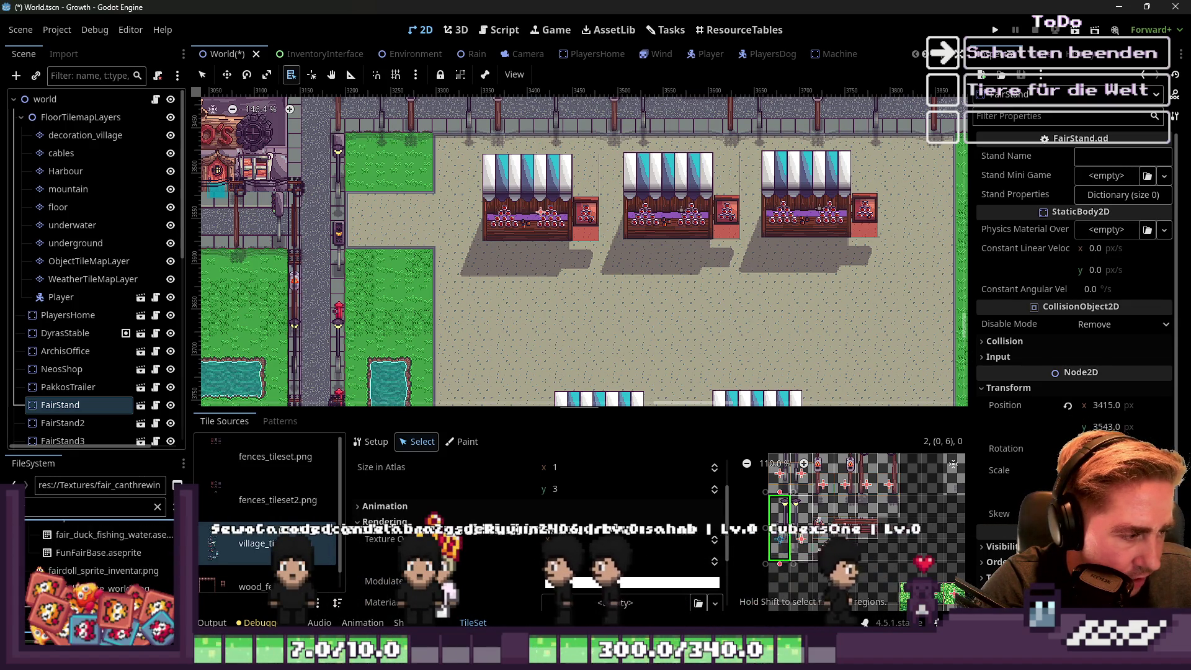
pyautogui.scroll(-1, 99, 559)
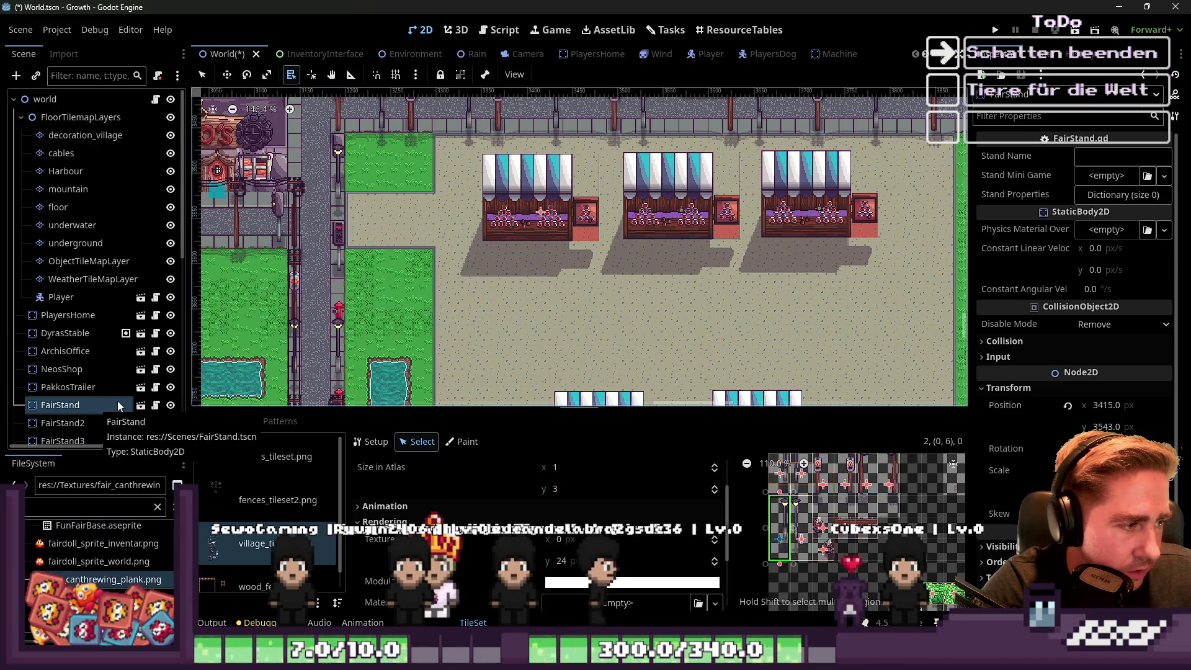
pyautogui.click(141, 405)
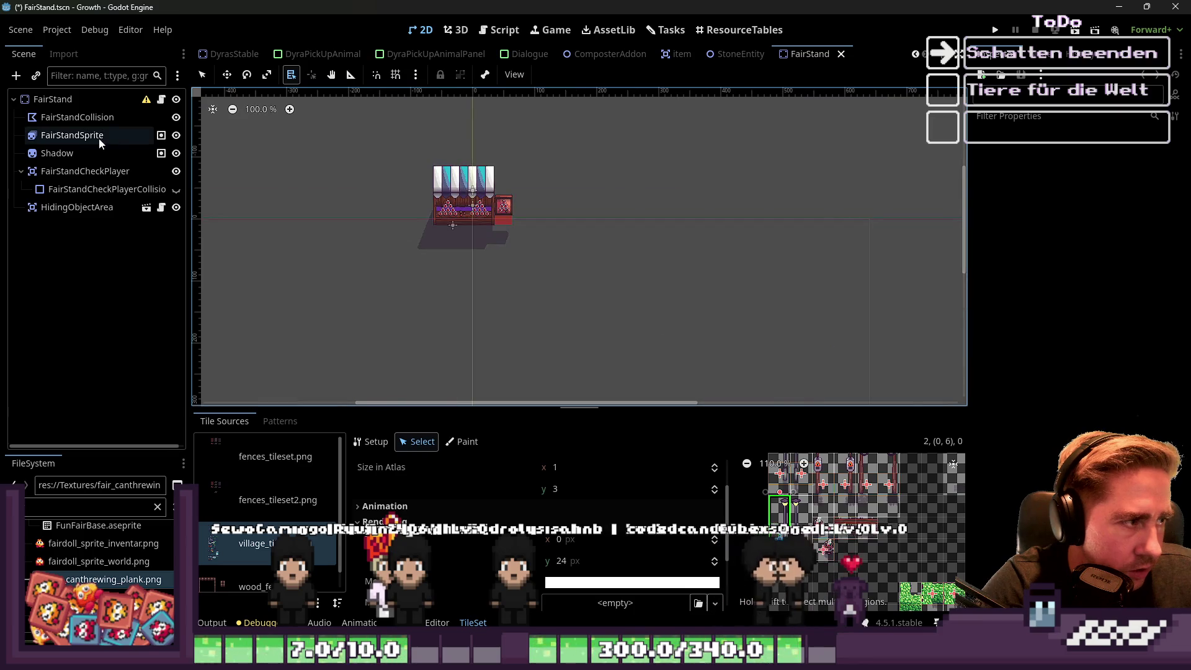
# Select the FairStandSprite node and inspect its SpriteFrames resource.
pyautogui.click(72, 135)
pyautogui.scroll(4, 540, 156)
pyautogui.scroll(3, 682, 177)
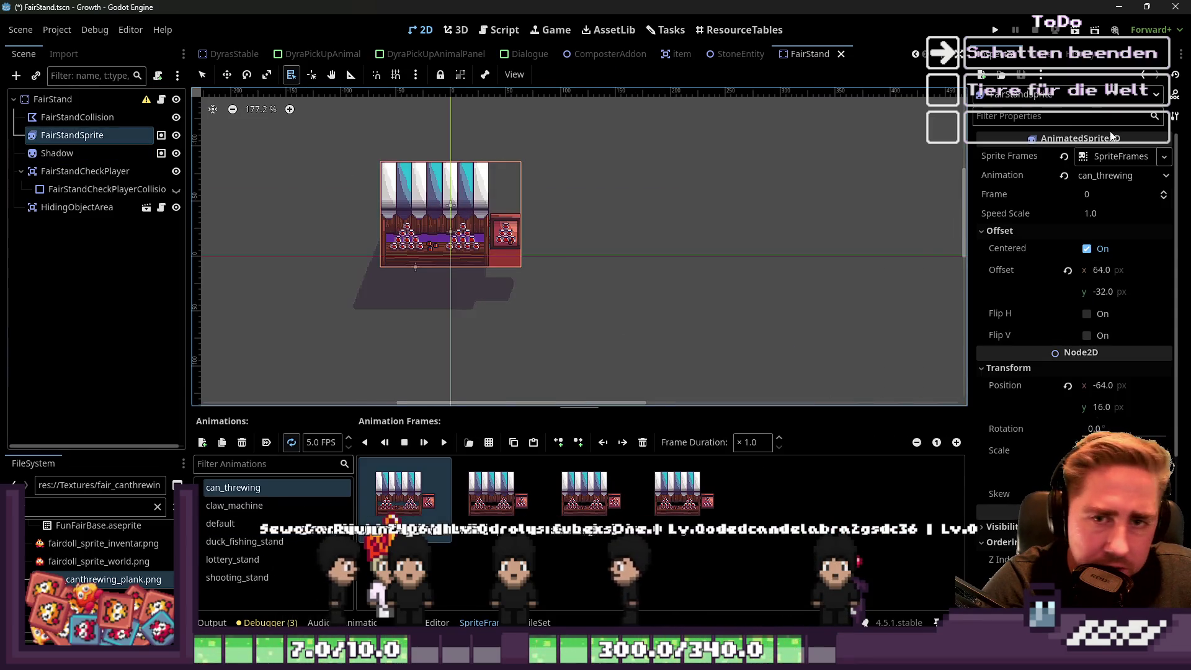
pyautogui.click(1123, 156)
pyautogui.click(1124, 154)
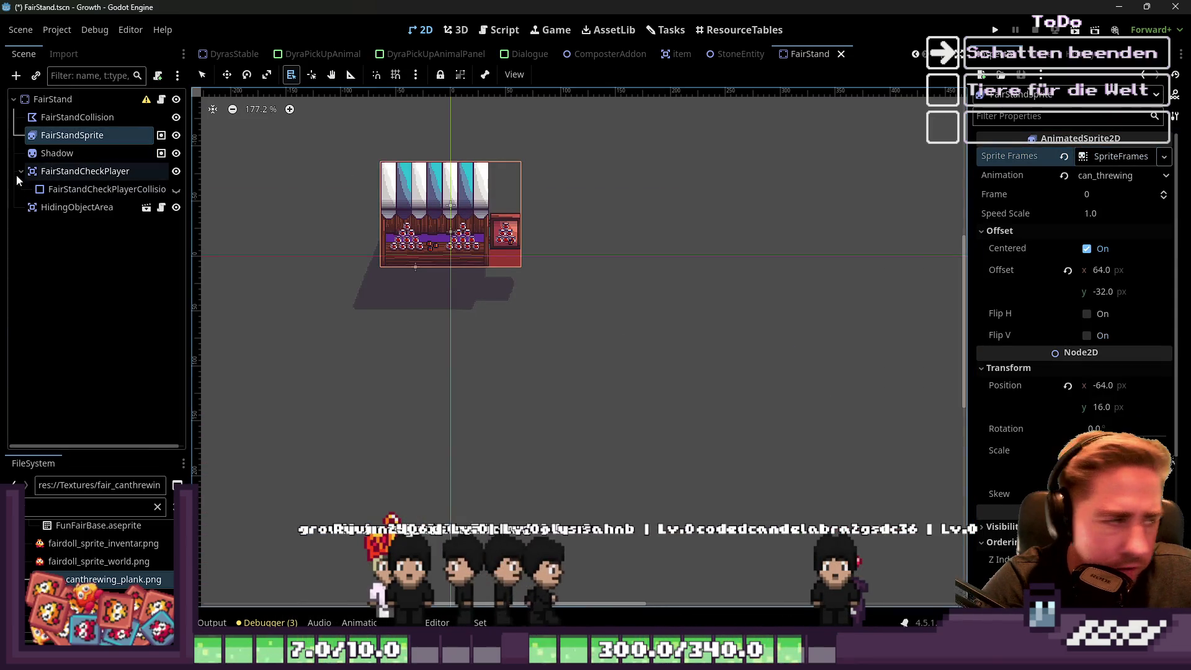
# Reselect the stand sprite to show its frames, then bring up options for fair_shooting_range_sprite.png.
pyautogui.click(87, 138)
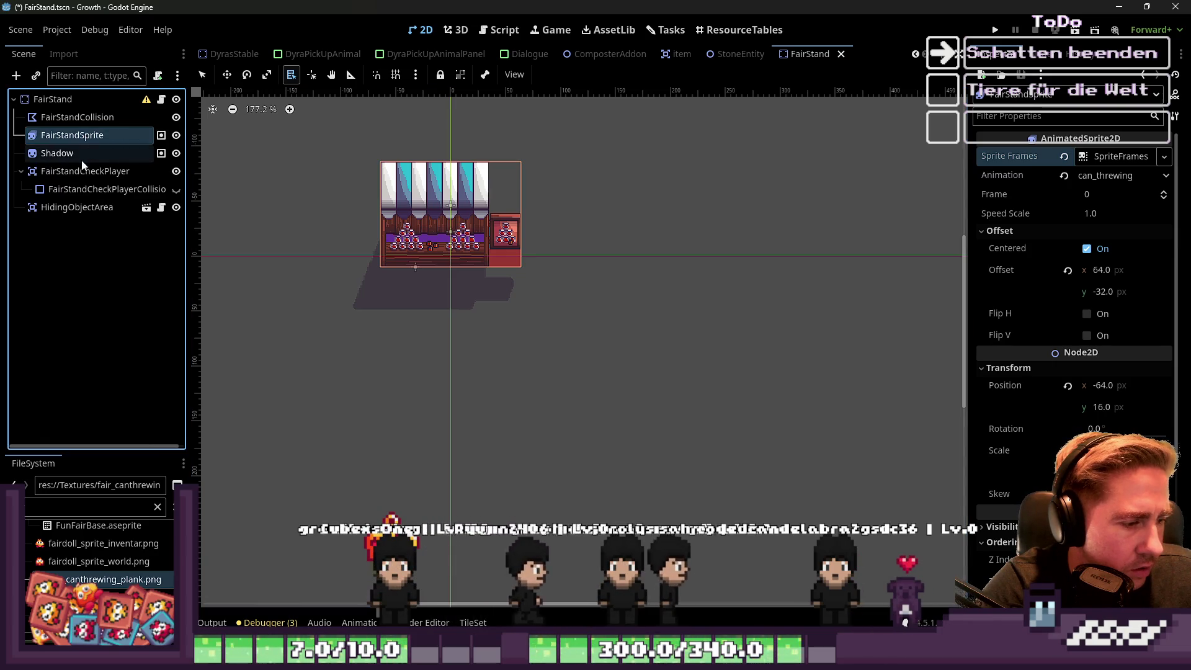
pyautogui.click(80, 146)
pyautogui.click(80, 138)
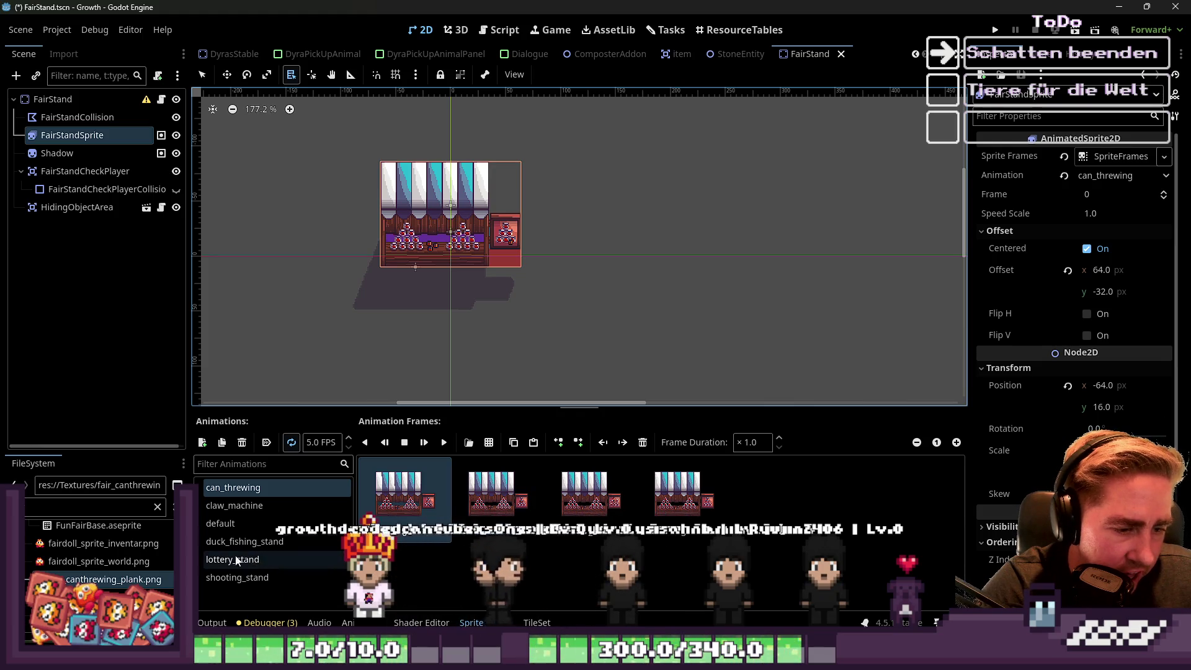
pyautogui.click(103, 512)
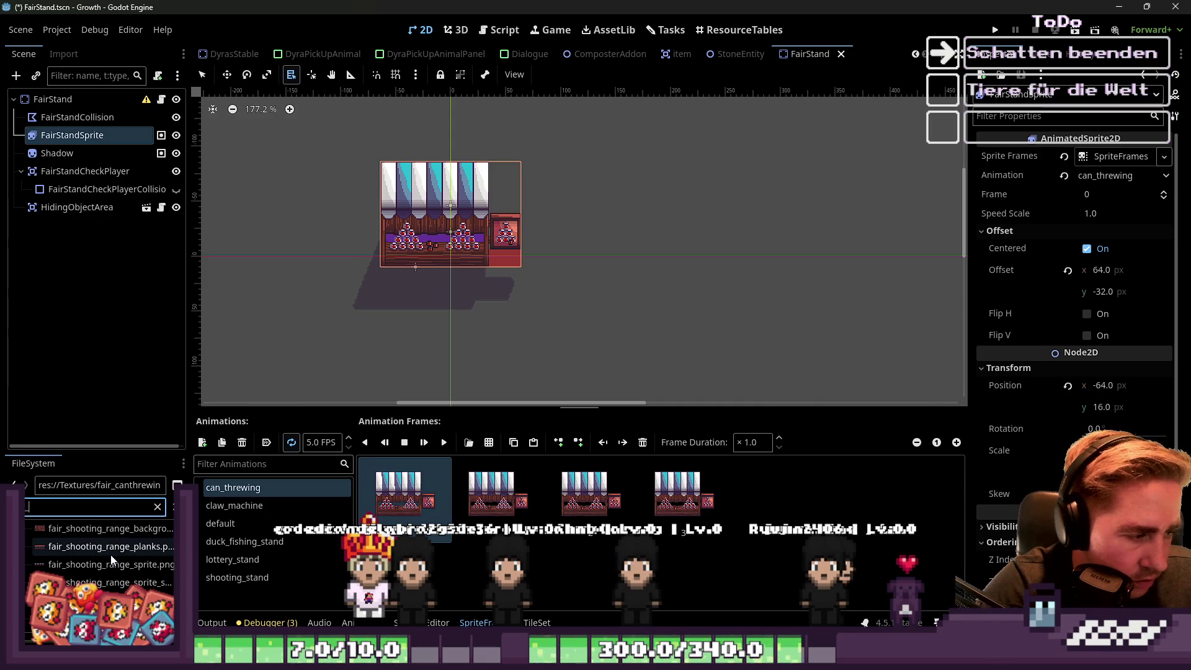
pyautogui.rightClick(80, 572)
# Open fair_shooting_range_sprite.png in Aseprite.
pyautogui.click(106, 335)
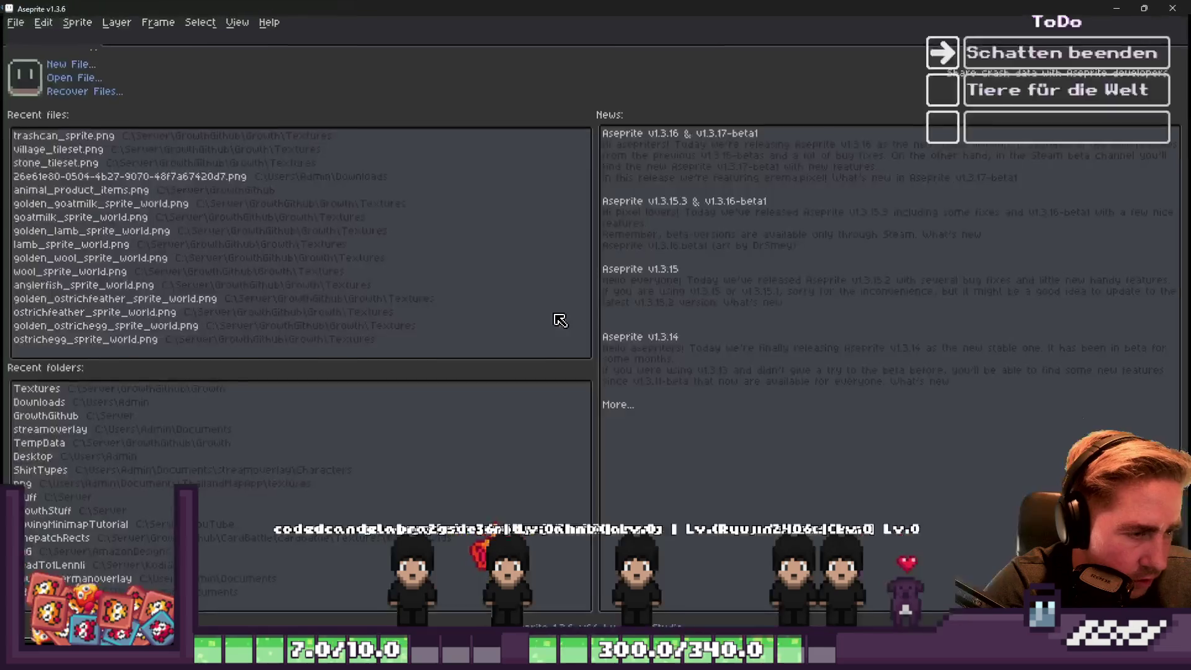
pyautogui.press('m')
pyautogui.scroll(2, 611, 223)
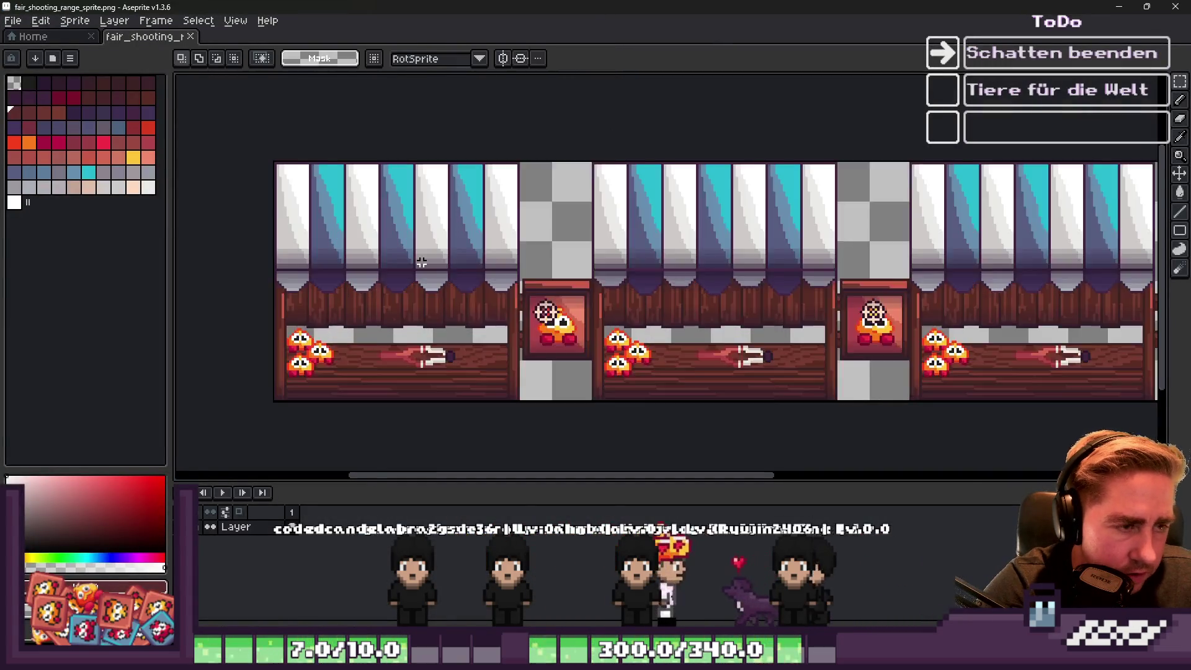
pyautogui.scroll(-1, 608, 236)
pyautogui.scroll(2, 606, 246)
pyautogui.scroll(5, 590, 372)
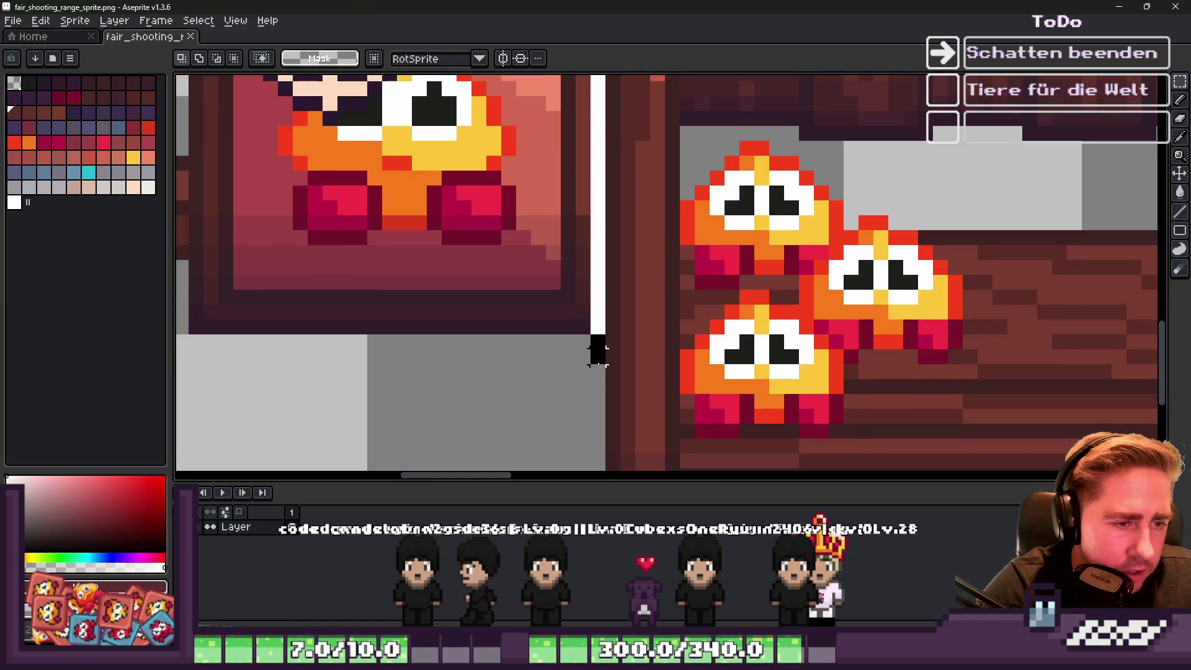
pyautogui.scroll(-8, 558, 323)
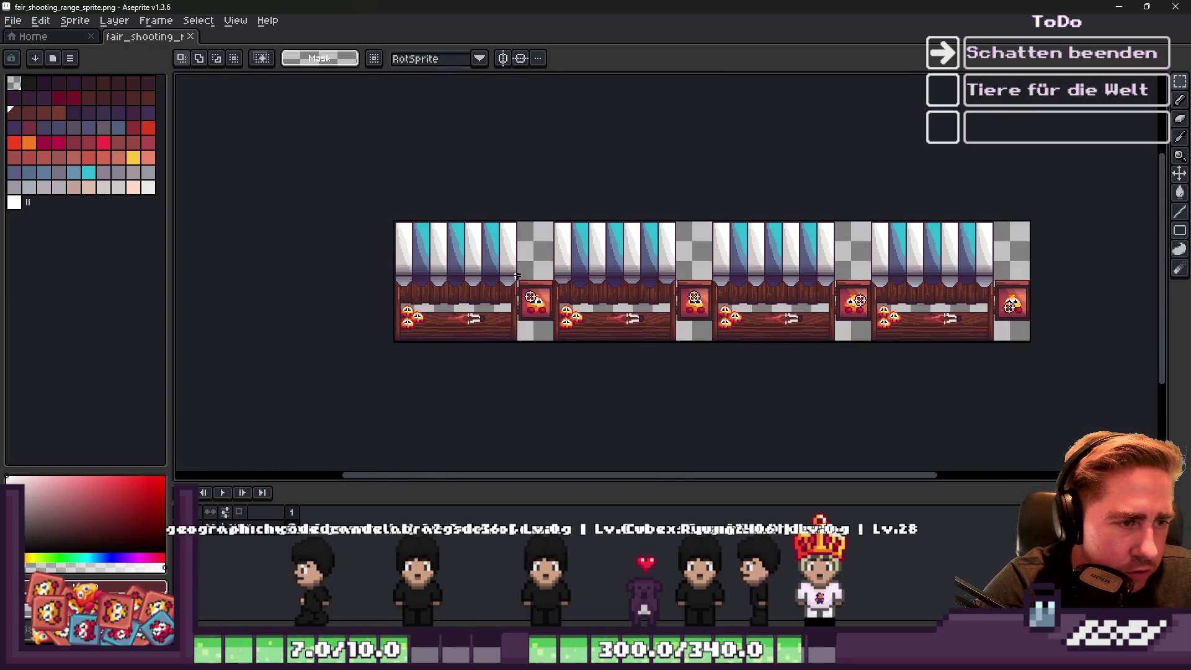
# Add a right border of 16*4 px in Sprite > Canvas Size.
pyautogui.click(75, 20)
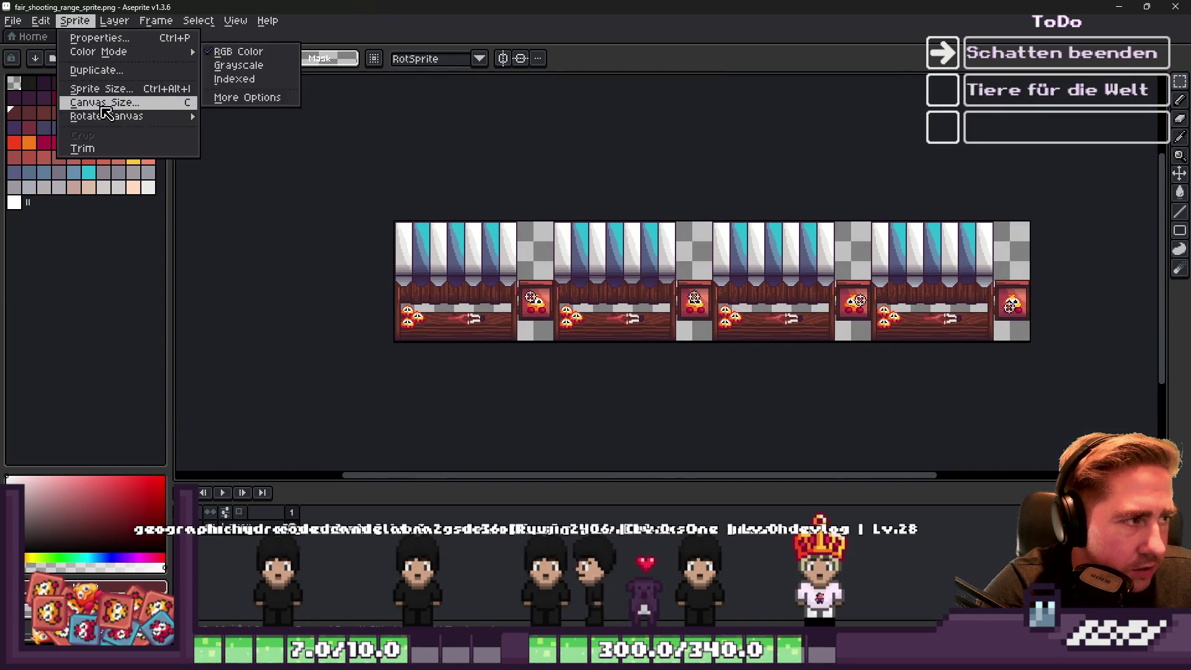
pyautogui.click(87, 99)
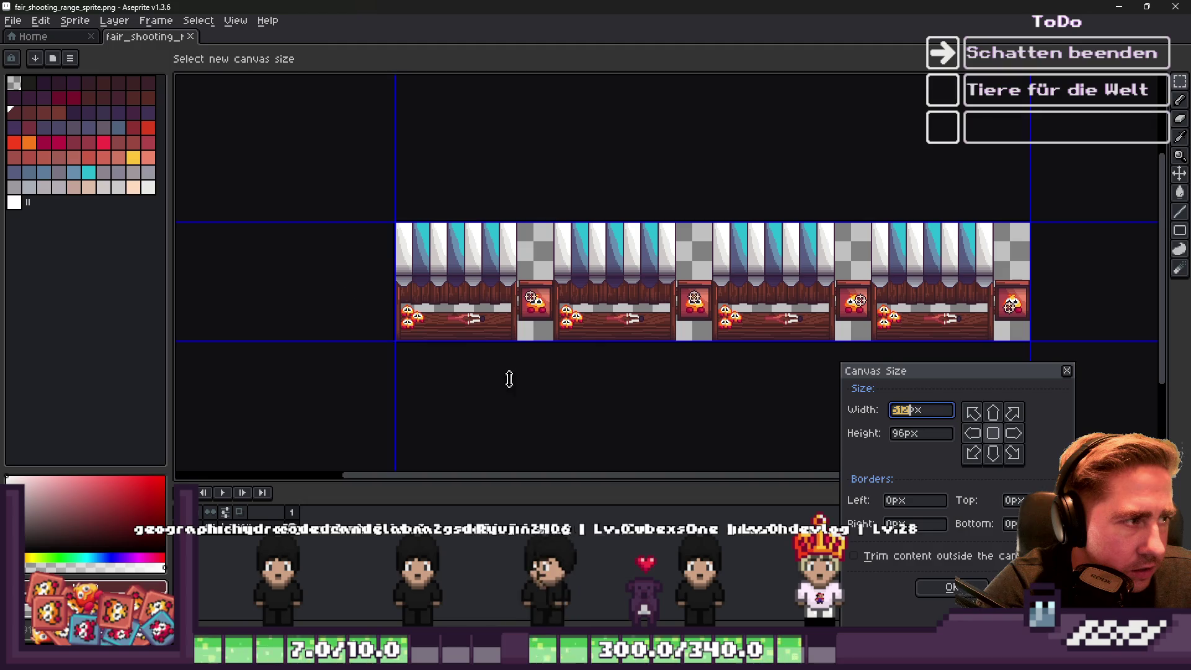
pyautogui.click(914, 413)
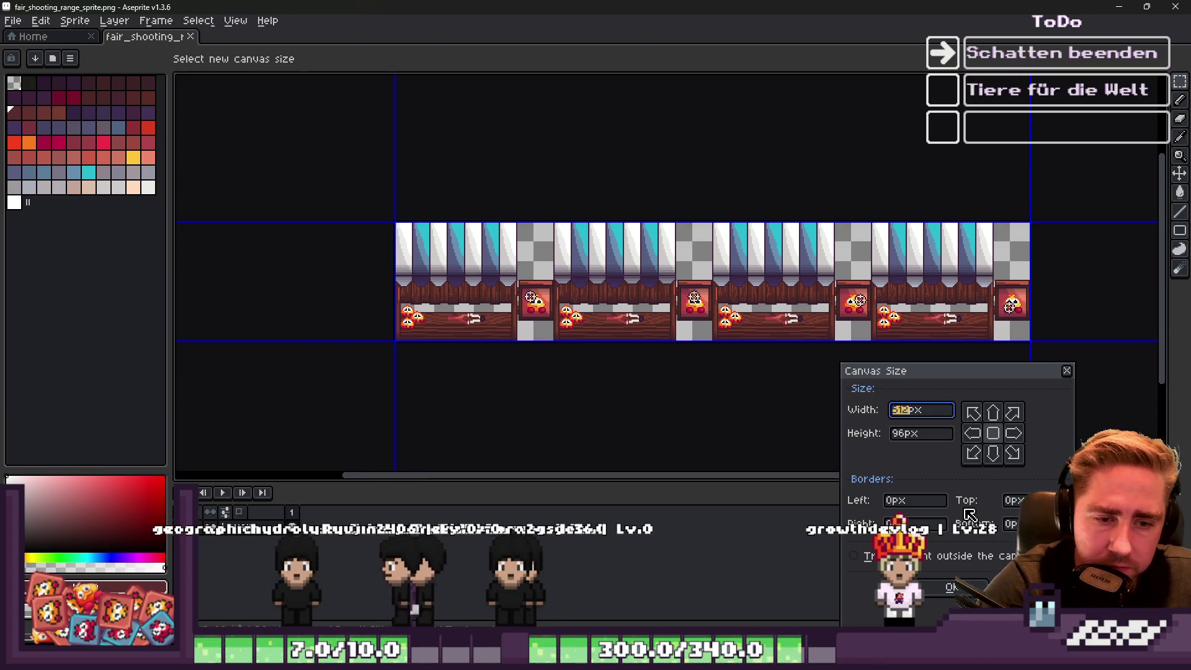
pyautogui.click(916, 525)
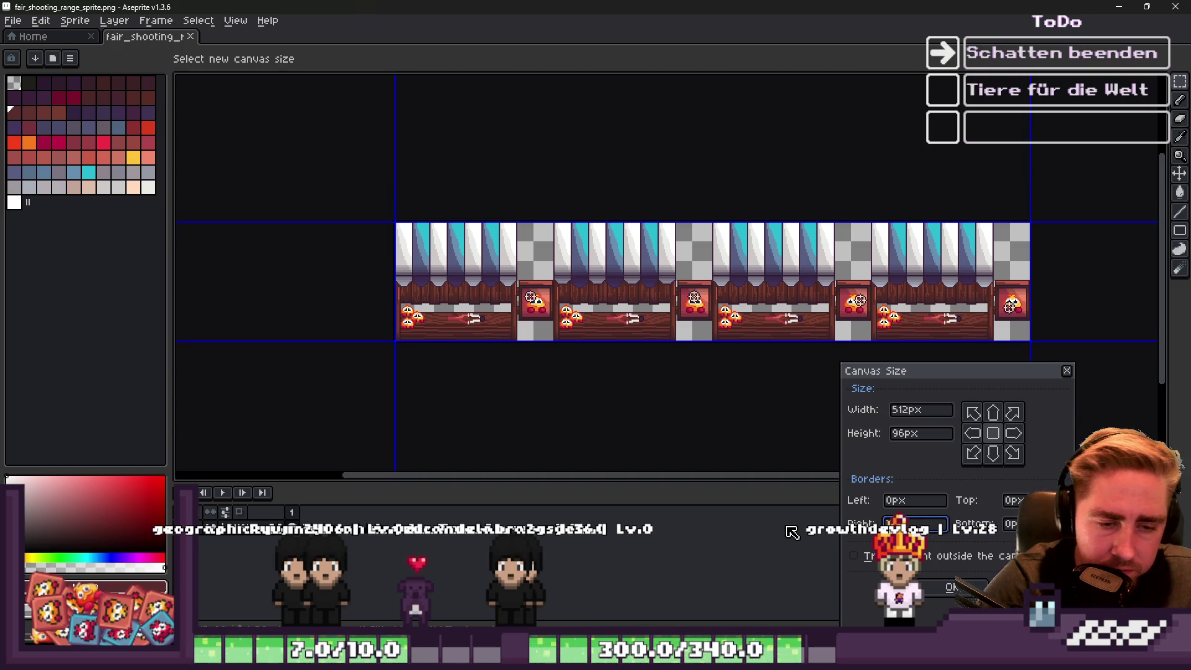
pyautogui.write('16*')
pyautogui.write('4')
pyautogui.press('Return')
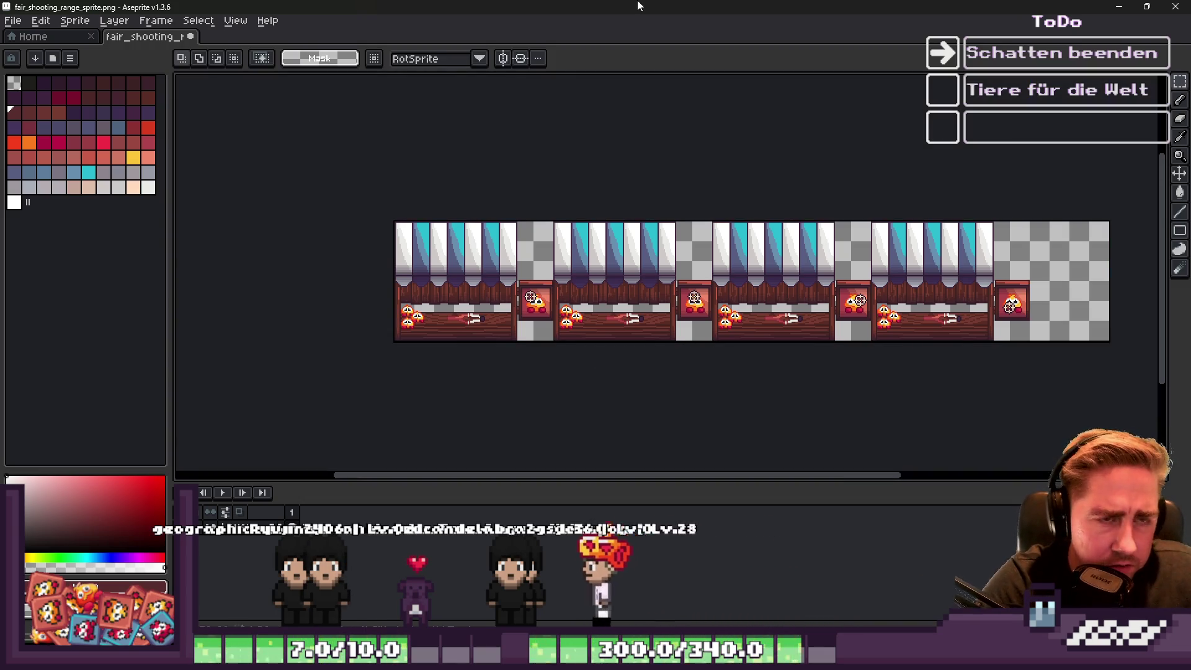
# Select the right-hand stalls and move them further right.
pyautogui.scroll(1, 793, 223)
pyautogui.scroll(-1, 532, 213)
pyautogui.scroll(2, 524, 148)
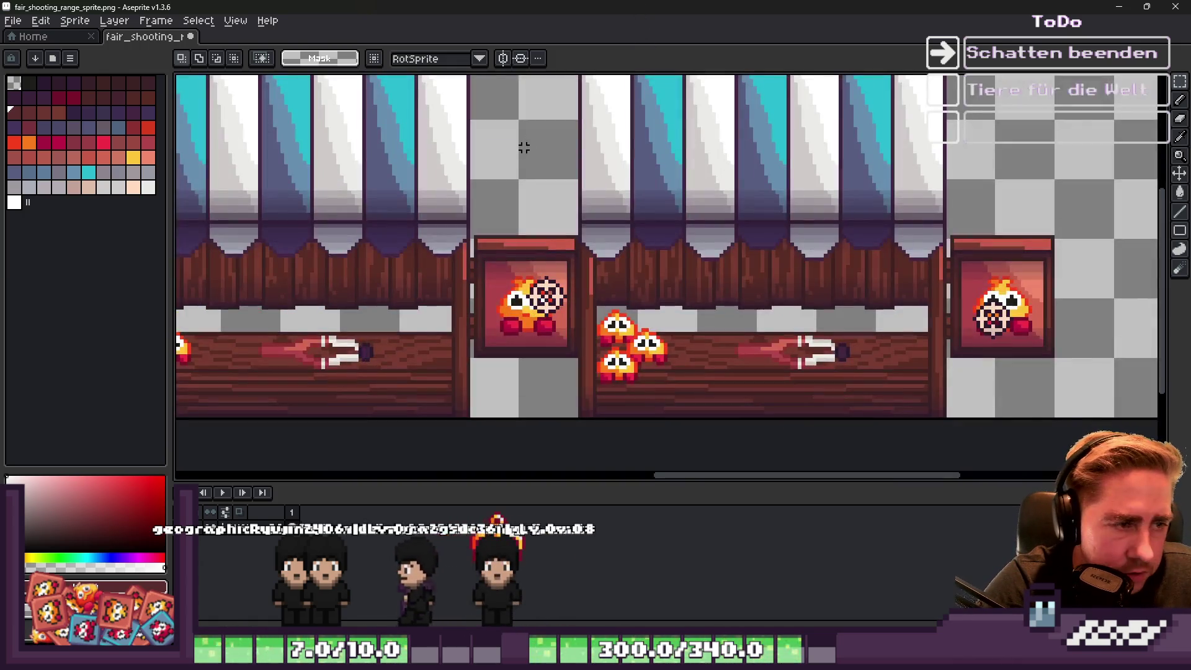
pyautogui.scroll(-2, 524, 148)
pyautogui.scroll(2, 559, 100)
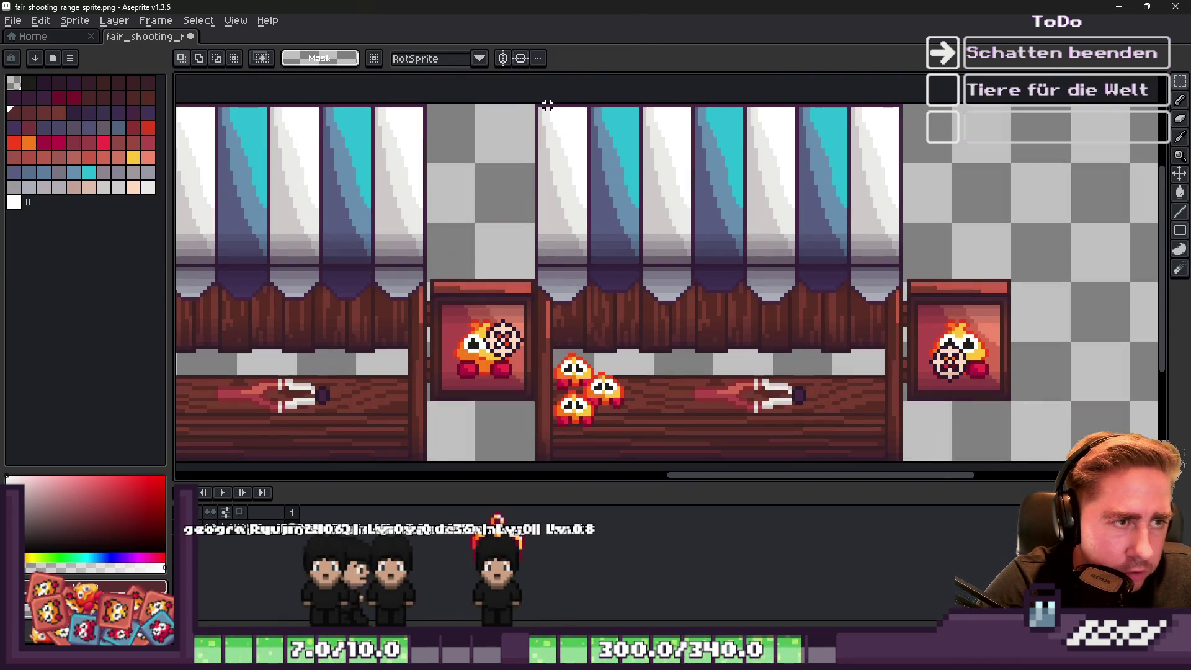
pyautogui.moveTo(536, 98)
pyautogui.mouseDown()
pyautogui.moveTo(771, 310)
pyautogui.moveTo(1005, 466)
pyautogui.mouseUp()
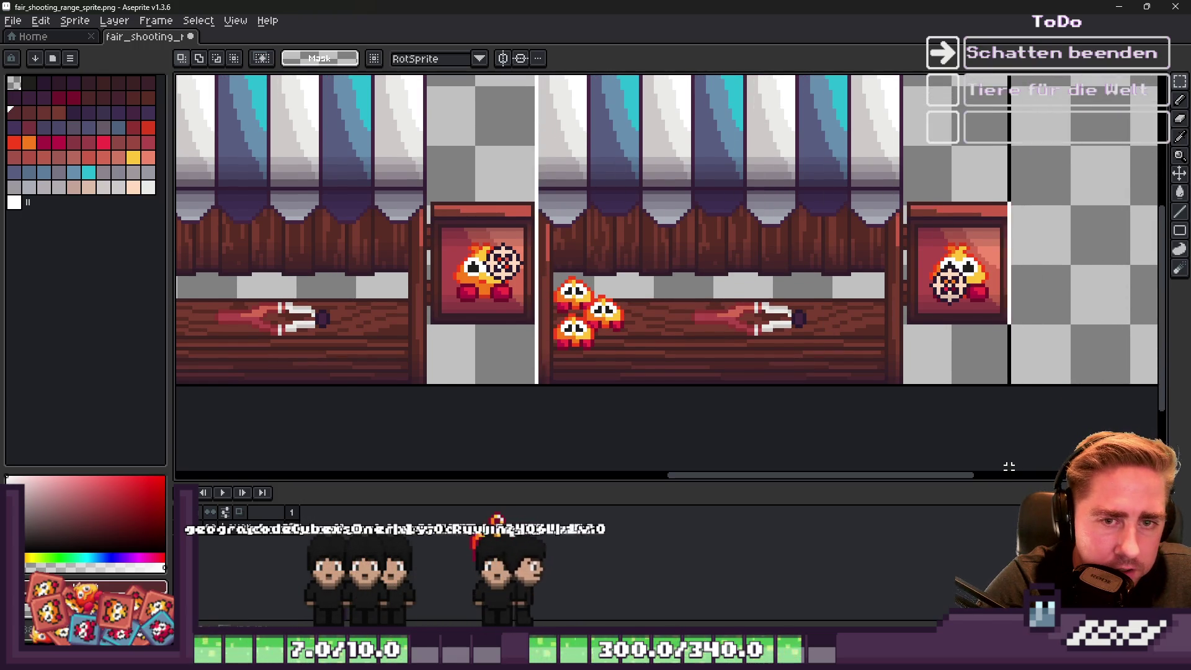
pyautogui.scroll(-1, 794, 400)
pyautogui.scroll(1, 1022, 316)
pyautogui.moveTo(753, 314); pyautogui.dragTo(993, 316)
pyautogui.hotkey('ctrl', 'd')
# Shift another stall right, undo once, and clear the selection around the middle stall.
pyautogui.scroll(-4, 977, 308)
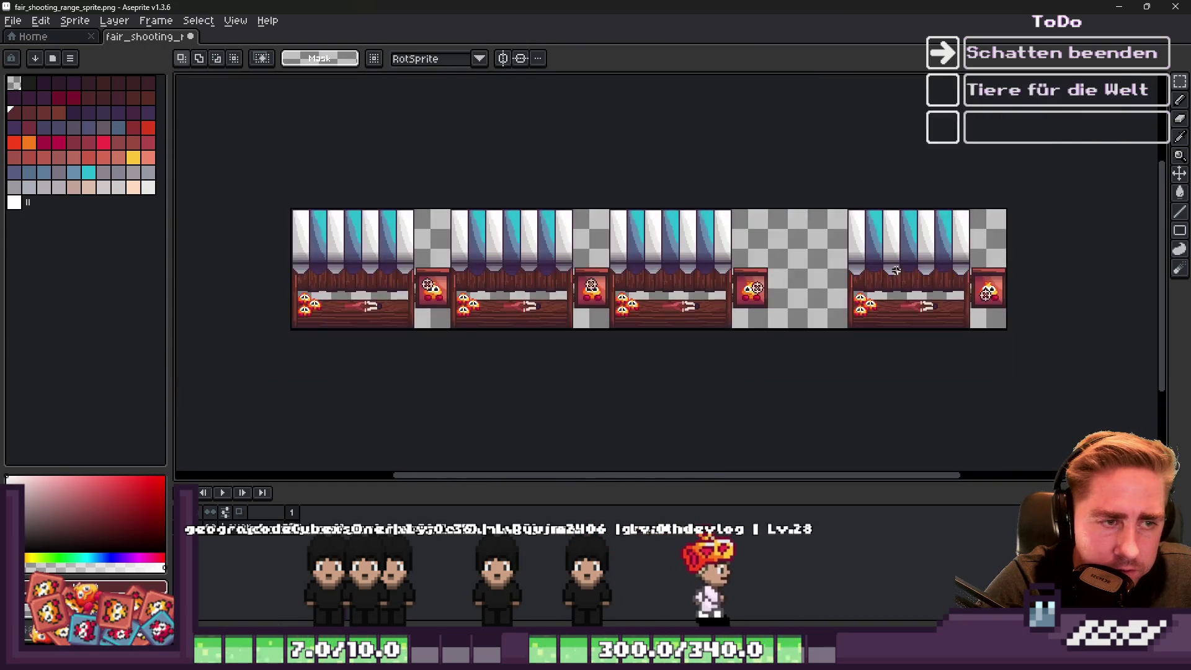
pyautogui.scroll(3, 508, 199)
pyautogui.scroll(-3, 1049, 467)
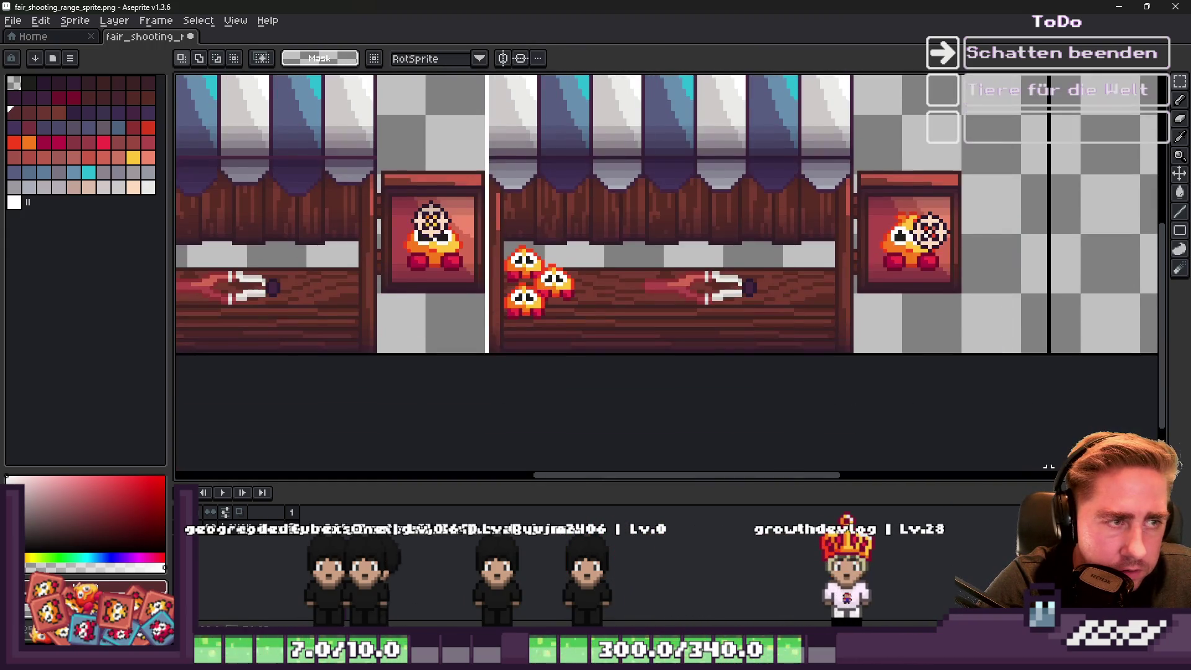
pyautogui.moveTo(739, 291); pyautogui.dragTo(862, 291)
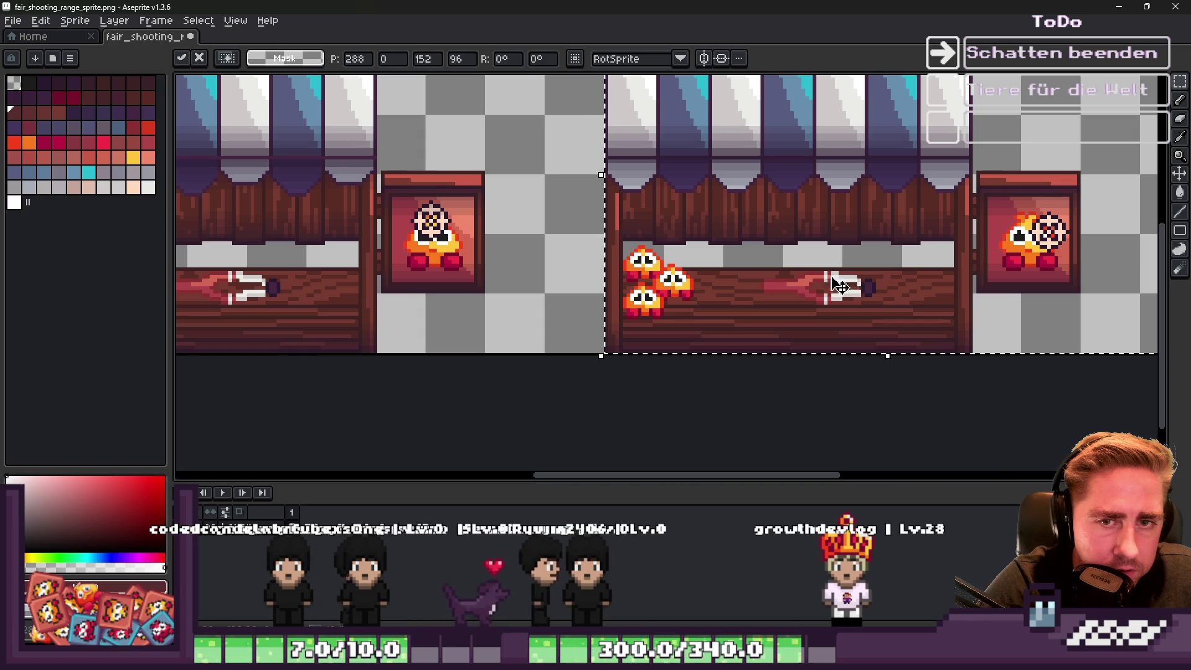
pyautogui.hotkey('ctrl', 'd')
pyautogui.scroll(-3, 558, 205)
pyautogui.scroll(2, 558, 204)
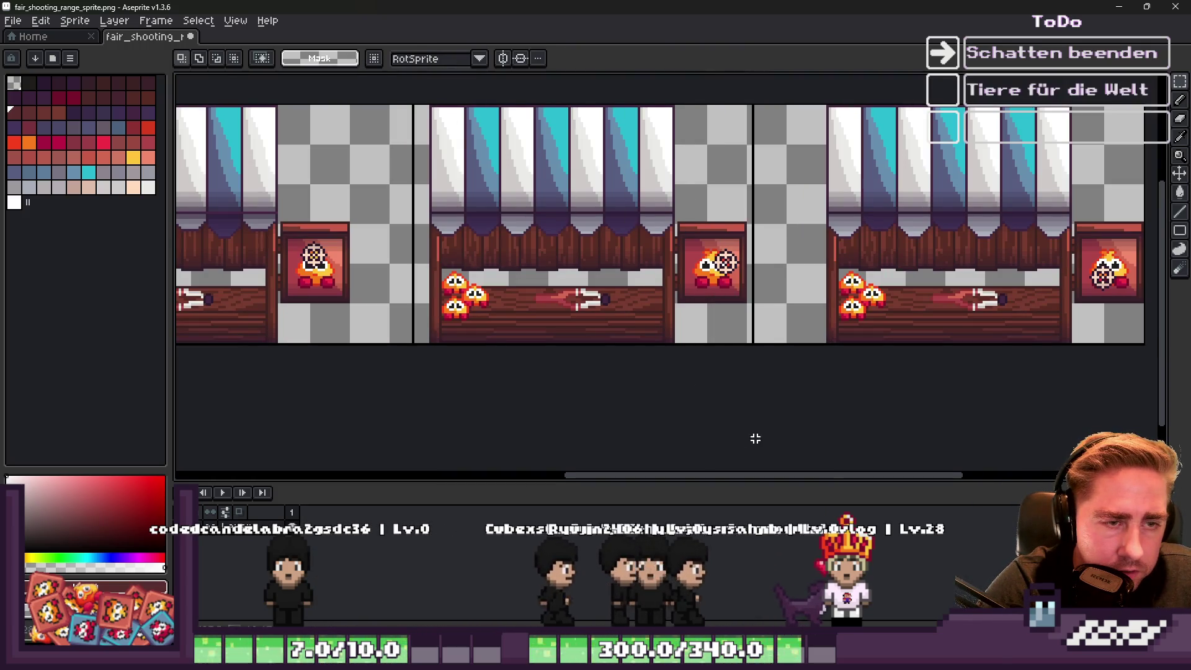
pyautogui.hotkey('ctrl', 'z')
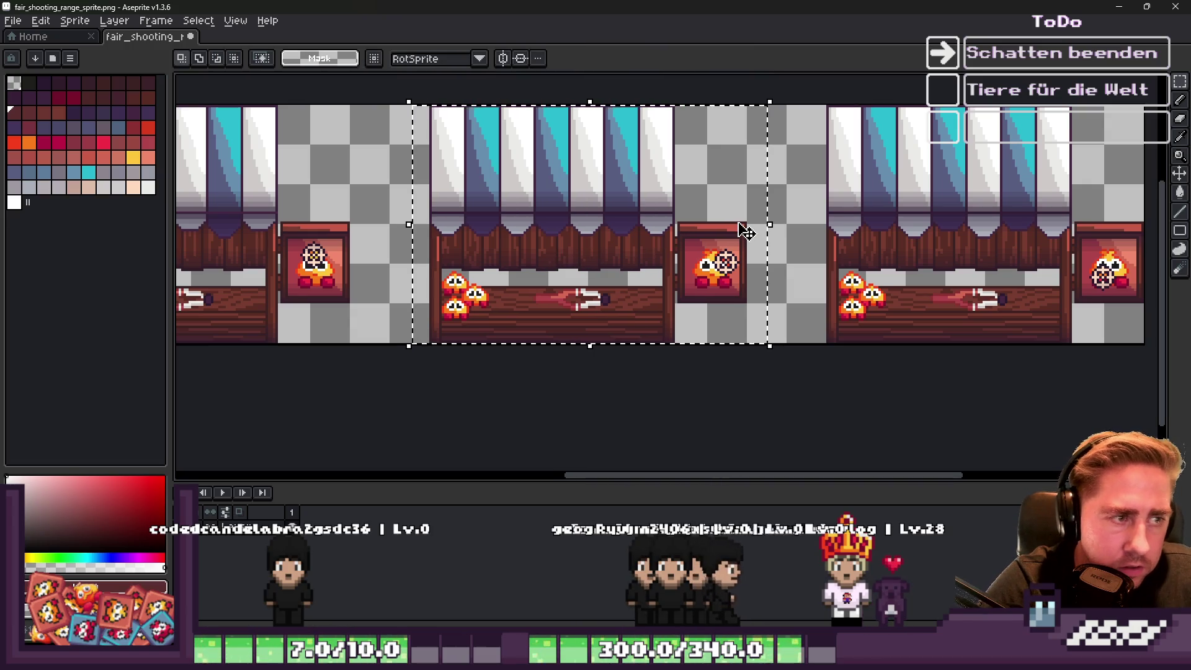
pyautogui.hotkey('ctrl', 'd')
pyautogui.scroll(-2, 745, 226)
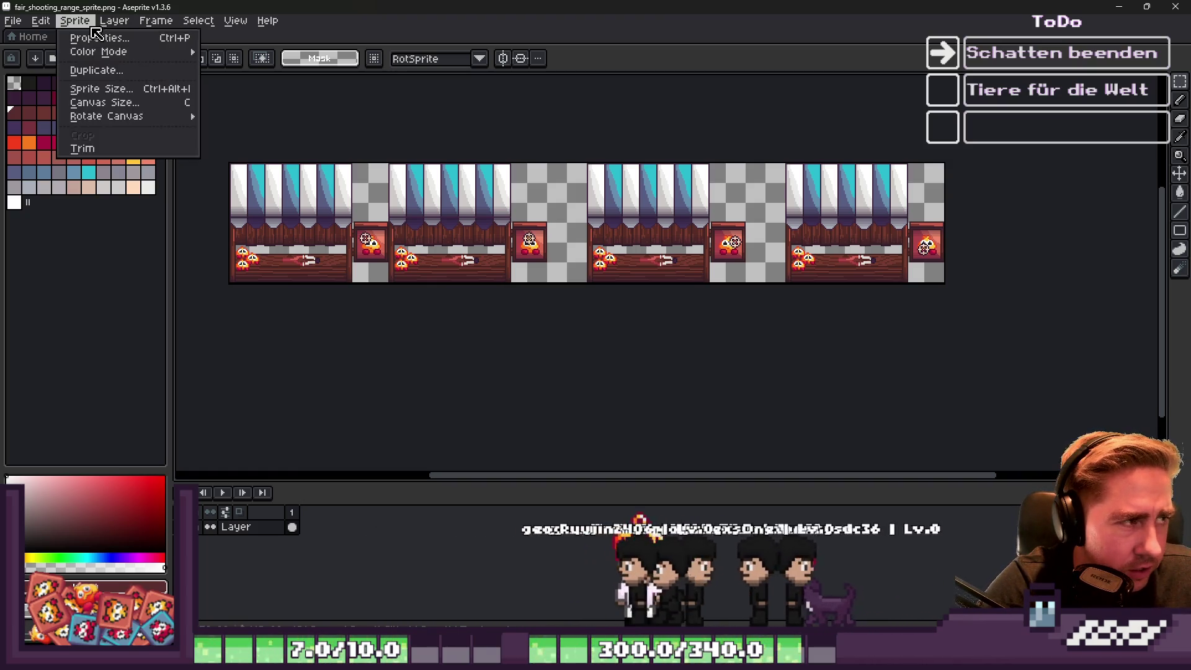
# Add a 16 px left border to the sprite with Canvas Size, making it 592 px wide.
pyautogui.click(75, 21)
pyautogui.click(99, 38)
pyautogui.press('Escape')
pyautogui.click(109, 21)
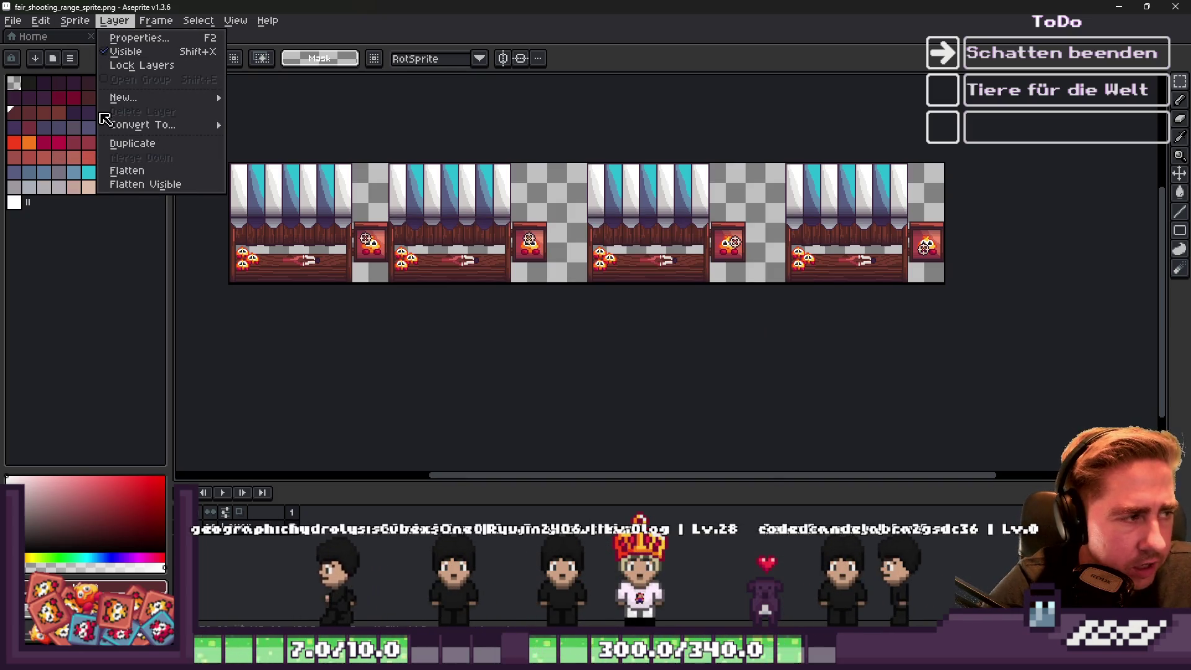
pyautogui.click(41, 20)
pyautogui.click(74, 21)
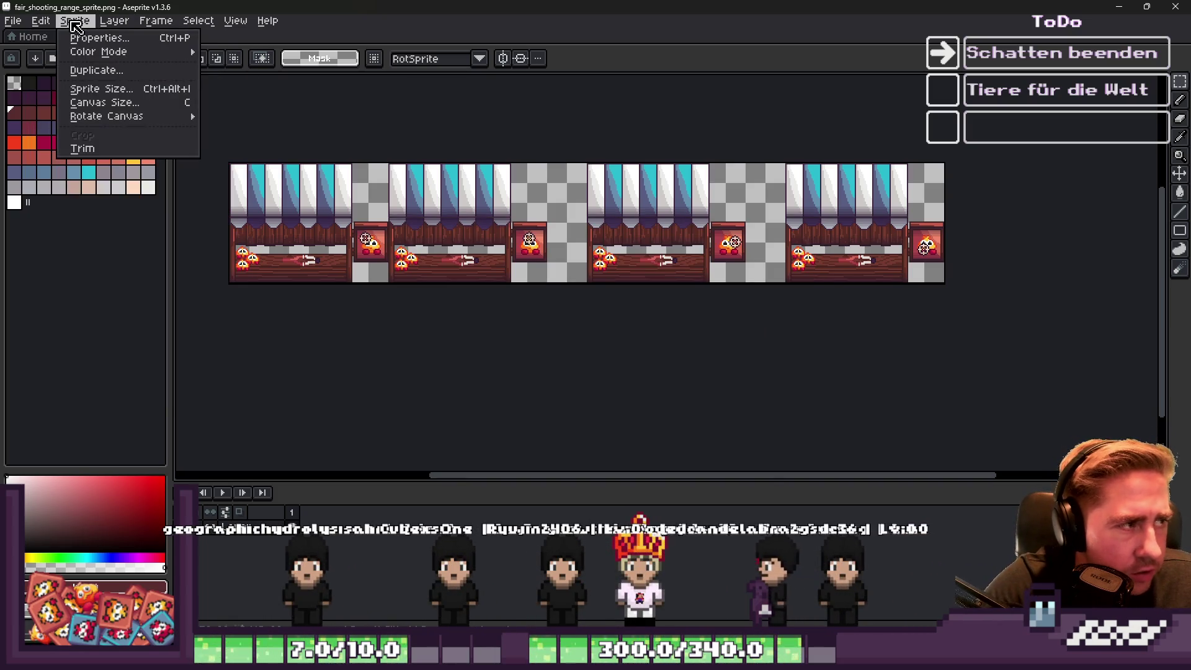
pyautogui.click(68, 103)
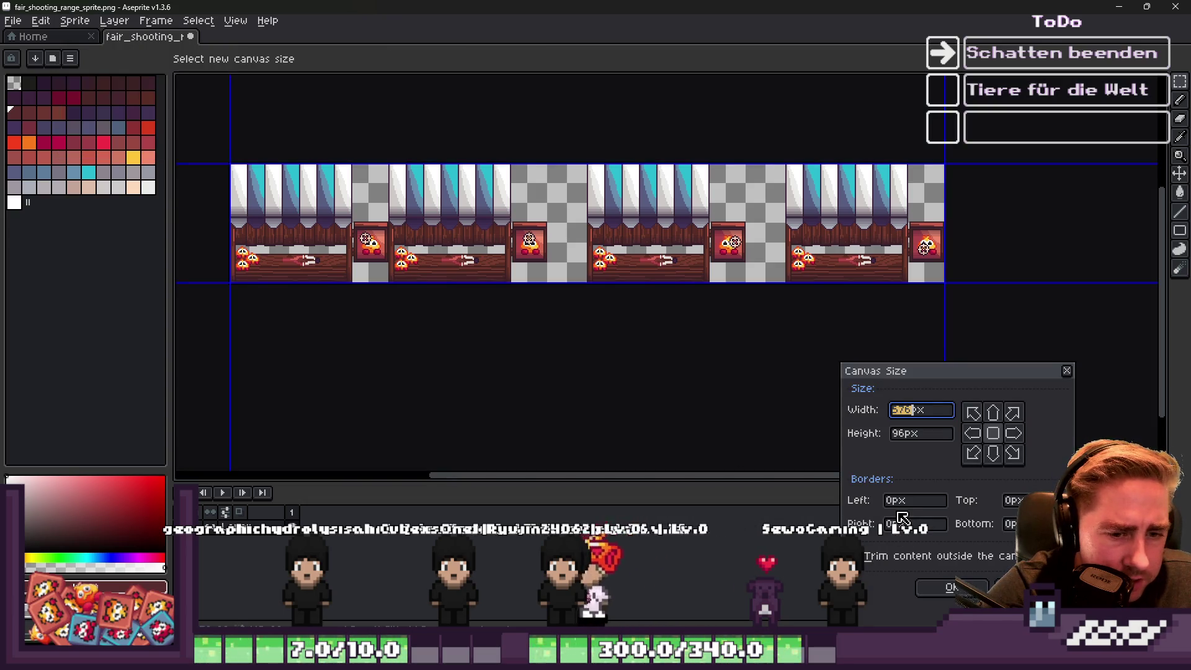
pyautogui.write('16')
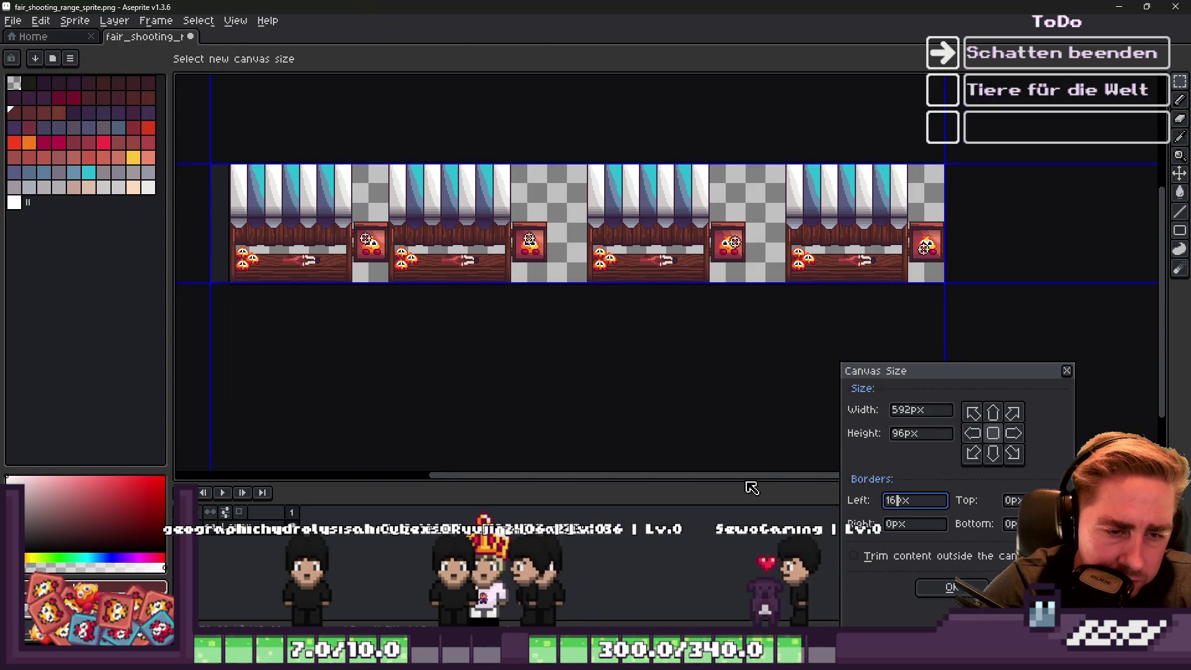
pyautogui.press('Return')
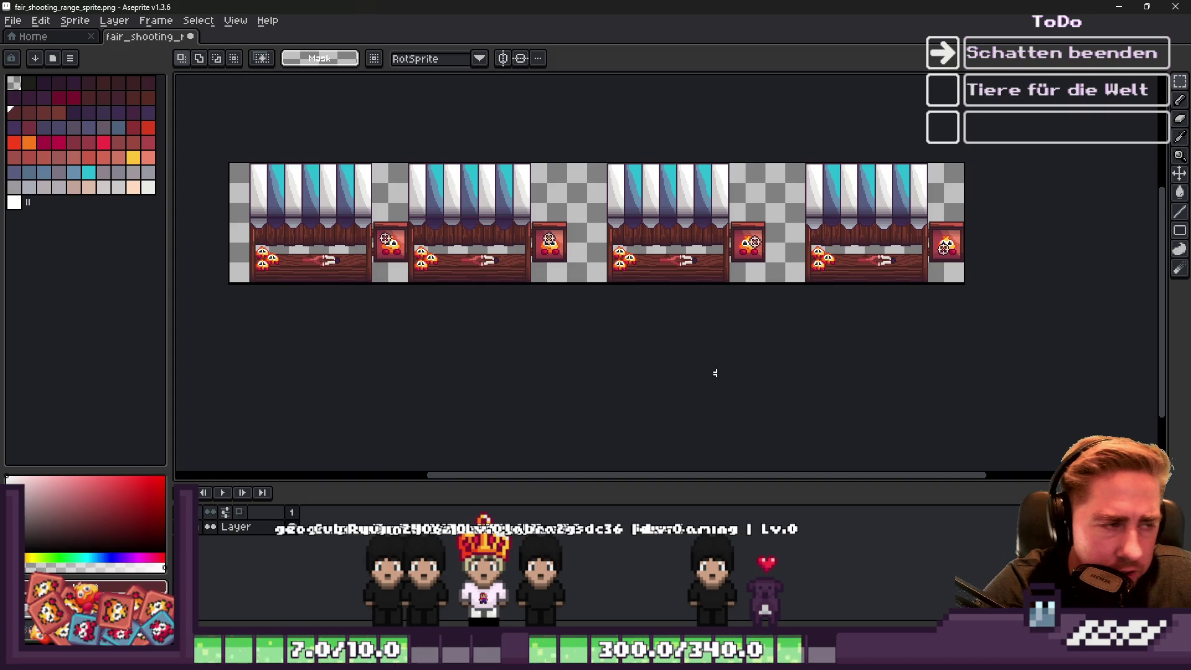
# Move the first stall 16 px left into the new space and commit it.
pyautogui.hscroll(-5, 447, 329)
pyautogui.scroll(1, 478, 138)
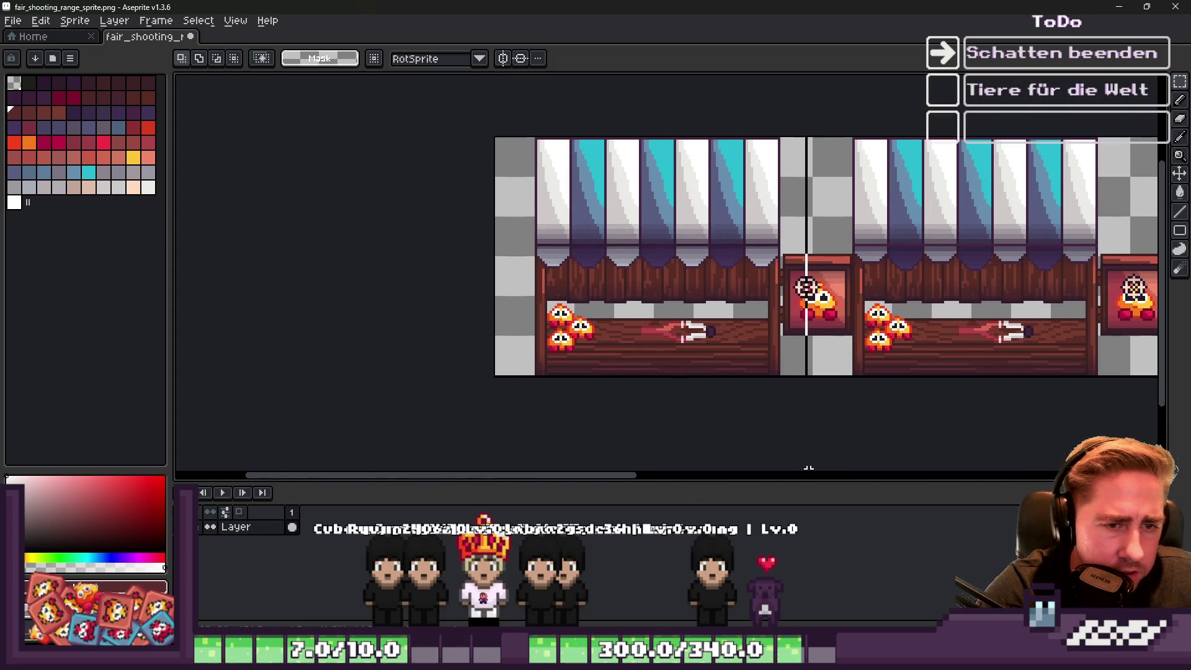
pyautogui.moveTo(811, 277); pyautogui.dragTo(808, 282)
pyautogui.scroll(2, 652, 274)
pyautogui.moveTo(644, 278); pyautogui.dragTo(579, 280)
pyautogui.press('Return')
# Select the sprite's first frame area to check its extent, then clear the selection.
pyautogui.scroll(-3, 583, 267)
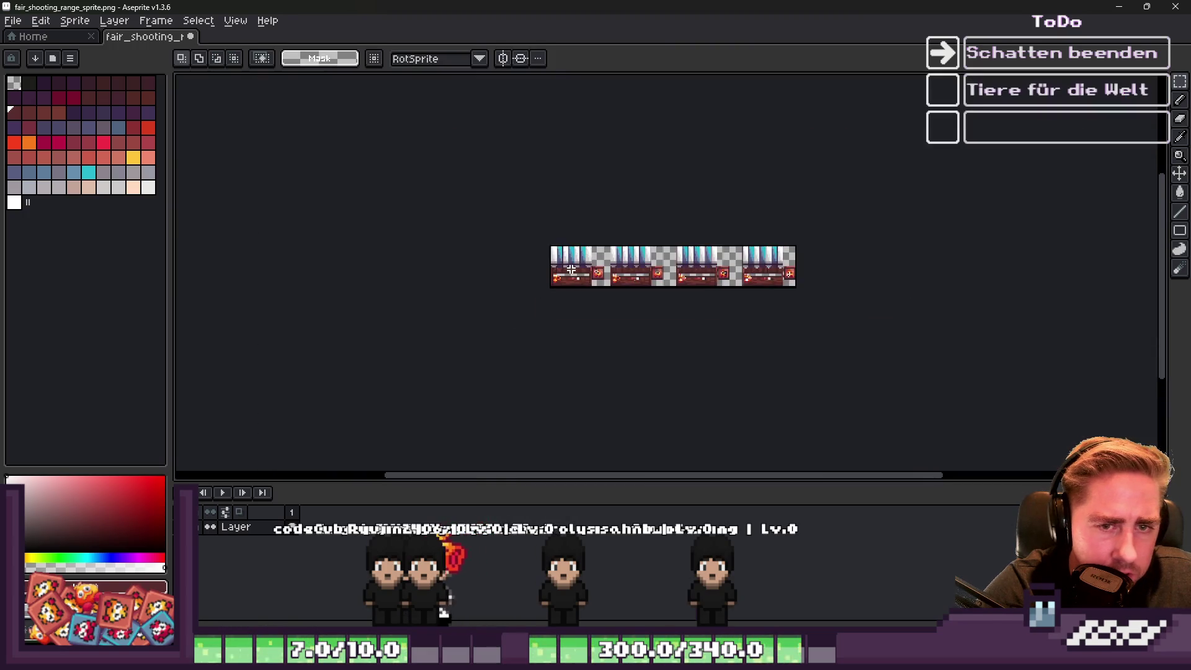
pyautogui.scroll(3, 594, 245)
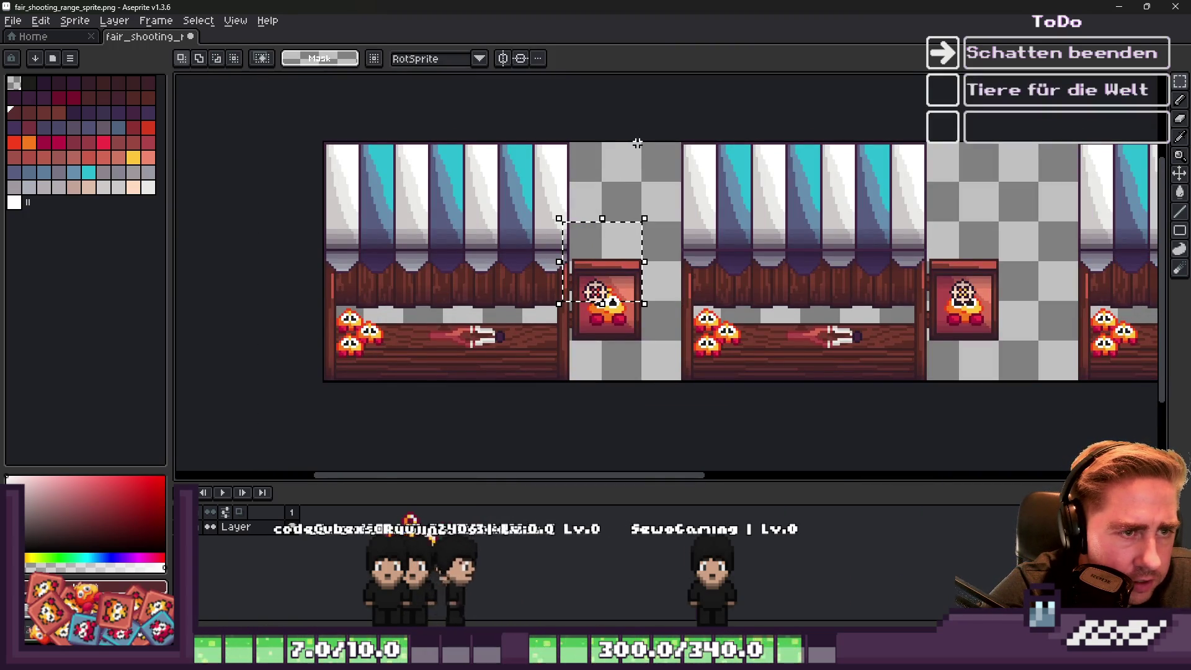
pyautogui.moveTo(640, 143)
pyautogui.mouseDown()
pyautogui.moveTo(567, 347)
pyautogui.moveTo(228, 407)
pyautogui.mouseUp()
pyautogui.scroll(-2, 247, 363)
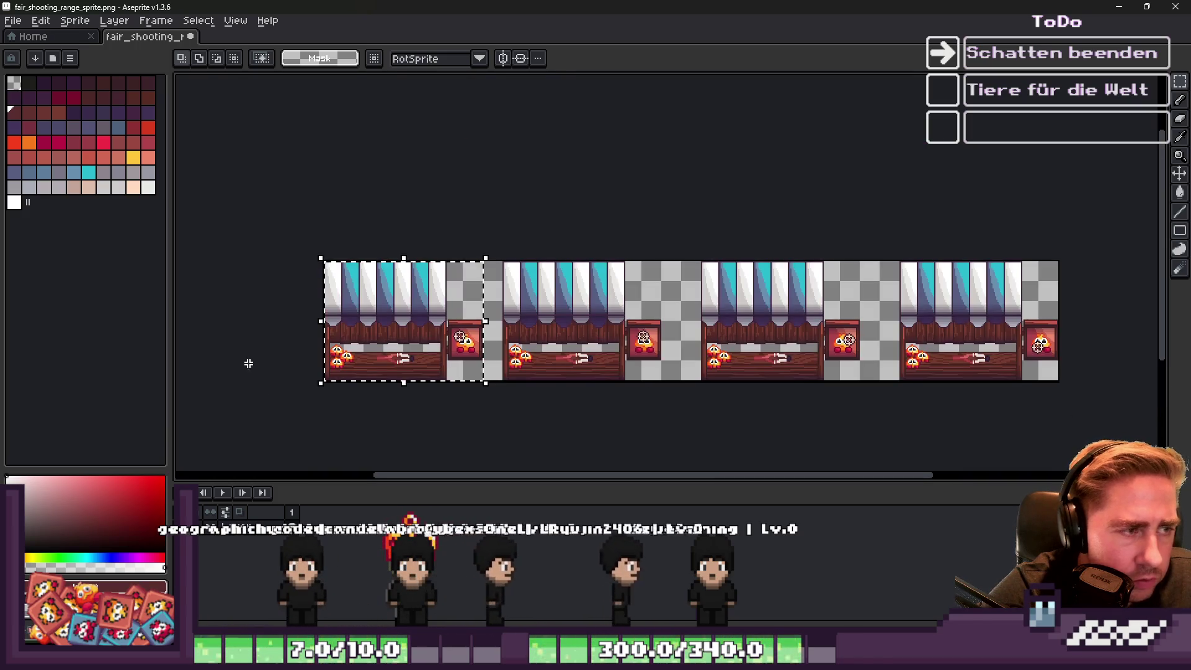
pyautogui.scroll(2, 607, 366)
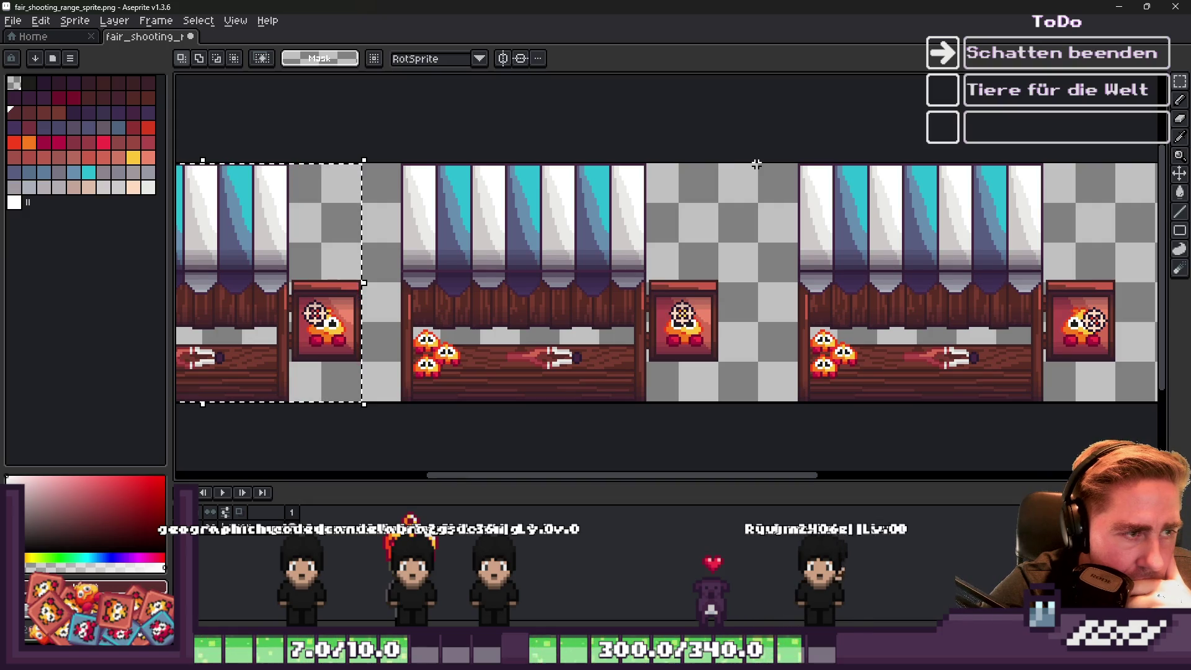
pyautogui.scroll(-1, 579, 300)
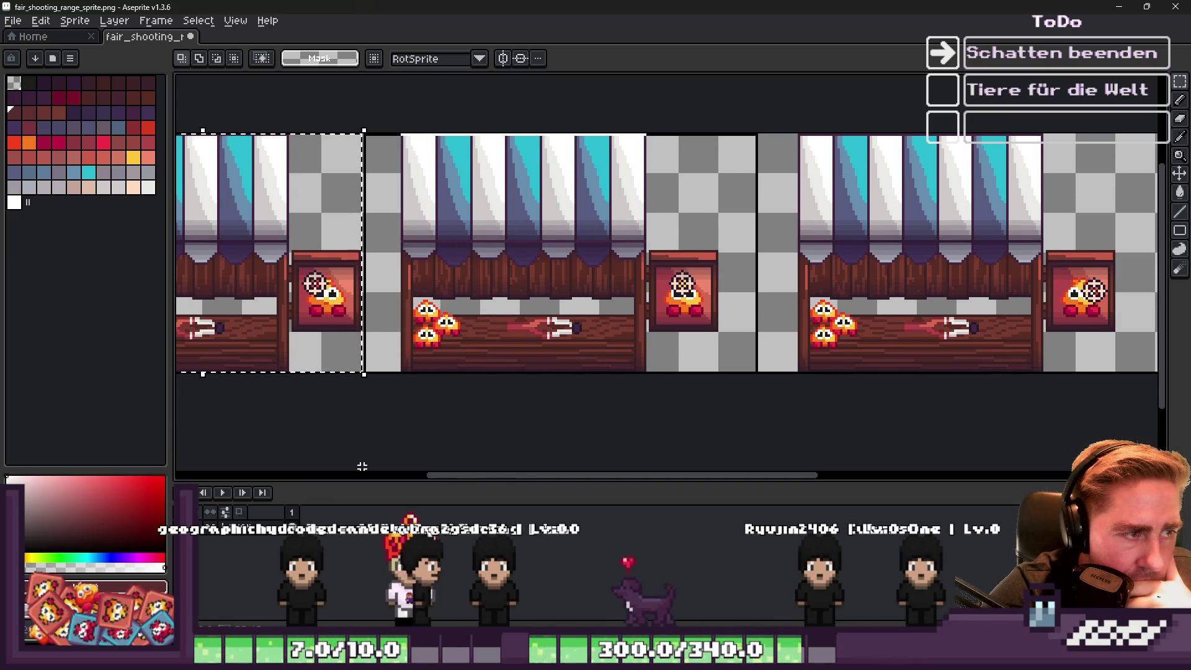
pyautogui.hotkey('ctrl', 'd')
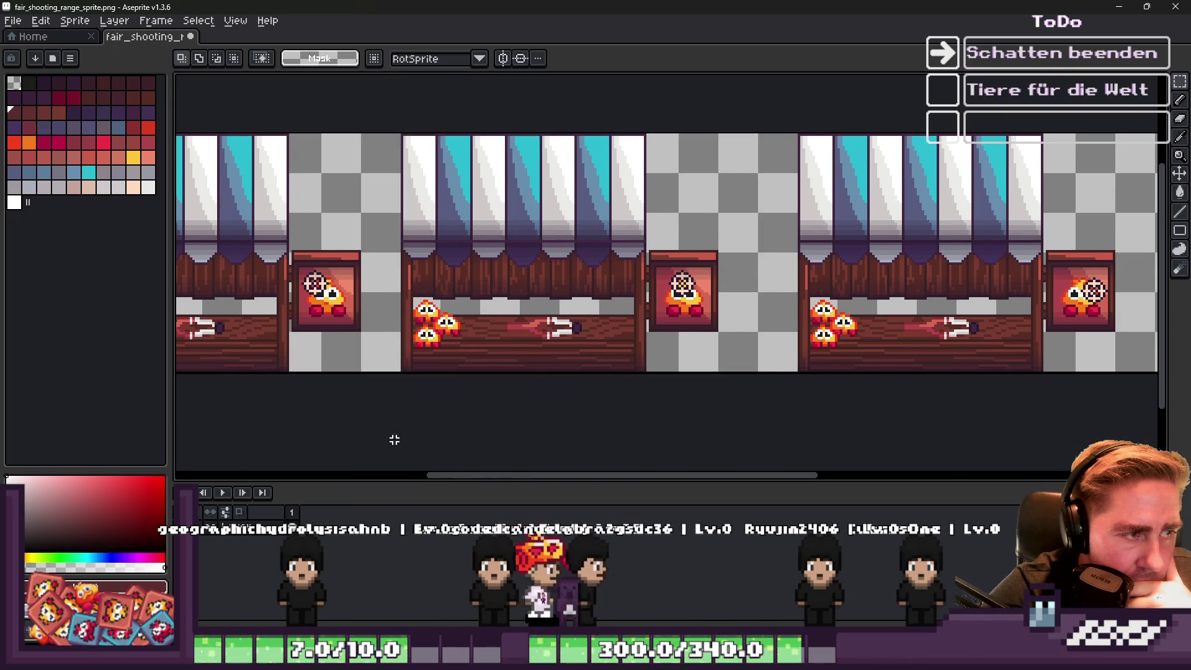
pyautogui.scroll(-2, 405, 150)
pyautogui.click(236, 21)
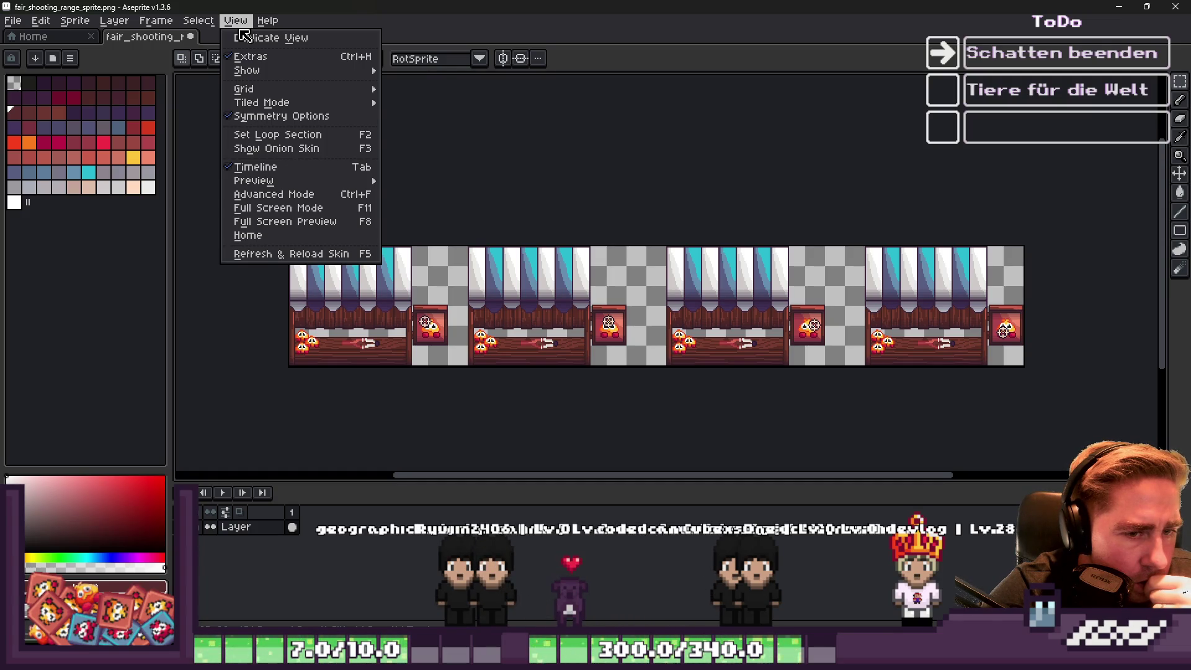
# Bring up the grid settings and close them without changes.
pyautogui.moveTo(250, 91)
pyautogui.click(403, 90)
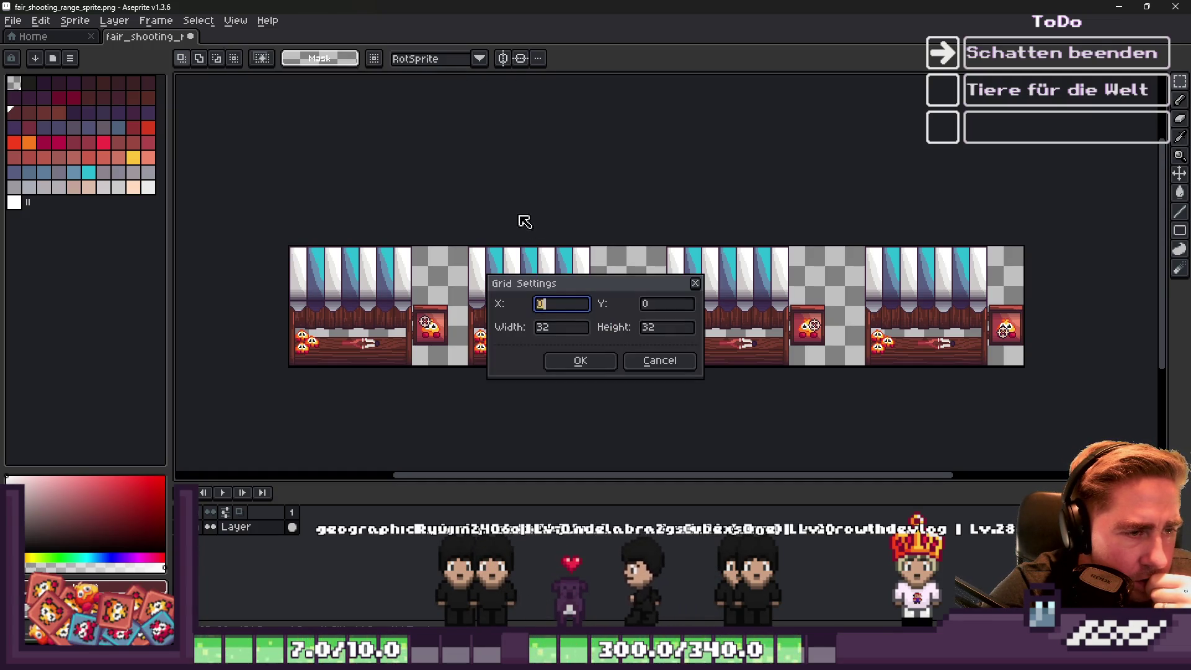
pyautogui.click(660, 367)
pyautogui.scroll(2, 266, 291)
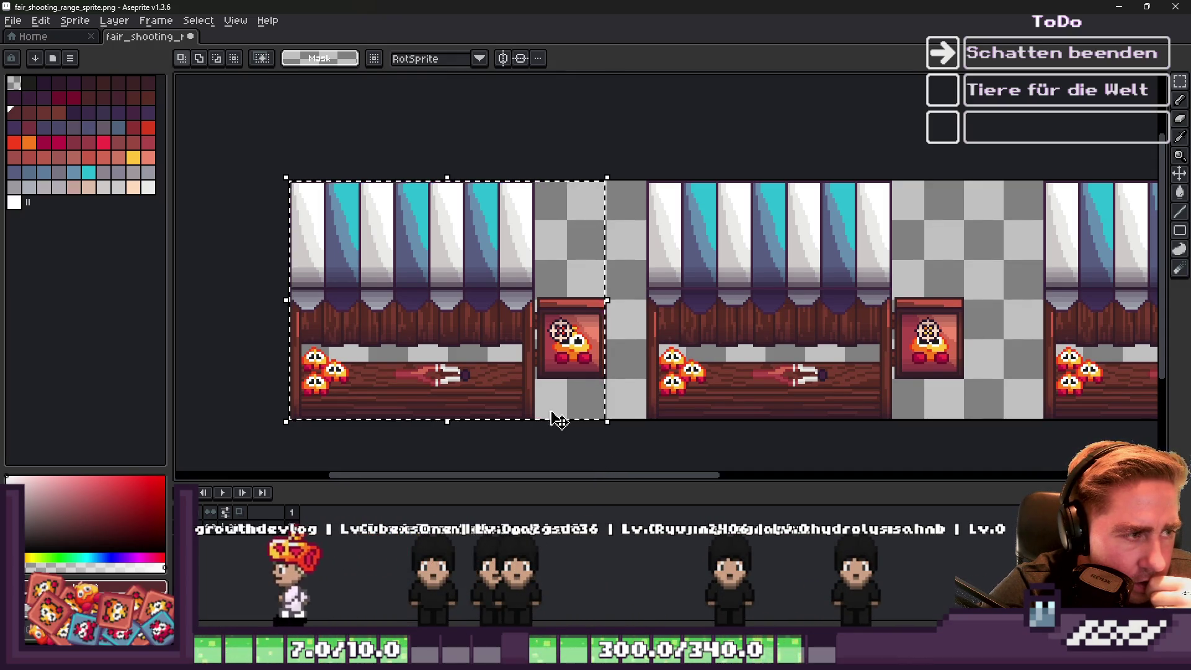
pyautogui.scroll(-1, 613, 465)
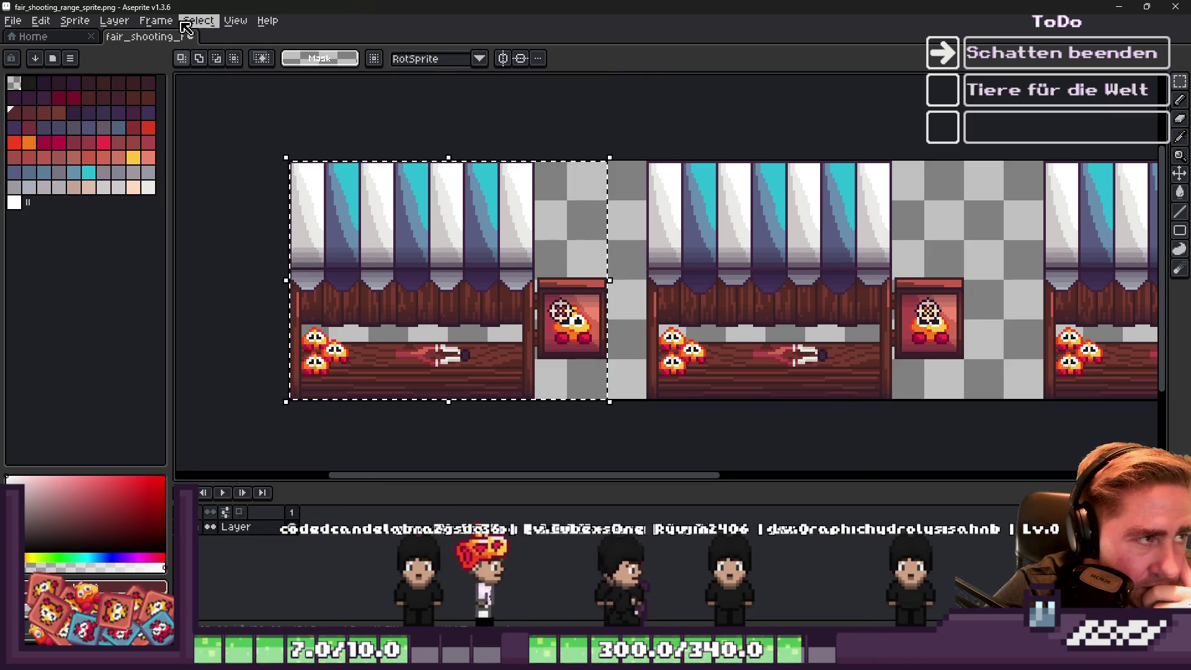
# Reopen View > Grid settings to enter a 128+32 width and 32 height.
pyautogui.click(199, 25)
pyautogui.moveTo(205, 113)
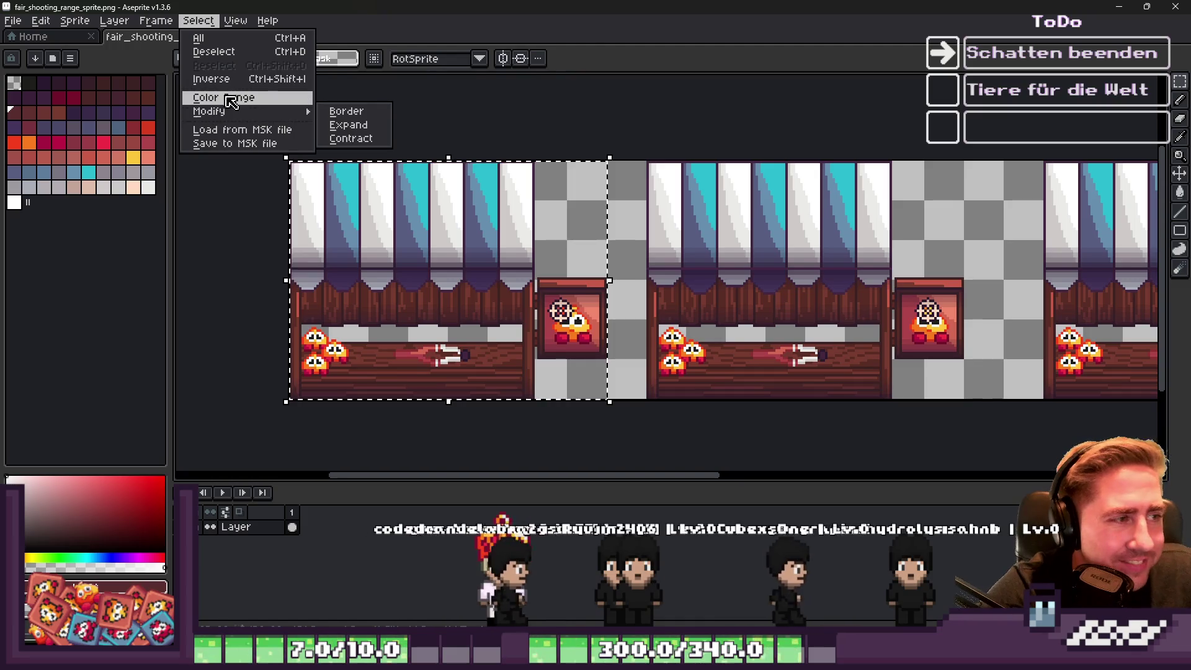
pyautogui.moveTo(238, 25)
pyautogui.moveTo(253, 92)
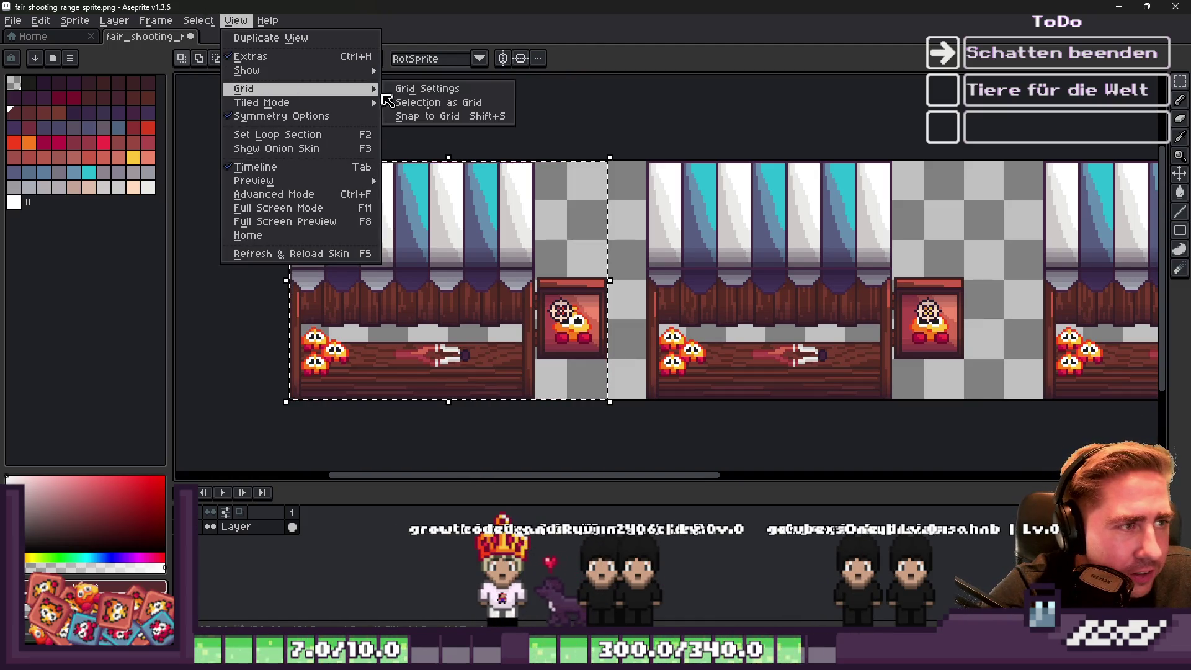
pyautogui.click(419, 91)
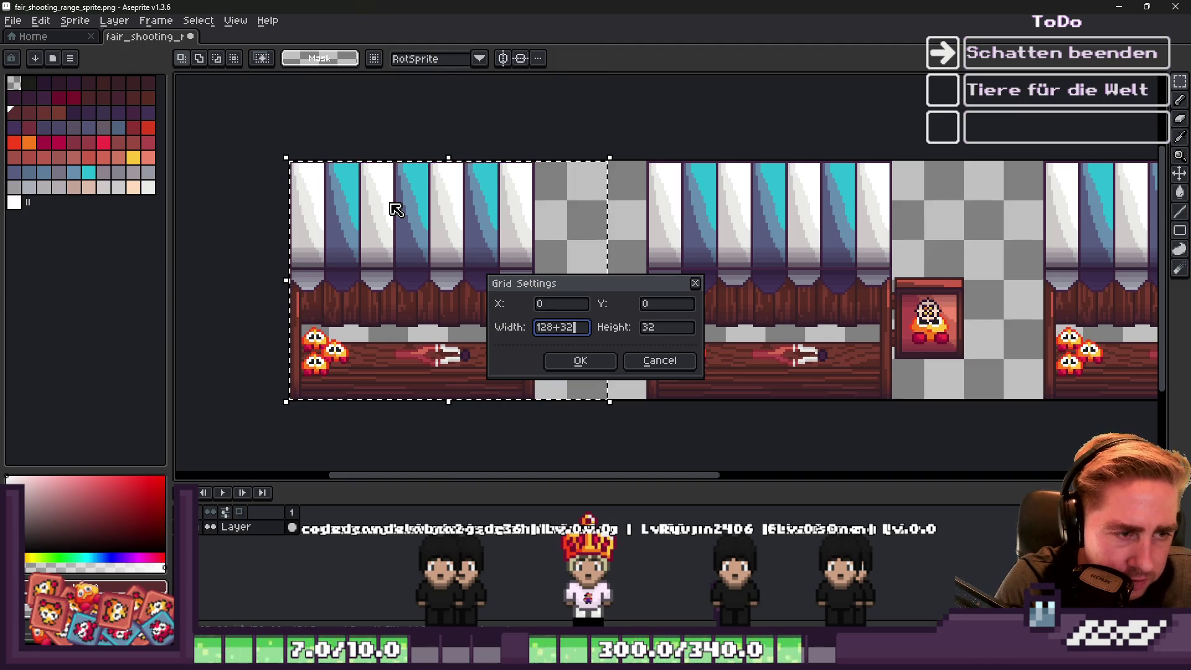
# Apply the 160×32 grid and shift the middle and next stalls right into their cells.
pyautogui.press('Return')
pyautogui.scroll(-2, 446, 175)
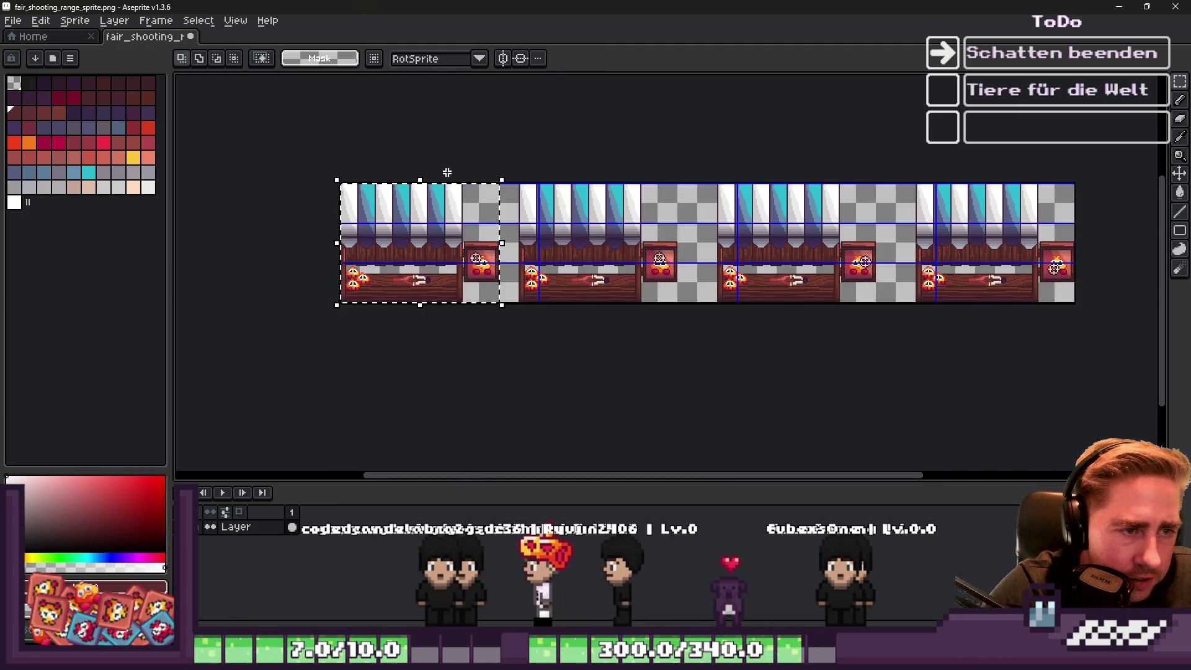
pyautogui.scroll(2, 537, 176)
pyautogui.moveTo(490, 154)
pyautogui.mouseDown()
pyautogui.moveTo(813, 458)
pyautogui.moveTo(842, 435)
pyautogui.mouseUp()
pyautogui.moveTo(686, 332); pyautogui.dragTo(768, 327)
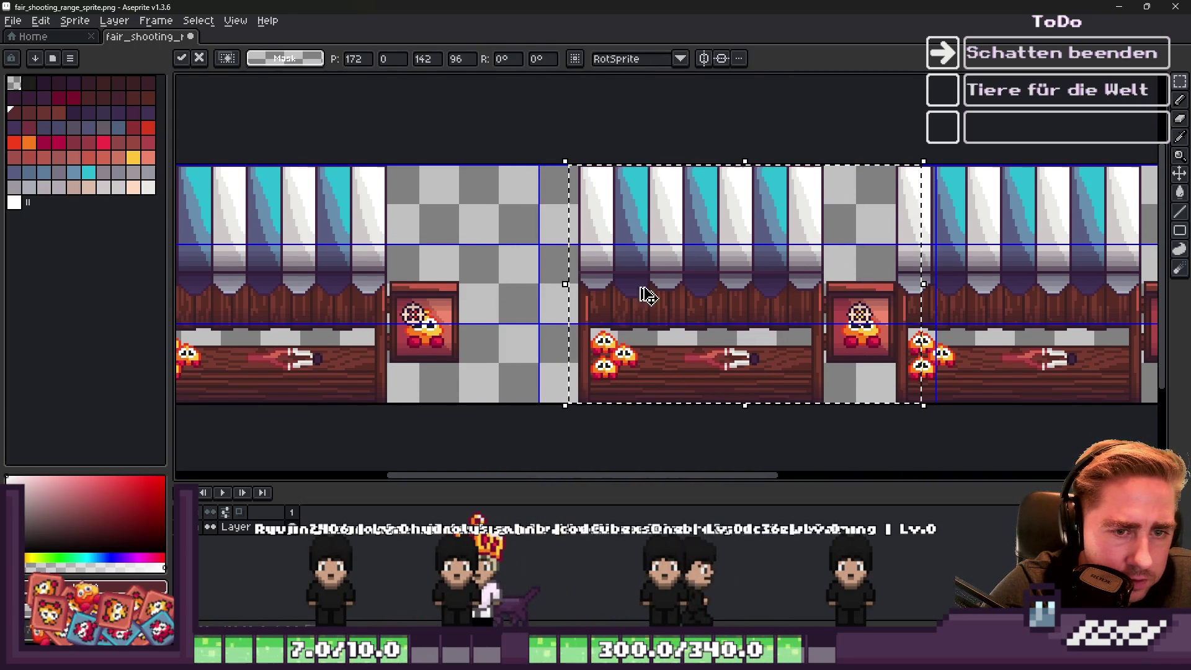
pyautogui.hotkey('ctrl', 'd')
pyautogui.scroll(-2, 689, 309)
pyautogui.scroll(2, 860, 237)
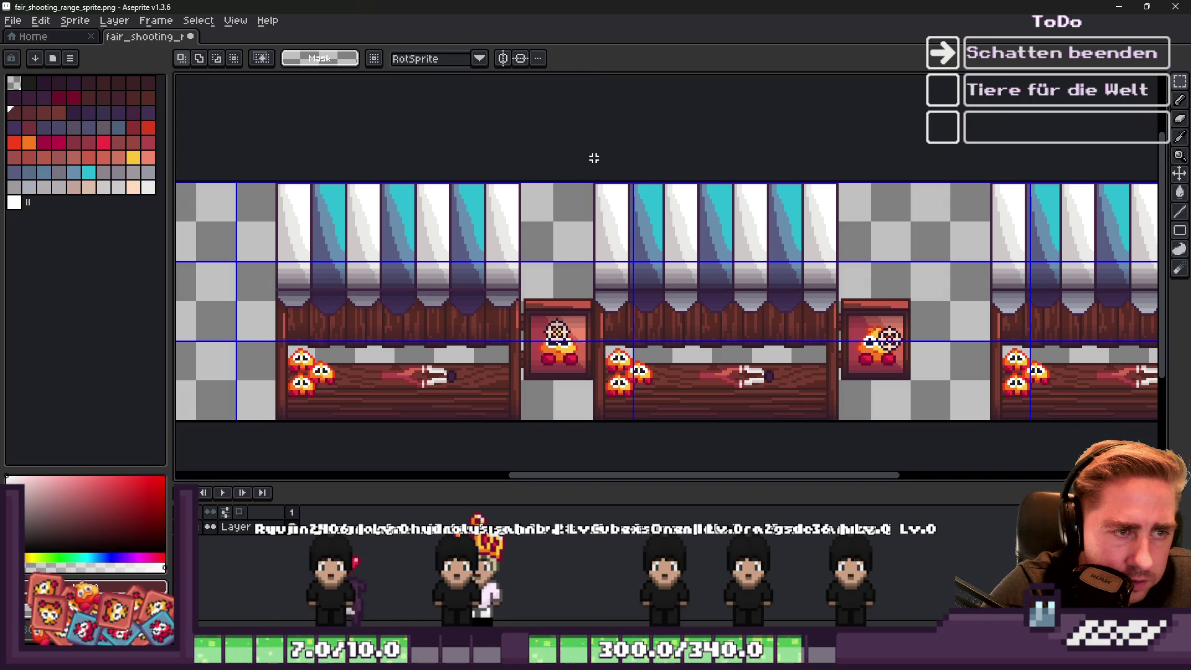
pyautogui.moveTo(765, 338)
pyautogui.mouseDown()
pyautogui.moveTo(750, 319)
pyautogui.moveTo(825, 322)
pyautogui.moveTo(823, 312)
pyautogui.mouseUp()
pyautogui.scroll(-2, 823, 312)
pyautogui.scroll(2, 822, 256)
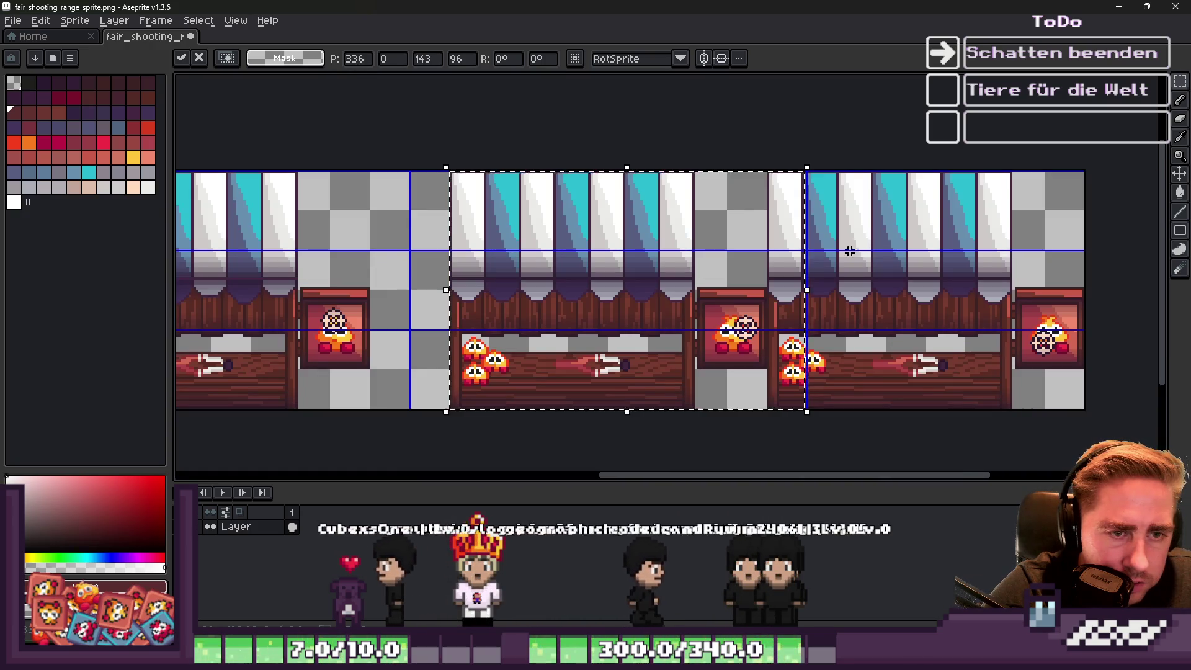
pyautogui.hotkey('ctrl', 'd')
# Widen the canvas by 16 px in Canvas Size.
pyautogui.click(87, 24)
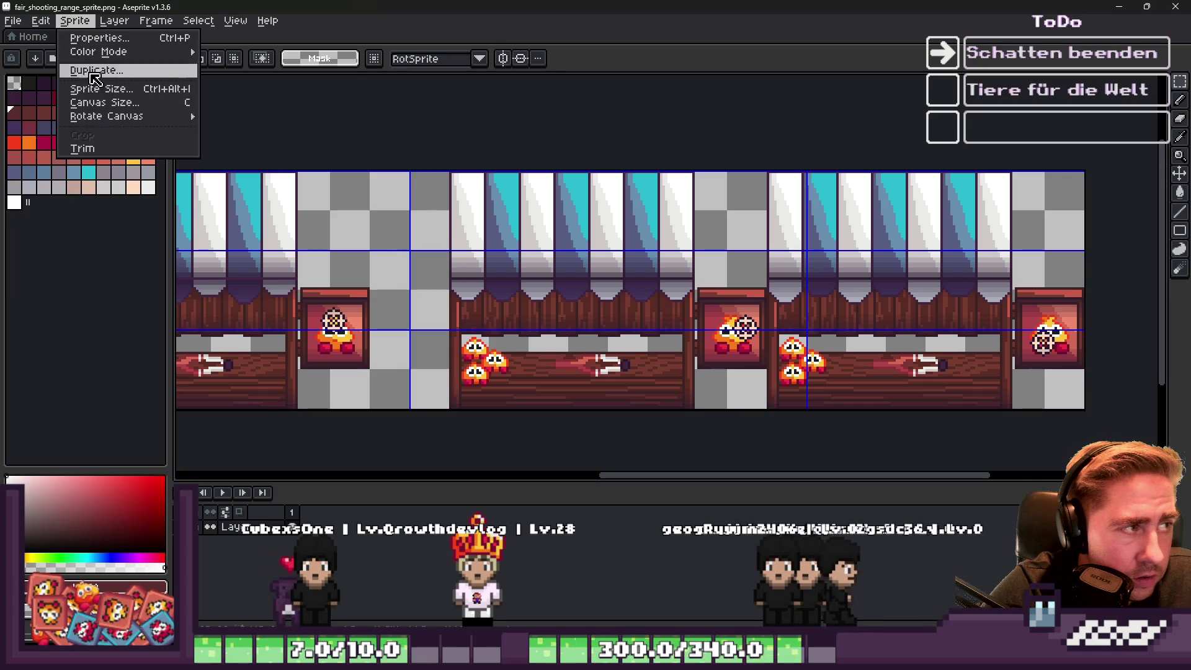
pyautogui.click(121, 103)
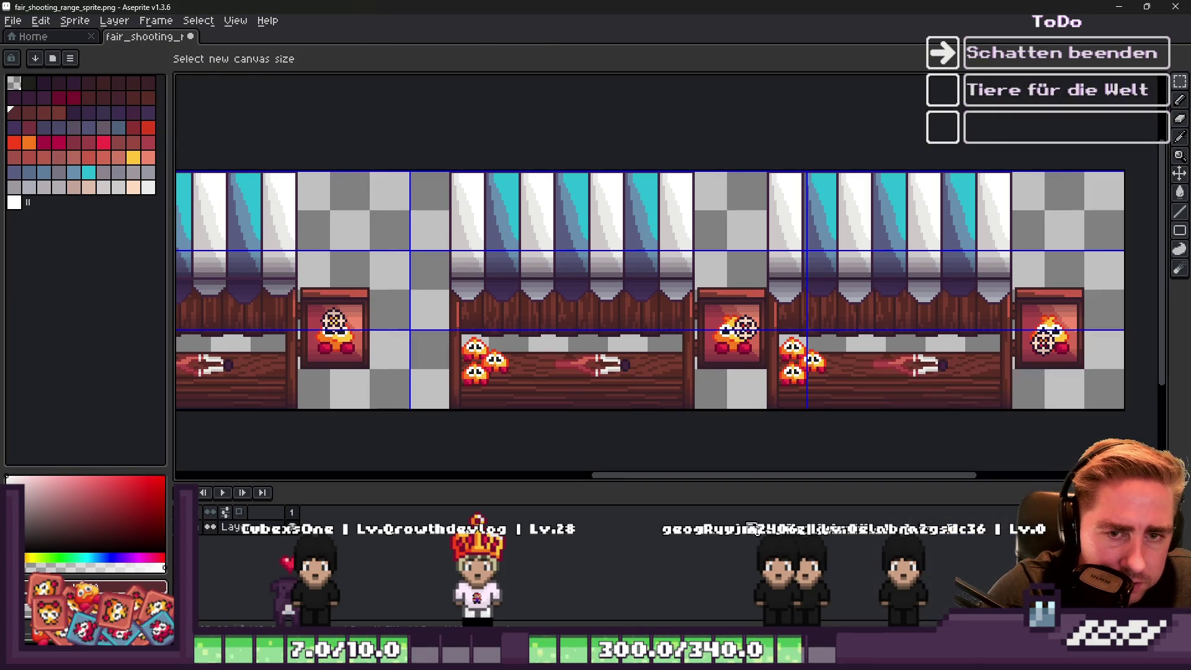
pyautogui.click(958, 587)
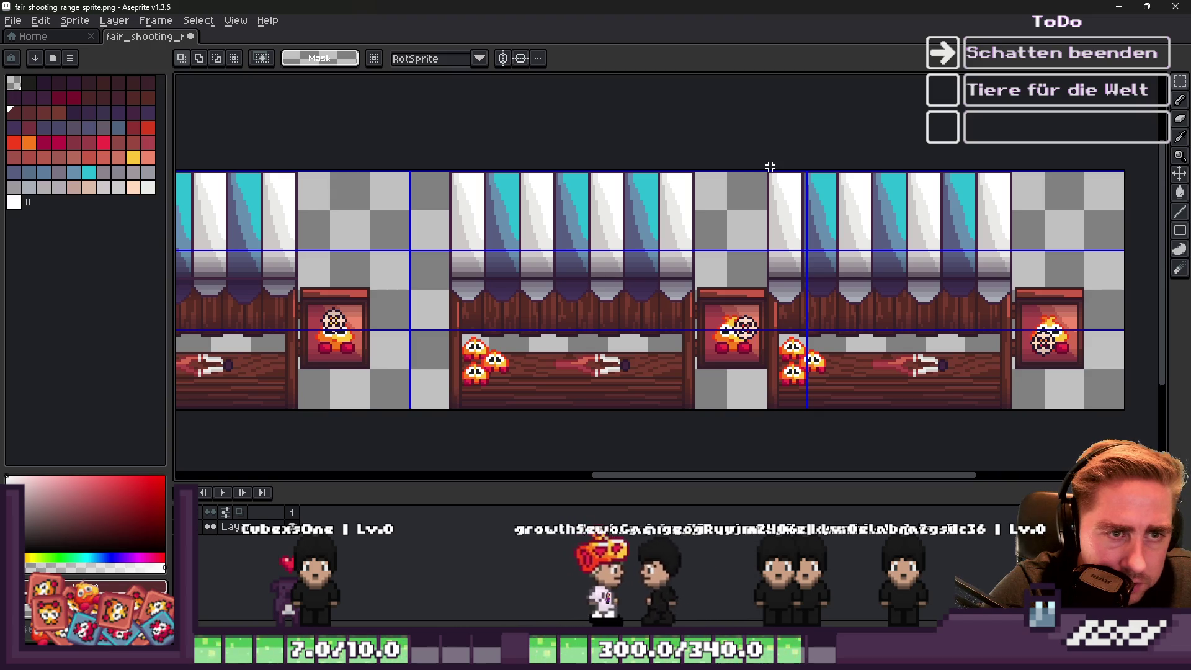
# Move the right-hand stall into its grid cell and commit it.
pyautogui.moveTo(766, 167); pyautogui.dragTo(1087, 372)
pyautogui.moveTo(817, 279); pyautogui.dragTo(853, 279)
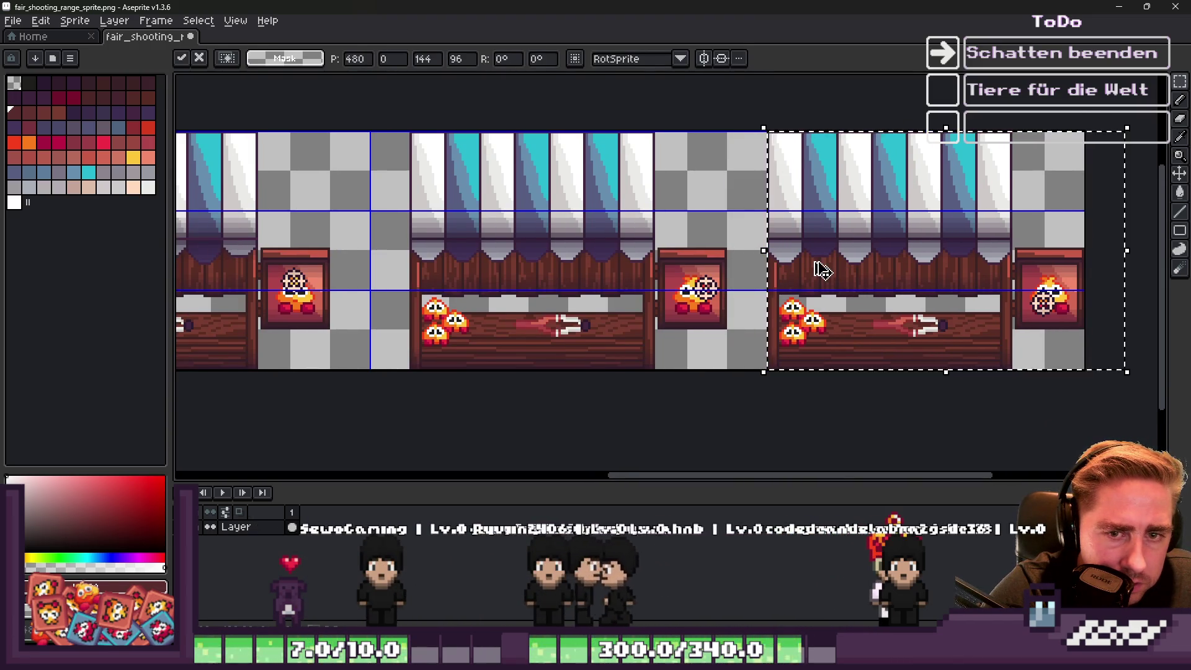
pyautogui.hotkey('ctrl', 'd')
pyautogui.scroll(-2, 812, 264)
pyautogui.scroll(2, 599, 277)
pyautogui.scroll(-2, 599, 277)
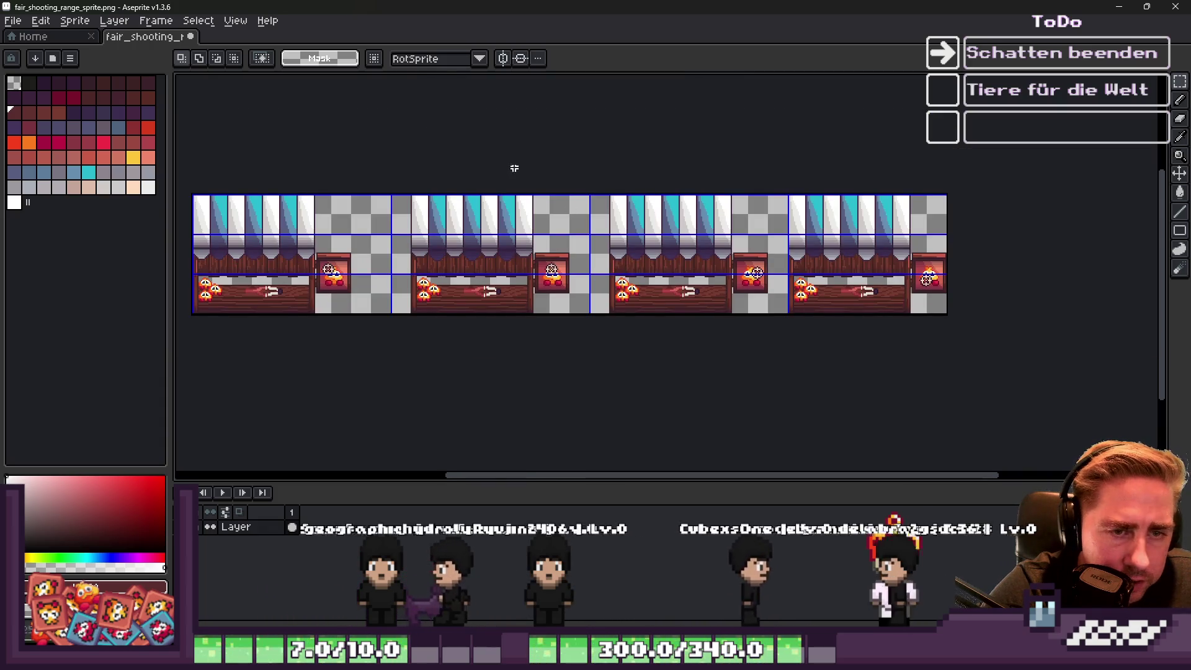
# Set the canvas width to 640 px.
pyautogui.click(75, 21)
pyautogui.click(100, 103)
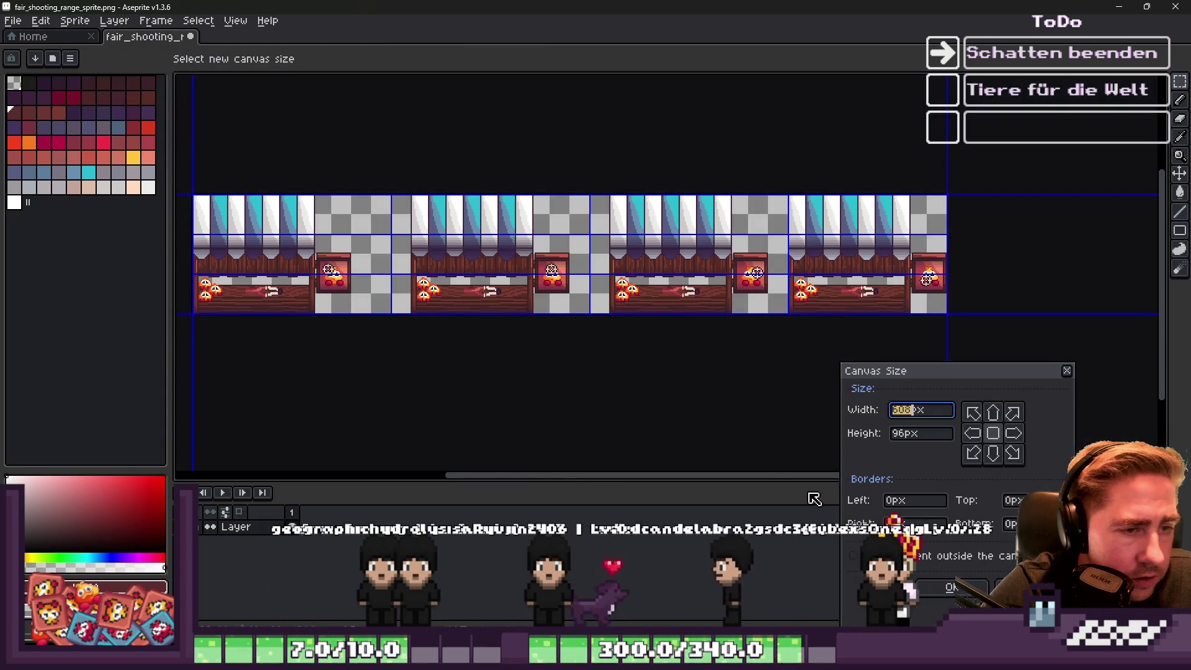
pyautogui.write('640')
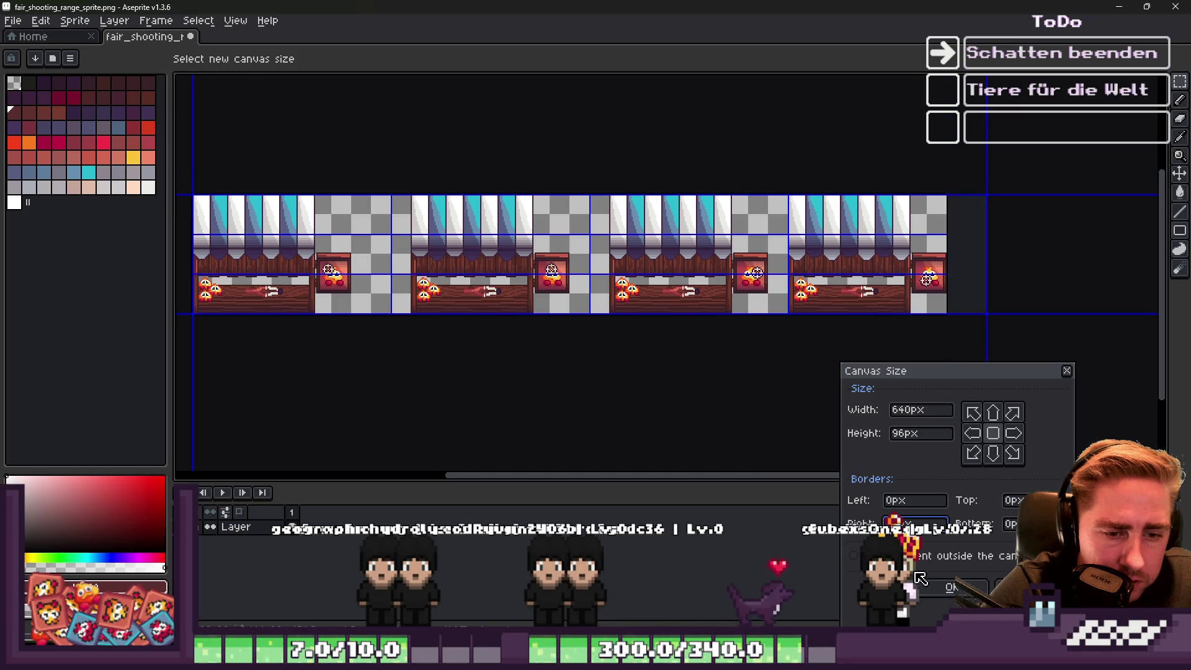
pyautogui.press('Return')
pyautogui.scroll(1, 800, 189)
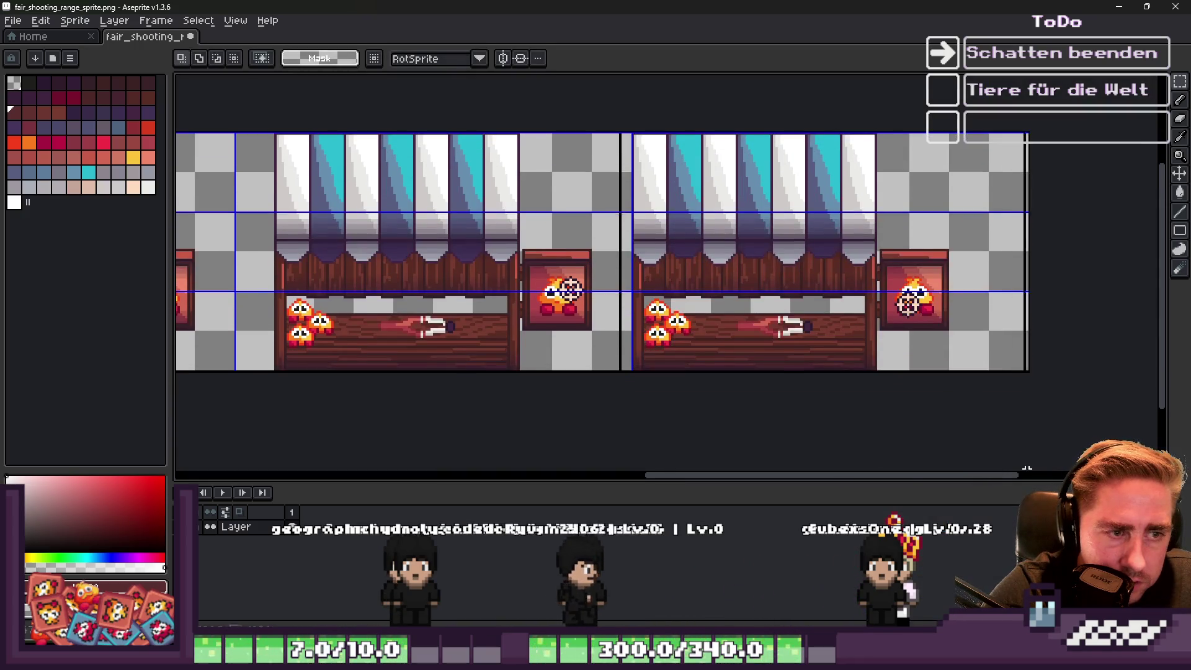
# Shift the right-half stalls about 72 px right, then another 16 px, committing each move.
pyautogui.moveTo(617, 129); pyautogui.dragTo(1030, 372)
pyautogui.moveTo(757, 244); pyautogui.dragTo(801, 246)
pyautogui.press('Return')
pyautogui.scroll(-1, 779, 281)
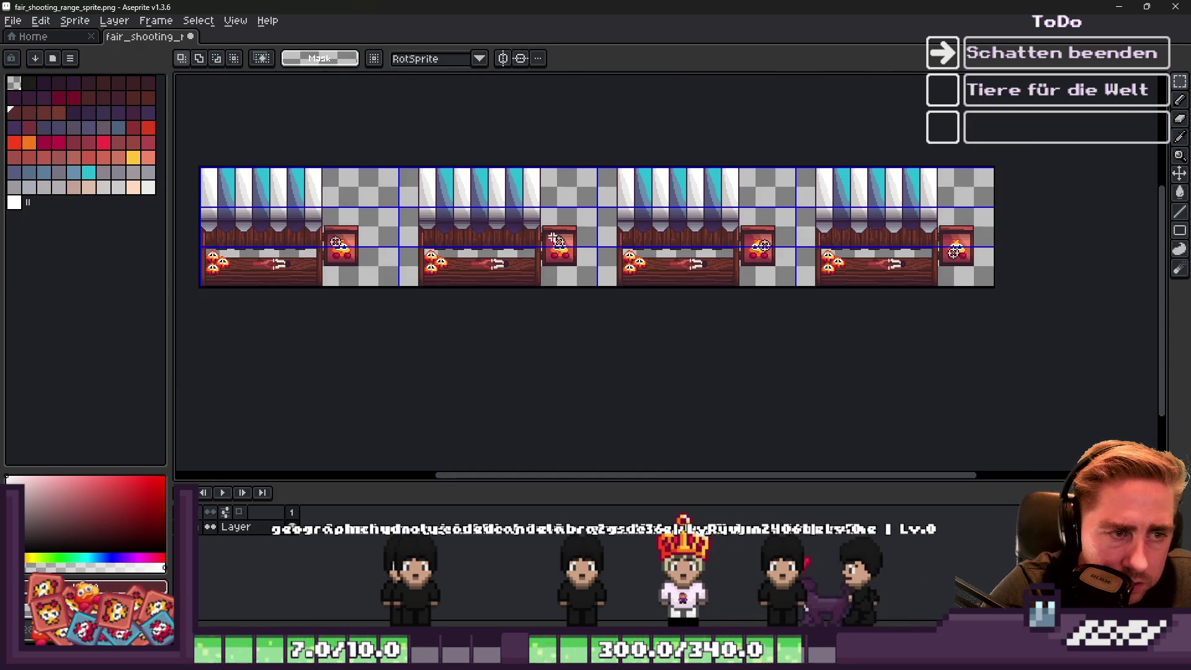
pyautogui.scroll(-1, 770, 280)
pyautogui.scroll(1, 461, 244)
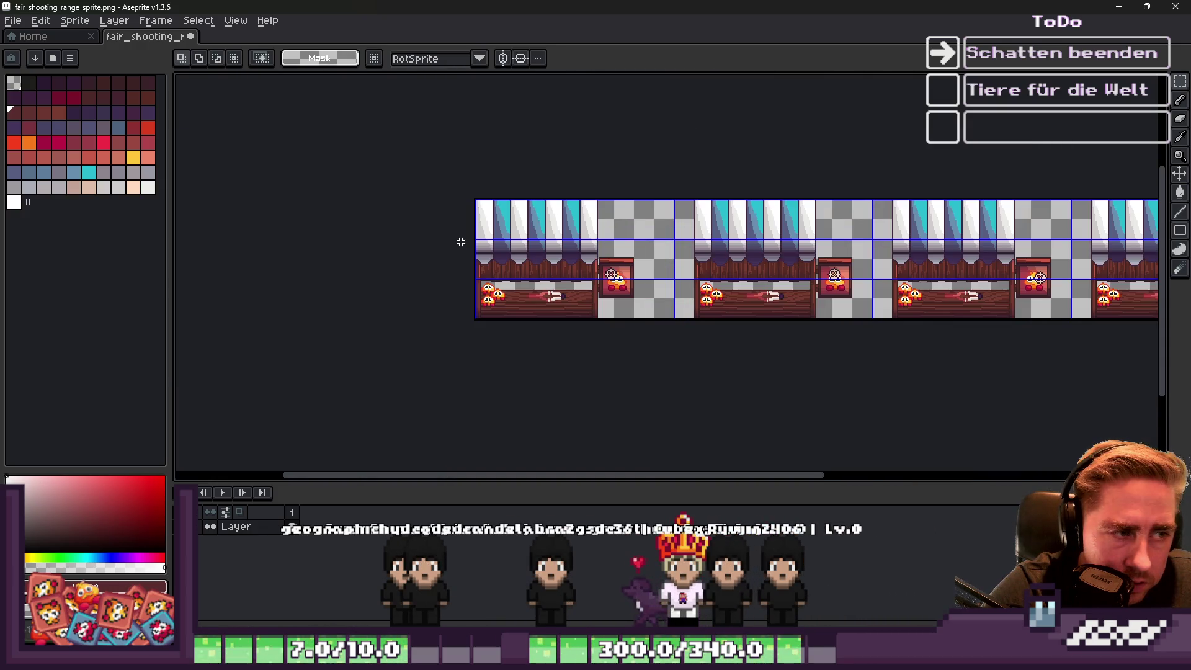
pyautogui.scroll(2, 565, 277)
pyautogui.moveTo(567, 297); pyautogui.dragTo(641, 296)
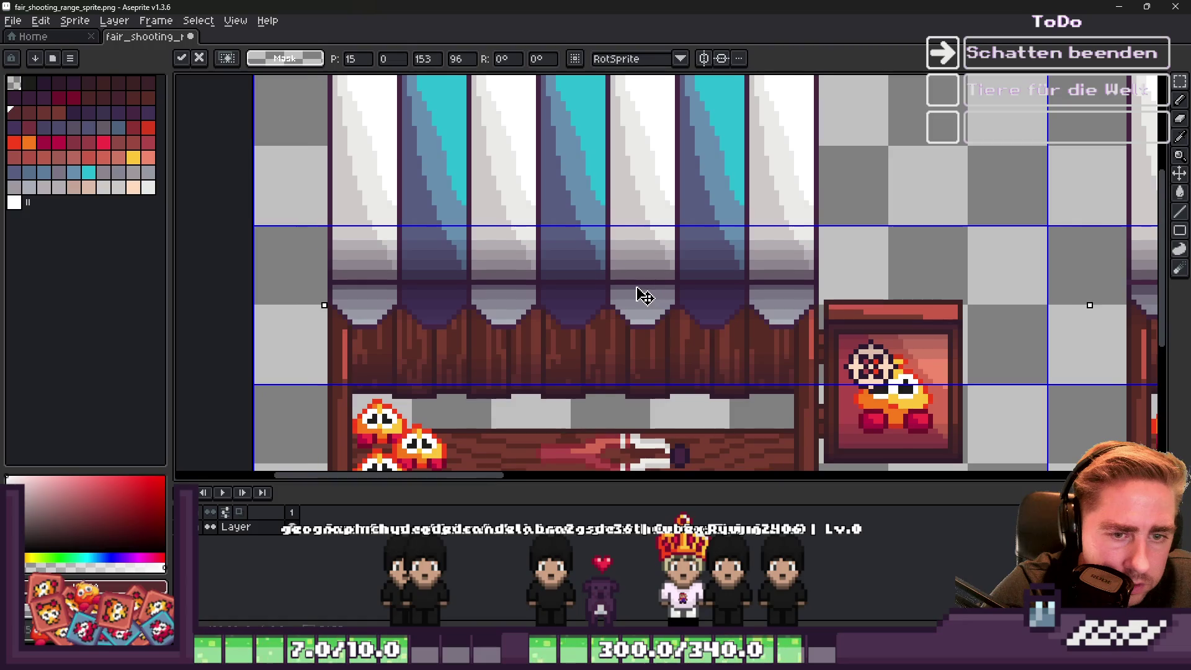
pyautogui.press('Return')
pyautogui.scroll(-2, 639, 292)
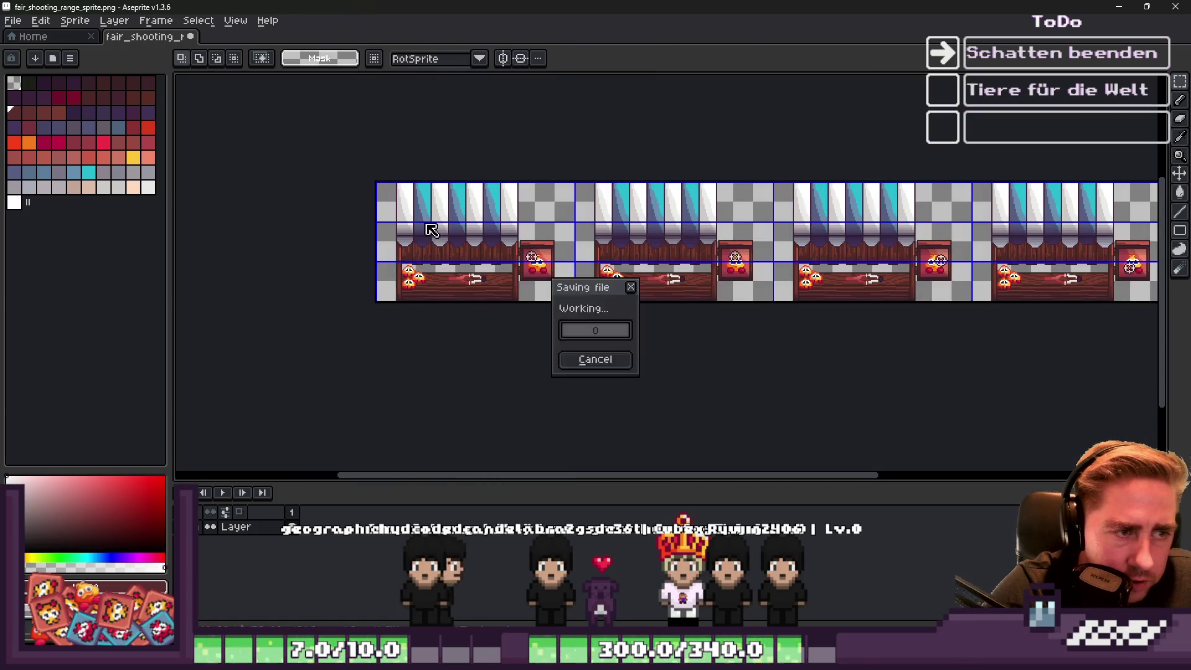
# Check the grid display options and restore then re-maximize the editor window.
pyautogui.click(224, 25)
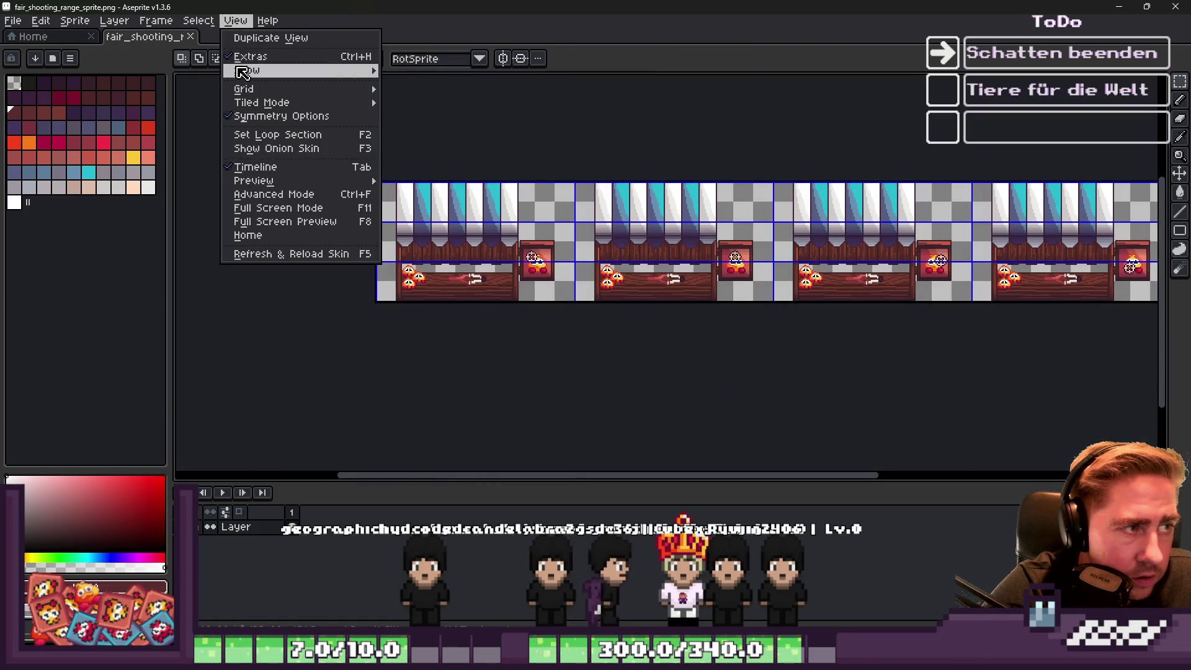
pyautogui.moveTo(316, 93)
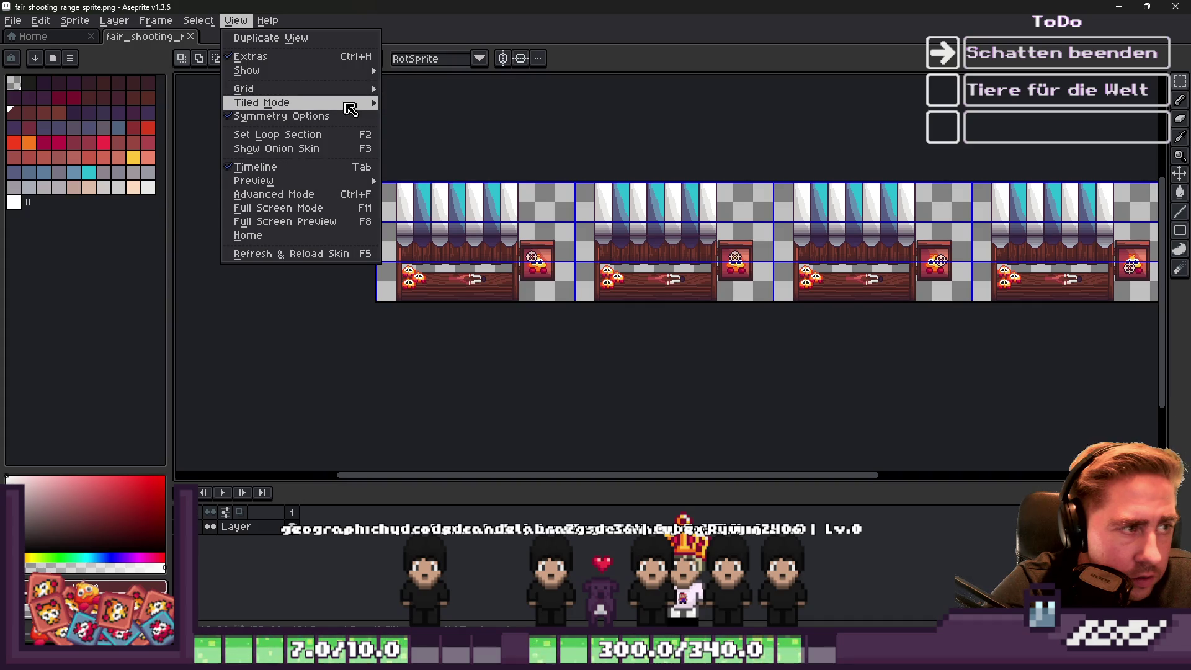
pyautogui.moveTo(340, 77)
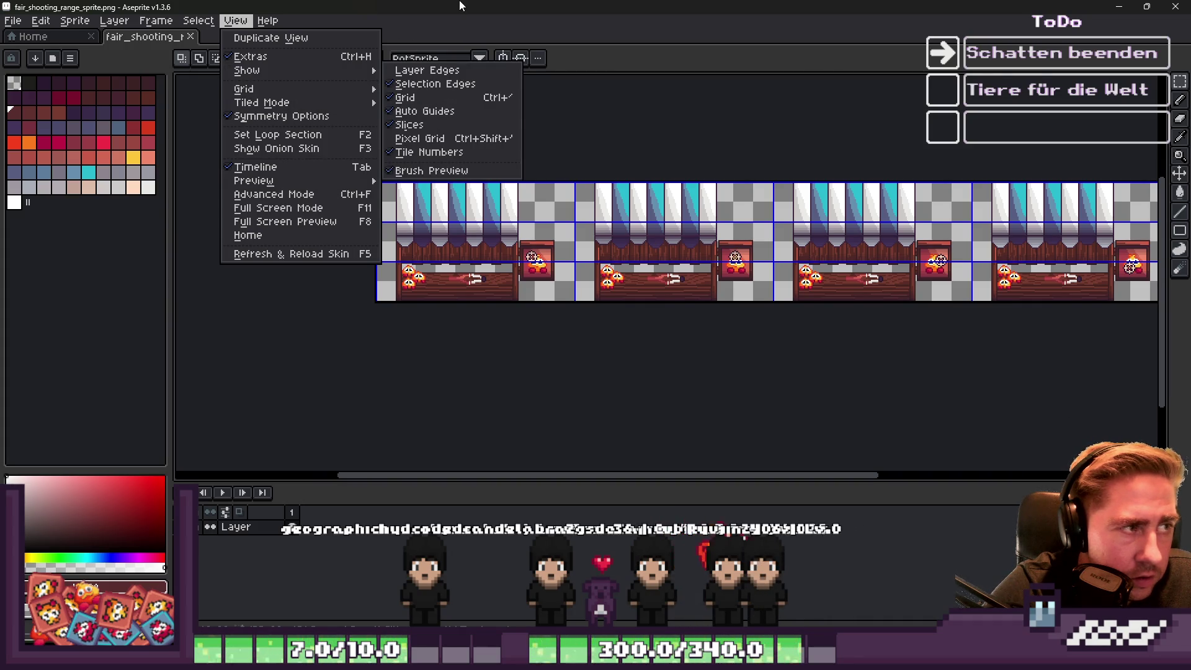
pyautogui.doubleClick(460, 6)
pyautogui.doubleClick(459, 19)
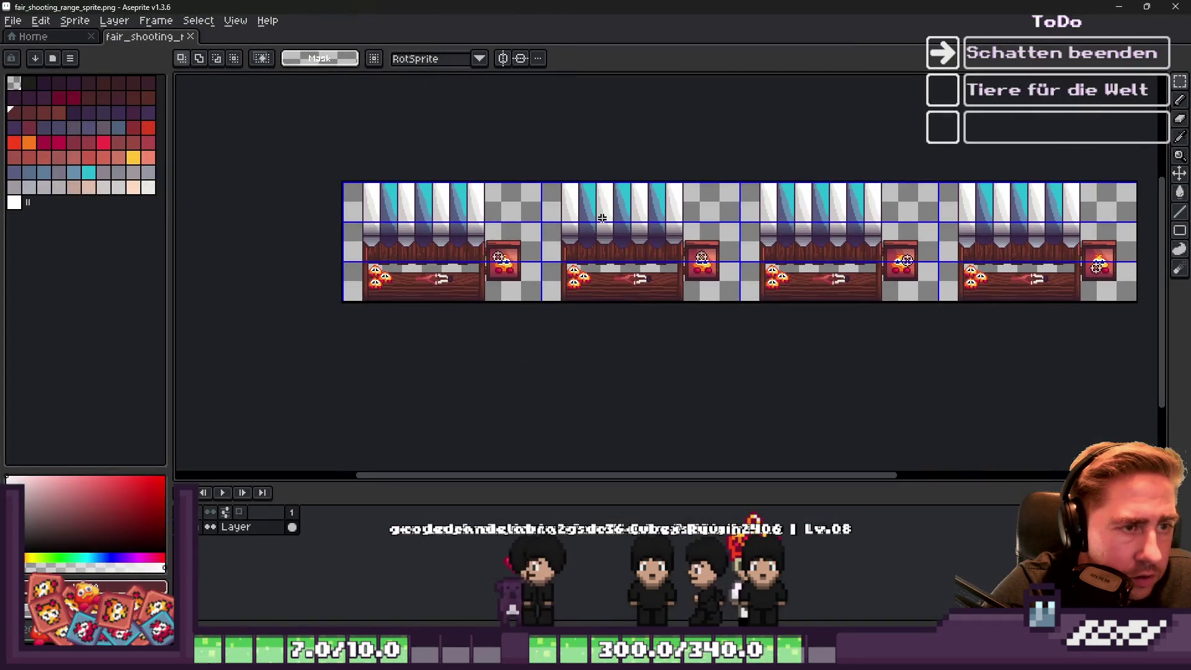
pyautogui.rightClick(552, 276)
pyautogui.click(596, 356)
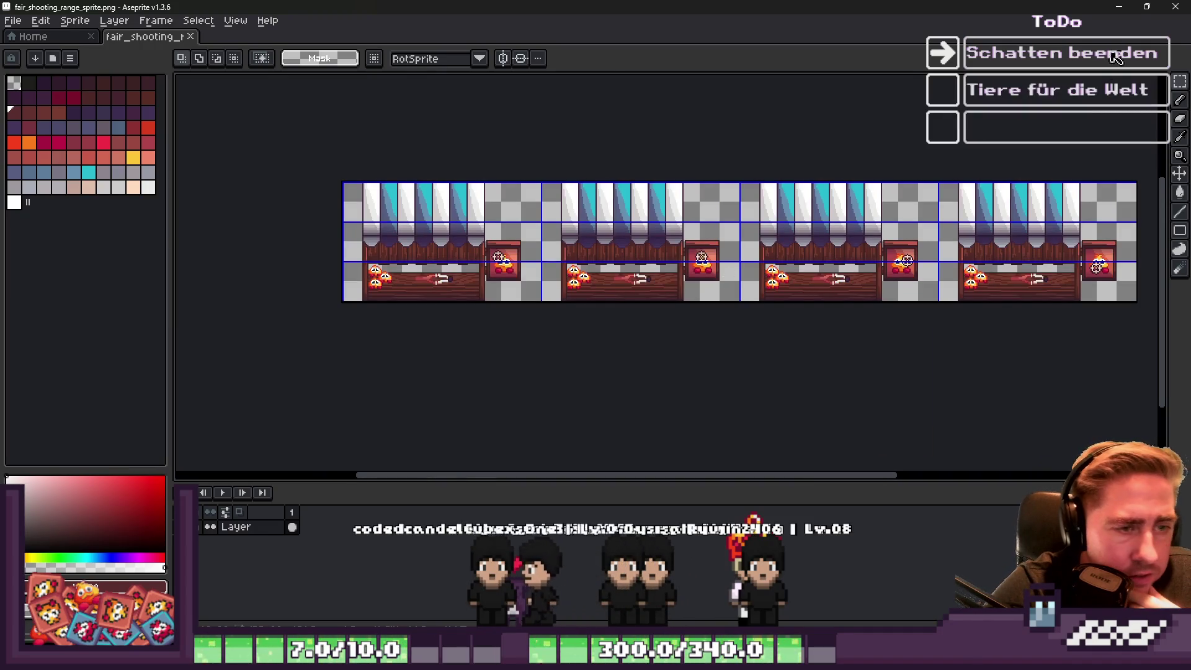
pyautogui.scroll(-2, 585, 253)
pyautogui.scroll(2, 586, 254)
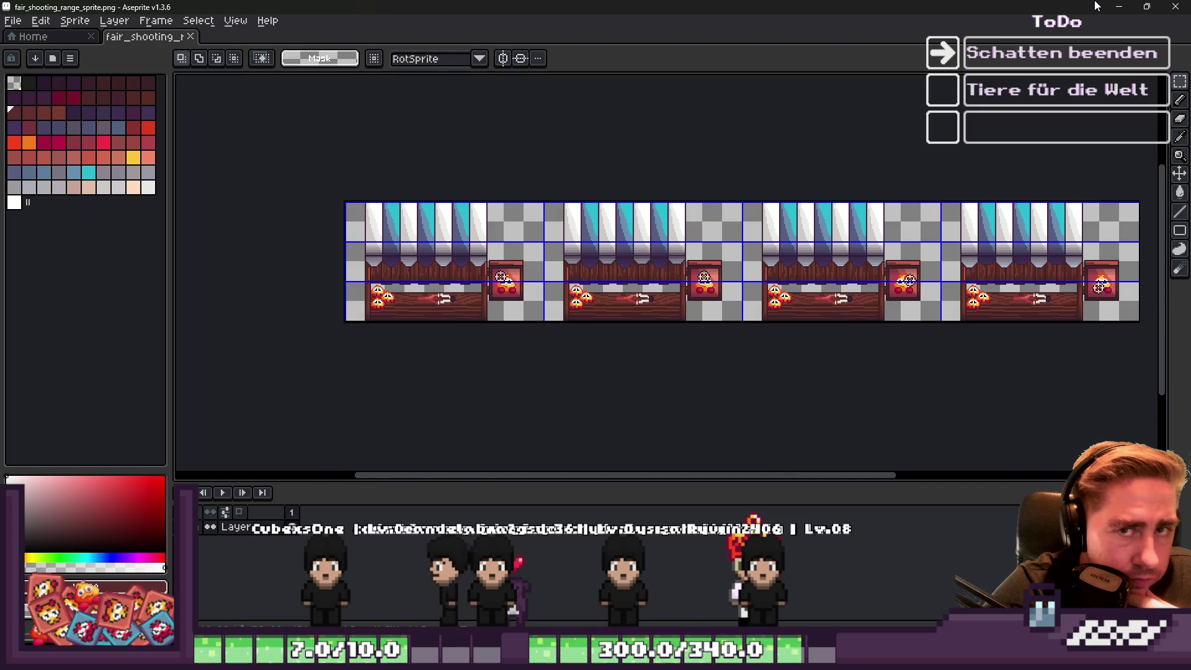
# In Godot, inspect the shooting range shadow texture, the stand's Shadow node and the planks texture.
pyautogui.click(1116, 8)
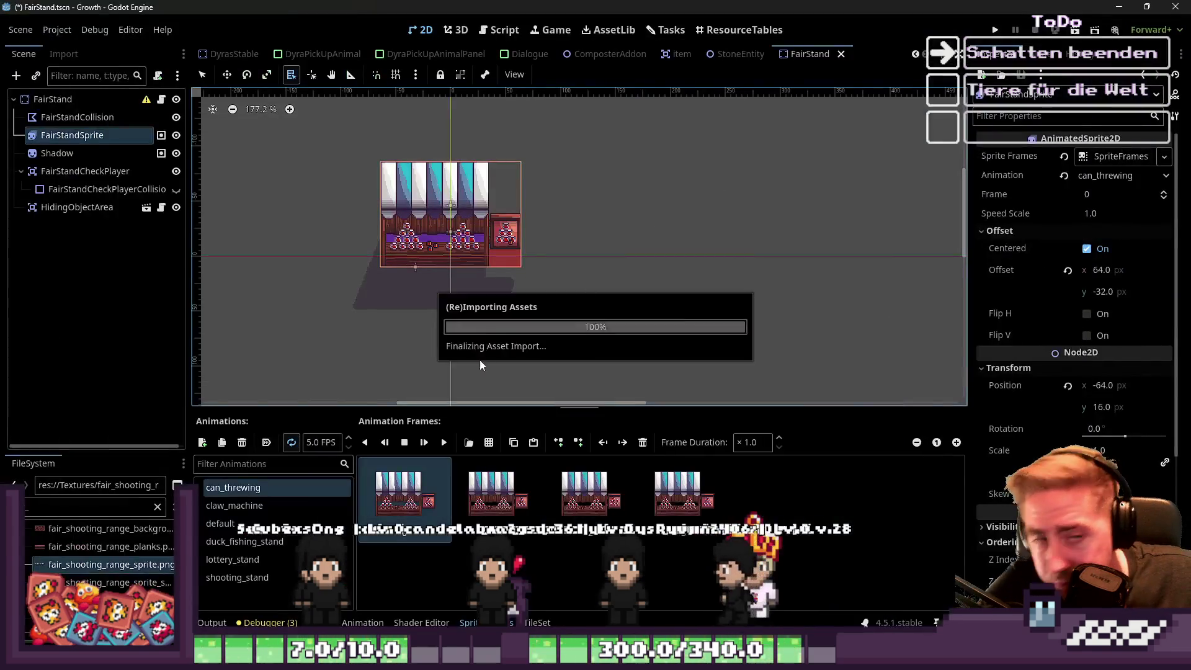
pyautogui.click(101, 585)
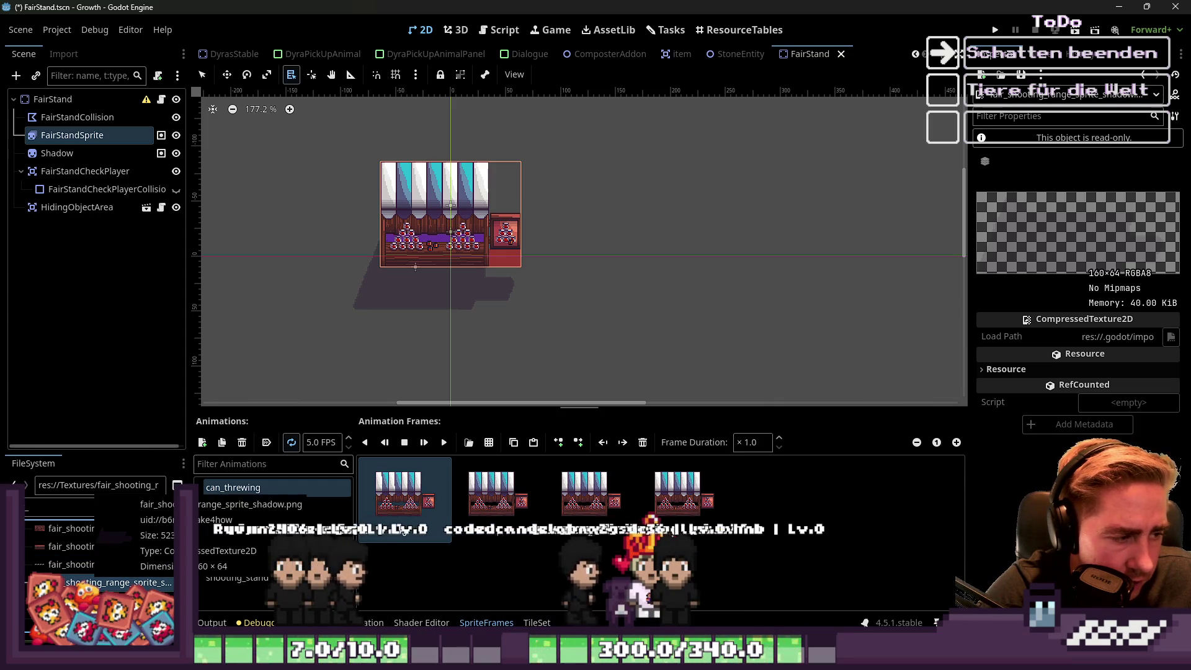
pyautogui.moveTo(770, 624)
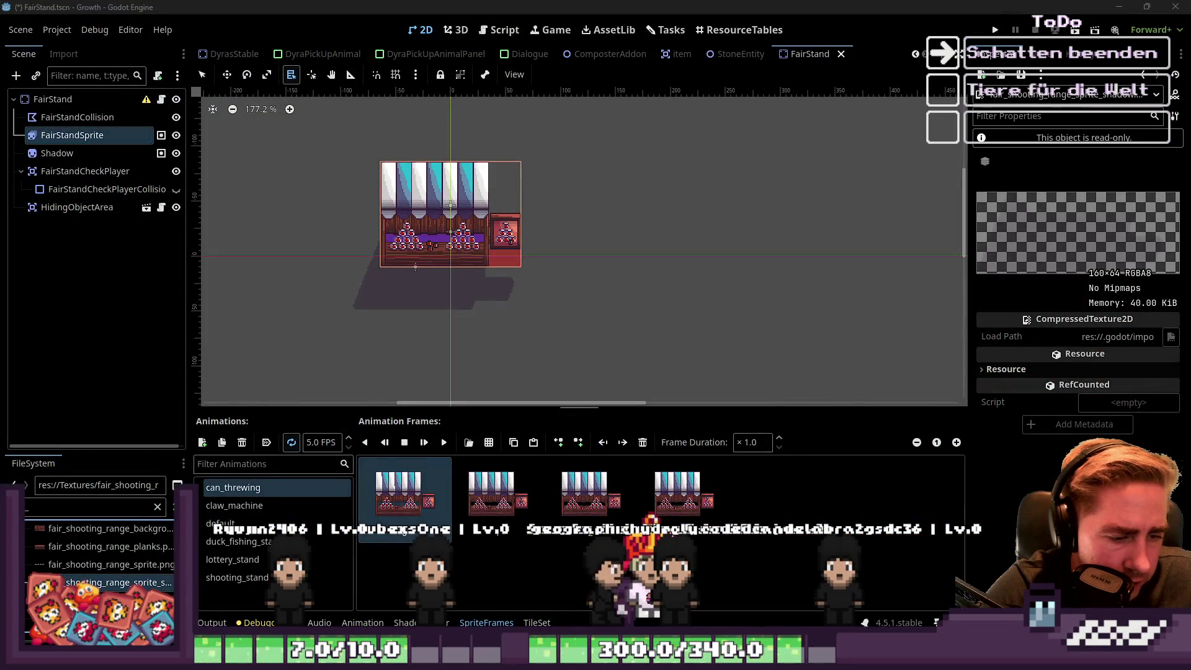
pyautogui.click(721, 588)
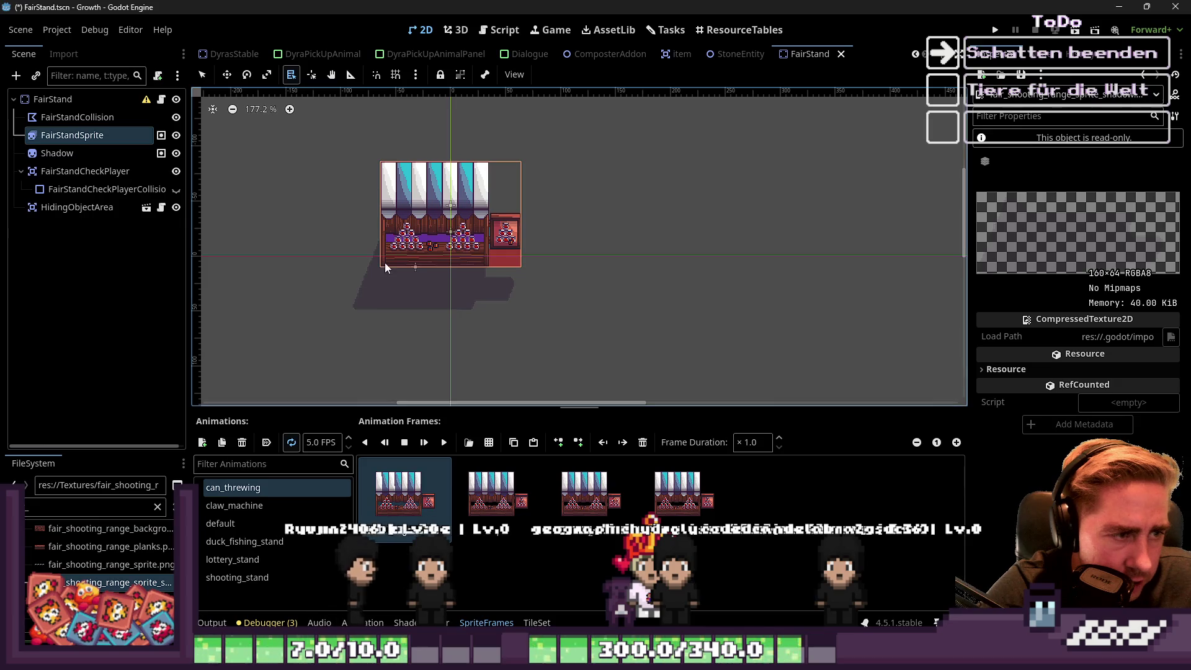
pyautogui.keyDown('alt'); pyautogui.rightClick(385, 267); pyautogui.keyUp('alt')
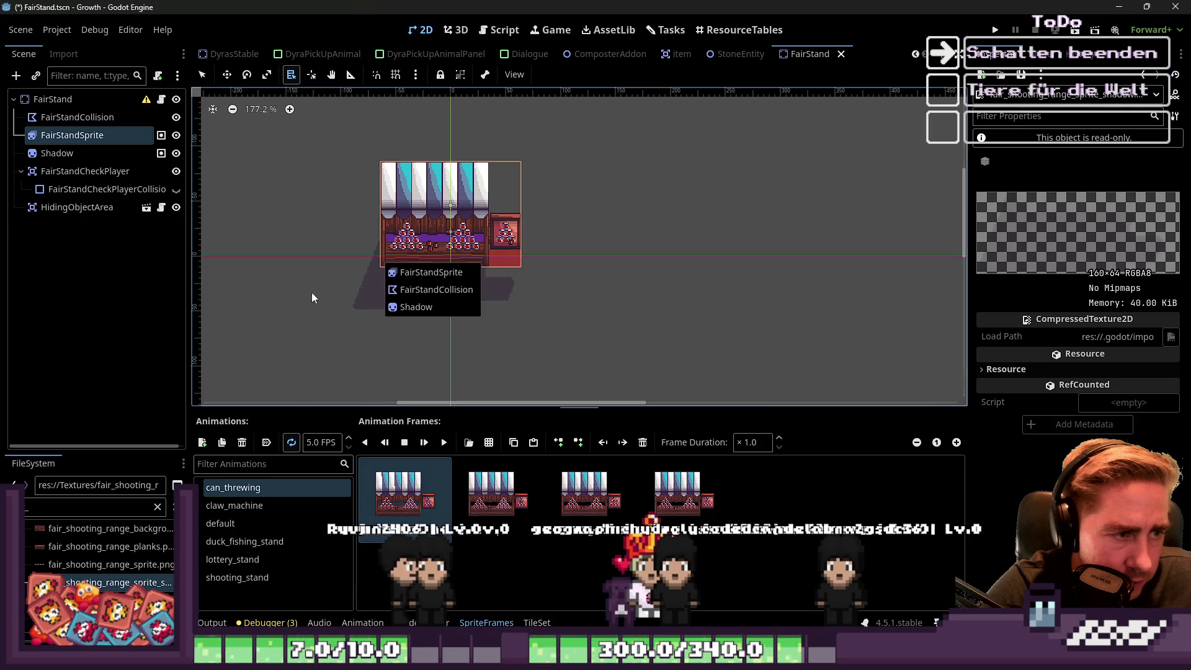
pyautogui.click(403, 306)
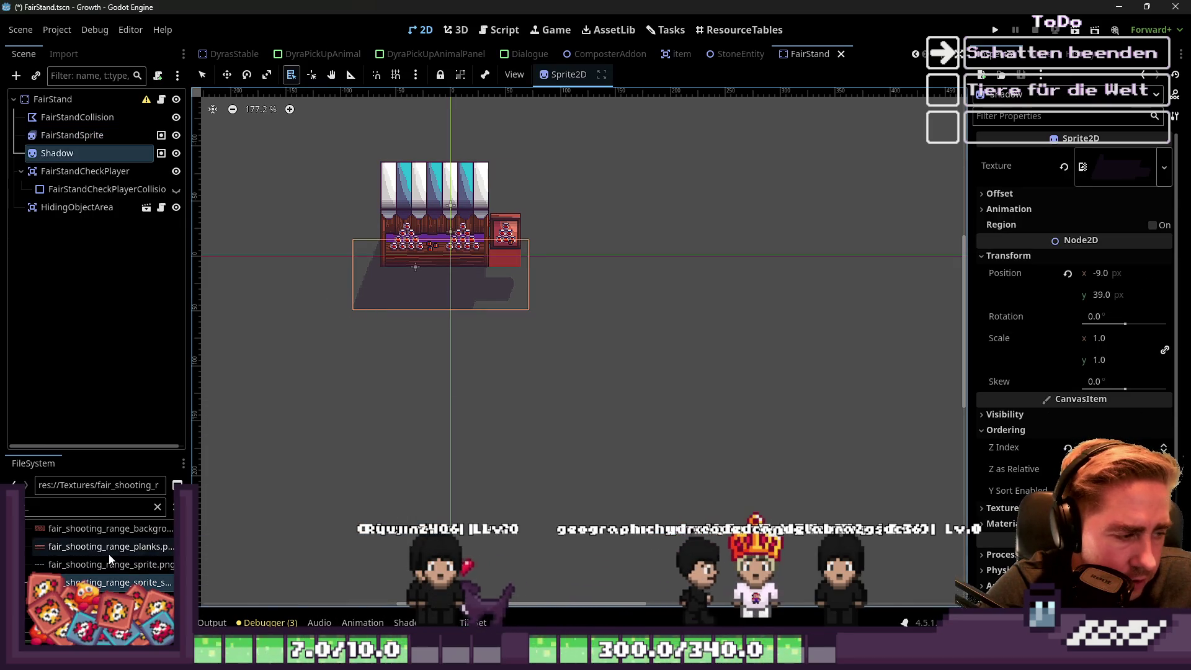
pyautogui.moveTo(85, 572)
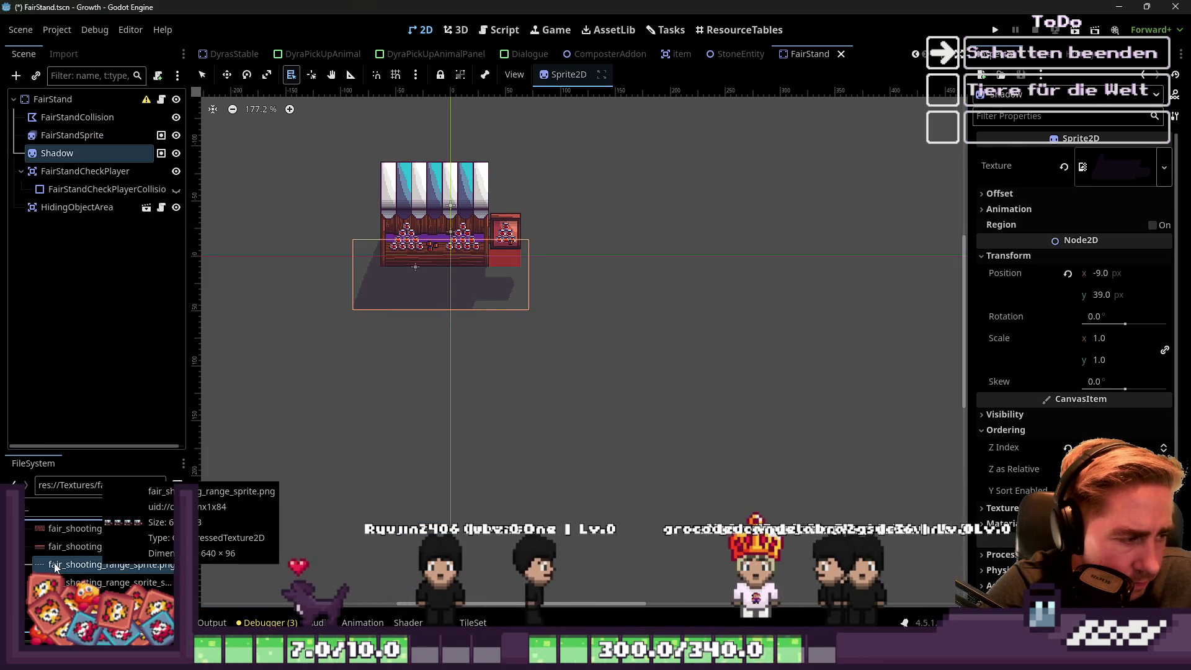
pyautogui.click(59, 546)
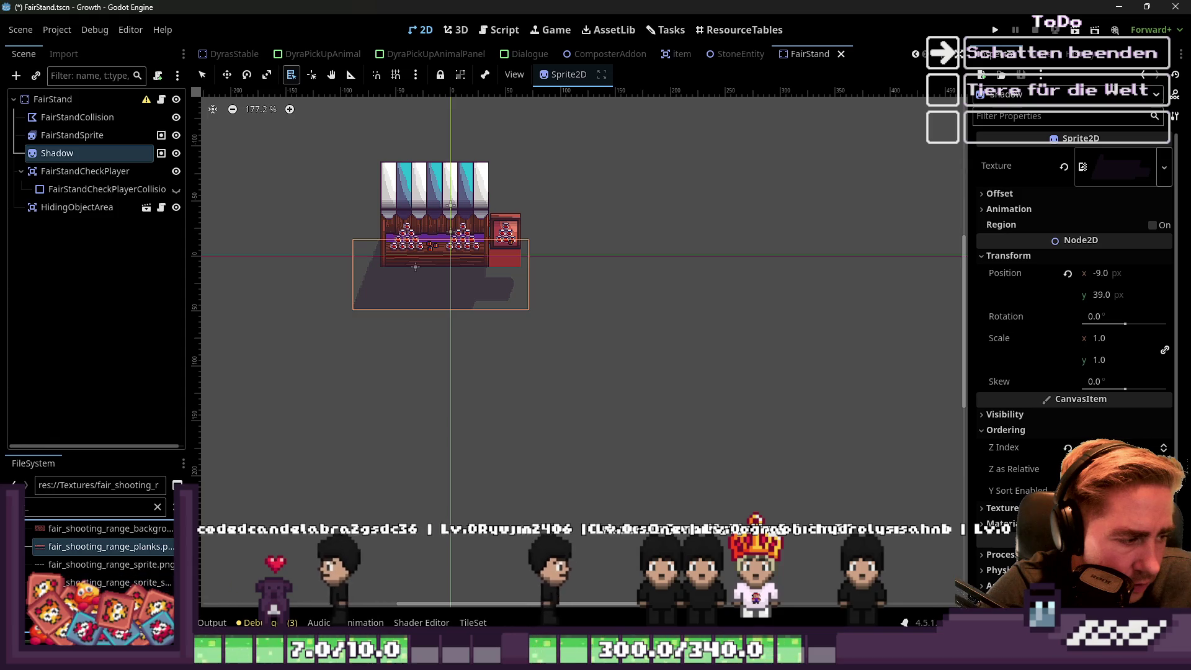
# Enlarge the FileSystem dock and open fair_clawmachine_sprite.png in the external program.
pyautogui.scroll(2, 99, 555)
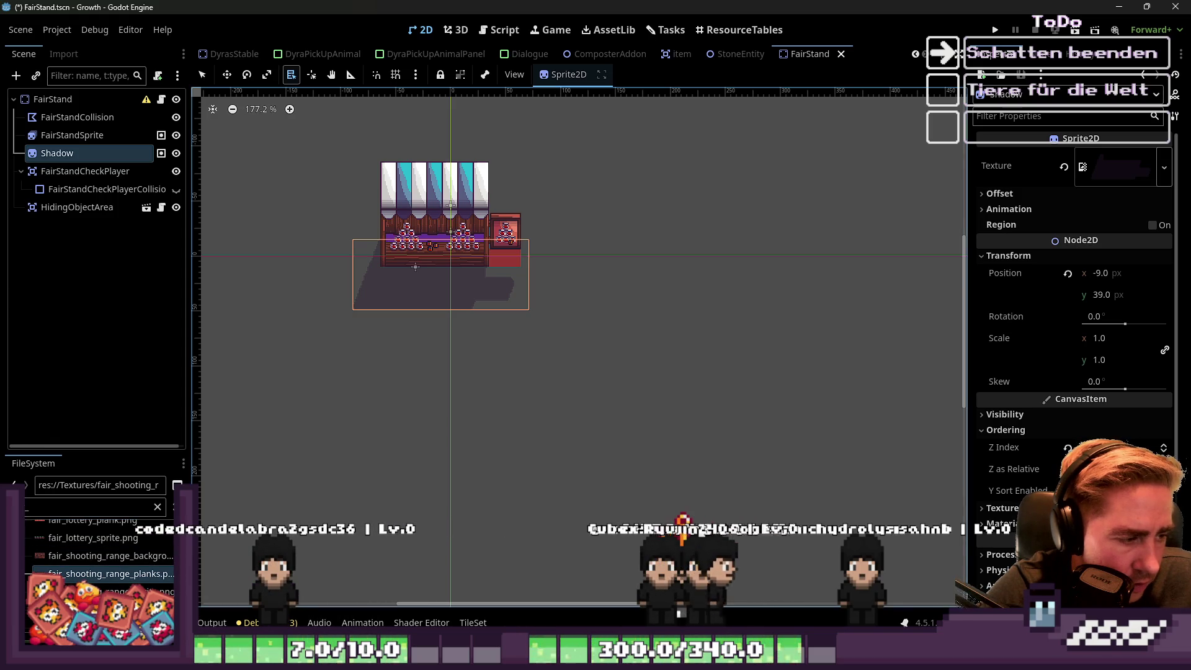
pyautogui.moveTo(190, 372); pyautogui.dragTo(268, 372)
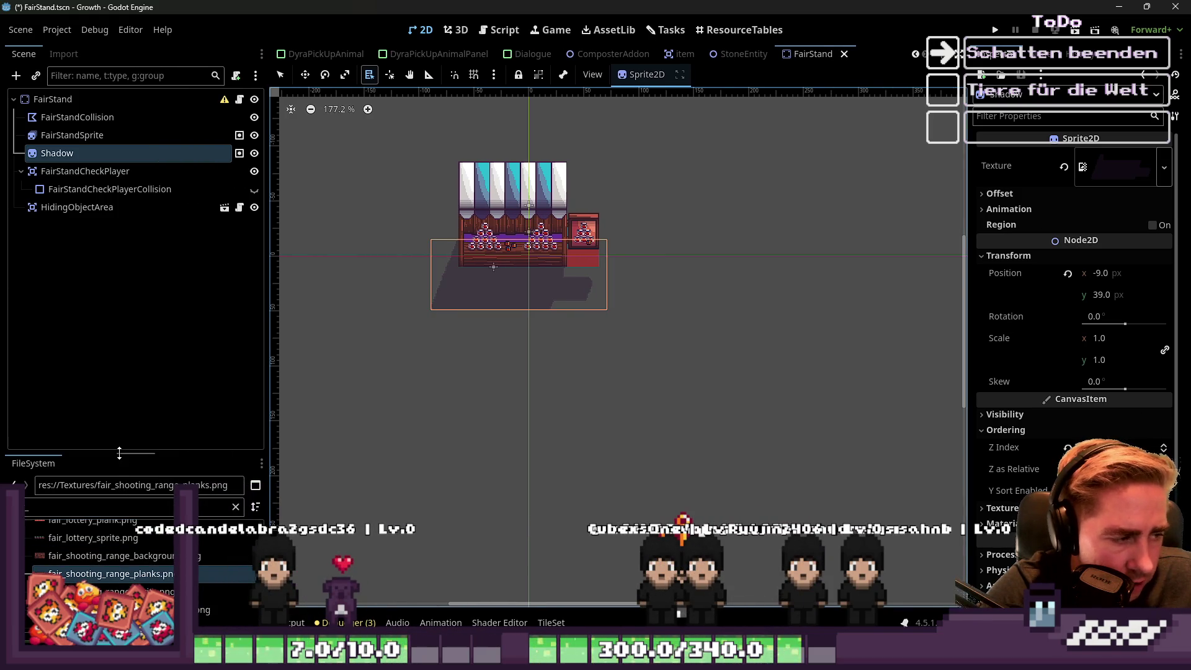
pyautogui.moveTo(120, 453); pyautogui.dragTo(120, 242)
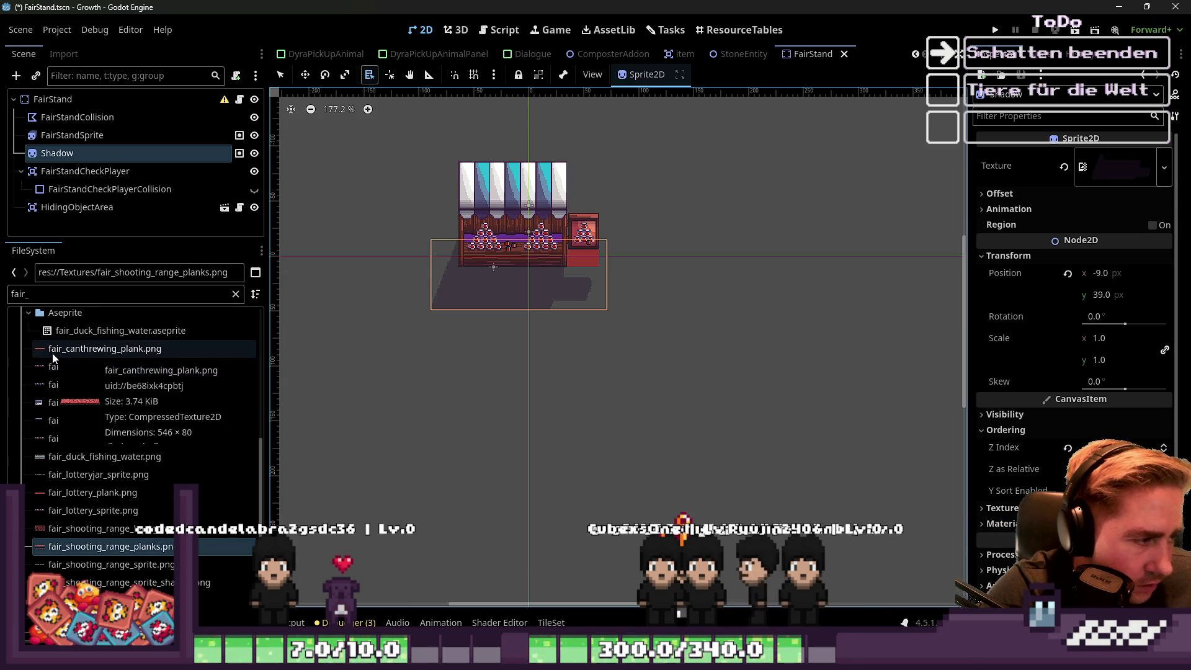
pyautogui.scroll(4, 53, 358)
pyautogui.click(73, 434)
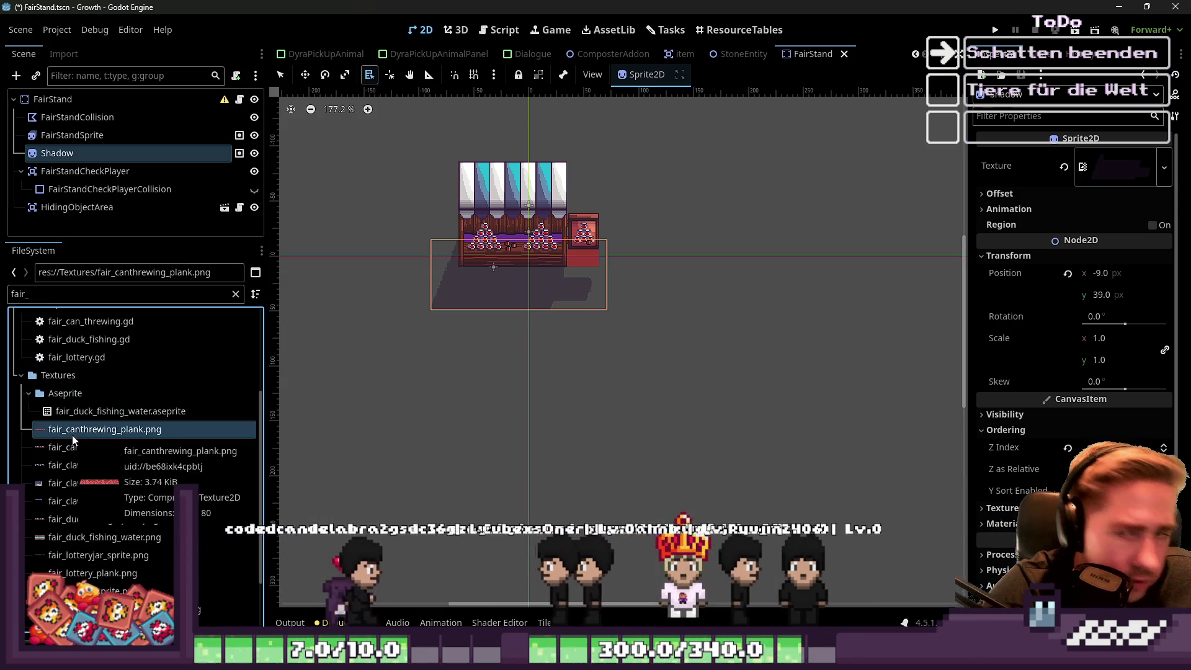
pyautogui.click(78, 465)
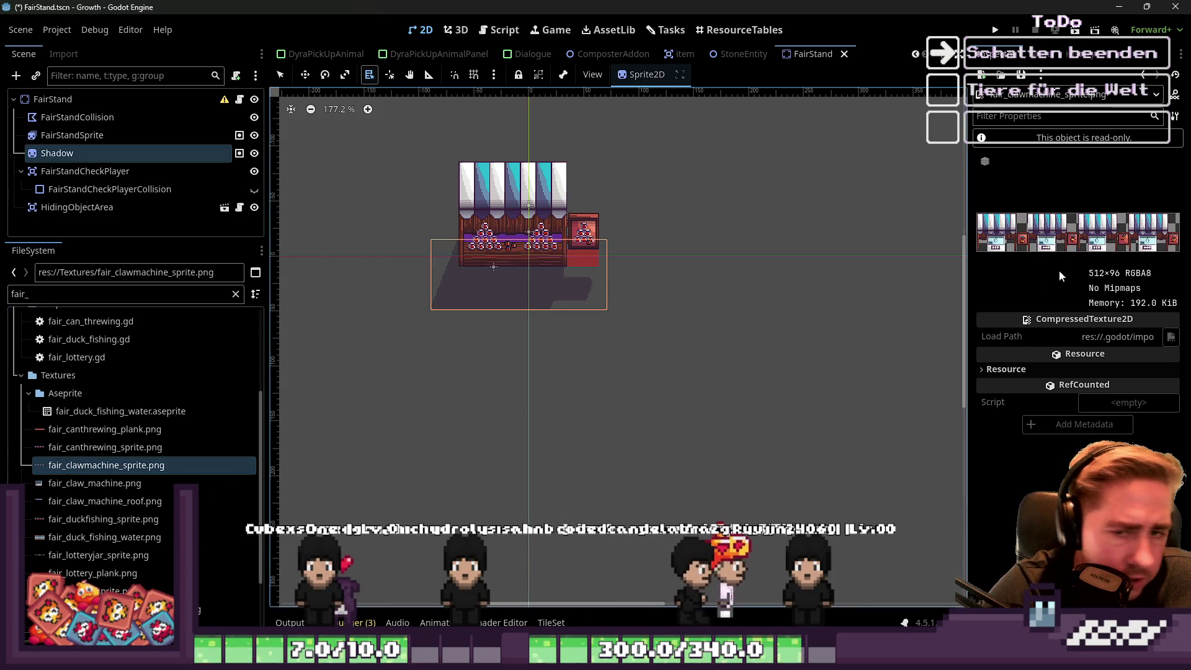
pyautogui.rightClick(95, 467)
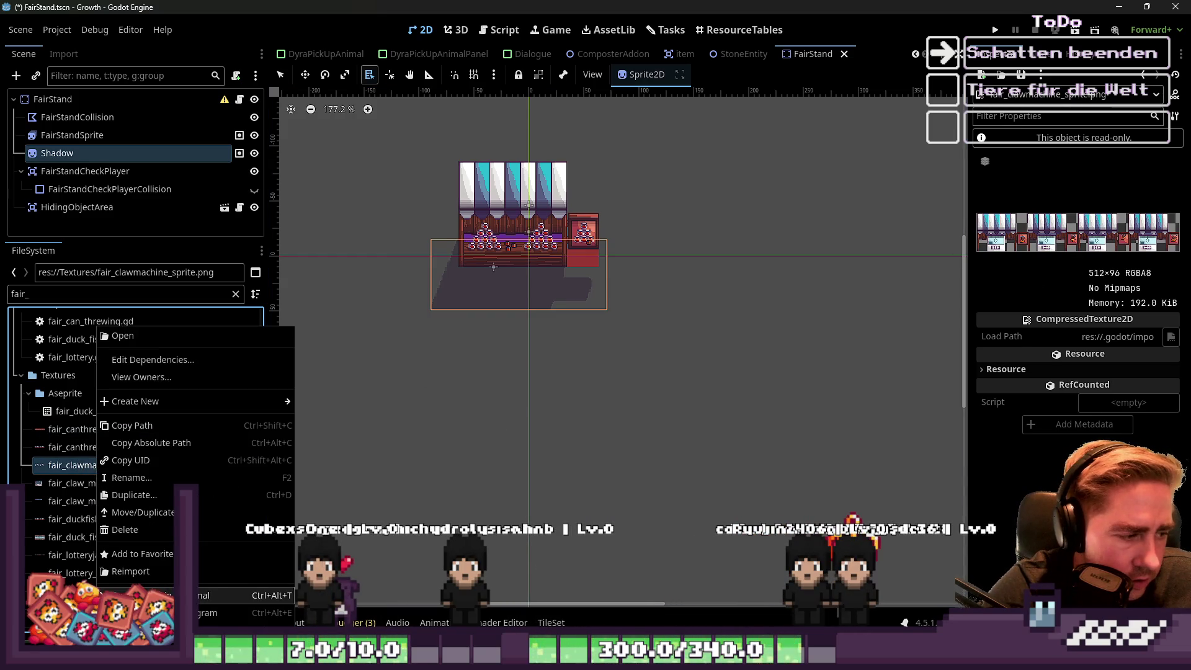
pyautogui.click(211, 613)
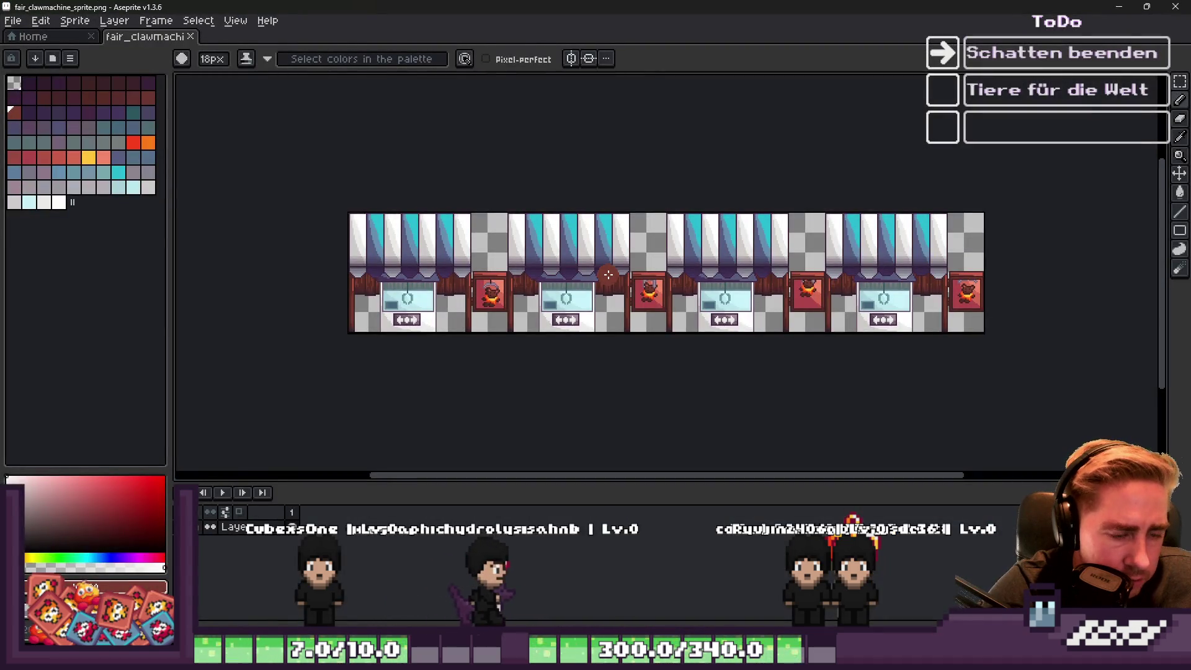
# Copy the claw machine art onto a new layer in the shooting range sheet, shifted 16 px right.
pyautogui.press('m')
pyautogui.hotkey('ctrl', 'a')
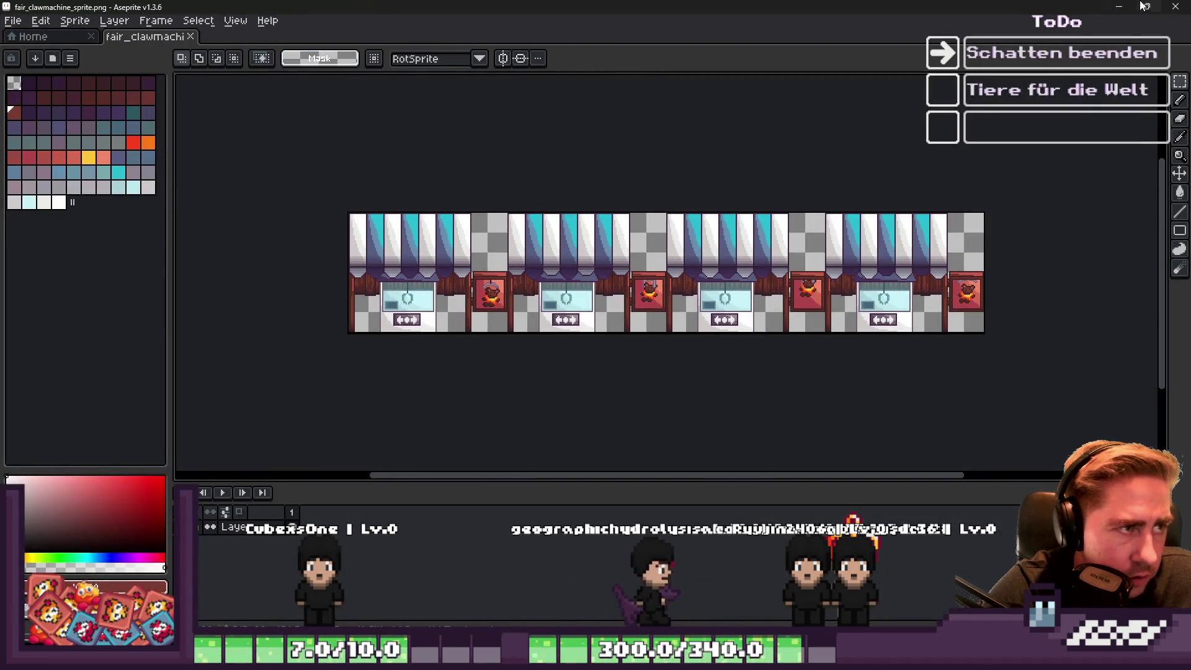
pyautogui.hotkey('alt', 'Tab')
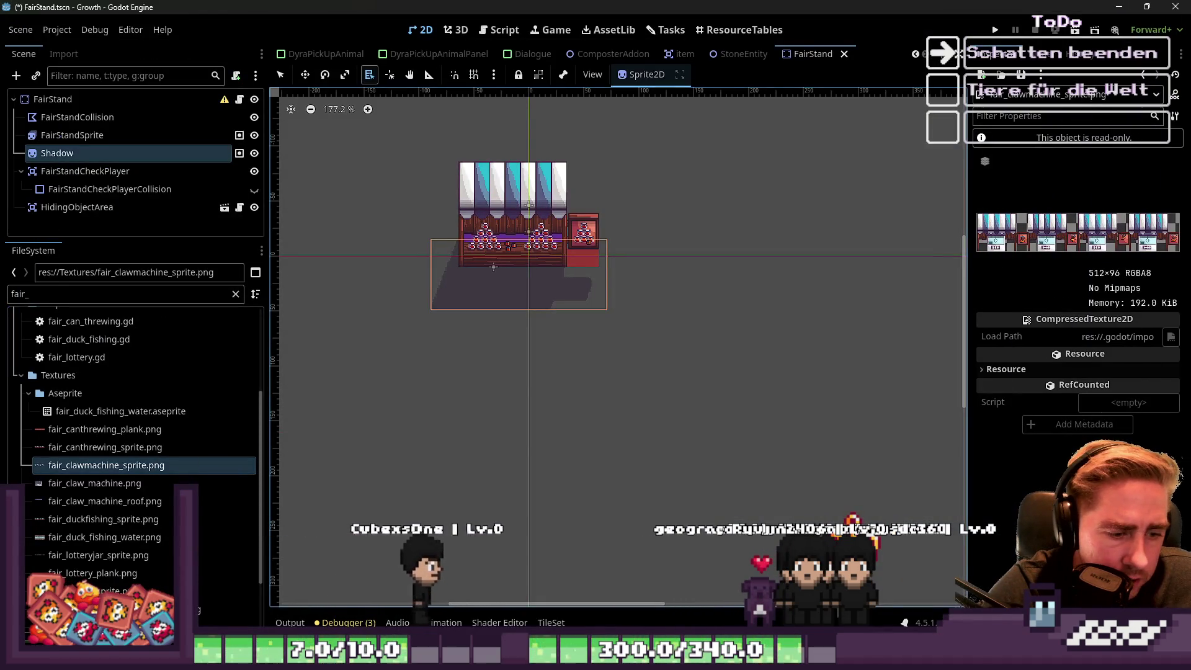
pyautogui.click(712, 589)
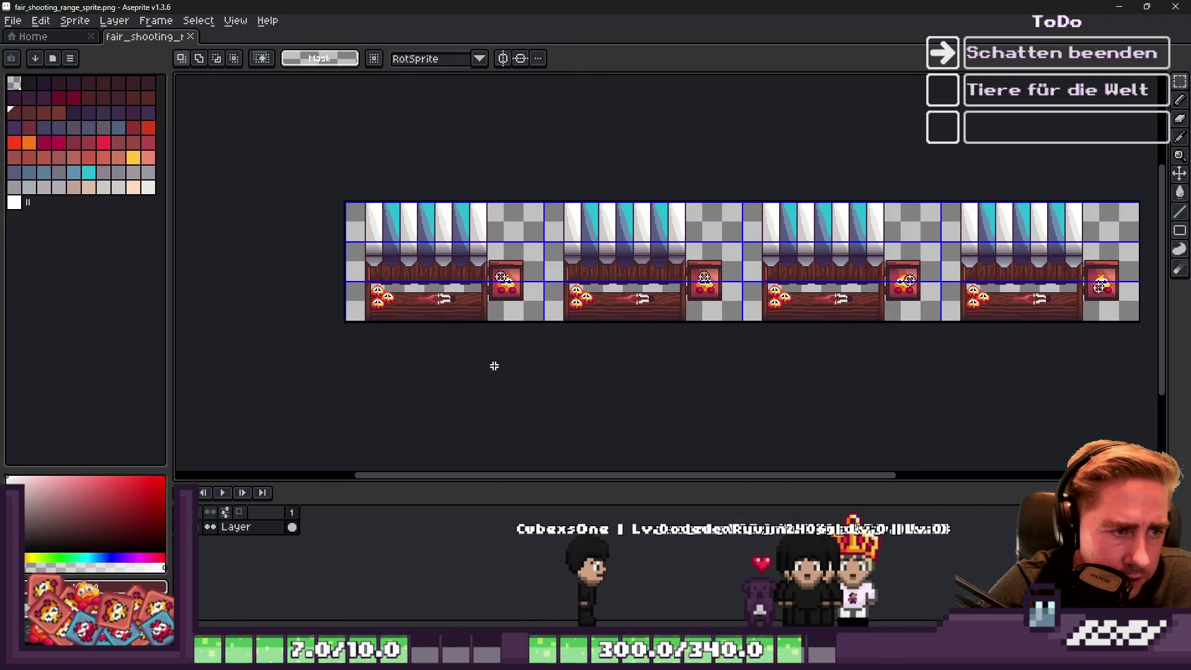
pyautogui.hotkey('shift', 'n')
pyautogui.hotkey('ctrl', 'v')
pyautogui.scroll(4, 460, 261)
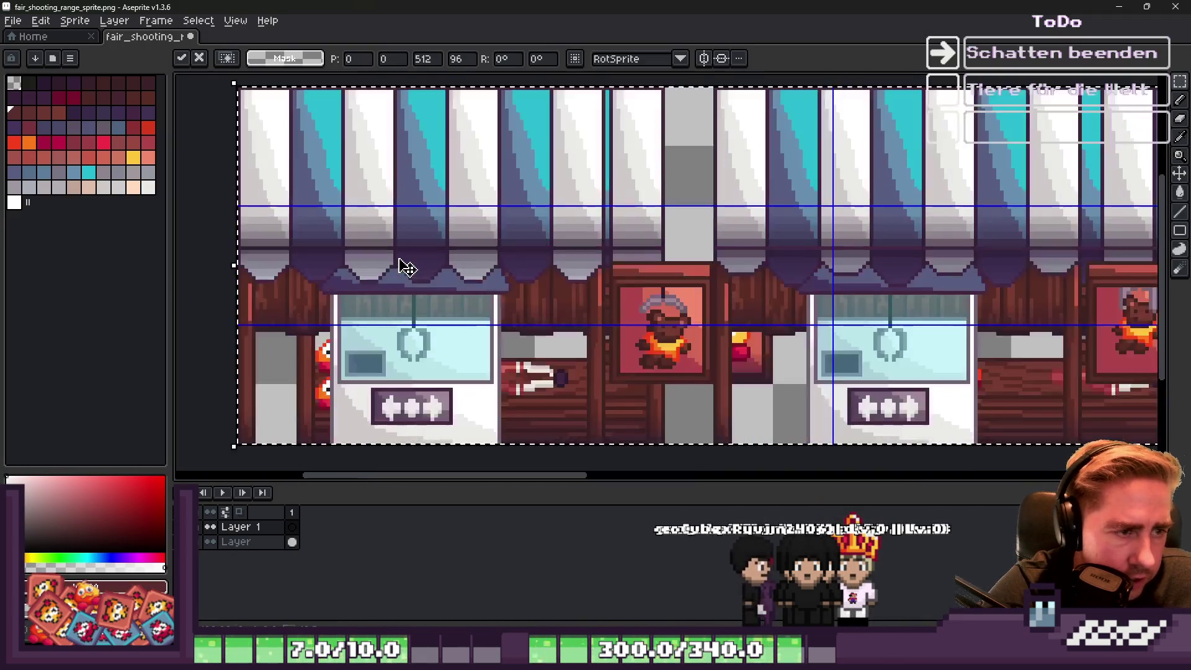
pyautogui.moveTo(399, 266); pyautogui.dragTo(458, 261)
pyautogui.press('Return')
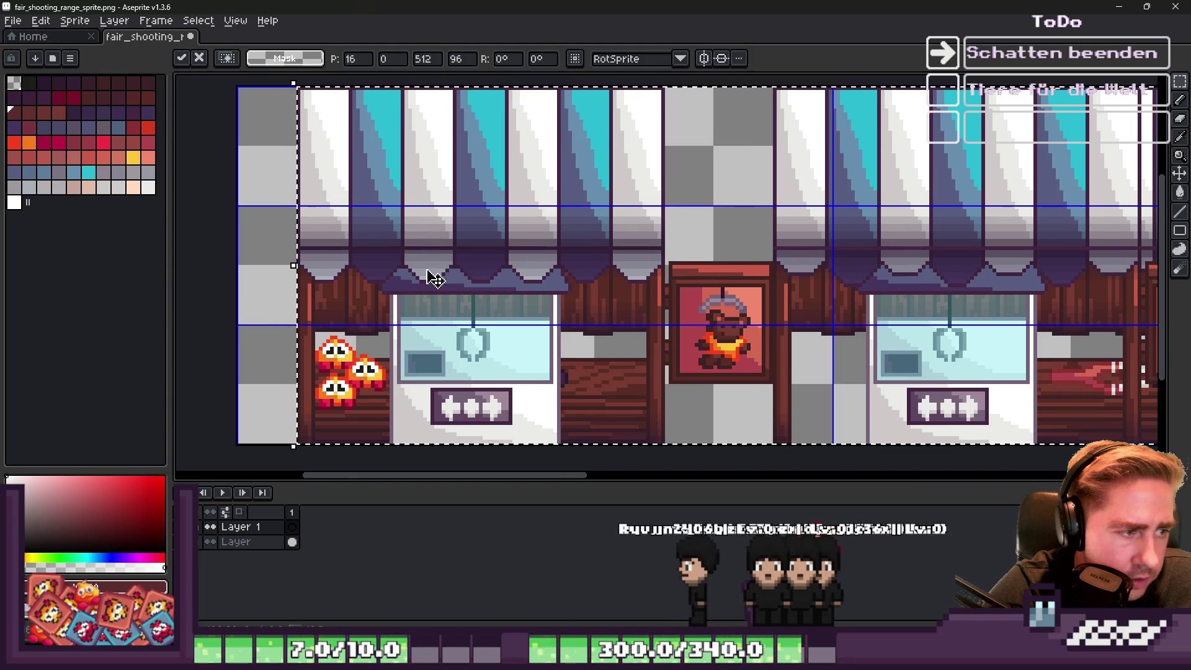
# Paste another stall section and nudge it 8 px right.
pyautogui.scroll(-4, 434, 273)
pyautogui.scroll(3, 480, 221)
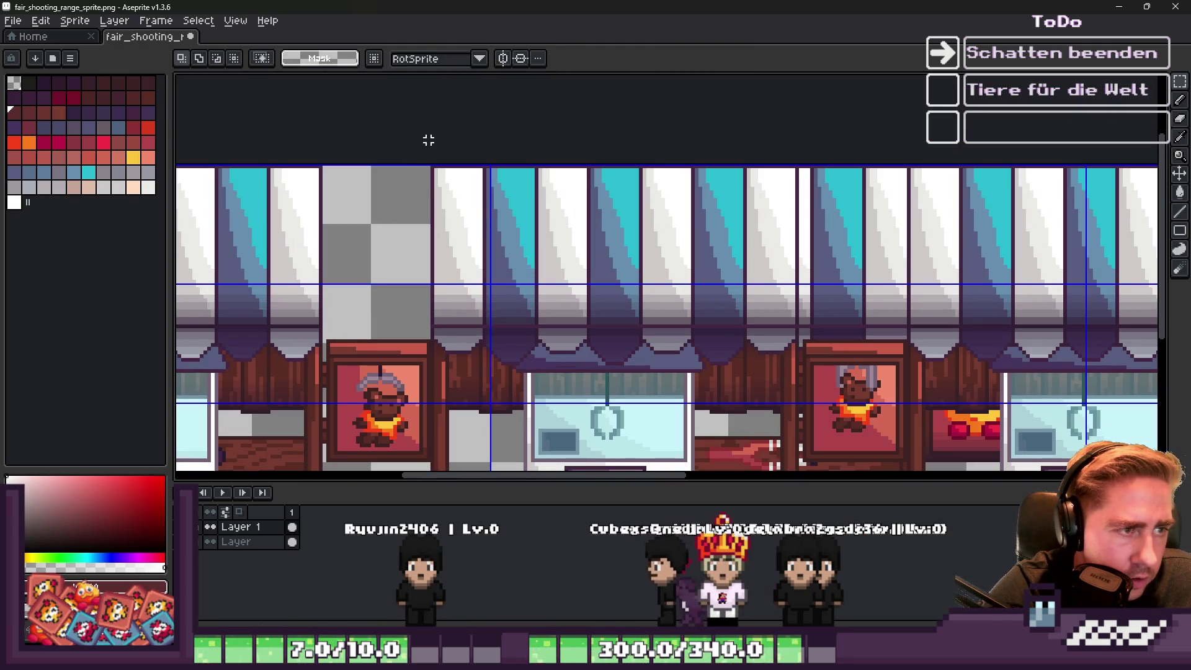
pyautogui.scroll(-3, 428, 141)
pyautogui.hscroll(5, 428, 141)
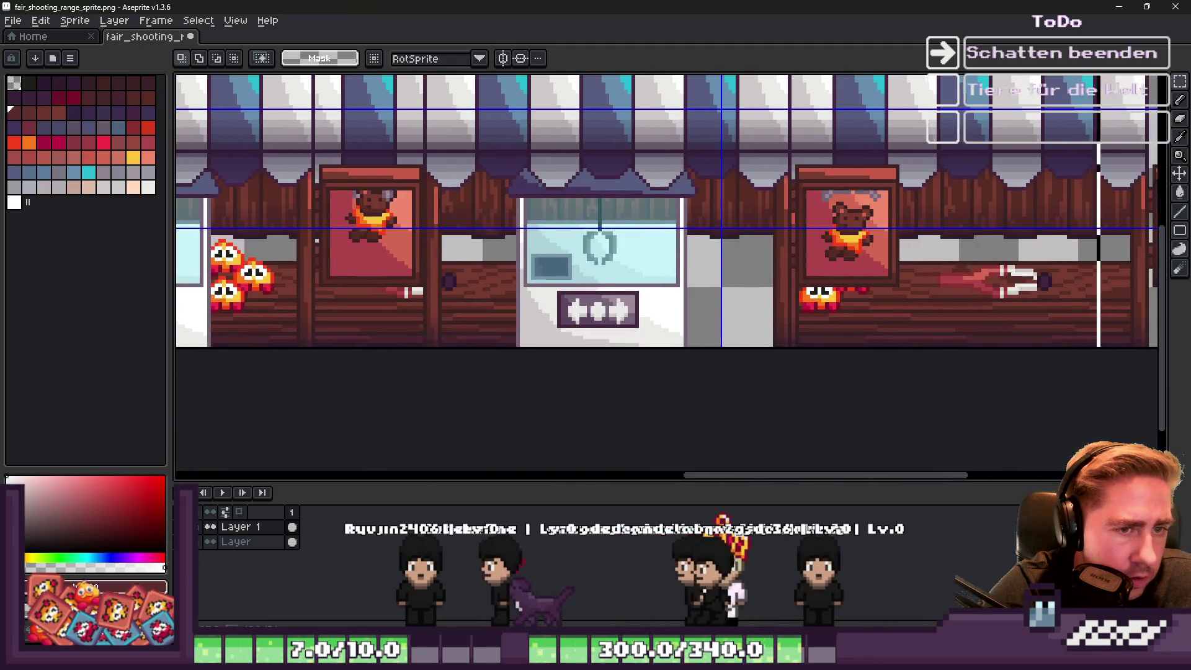
pyautogui.scroll(-4, 789, 399)
pyautogui.scroll(3, 587, 287)
pyautogui.hotkey('ctrl', 'v')
pyautogui.moveTo(645, 290); pyautogui.dragTo(663, 292)
pyautogui.press('Return')
# Move the right stall section into its frame.
pyautogui.hscroll(3, 591, 263)
pyautogui.scroll(1, 690, 201)
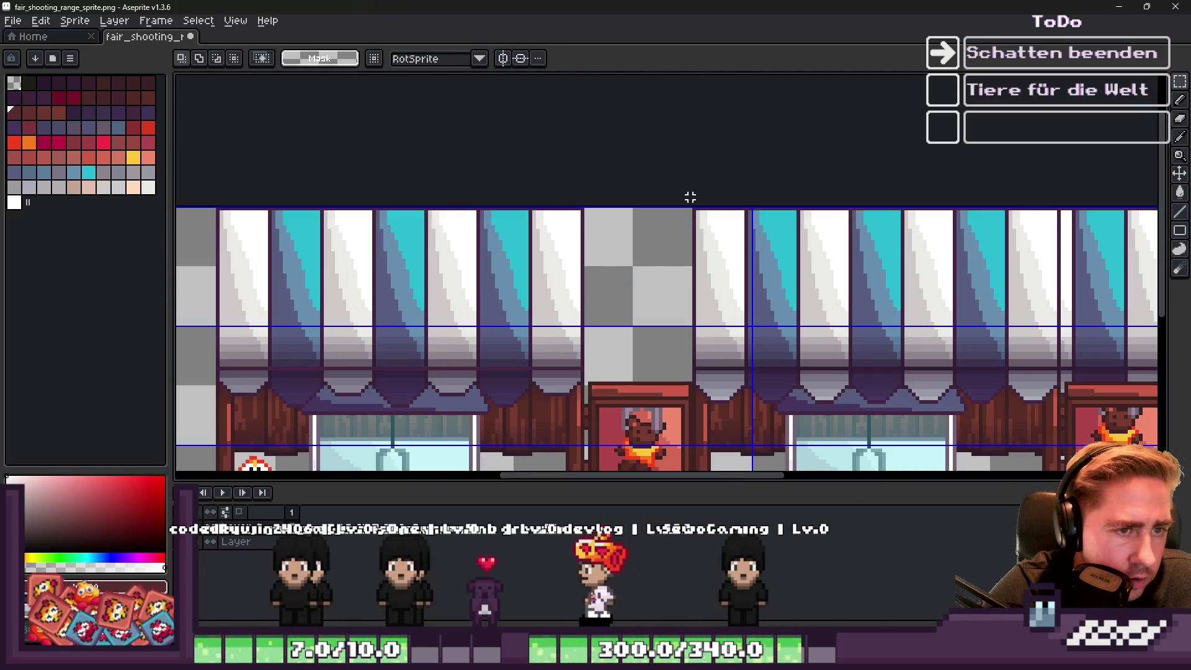
pyautogui.scroll(-3, 694, 196)
pyautogui.hscroll(3, 694, 197)
pyautogui.moveTo(639, 341)
pyautogui.mouseDown()
pyautogui.moveTo(526, 237)
pyautogui.moveTo(659, 242)
pyautogui.mouseUp()
pyautogui.press('Return')
pyautogui.scroll(-2, 660, 239)
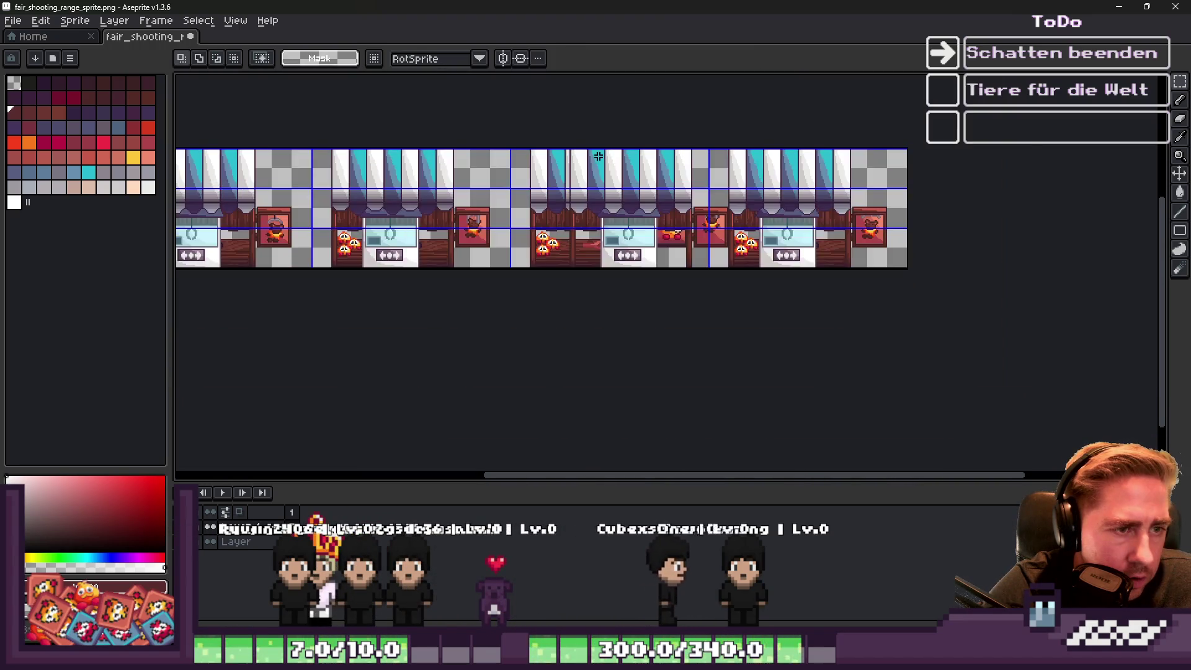
pyautogui.scroll(1, 480, 91)
# Shift the middle bear prize stall section 32 px left into its frame.
pyautogui.moveTo(479, 91); pyautogui.dragTo(856, 426)
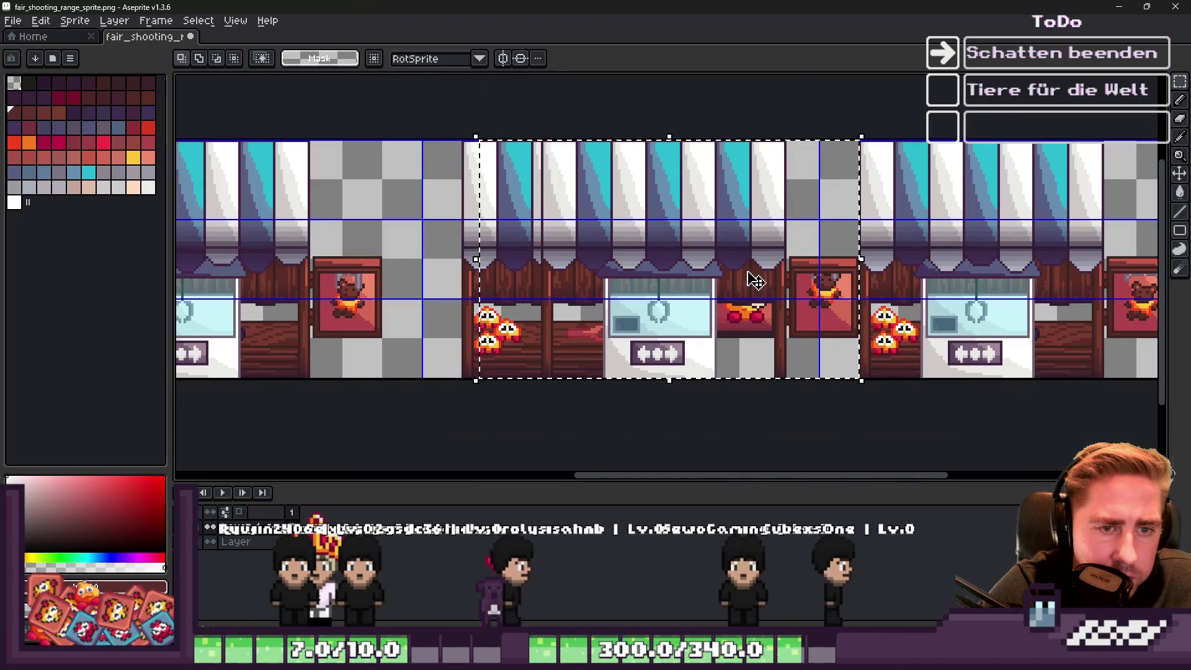
pyautogui.scroll(2, 770, 273)
pyautogui.click(779, 271)
pyautogui.moveTo(778, 271)
pyautogui.mouseDown()
pyautogui.moveTo(566, 270)
pyautogui.moveTo(619, 280)
pyautogui.mouseUp()
pyautogui.press('Return')
pyautogui.scroll(-3, 659, 256)
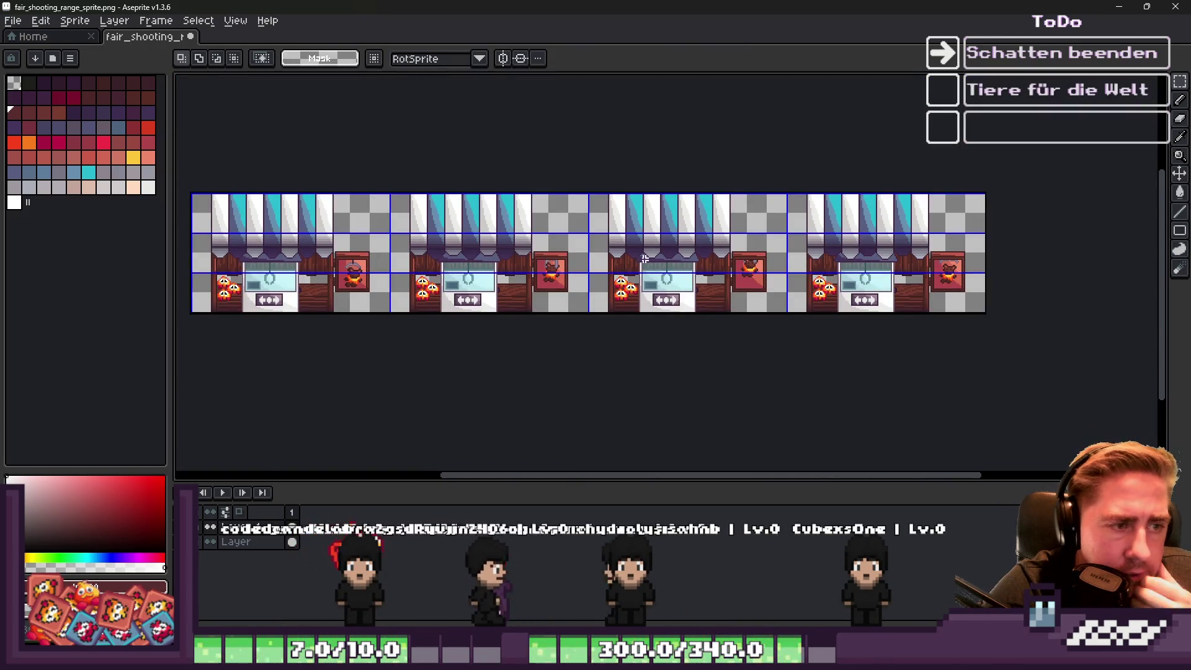
# Hide the shooting range artwork layer and start Save As in the Textures folder.
pyautogui.click(210, 528)
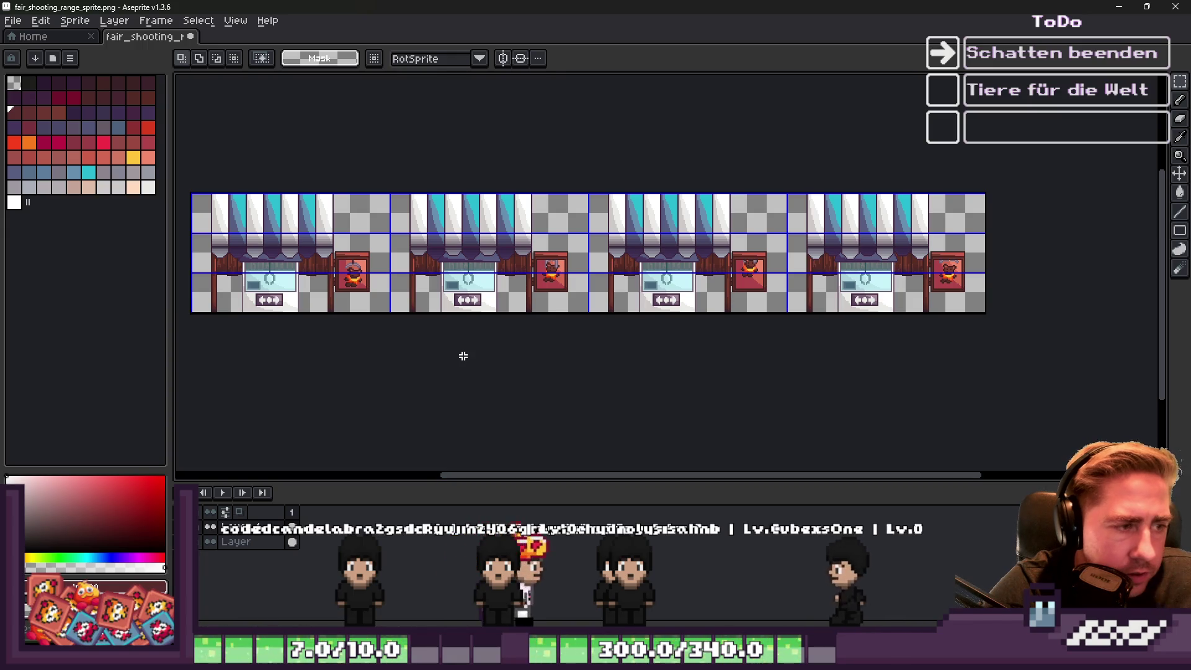
pyautogui.hotkey('ctrl', 'shift', 's')
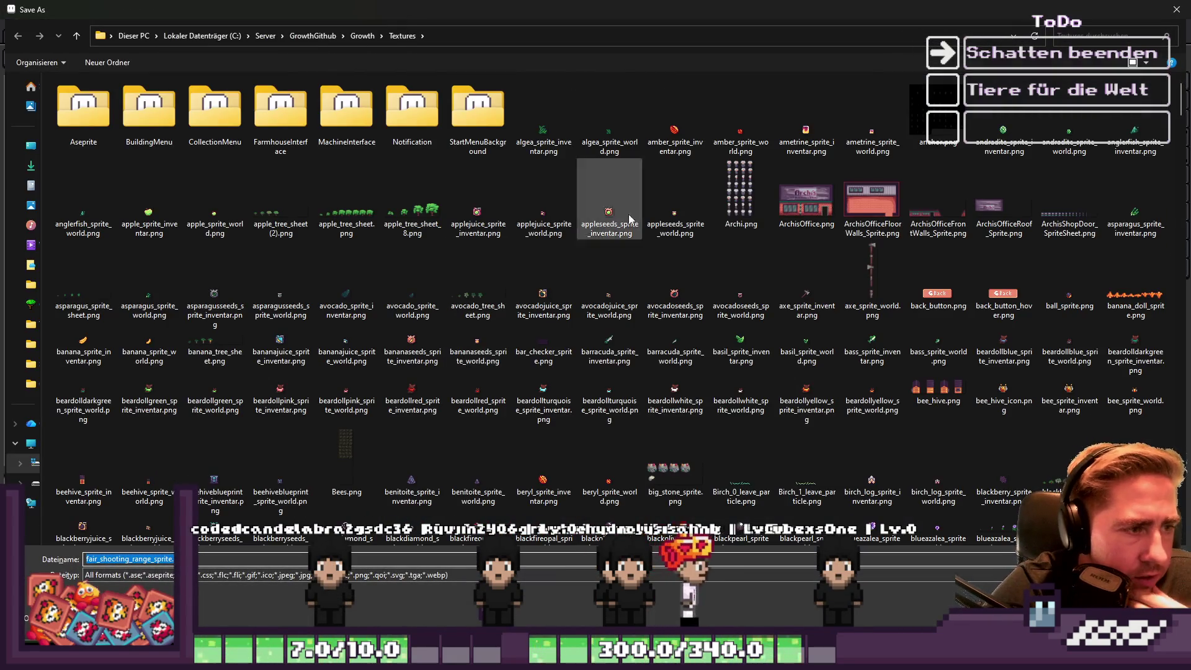
pyautogui.click(1078, 34)
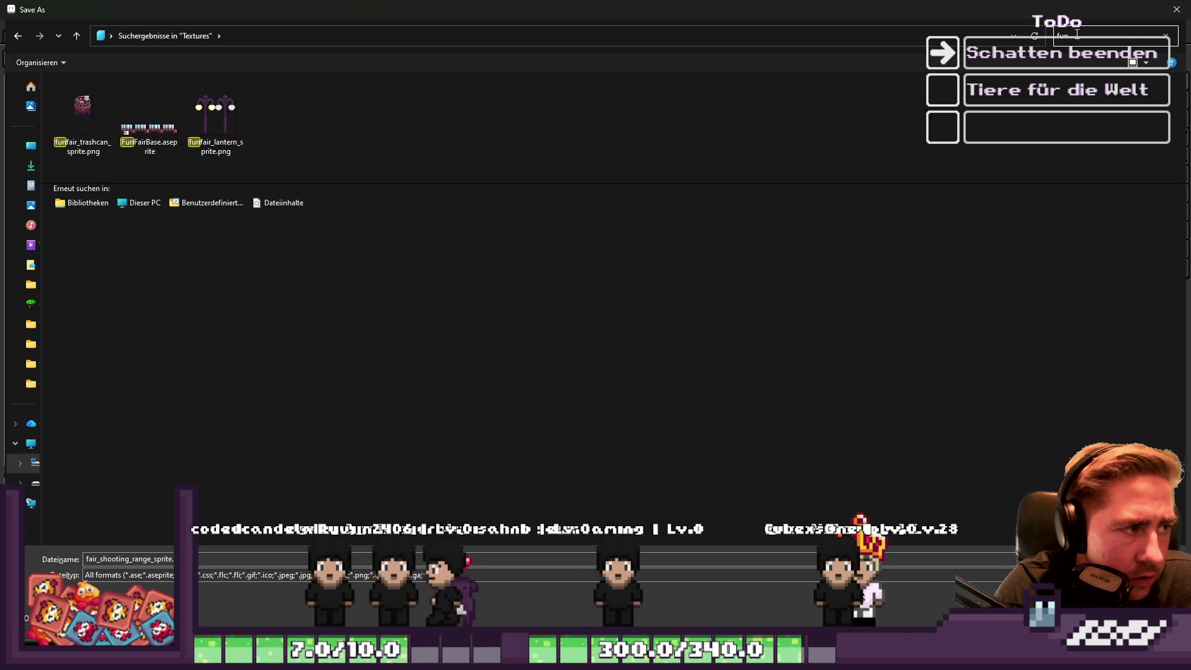
# Search 'fair', overwrite fair_clawmachine_sprite.png confirming the replace, then delete the canvas artwork.
pyautogui.write('fair')
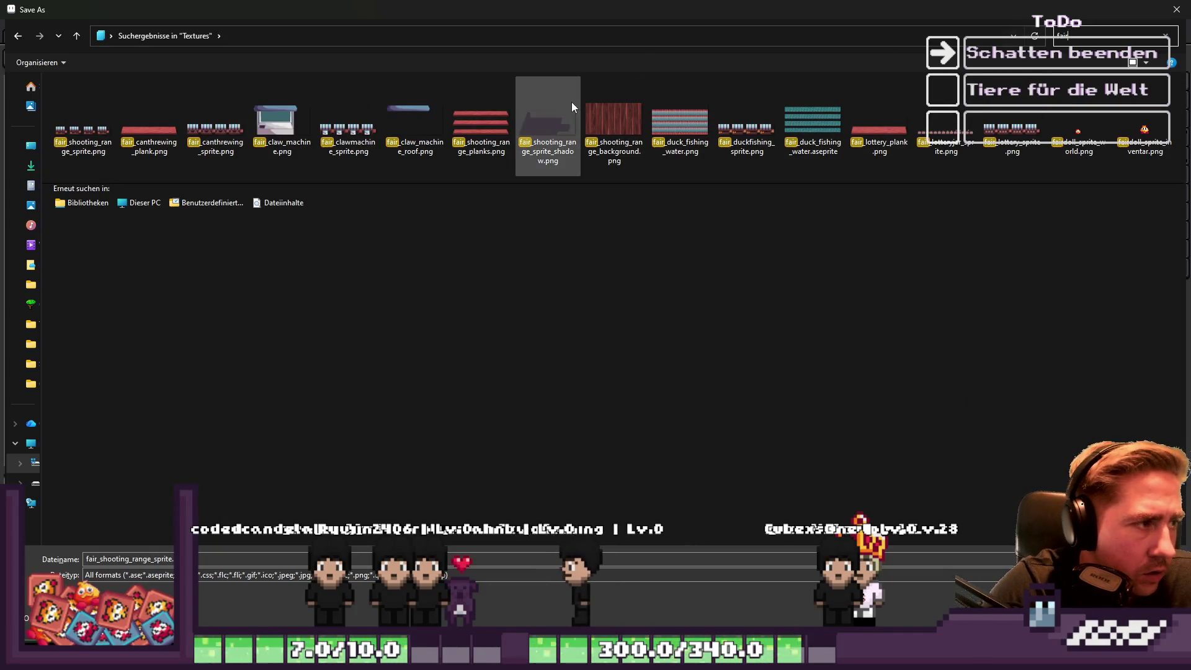
pyautogui.click(348, 134)
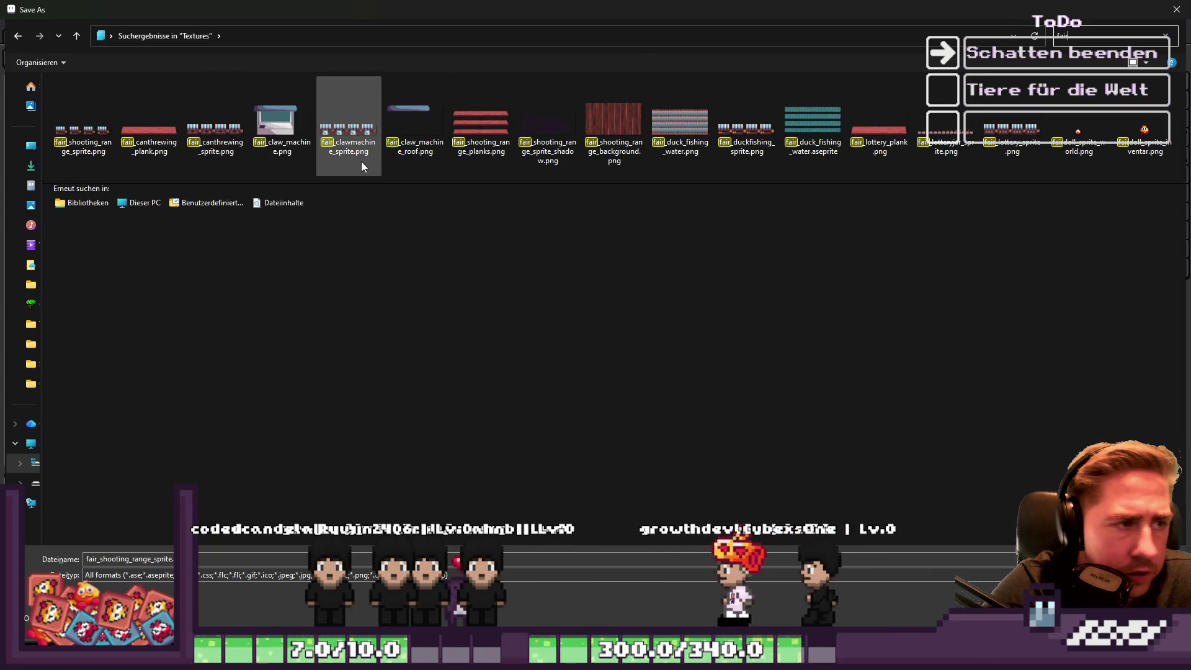
pyautogui.press('Return')
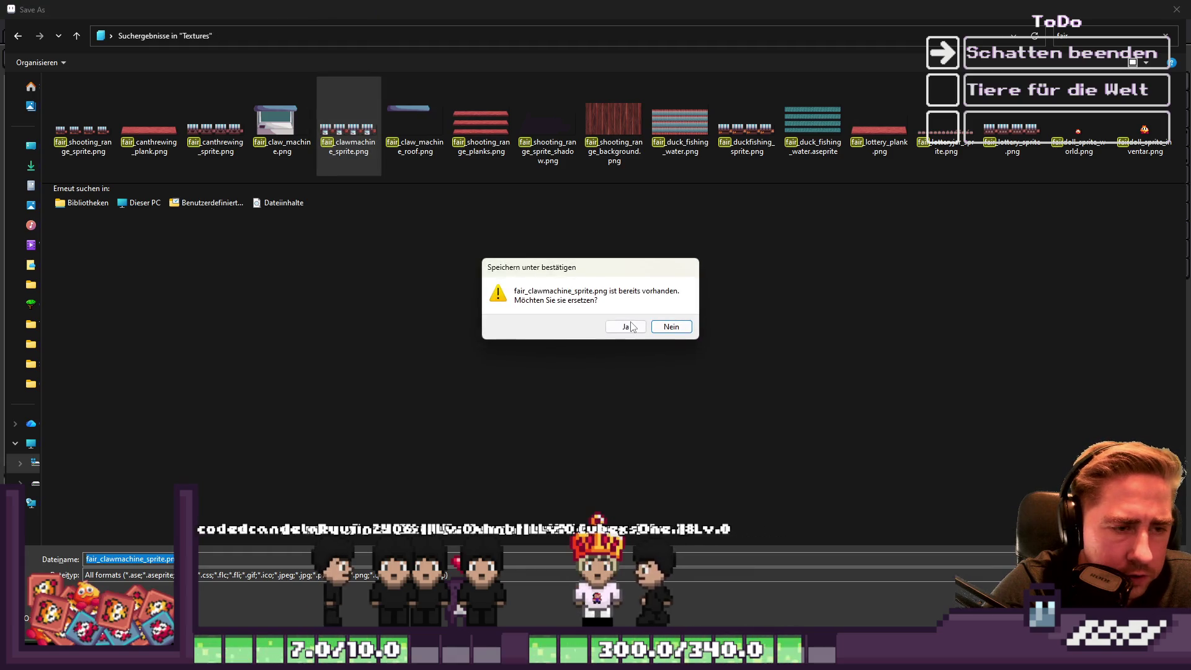
pyautogui.press('Return')
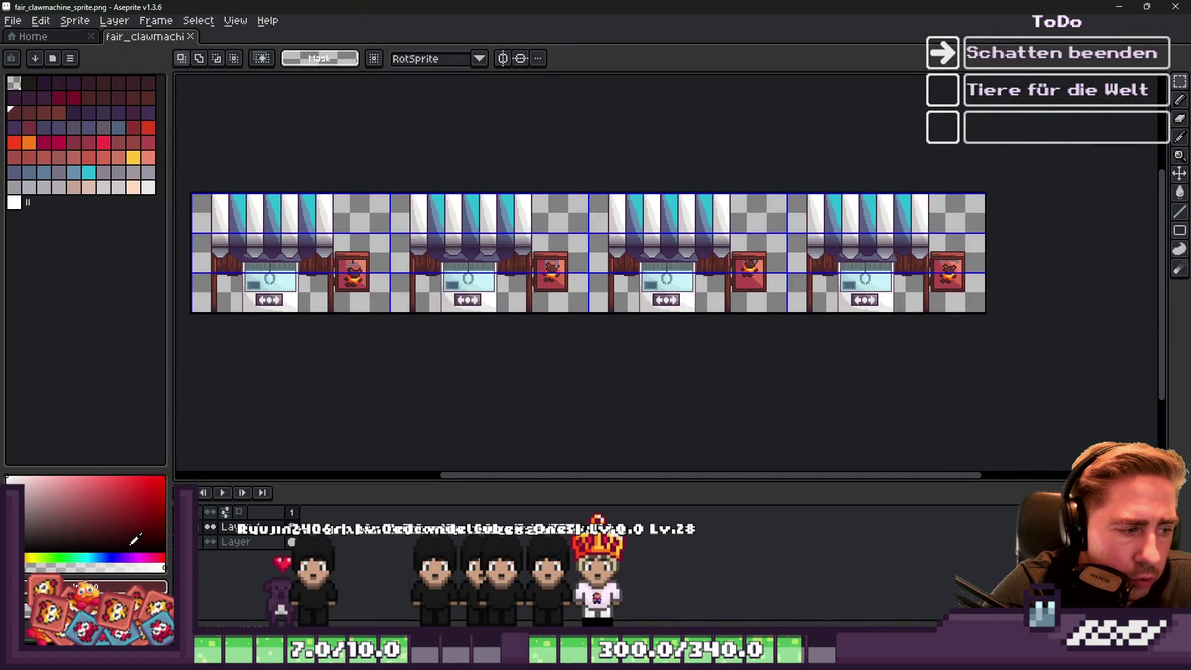
pyautogui.press('Delete')
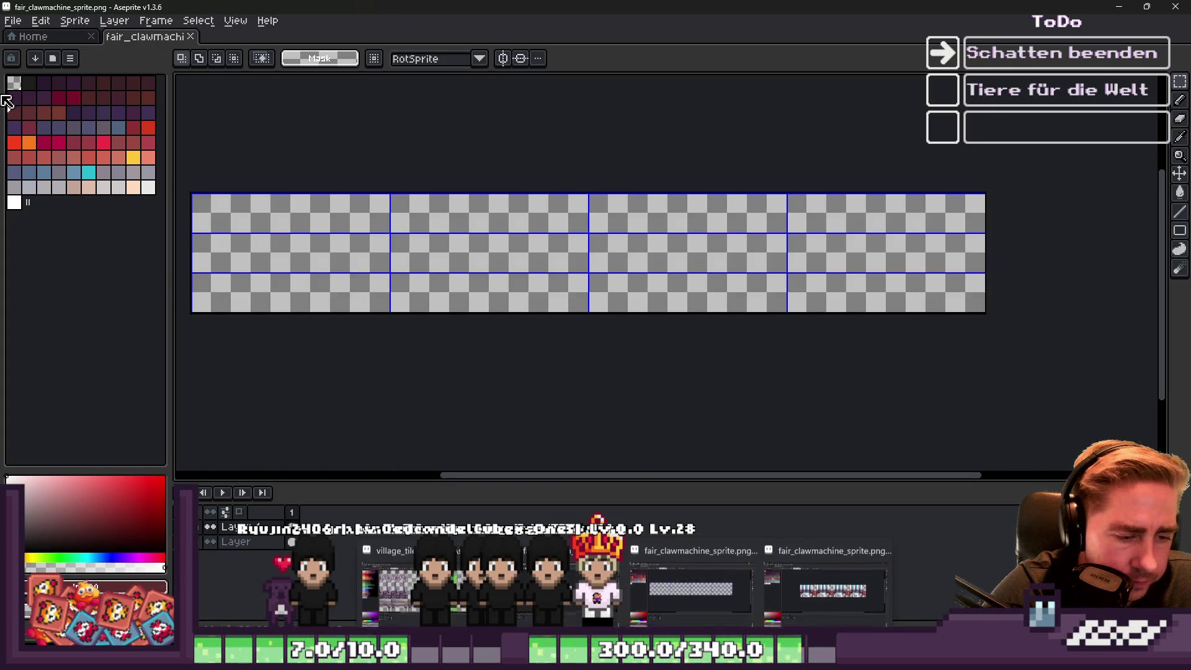
# Open fair_canthrewing_sprite.png from the file browser.
pyautogui.click(14, 22)
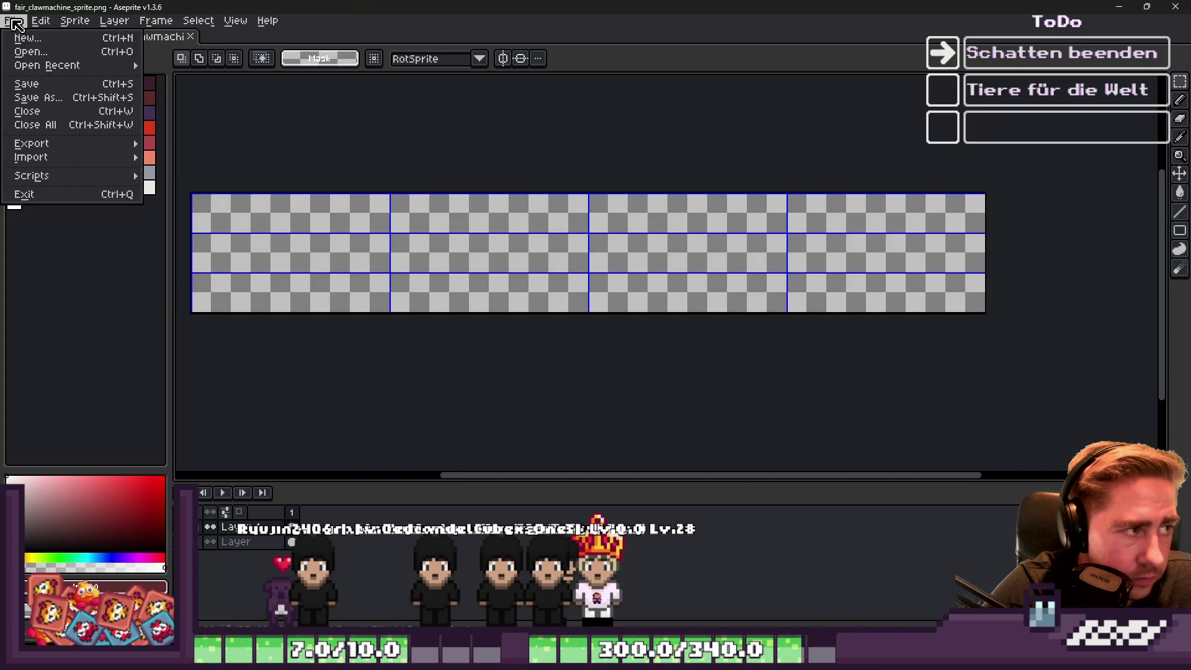
pyautogui.click(31, 52)
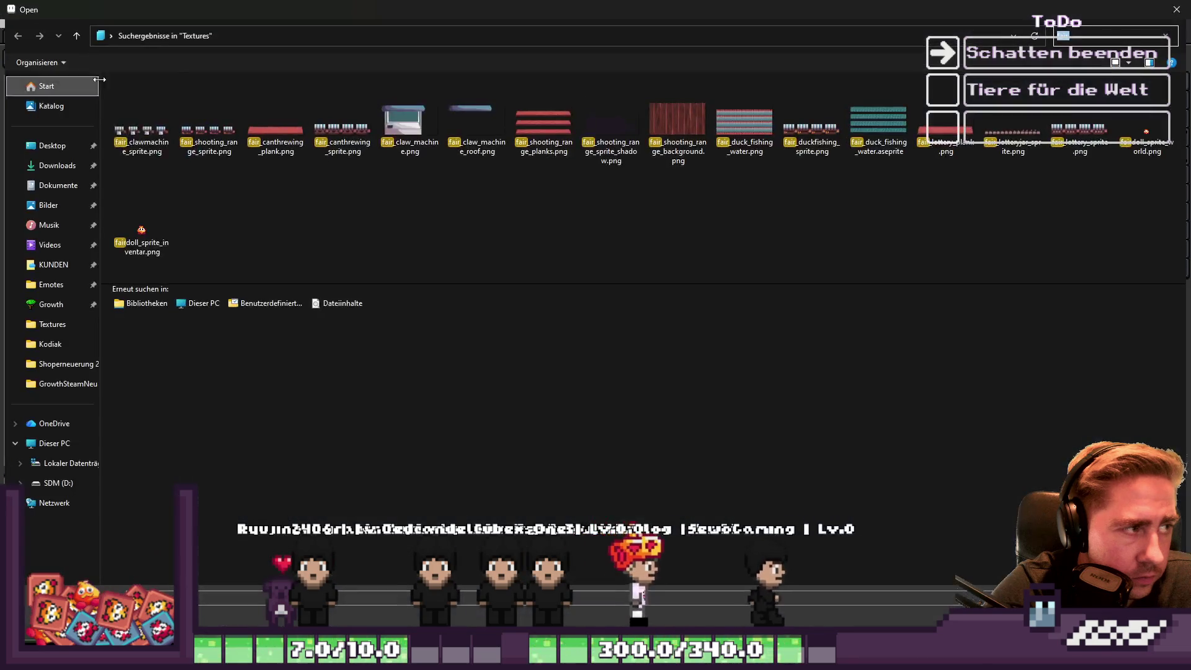
pyautogui.moveTo(99, 144); pyautogui.dragTo(41, 146)
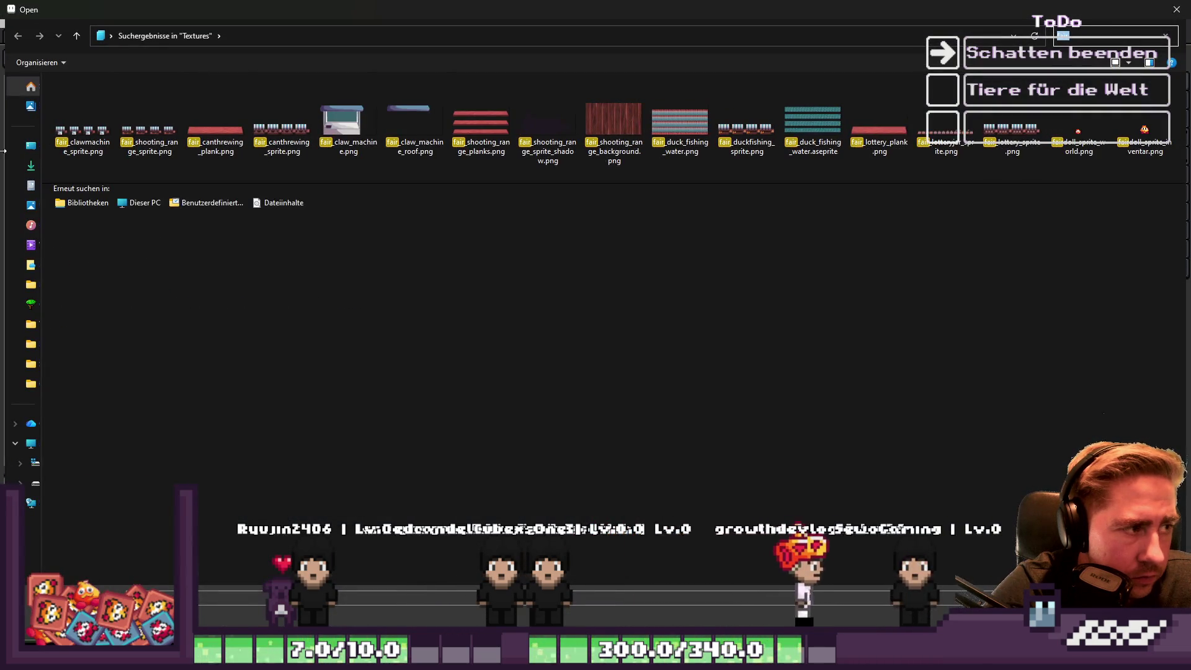
pyautogui.click(282, 131)
pyautogui.click(83, 124)
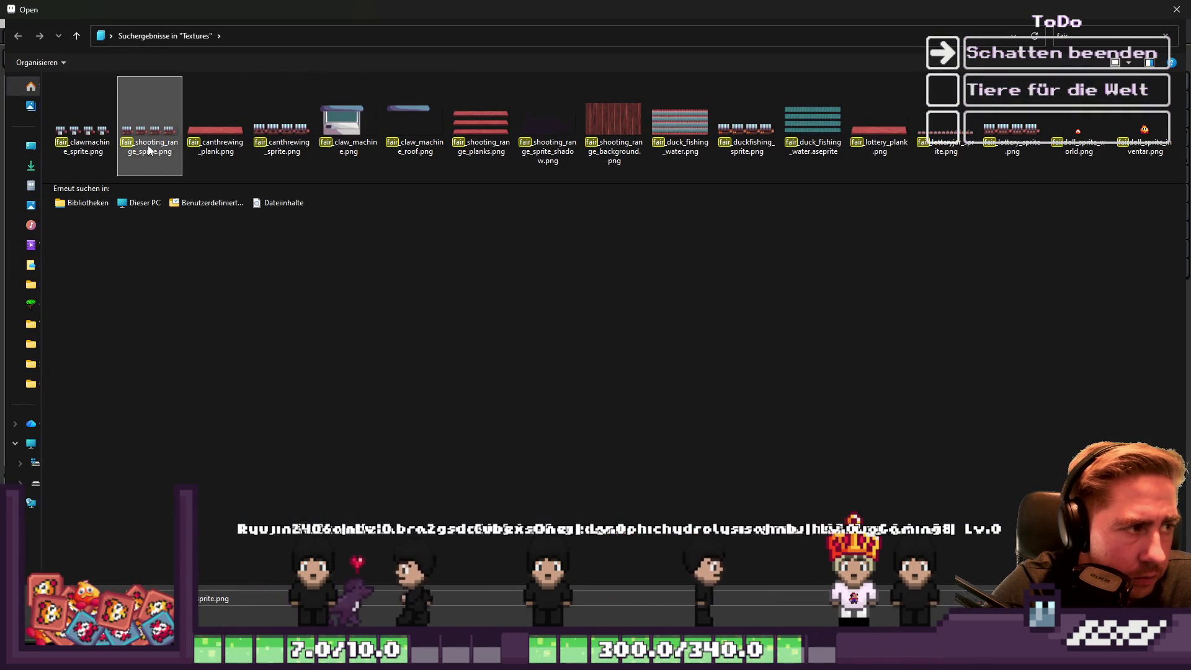
pyautogui.click(139, 149)
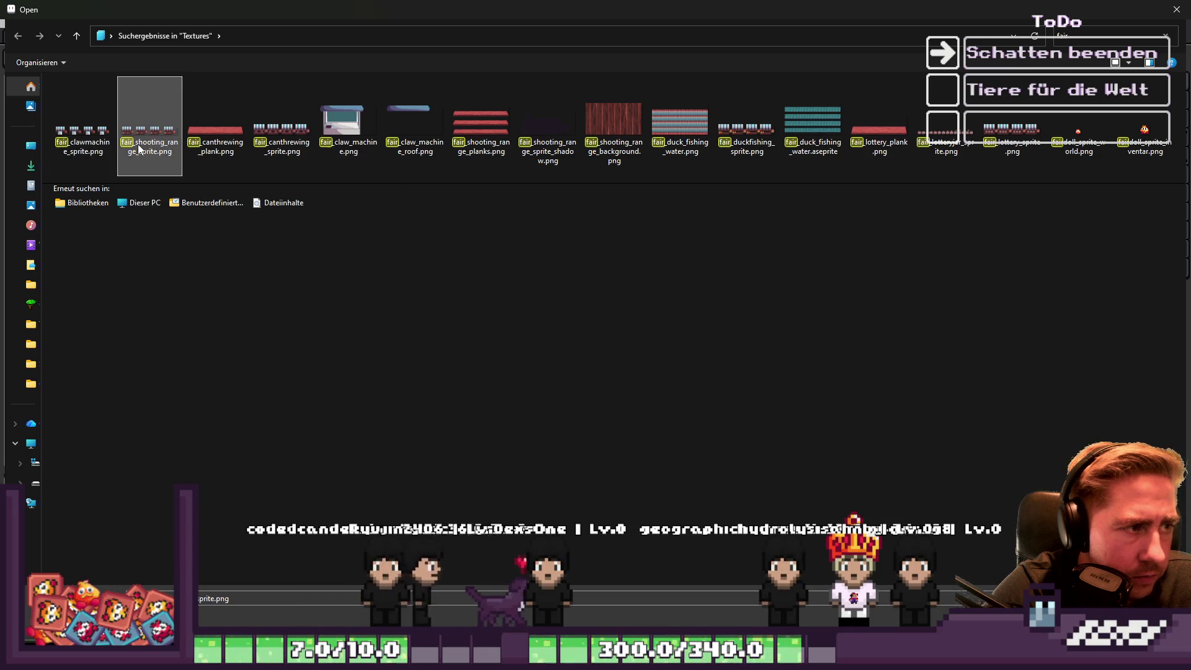
pyautogui.doubleClick(282, 127)
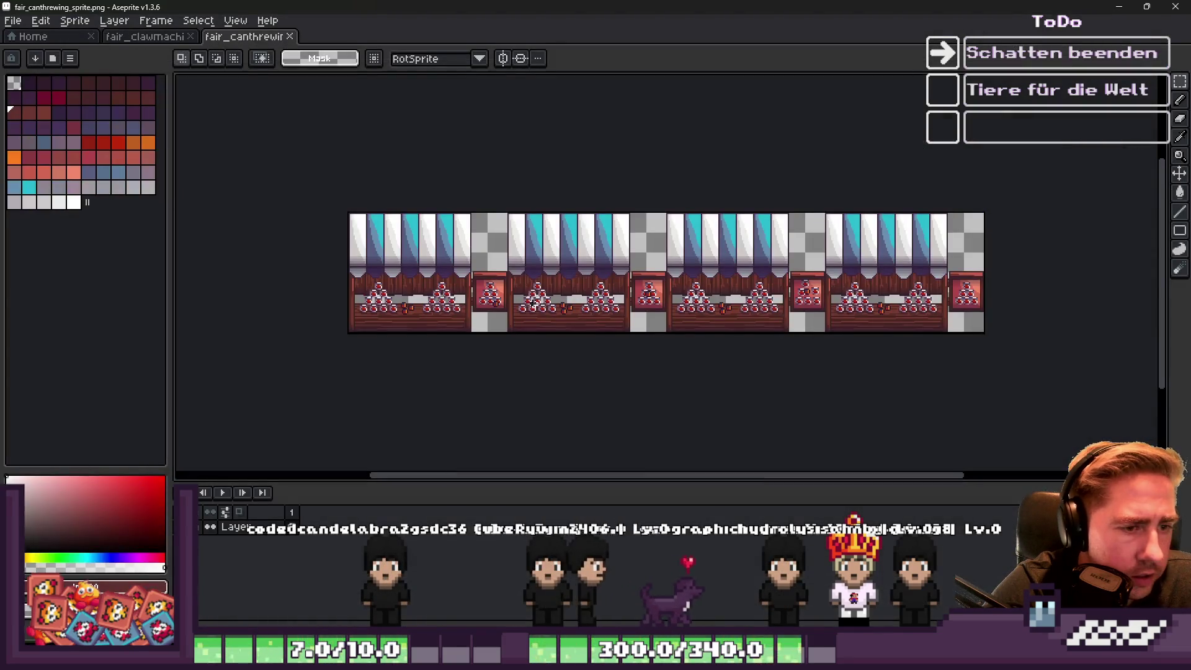
# Select the whole can-throwing sprite and paste it onto the fair_clawmachine grid sheet.
pyautogui.hotkey('ctrl', 'a')
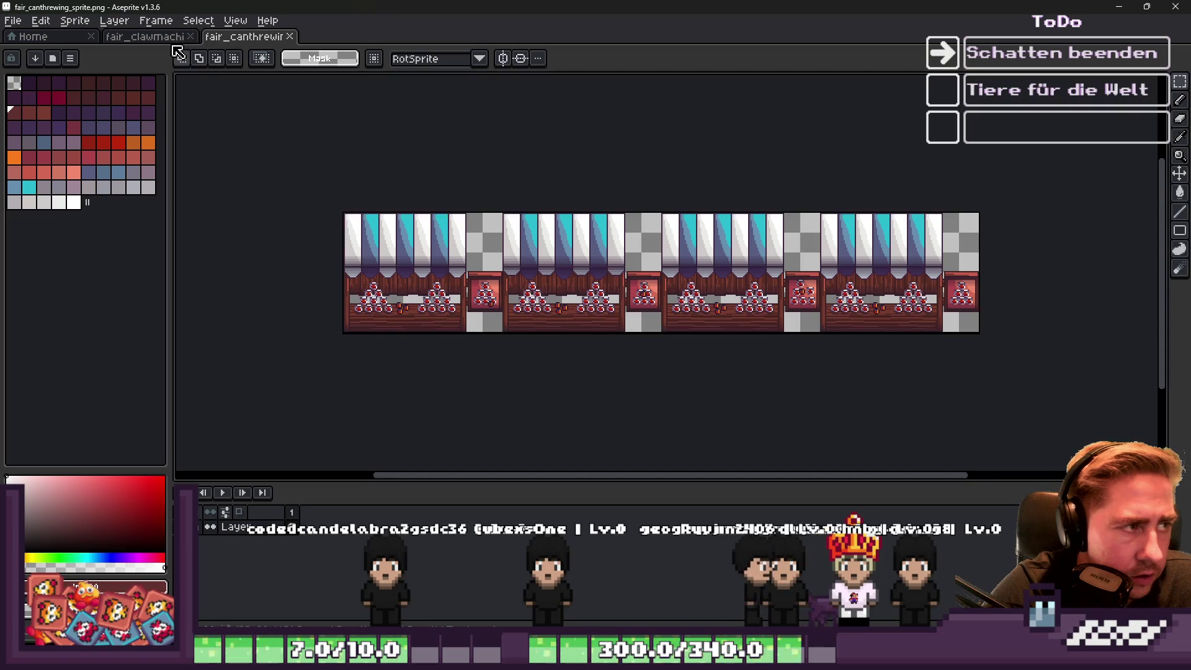
pyautogui.click(146, 36)
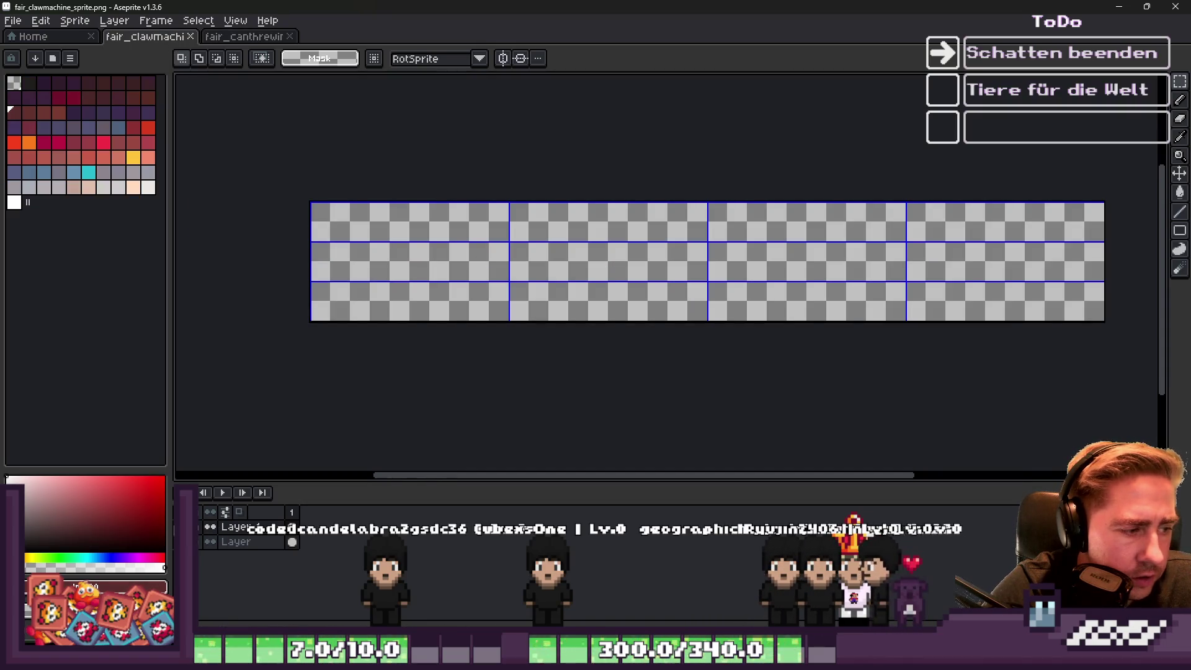
pyautogui.hotkey('ctrl', 'v')
pyautogui.scroll(1, 318, 286)
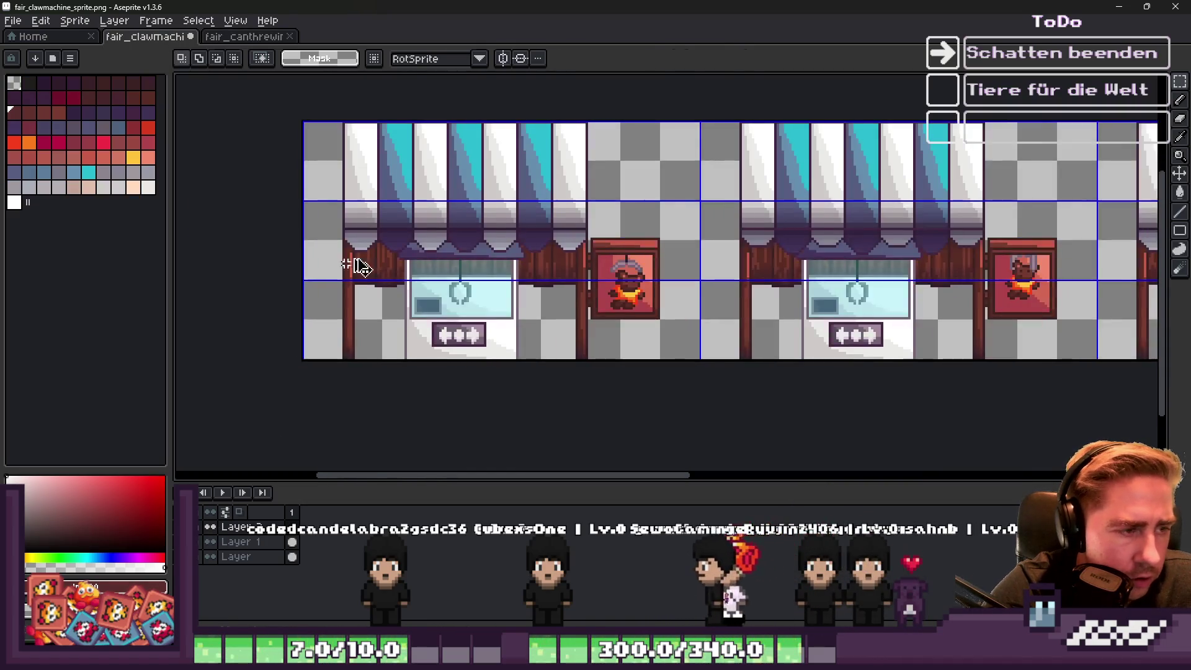
# Paste two stall copies into their grid cells, moving the second to x 240.
pyautogui.hotkey('ctrl', 'v')
pyautogui.moveTo(393, 245); pyautogui.dragTo(433, 254)
pyautogui.press('Return')
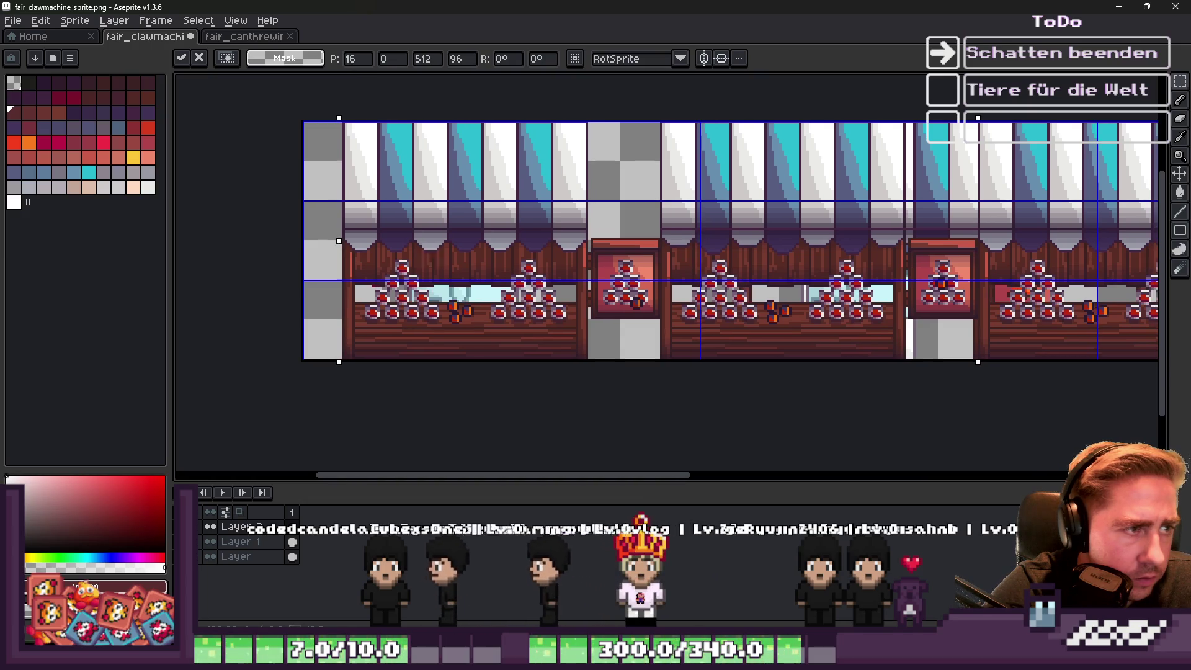
pyautogui.scroll(-1, 368, 220)
pyautogui.scroll(1, 520, 149)
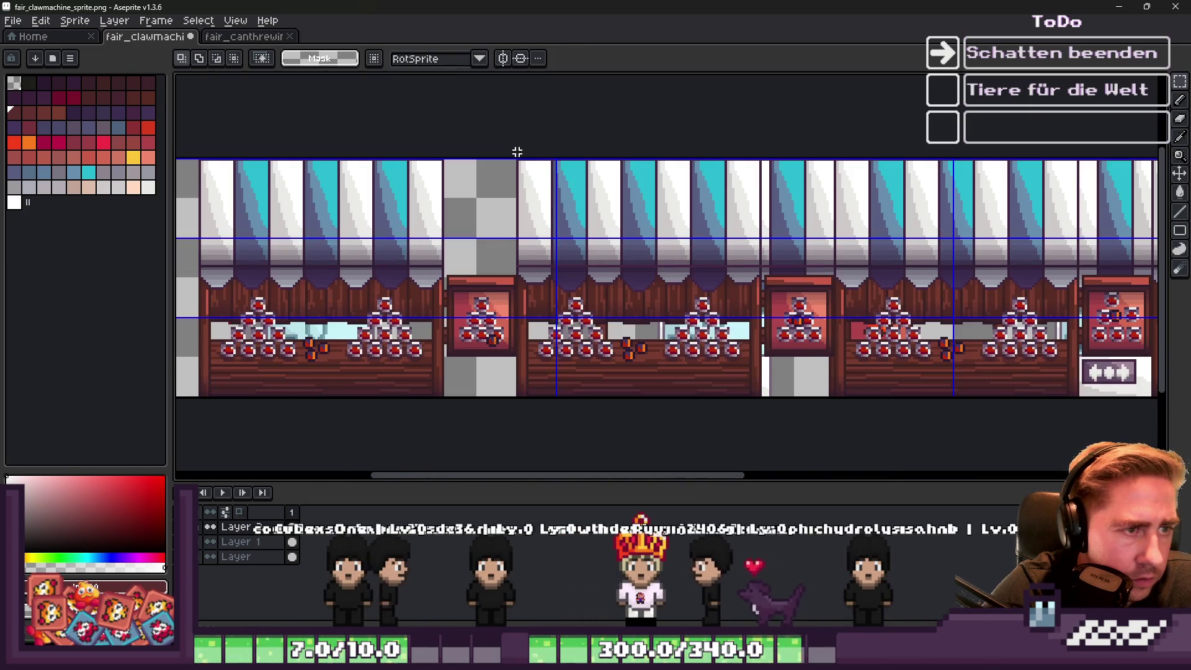
pyautogui.hotkey('ctrl', 'v')
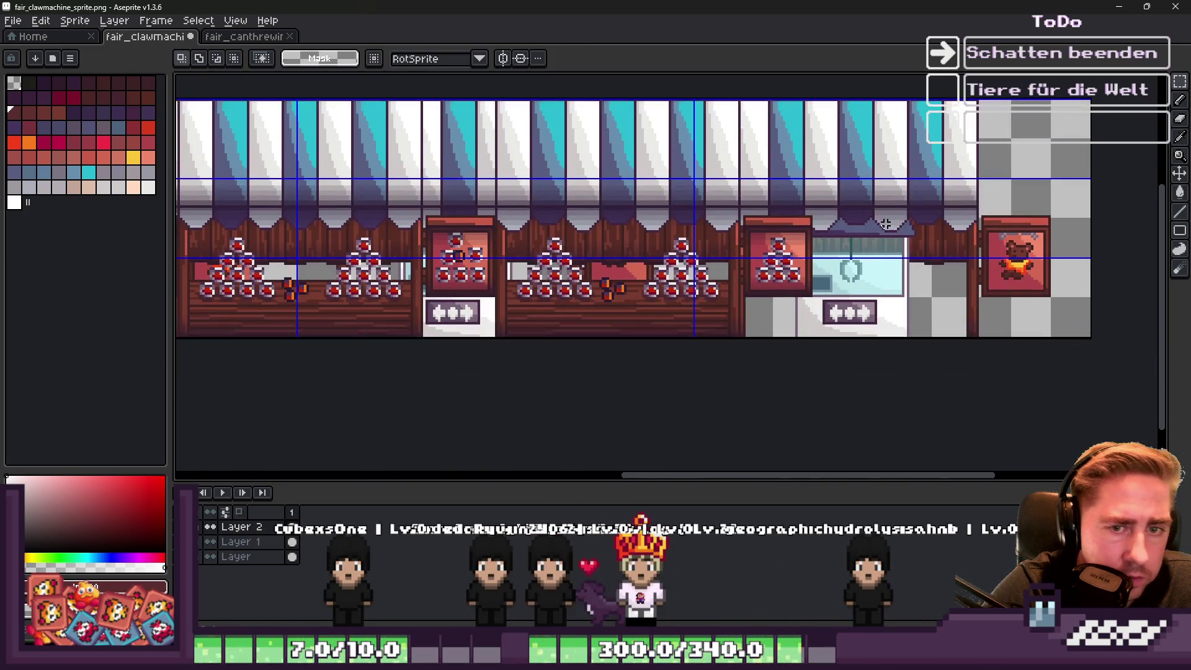
pyautogui.scroll(-1, 874, 220)
pyautogui.scroll(1, 422, 173)
pyautogui.scroll(1, 415, 137)
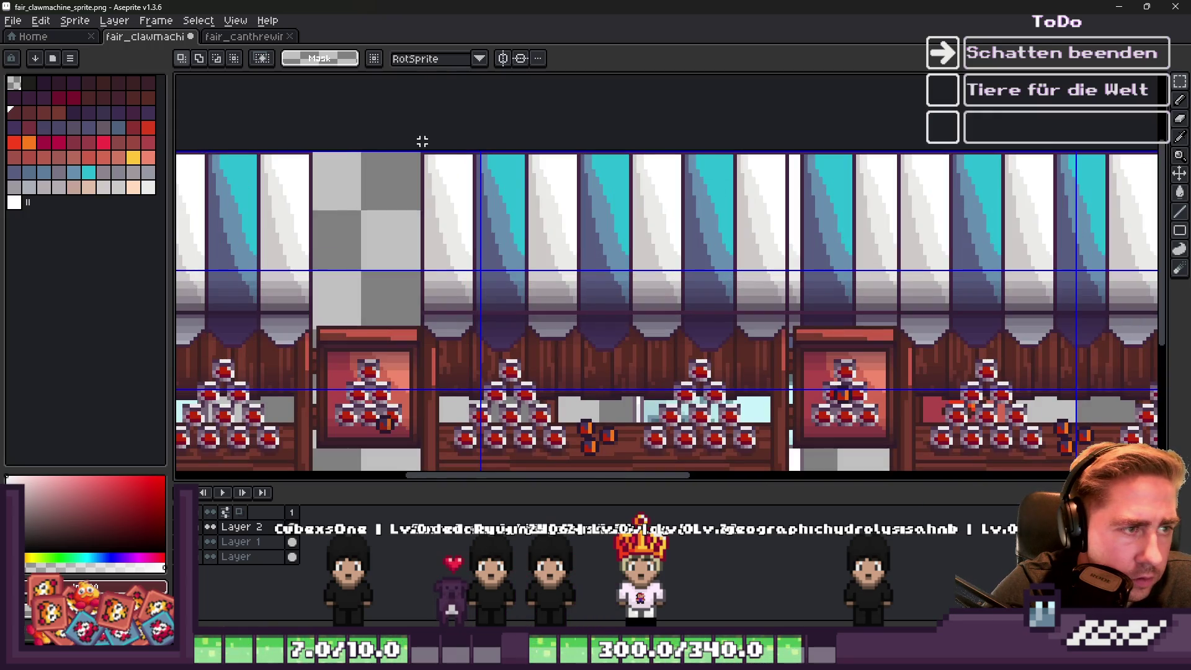
pyautogui.scroll(-1, 422, 142)
pyautogui.scroll(1, 400, 219)
pyautogui.moveTo(400, 219)
pyautogui.mouseDown()
pyautogui.moveTo(827, 234)
pyautogui.moveTo(728, 239)
pyautogui.moveTo(740, 238)
pyautogui.mouseUp()
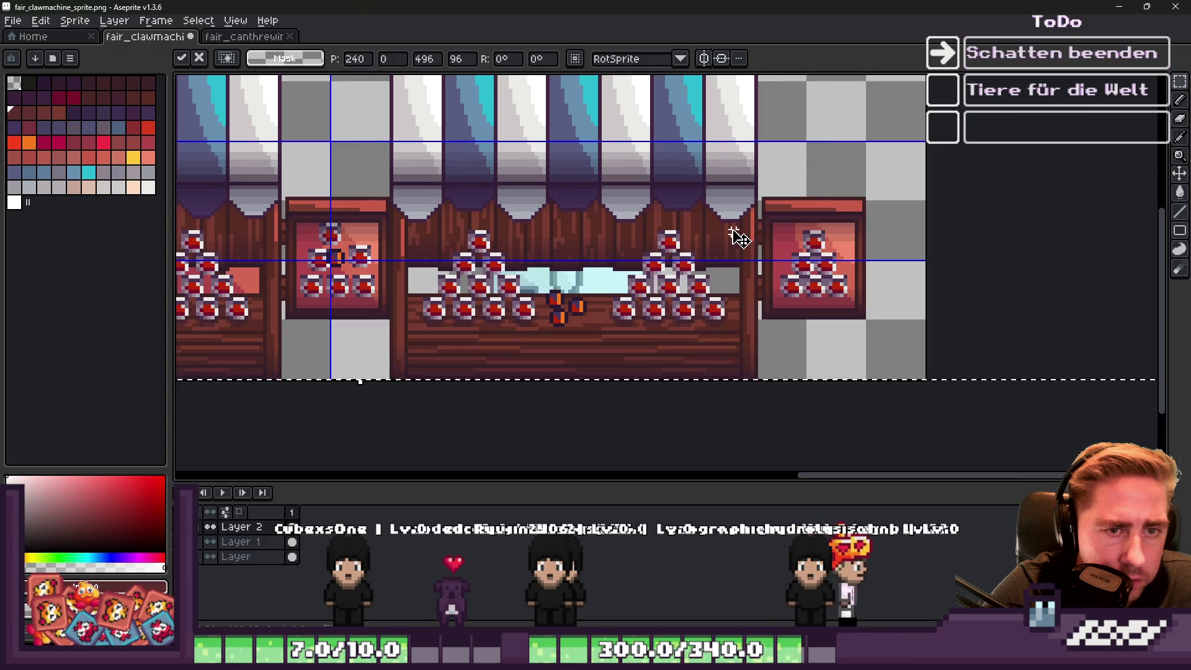
pyautogui.press('Return')
pyautogui.scroll(-1, 740, 239)
pyautogui.scroll(1, 598, 356)
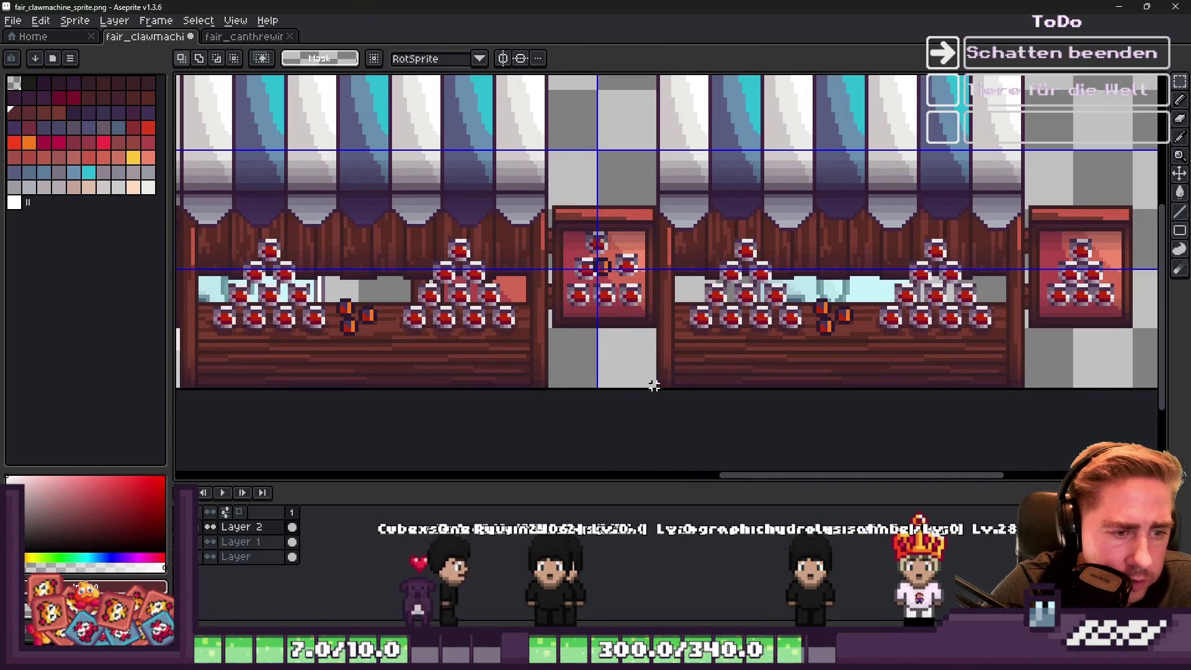
pyautogui.scroll(-1, 654, 385)
pyautogui.scroll(1, 572, 380)
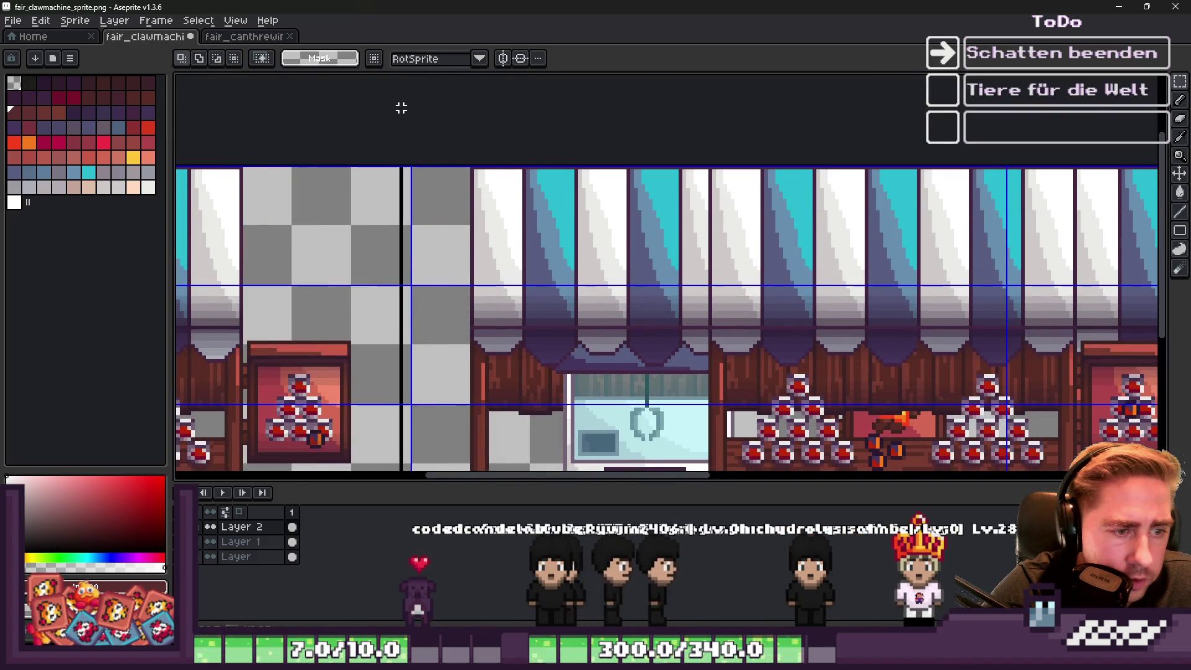
pyautogui.scroll(-1, 397, 108)
# Paste two more stall copies, sliding one left into its cell and the last to x 336.
pyautogui.hotkey('ctrl', 'v')
pyautogui.moveTo(705, 352); pyautogui.dragTo(549, 376)
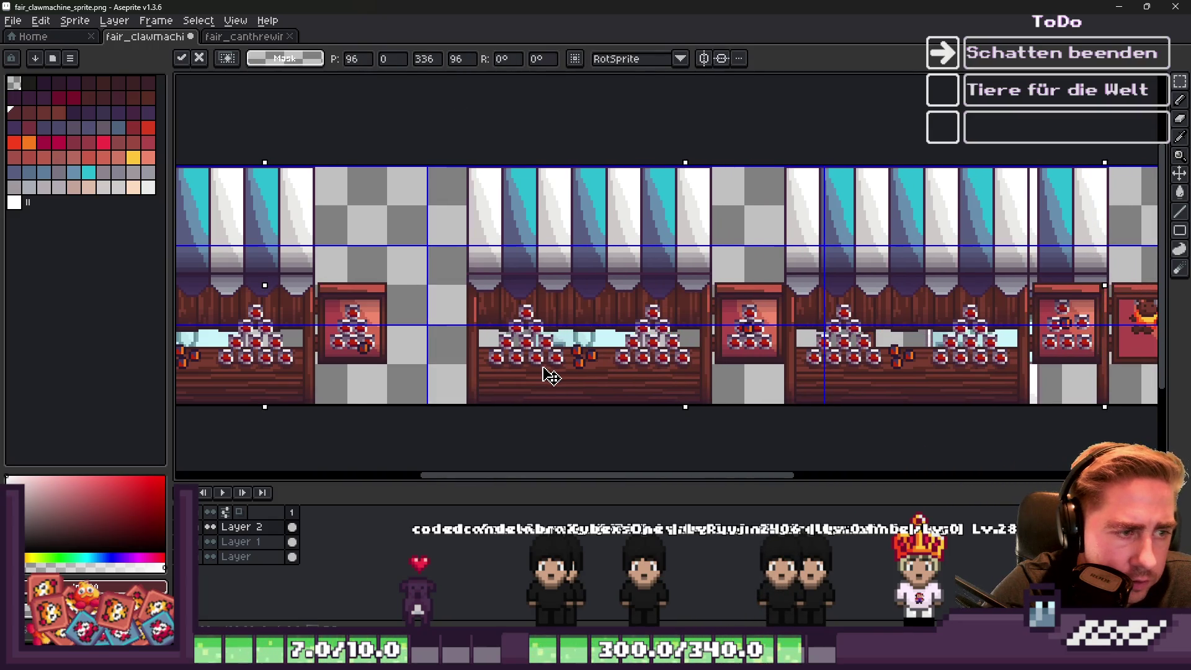
pyautogui.press('Return')
pyautogui.scroll(1, 790, 157)
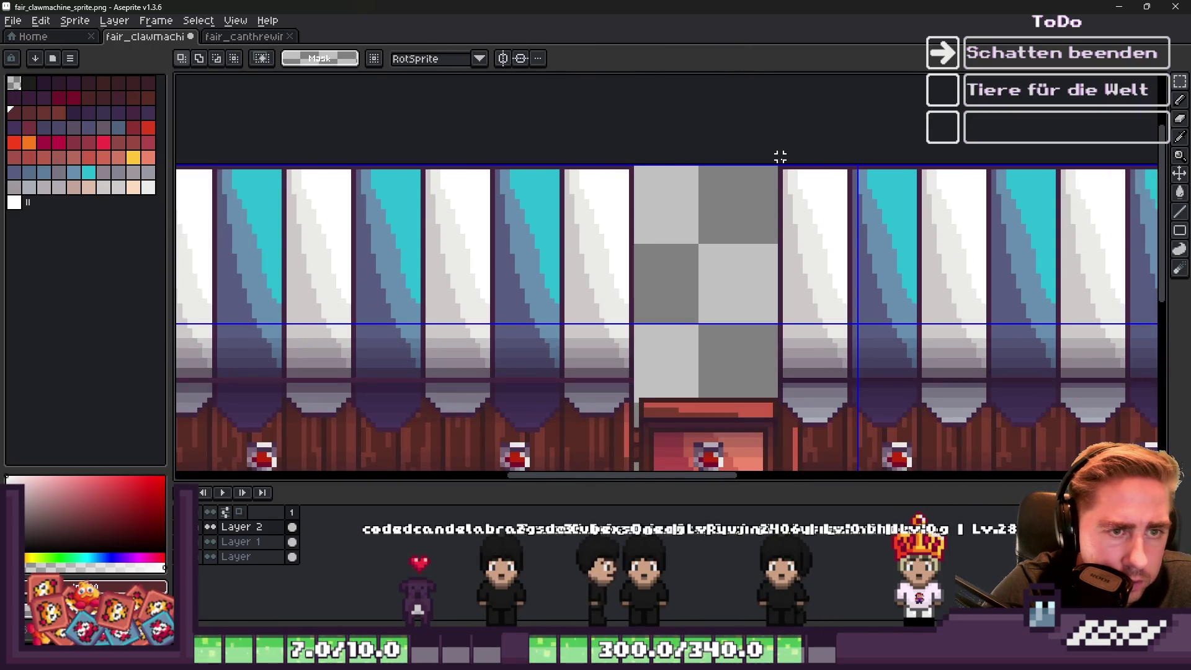
pyautogui.scroll(-1, 780, 162)
pyautogui.hotkey('ctrl', 'v')
pyautogui.moveTo(753, 204); pyautogui.dragTo(783, 207)
pyautogui.press('Return')
pyautogui.scroll(-2, 463, 136)
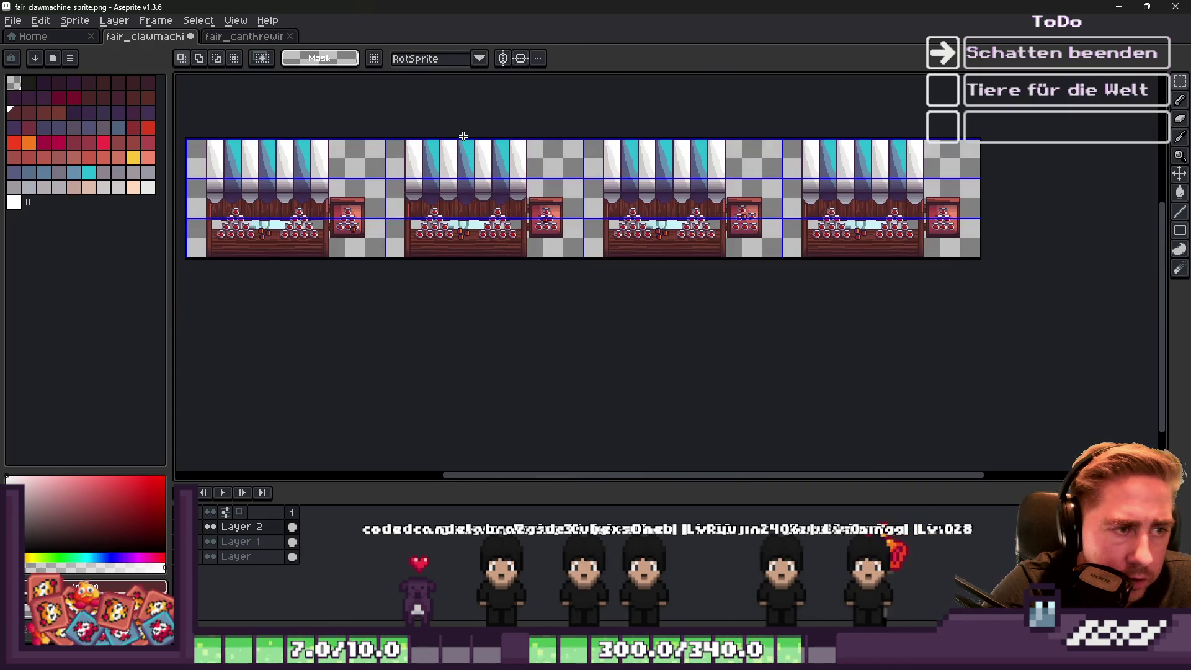
pyautogui.scroll(2, 739, 223)
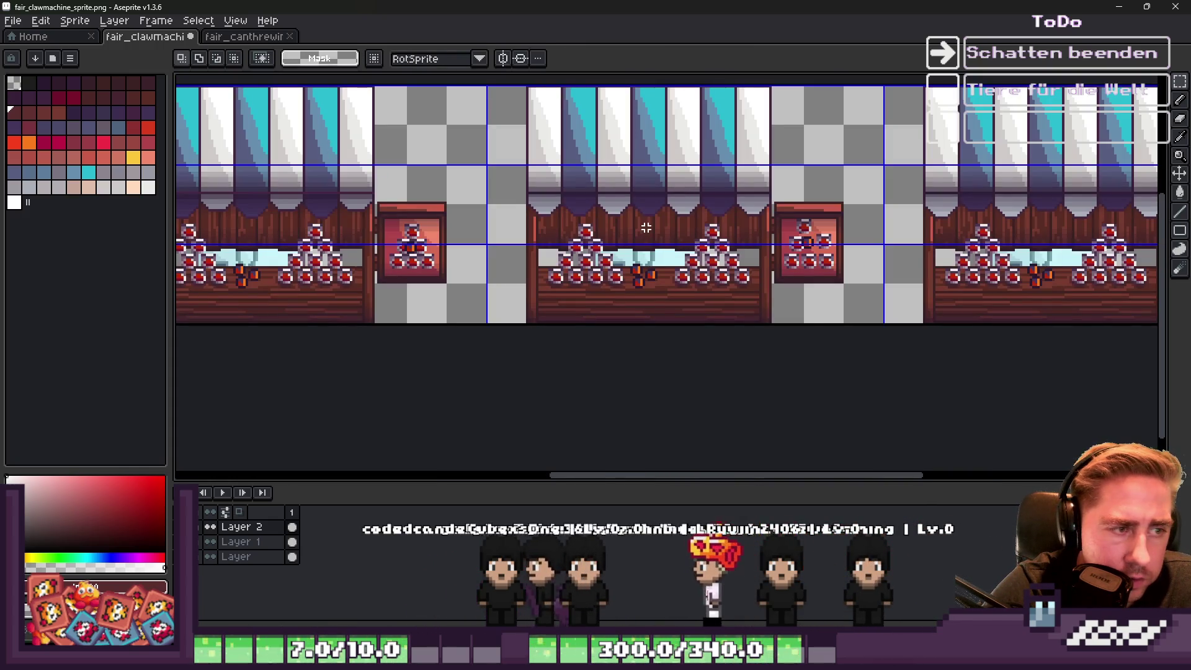
pyautogui.scroll(-2, 741, 266)
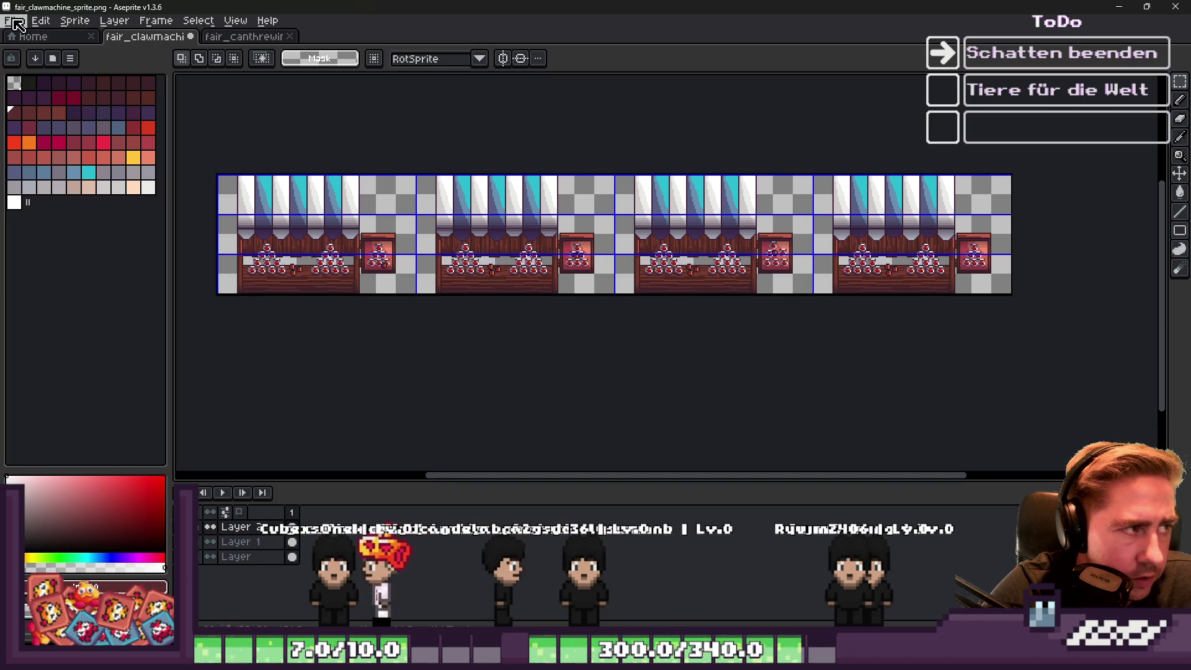
# Save the sheet as fair_canthrewing_sprite.png, replacing the existing file.
pyautogui.click(13, 20)
pyautogui.click(38, 97)
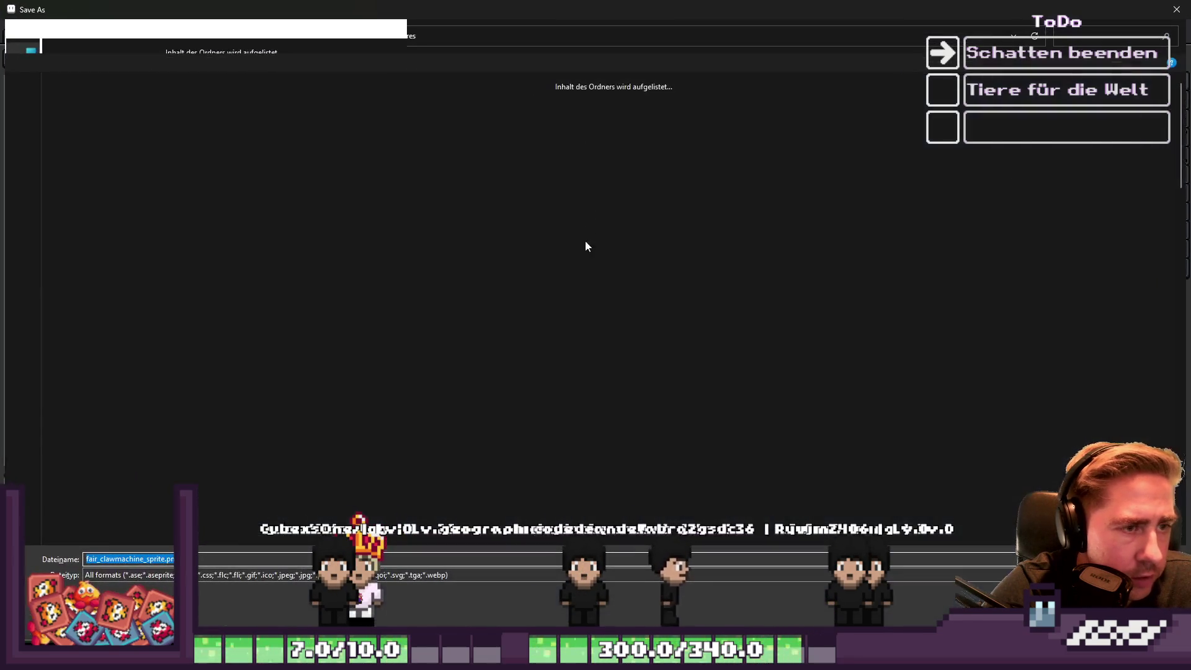
pyautogui.click(1107, 31)
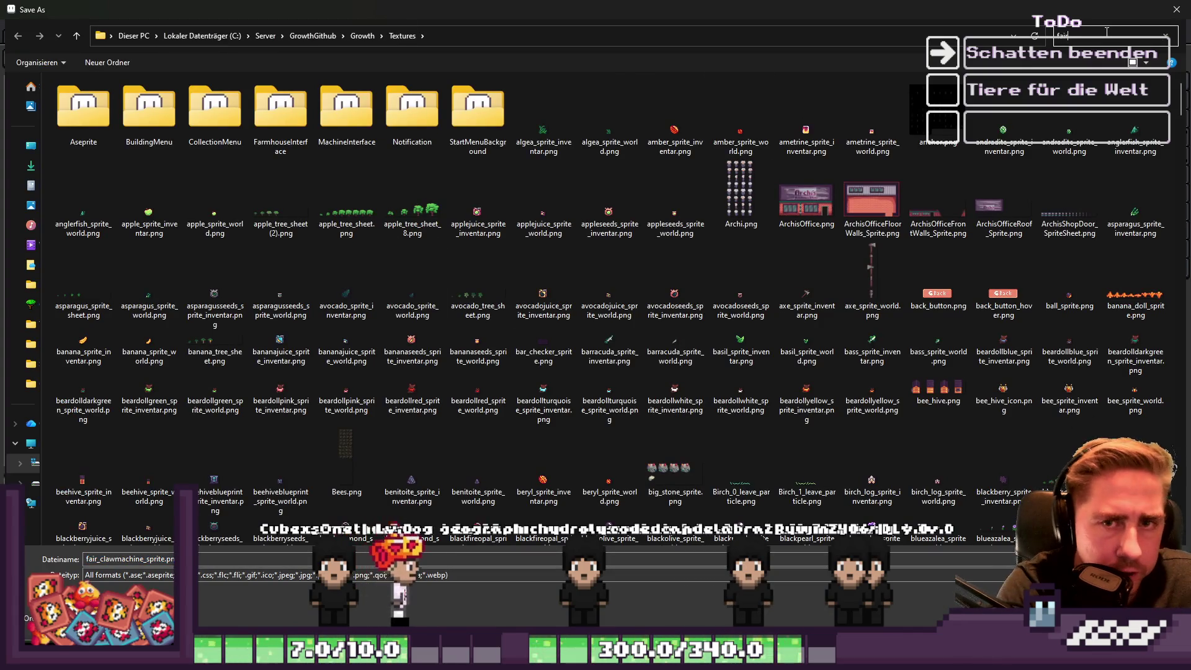
pyautogui.write('_')
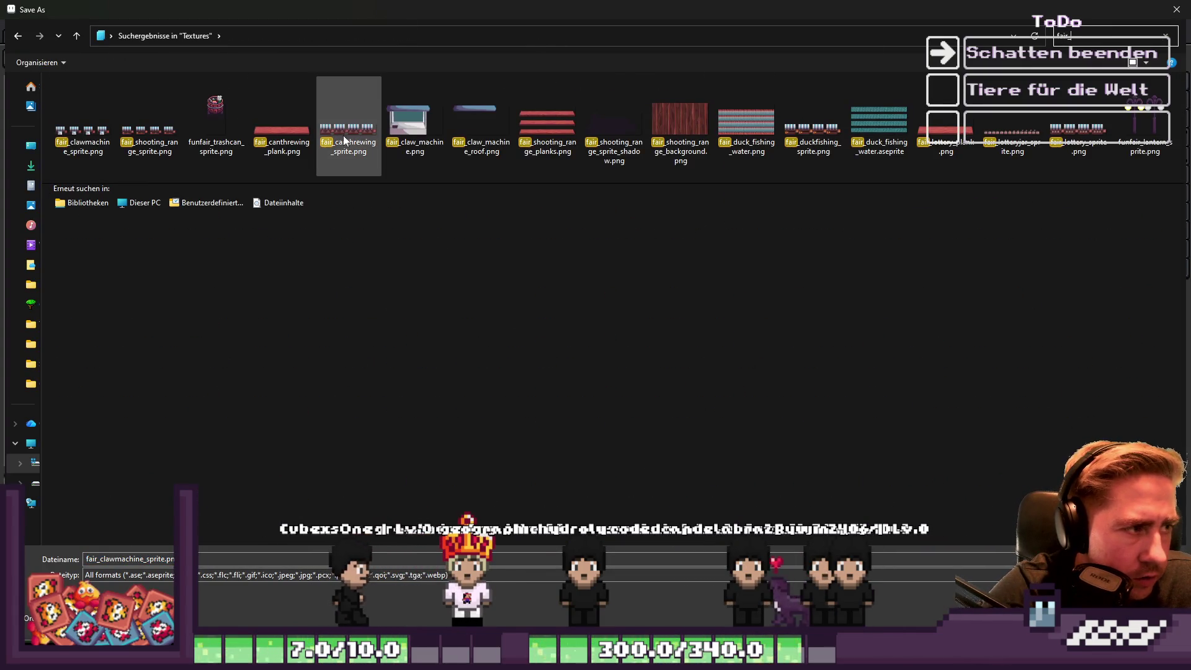
pyautogui.click(356, 174)
pyautogui.press('Return')
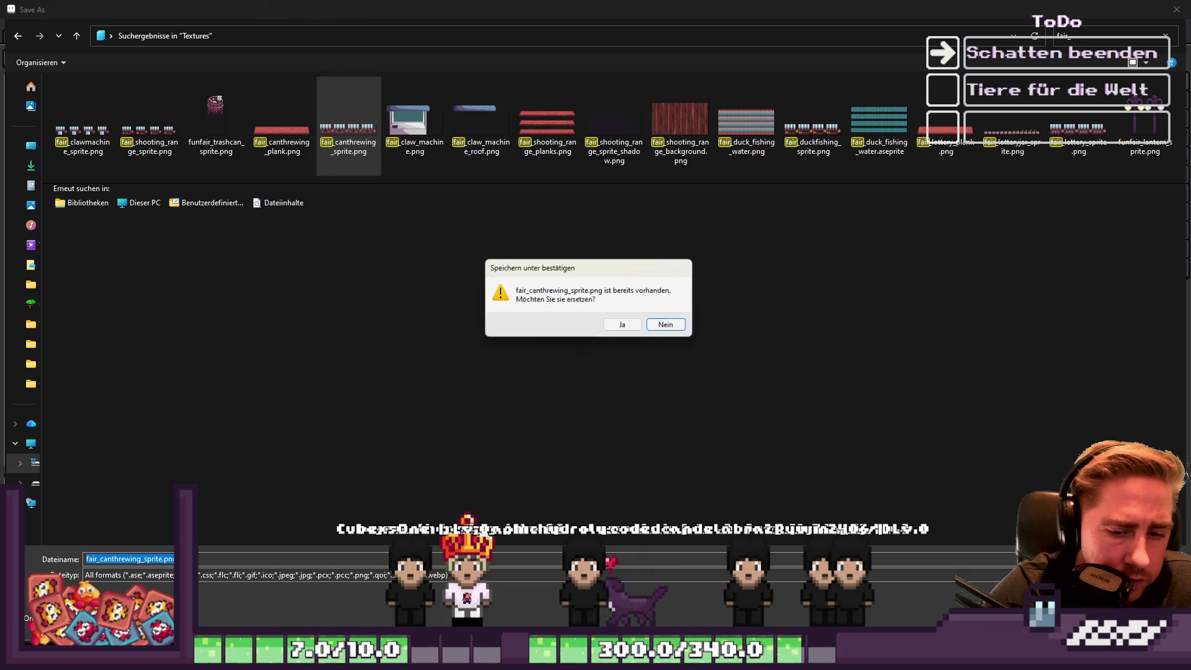
pyautogui.click(621, 325)
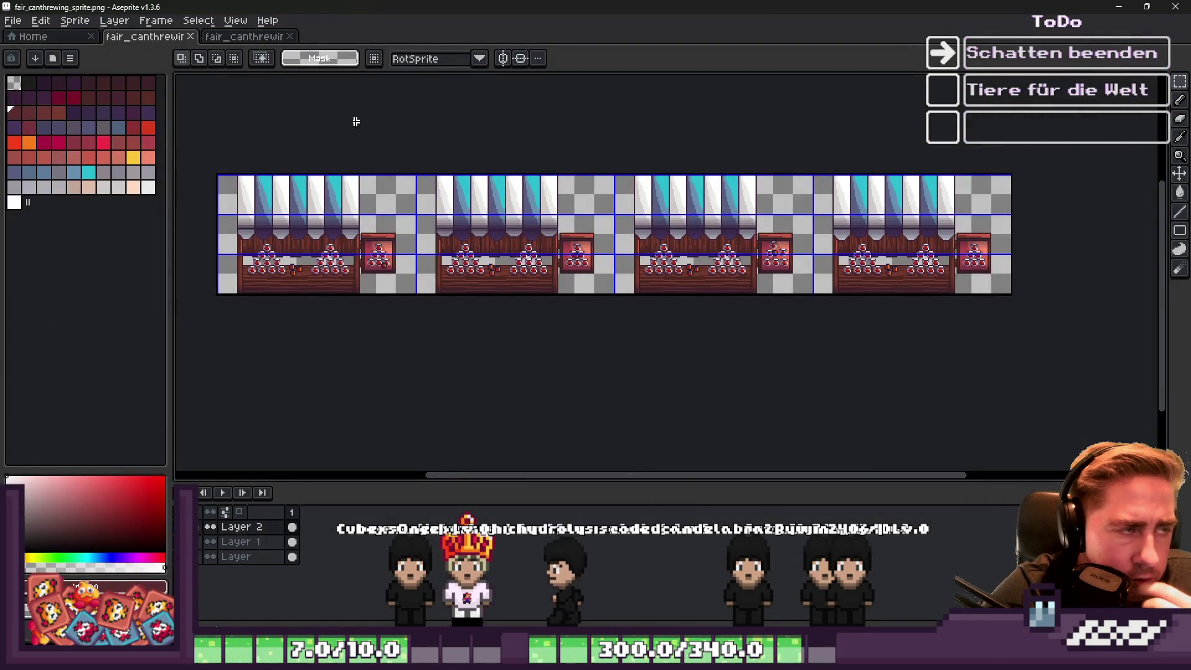
pyautogui.click(13, 22)
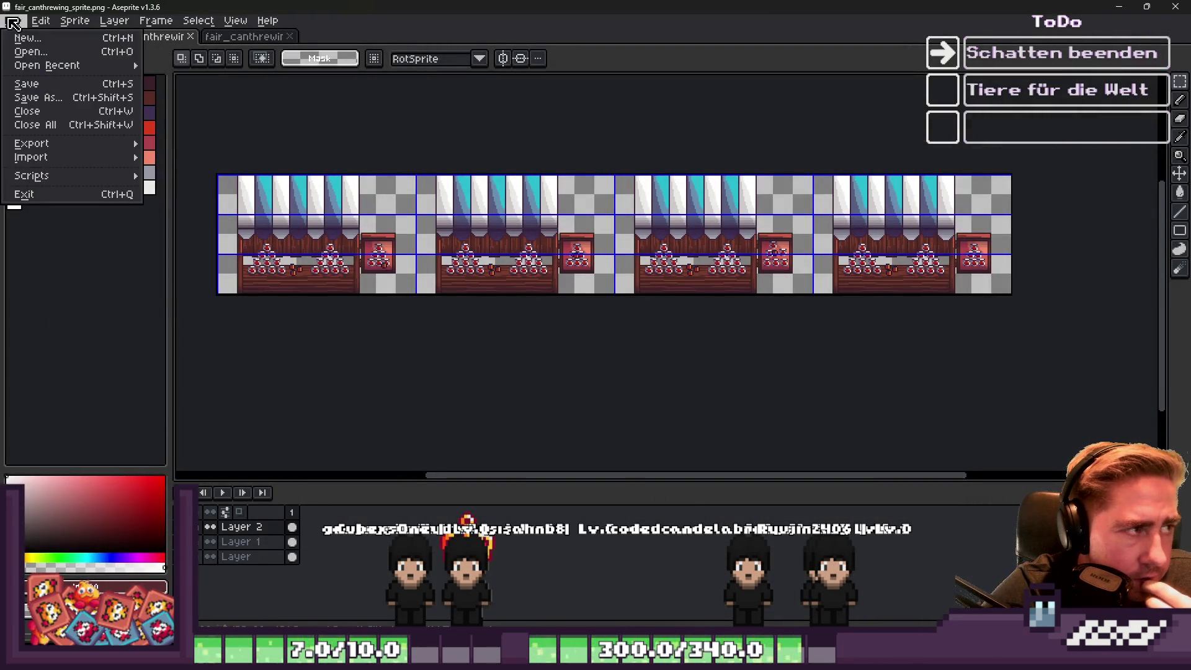
# Open fair_duckfishing_sprite.png in its own tab.
pyautogui.click(25, 53)
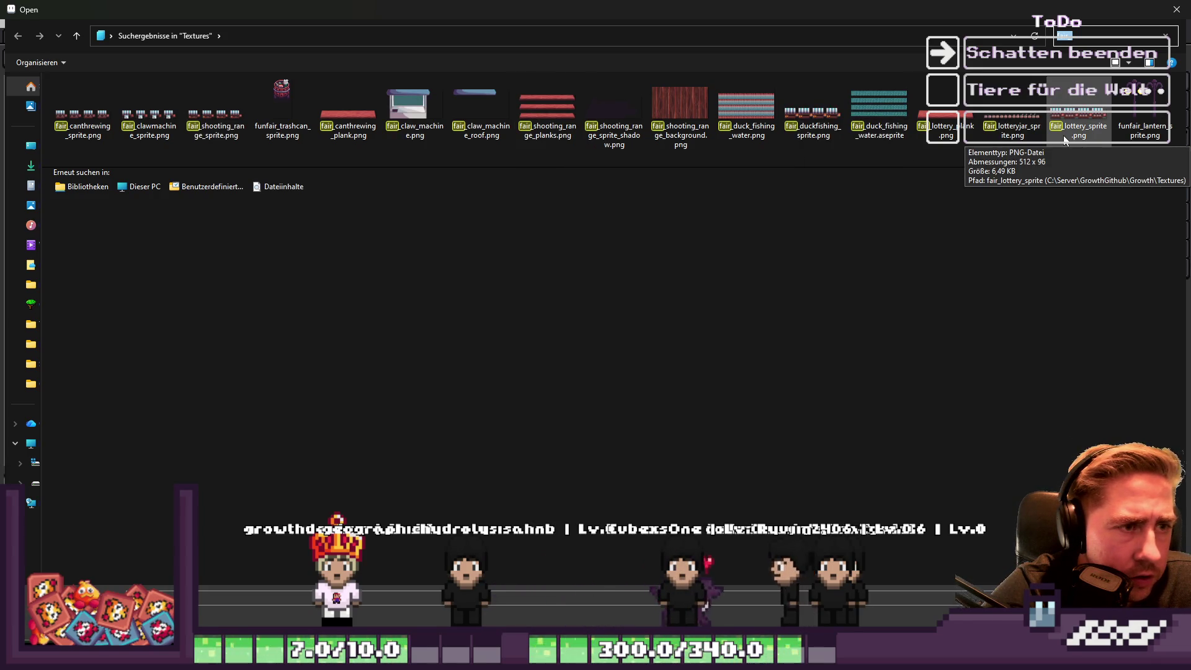
pyautogui.doubleClick(800, 129)
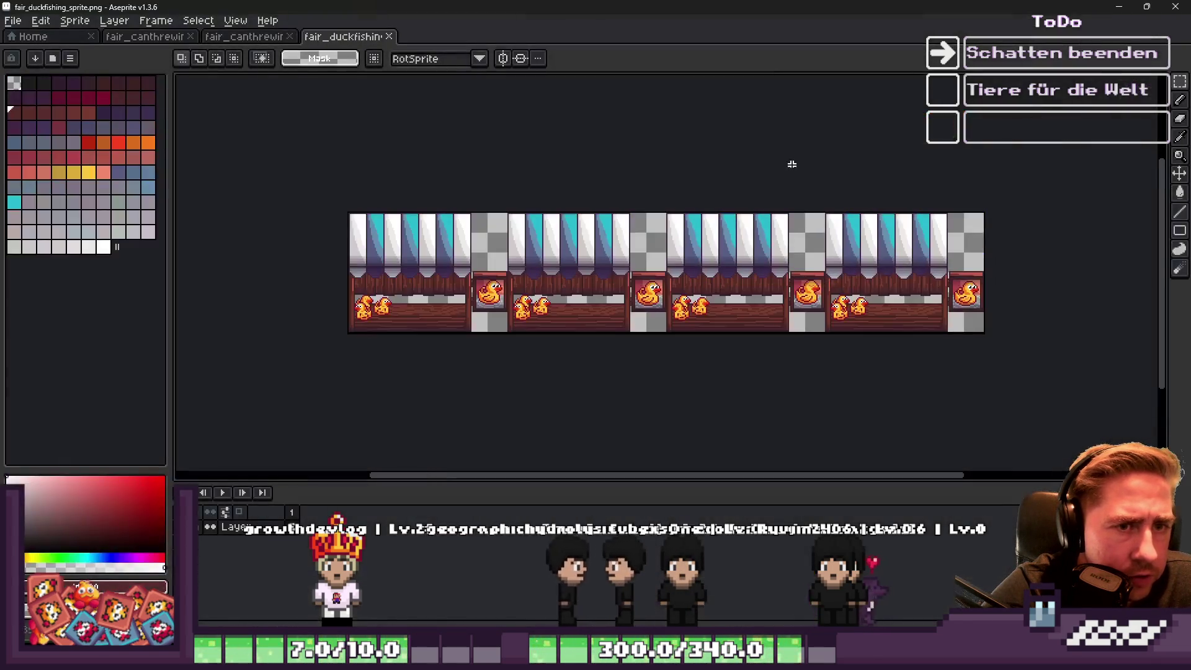
pyautogui.scroll(3, 527, 299)
pyautogui.scroll(-2, 441, 276)
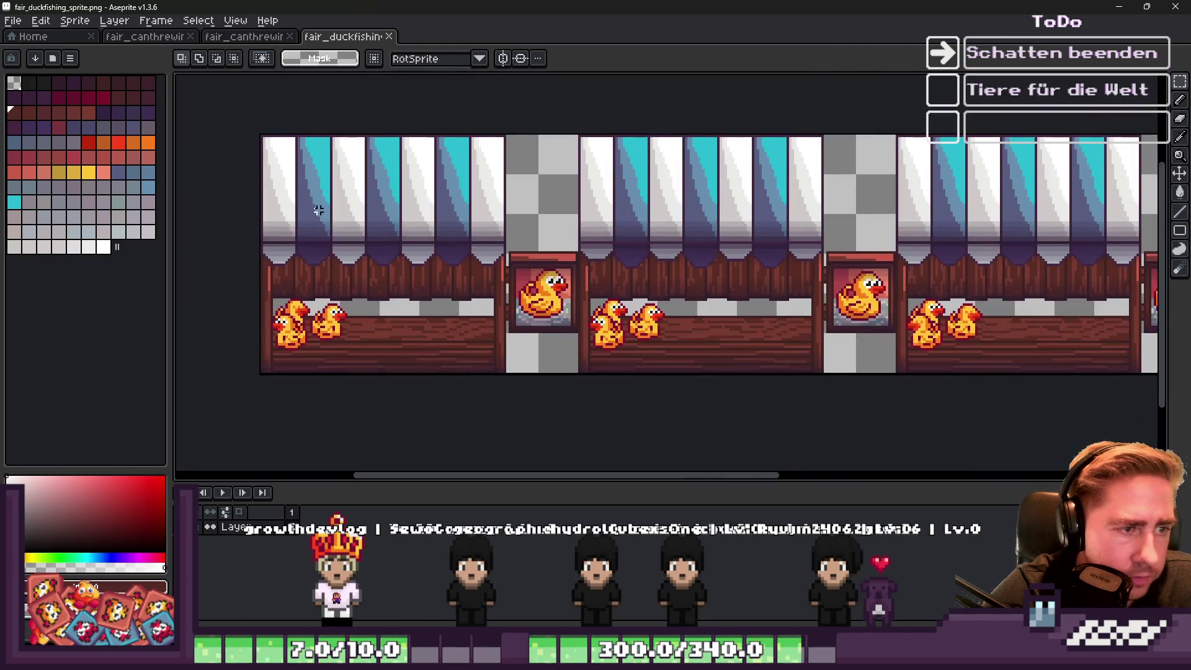
pyautogui.scroll(2, 333, 218)
# Select the first duck-fishing stall with its sign and return to the can-throwing sheet.
pyautogui.moveTo(594, 467); pyautogui.dragTo(732, 465)
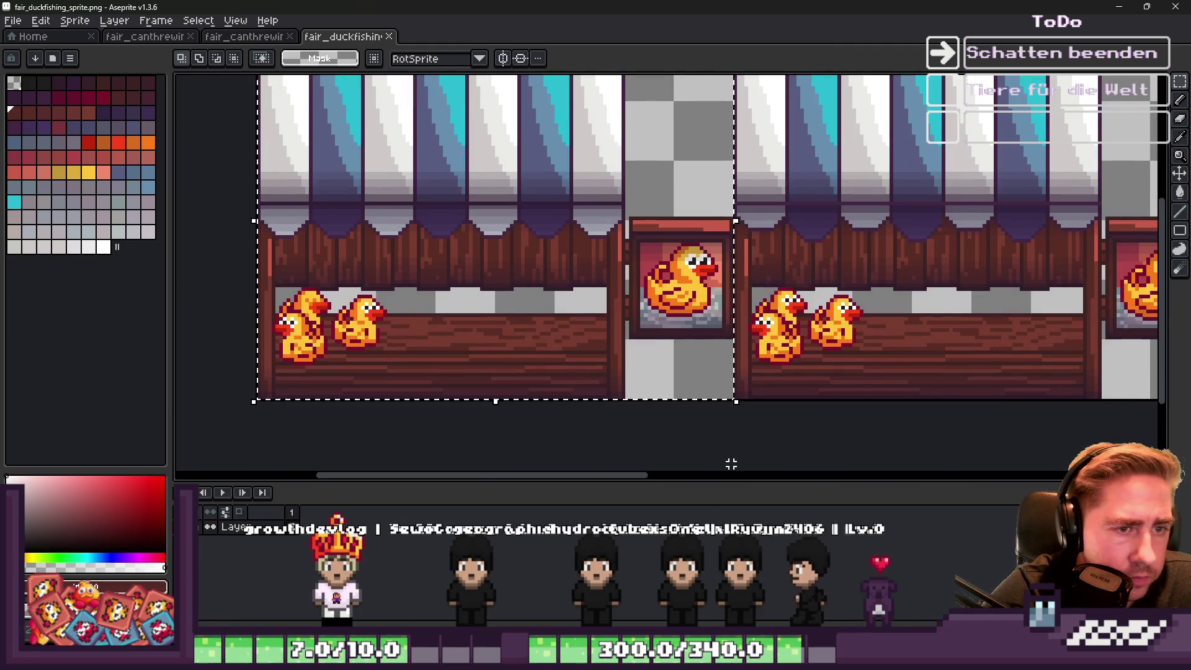
pyautogui.scroll(-4, 466, 329)
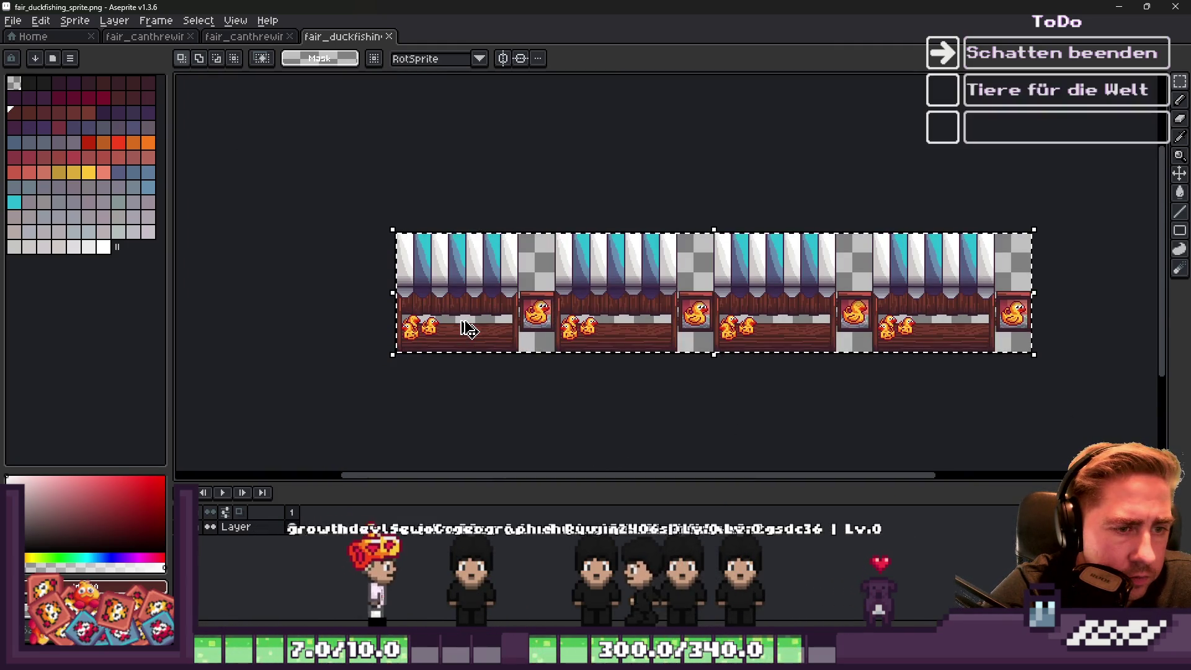
pyautogui.hotkey('ctrl', 'shift', 'Tab')
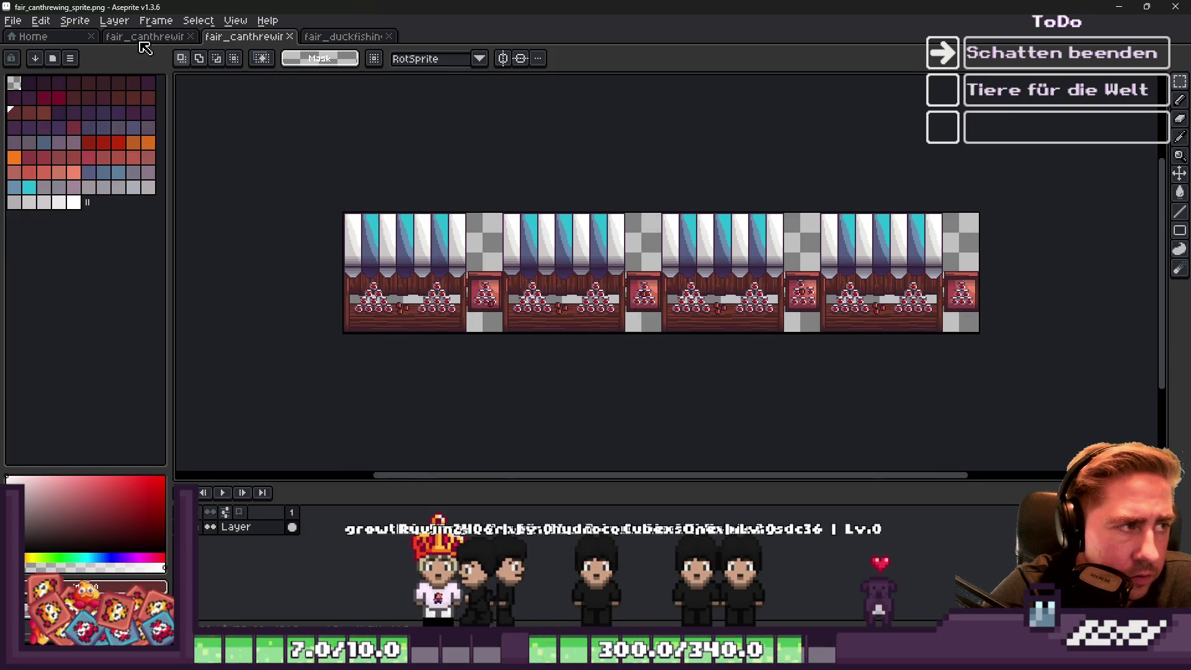
# Paste two duck-fishing strip copies onto the grid, nudging the second one pixel left.
pyautogui.click(143, 38)
pyautogui.scroll(2, 578, 304)
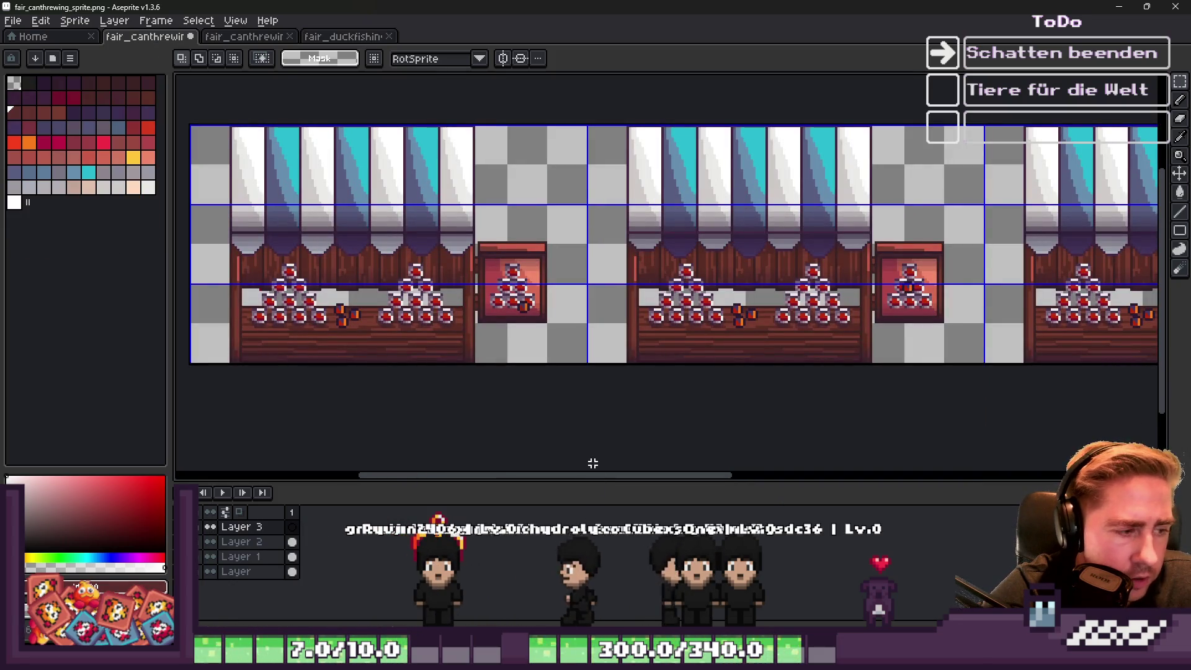
pyautogui.scroll(-2, 596, 467)
pyautogui.hotkey('ctrl', 'v')
pyautogui.scroll(3, 486, 274)
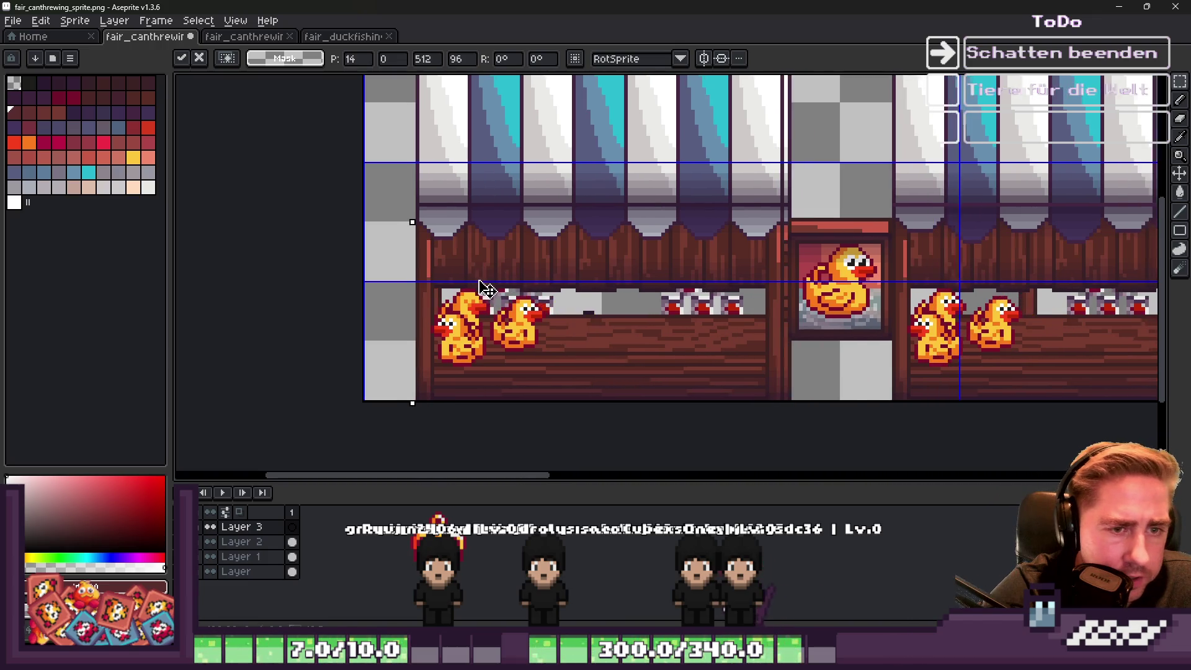
pyautogui.press('Return')
pyautogui.scroll(-1, 558, 248)
pyautogui.scroll(2, 659, 132)
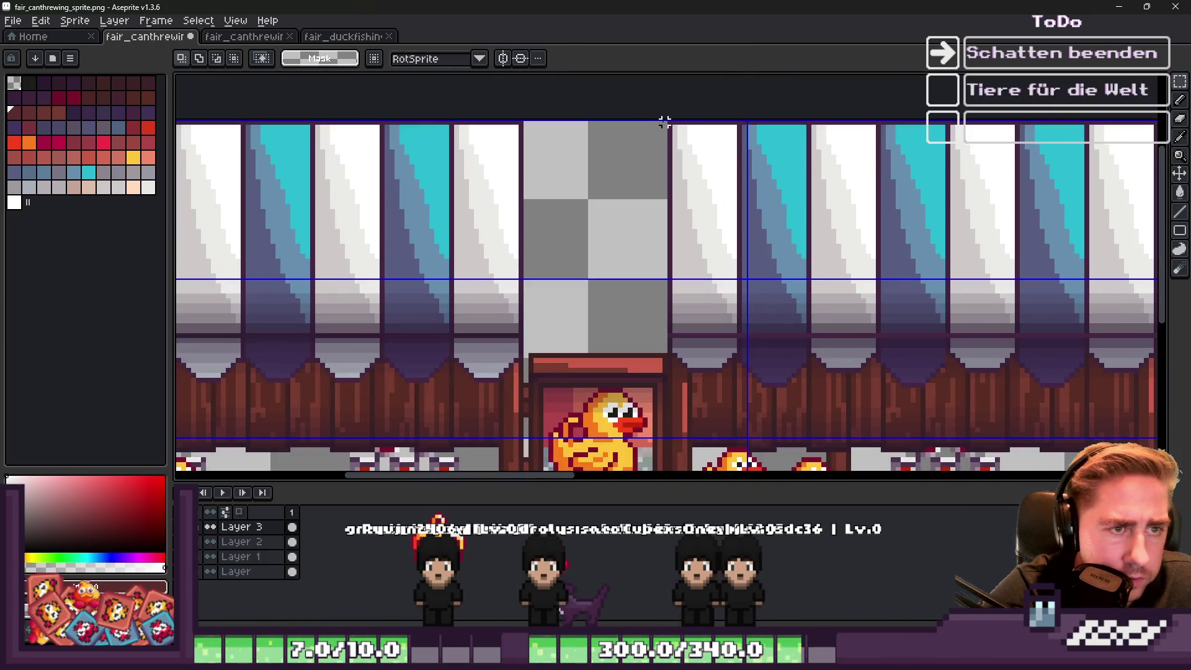
pyautogui.scroll(-5, 757, 257)
pyautogui.hscroll(3, 807, 279)
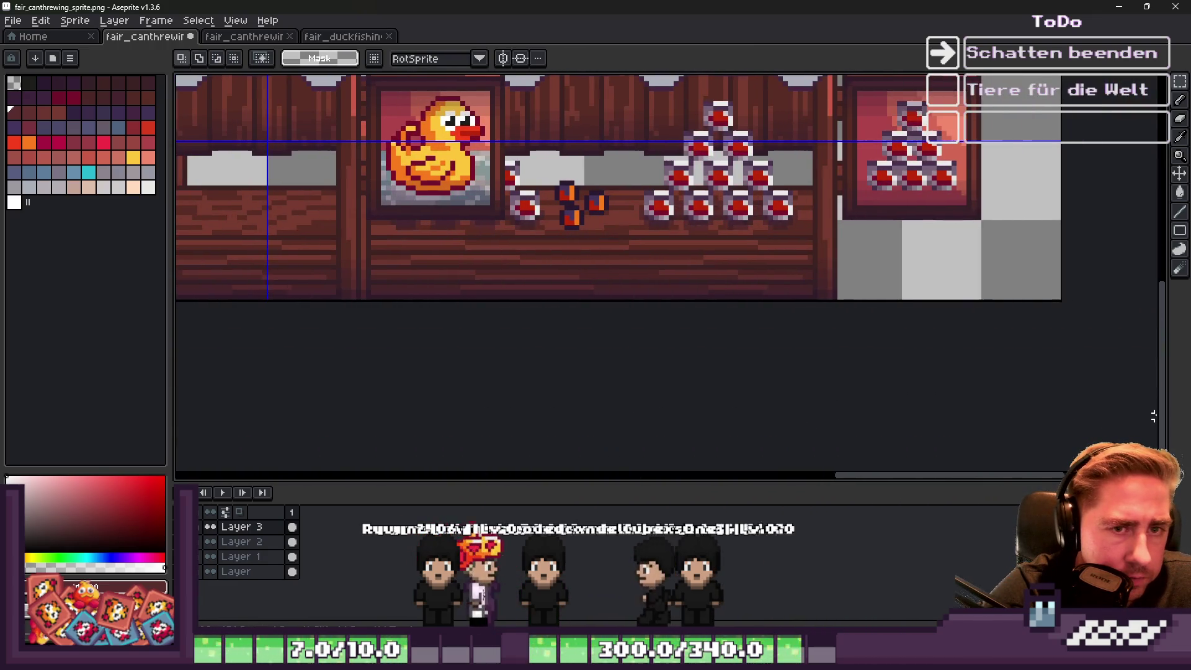
pyautogui.scroll(-1, 906, 395)
pyautogui.scroll(-2, 905, 395)
pyautogui.scroll(2, 832, 367)
pyautogui.hotkey('ctrl', 'v')
pyautogui.scroll(1, 421, 212)
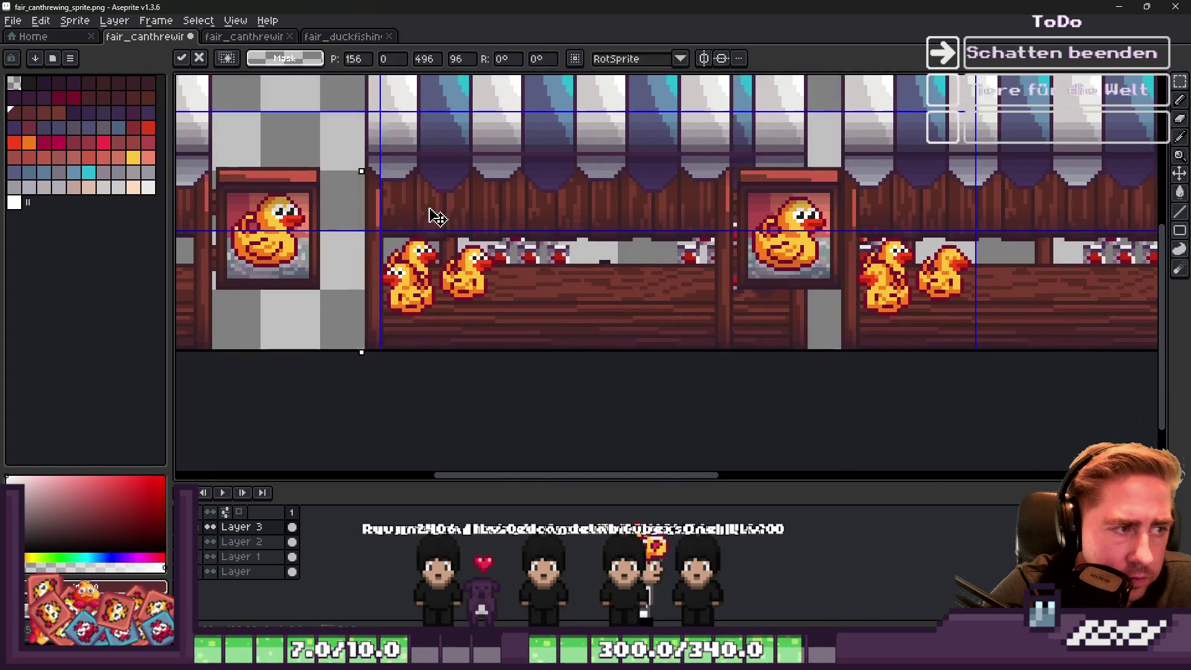
pyautogui.press('Left')
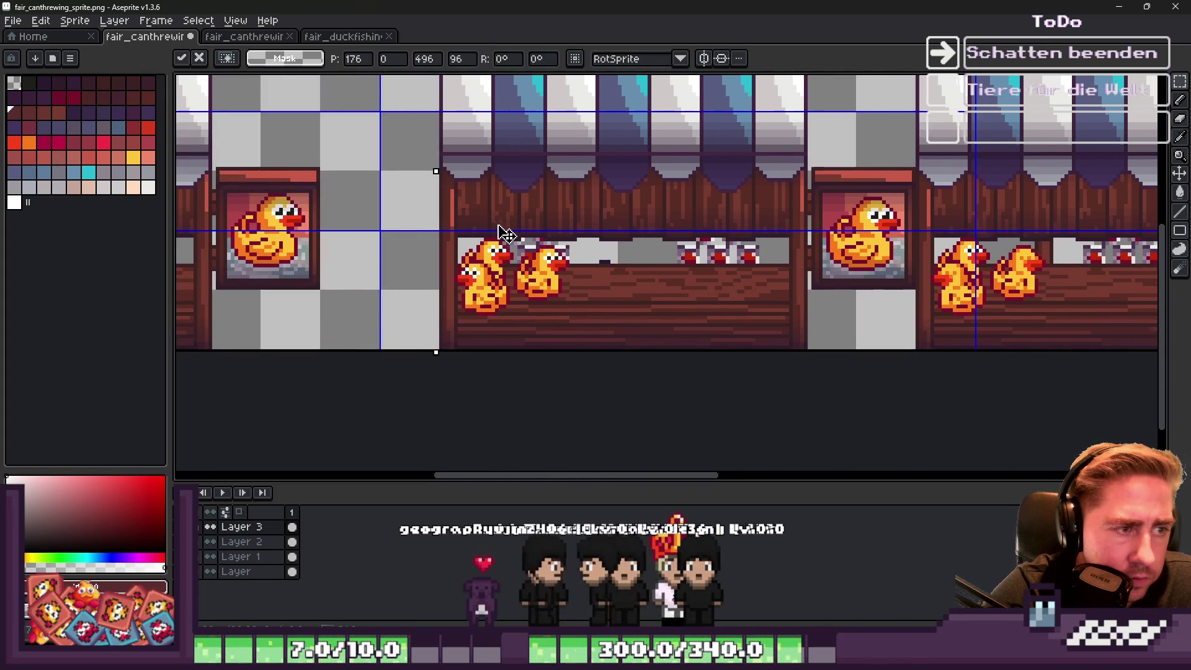
pyautogui.press('Return')
# Slide a third copy right into the next frame, shift the last booth left, then open Save As.
pyautogui.scroll(-2, 546, 112)
pyautogui.scroll(3, 546, 112)
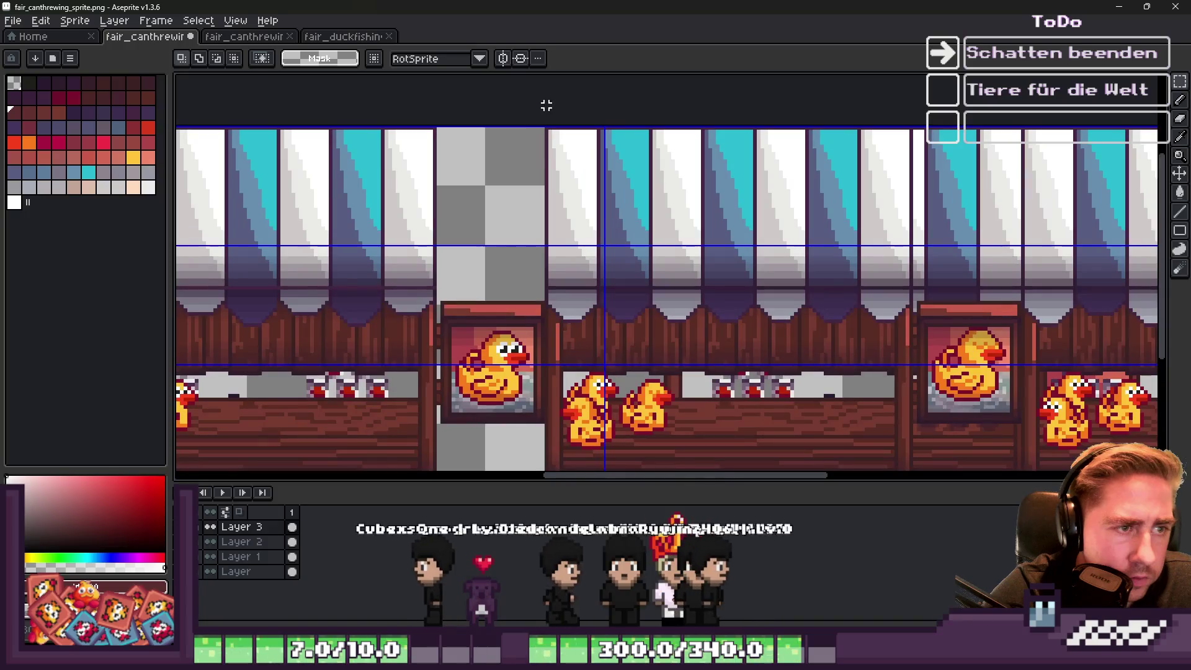
pyautogui.scroll(-2, 558, 155)
pyautogui.hscroll(5, 590, 248)
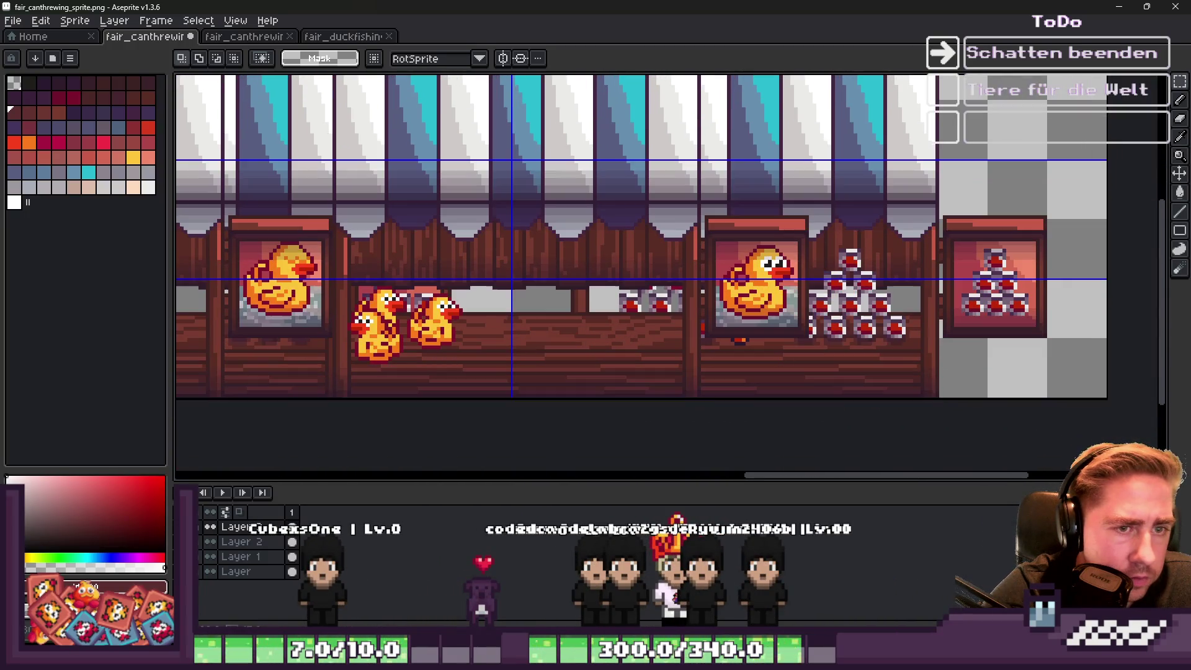
pyautogui.hotkey('ctrl', 'v')
pyautogui.moveTo(607, 267); pyautogui.dragTo(837, 266)
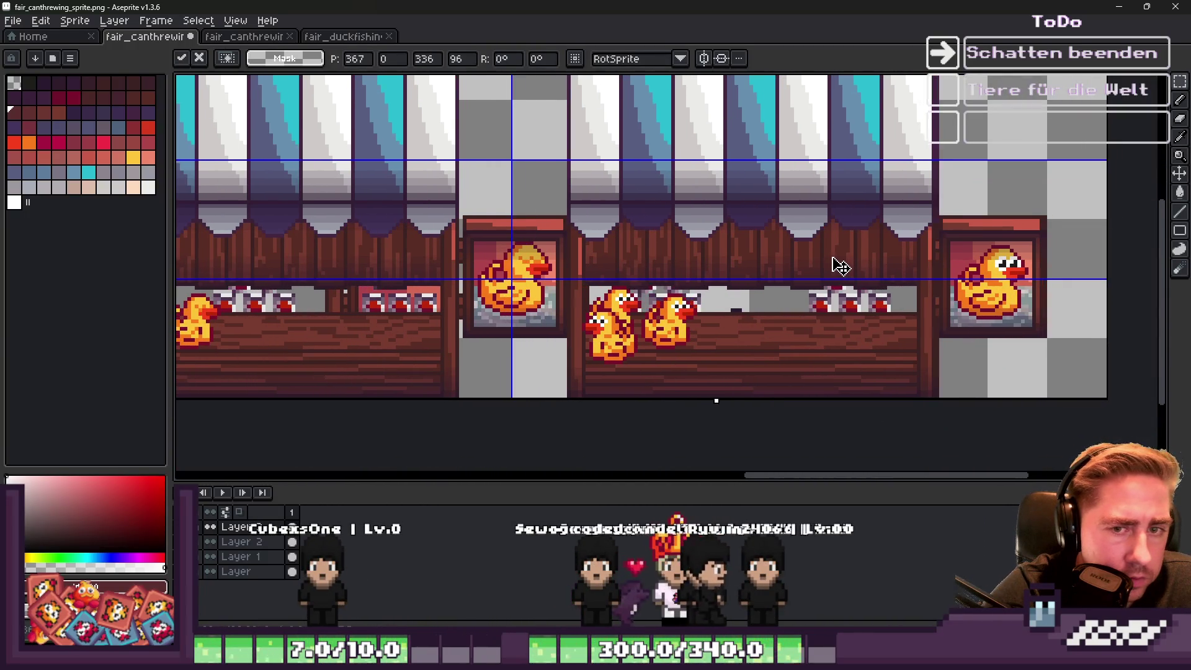
pyautogui.press('Return')
pyautogui.scroll(-2, 836, 254)
pyautogui.scroll(1, 604, 222)
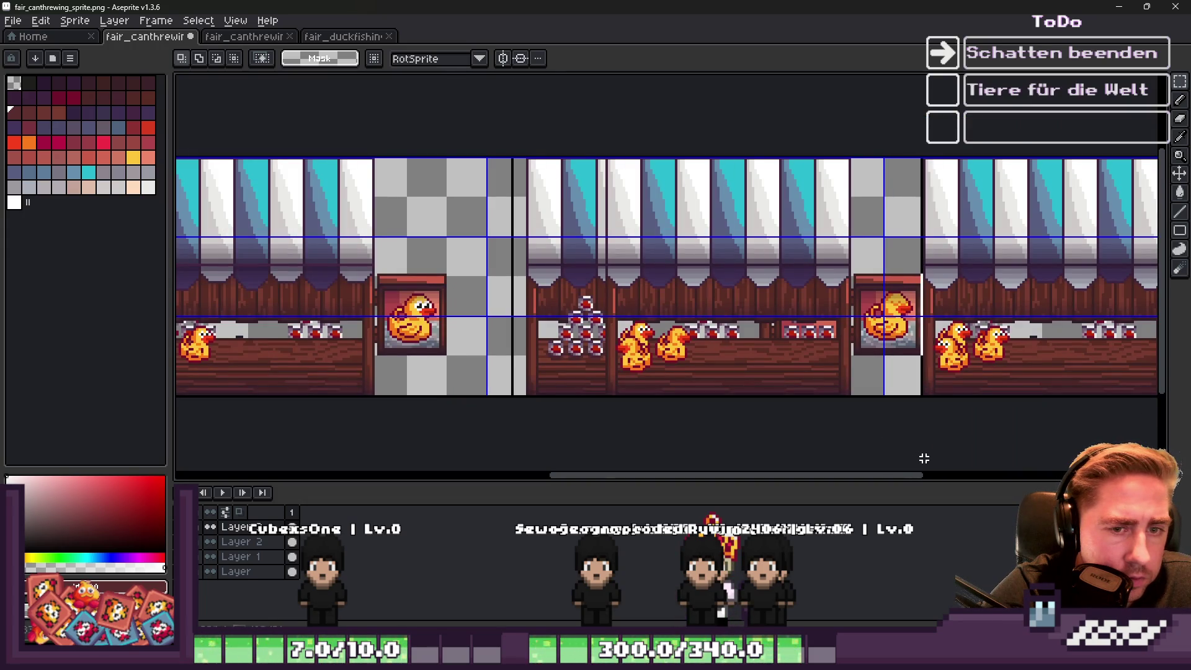
pyautogui.scroll(1, 907, 422)
pyautogui.moveTo(891, 321)
pyautogui.mouseDown()
pyautogui.moveTo(676, 320)
pyautogui.moveTo(723, 320)
pyautogui.mouseUp()
pyautogui.scroll(-3, 723, 319)
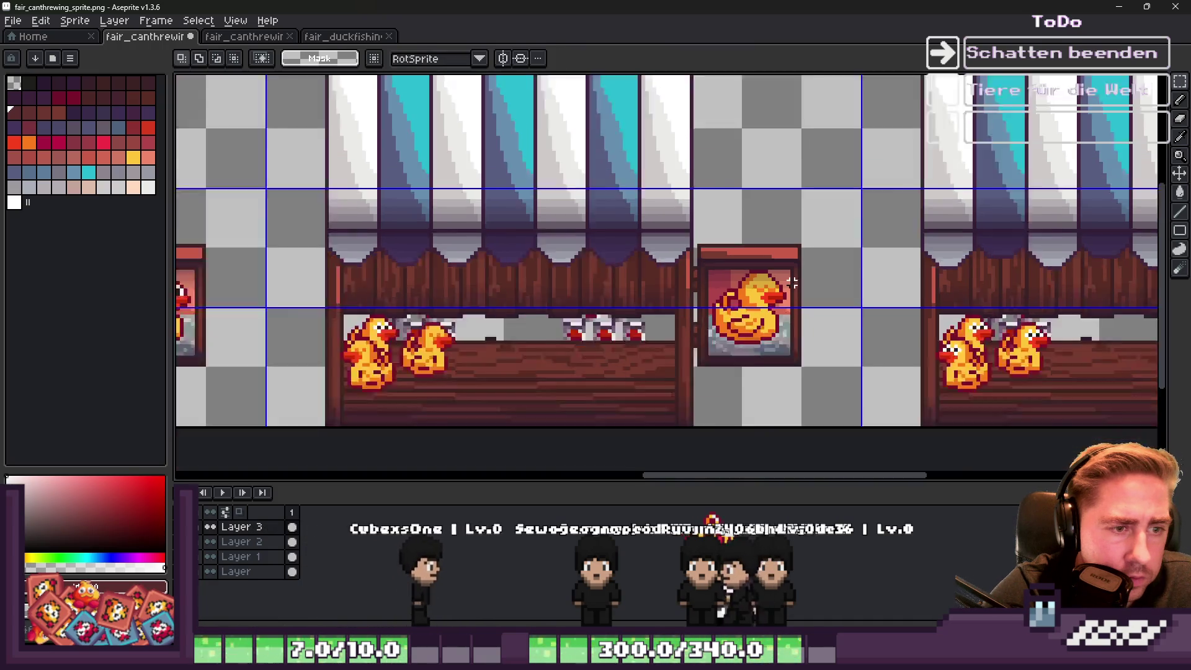
pyautogui.press('Return')
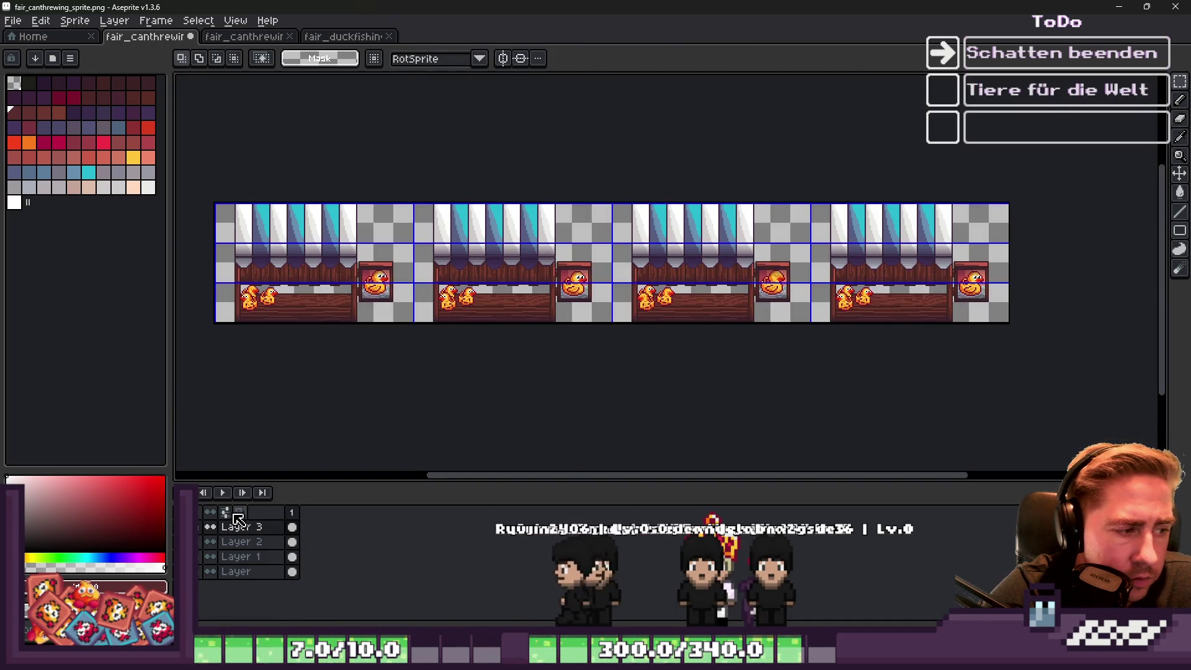
pyautogui.hotkey('ctrl', 'shift', 's')
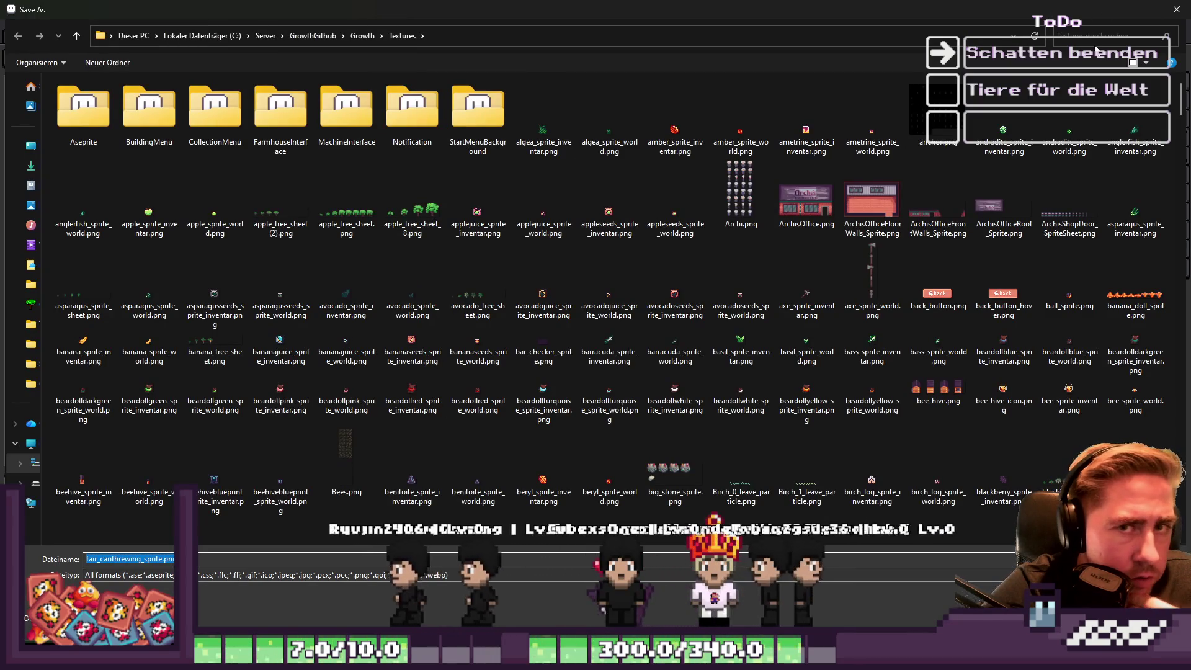
# Save the sheet over fair_duckfishing_sprite.png, confirm the overwrite, and bring up the Open dialog.
pyautogui.click(1083, 32)
pyautogui.write('fair')
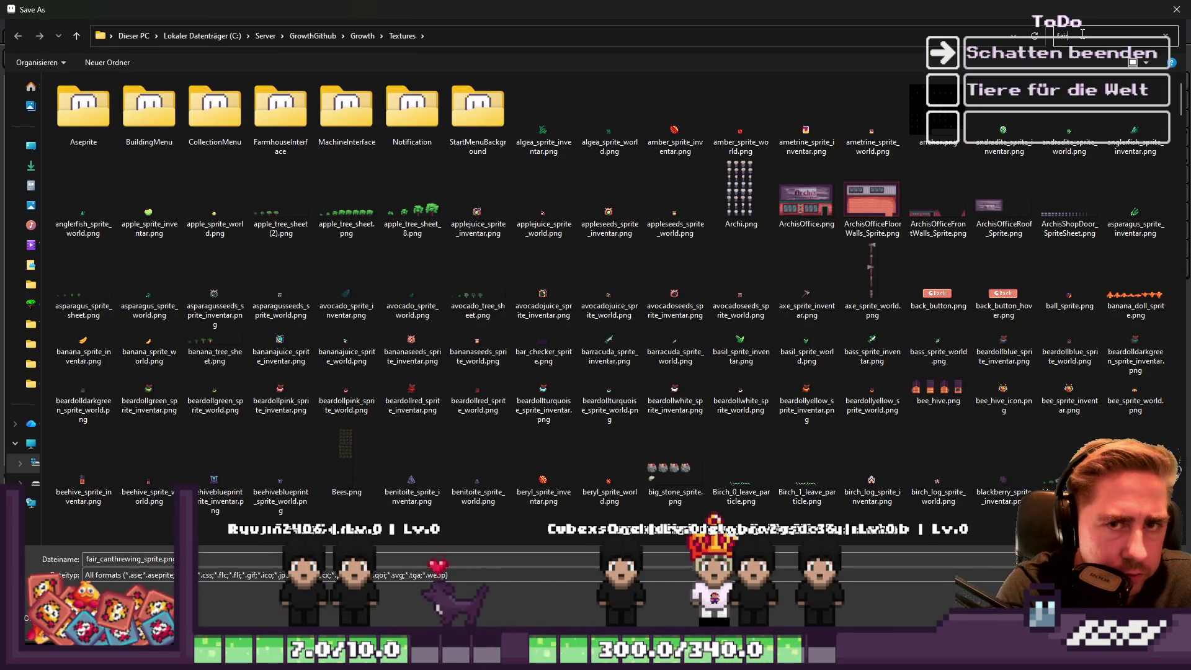
pyautogui.click(751, 148)
pyautogui.press('Return')
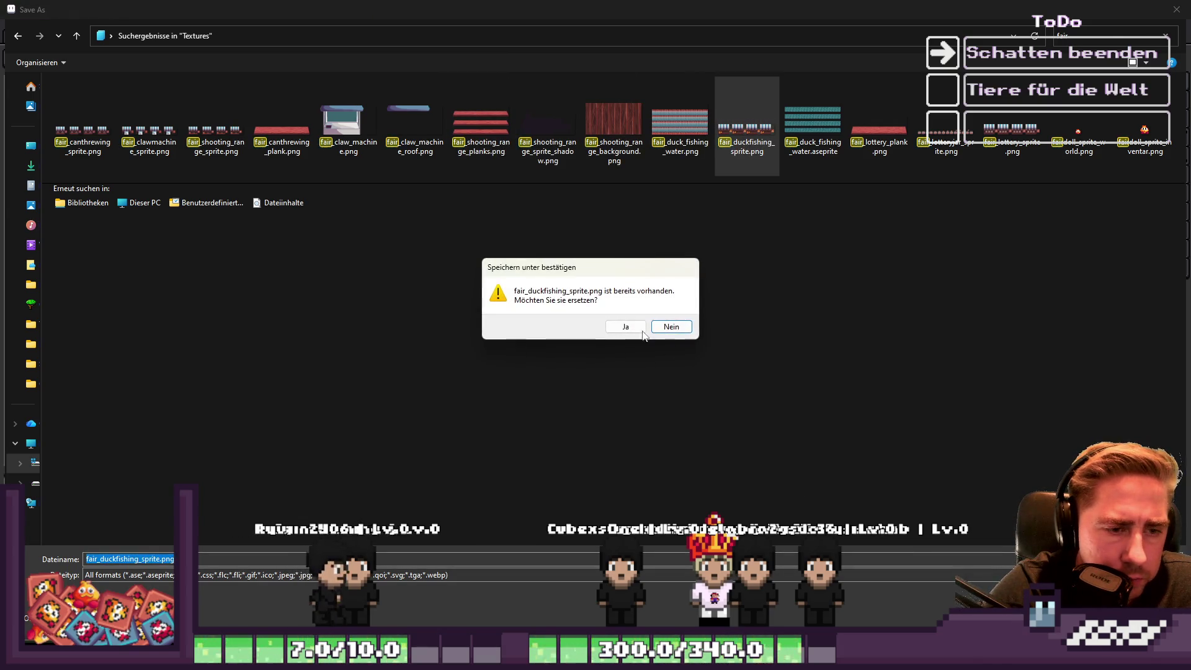
pyautogui.press('Return')
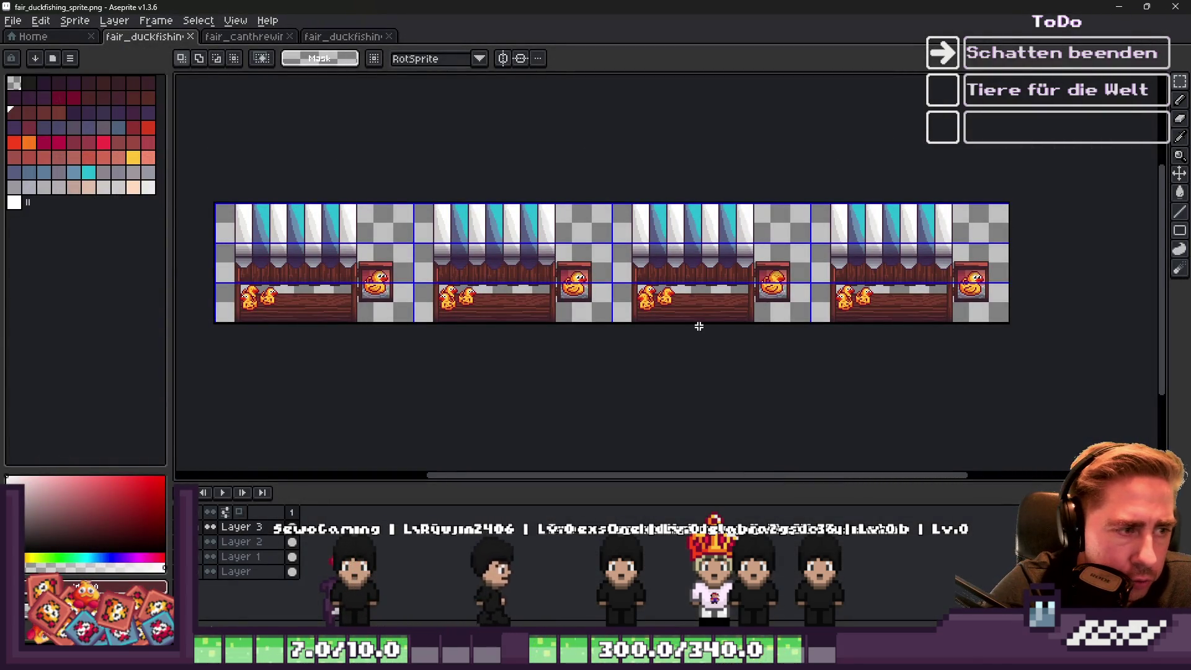
pyautogui.click(12, 23)
pyautogui.click(27, 50)
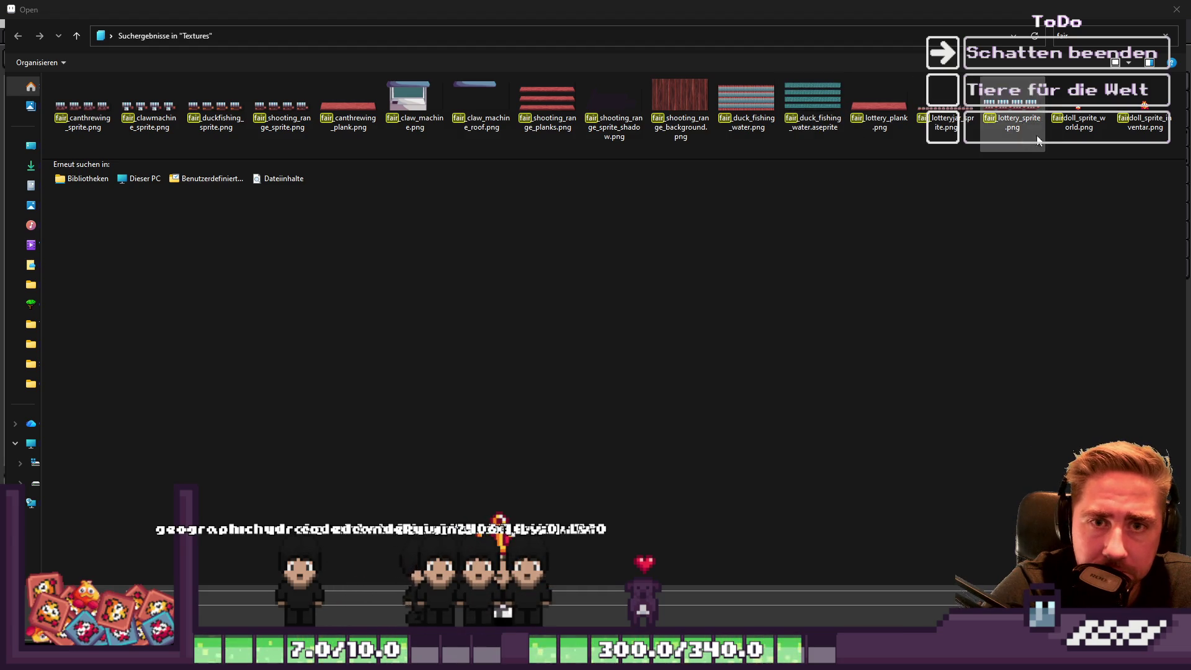
# Open fair_lottery_sprite.png and paste the lottery strip into the gridded sheet.
pyautogui.doubleClick(1017, 129)
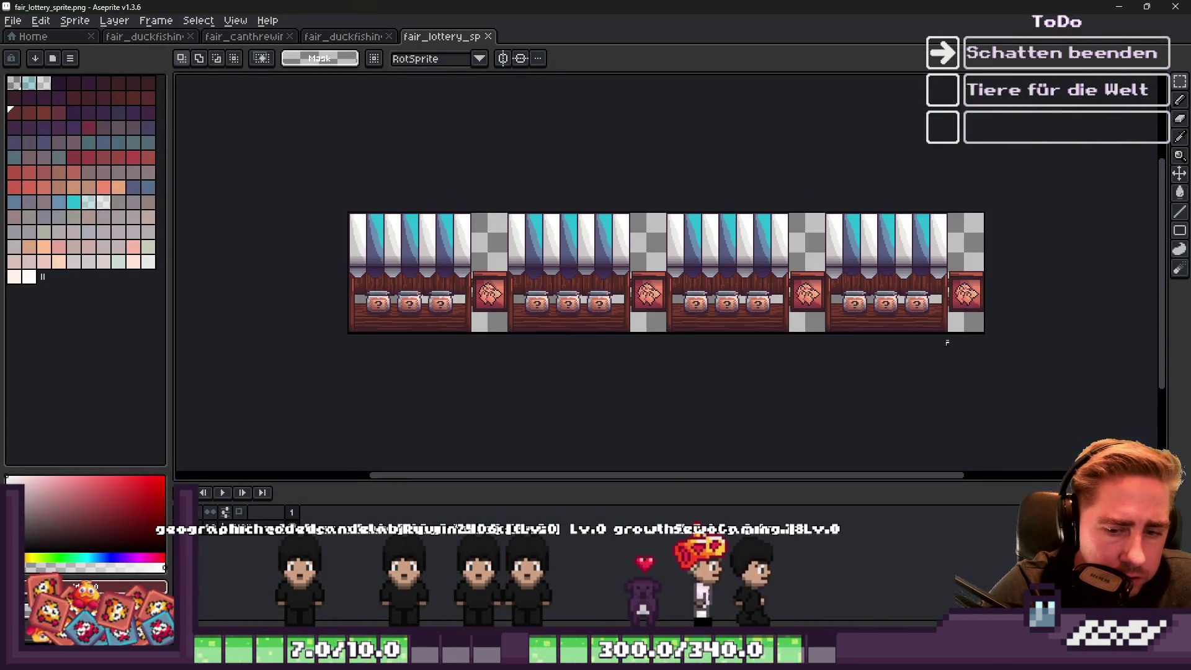
pyautogui.click(327, 36)
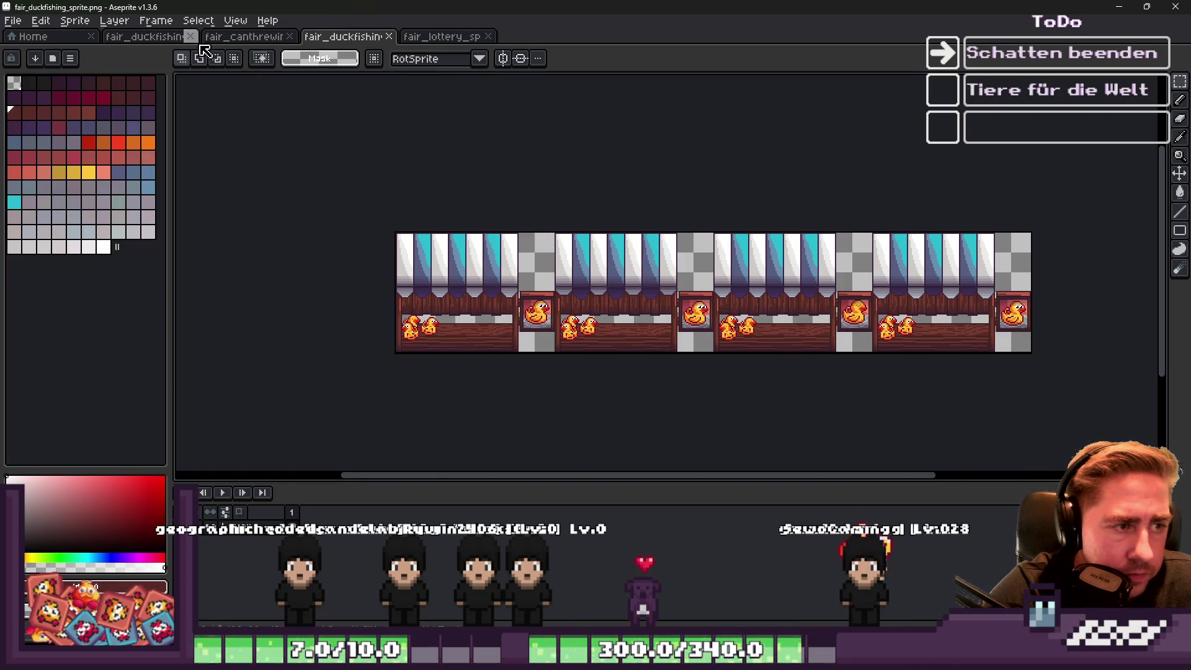
pyautogui.hotkey('ctrl', 'shift', 'Tab')
pyautogui.hotkey('ctrl', 'a')
pyautogui.hscroll(2, 1044, 456)
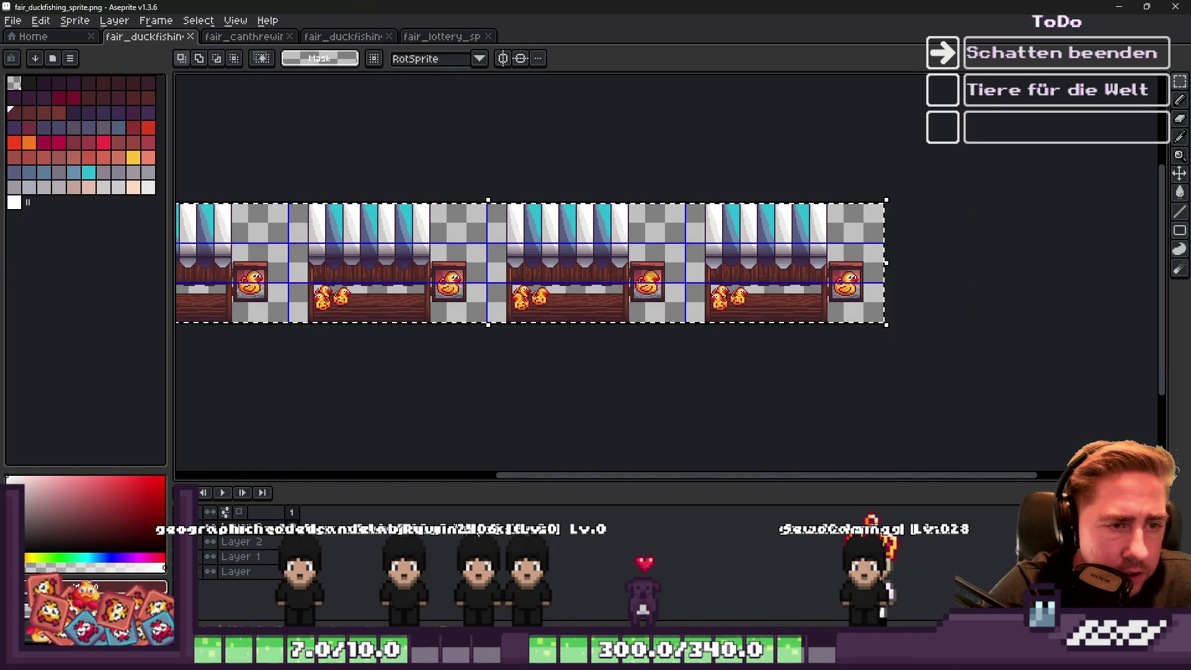
pyautogui.scroll(-1, 750, 386)
pyautogui.scroll(3, 529, 339)
pyautogui.hotkey('ctrl', 'v')
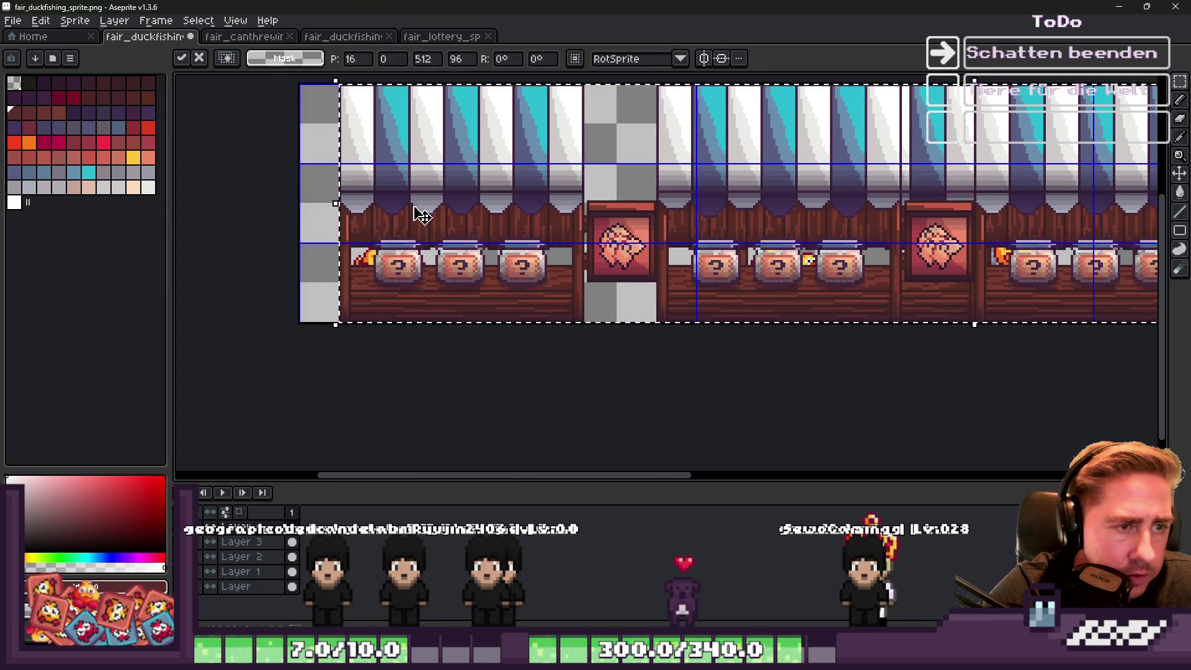
pyautogui.press('Return')
pyautogui.scroll(-2, 595, 186)
pyautogui.scroll(1, 594, 186)
# Paste another lottery copy into the next frame, move the jars and fish box left, then open Save As.
pyautogui.hotkey('ctrl', 'v')
pyautogui.scroll(1, 468, 301)
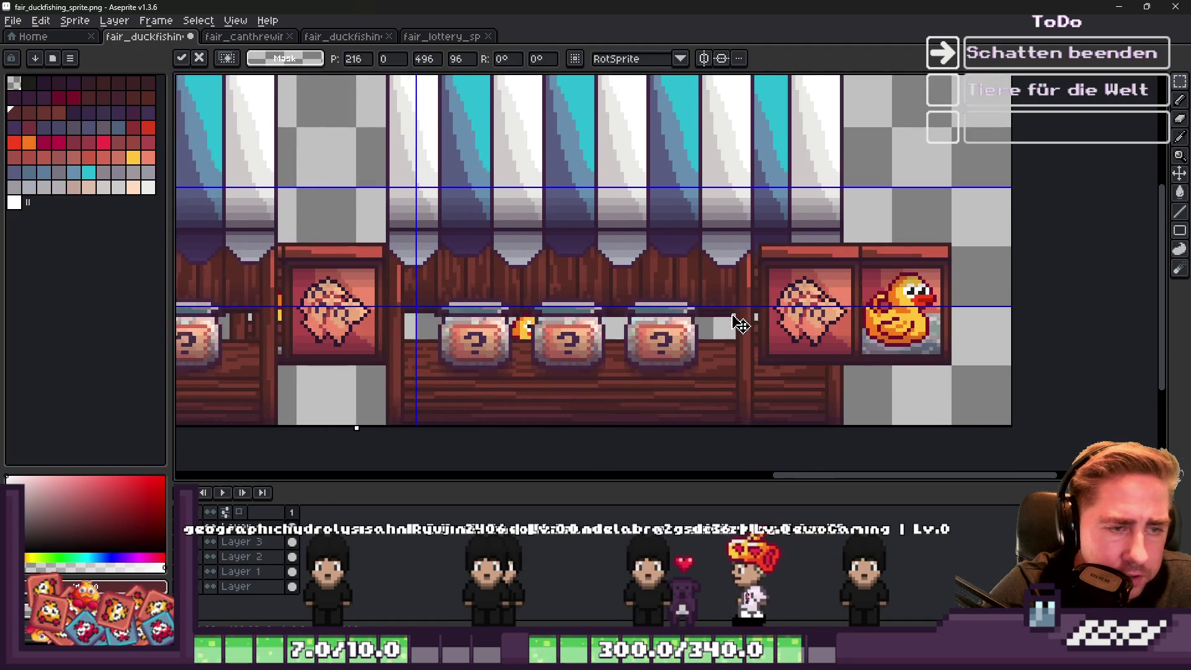
pyautogui.moveTo(736, 323); pyautogui.dragTo(826, 319)
pyautogui.scroll(1, 568, 276)
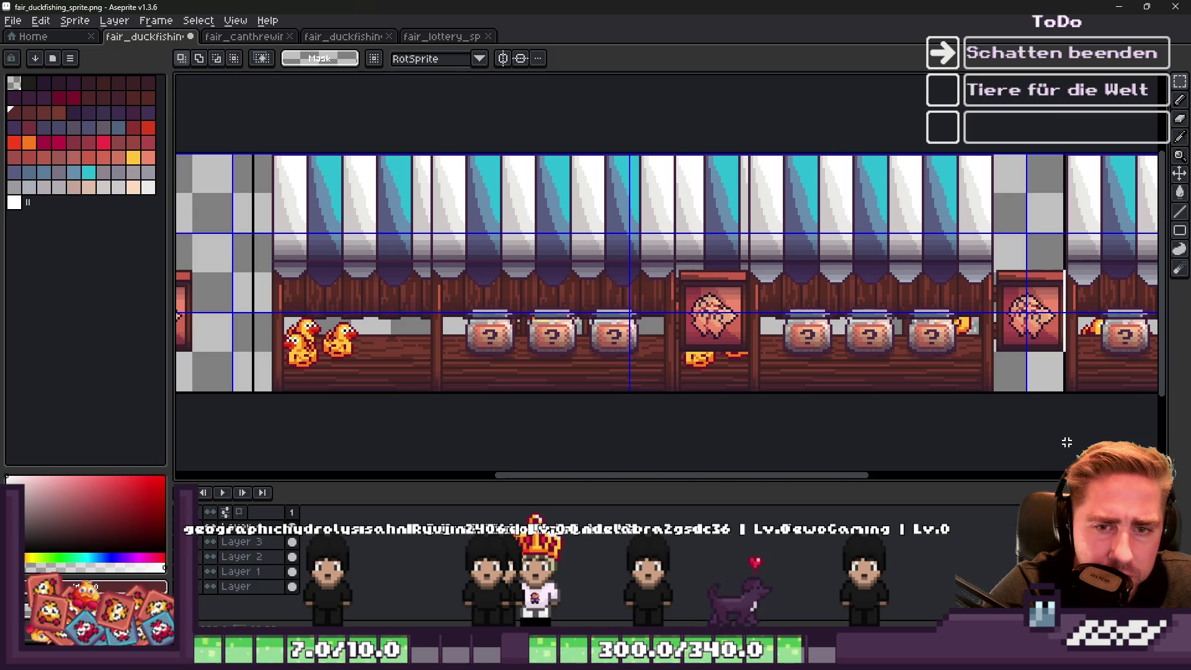
pyautogui.scroll(2, 1004, 299)
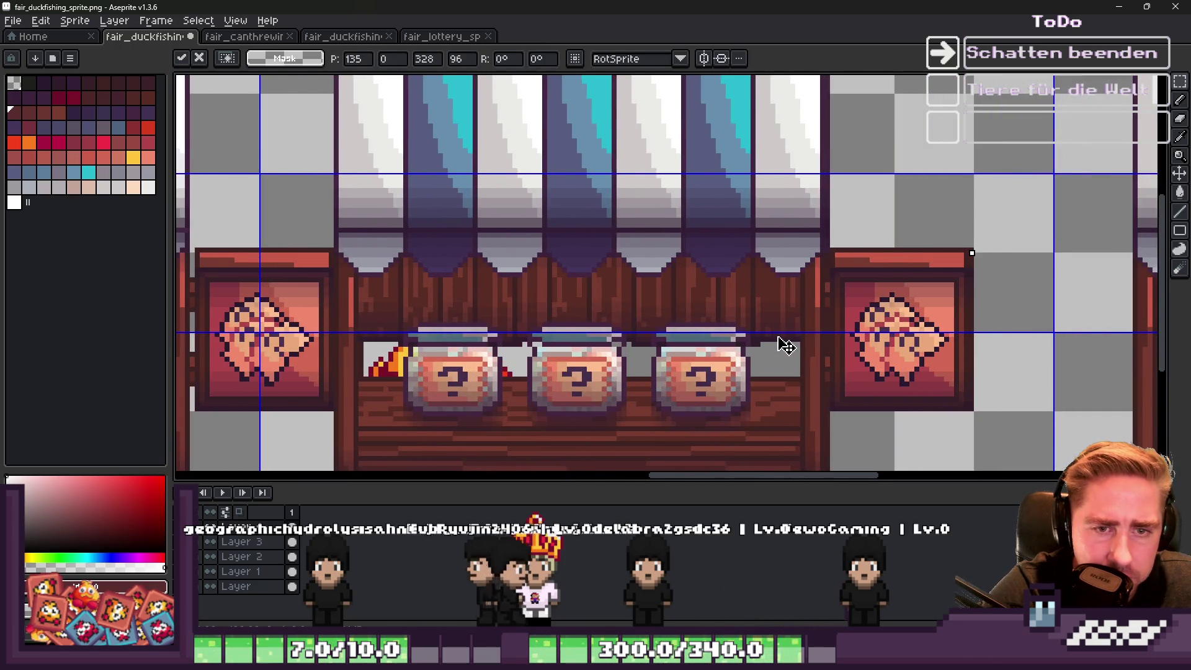
pyautogui.click(791, 348)
pyautogui.scroll(-1, 791, 348)
pyautogui.press('Escape')
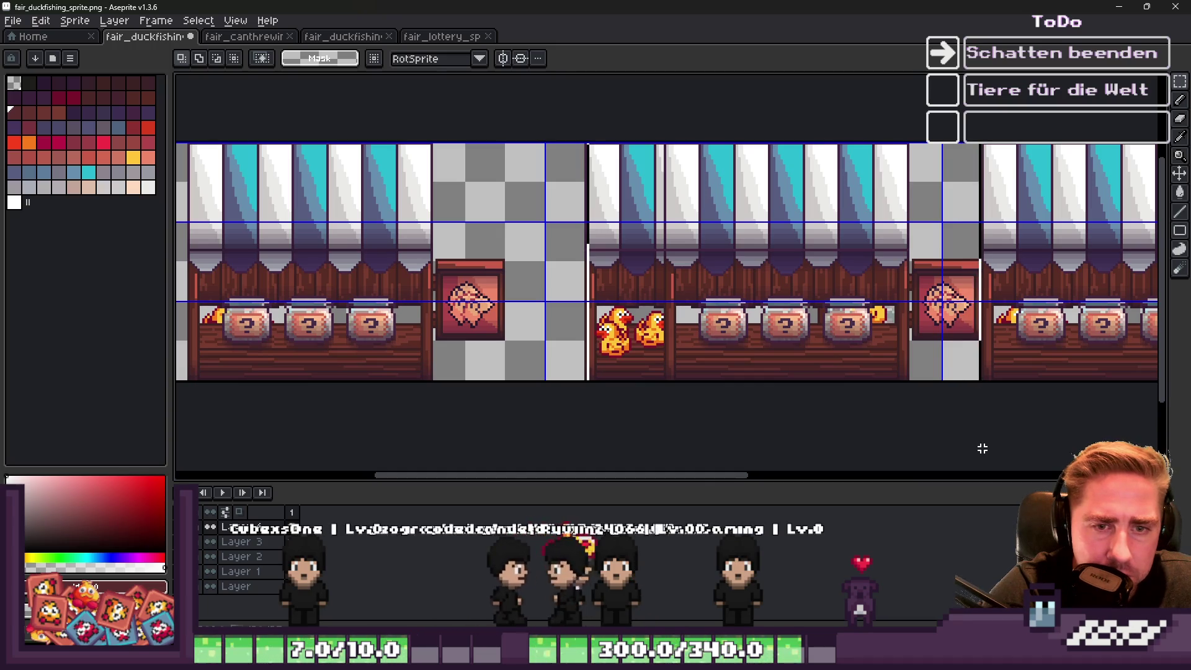
pyautogui.scroll(2, 952, 322)
pyautogui.moveTo(953, 322); pyautogui.dragTo(762, 288)
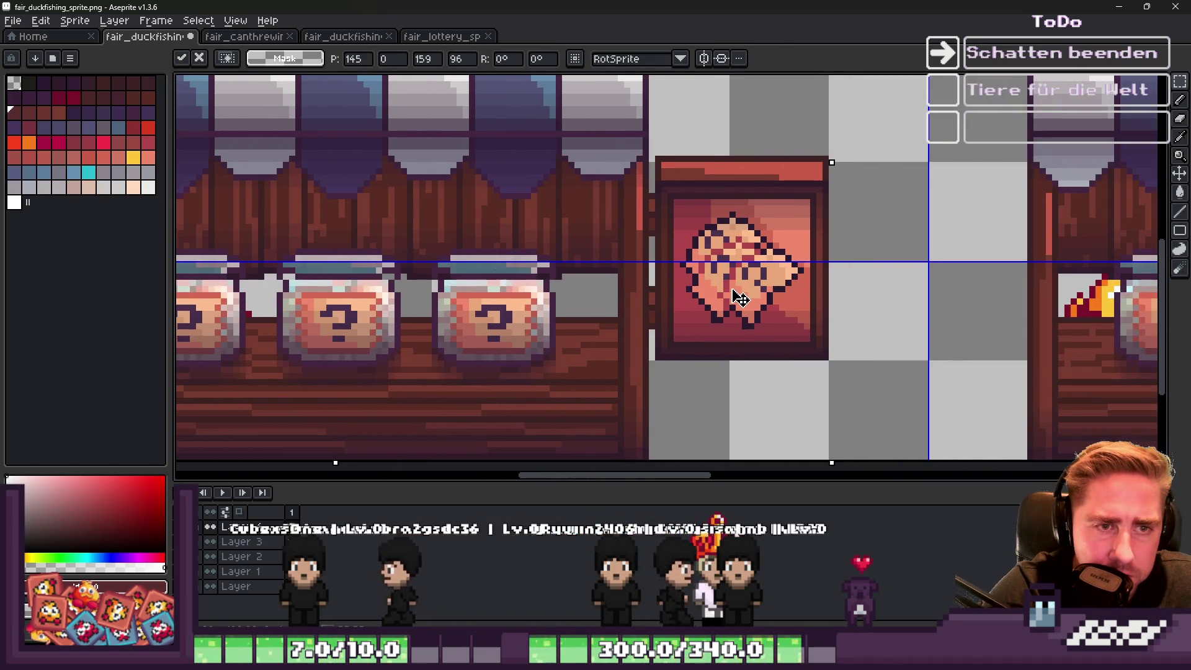
pyautogui.scroll(-1, 762, 288)
pyautogui.press('Return')
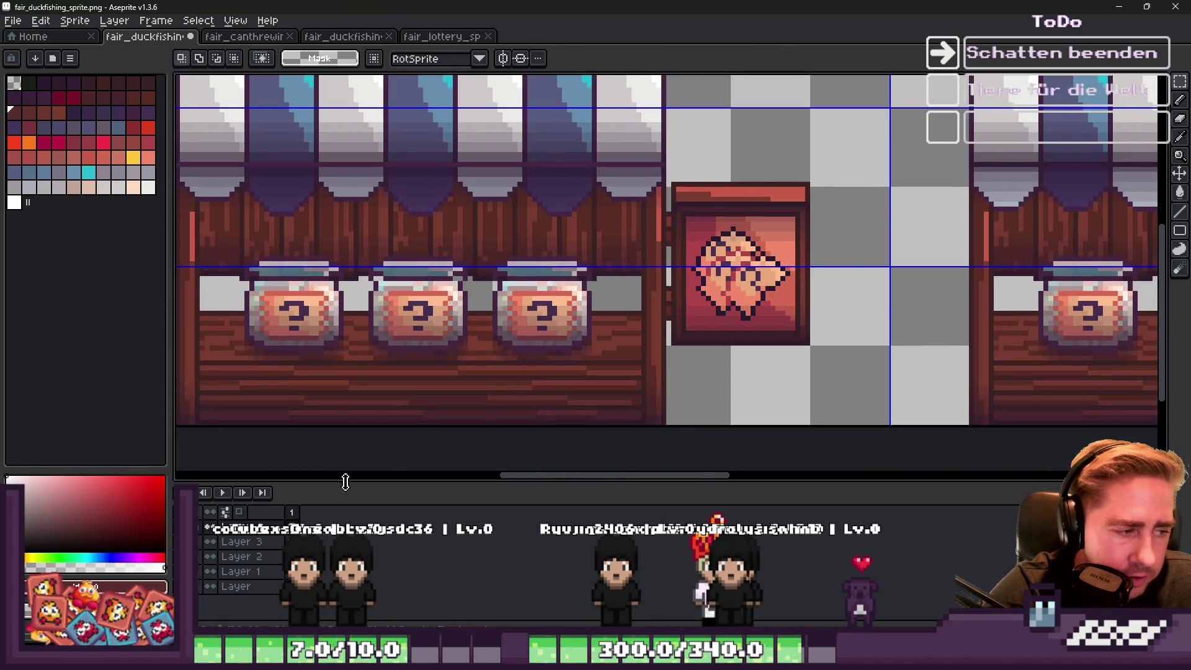
pyautogui.hotkey('ctrl', 'shift', 's')
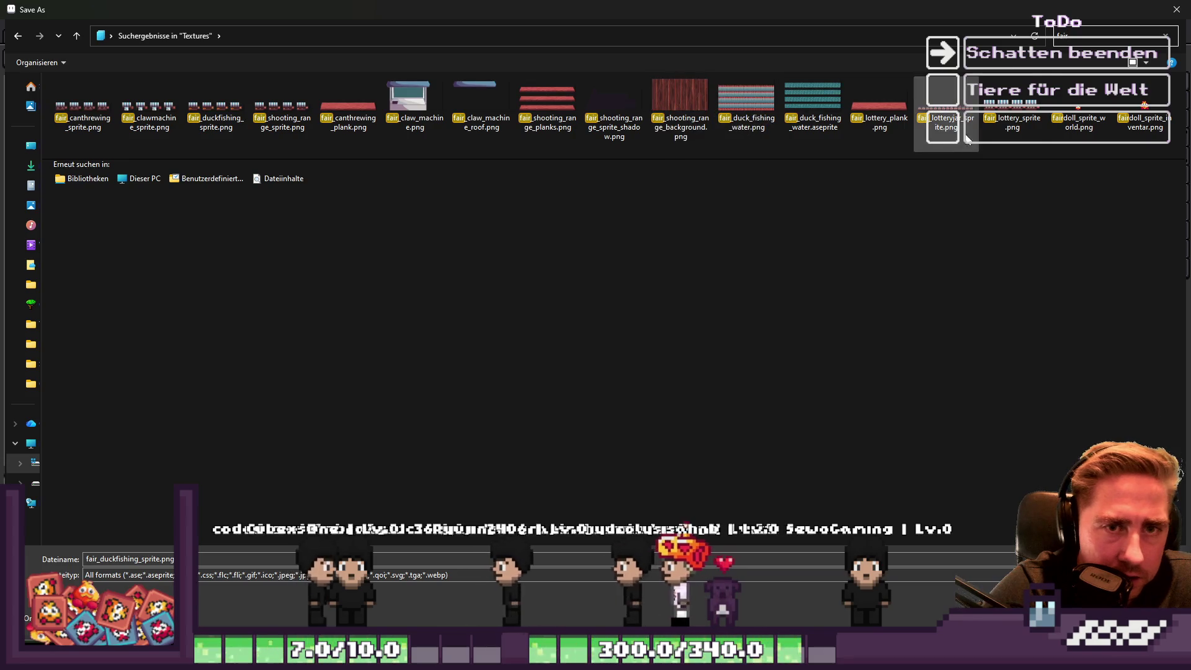
# Save the lottery sheet over fair_lottery_sprite.png, accepting the overwrite.
pyautogui.click(999, 130)
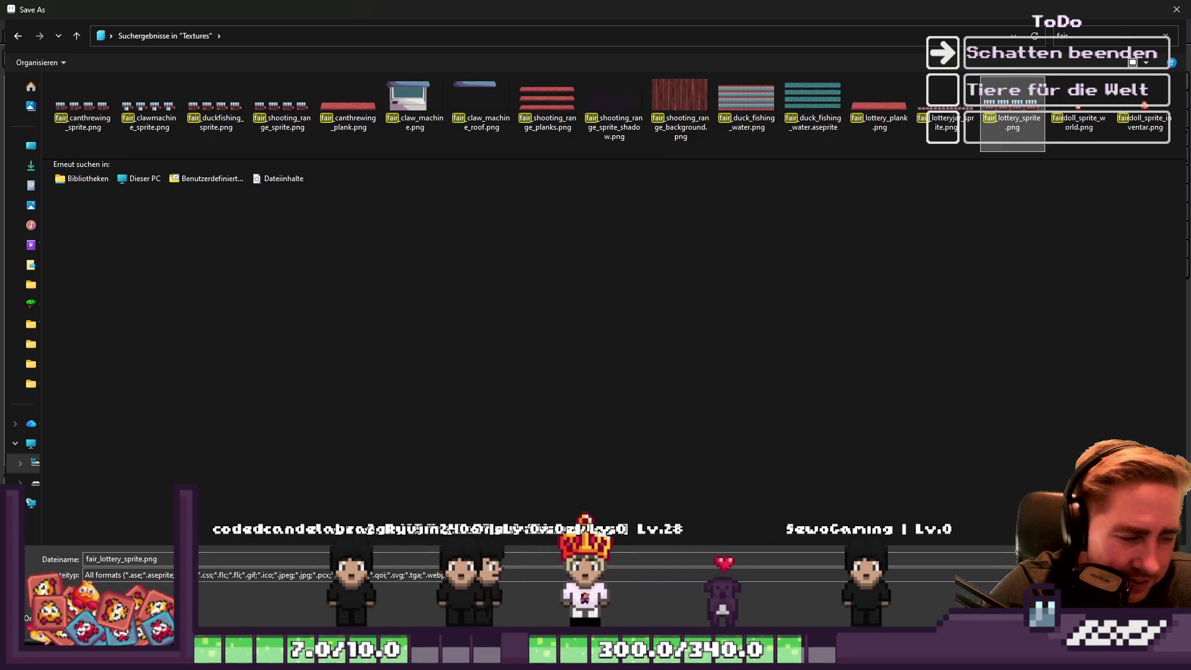
pyautogui.press('Return')
pyautogui.click(622, 325)
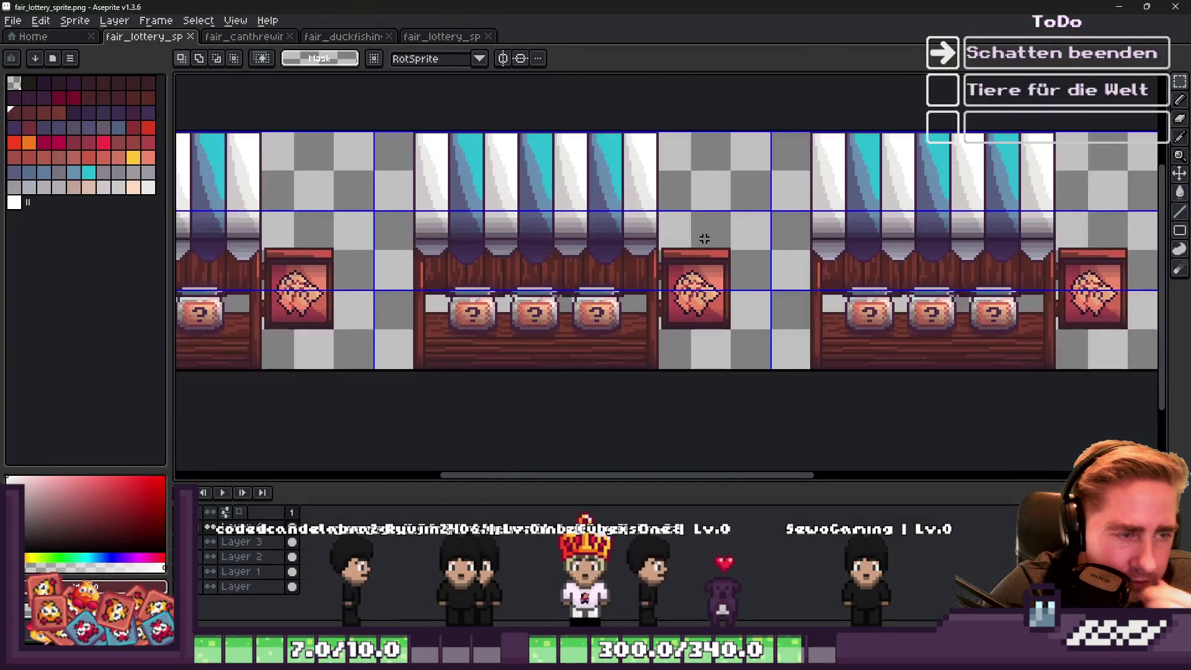
# Bring up the Open dialog listing the fair textures.
pyautogui.click(13, 20)
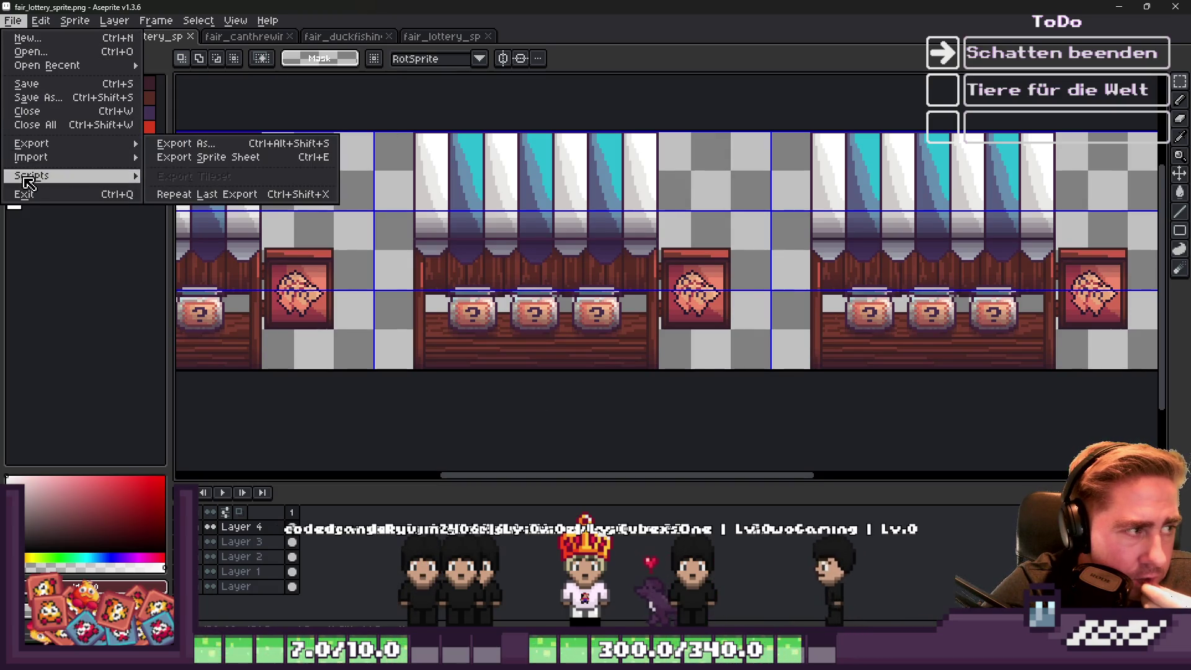
pyautogui.moveTo(38, 175)
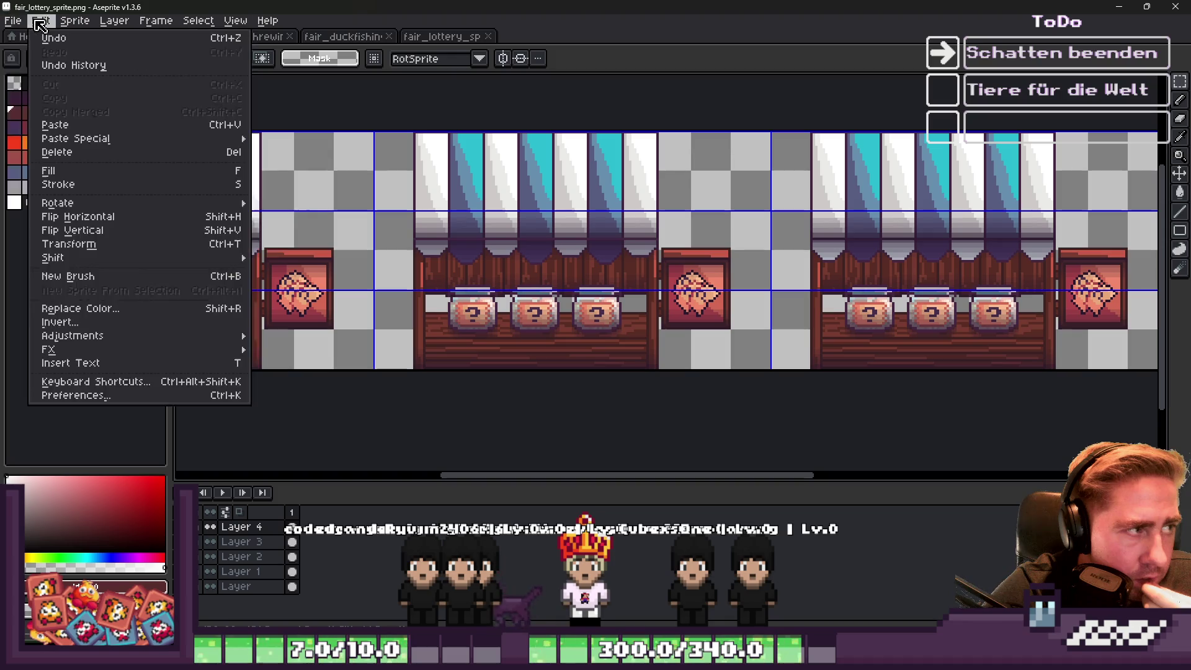
pyautogui.moveTo(74, 20)
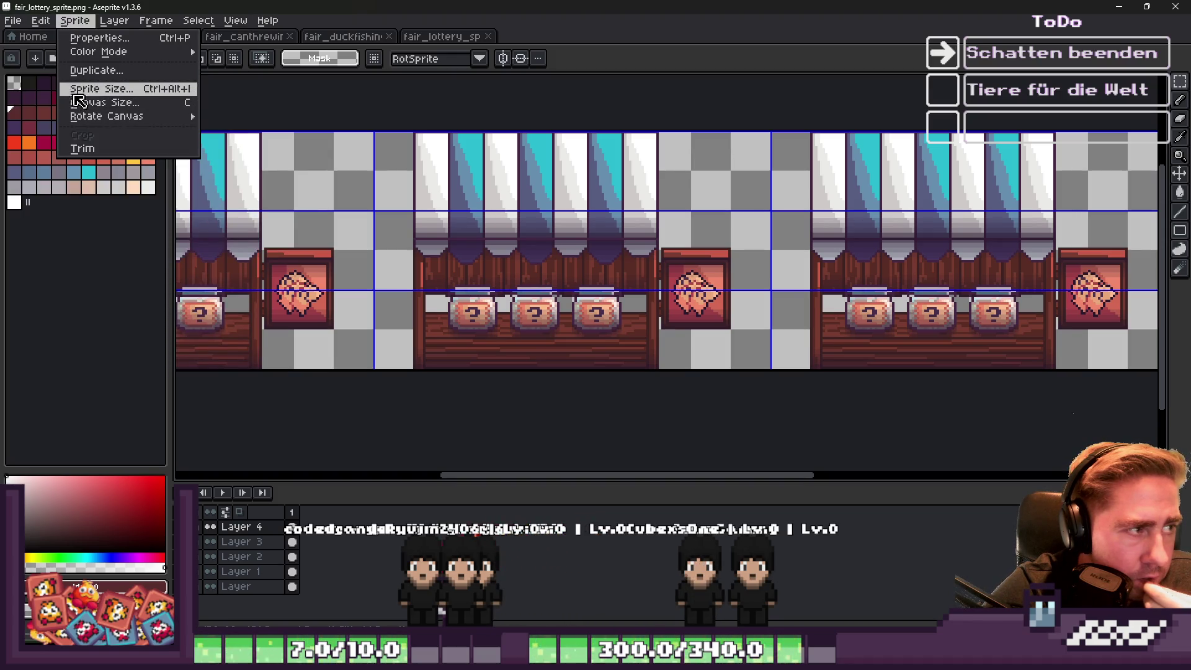
pyautogui.click(25, 51)
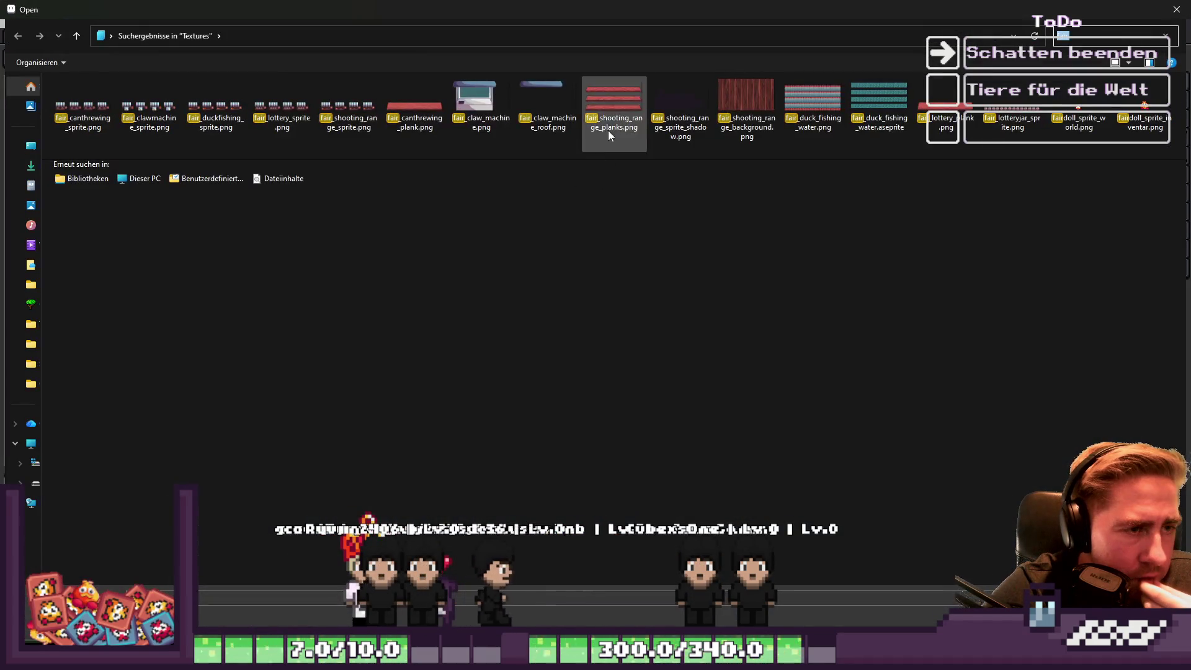
# Open fair_shooting_range_sprite_shadow.png and clear it to an empty canvas.
pyautogui.doubleClick(676, 106)
pyautogui.scroll(2, 636, 243)
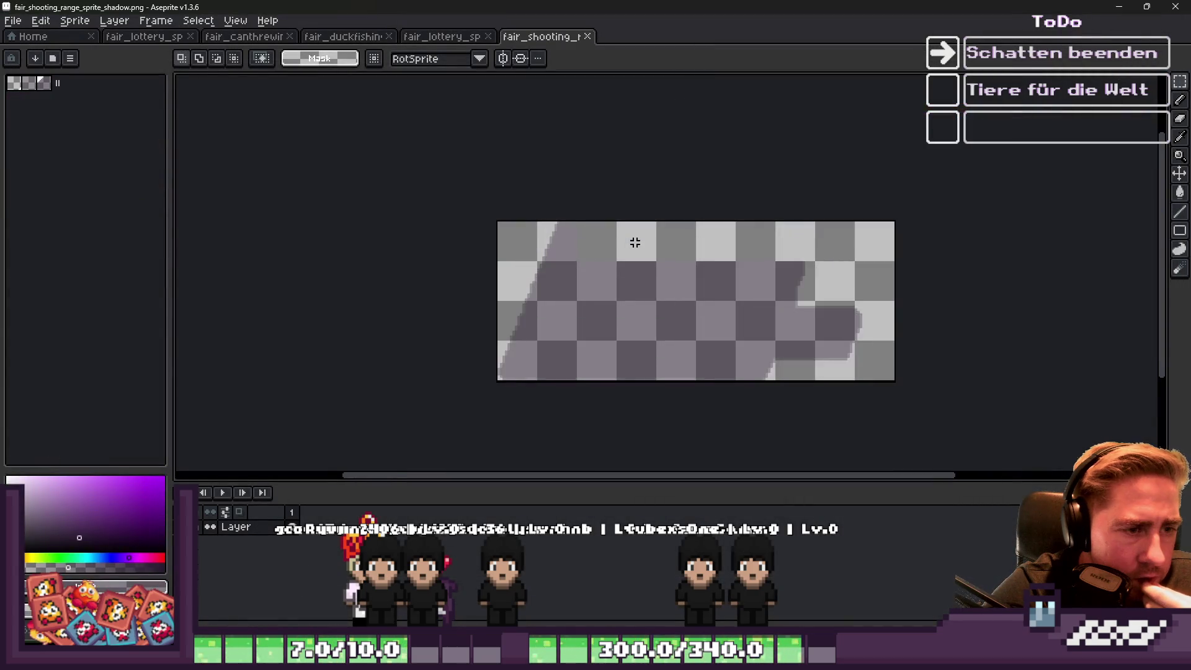
pyautogui.scroll(-1, 636, 243)
pyautogui.hotkey('ctrl', 'a')
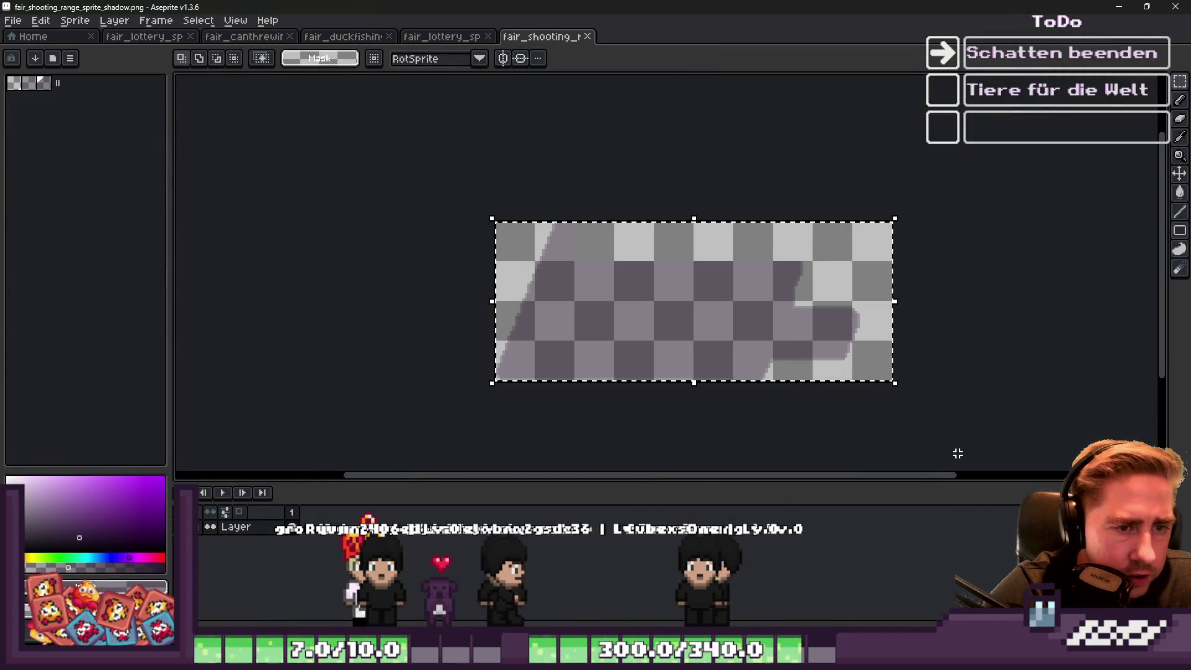
pyautogui.press('Delete')
pyautogui.hotkey('ctrl', 'v')
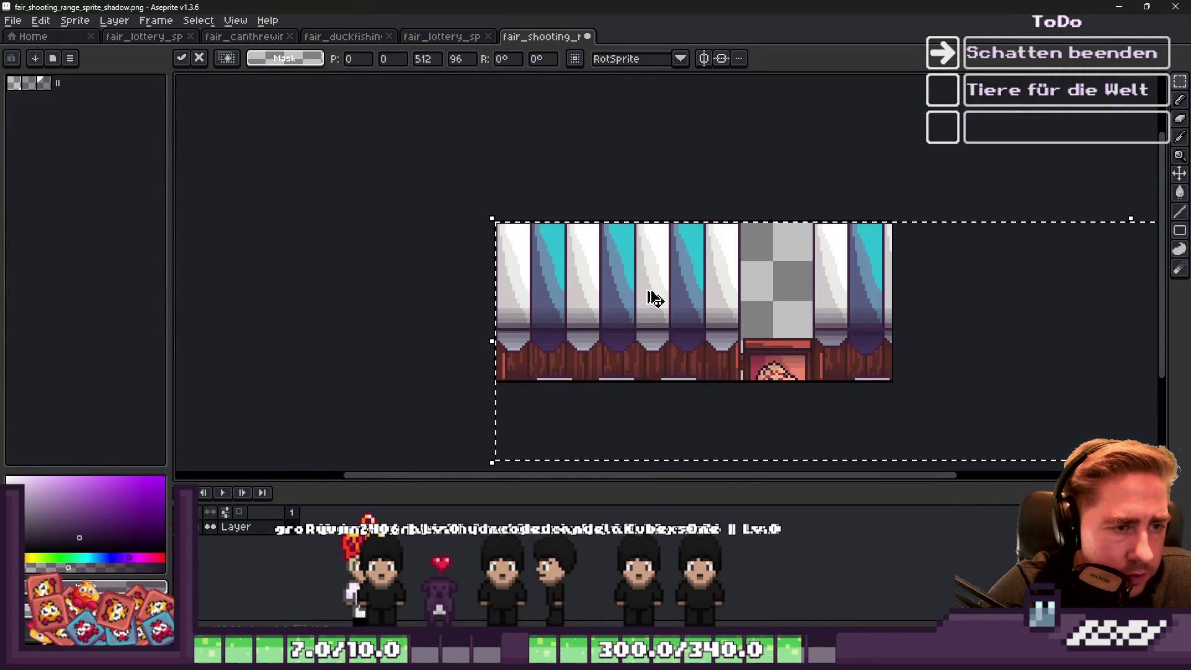
pyautogui.press('Escape')
# Bring up the New Sprite dialog for a 512×96 px sprite, then cancel it.
pyautogui.click(11, 28)
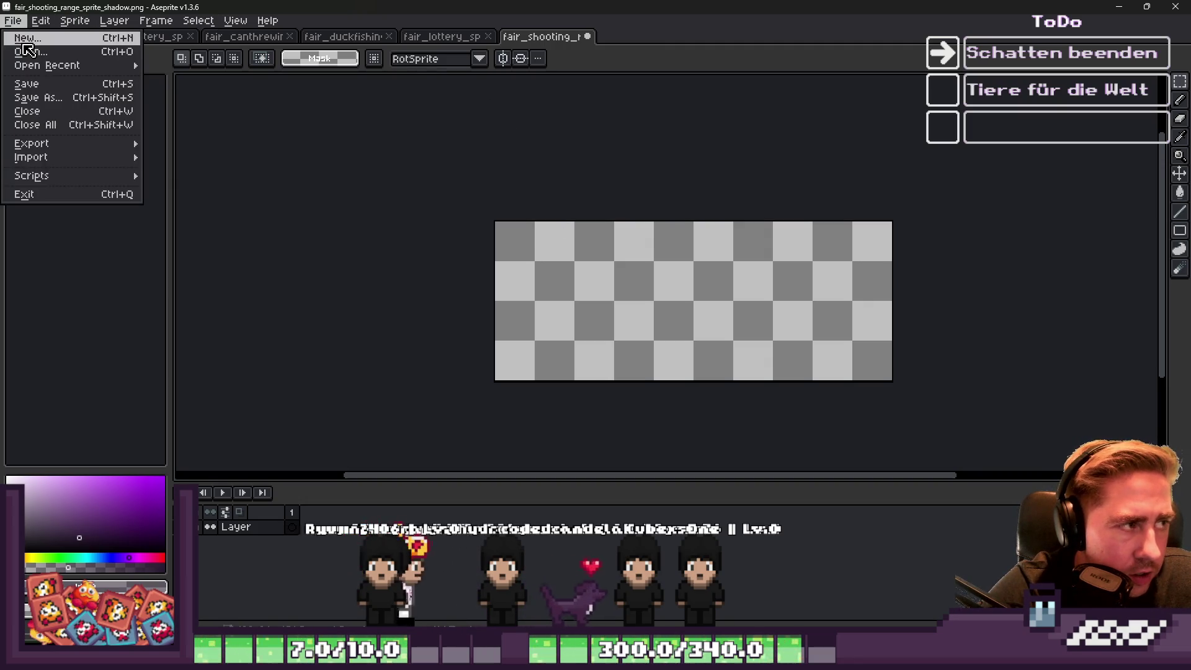
pyautogui.click(25, 35)
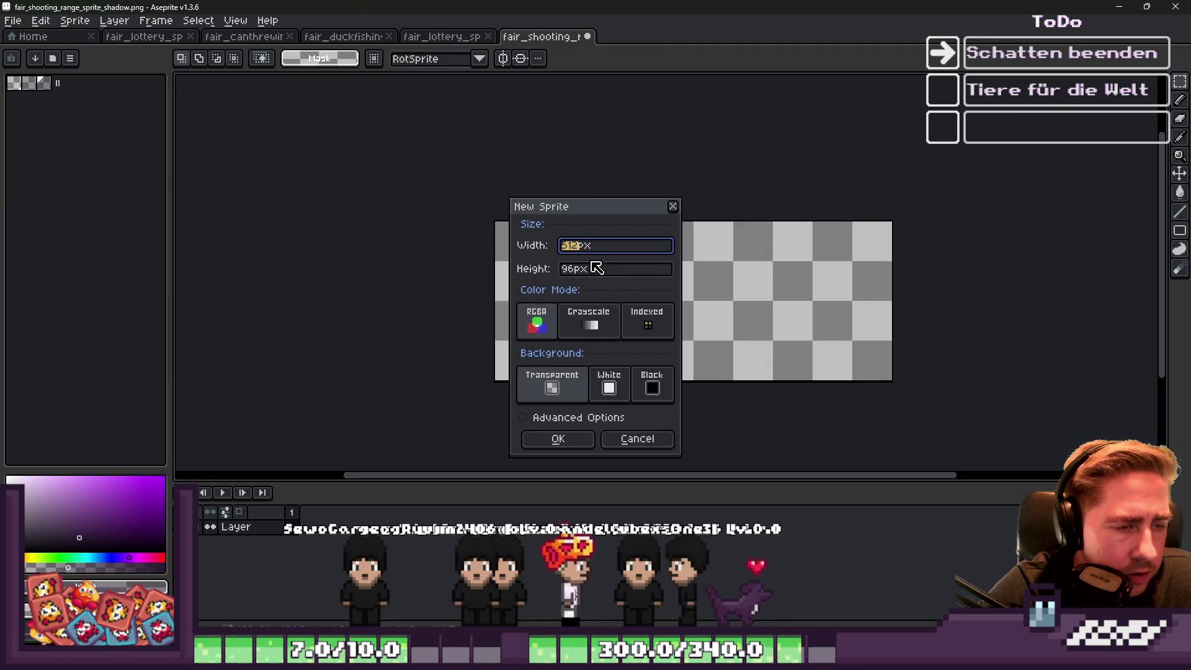
pyautogui.press('Escape')
# Paste the copied duck stand frame into the shooting range shadow image, then discard it.
pyautogui.click(343, 36)
pyautogui.scroll(1, 467, 234)
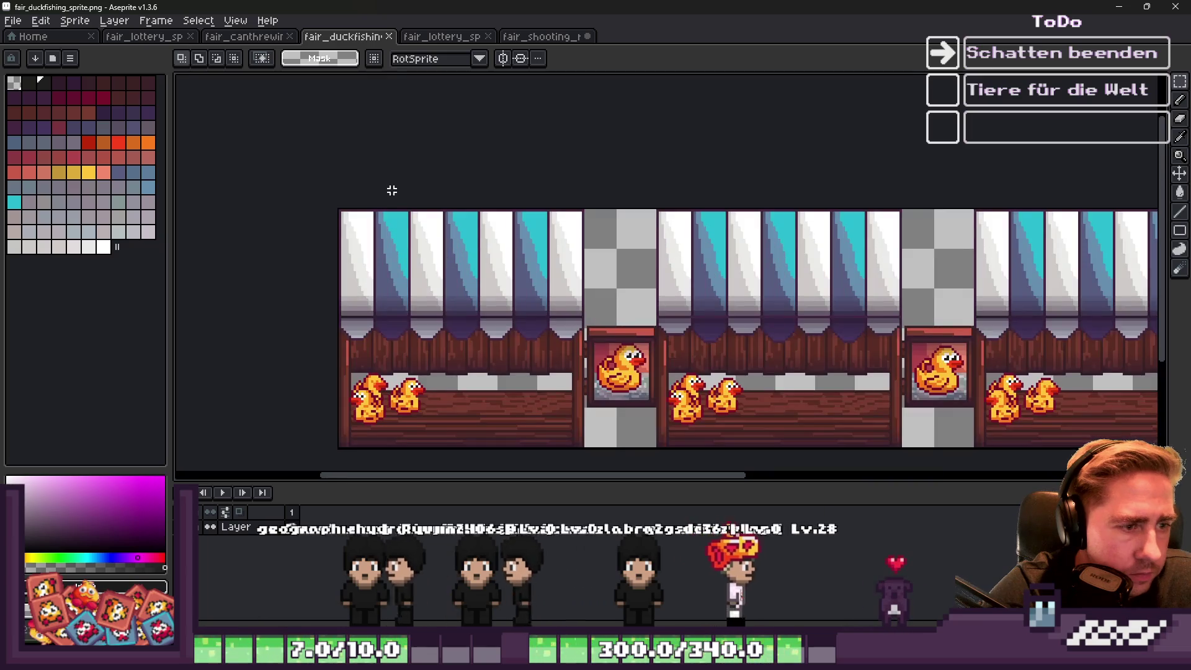
pyautogui.scroll(-3, 632, 327)
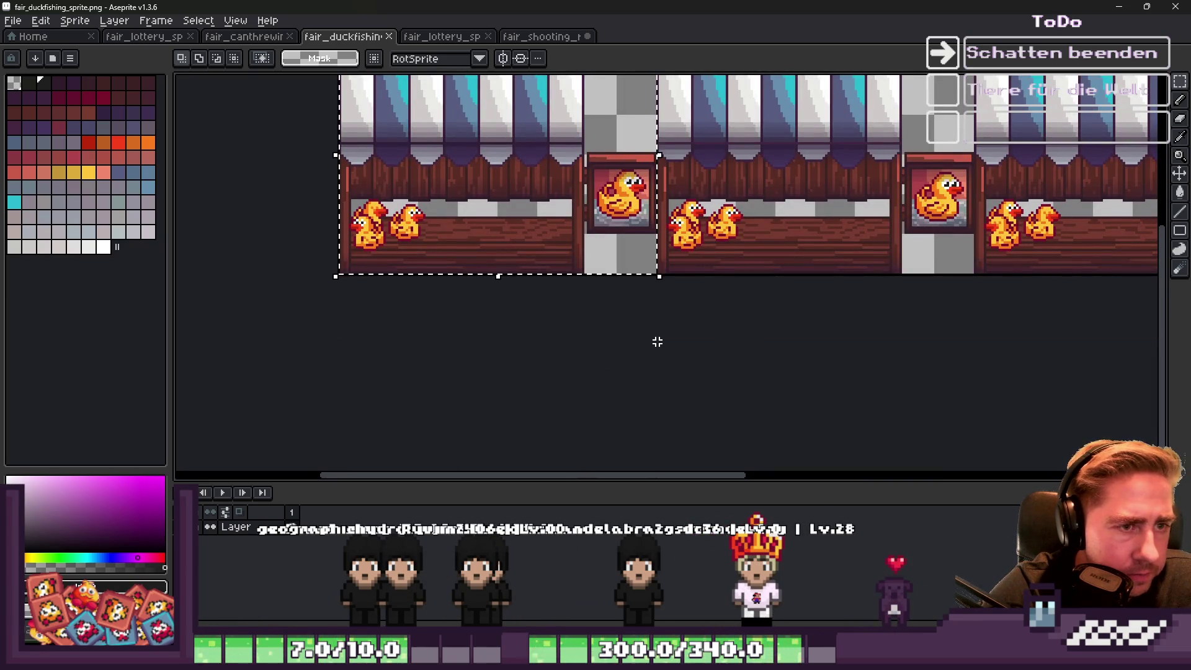
pyautogui.click(523, 37)
pyautogui.hotkey('ctrl', 'v')
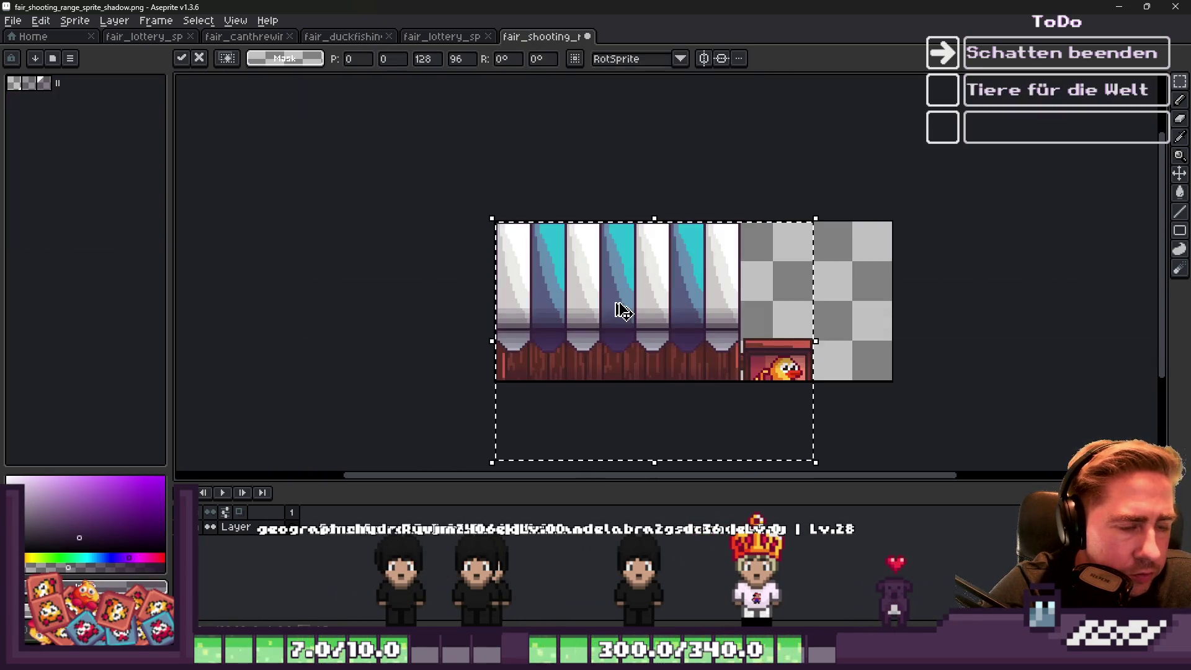
pyautogui.press('Escape')
# Create a new 128×96 sprite and paste the duck stand frame into it.
pyautogui.click(25, 20)
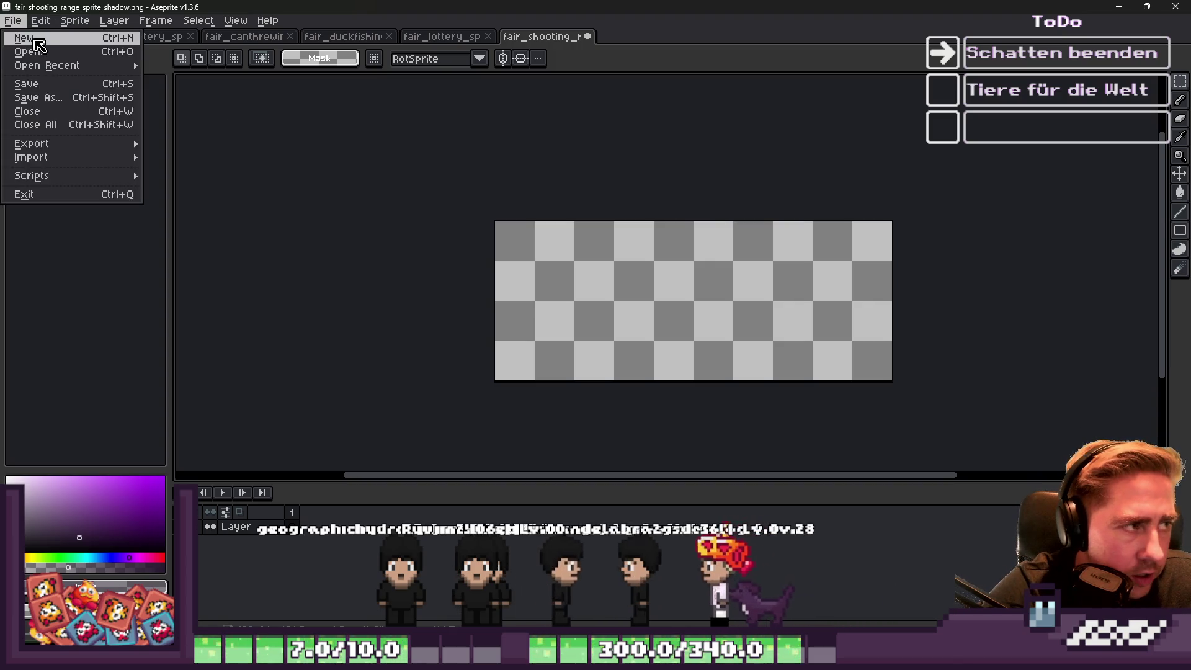
pyautogui.click(28, 34)
pyautogui.press('Return')
pyautogui.hotkey('ctrl', 'v')
pyautogui.scroll(2, 633, 310)
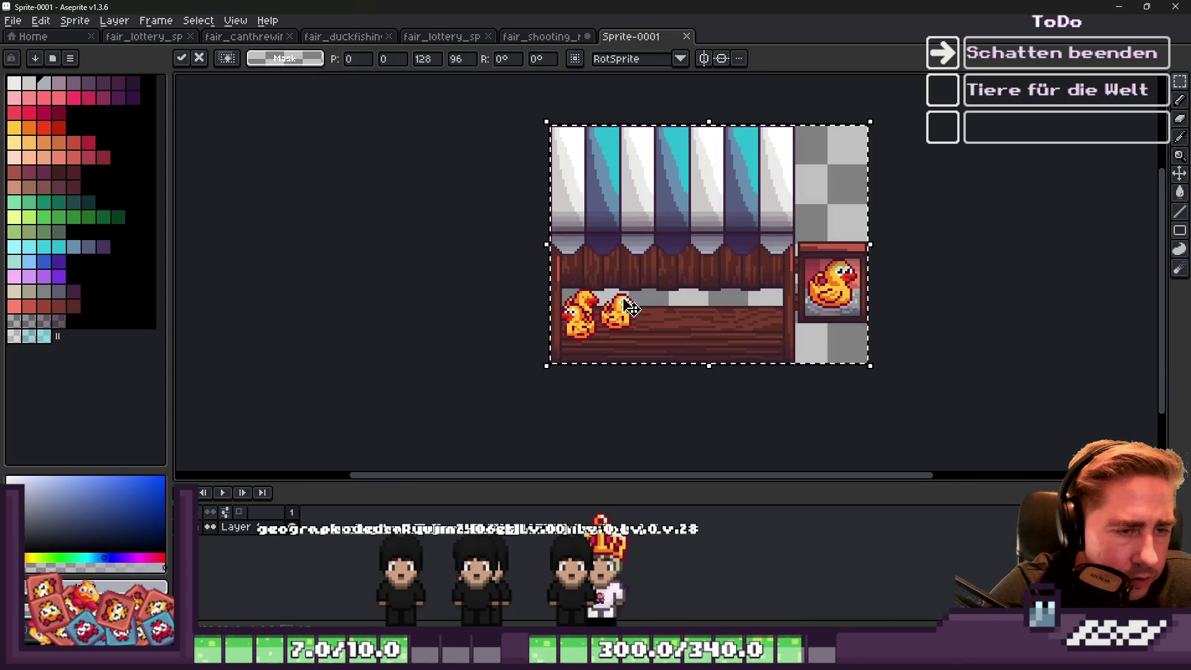
pyautogui.press('Return')
pyautogui.click(75, 22)
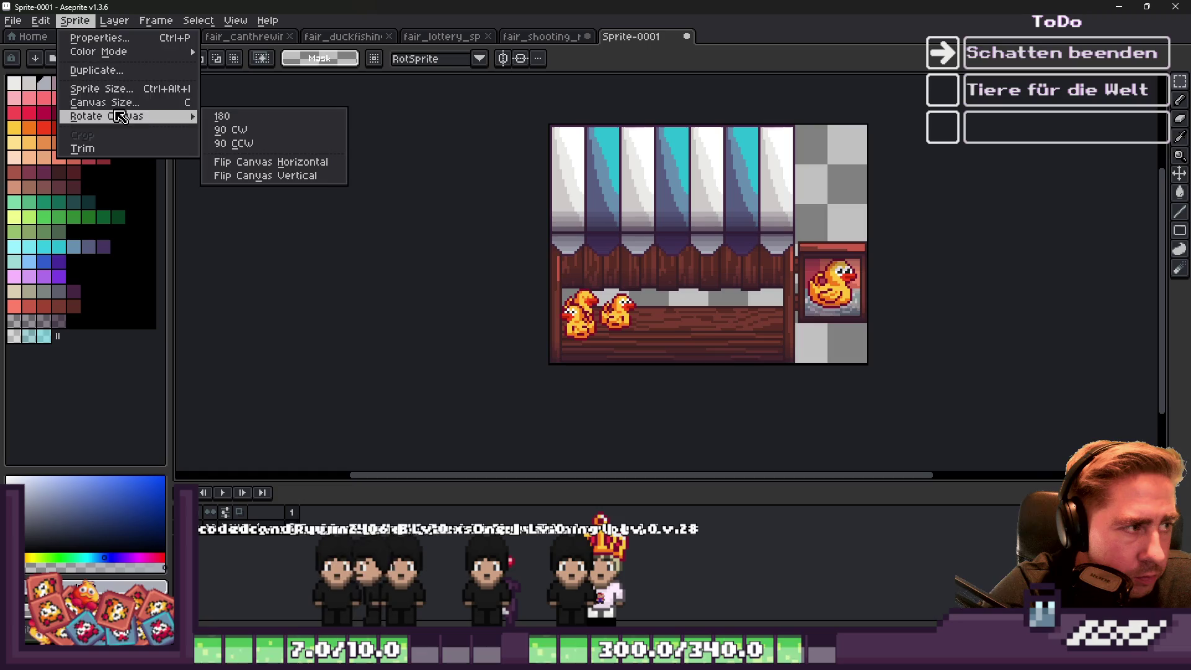
# Drag the Canvas Size bottom border down until the sprite measures 128×192 px.
pyautogui.click(87, 101)
pyautogui.moveTo(608, 277)
pyautogui.mouseDown()
pyautogui.moveTo(621, 397)
pyautogui.moveTo(609, 277)
pyautogui.moveTo(612, 365)
pyautogui.mouseUp()
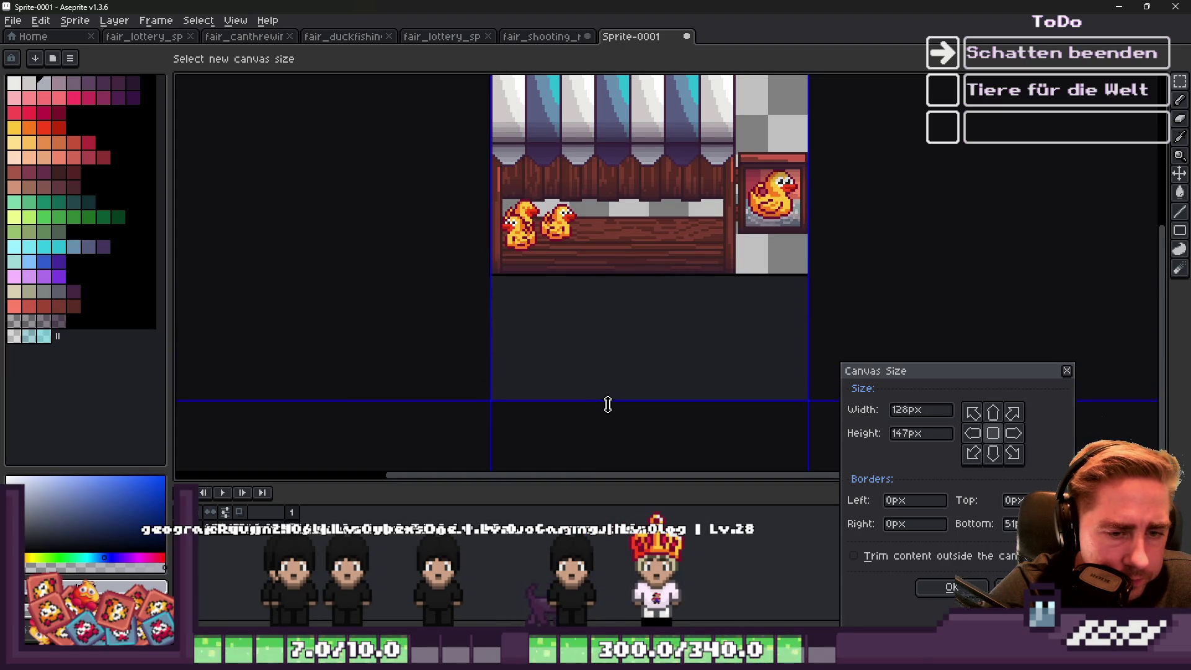
pyautogui.moveTo(605, 424); pyautogui.dragTo(600, 484)
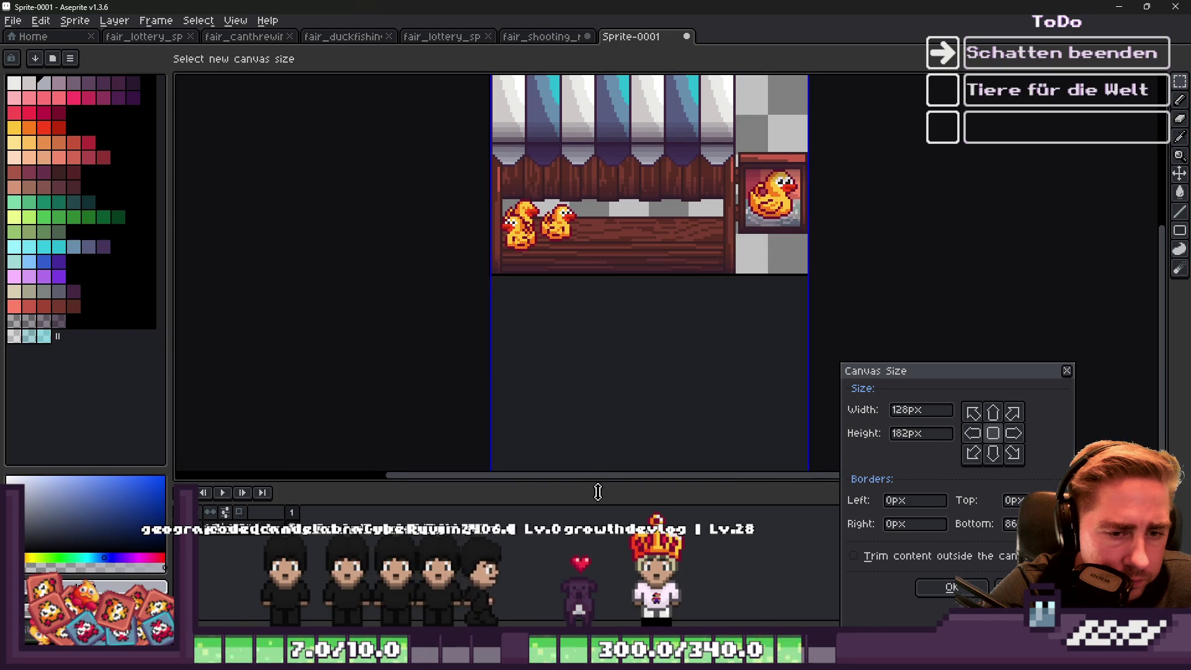
pyautogui.scroll(-4, 590, 369)
pyautogui.scroll(2, 579, 323)
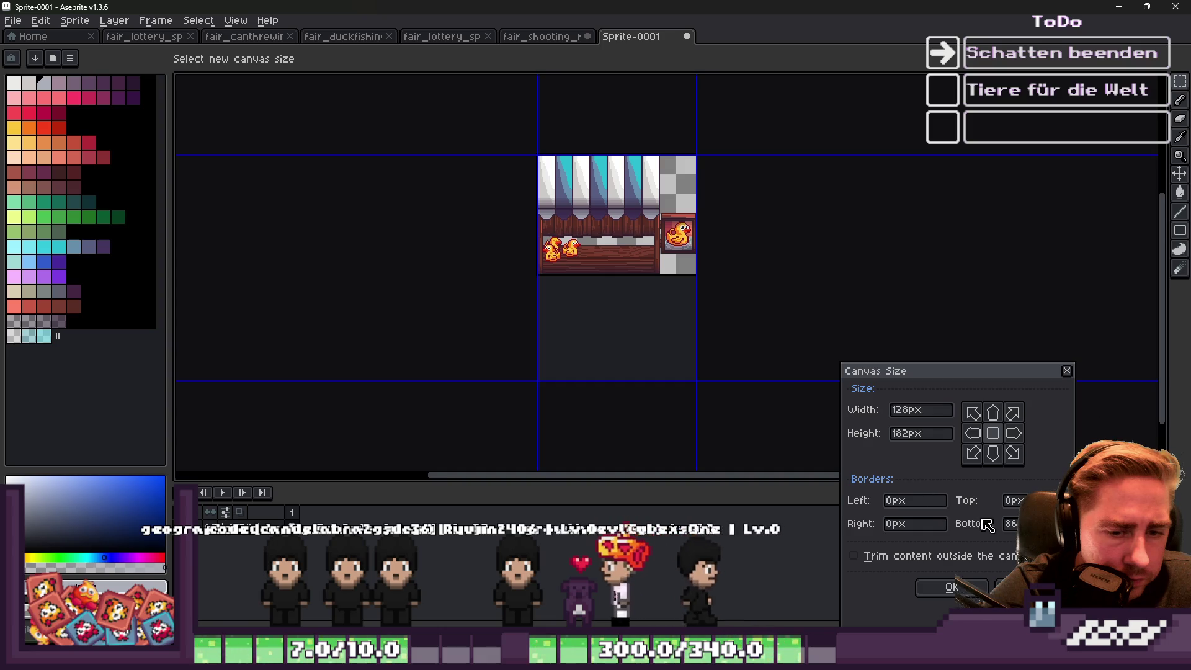
pyautogui.click(1012, 523)
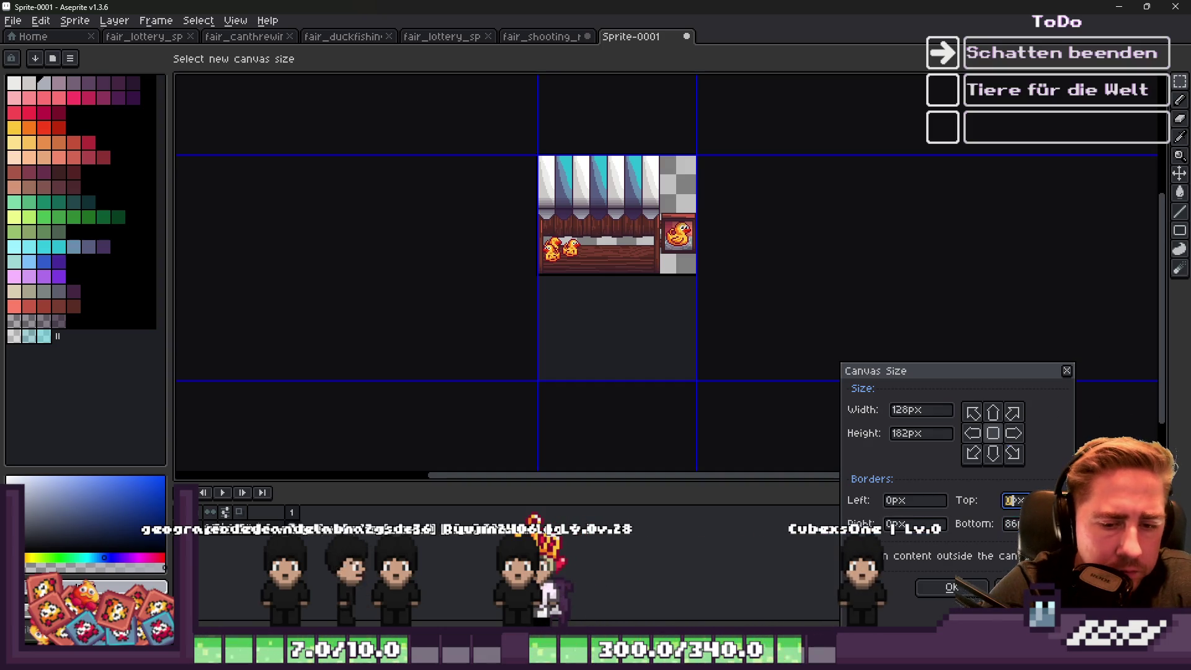
pyautogui.moveTo(598, 389)
pyautogui.mouseDown()
pyautogui.moveTo(606, 417)
pyautogui.moveTo(602, 401)
pyautogui.mouseUp()
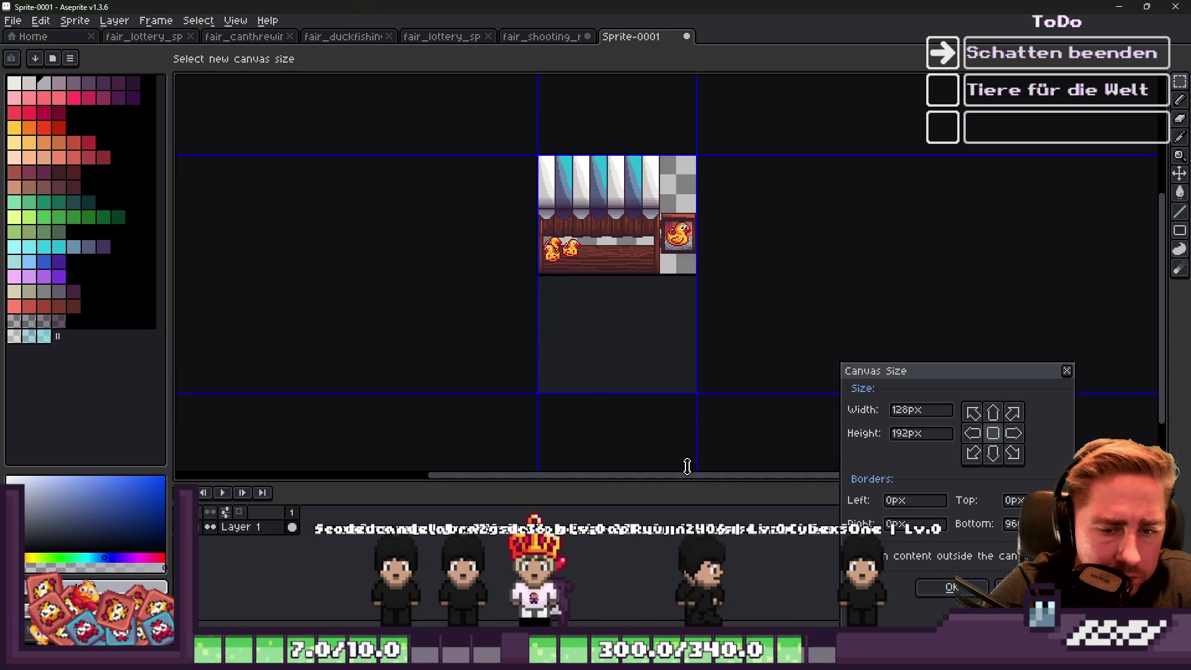
pyautogui.click(933, 584)
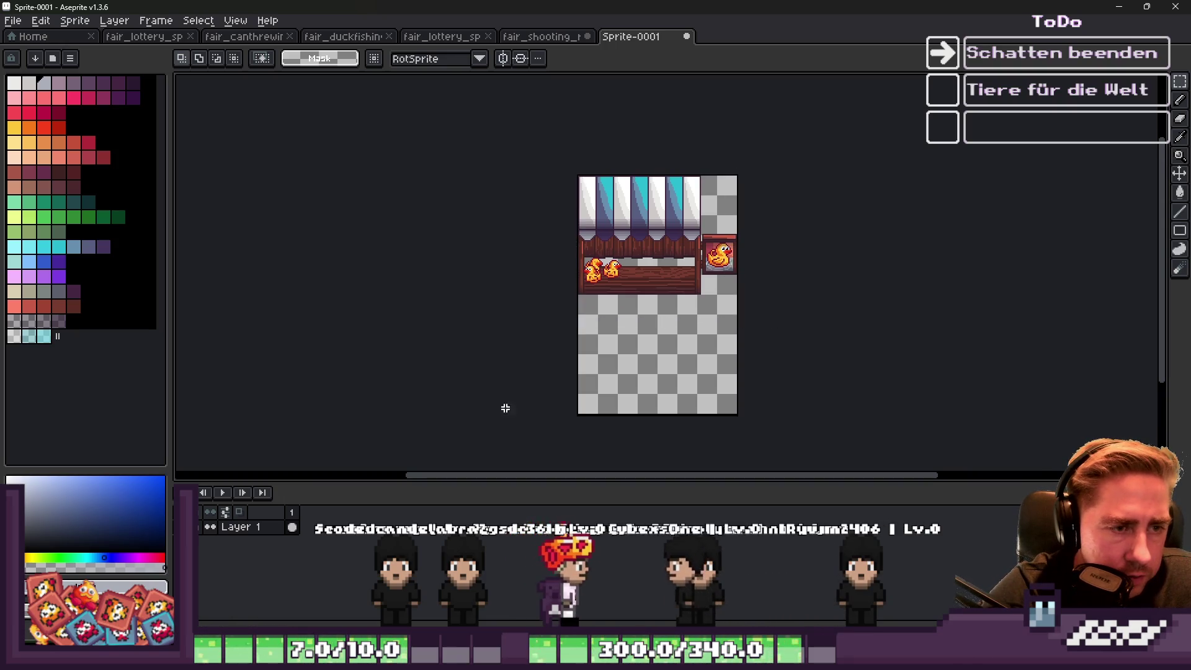
# Paste a vertically flipped copy of the stand below the counter and drop the selection.
pyautogui.hotkey('ctrl', 'v')
pyautogui.hotkey('shift', 'v')
pyautogui.moveTo(691, 266); pyautogui.dragTo(689, 339)
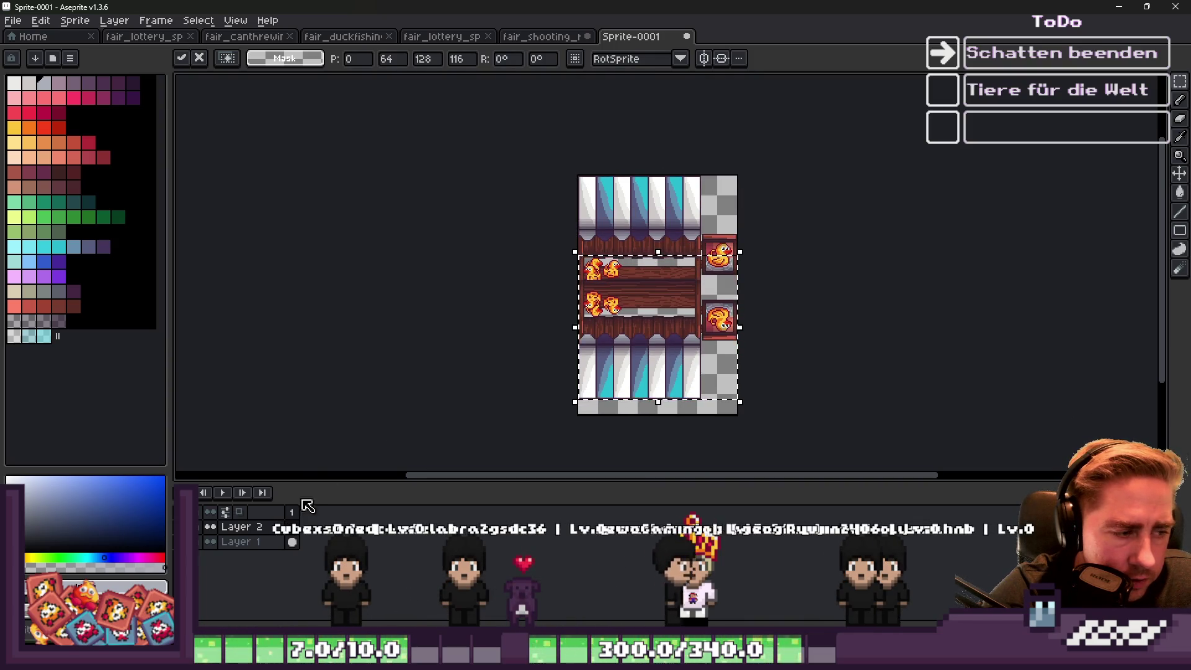
pyautogui.scroll(2, 620, 384)
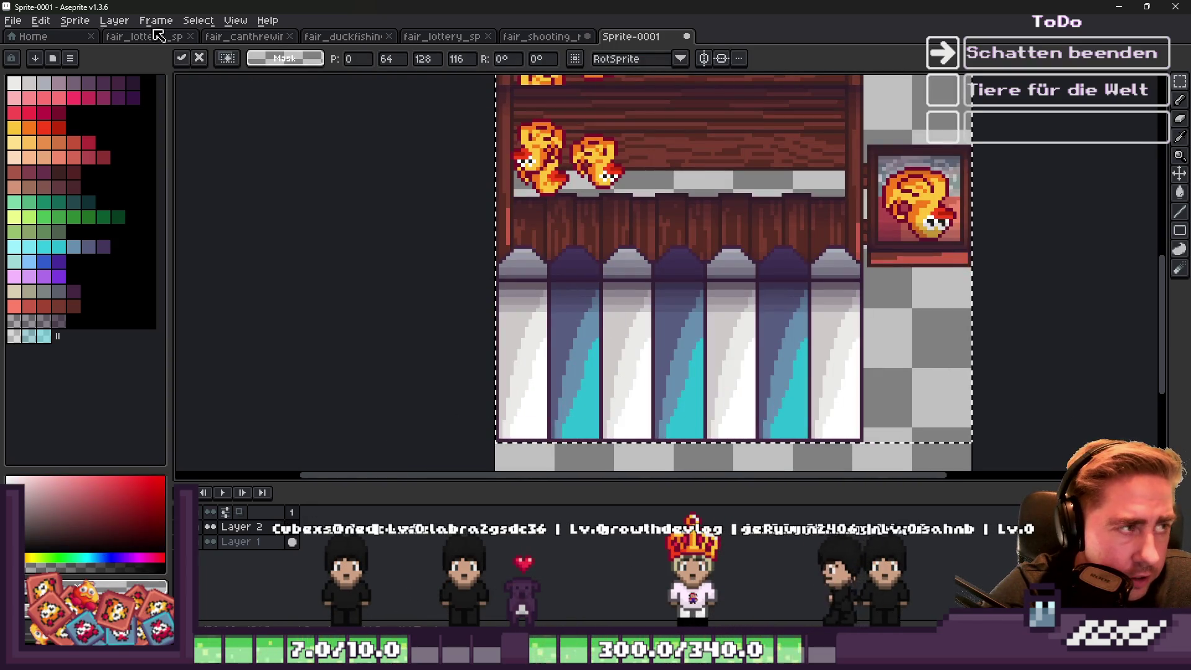
pyautogui.click(198, 21)
pyautogui.click(211, 51)
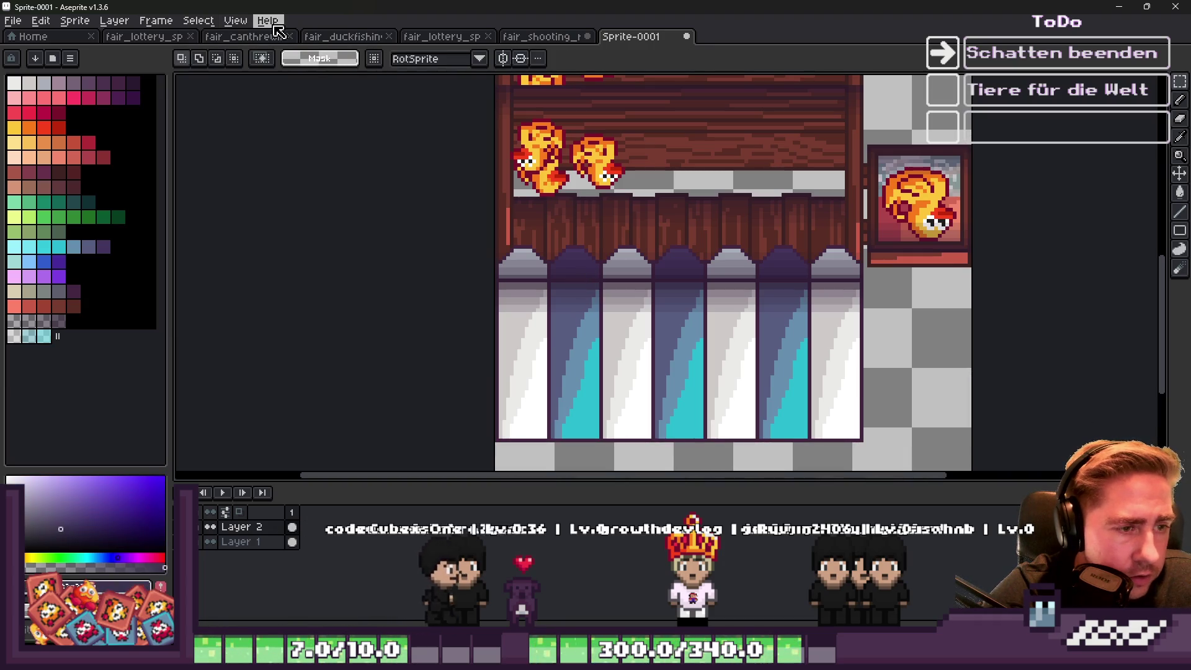
# Select the copy by colour range and erase its wood and fence pixels.
pyautogui.click(197, 21)
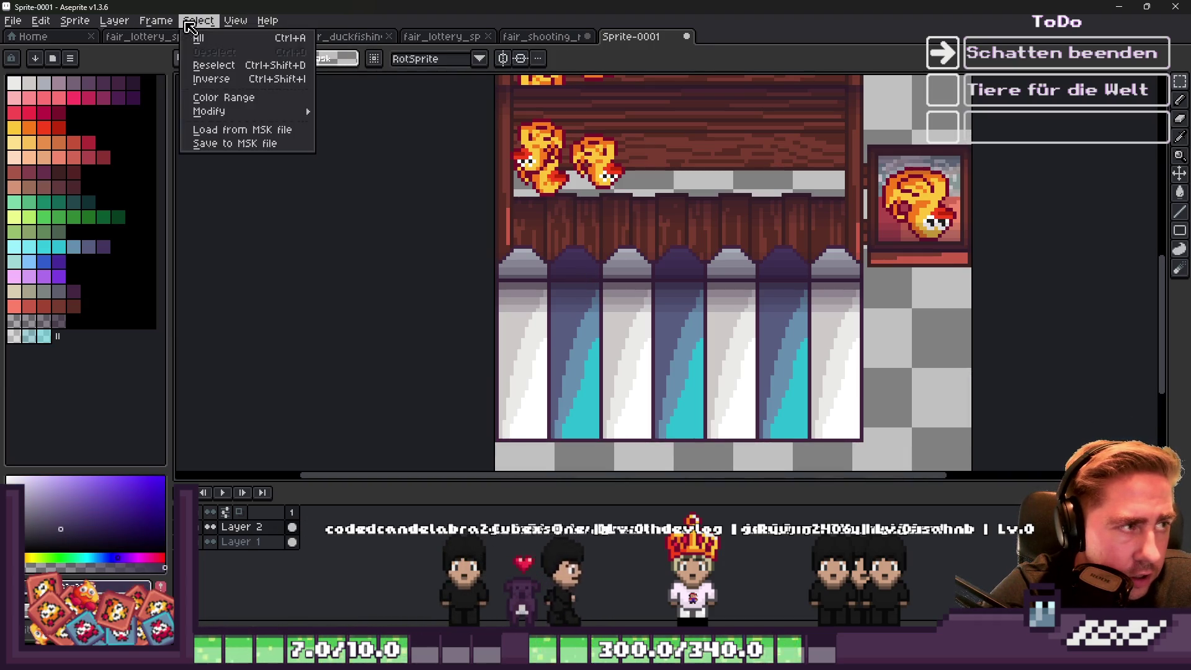
pyautogui.click(222, 101)
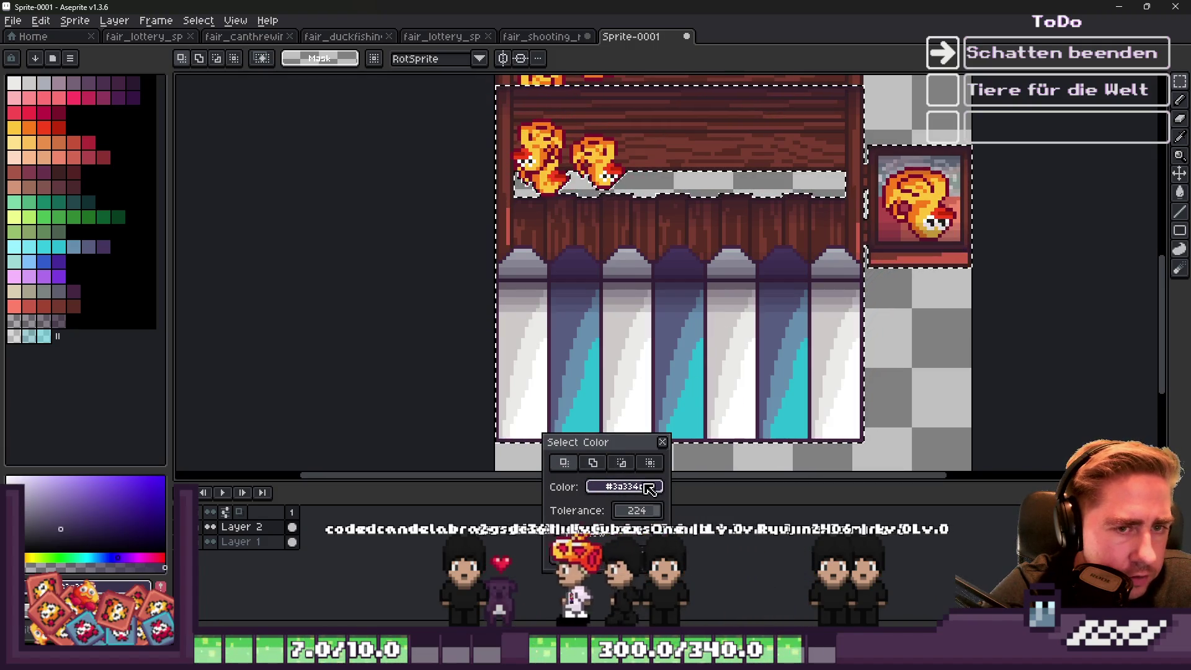
pyautogui.press('Return')
pyautogui.scroll(-2, 636, 248)
pyautogui.press('e')
pyautogui.moveTo(859, 181); pyautogui.dragTo(447, 247)
pyautogui.hscroll(2, 447, 248)
pyautogui.moveTo(678, 186)
pyautogui.mouseDown()
pyautogui.moveTo(453, 354)
pyautogui.moveTo(708, 322)
pyautogui.mouseUp()
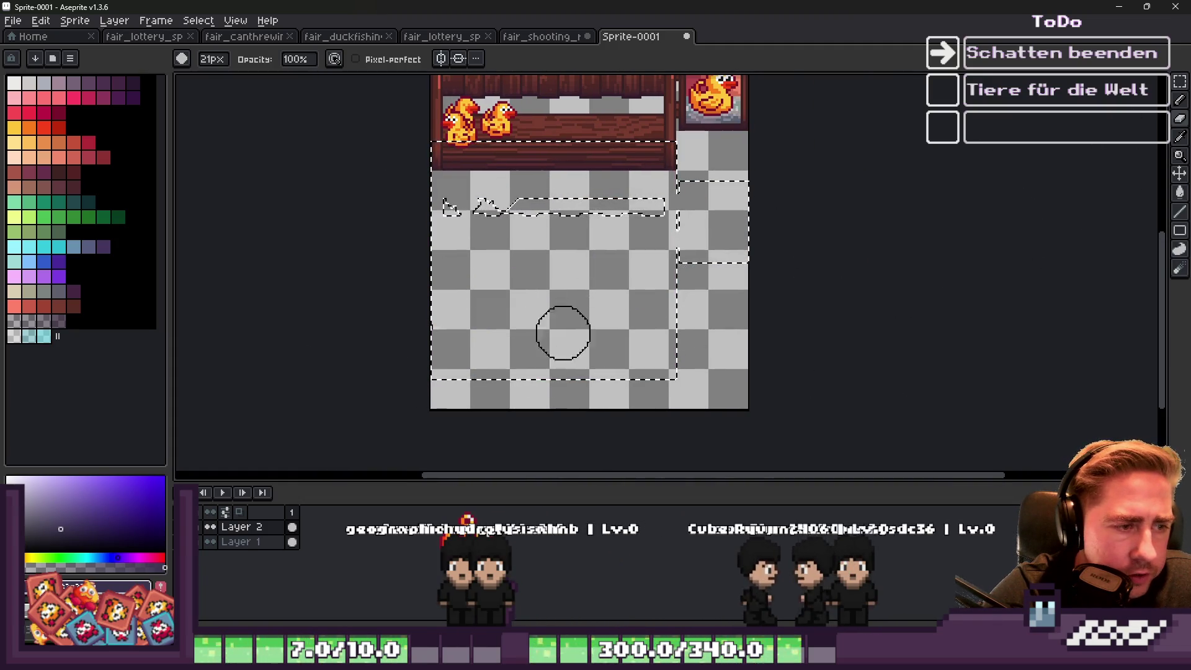
# Marquee-select the area below the duck panel.
pyautogui.scroll(2, 450, 218)
pyautogui.press('m')
pyautogui.moveTo(424, 153)
pyautogui.mouseDown()
pyautogui.moveTo(763, 285)
pyautogui.moveTo(891, 267)
pyautogui.mouseUp()
pyautogui.scroll(-4, 683, 261)
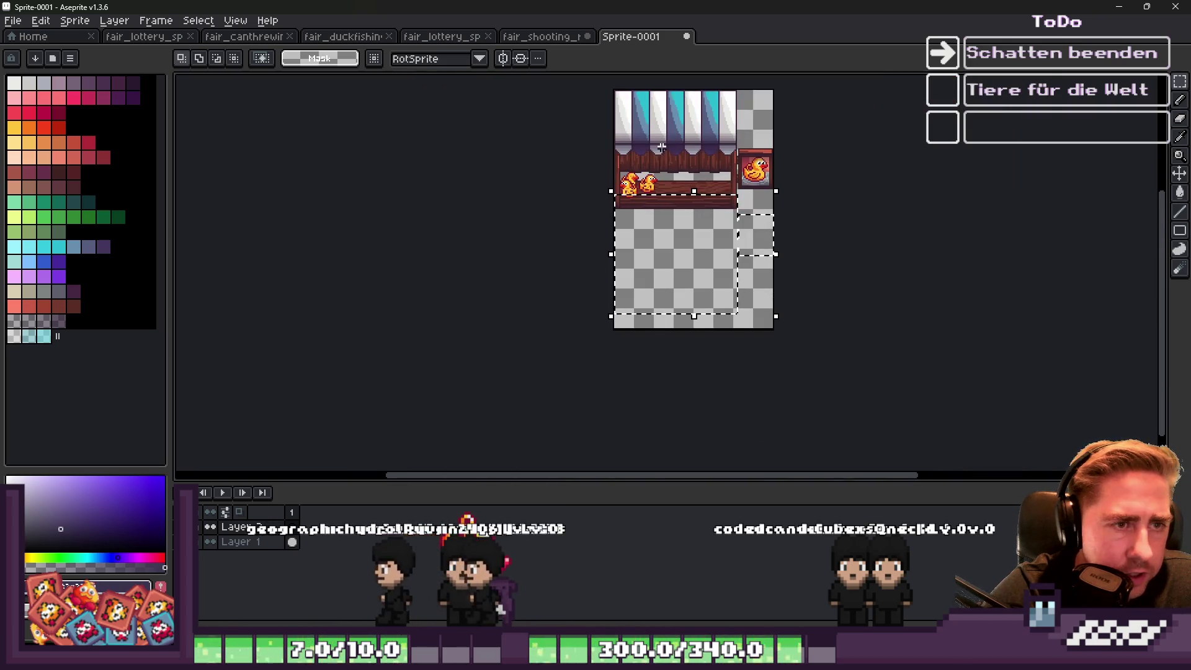
# Extend the marquee selection to include the stand's upper area.
pyautogui.scroll(3, 667, 148)
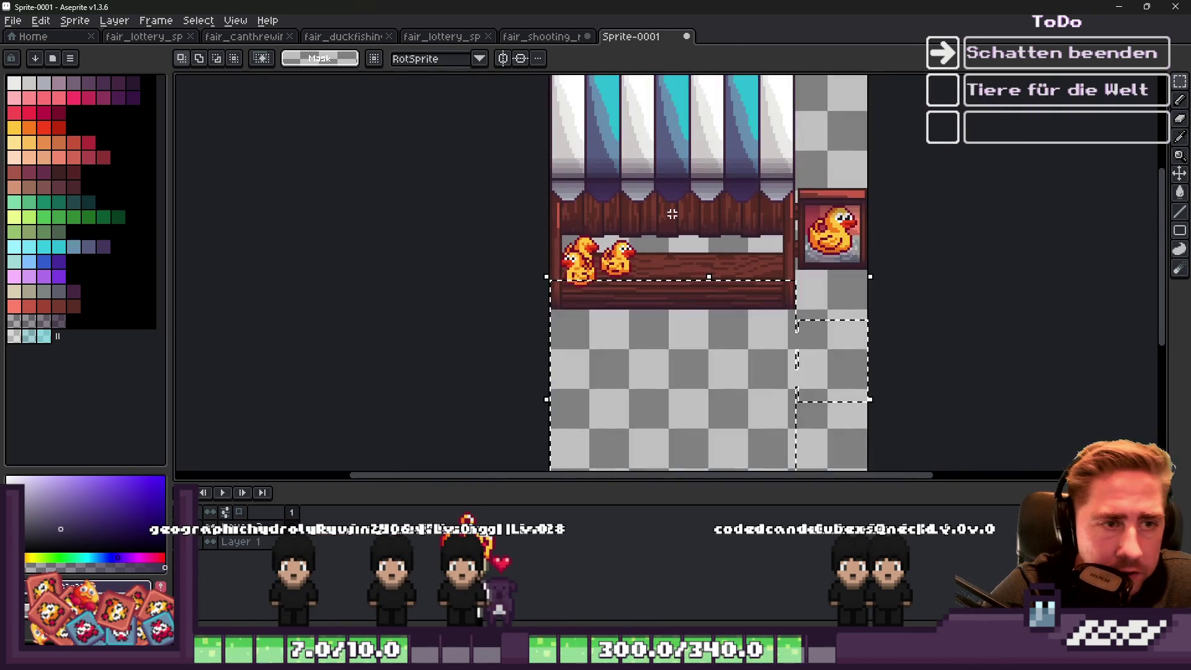
pyautogui.moveTo(448, 188); pyautogui.dragTo(936, 366)
pyautogui.scroll(-2, 638, 213)
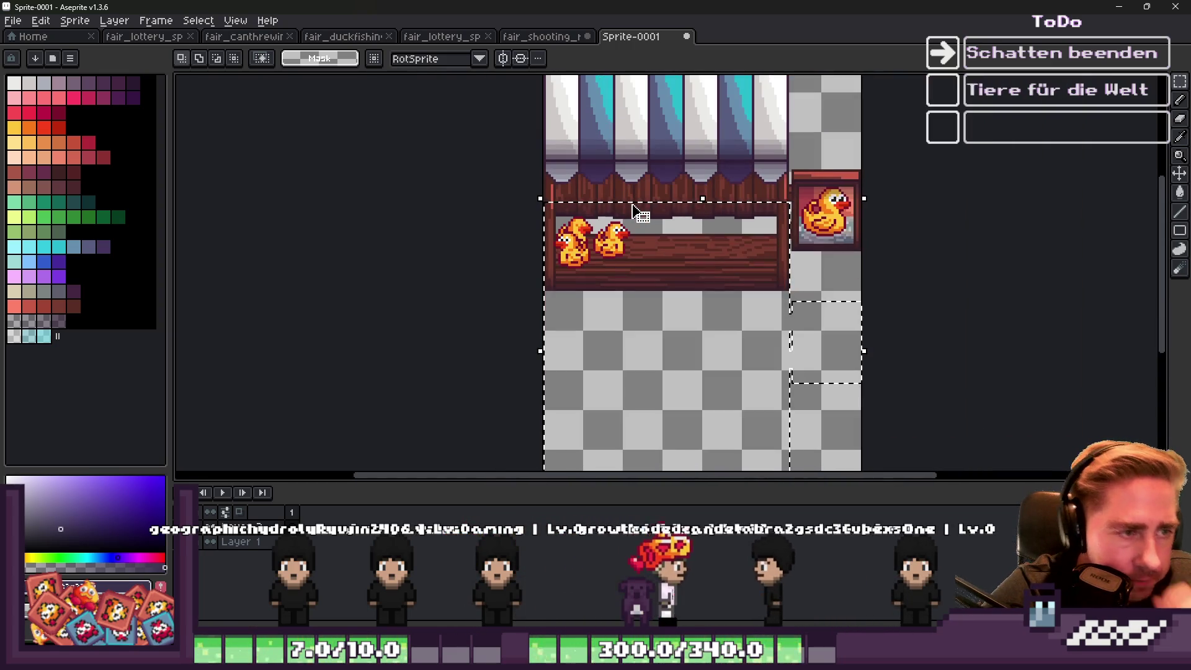
pyautogui.scroll(-2, 643, 255)
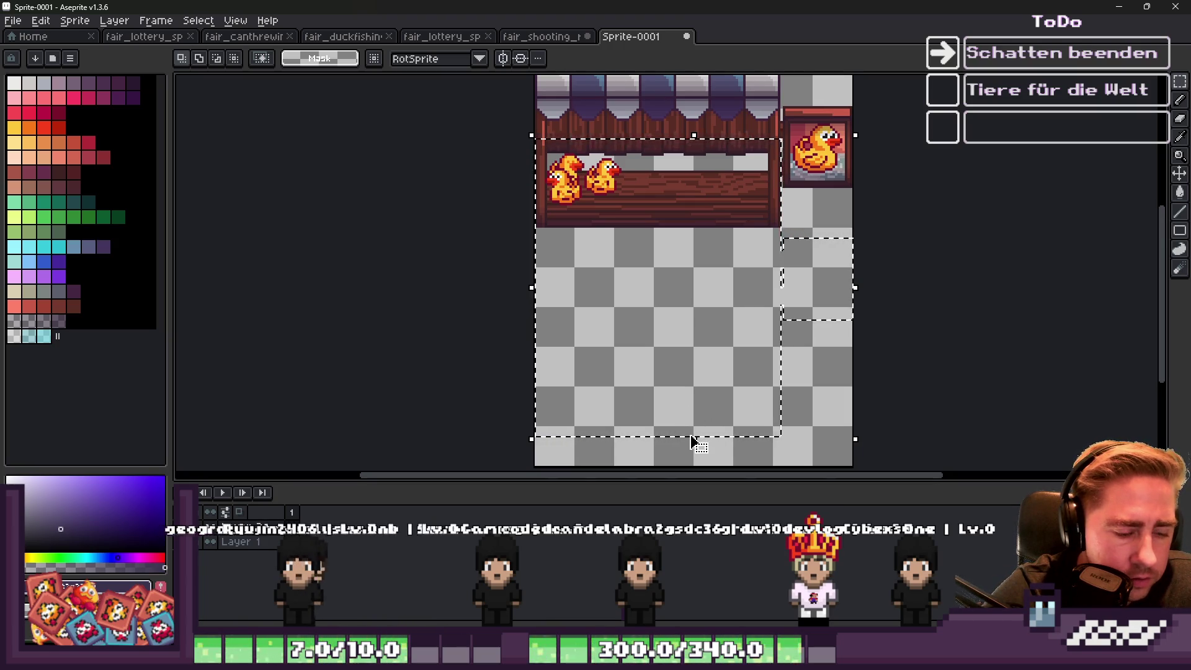
# Paint the selection with the grey shadow colour and squash it to a shorter height.
pyautogui.click(43, 320)
pyautogui.press('b')
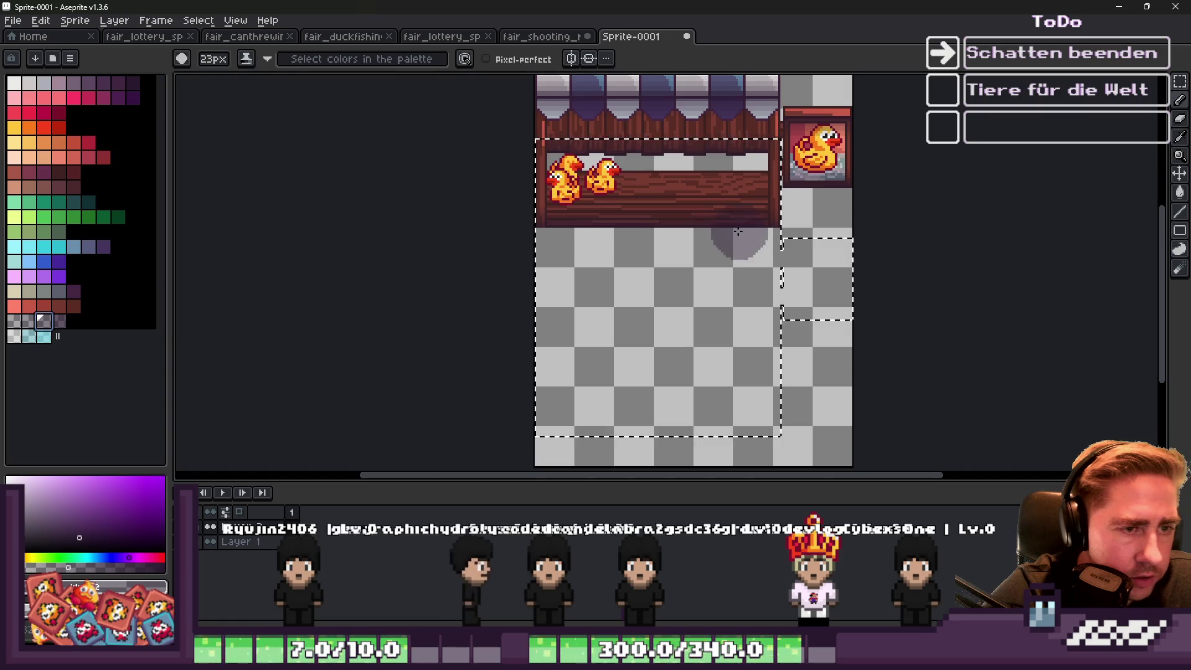
pyautogui.moveTo(876, 163)
pyautogui.mouseDown()
pyautogui.moveTo(359, 273)
pyautogui.moveTo(558, 373)
pyautogui.moveTo(878, 362)
pyautogui.moveTo(887, 414)
pyautogui.mouseUp()
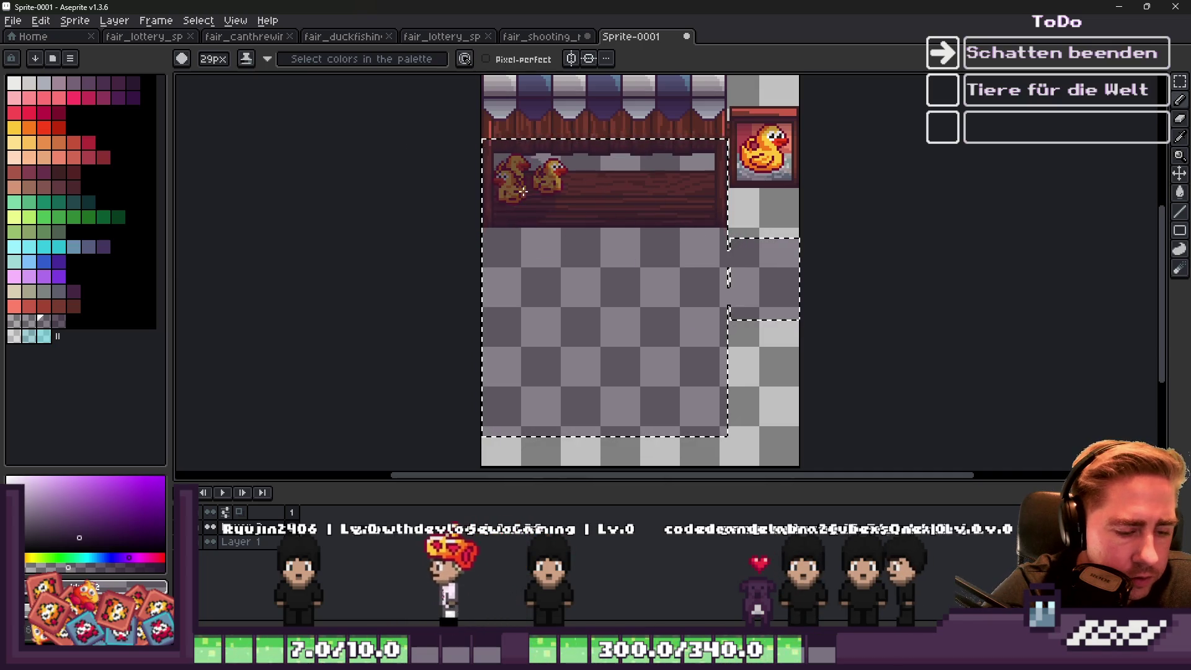
pyautogui.hotkey('ctrl', 'z')
pyautogui.moveTo(473, 146)
pyautogui.mouseDown()
pyautogui.moveTo(833, 192)
pyautogui.moveTo(545, 258)
pyautogui.moveTo(304, 363)
pyautogui.mouseUp()
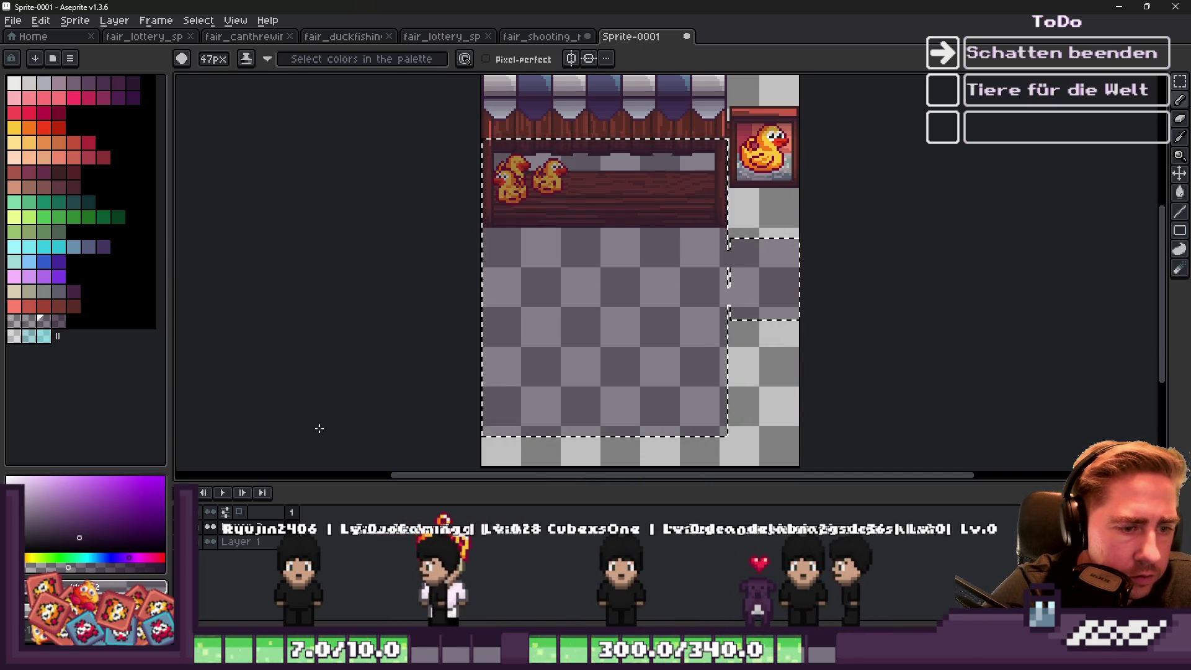
pyautogui.press('v')
pyautogui.moveTo(647, 437); pyautogui.dragTo(632, 314)
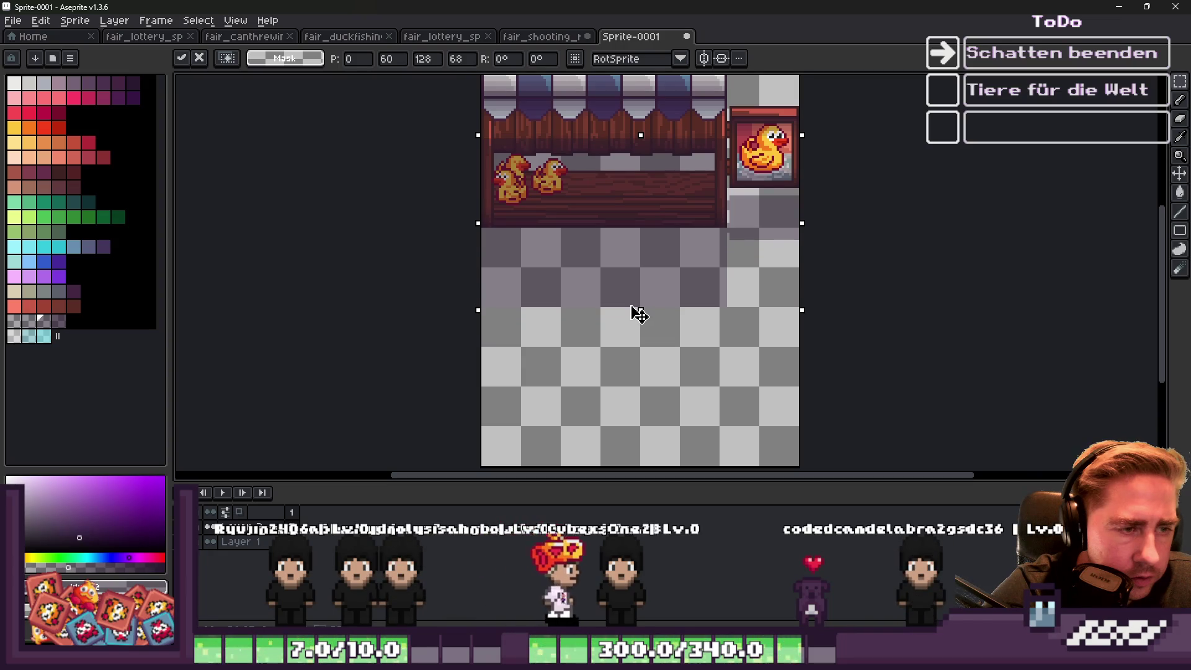
# Confirm the shadow's new size and copy a narrow left strip onto a new layer.
pyautogui.scroll(-2, 624, 292)
pyautogui.scroll(4, 597, 251)
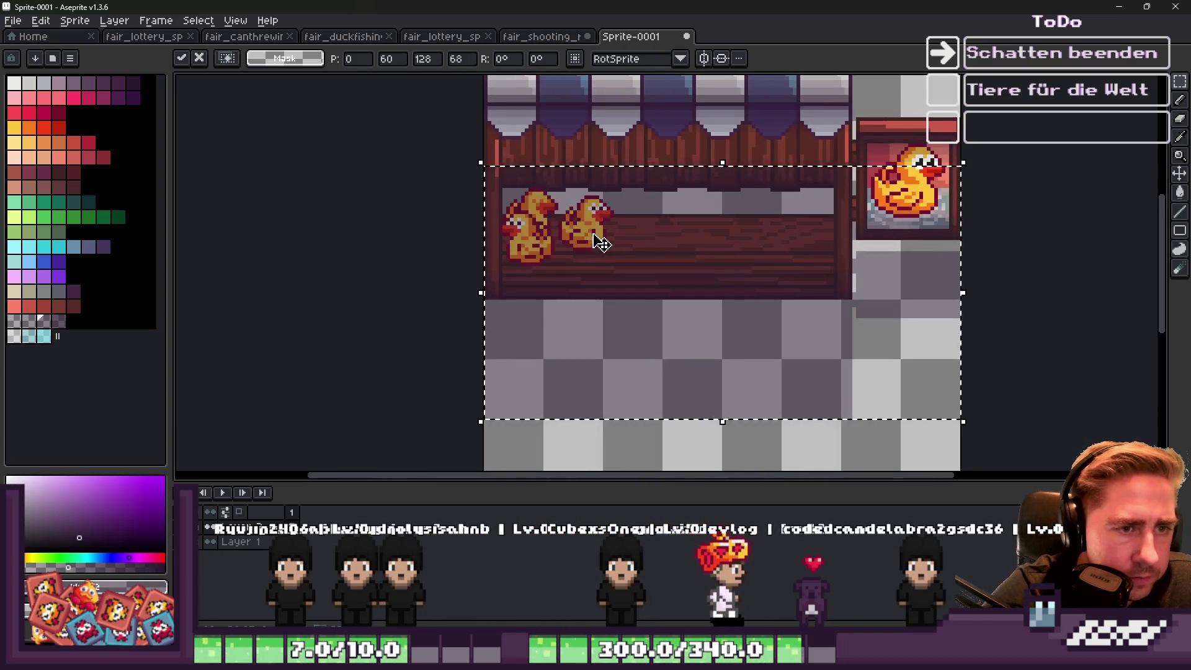
pyautogui.press('Return')
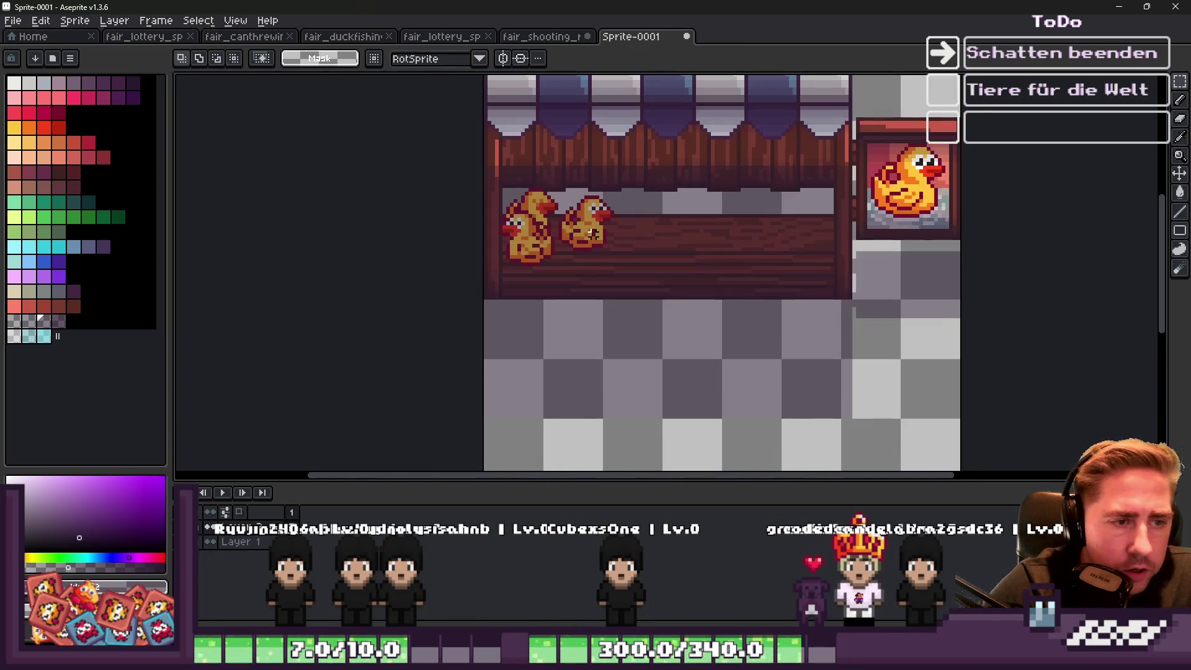
pyautogui.scroll(-2, 467, 335)
pyautogui.moveTo(485, 135)
pyautogui.mouseDown()
pyautogui.moveTo(553, 412)
pyautogui.moveTo(580, 439)
pyautogui.moveTo(547, 178)
pyautogui.moveTo(569, 169)
pyautogui.mouseUp()
pyautogui.scroll(1, 557, 294)
pyautogui.scroll(-1, 588, 191)
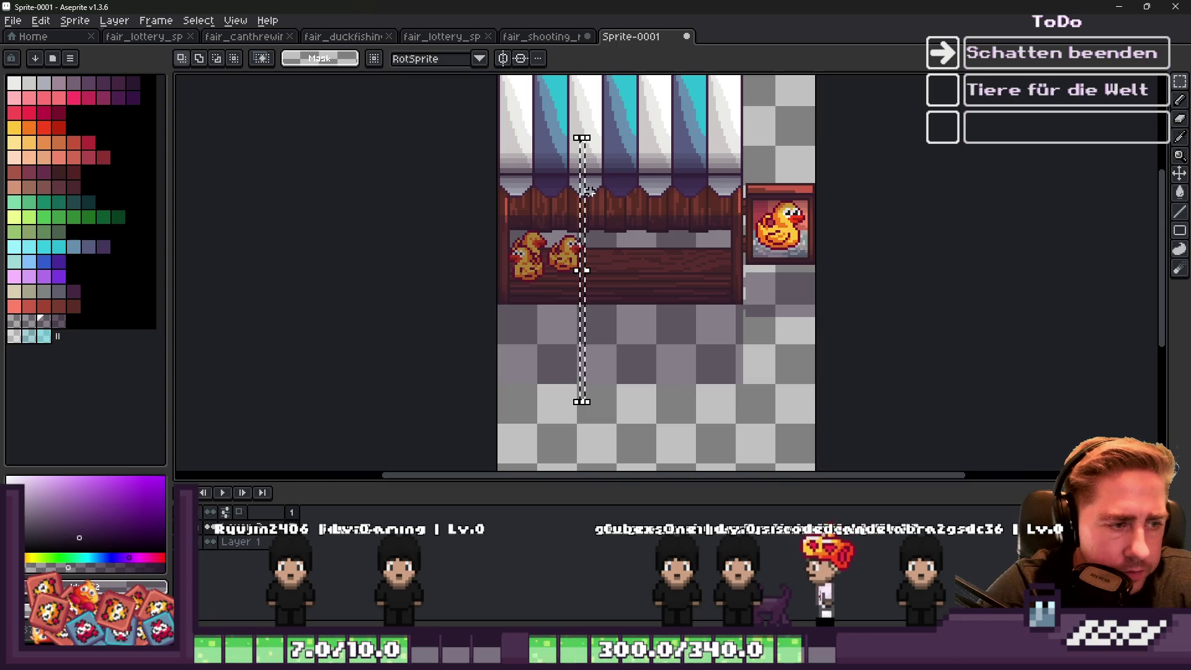
pyautogui.hotkey('ctrl', 'j')
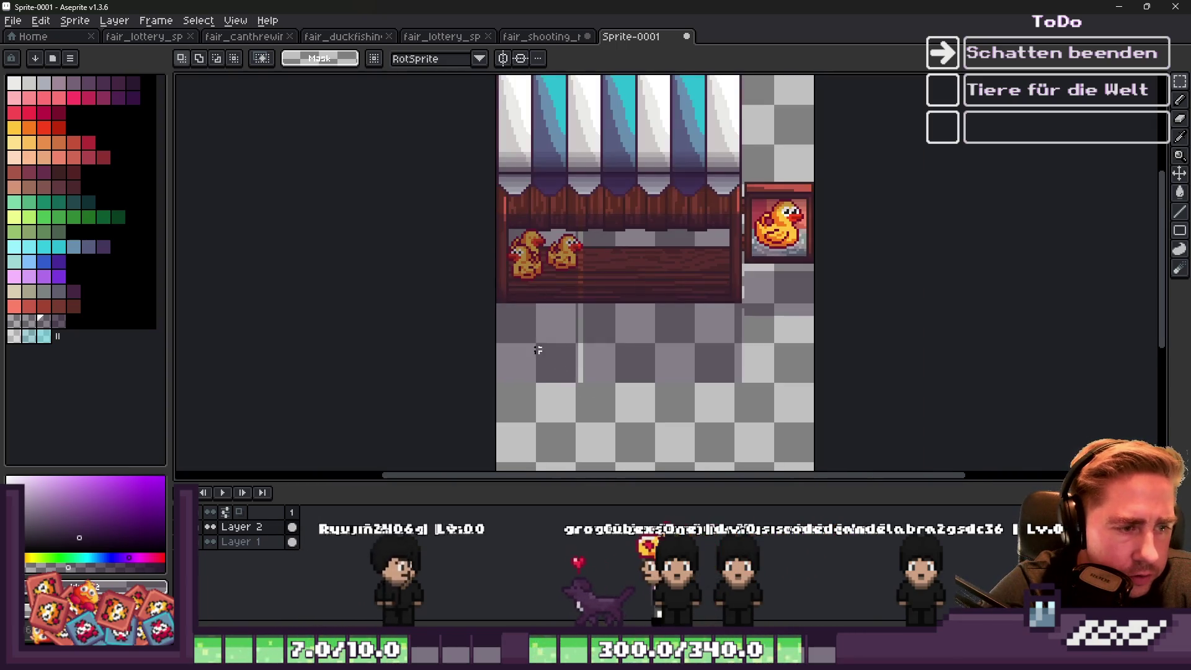
# Place the copied strip, undo a stray vertical line, and finish the strip transform.
pyautogui.scroll(1, 538, 360)
pyautogui.hotkey('ctrl', 'v')
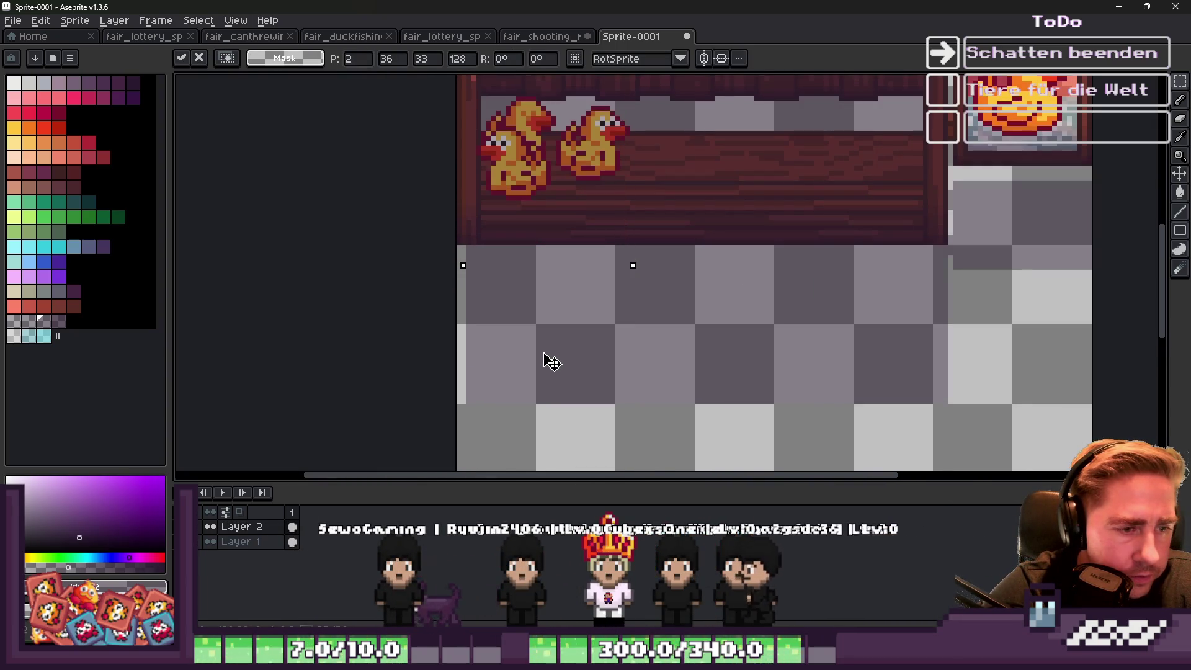
pyautogui.scroll(-1, 551, 361)
pyautogui.press('Return')
pyautogui.scroll(2, 952, 245)
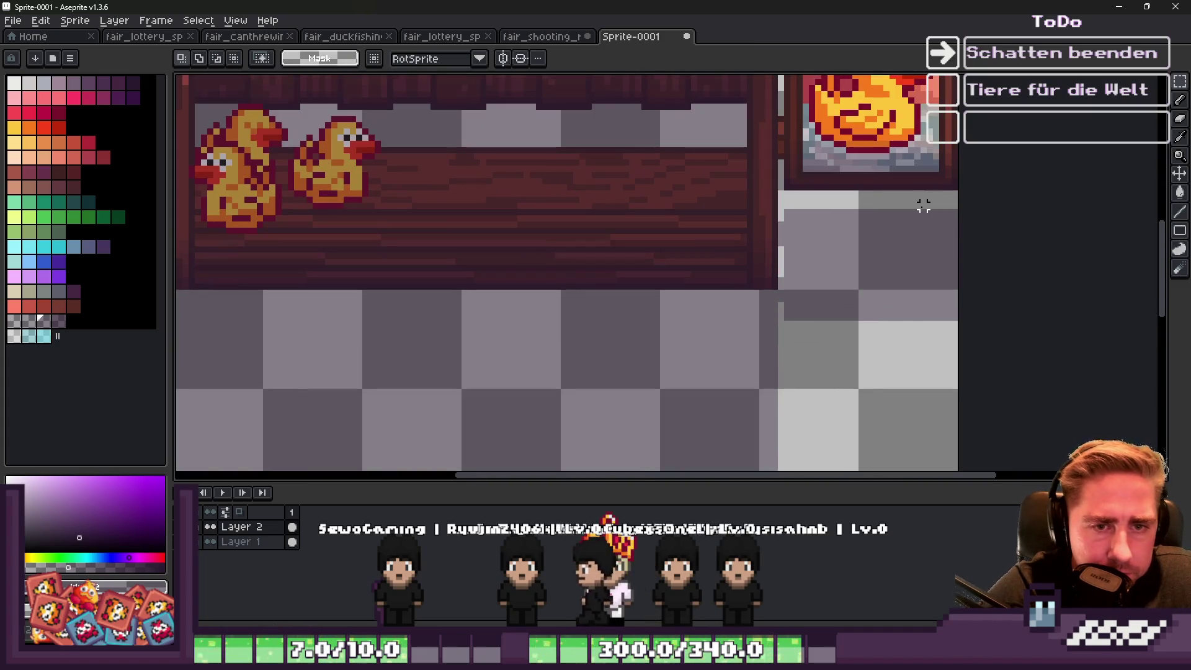
pyautogui.scroll(1, 938, 292)
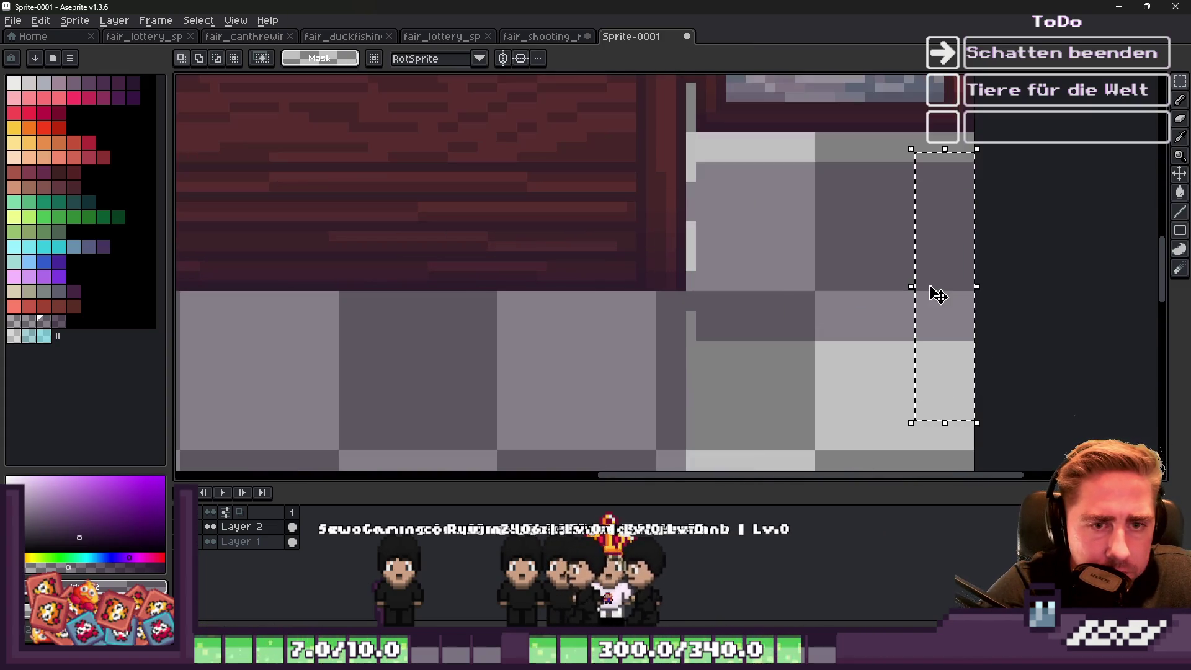
pyautogui.moveTo(869, 137); pyautogui.dragTo(873, 412)
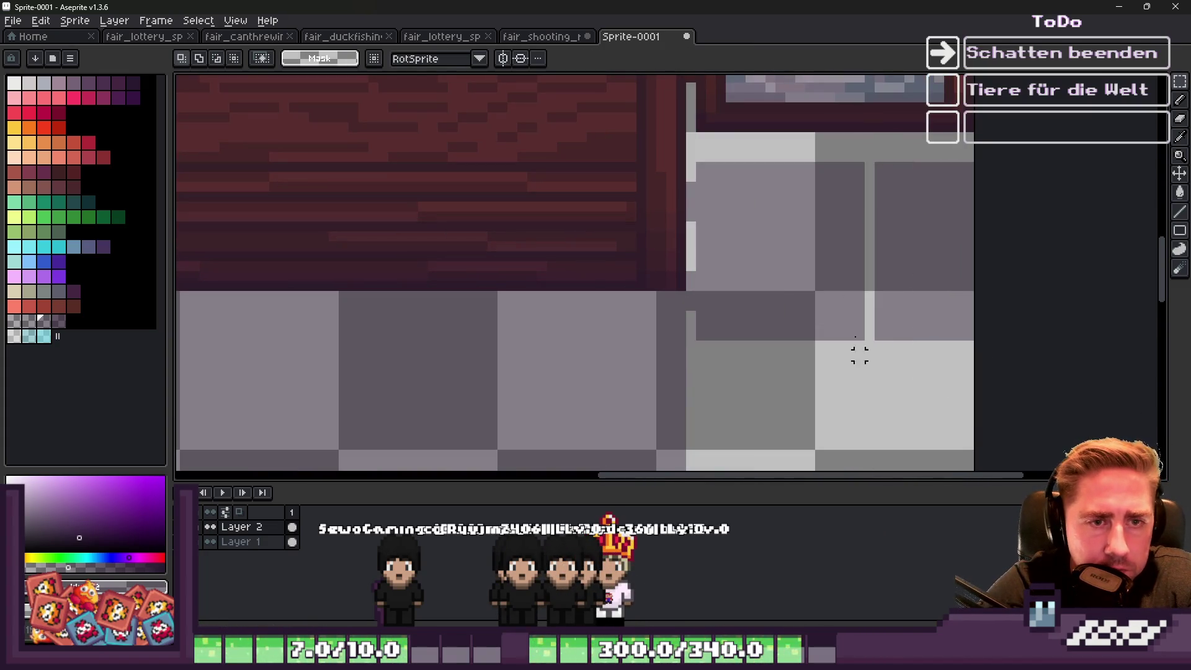
pyautogui.hotkey('ctrl', 'z')
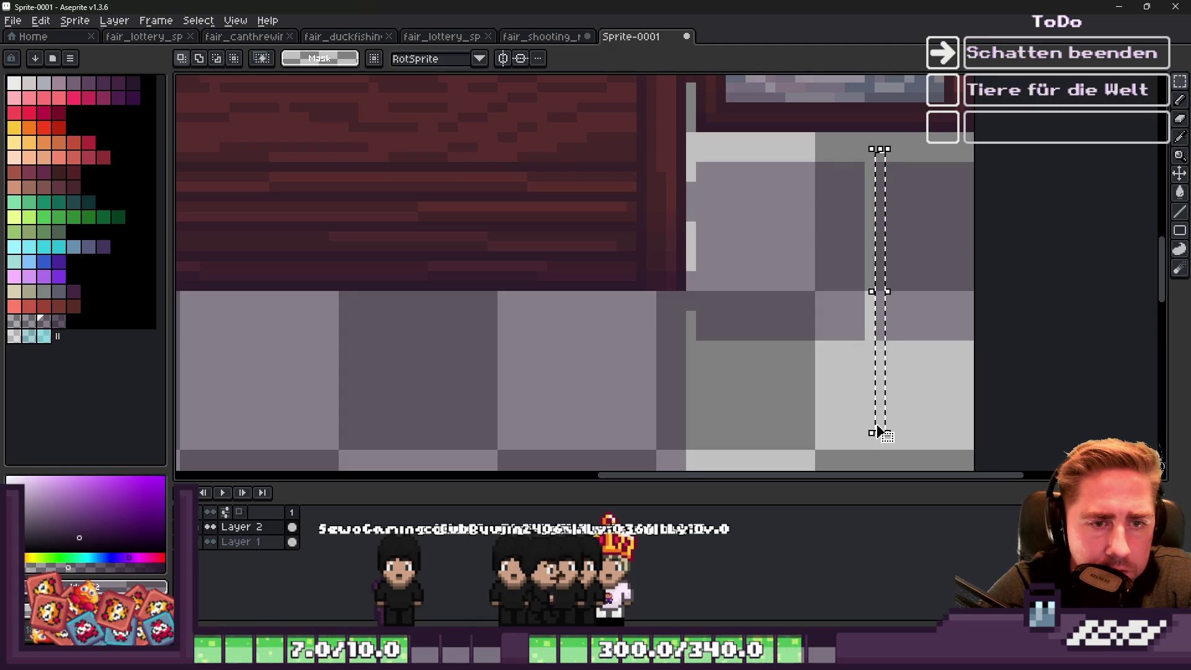
pyautogui.hotkey('ctrl', 'z')
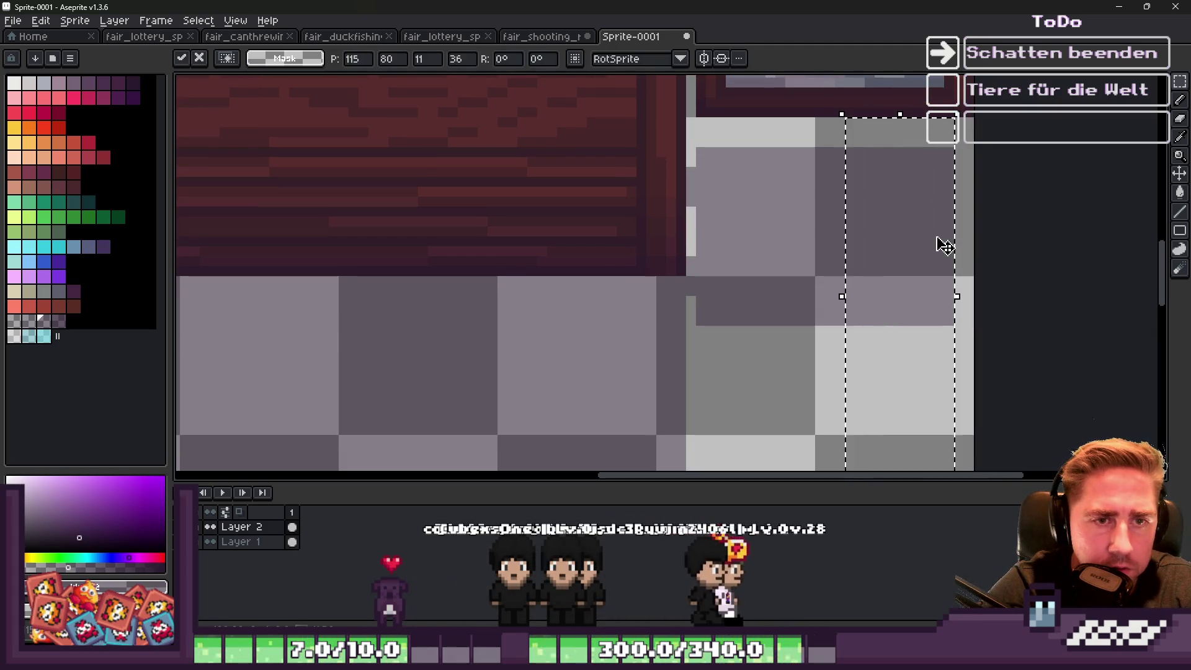
pyautogui.hotkey('ctrl', 'd')
pyautogui.scroll(-3, 723, 193)
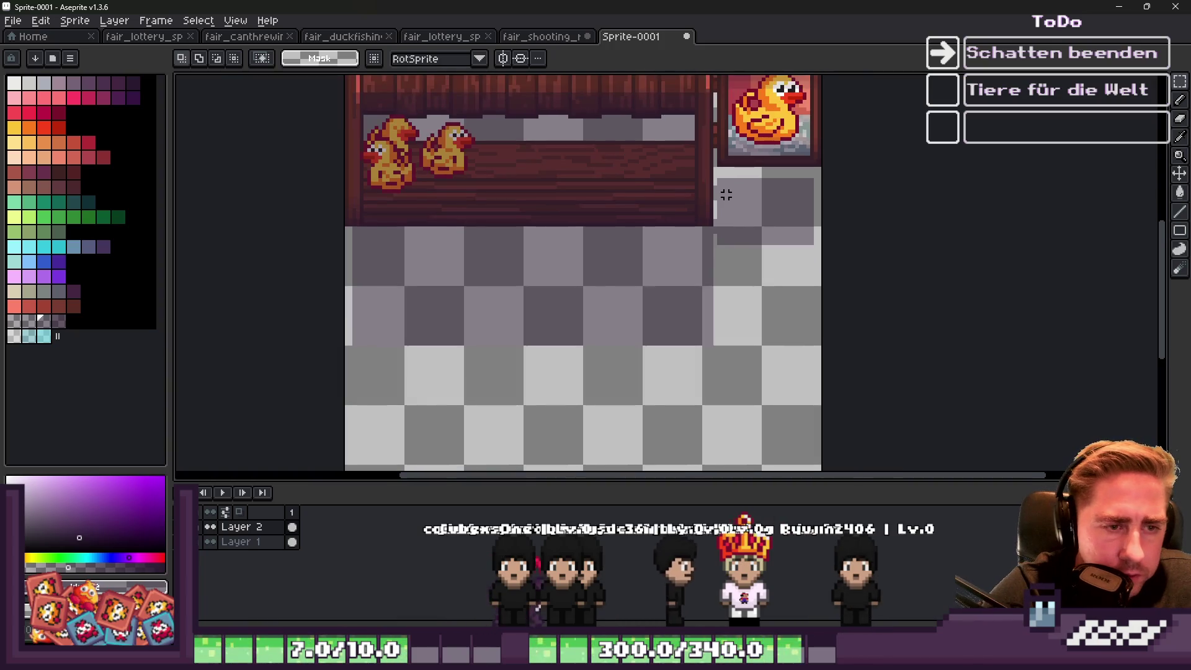
# Select the whole sprite and apply the Outline effect to the shadow twice.
pyautogui.moveTo(317, 94); pyautogui.dragTo(904, 417)
pyautogui.scroll(-1, 726, 329)
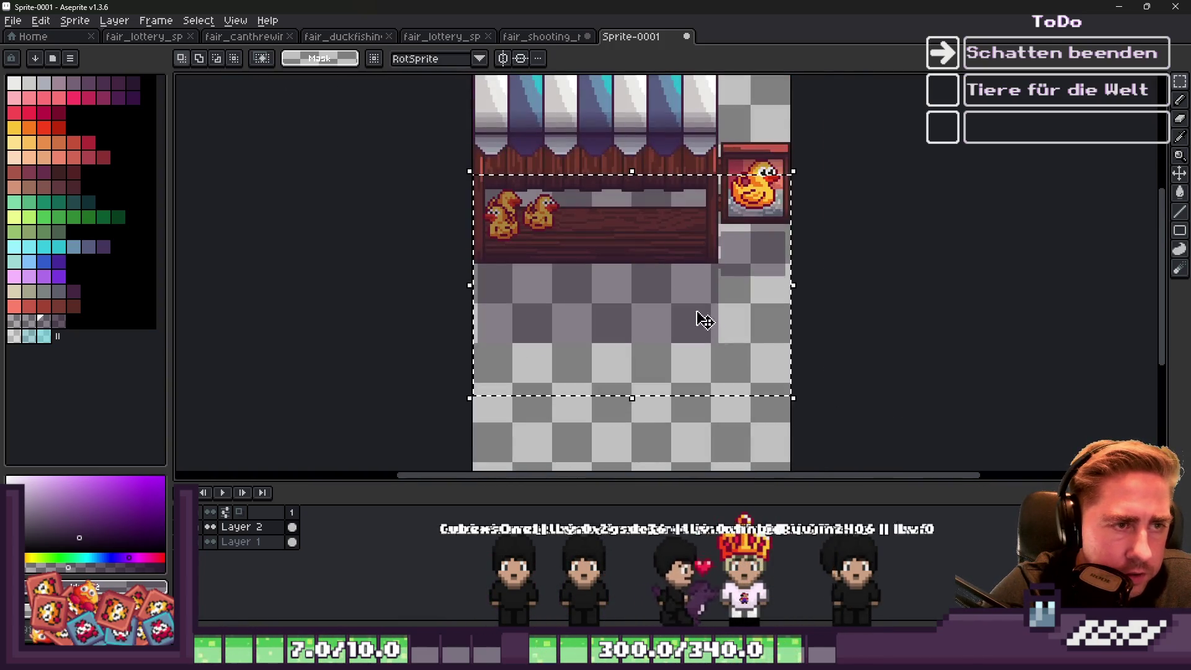
pyautogui.moveTo(473, 123); pyautogui.dragTo(630, 306)
pyautogui.hotkey('ctrl', 'a')
pyautogui.scroll(1, 496, 219)
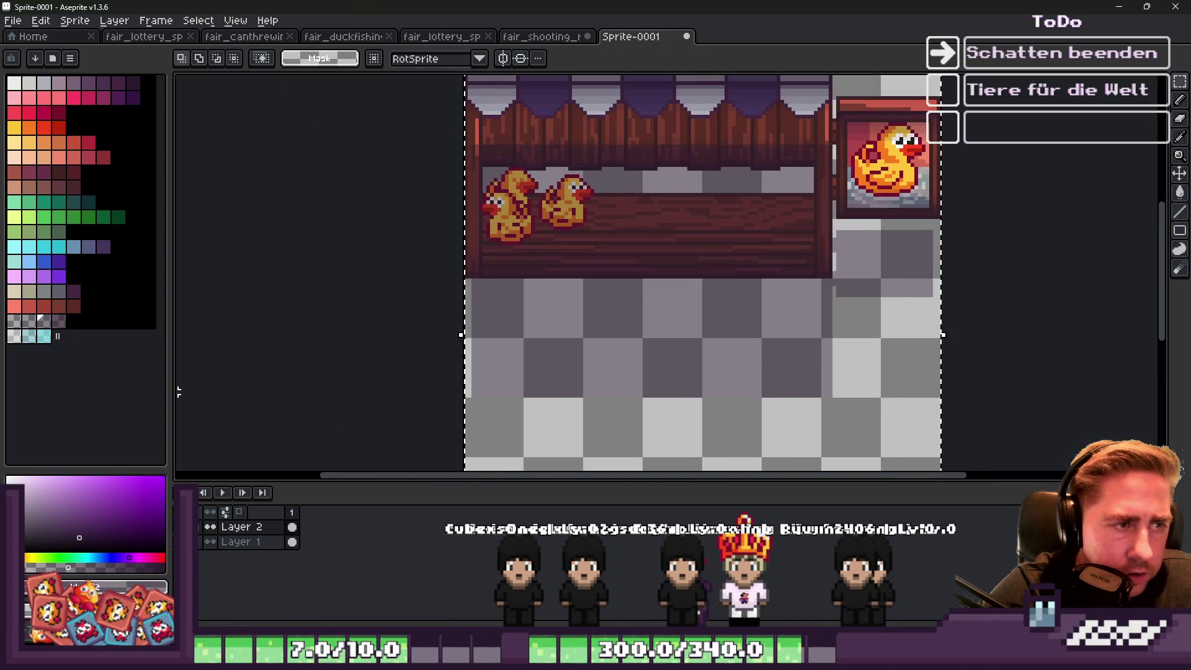
pyautogui.click(29, 321)
pyautogui.hotkey('shift', 'o')
pyautogui.click(725, 389)
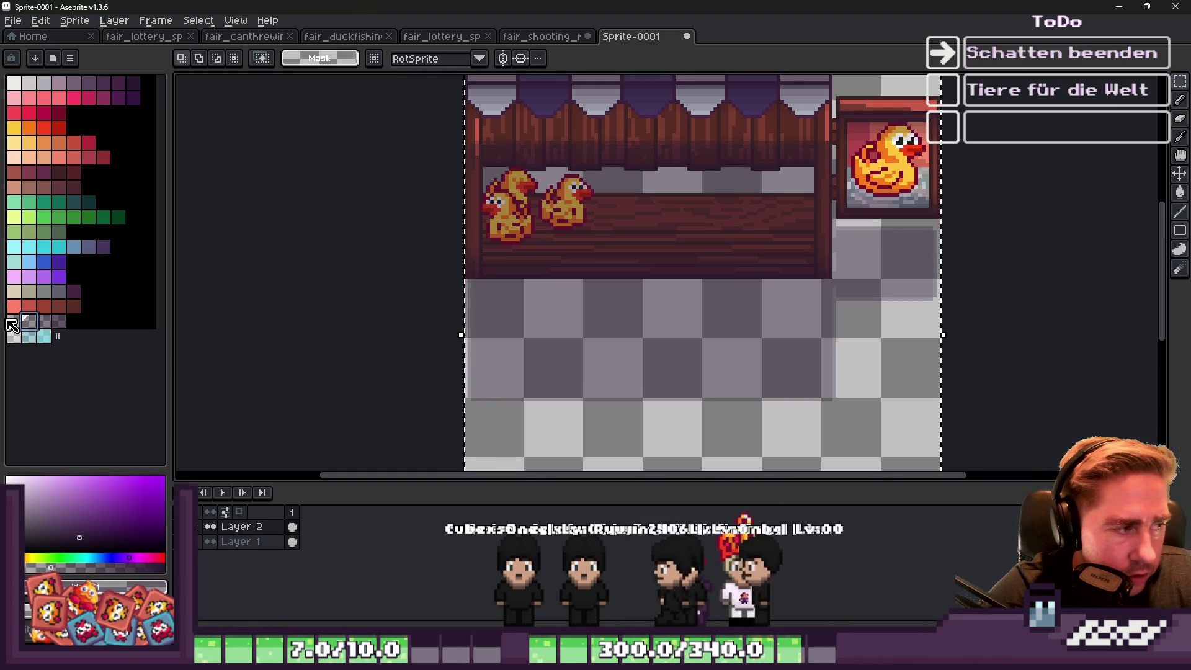
pyautogui.hotkey('shift', 'o')
pyautogui.scroll(-1, 465, 345)
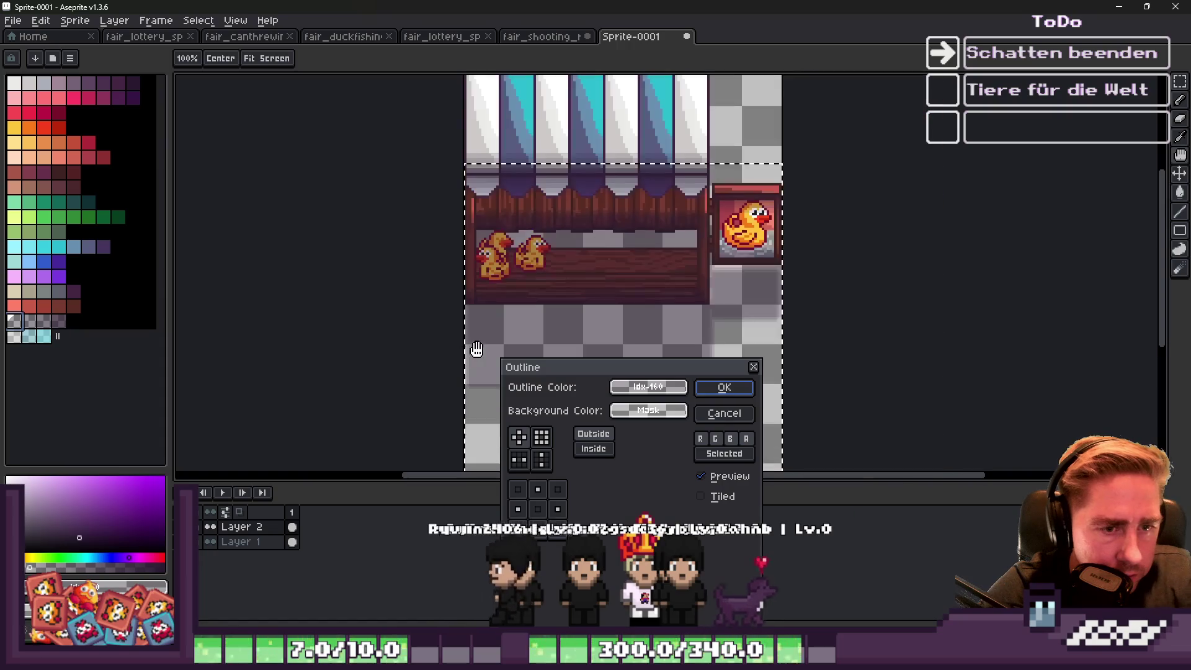
pyautogui.click(720, 385)
# Commit the transform and make Layer 2 the active layer.
pyautogui.scroll(1, 548, 366)
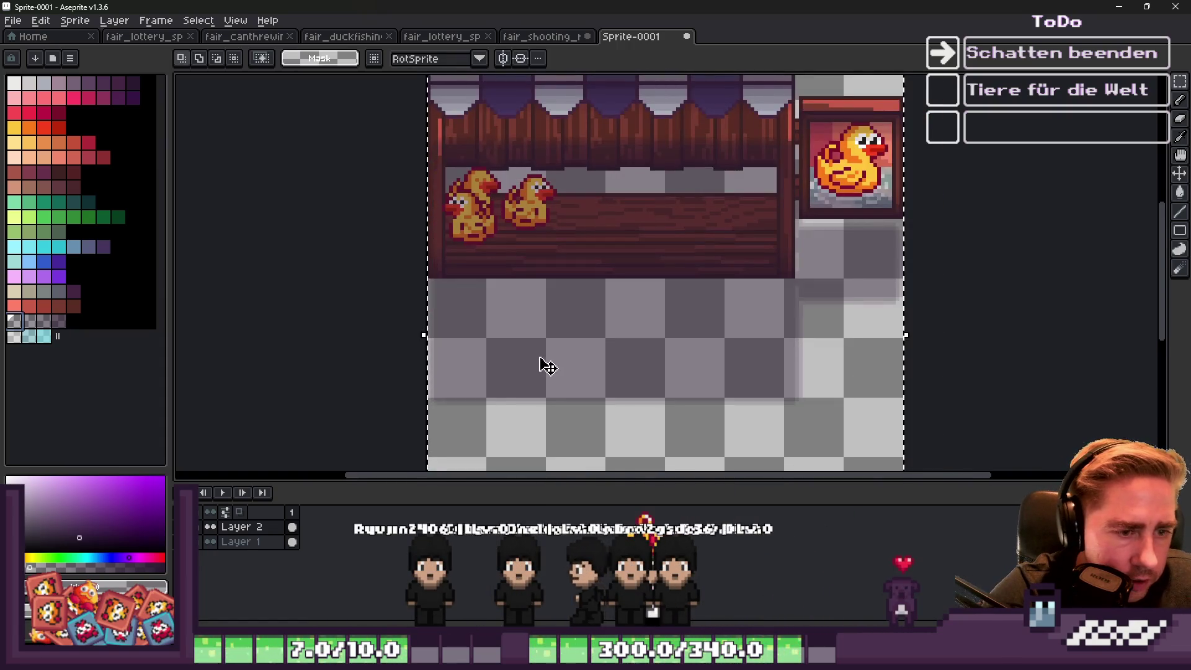
pyautogui.scroll(1, 553, 366)
pyautogui.click(544, 364)
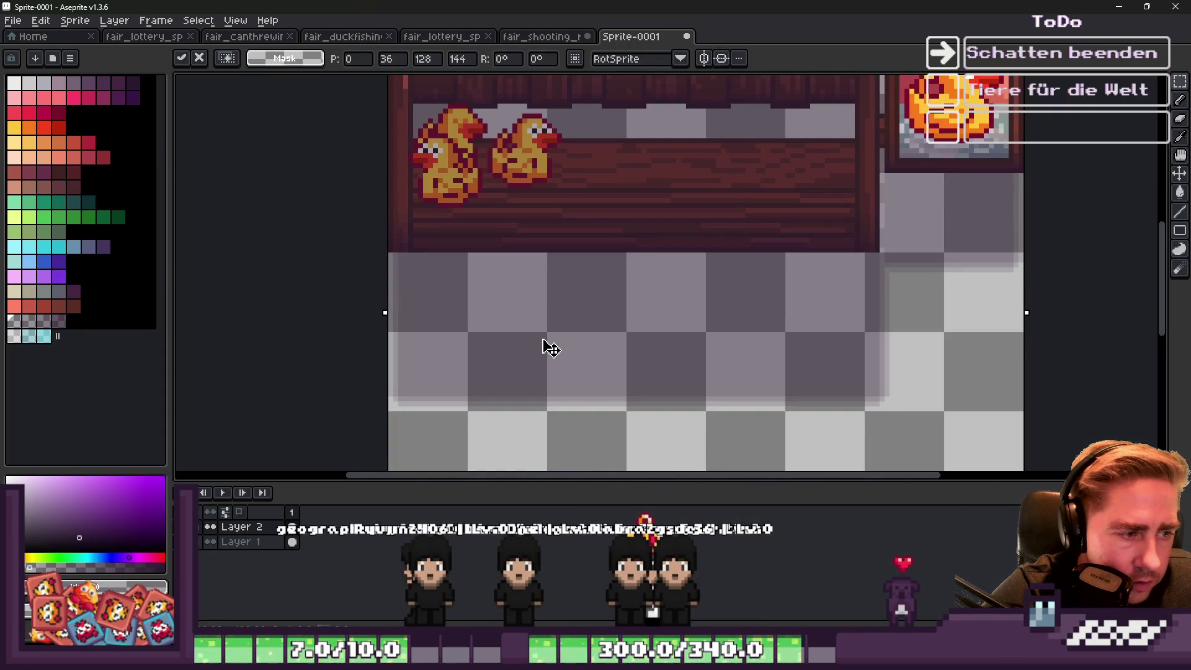
pyautogui.scroll(-2, 665, 343)
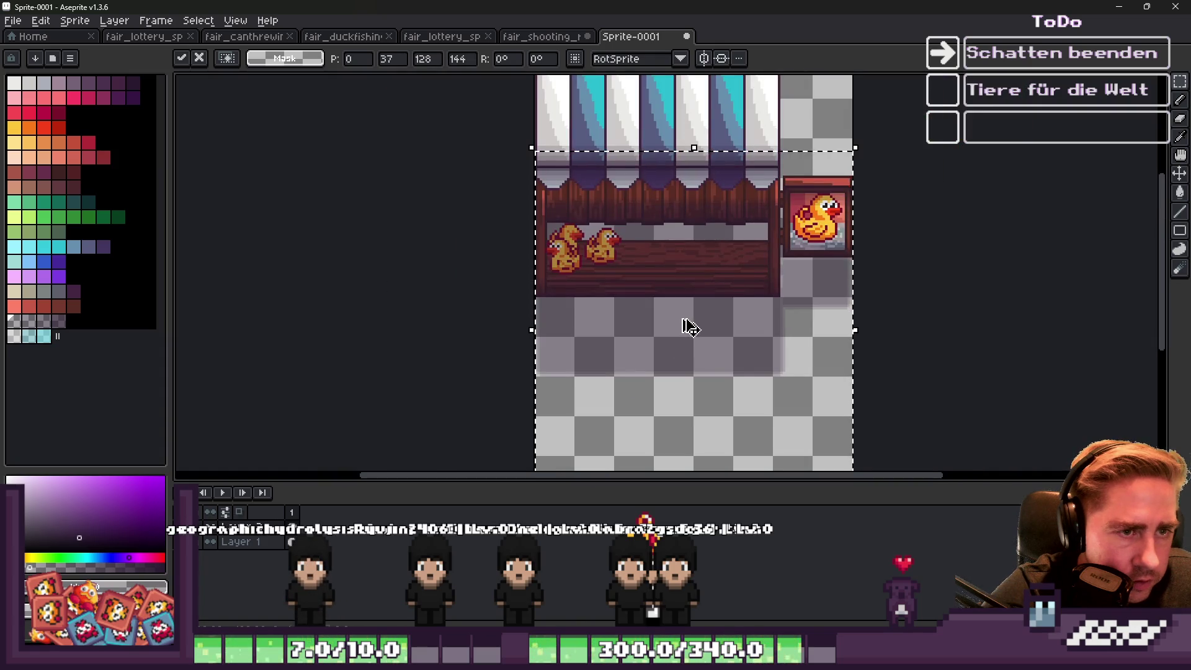
pyautogui.press('Return')
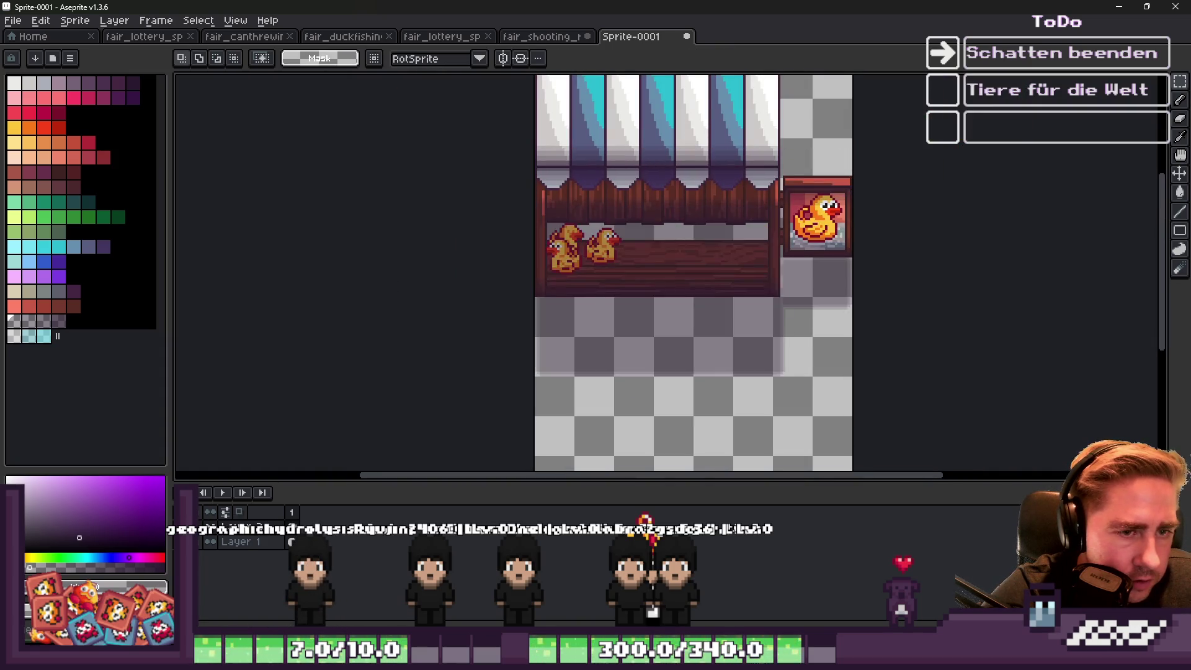
pyautogui.click(244, 541)
pyautogui.scroll(-1, 476, 393)
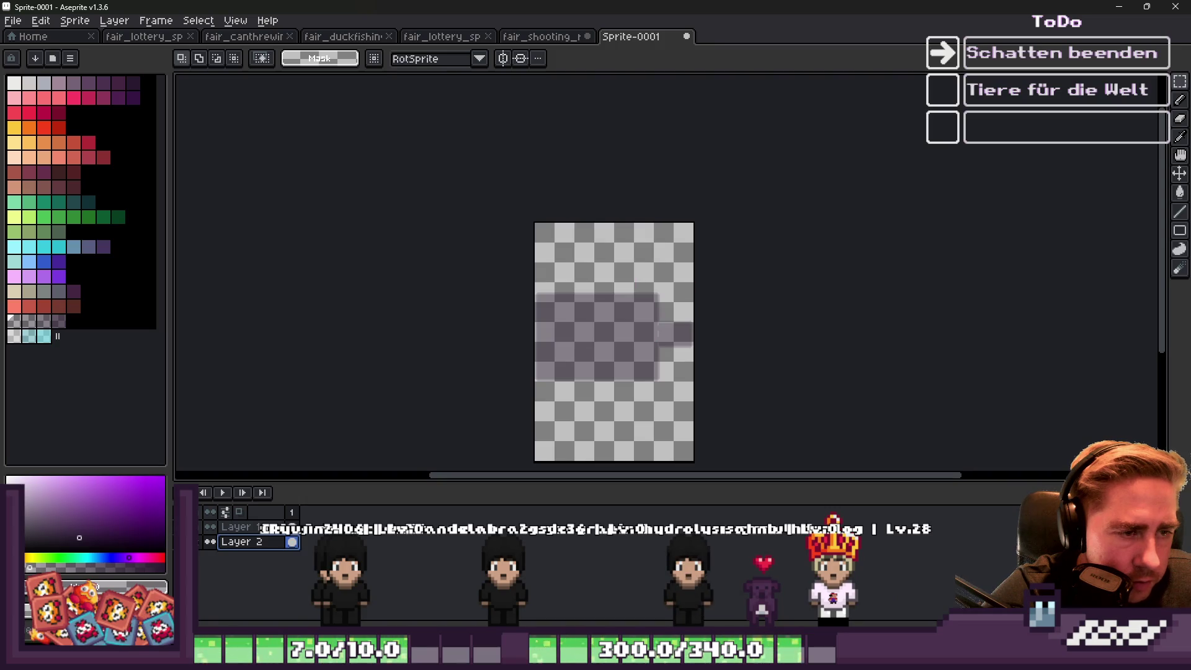
pyautogui.scroll(1, 538, 366)
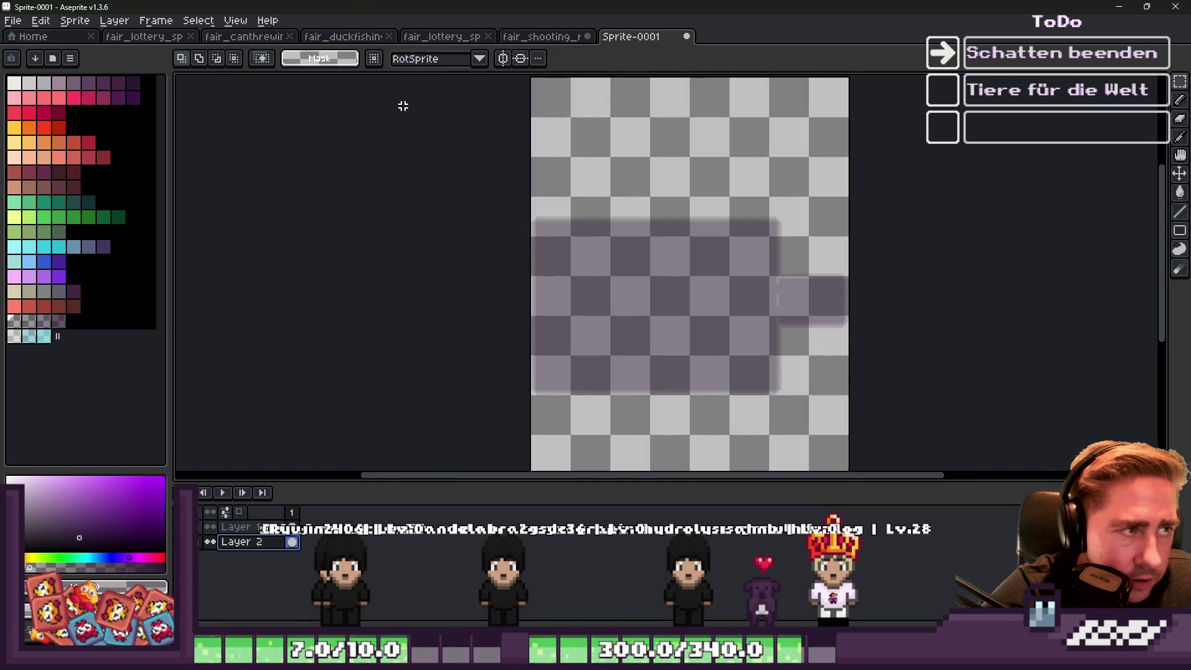
pyautogui.scroll(-1, 608, 251)
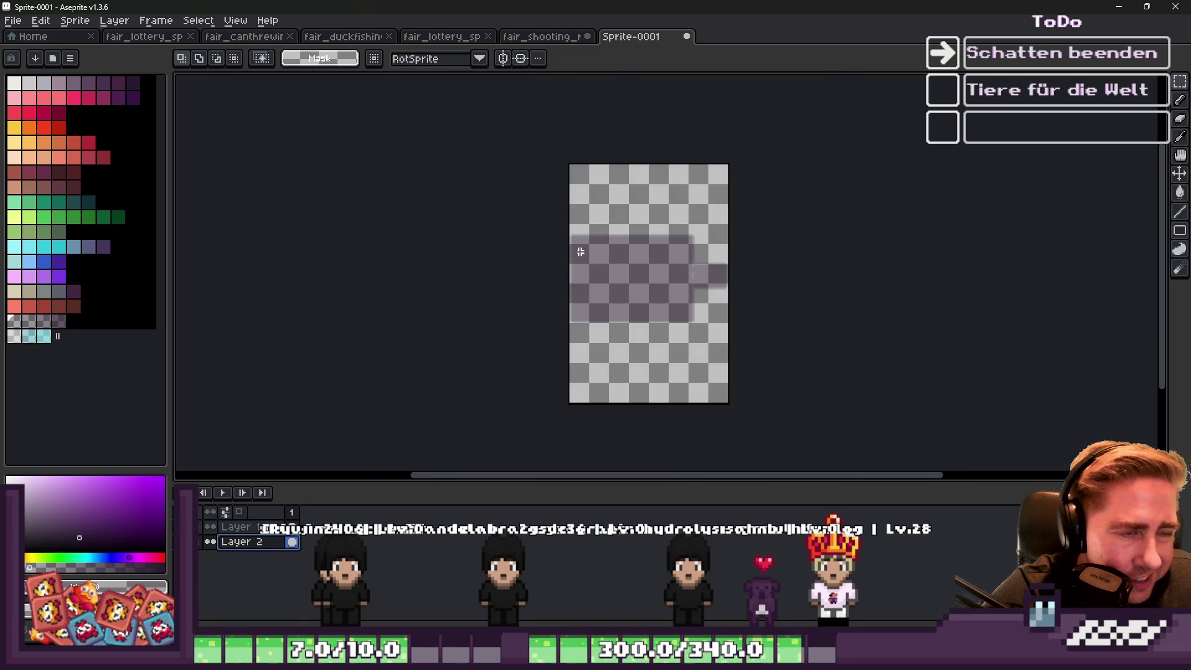
# Crop the shadow sprite's canvas to 128×96 px with Canvas Size.
pyautogui.click(89, 26)
pyautogui.click(98, 105)
pyautogui.scroll(1, 602, 171)
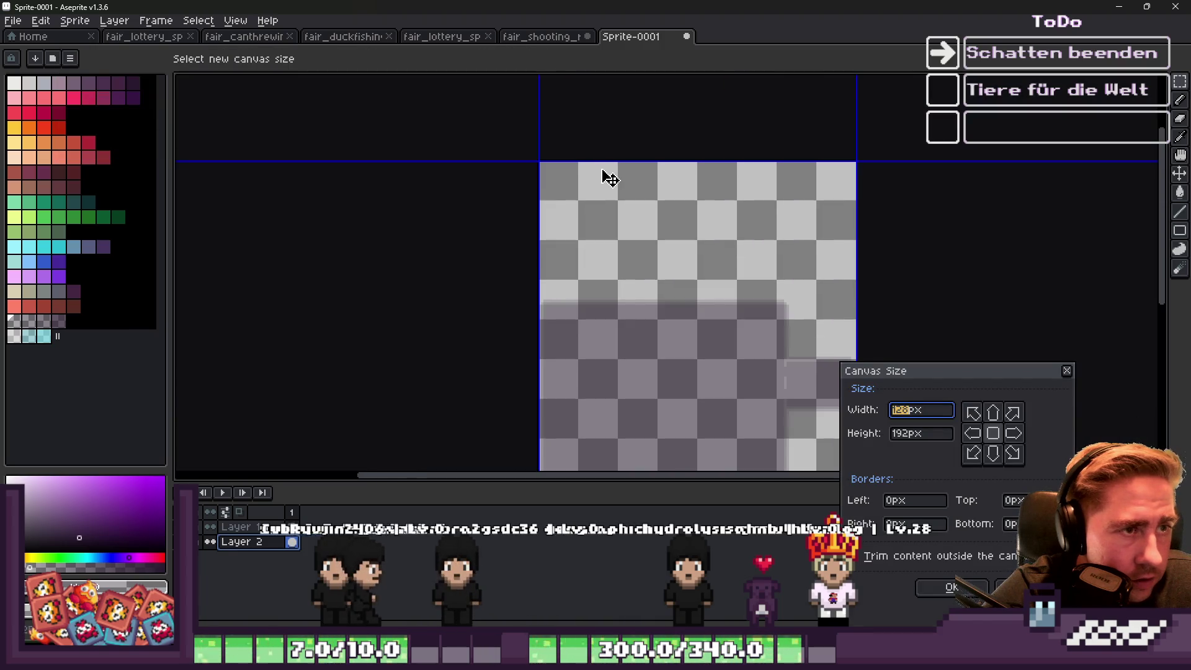
pyautogui.moveTo(602, 157)
pyautogui.mouseDown()
pyautogui.moveTo(614, 274)
pyautogui.moveTo(624, 278)
pyautogui.mouseUp()
pyautogui.scroll(4, 672, 278)
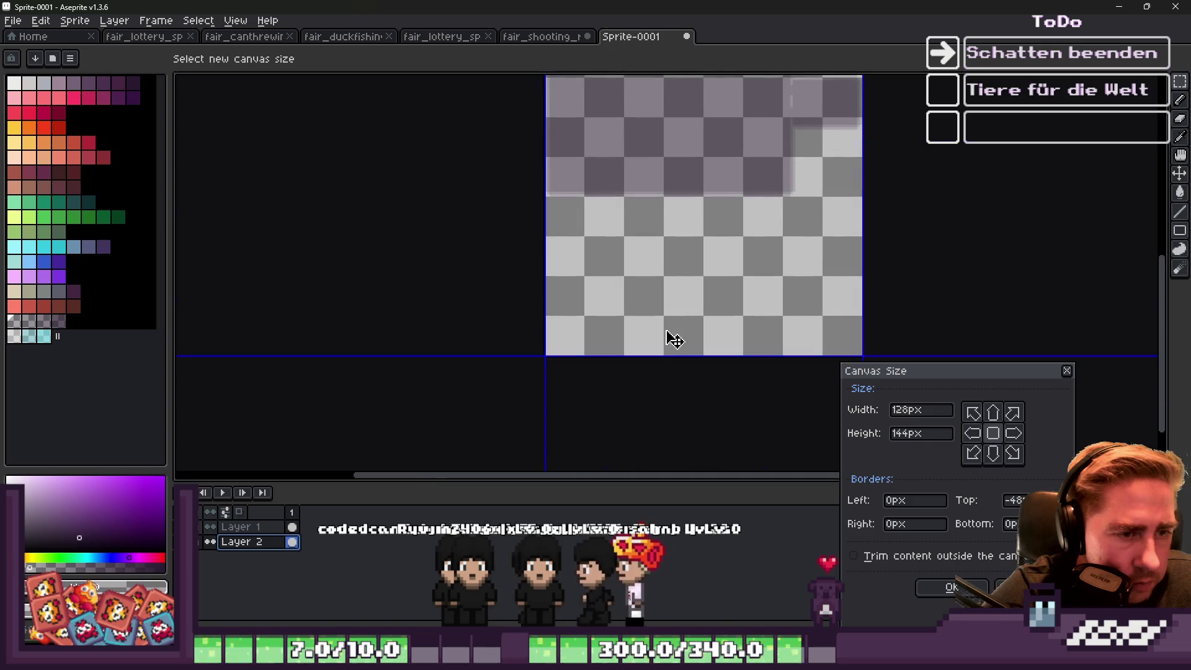
pyautogui.moveTo(662, 352); pyautogui.dragTo(629, 210)
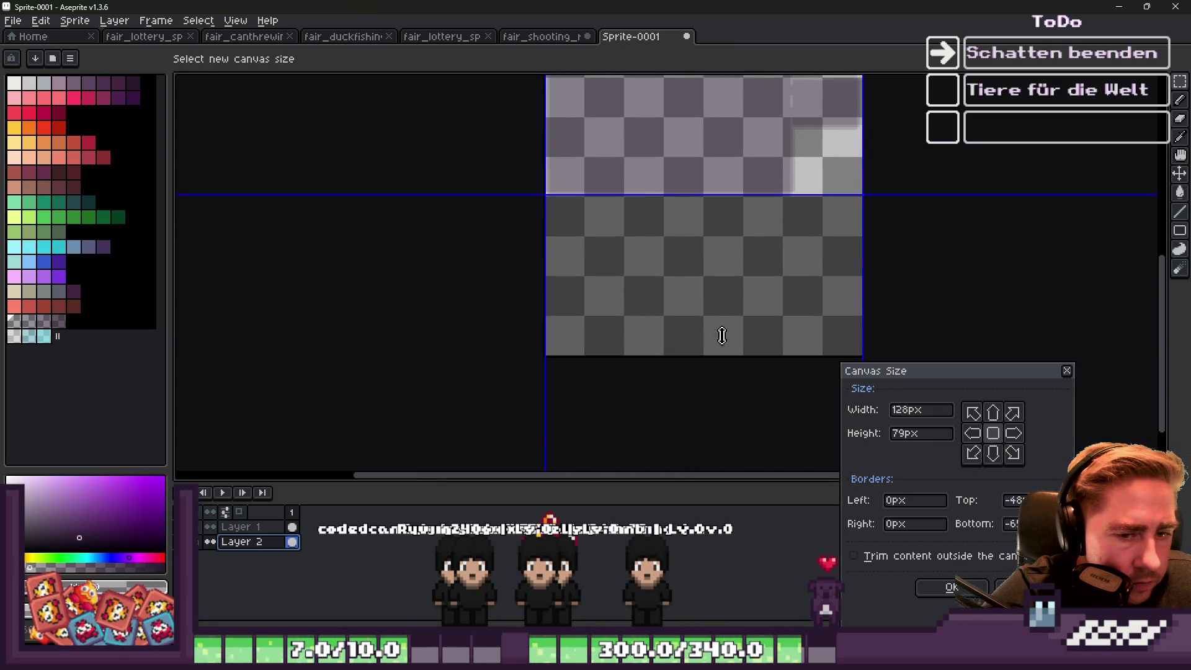
pyautogui.scroll(3, 651, 157)
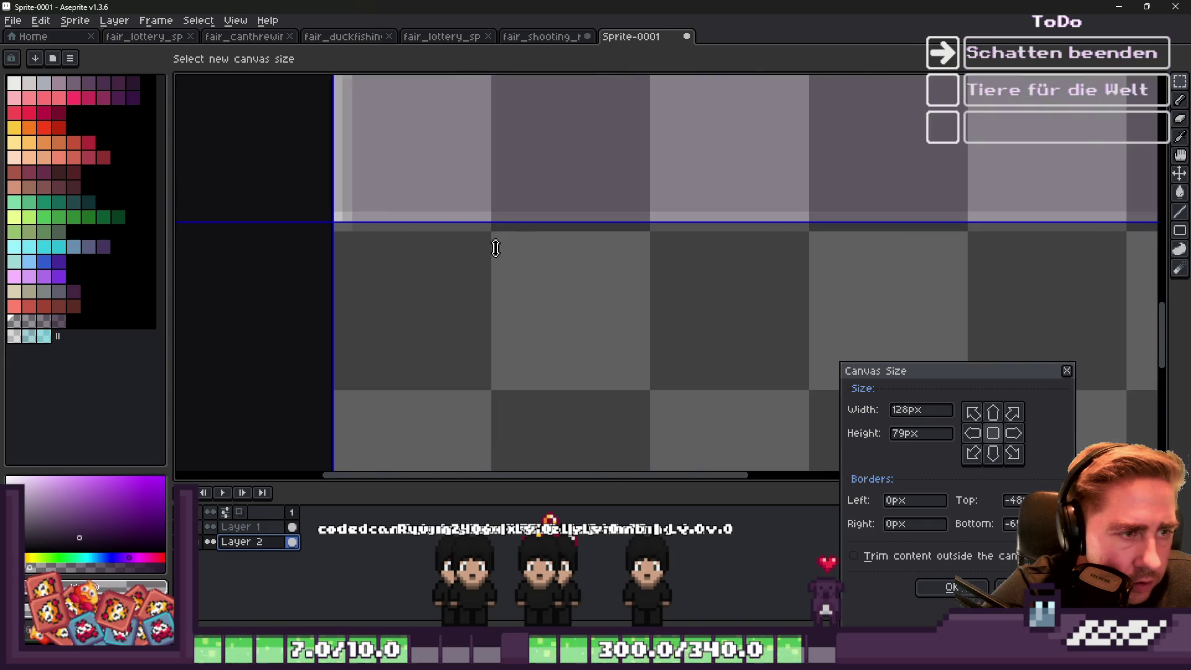
pyautogui.moveTo(501, 222); pyautogui.dragTo(502, 234)
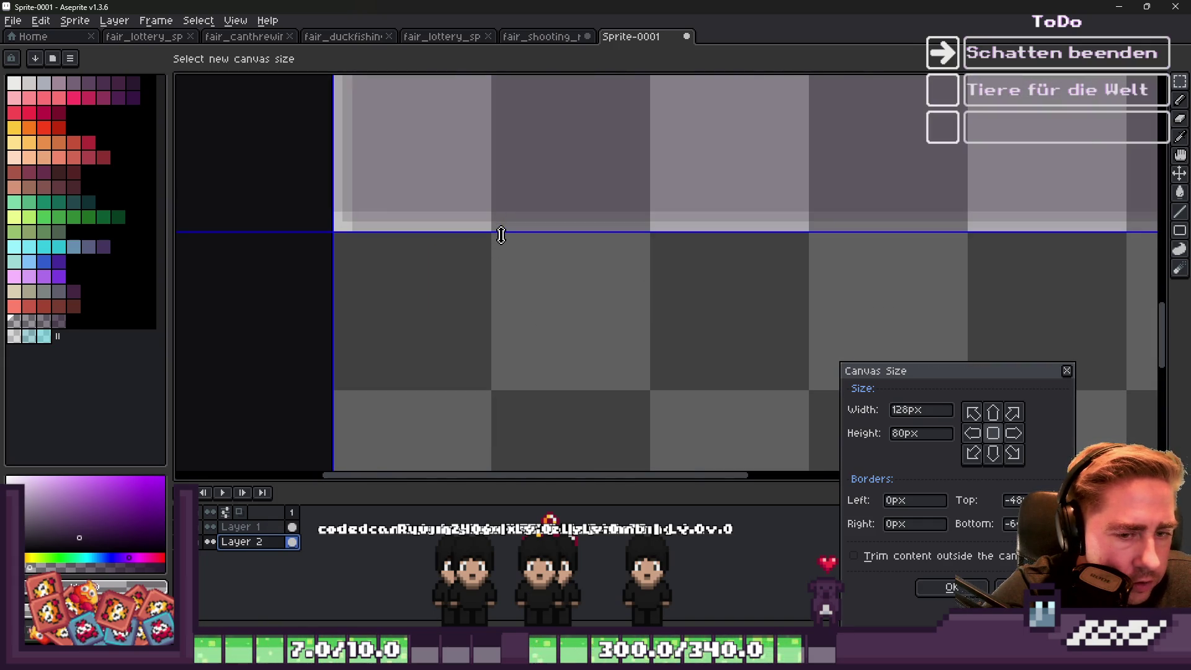
pyautogui.scroll(-2, 561, 396)
pyautogui.scroll(1, 569, 121)
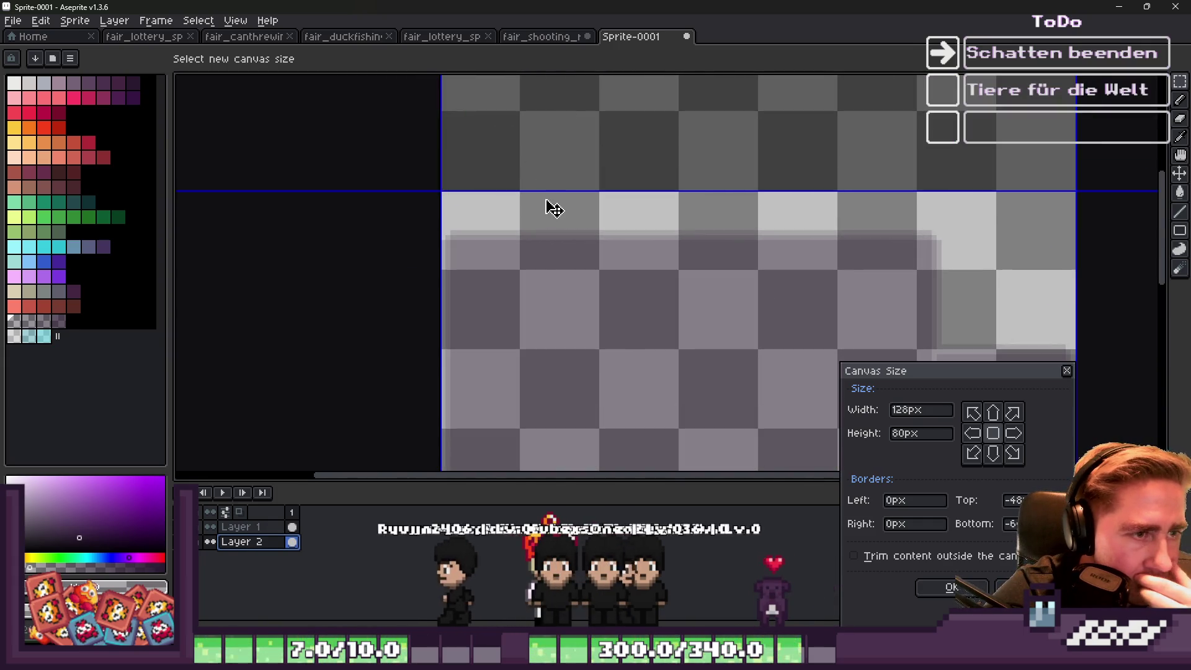
pyautogui.scroll(-1, 532, 246)
pyautogui.scroll(1, 531, 246)
pyautogui.moveTo(532, 306); pyautogui.dragTo(532, 385)
pyautogui.scroll(-1, 626, 298)
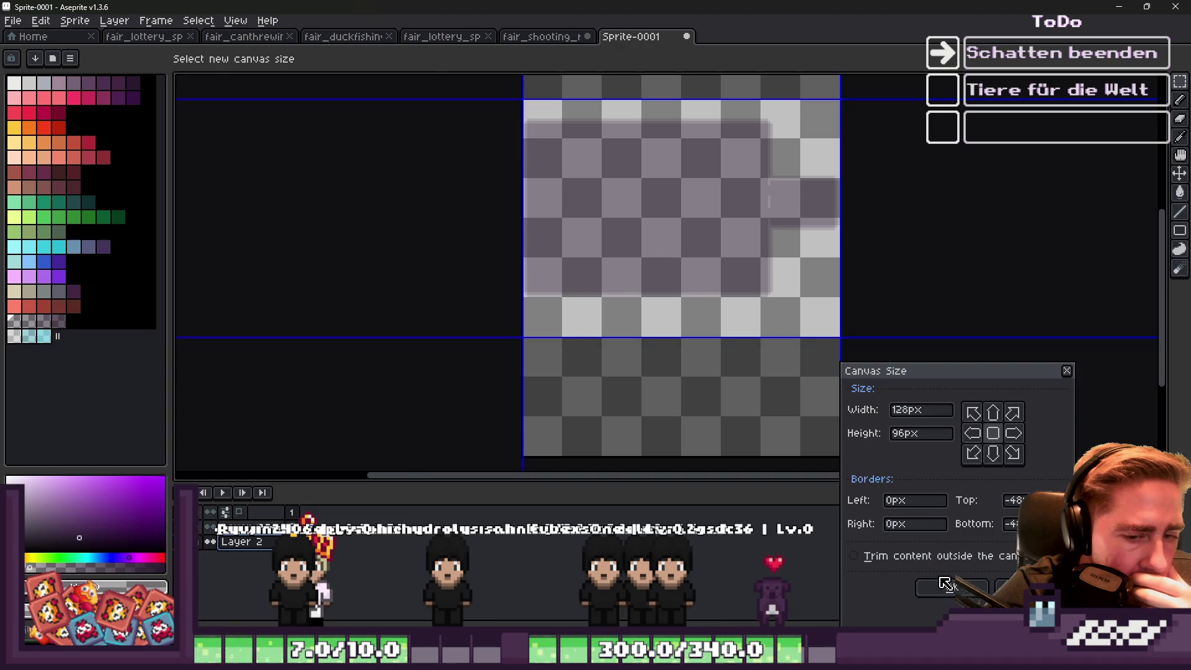
pyautogui.click(945, 583)
# Save over fair_shooting_range_sprite_shadow.png, confirm replacing it, and return to Godot.
pyautogui.scroll(-4, 660, 399)
pyautogui.scroll(4, 641, 246)
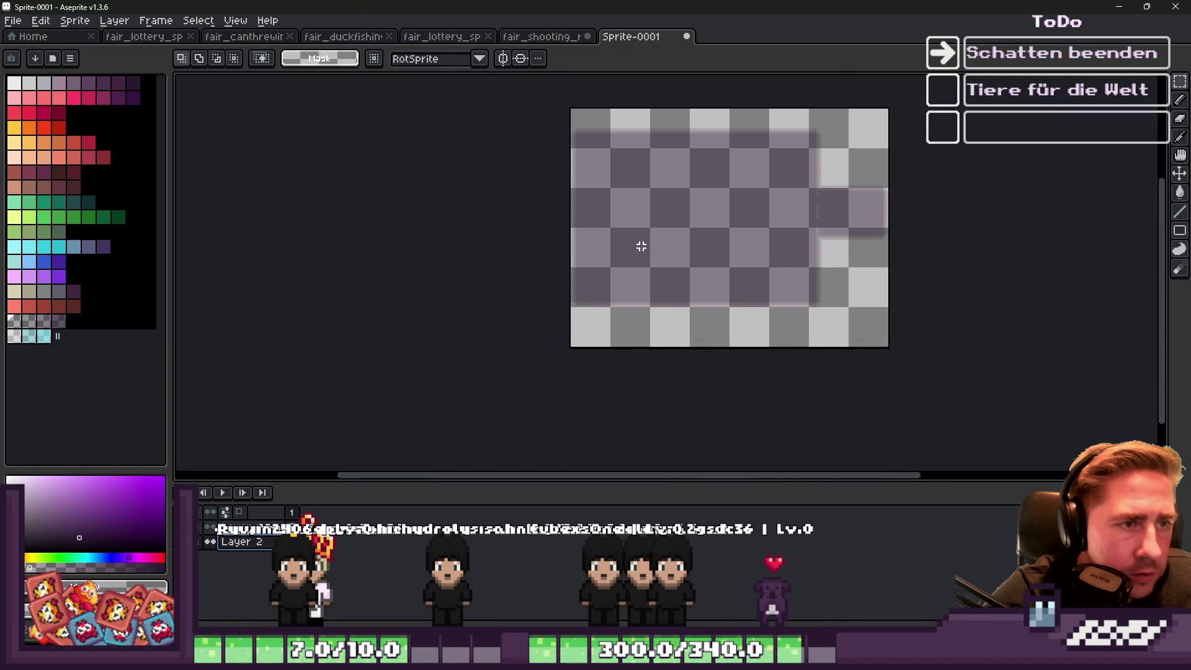
pyautogui.hotkey('ctrl', 'shift', 's')
pyautogui.doubleClick(681, 112)
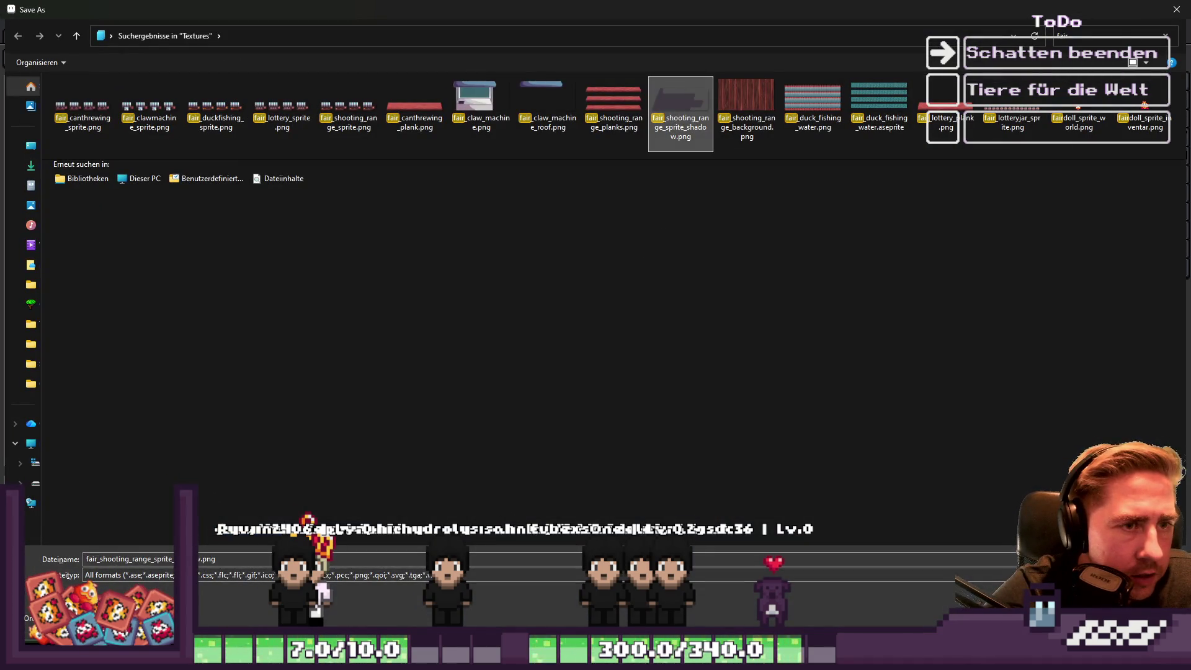
pyautogui.click(632, 322)
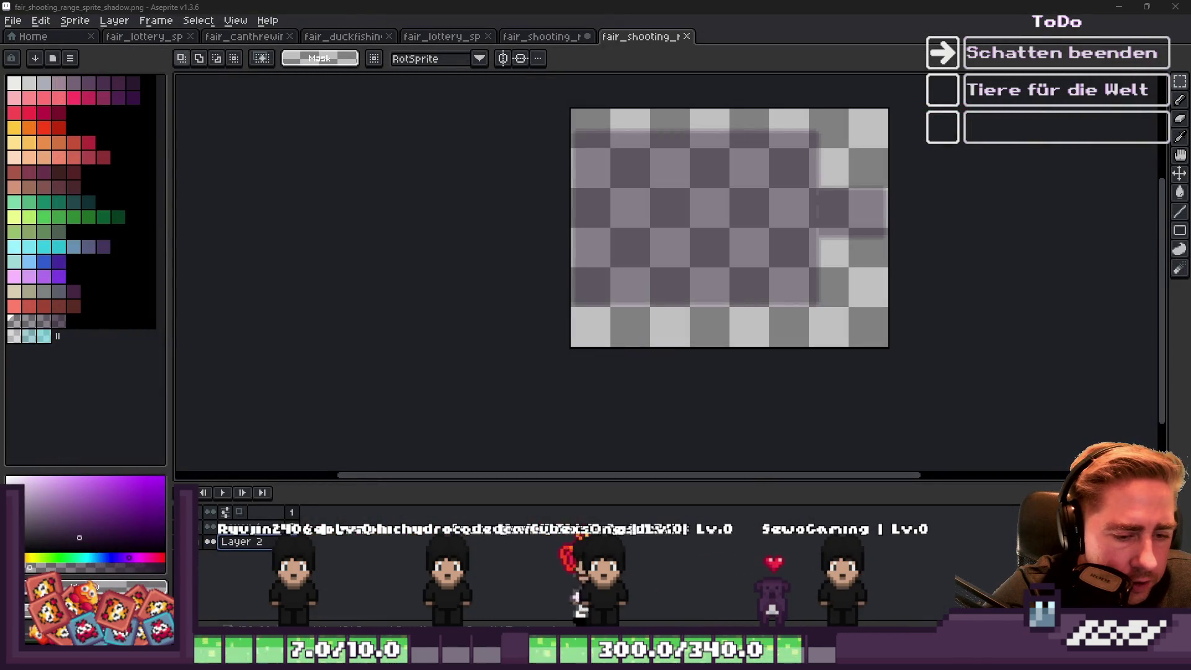
pyautogui.moveTo(828, 658)
pyautogui.click(705, 584)
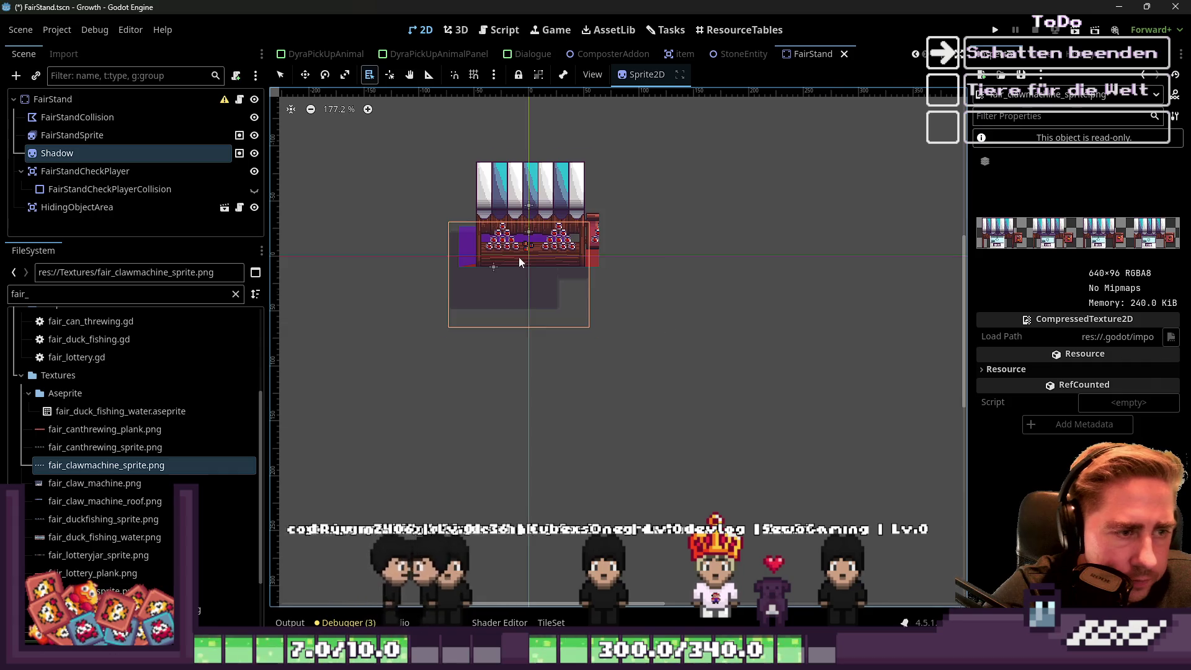
# Select the FairStandSprite node, backing out of an accidental rename.
pyautogui.scroll(4, 441, 272)
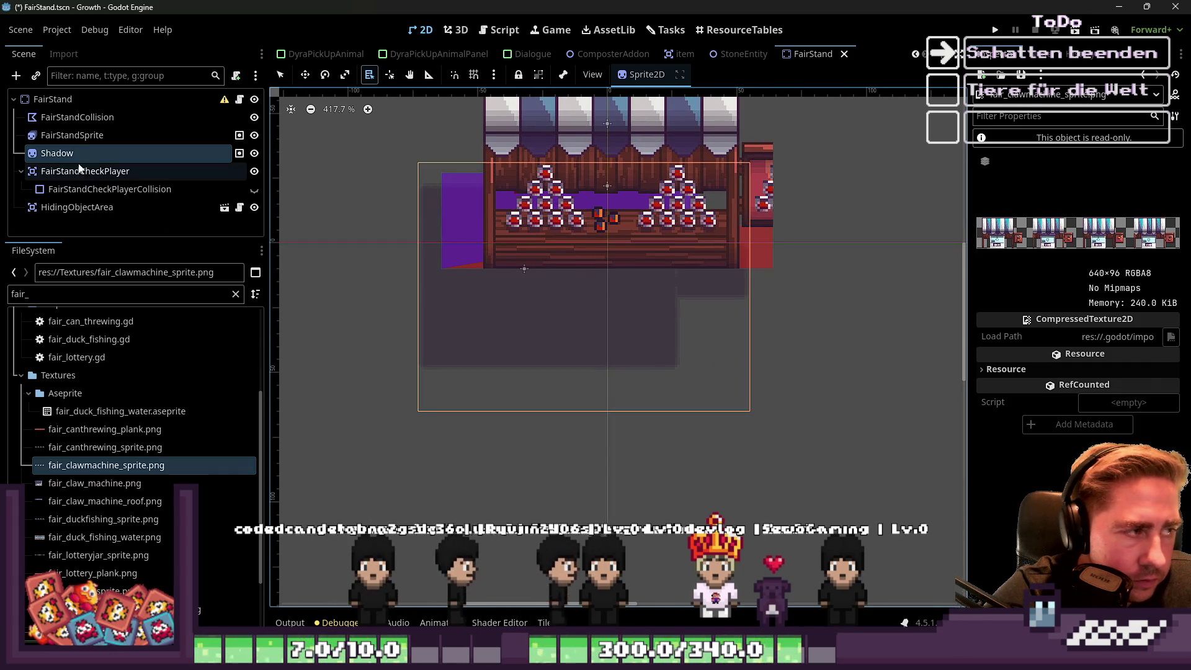
pyautogui.click(69, 137)
pyautogui.click(87, 134)
pyautogui.click(85, 121)
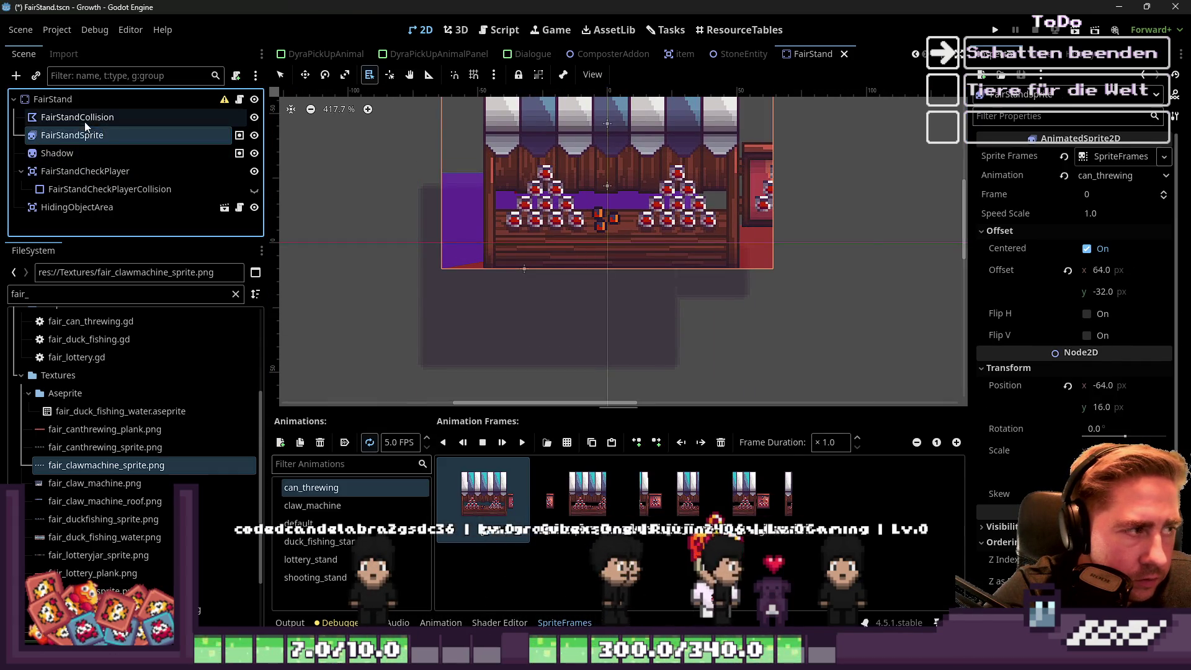
pyautogui.click(114, 135)
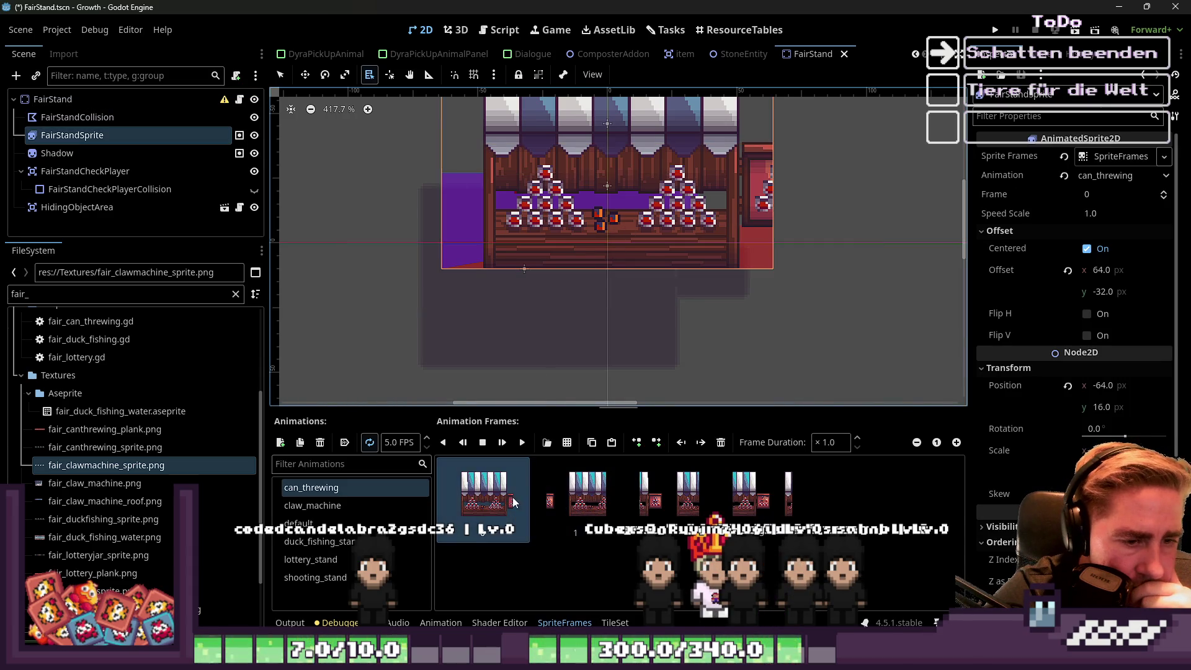
# Undo an unintended frame change and reveal the first frame's source image in the project files.
pyautogui.click(560, 443)
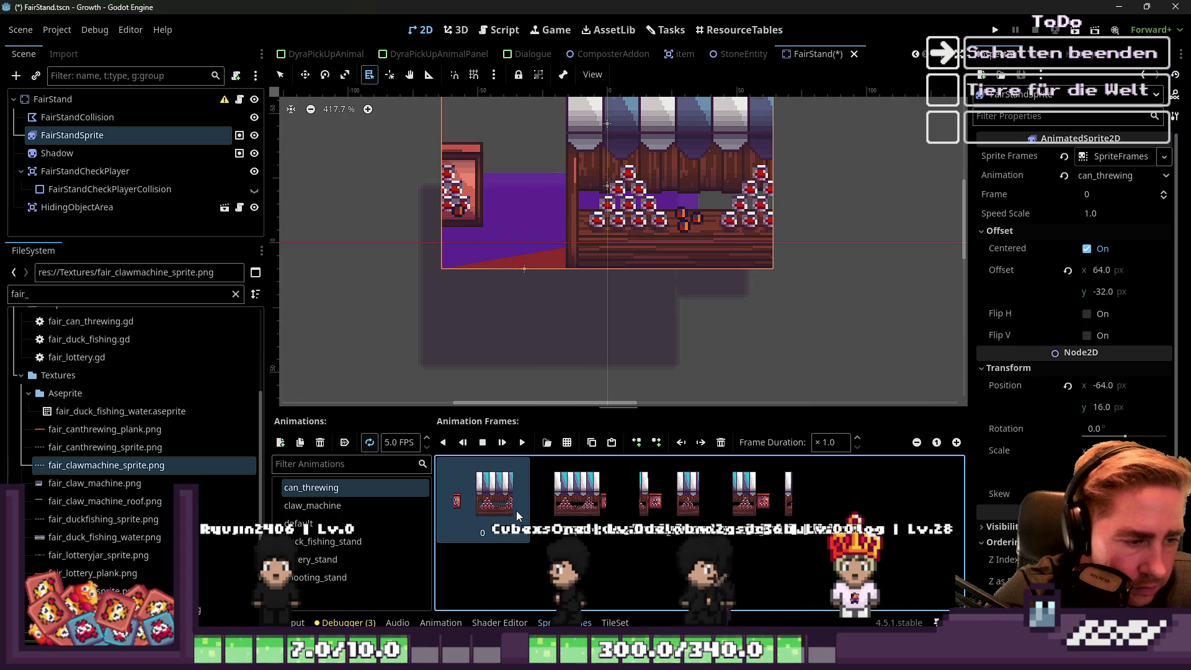
pyautogui.hotkey('ctrl', 'z')
pyautogui.rightClick(500, 512)
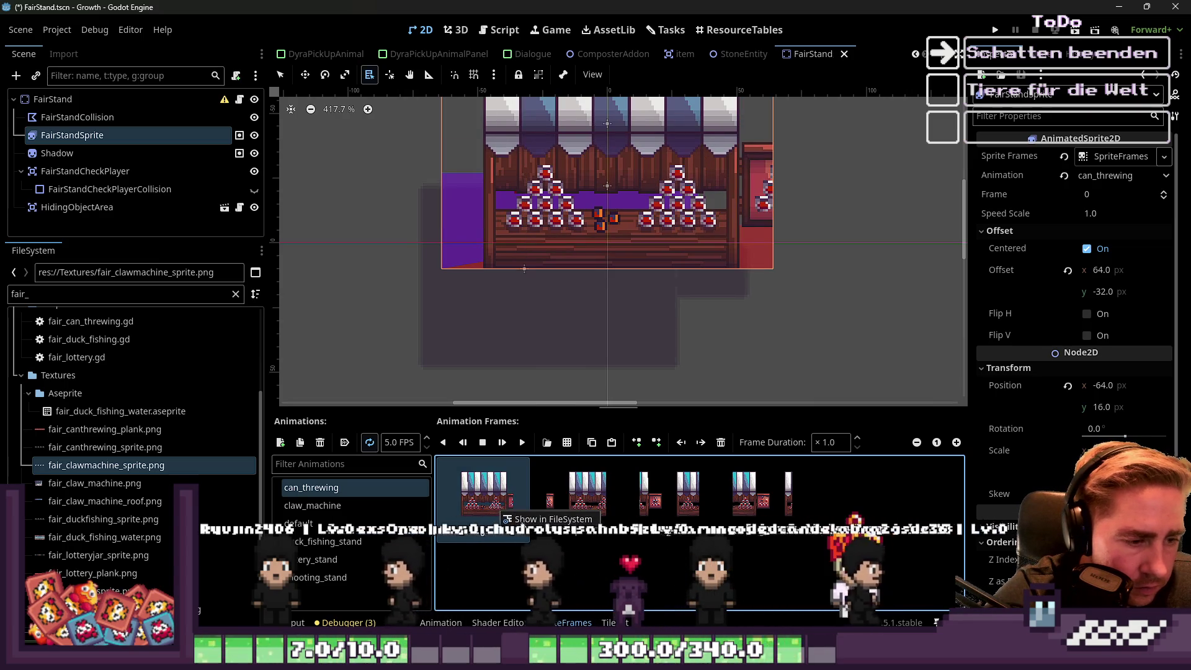
pyautogui.click(522, 521)
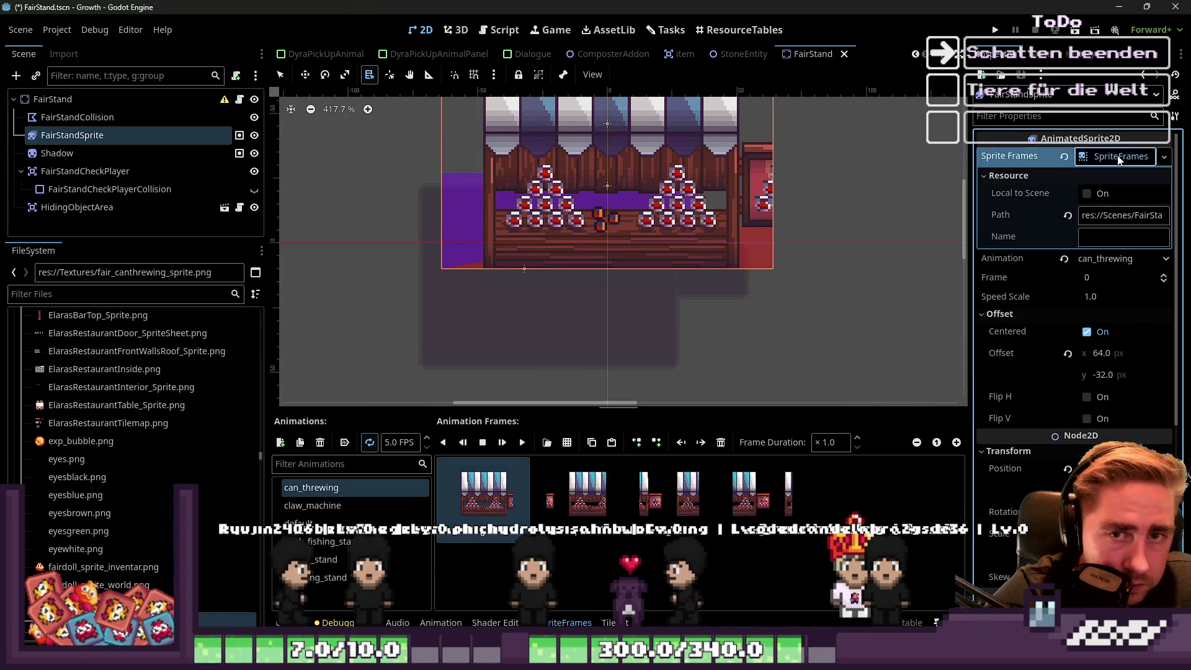
# Inspect the SpriteFrames resource, keeping can_threwing as the current animation.
pyautogui.click(1111, 160)
pyautogui.click(1102, 177)
pyautogui.click(1108, 195)
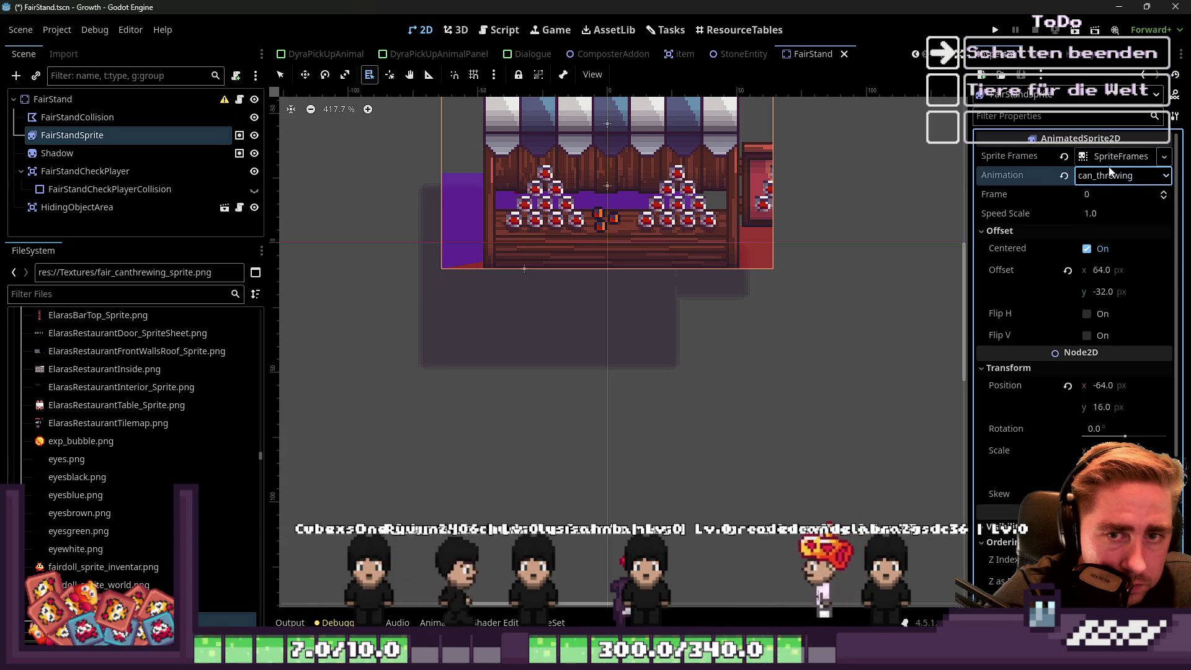
pyautogui.click(1114, 156)
pyautogui.click(1114, 156)
pyautogui.click(1122, 176)
pyautogui.click(1111, 189)
pyautogui.click(1092, 157)
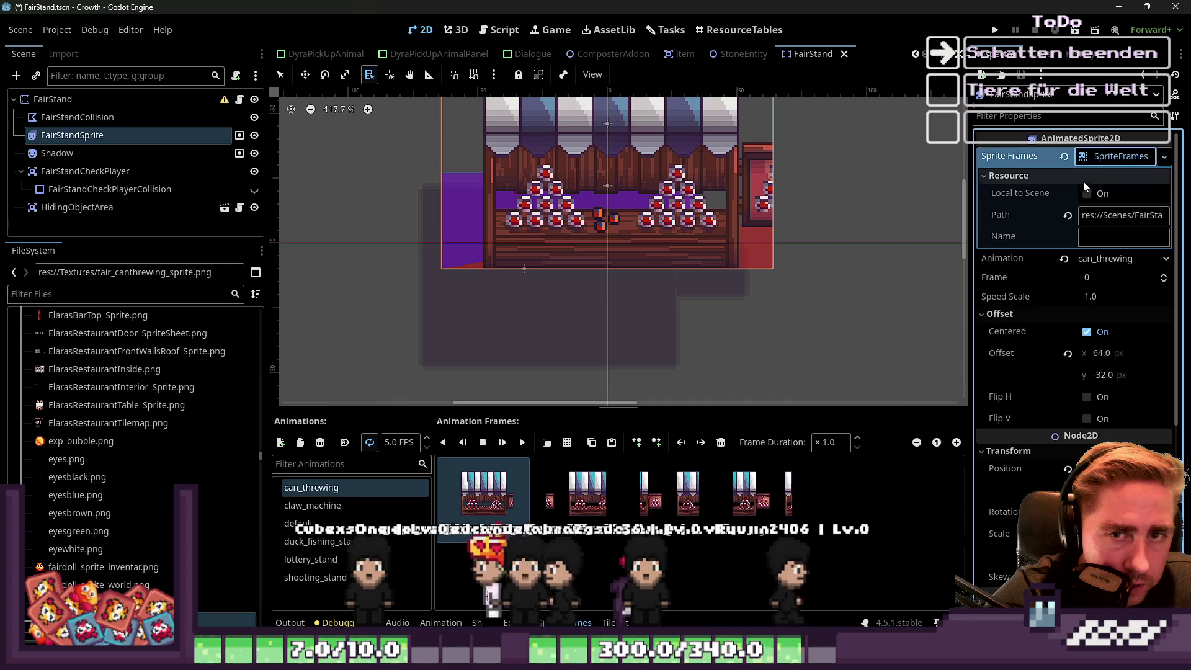
# Preview the other stand animations, then return to can_threwing and add frames from a sprite sheet.
pyautogui.click(322, 542)
pyautogui.click(314, 559)
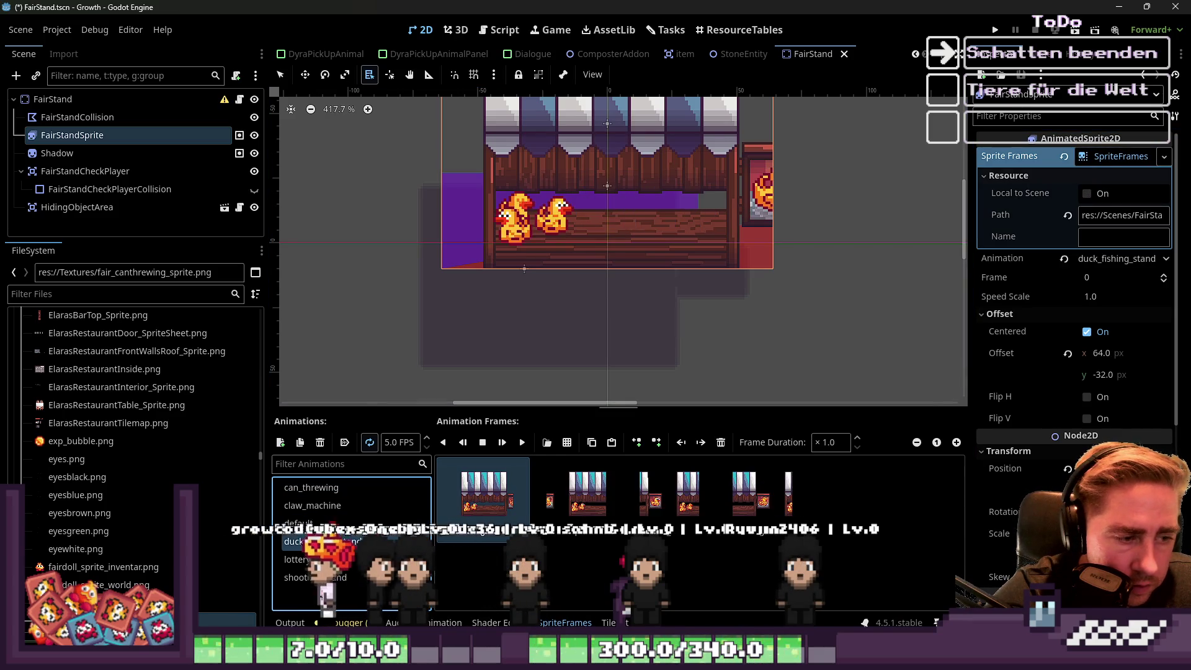
pyautogui.click(326, 577)
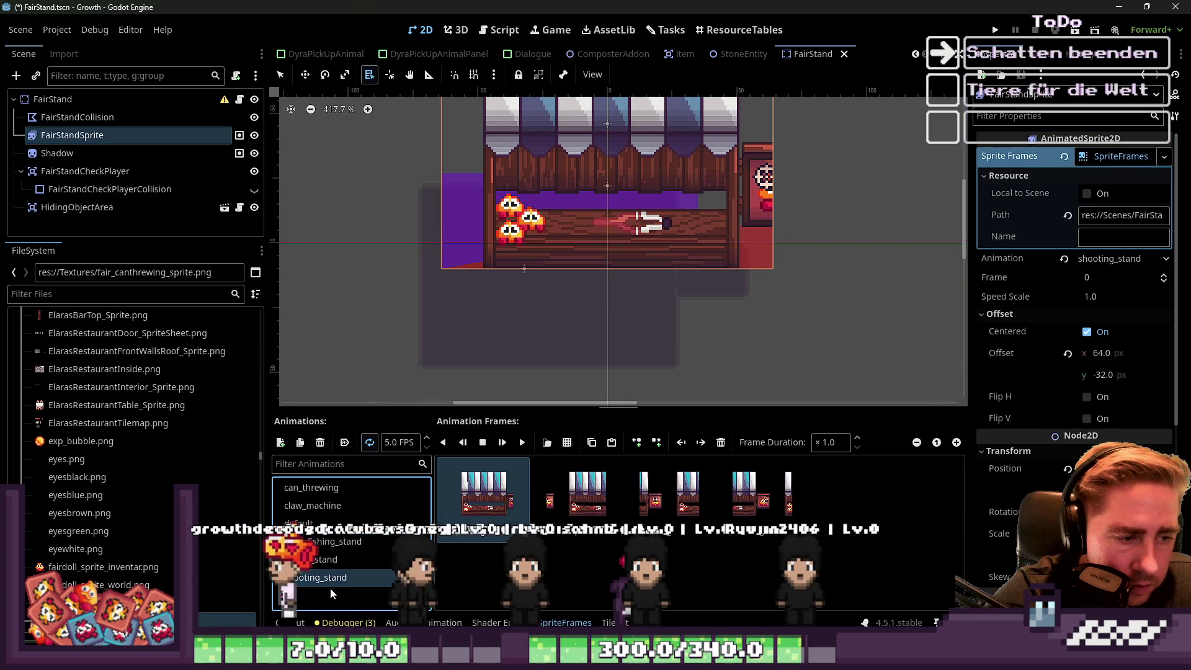
pyautogui.click(321, 522)
pyautogui.click(324, 506)
pyautogui.click(321, 486)
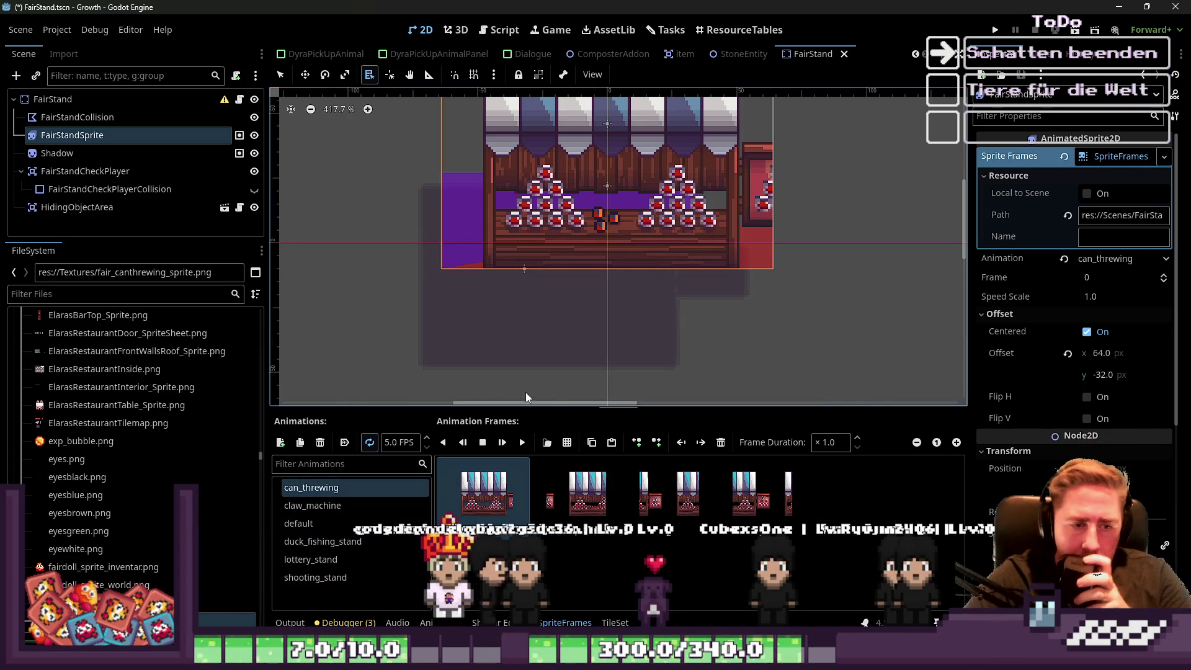
pyautogui.click(566, 442)
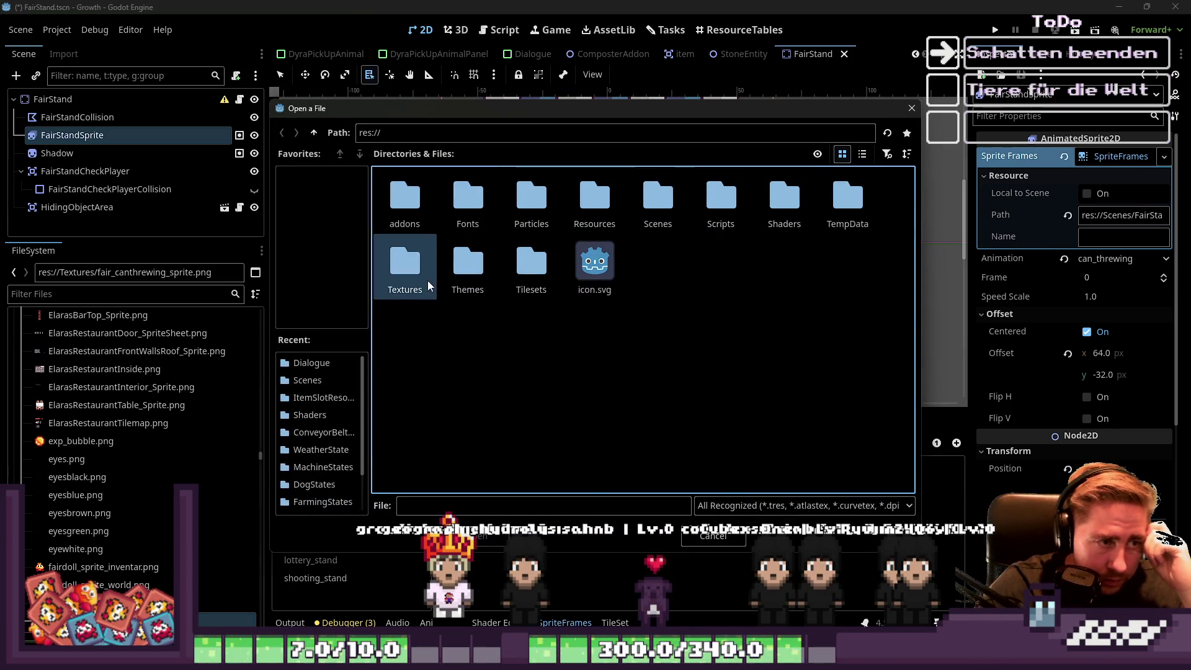
# Open the Textures folder in the file picker and browse its file listing.
pyautogui.doubleClick(404, 264)
pyautogui.moveTo(484, 109)
pyautogui.mouseDown()
pyautogui.moveTo(773, 33)
pyautogui.moveTo(772, 19)
pyautogui.moveTo(578, 129)
pyautogui.mouseUp()
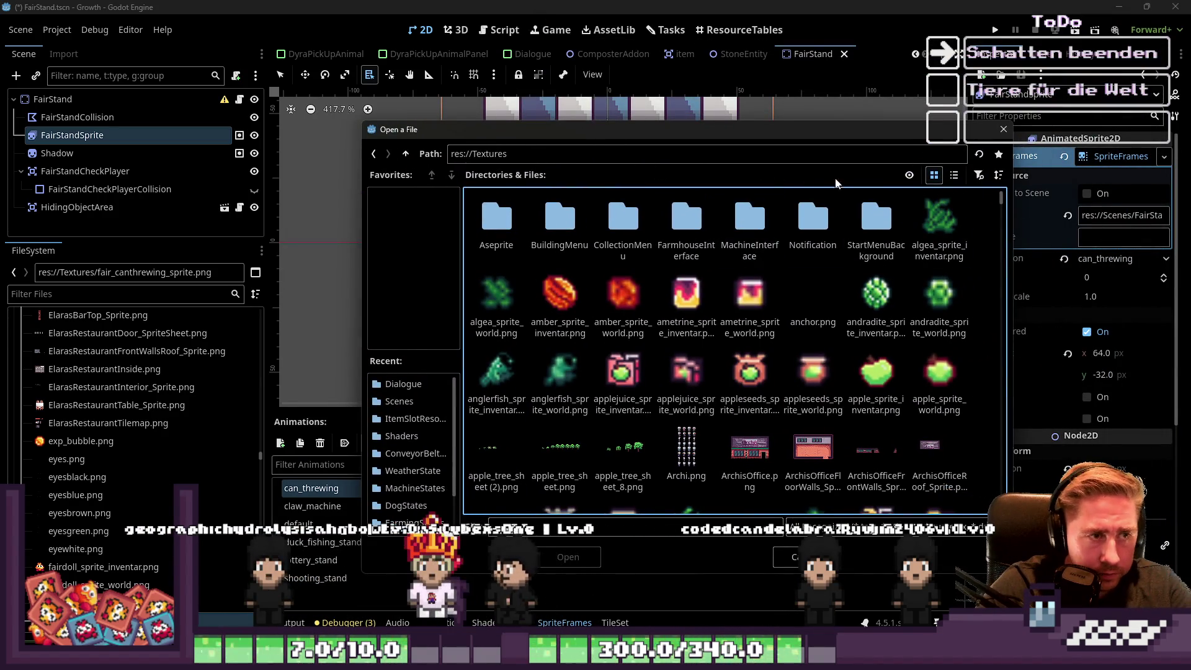
pyautogui.scroll(-1, 713, 296)
pyautogui.scroll(-1, 714, 297)
pyautogui.write('/fair')
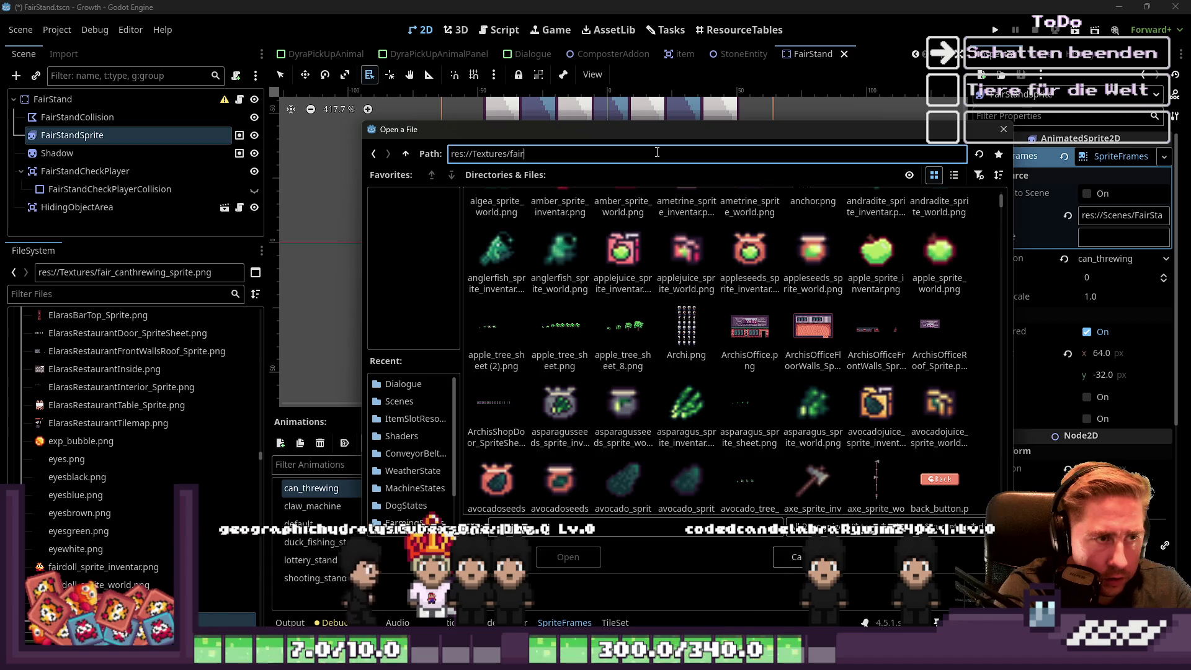
pyautogui.press('BackSpace')
pyautogui.press('BackSpace')
pyautogui.press('BackSpace')
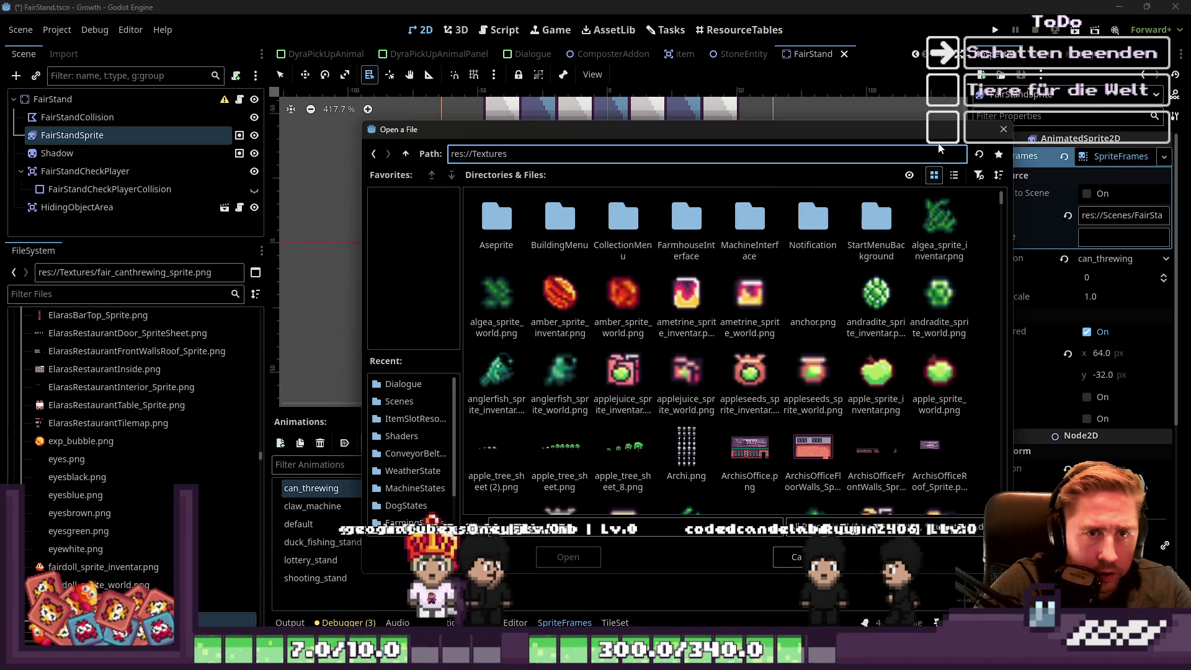
# Filter the file list by 'fair' and open fair_canthrewing_sprite.png as the sprite sheet.
pyautogui.click(978, 175)
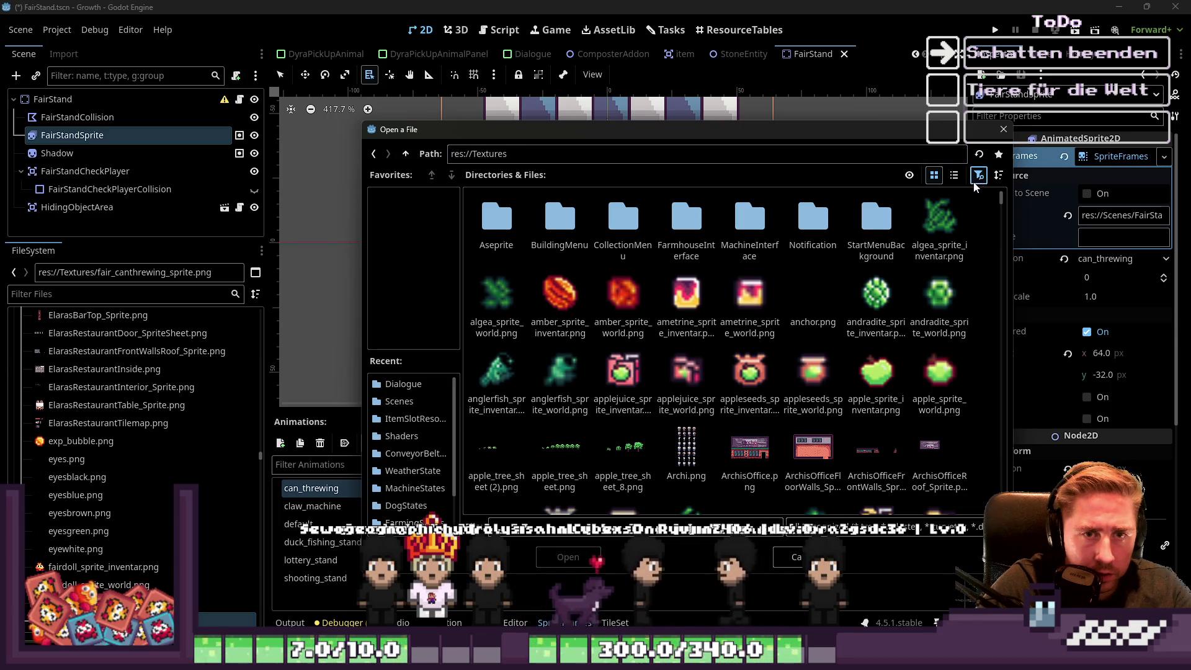
pyautogui.write('fair')
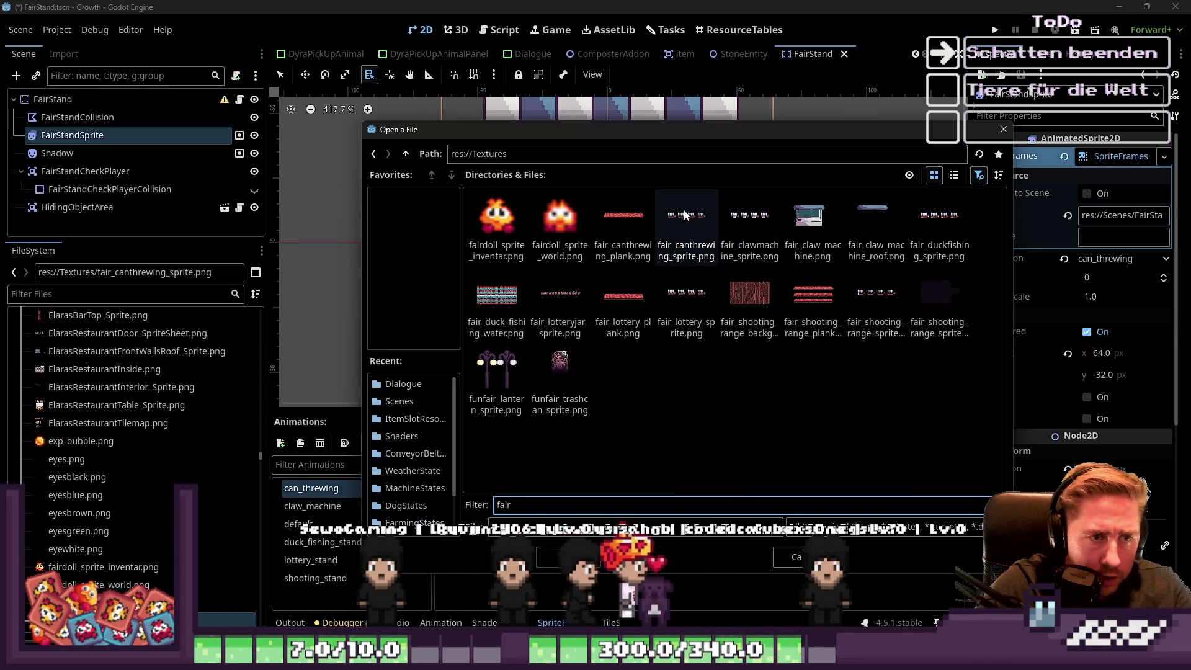
pyautogui.doubleClick(687, 218)
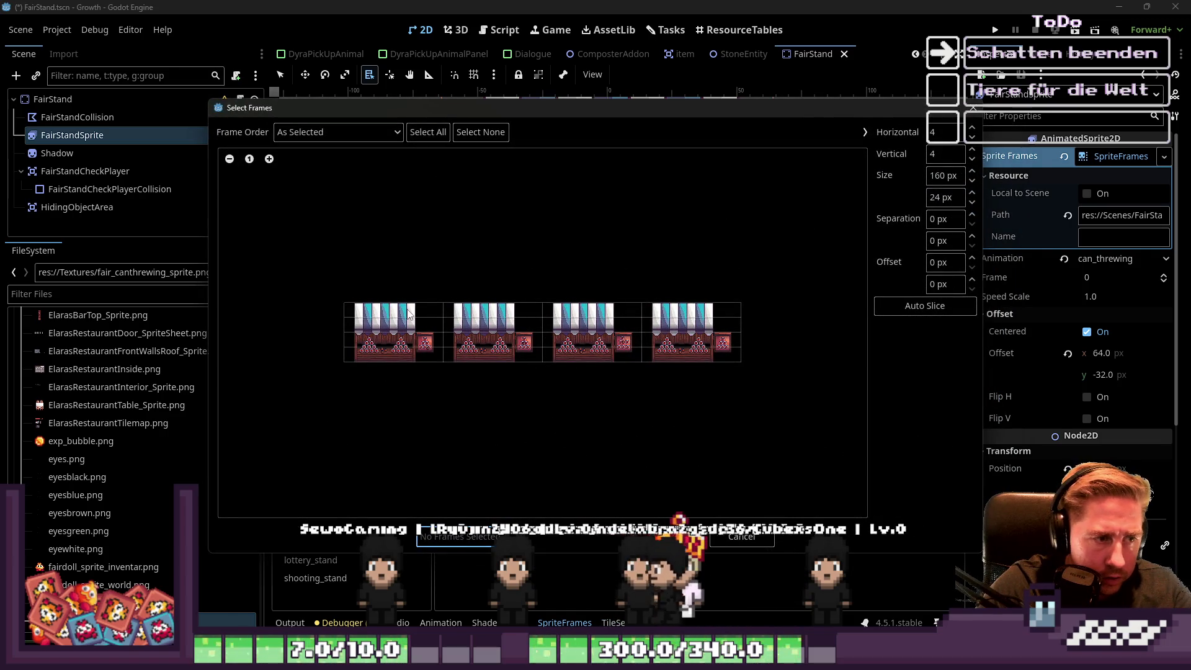
# In Select Frames, check Frame Order and start editing the Horizontal count, currently 4.
pyautogui.scroll(1, 409, 314)
pyautogui.click(364, 129)
pyautogui.click(364, 128)
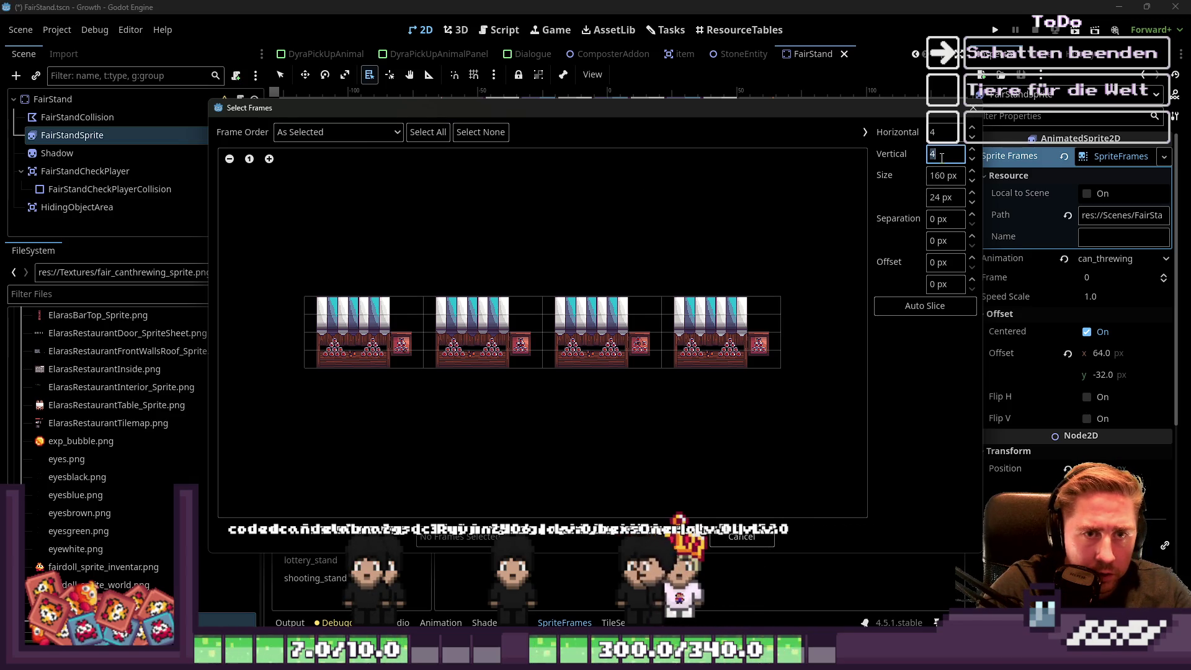
pyautogui.click(948, 133)
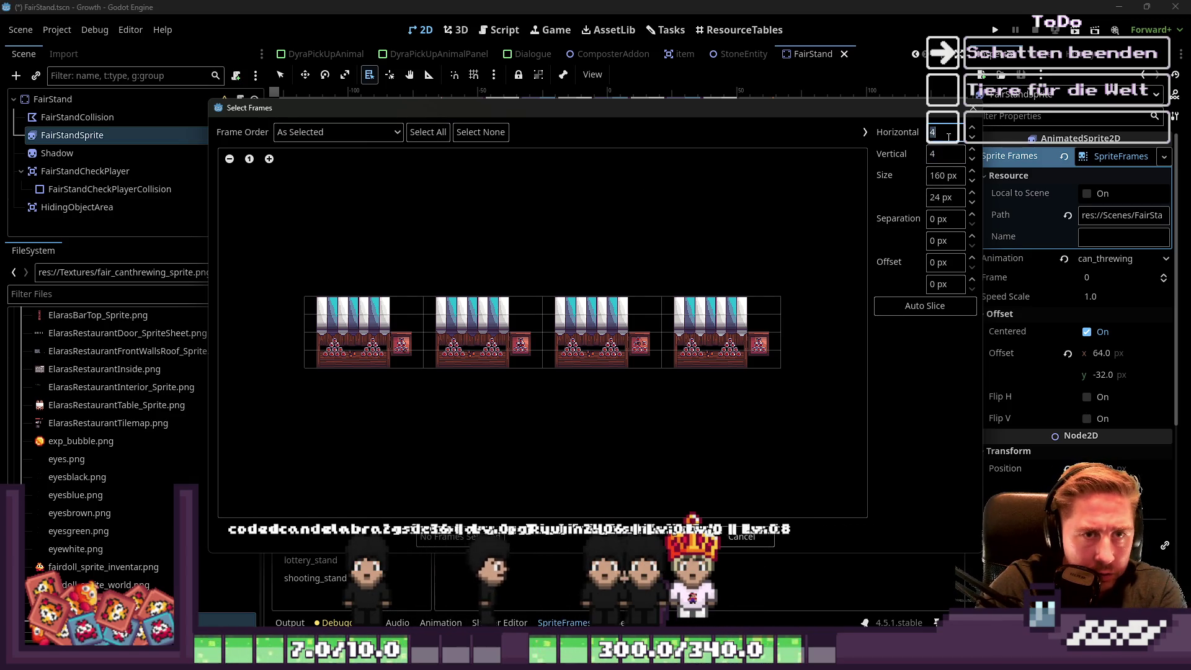
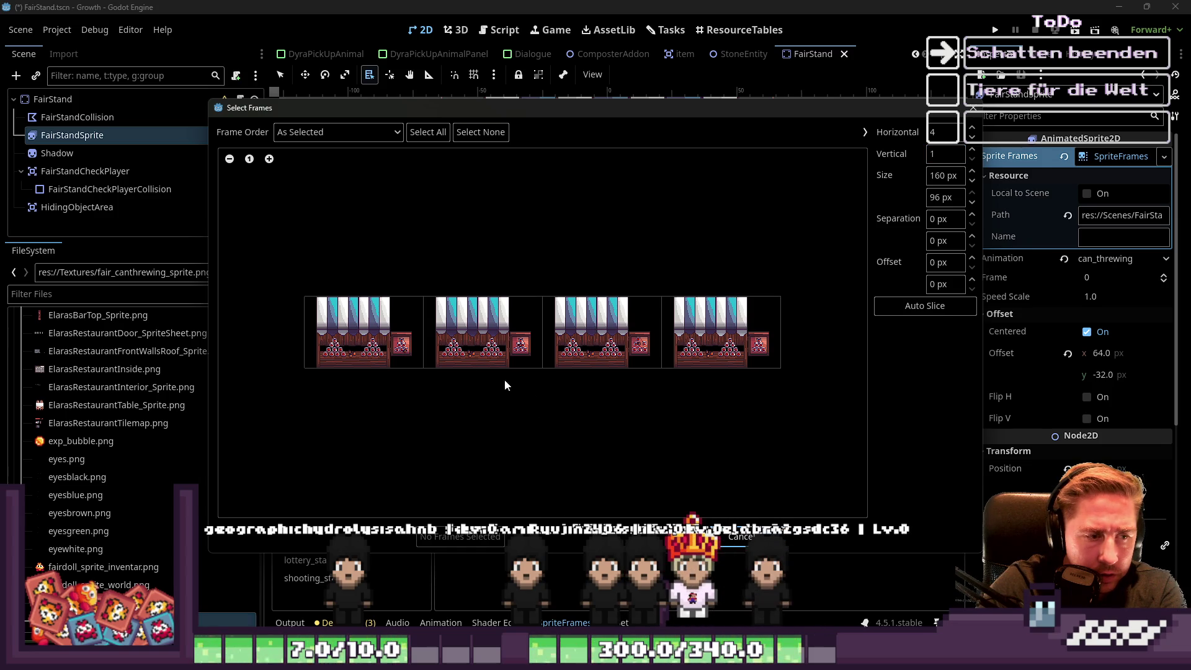
# Add the four sprite-sheet frames to can_threwing and delete the four old frames.
pyautogui.moveTo(401, 324); pyautogui.dragTo(747, 312)
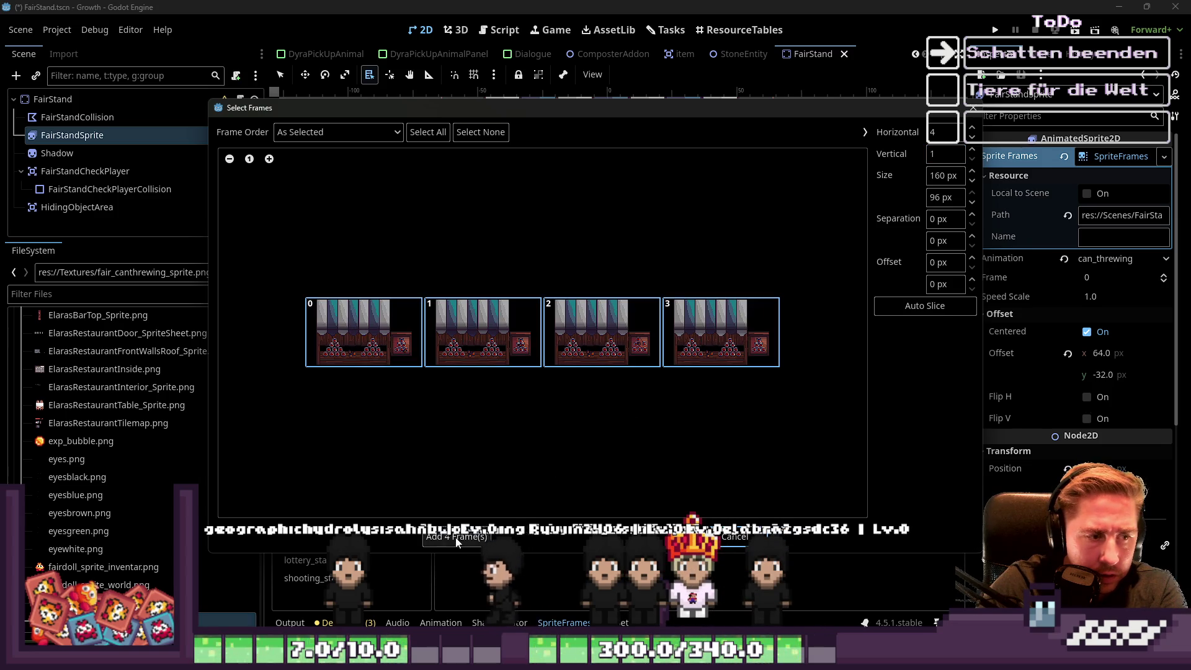
pyautogui.click(457, 537)
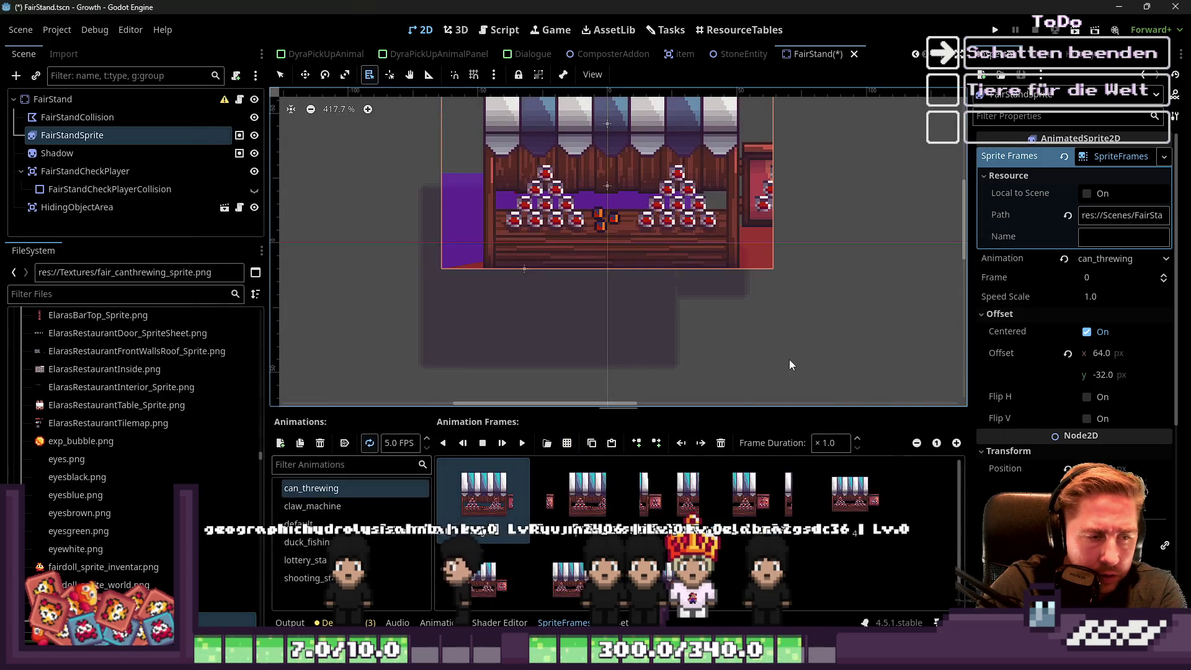
pyautogui.click(762, 510)
pyautogui.keyDown('shift'); pyautogui.click(497, 515); pyautogui.keyUp('shift')
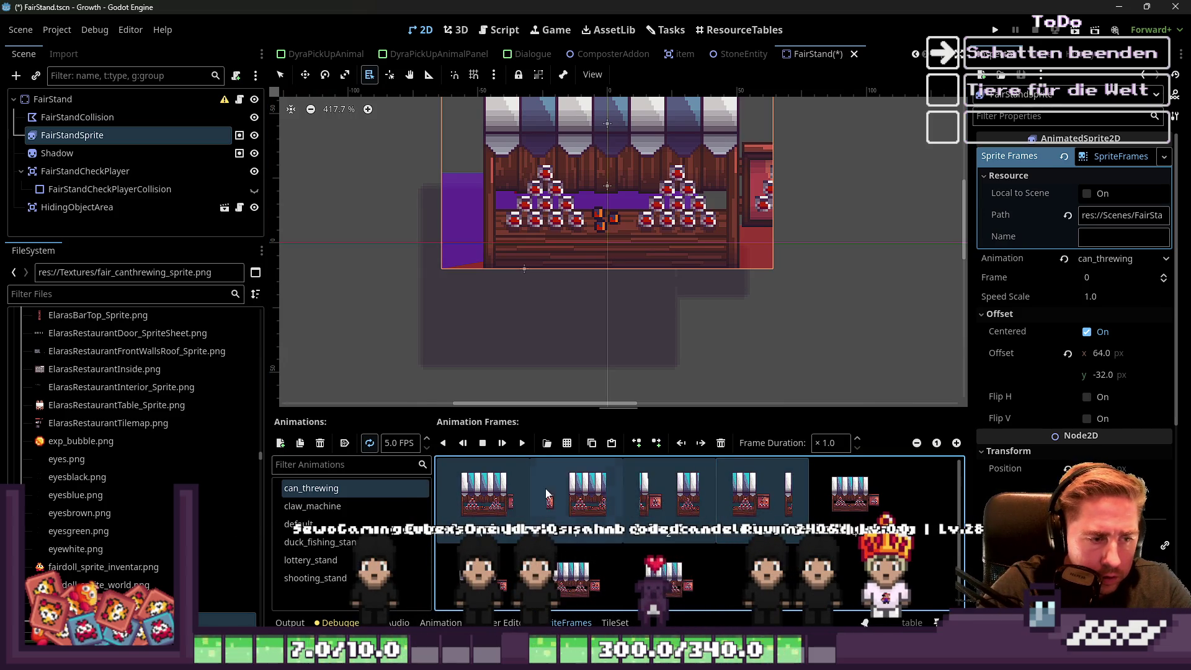
pyautogui.click(484, 494)
pyautogui.keyDown('shift'); pyautogui.click(762, 513); pyautogui.keyUp('shift')
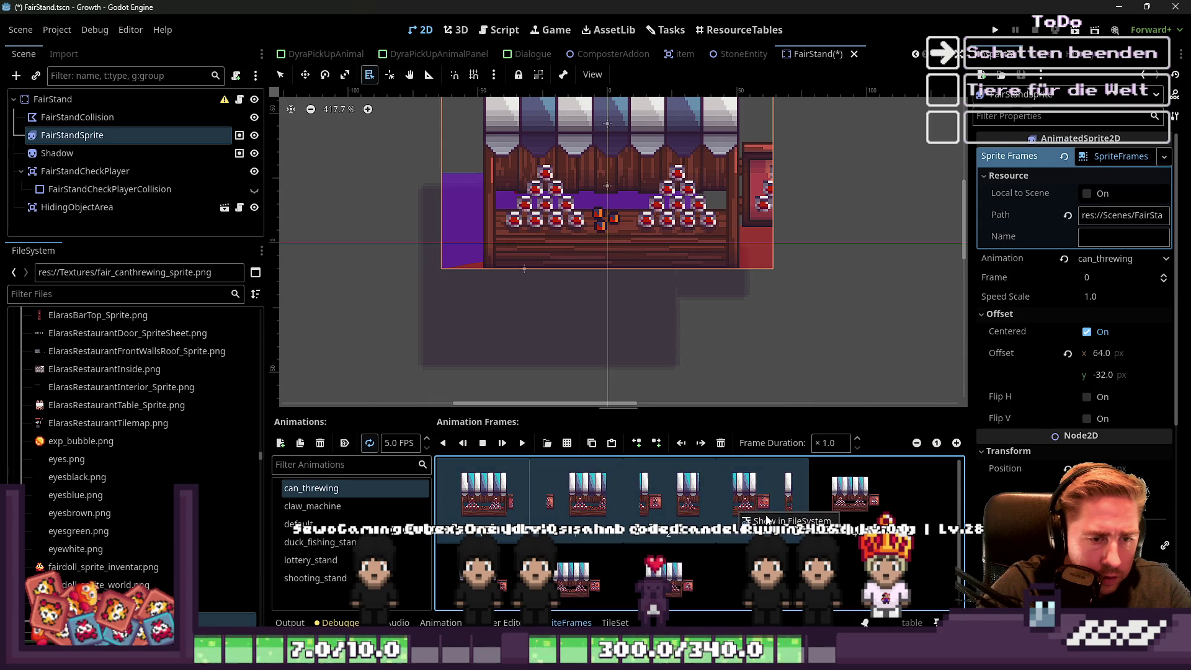
pyautogui.click(721, 444)
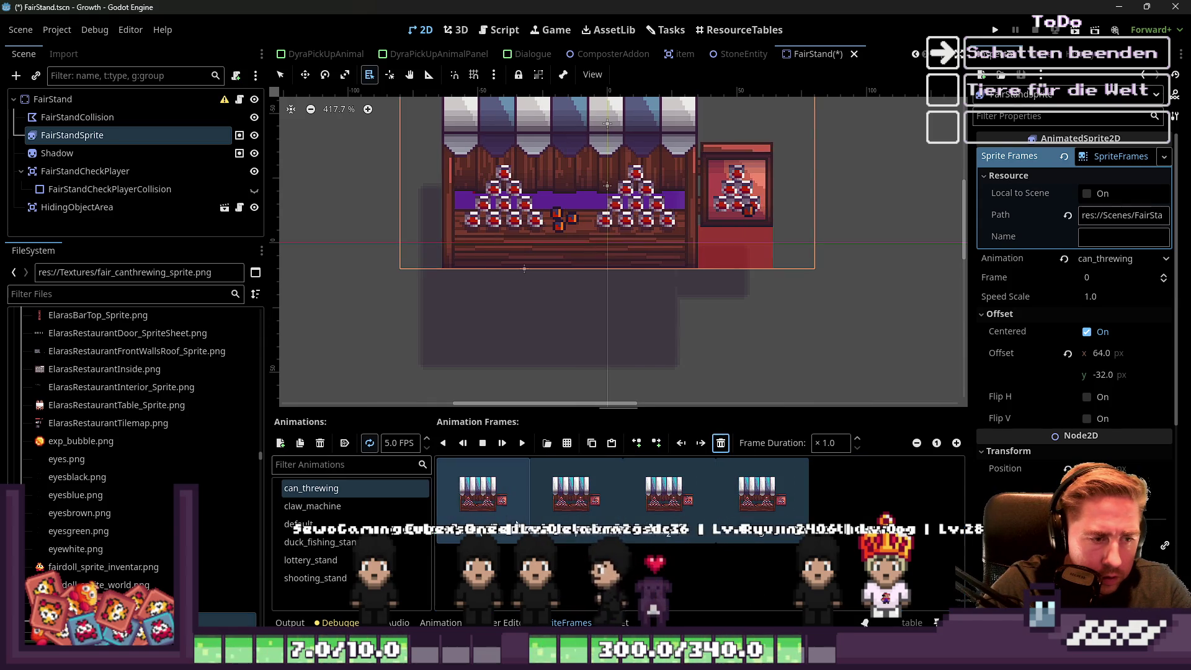
# Select the Shadow node in the Scene tree.
pyautogui.scroll(-1, 714, 311)
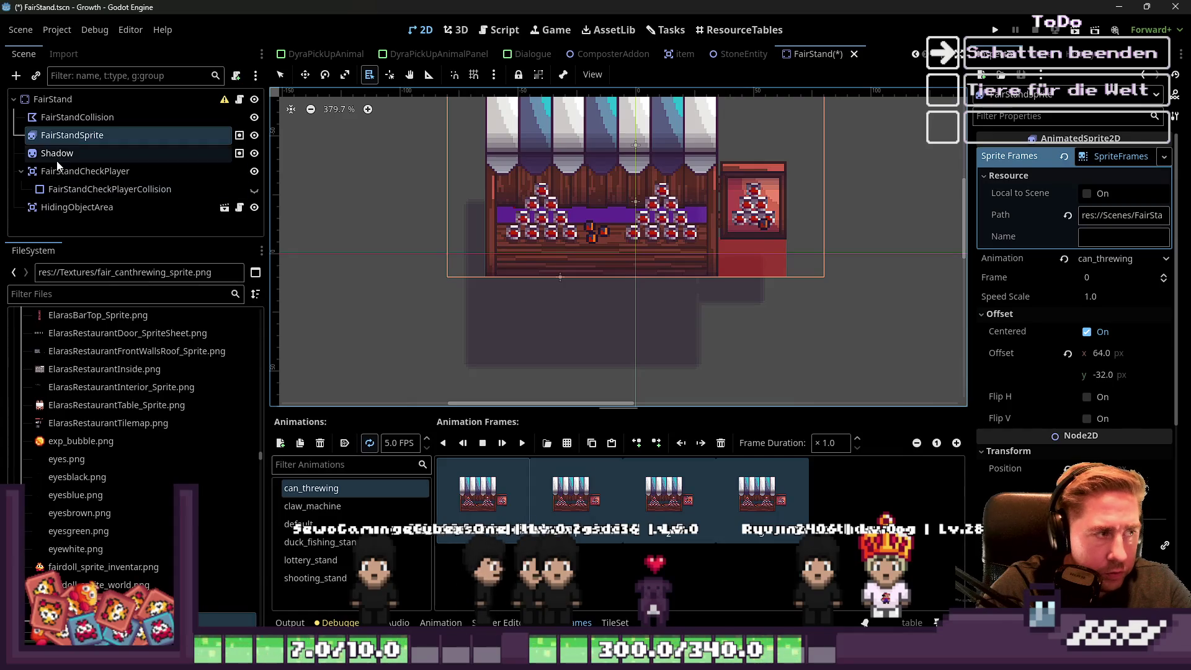
pyautogui.click(57, 153)
pyautogui.scroll(2, 550, 292)
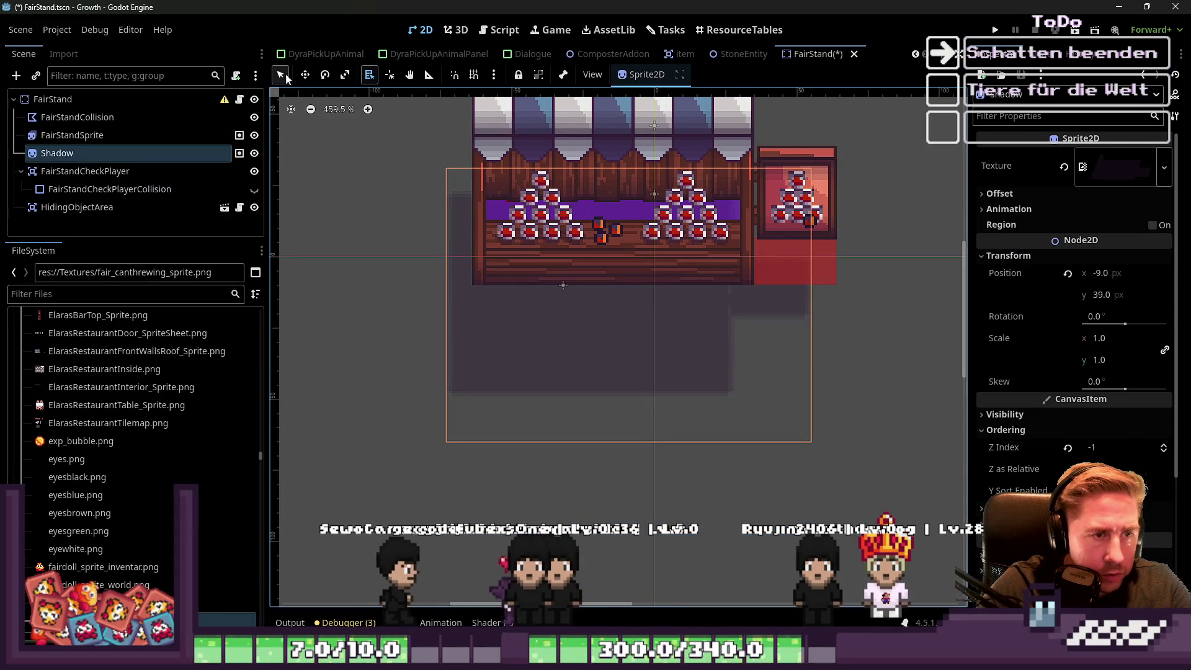
# Move the Shadow sprite to position 0, 39 and display FairStandSprite's claw_machine animation.
pyautogui.moveTo(488, 235); pyautogui.dragTo(583, 327)
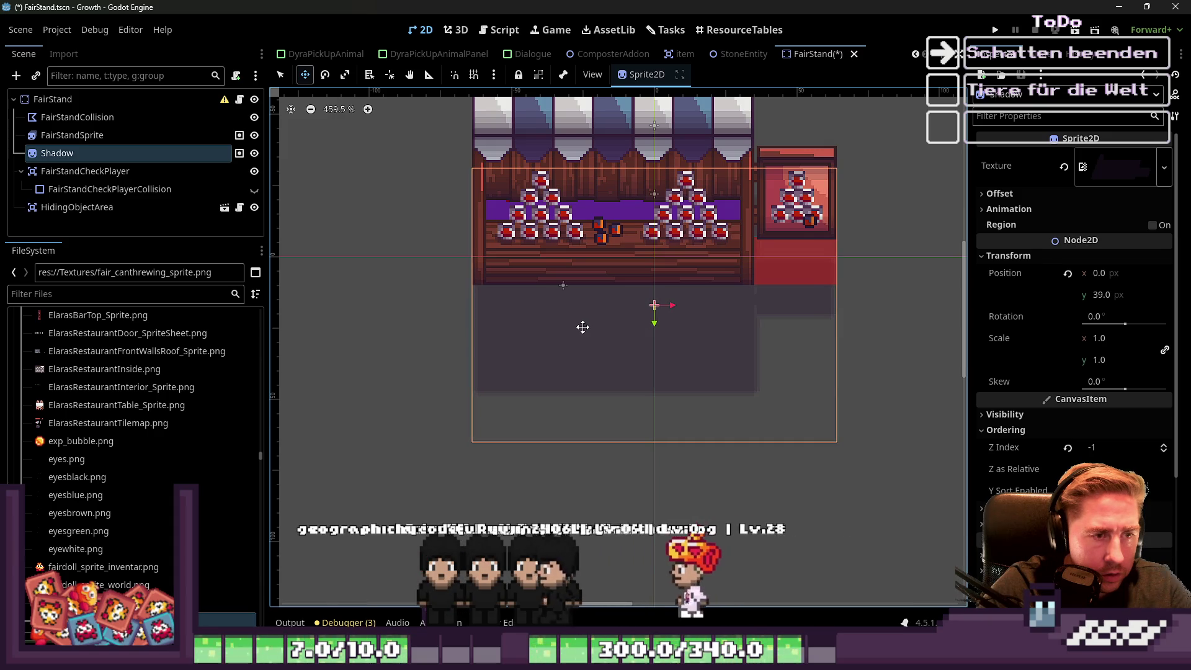
pyautogui.click(52, 99)
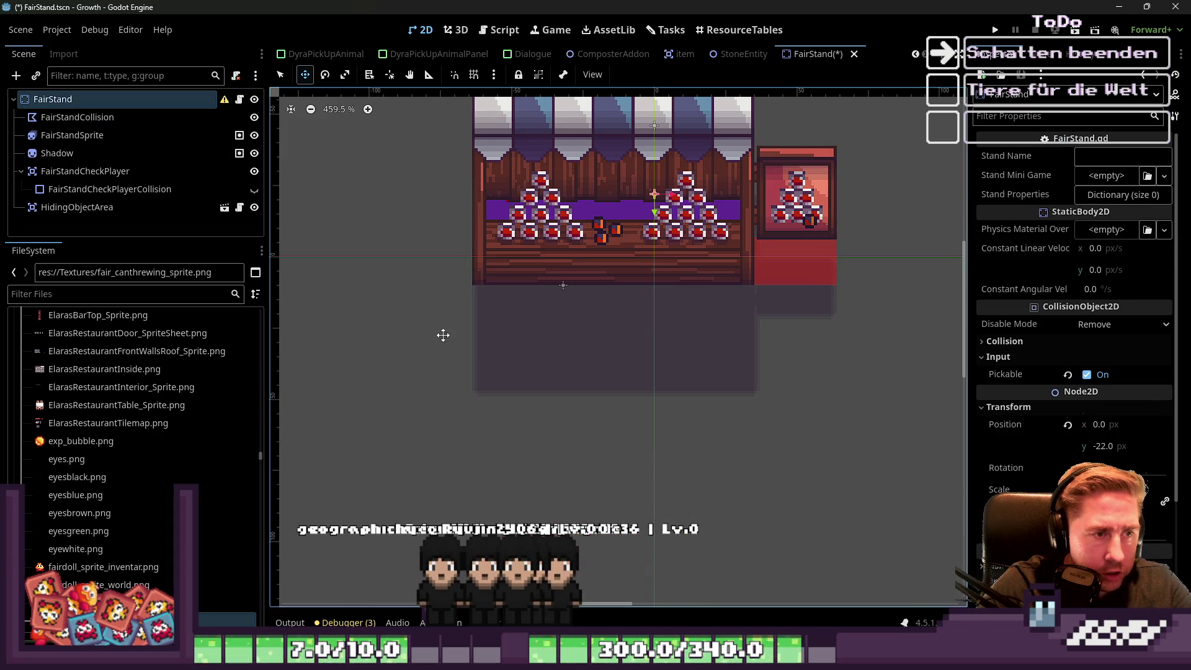
pyautogui.click(62, 118)
pyautogui.click(93, 188)
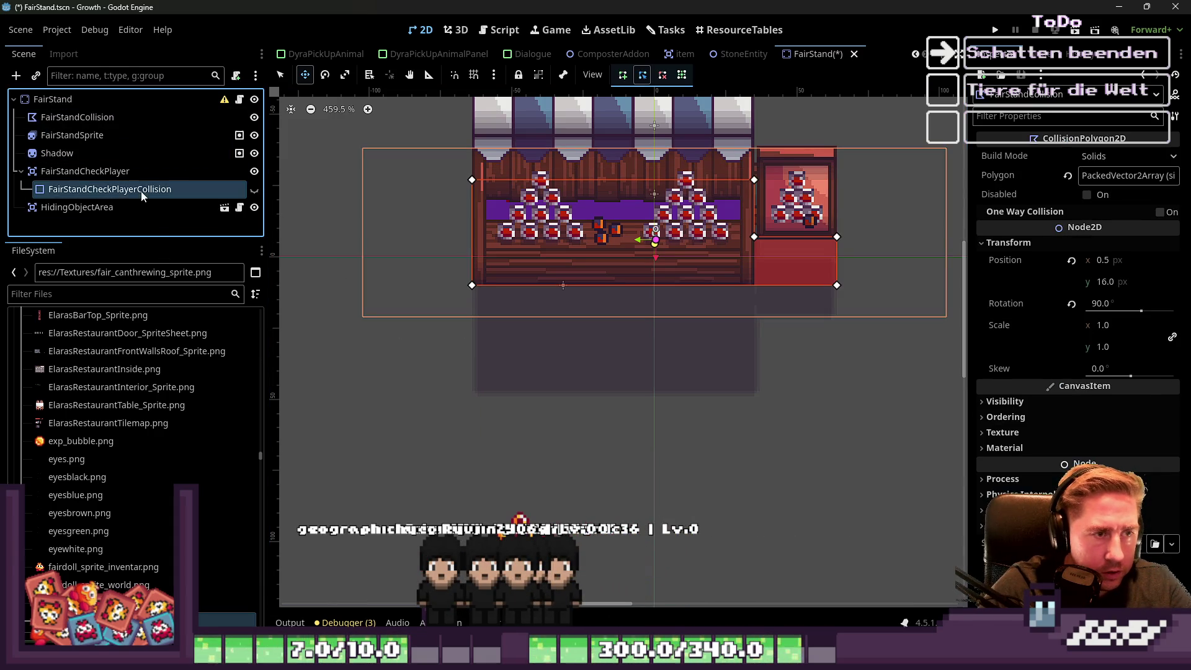
pyautogui.click(62, 119)
pyautogui.click(68, 135)
pyautogui.click(377, 507)
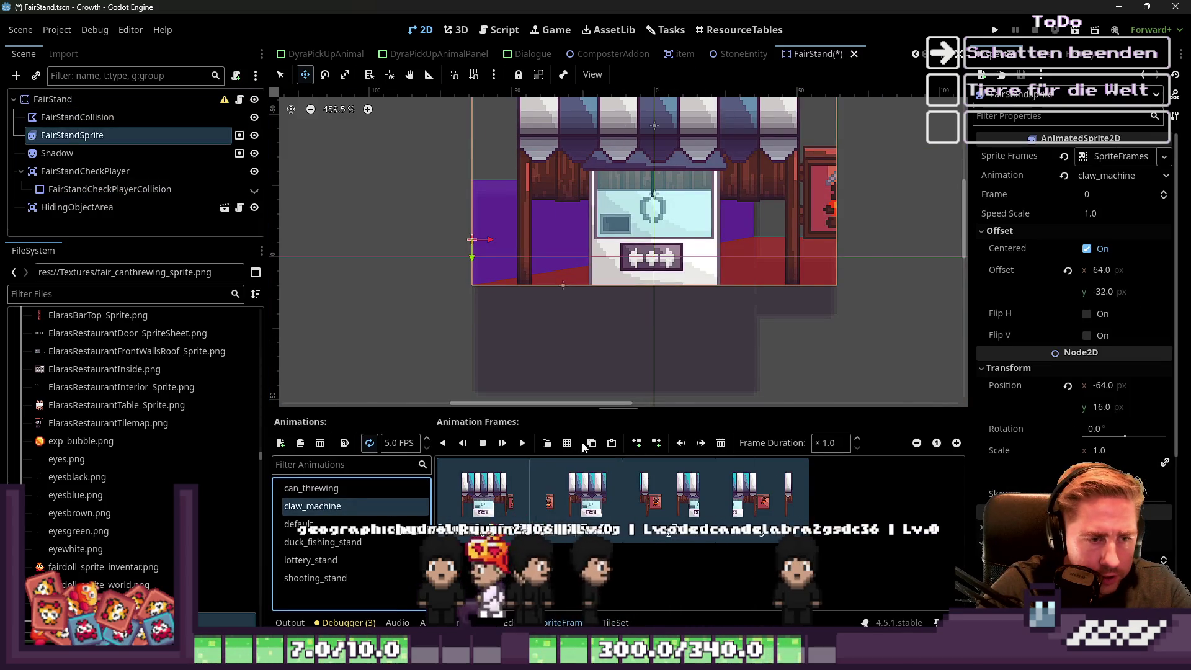
# Add all four frames from fair_clawmachine_sprite.png to claw_machine and delete the old frames.
pyautogui.click(547, 442)
pyautogui.click(504, 486)
pyautogui.write('claw')
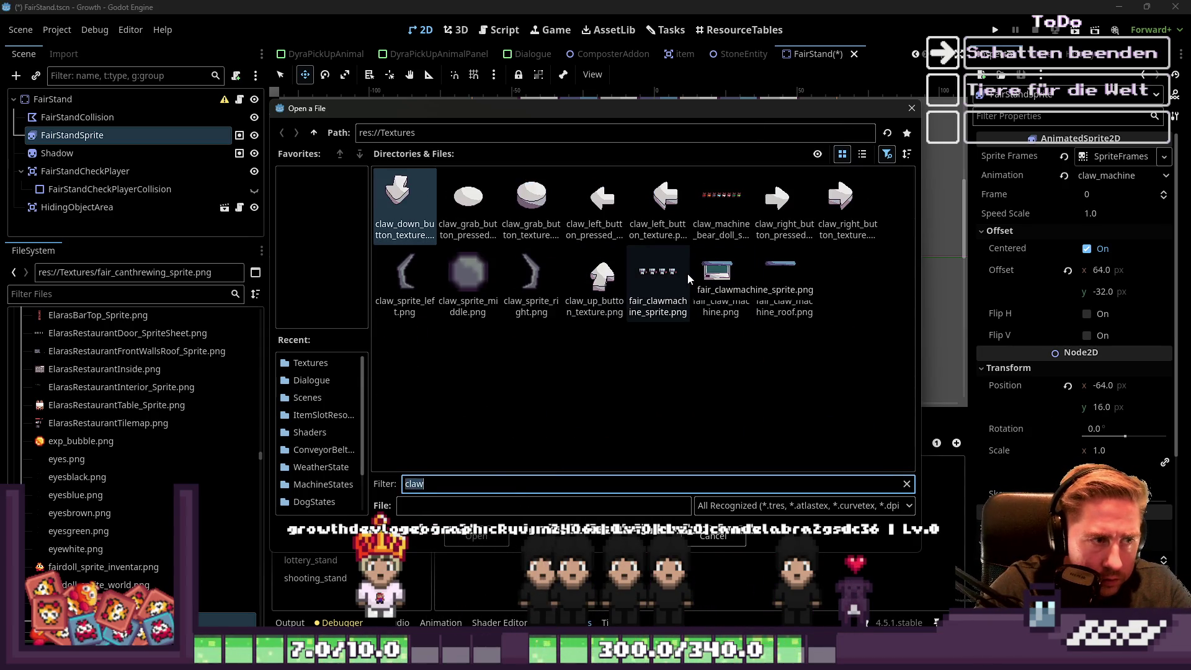
pyautogui.write('fair')
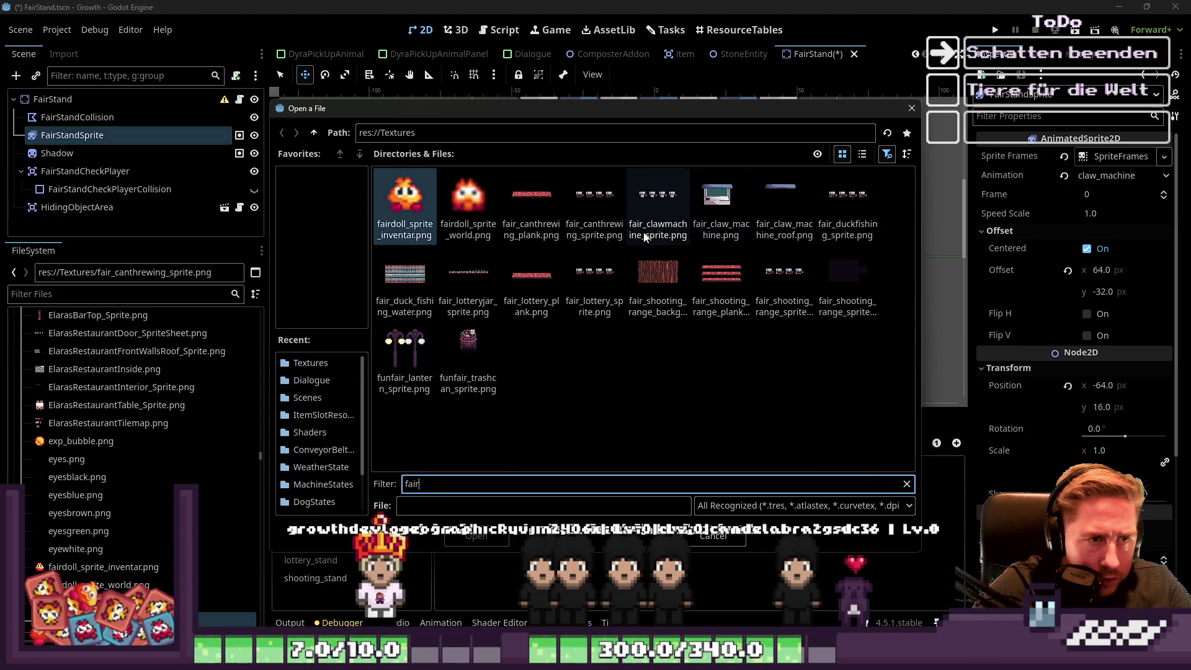
pyautogui.doubleClick(645, 236)
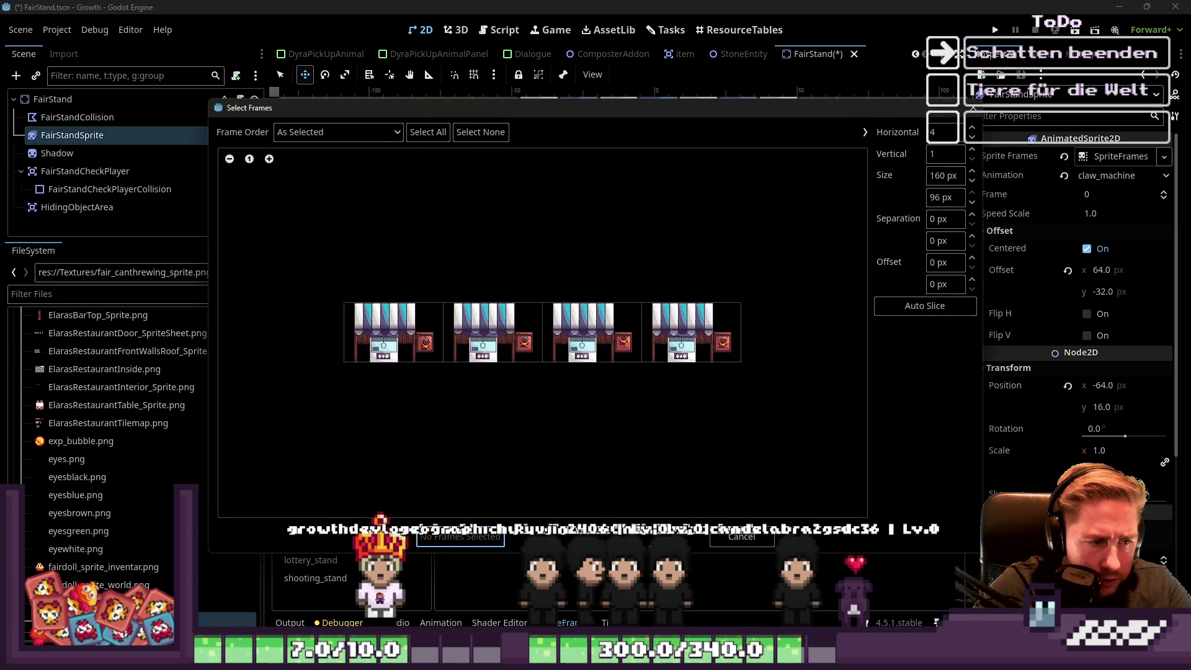
pyautogui.moveTo(432, 333); pyautogui.dragTo(746, 335)
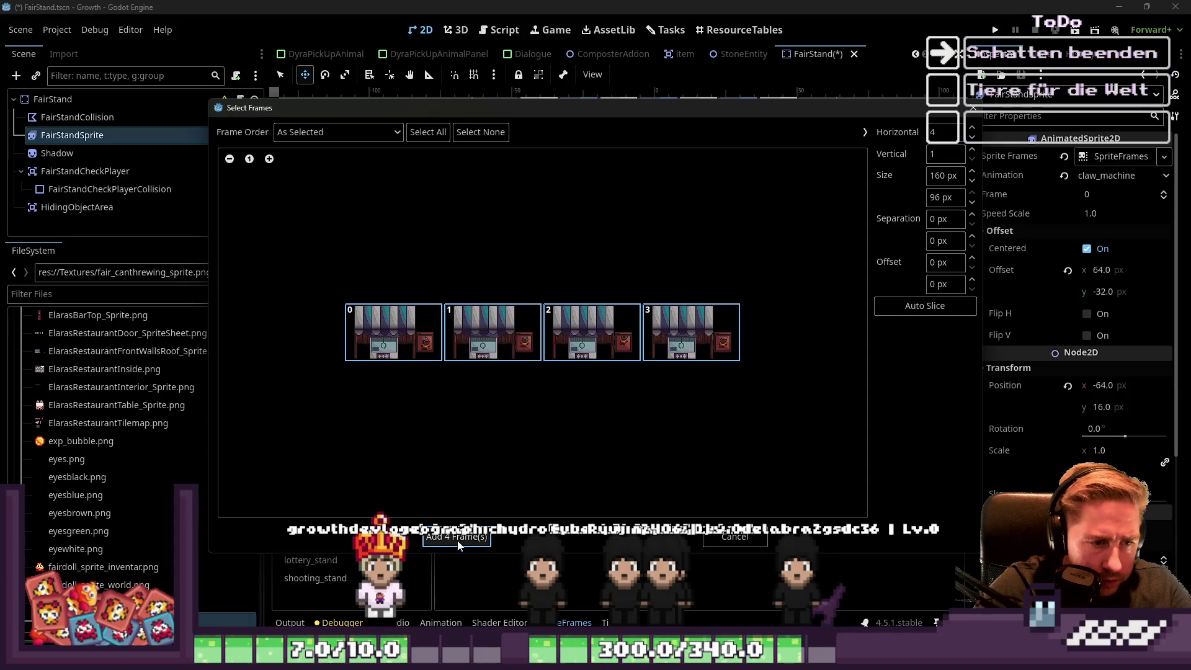
pyautogui.click(457, 538)
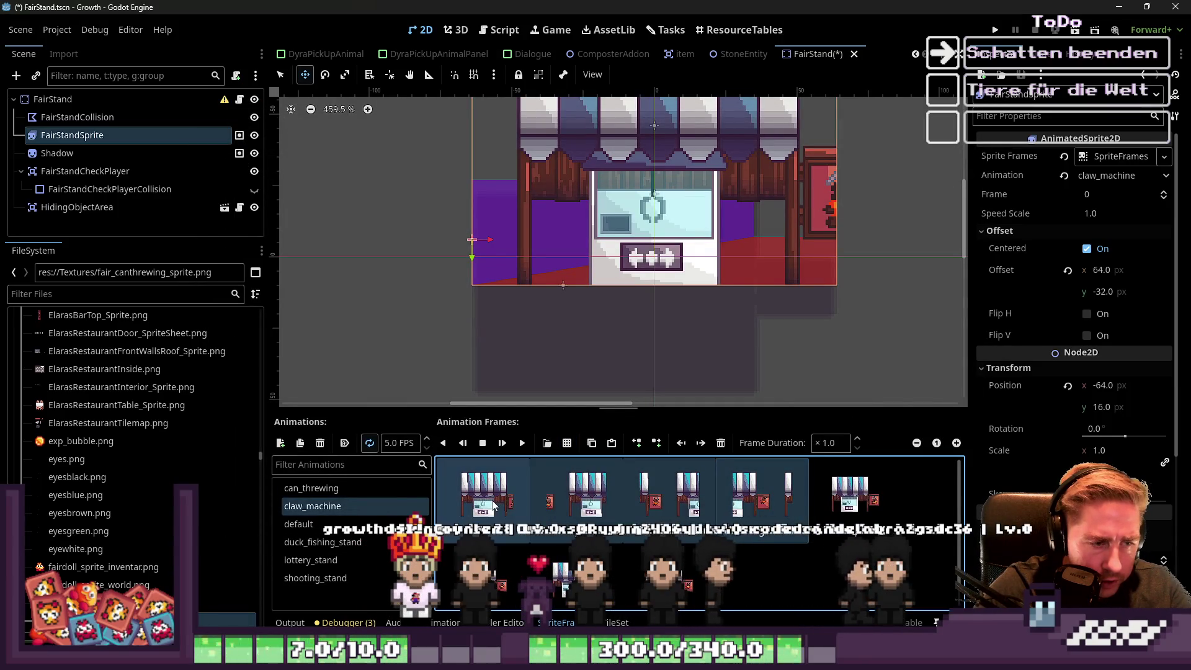
pyautogui.click(721, 443)
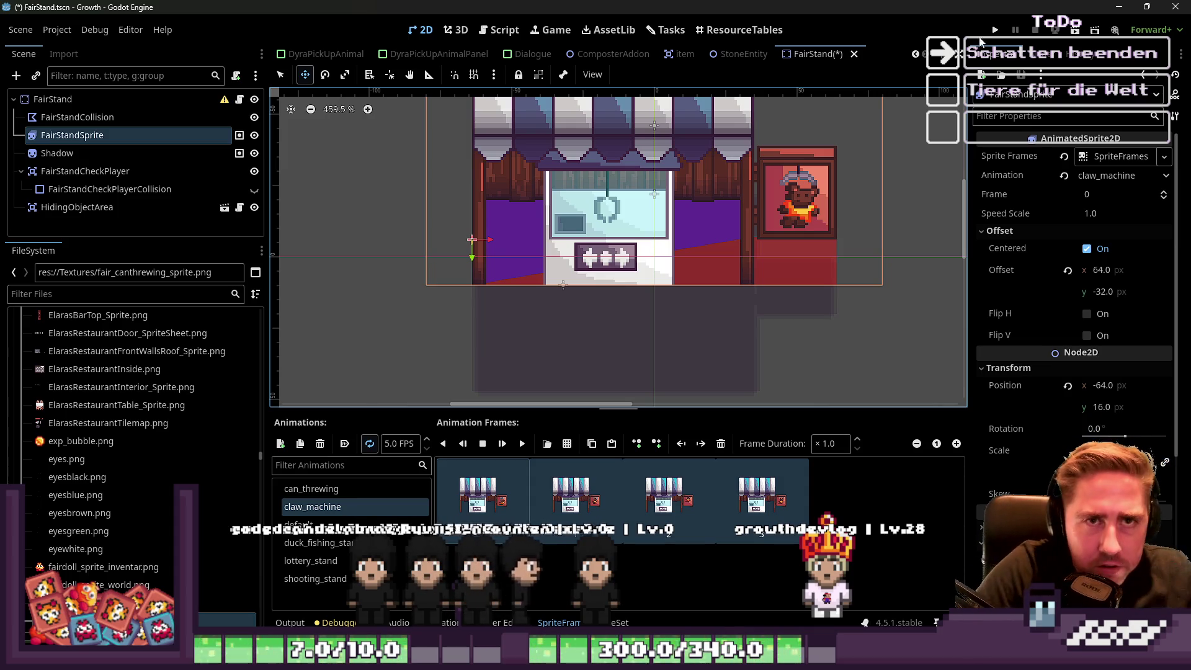
pyautogui.scroll(-2, 859, 335)
pyautogui.scroll(-1, 622, 274)
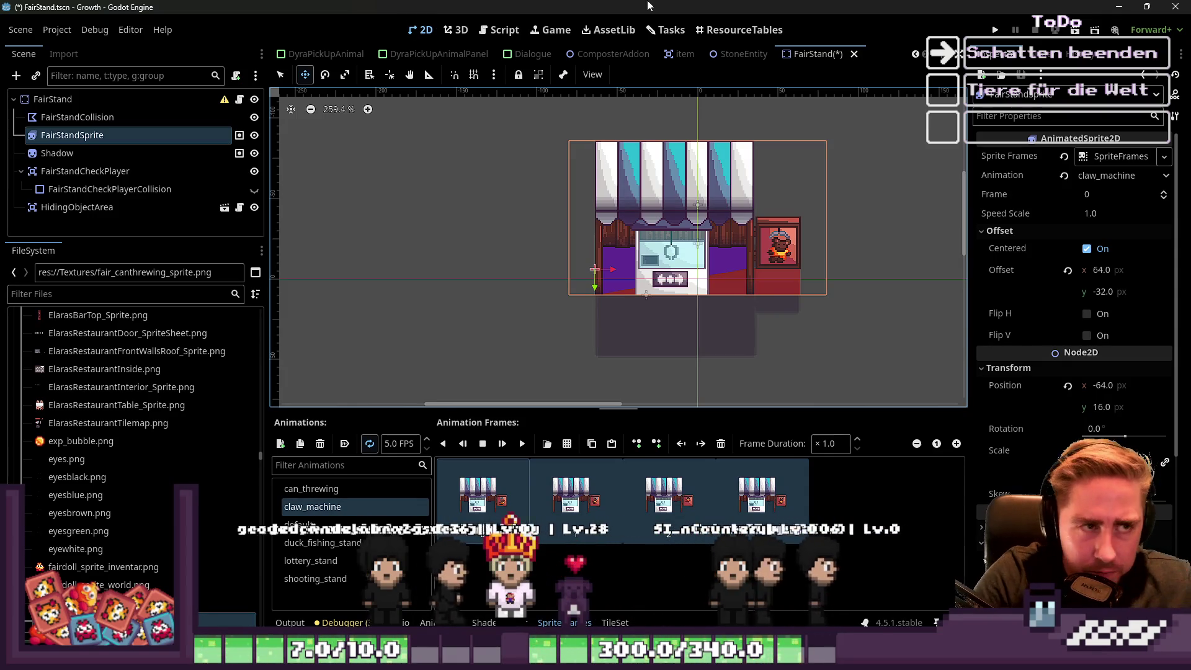
pyautogui.click(500, 30)
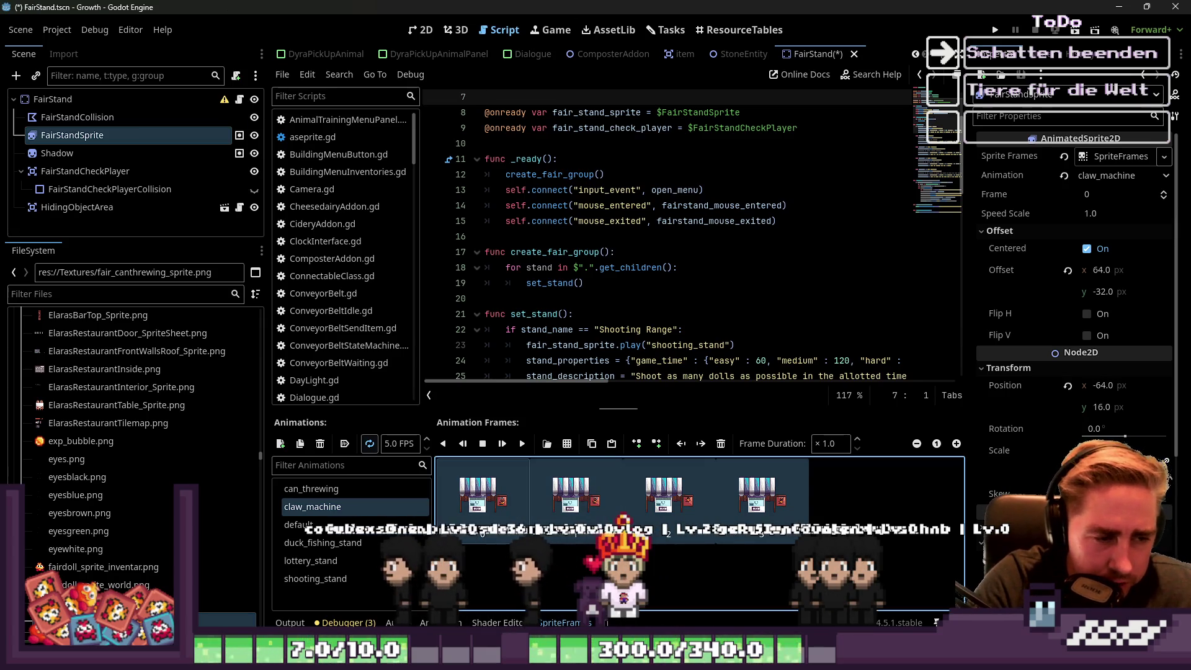
pyautogui.click(587, 504)
pyautogui.click(686, 504)
pyautogui.click(739, 499)
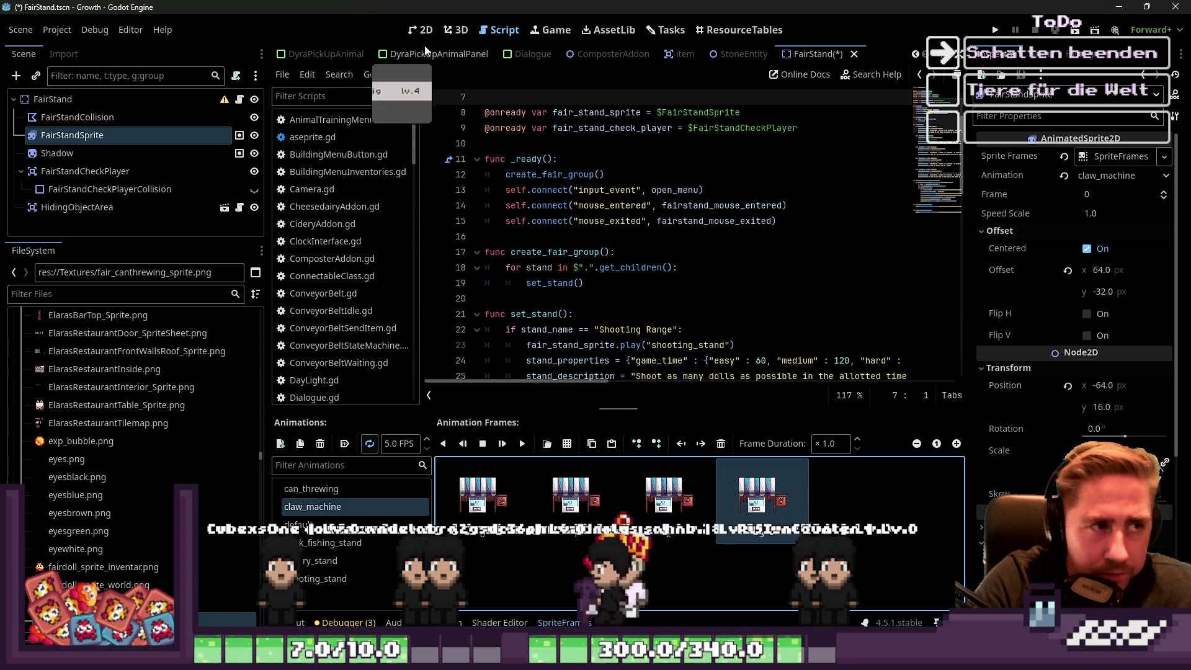
pyautogui.scroll(-4, 638, 299)
pyautogui.scroll(2, 638, 299)
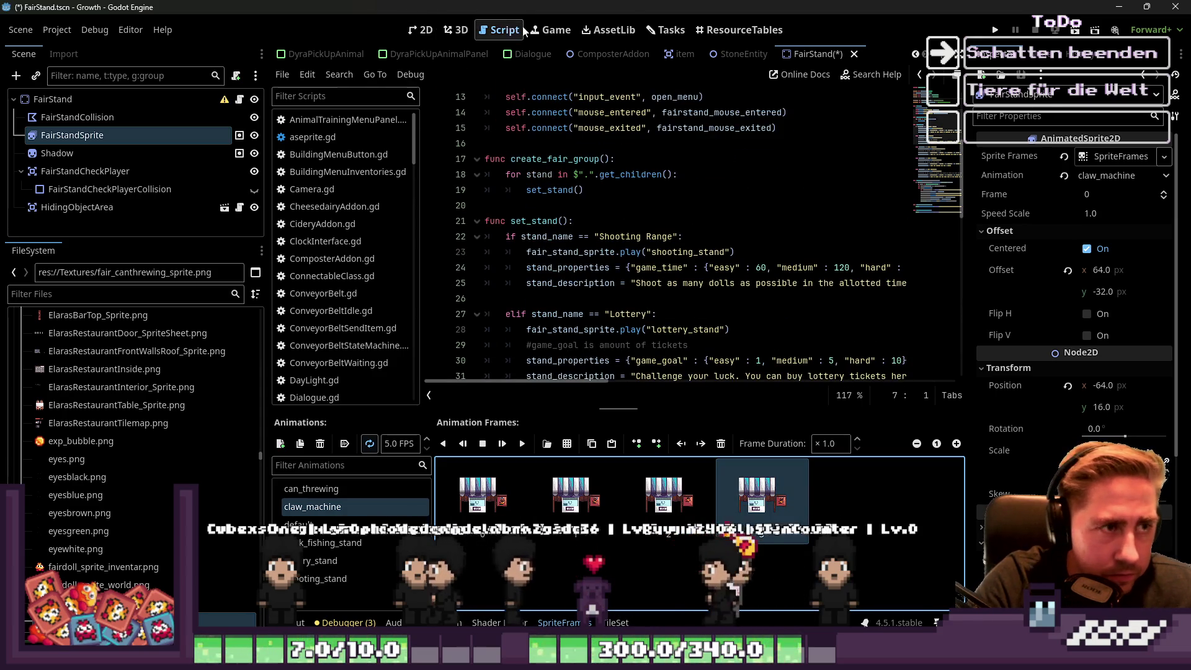
pyautogui.click(433, 39)
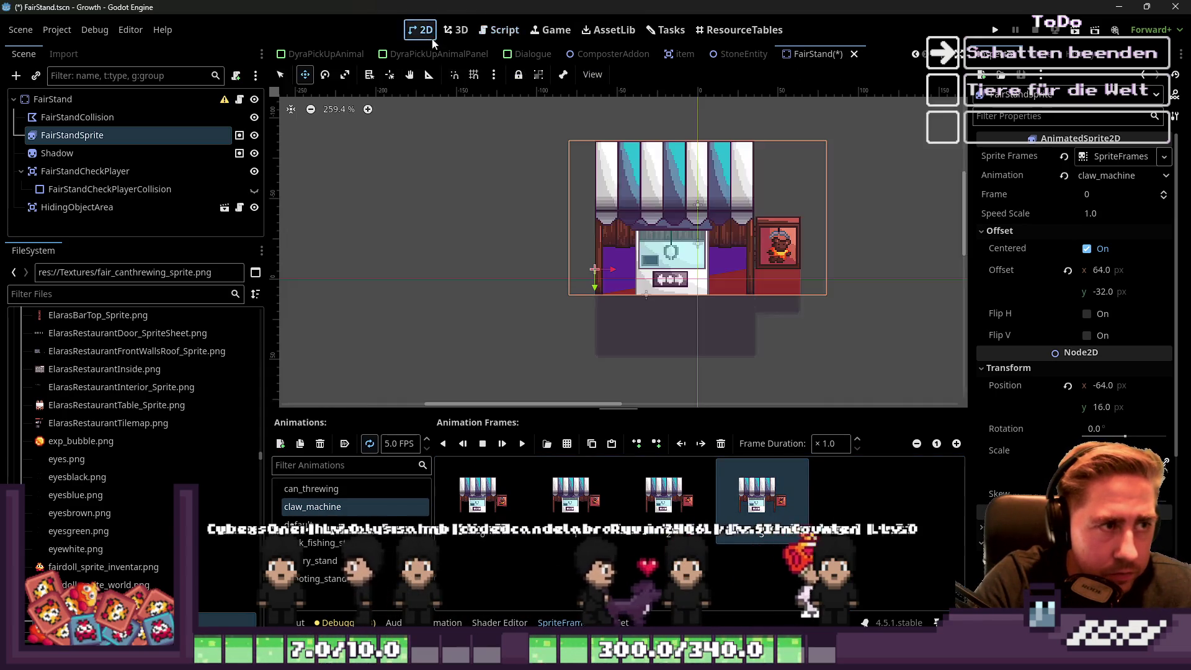
# Add the four frames from fair_duckfishing_sprite.png to the duck_fishing_stand animation.
pyautogui.click(366, 544)
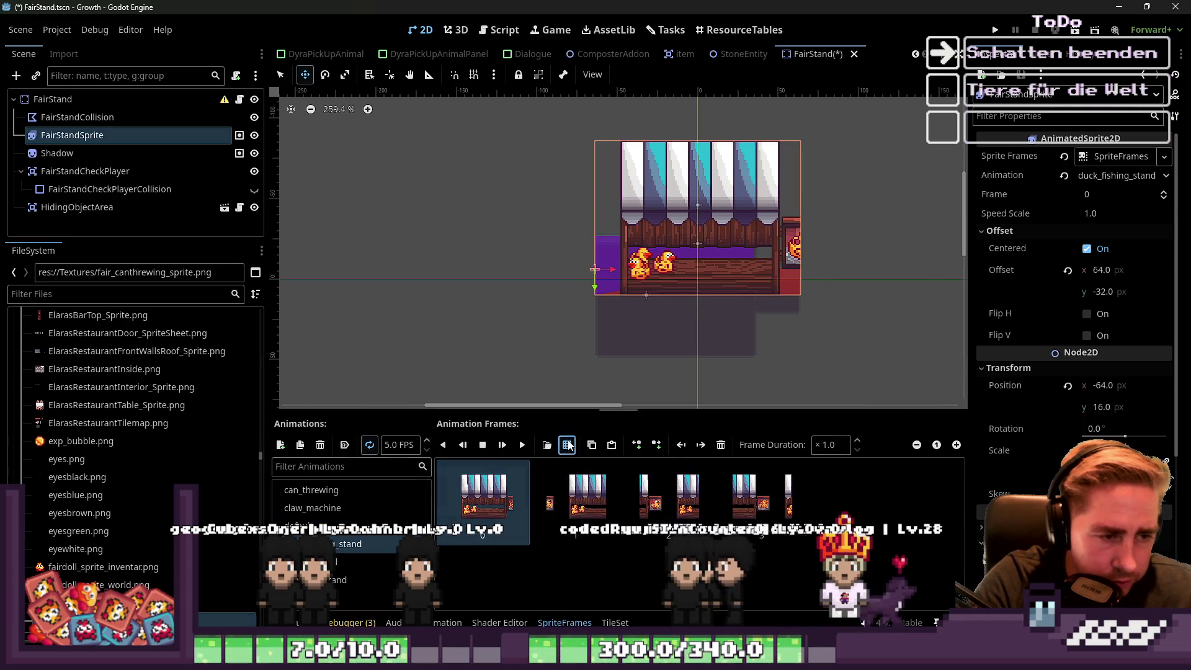
pyautogui.click(568, 445)
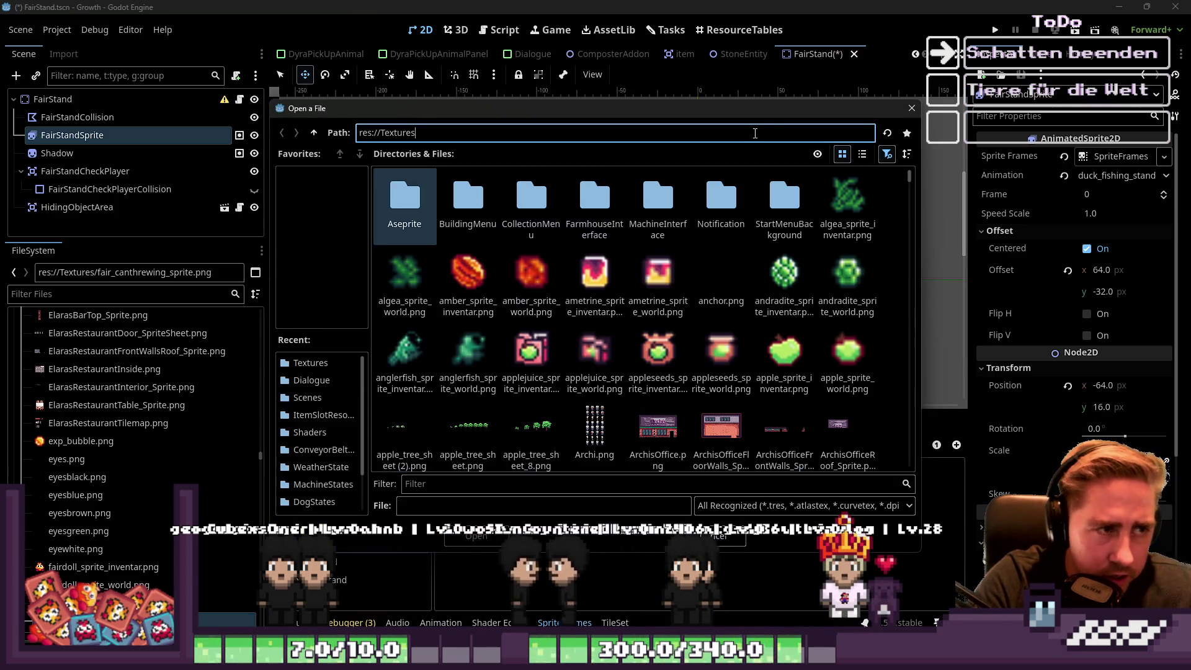
pyautogui.click(403, 484)
pyautogui.write('fair')
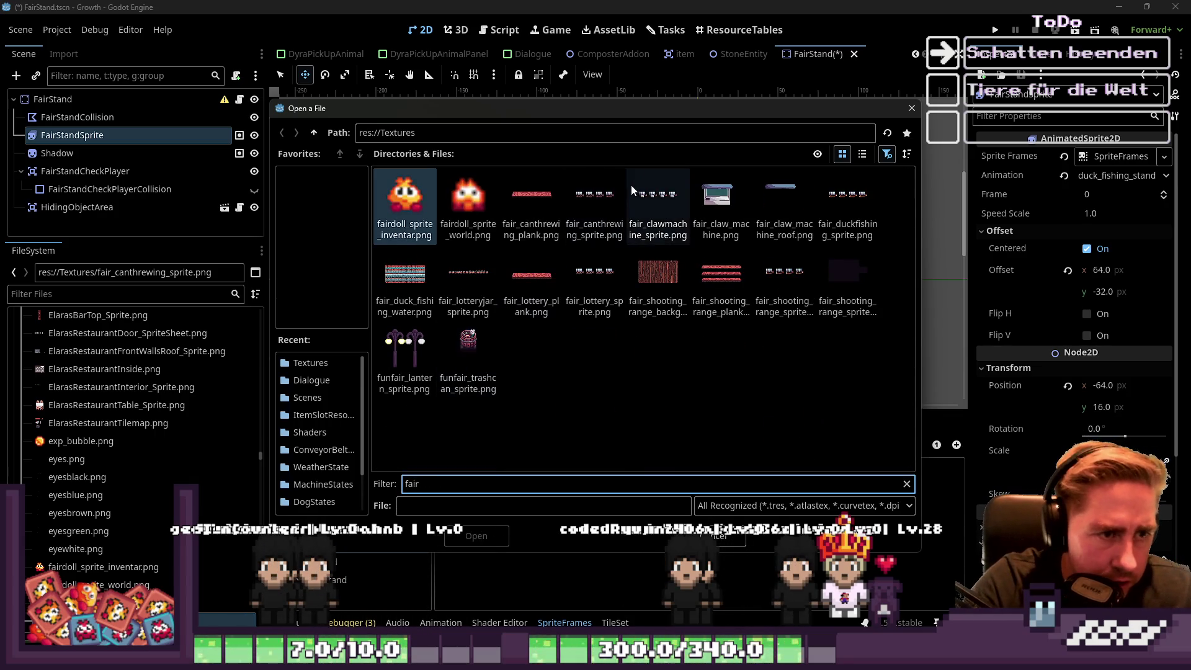
pyautogui.moveTo(531, 111)
pyautogui.mouseDown()
pyautogui.moveTo(738, 129)
pyautogui.moveTo(537, 108)
pyautogui.moveTo(620, 111)
pyautogui.mouseUp()
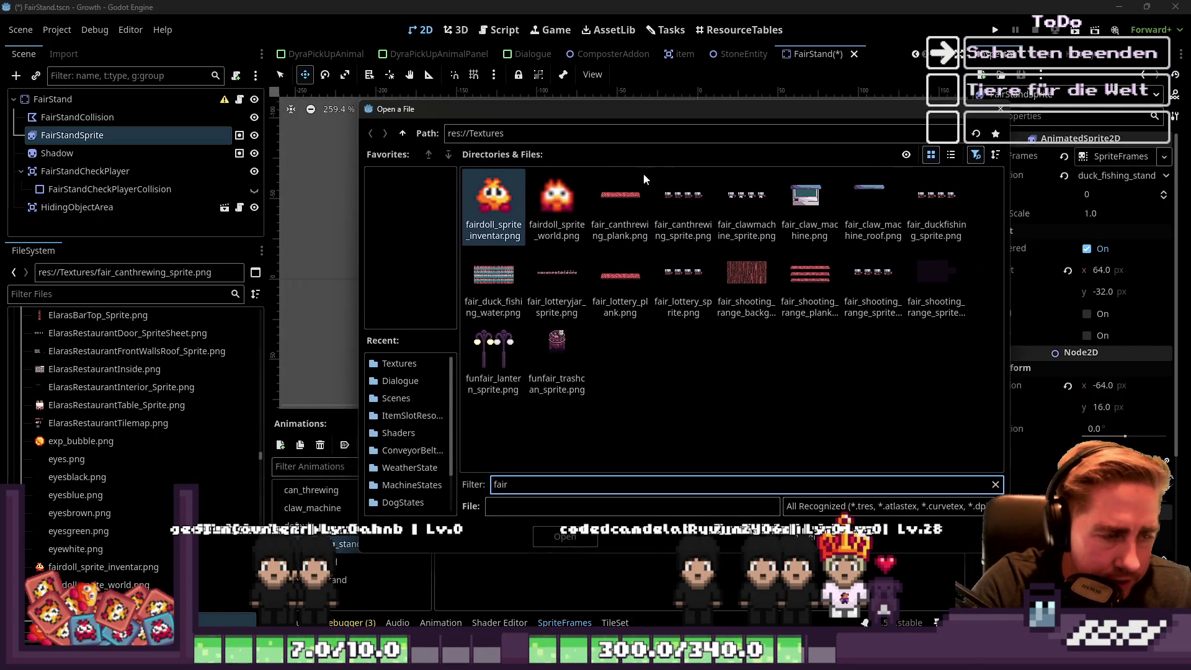
pyautogui.doubleClick(931, 220)
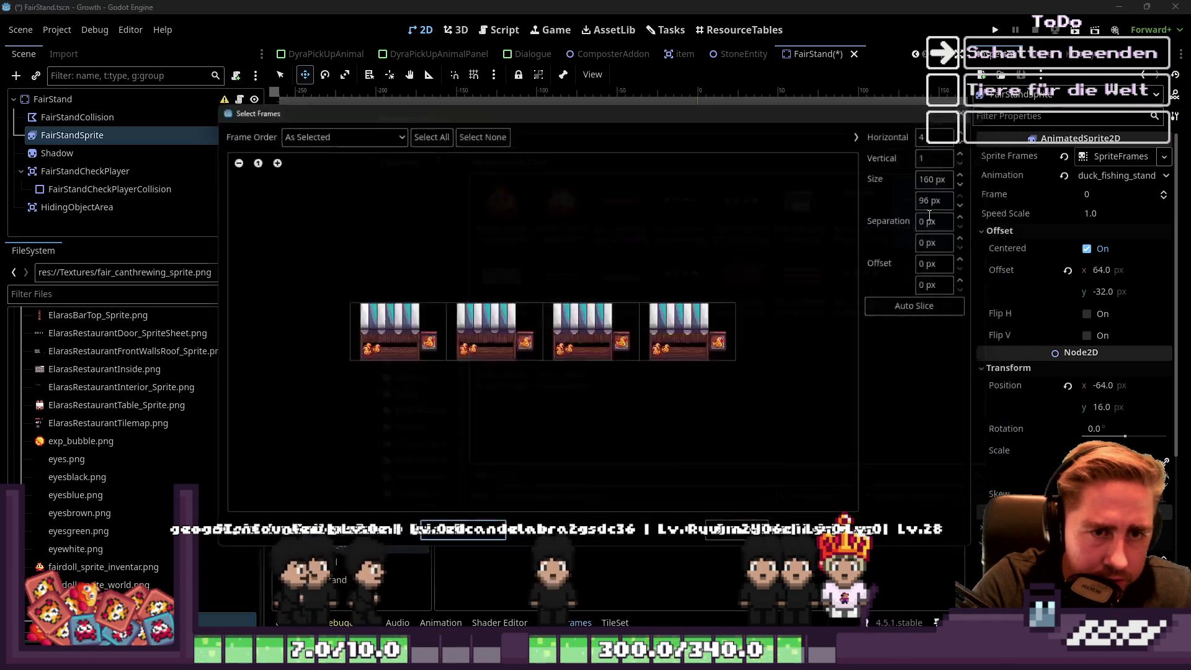
pyautogui.moveTo(366, 335); pyautogui.dragTo(688, 336)
pyautogui.press('Return')
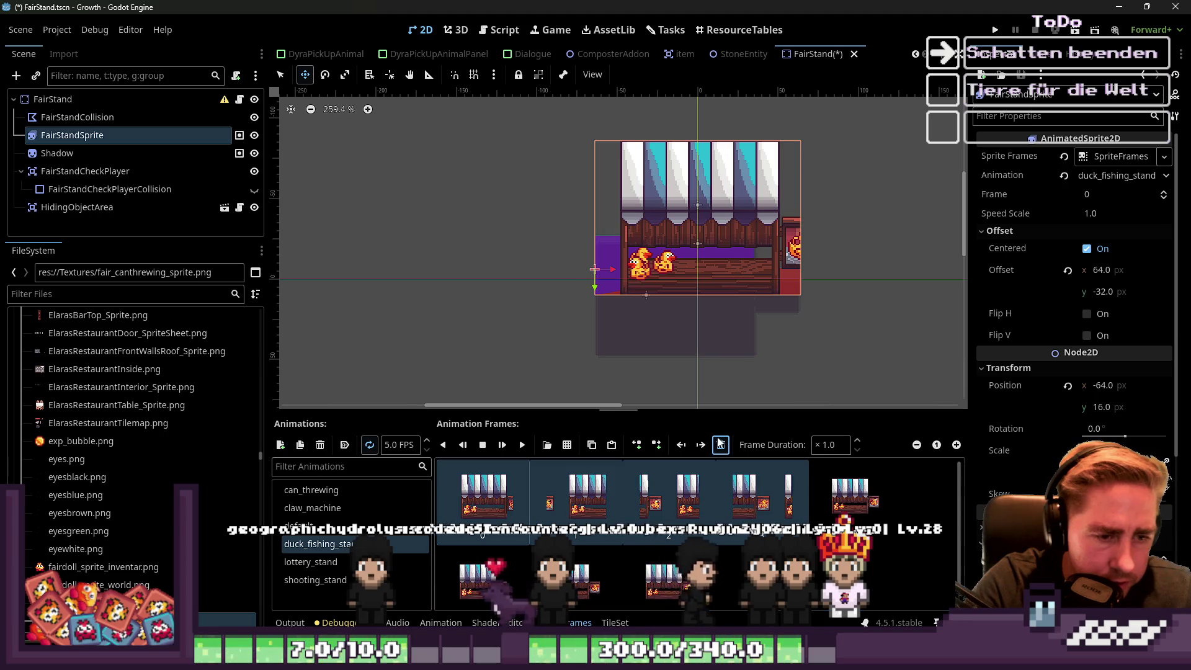
pyautogui.click(310, 562)
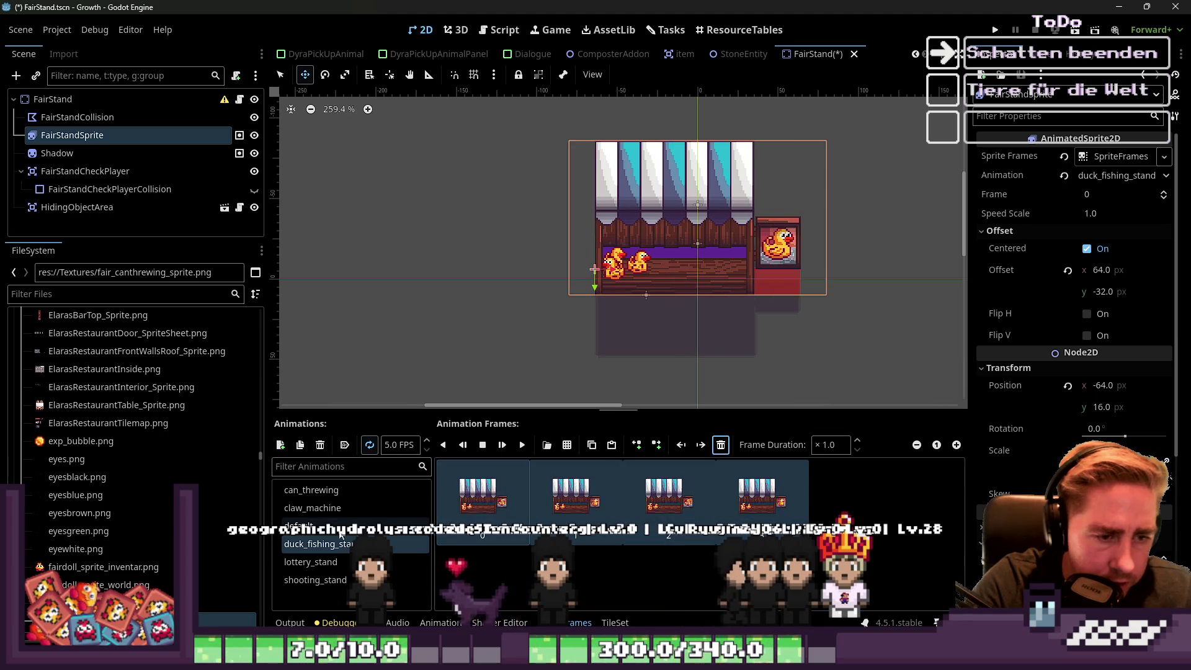
# Add the four fair_lottery_sprite.png frames to lottery_stand and delete the leftover old frame.
pyautogui.click(566, 445)
pyautogui.click(612, 488)
pyautogui.write('fair')
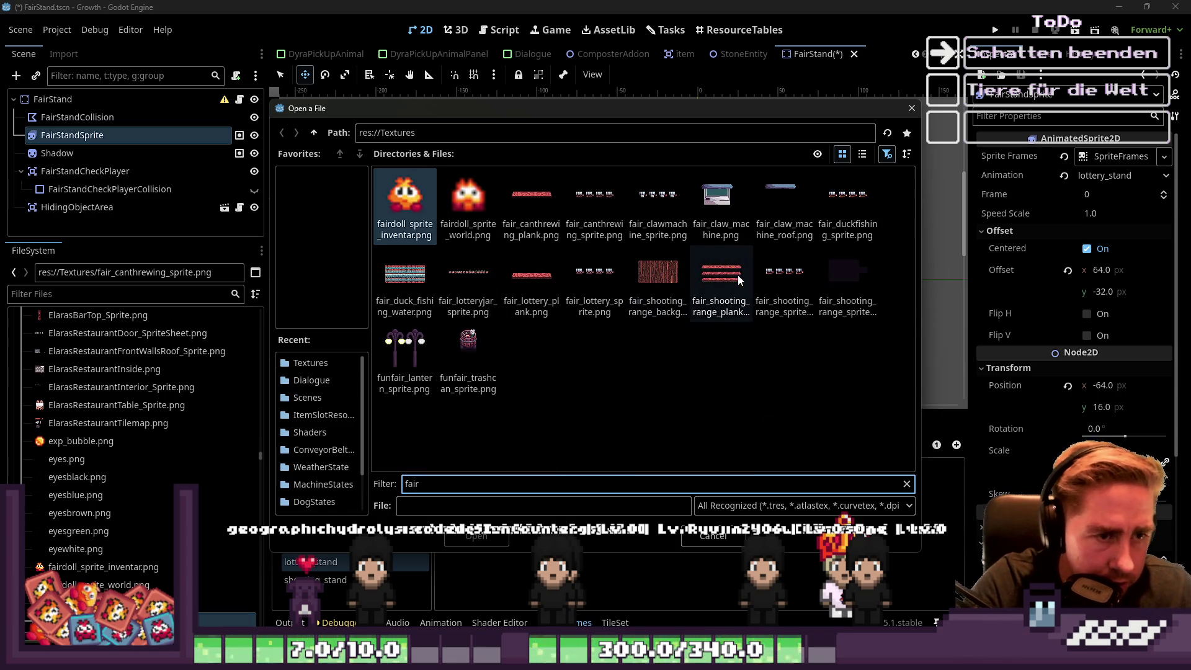
pyautogui.doubleClick(595, 283)
pyautogui.click(428, 132)
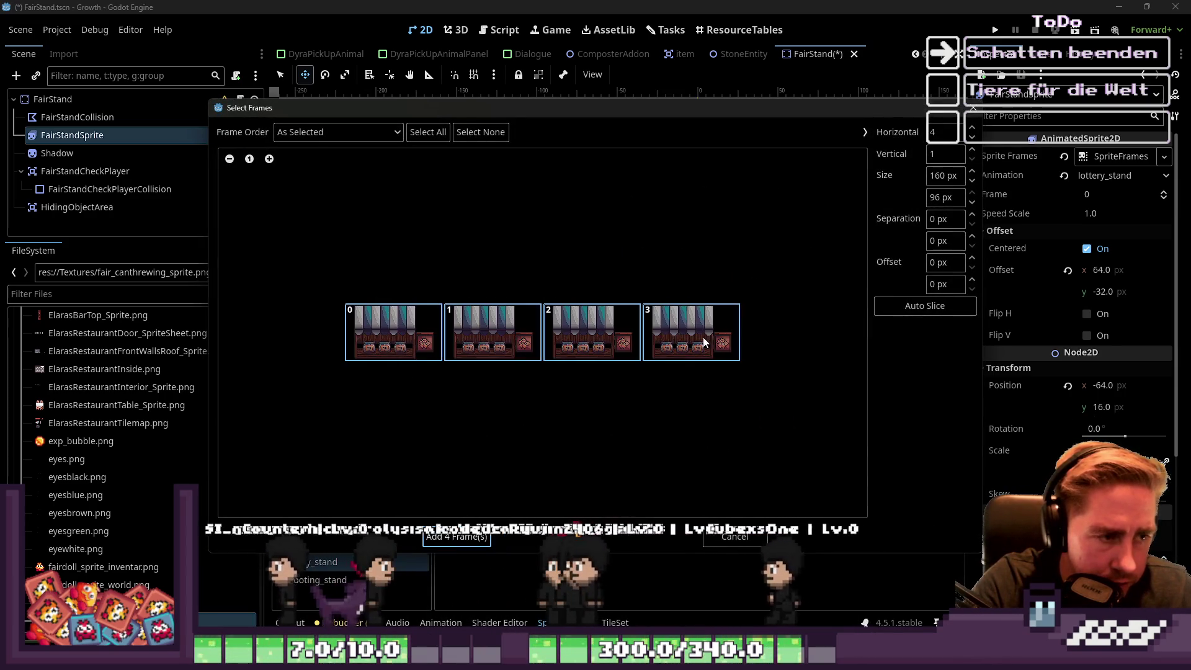
pyautogui.click(461, 537)
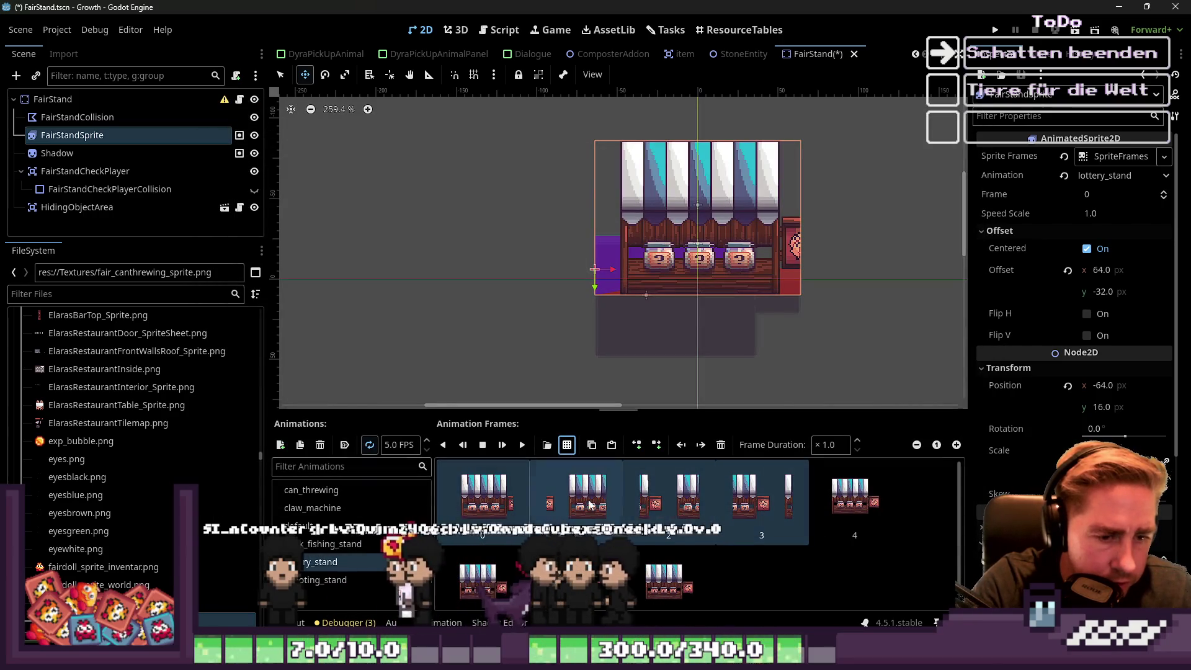
pyautogui.click(472, 509)
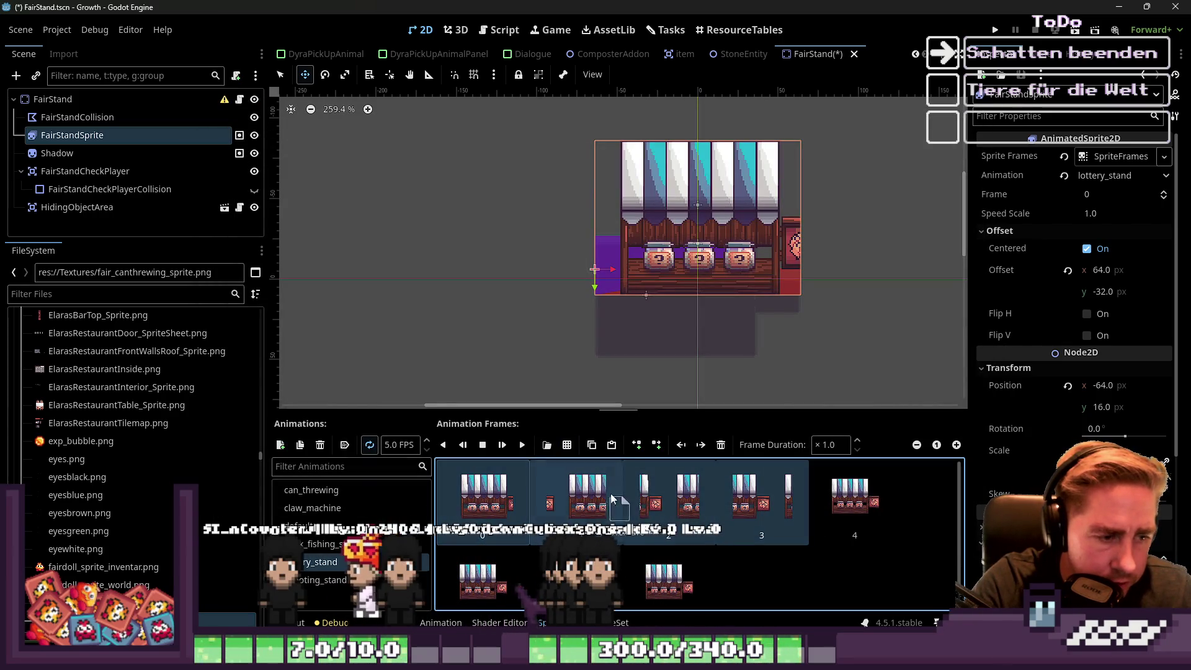
pyautogui.click(720, 446)
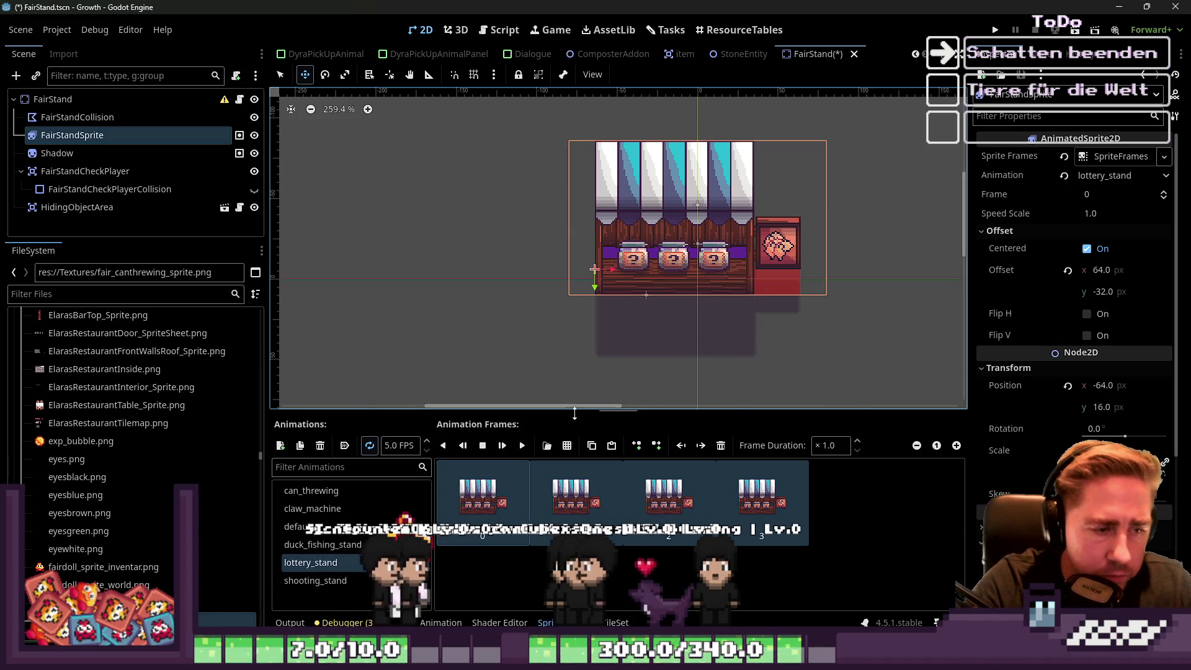
pyautogui.click(315, 581)
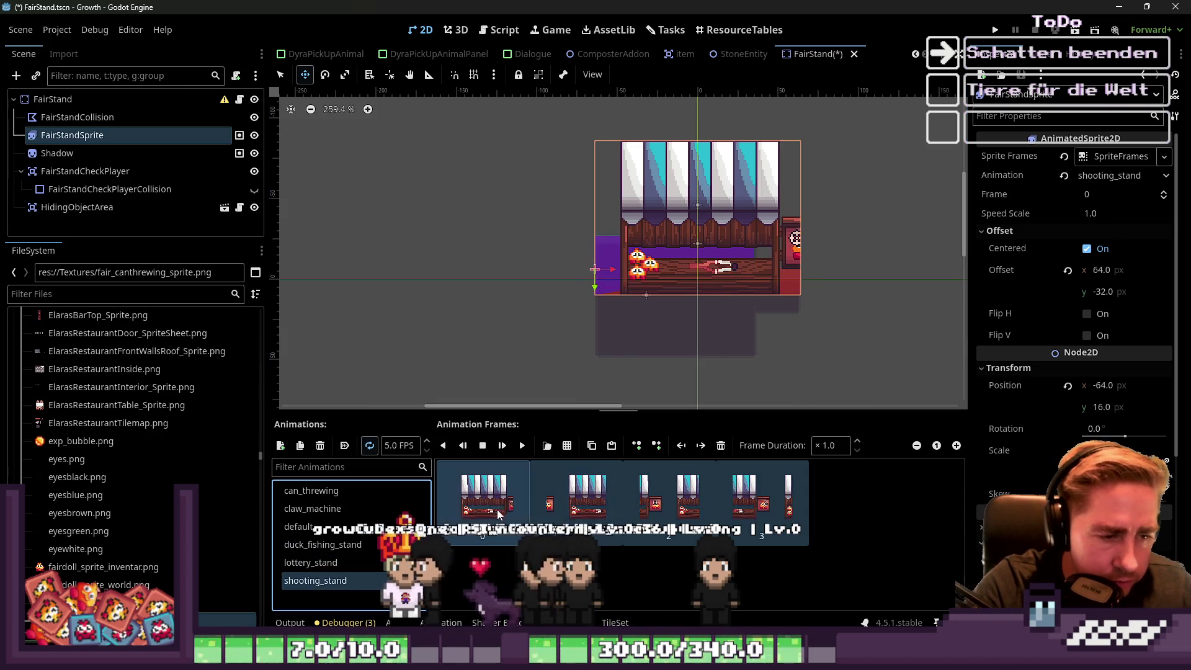
# Add all four fair_shooting_range_sprite.png frames to the shooting_stand animation.
pyautogui.click(568, 446)
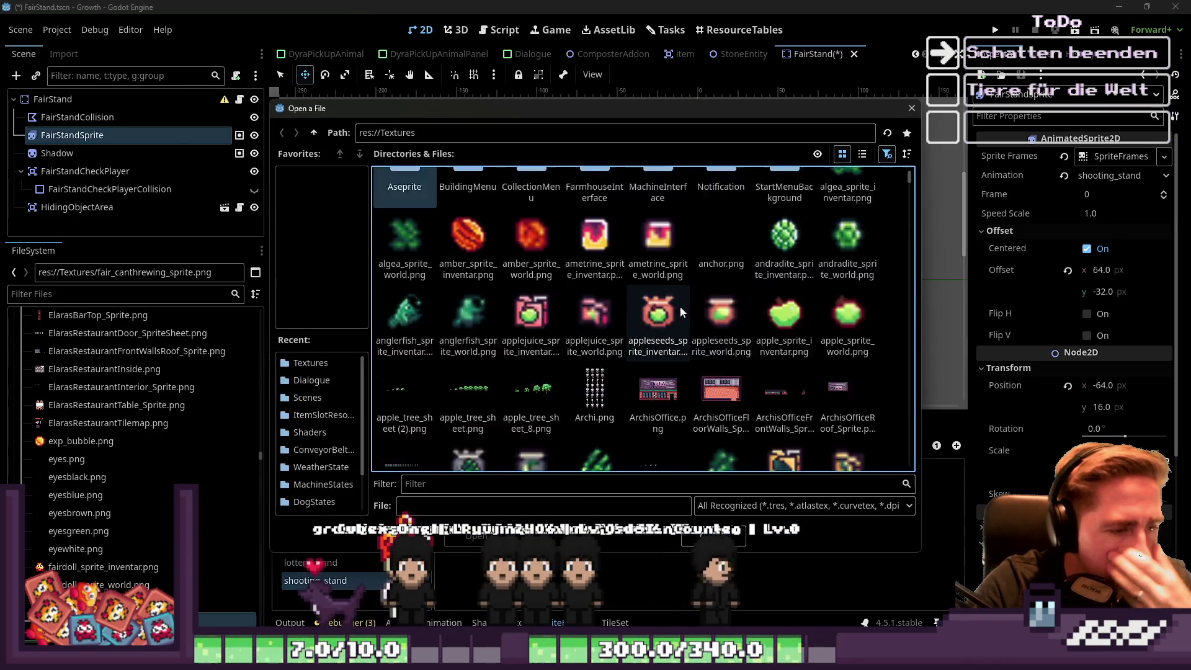
pyautogui.scroll(-2, 666, 363)
pyautogui.scroll(2, 669, 364)
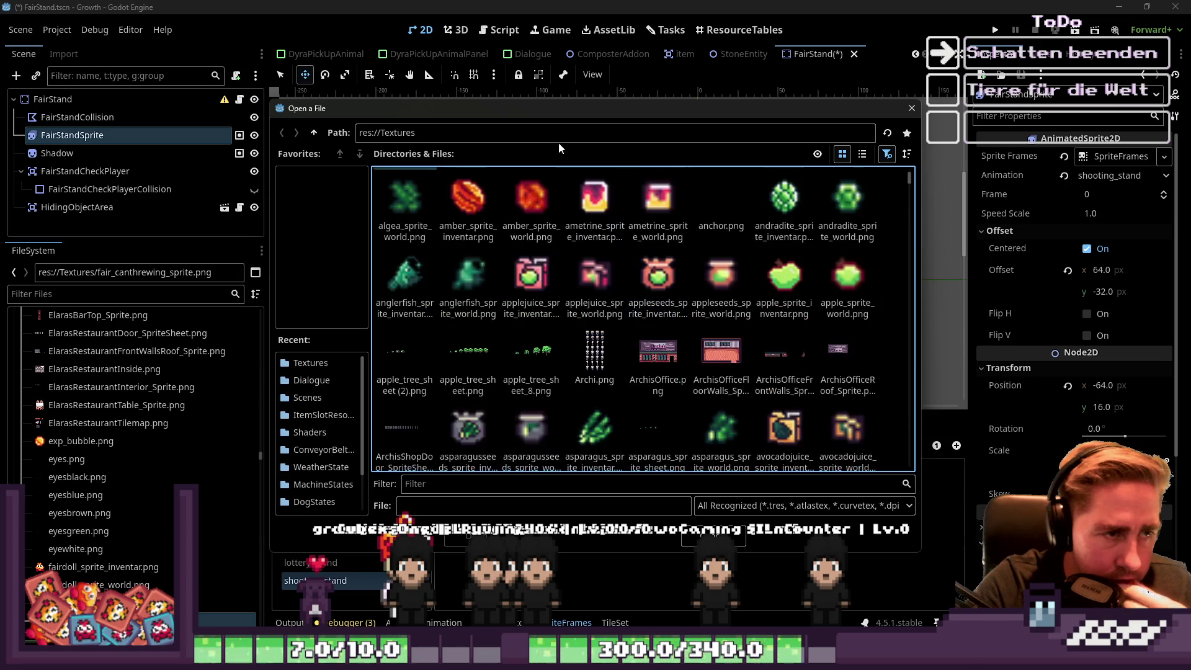
pyautogui.doubleClick(559, 136)
pyautogui.click(471, 485)
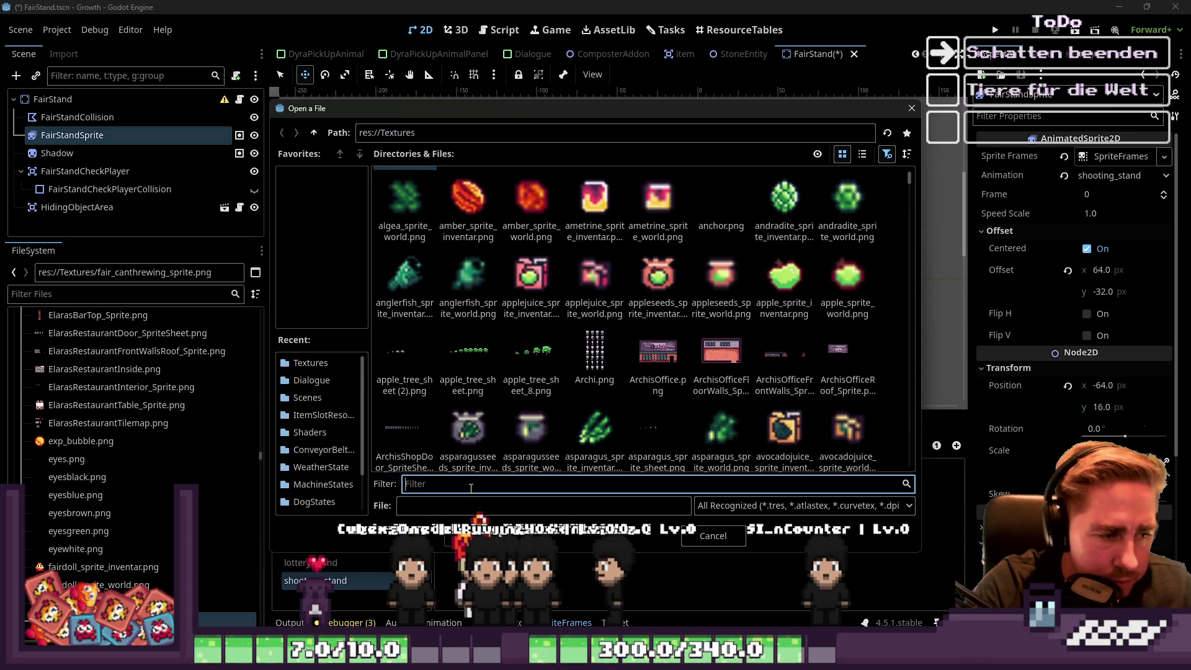
pyautogui.write('fair')
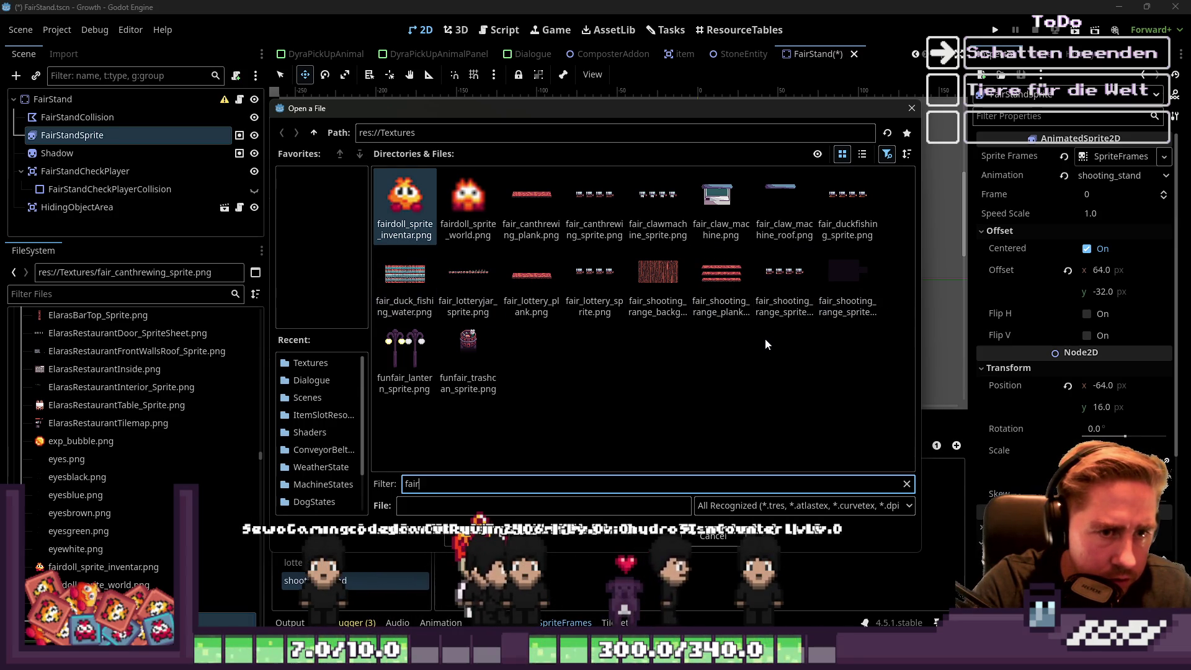
pyautogui.click(775, 309)
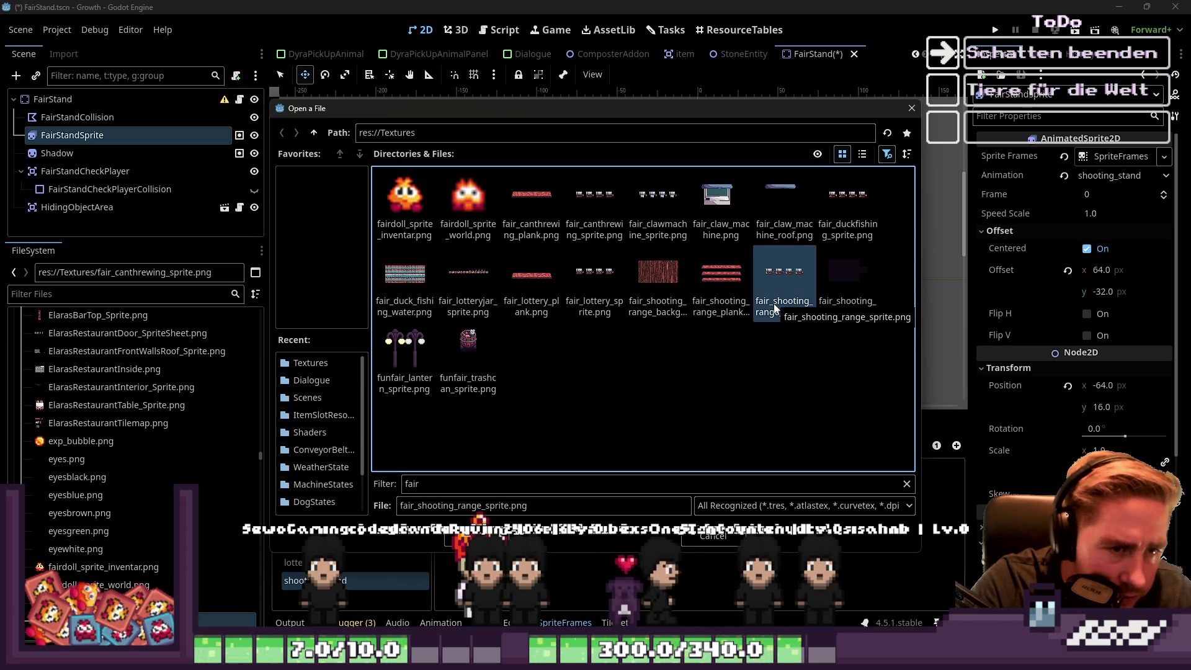
pyautogui.doubleClick(780, 294)
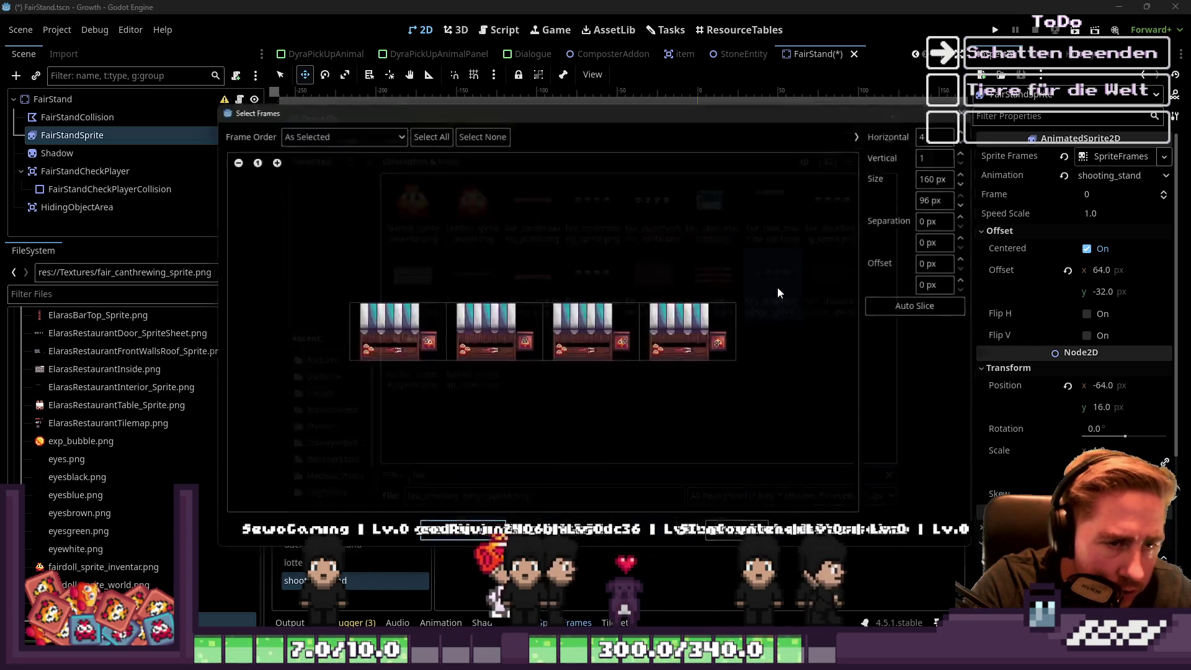
pyautogui.click(688, 332)
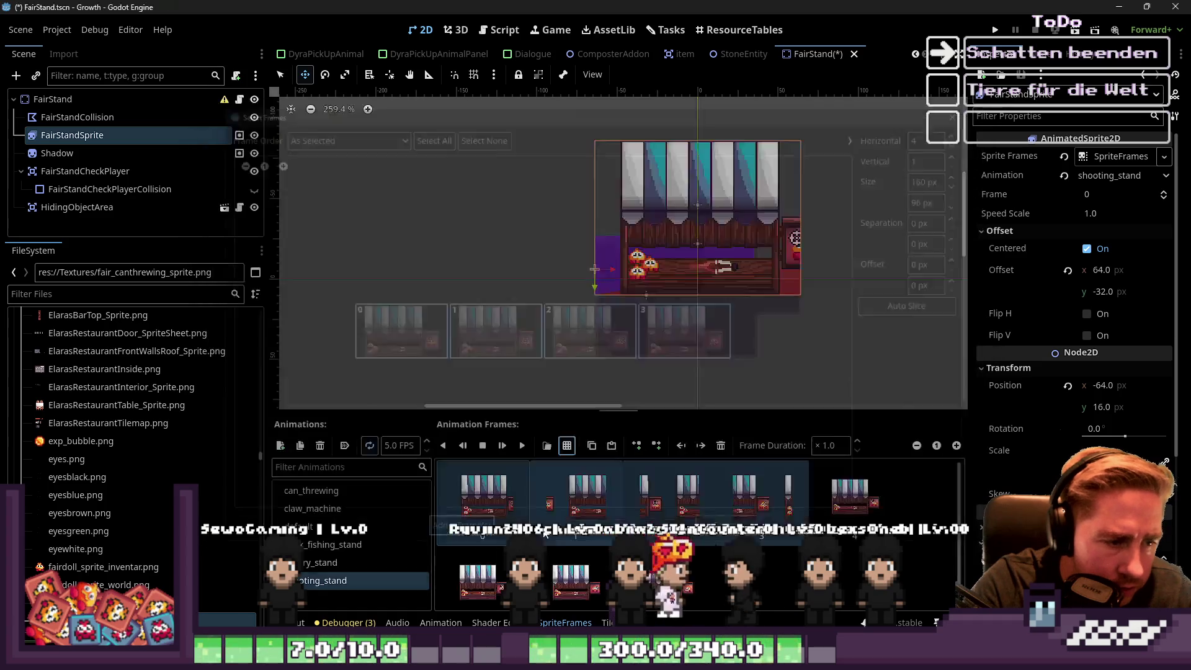
pyautogui.click(457, 536)
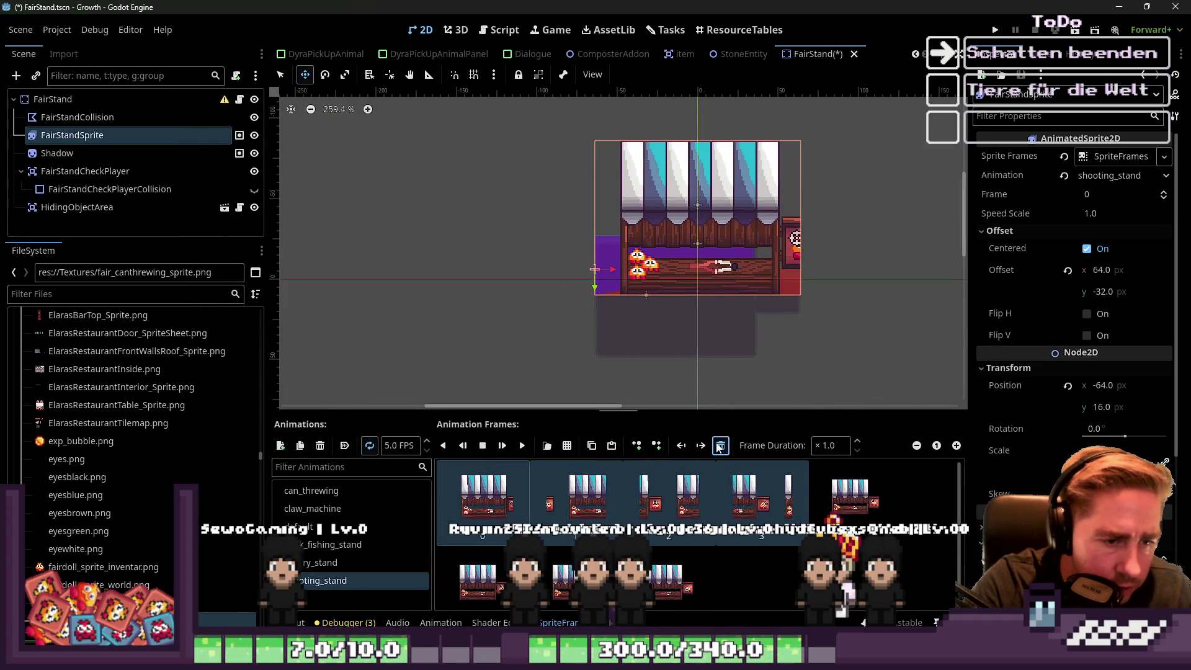
# Select the FairStand root node and save the scene with Ctrl+S.
pyautogui.scroll(-2, 680, 366)
pyautogui.click(53, 100)
pyautogui.hotkey('ctrl', 's')
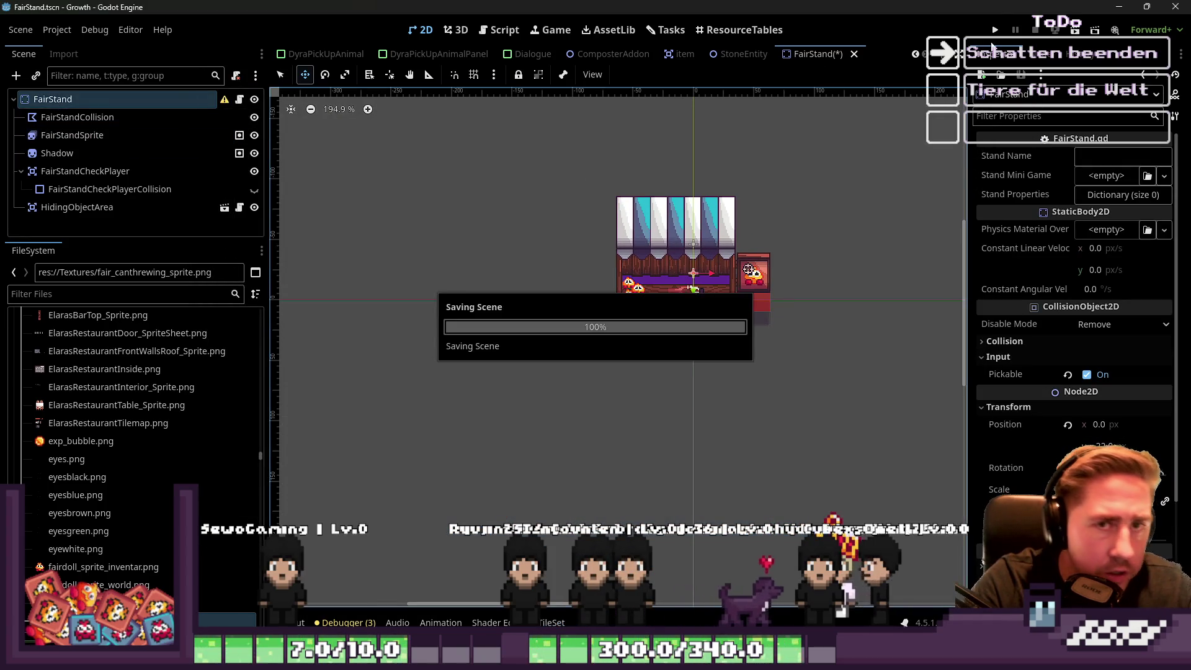
pyautogui.click(996, 30)
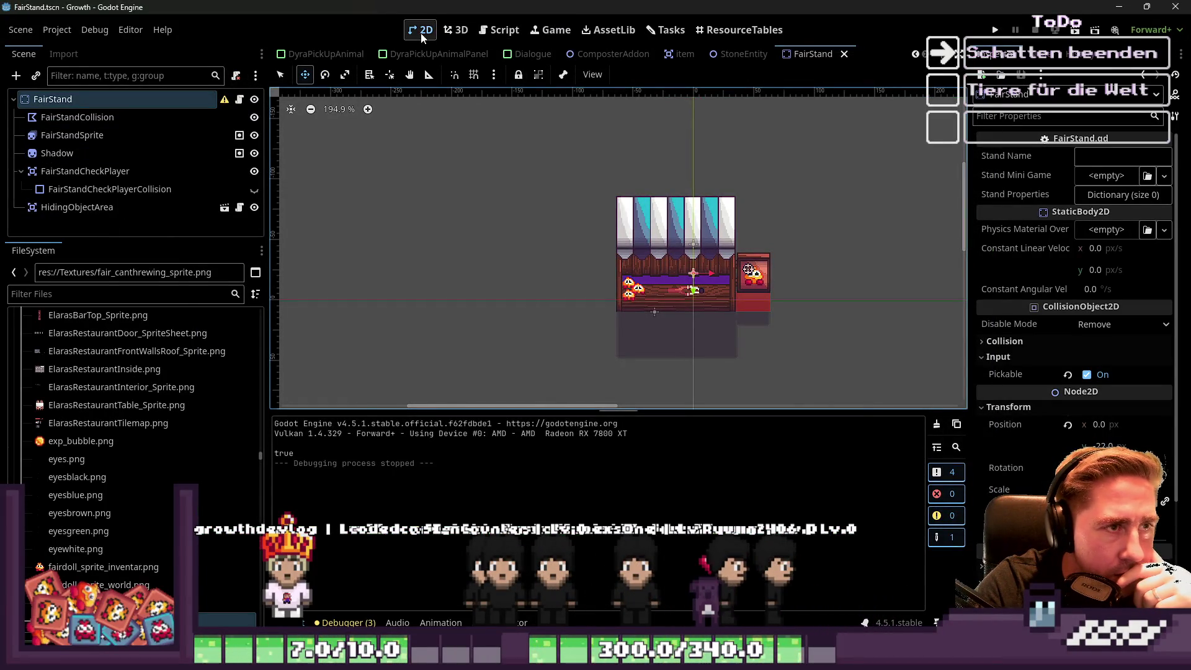
pyautogui.click(419, 29)
pyautogui.scroll(8, 503, 61)
pyautogui.scroll(2, 503, 61)
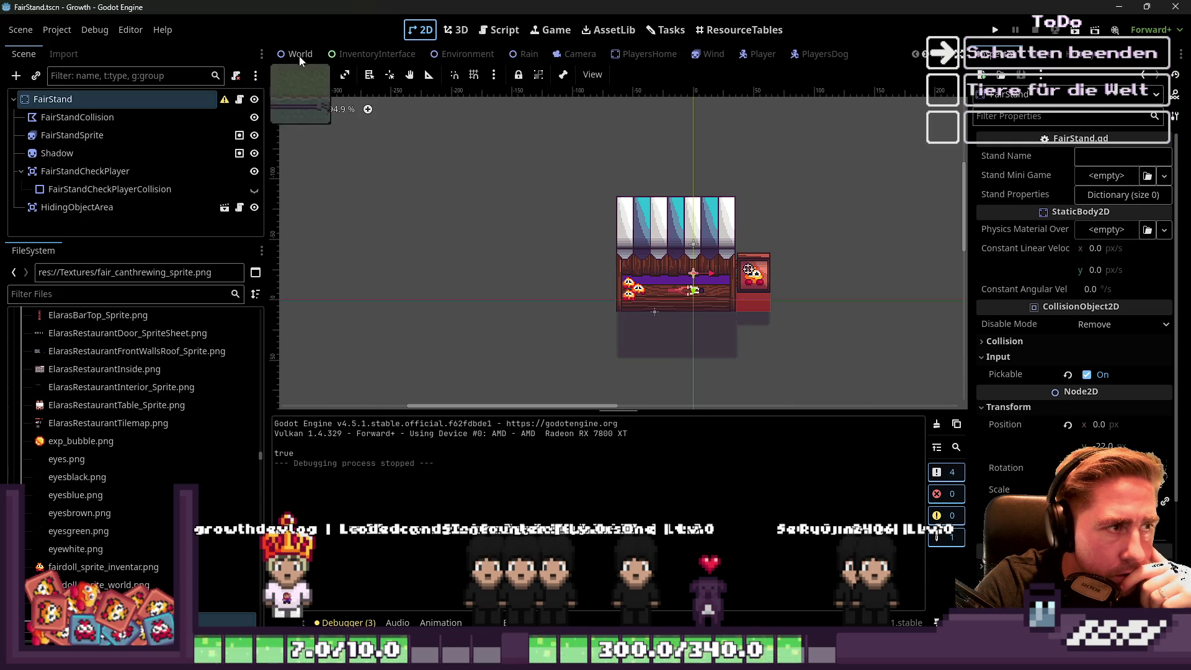
# Switch to the World scene, zoom out over the FairStand instances, and run the project.
pyautogui.click(296, 57)
pyautogui.scroll(-5, 584, 213)
pyautogui.scroll(-10, 81, 180)
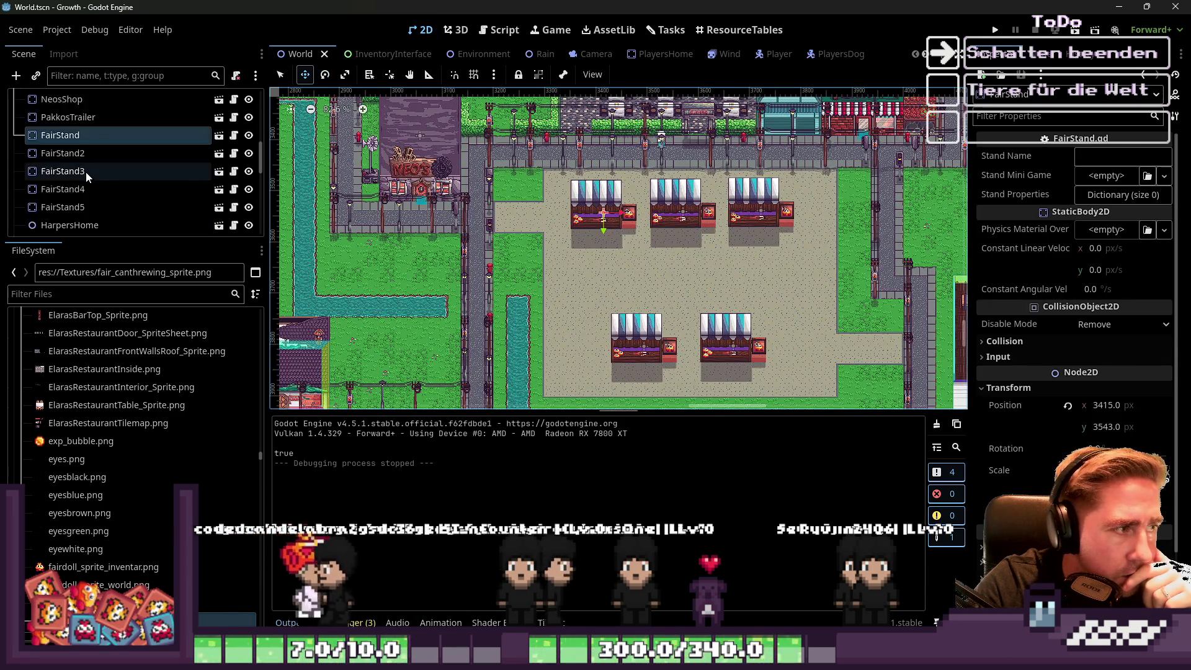
pyautogui.click(995, 30)
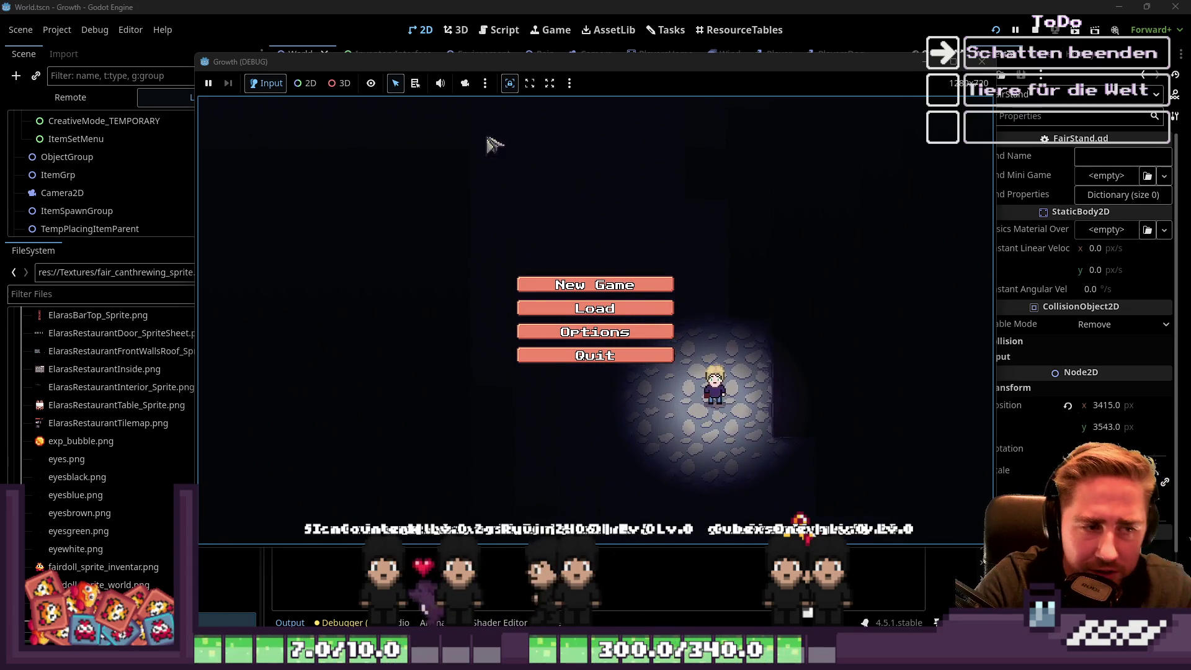
# Start a new Growth game with the character name 'sdal'.
pyautogui.click(641, 286)
pyautogui.click(639, 200)
pyautogui.write('sdal')
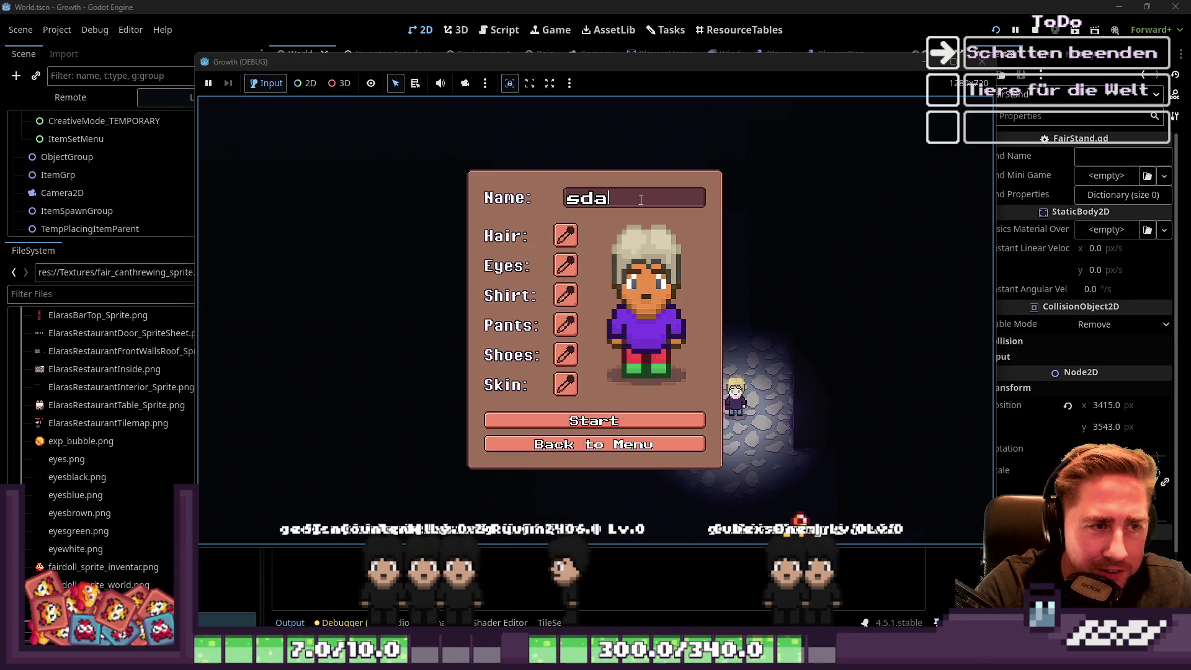
pyautogui.click(593, 422)
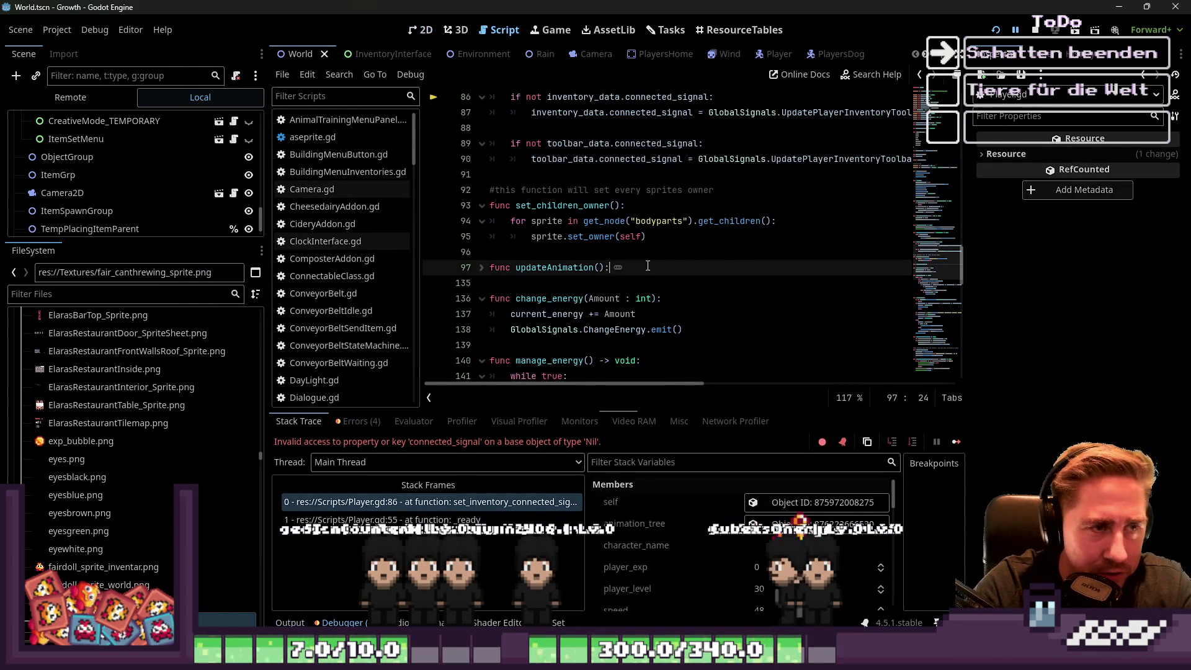
# Stop the game, delete the Player node from the World scene, and relaunch with F5.
pyautogui.scroll(2, 648, 266)
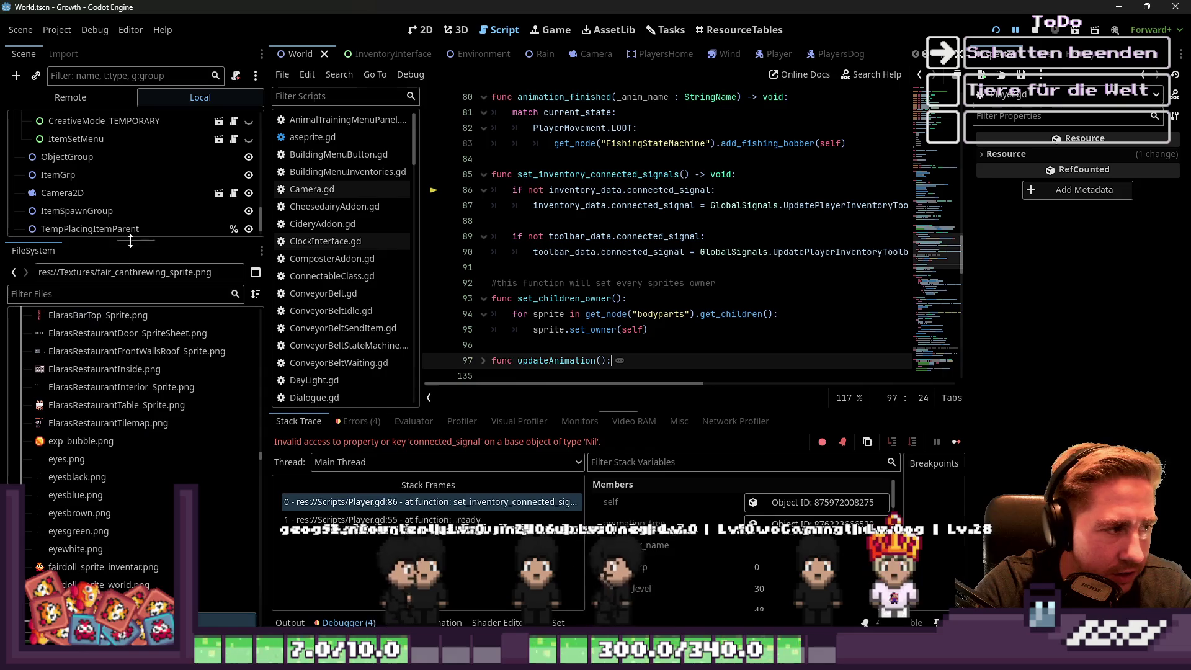
pyautogui.moveTo(131, 241); pyautogui.dragTo(132, 520)
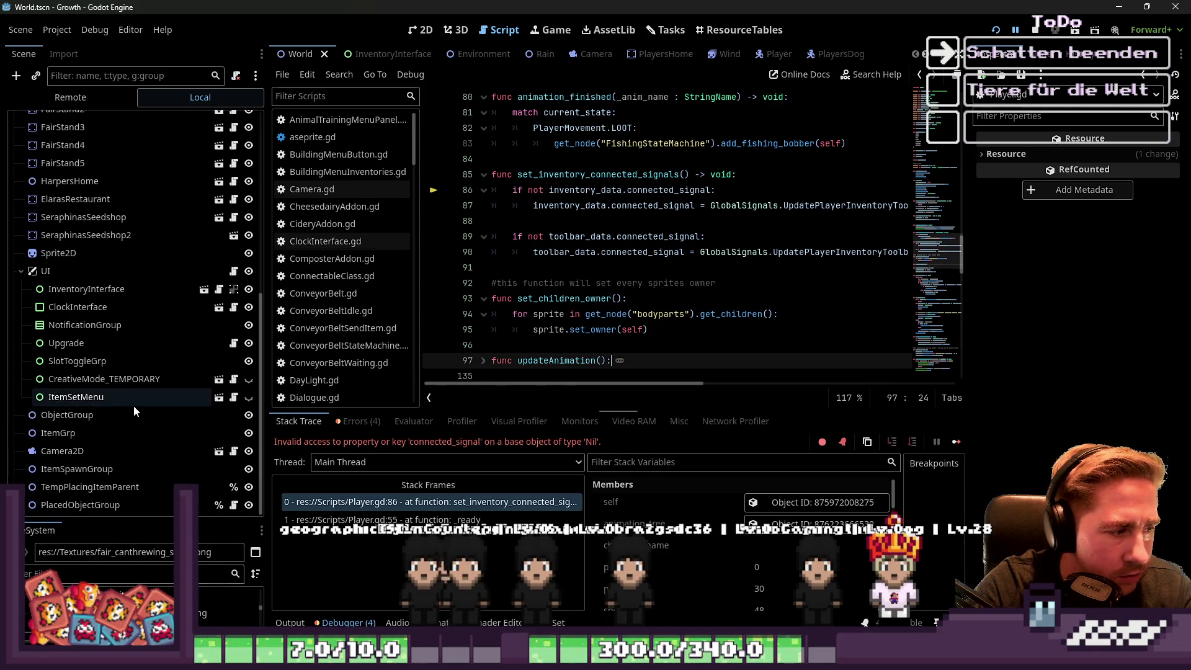
pyautogui.scroll(10, 135, 407)
pyautogui.click(98, 319)
pyautogui.click(1034, 34)
pyautogui.click(110, 285)
pyautogui.click(102, 297)
pyautogui.press('Delete')
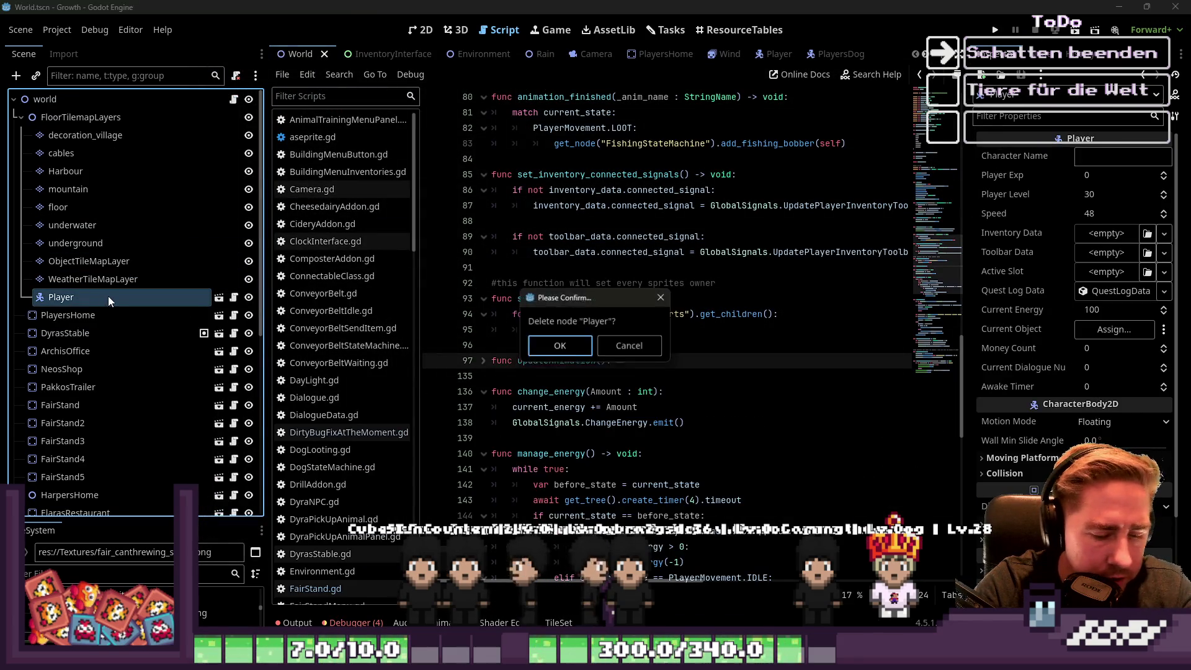
pyautogui.press('Return')
pyautogui.press('F5')
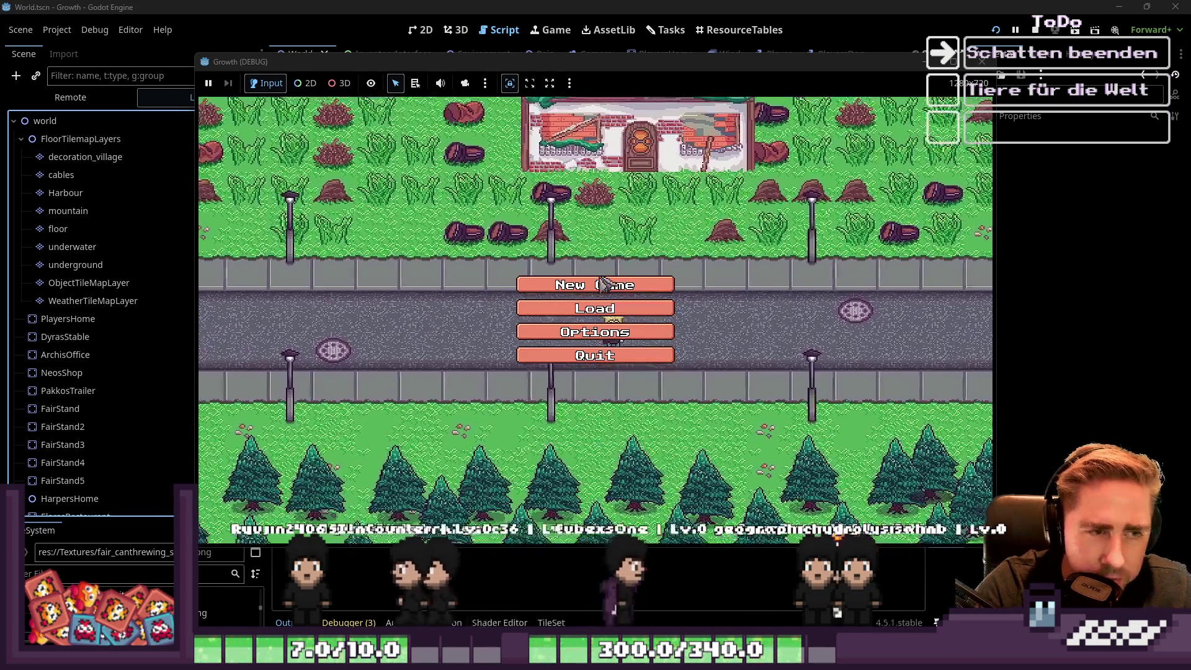
# Create a character named 'asd' and walk toward the conveyor belt.
pyautogui.click(616, 284)
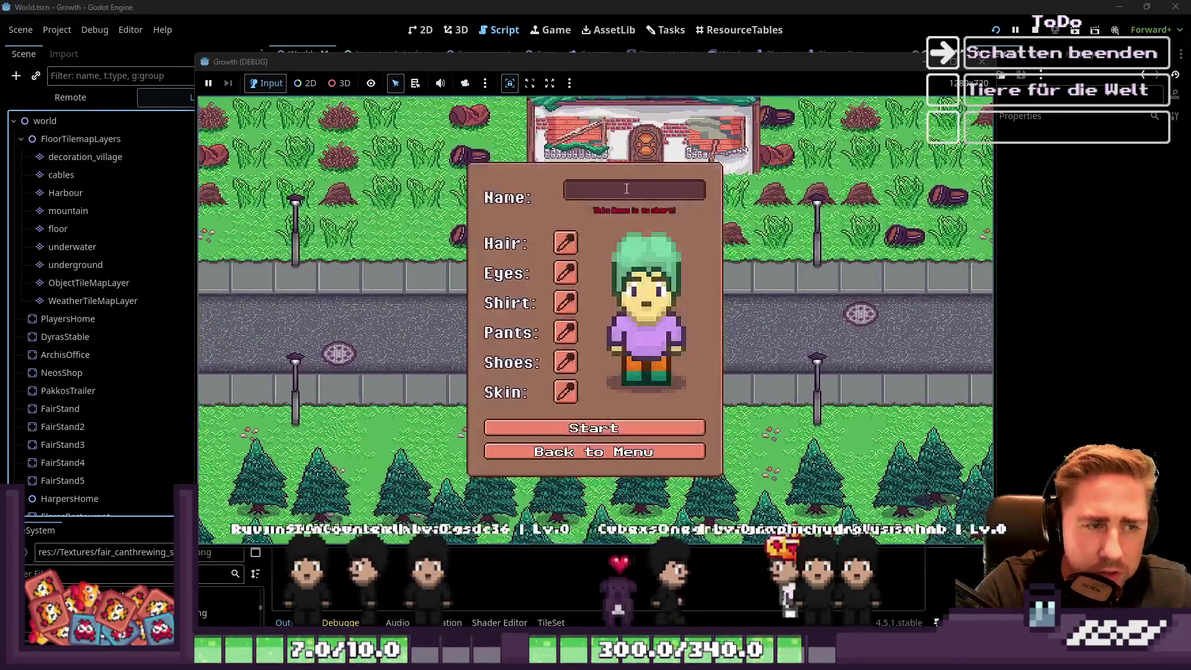
pyautogui.write('asd')
pyautogui.click(594, 420)
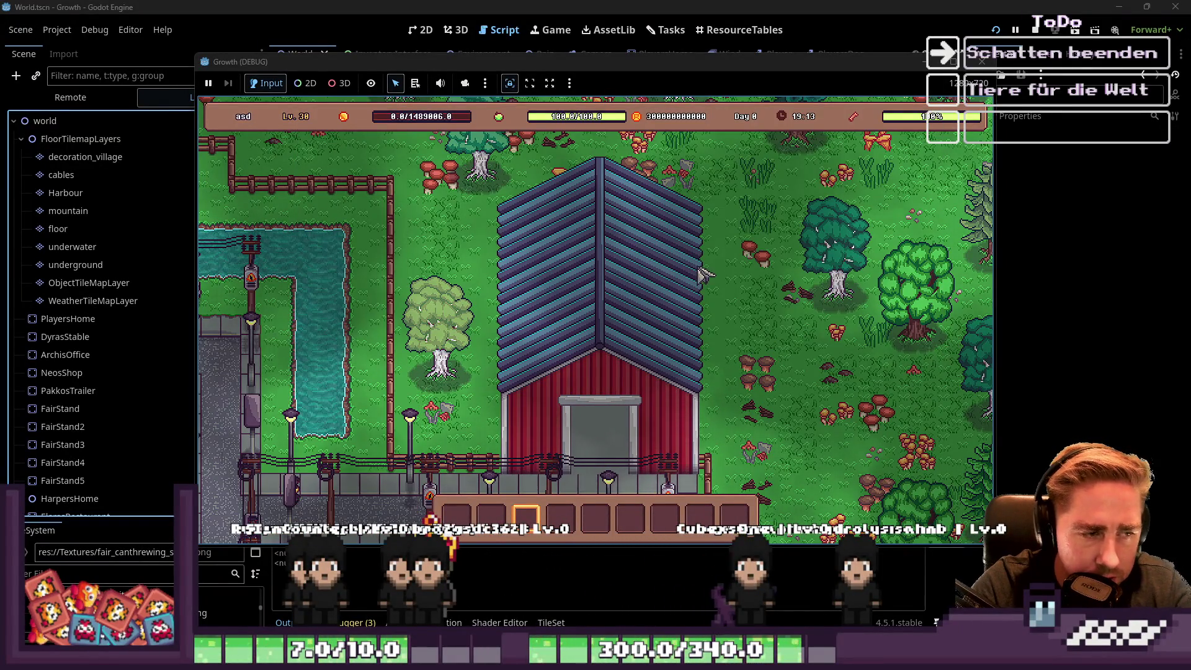
pyautogui.press('s')
pyautogui.press('a')
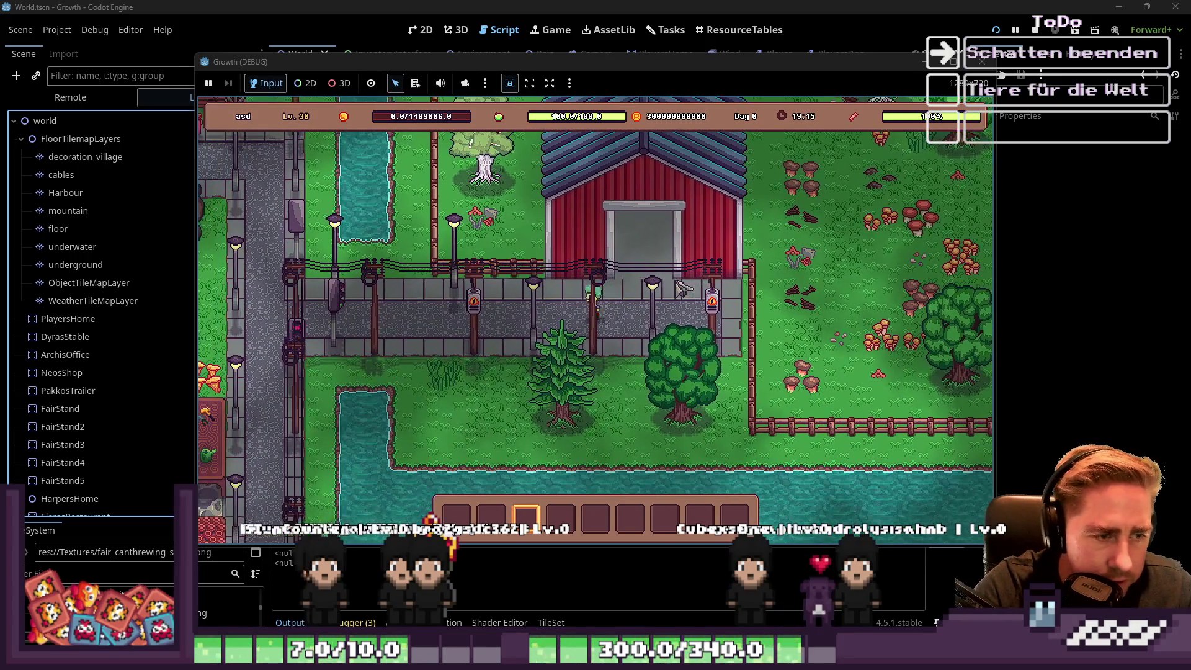
pyautogui.press('a')
pyautogui.press('a')
pyautogui.press('w')
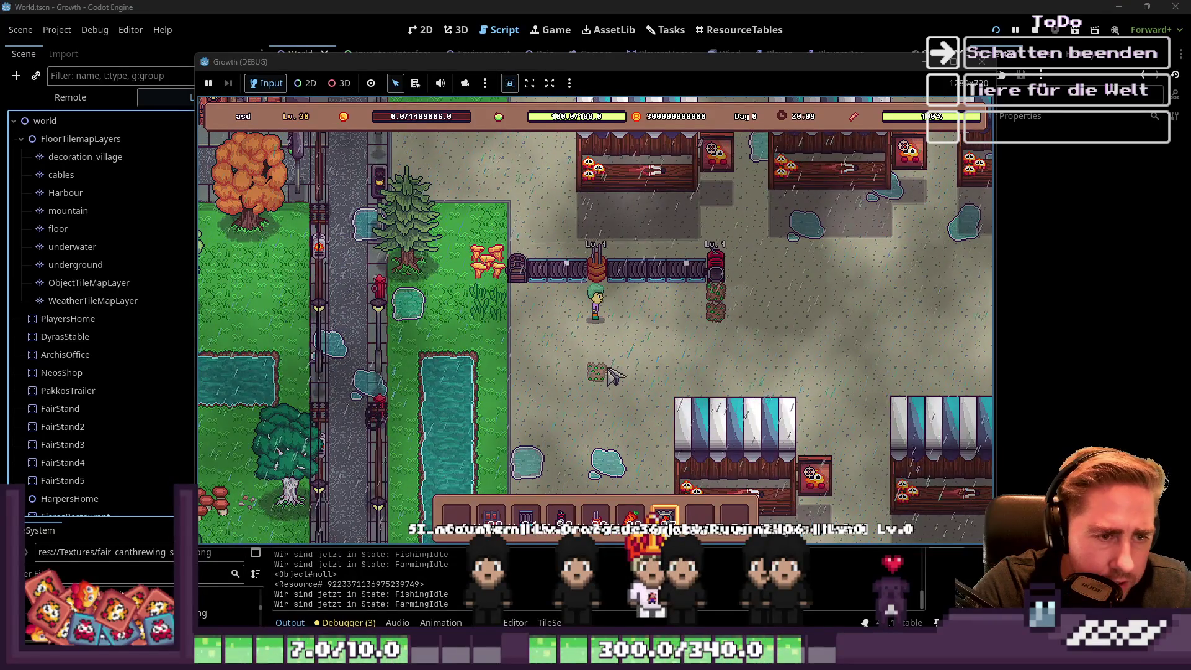
# Check the item inventory, then load the held item into the red machine.
pyautogui.press('i')
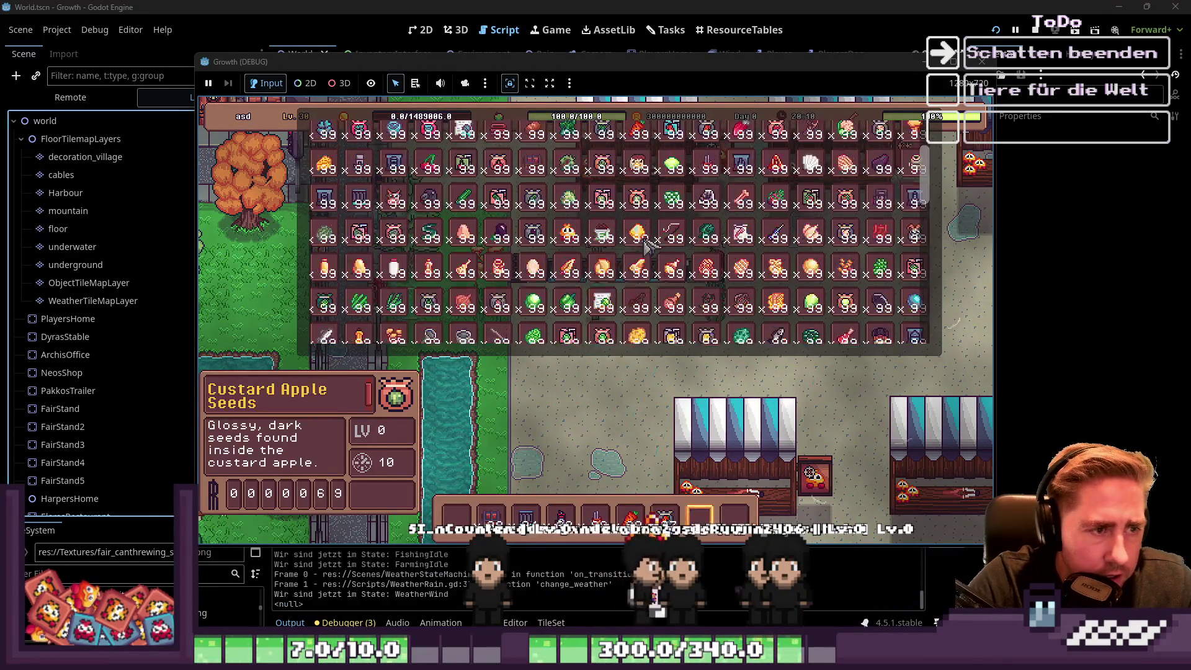
pyautogui.scroll(-5, 803, 193)
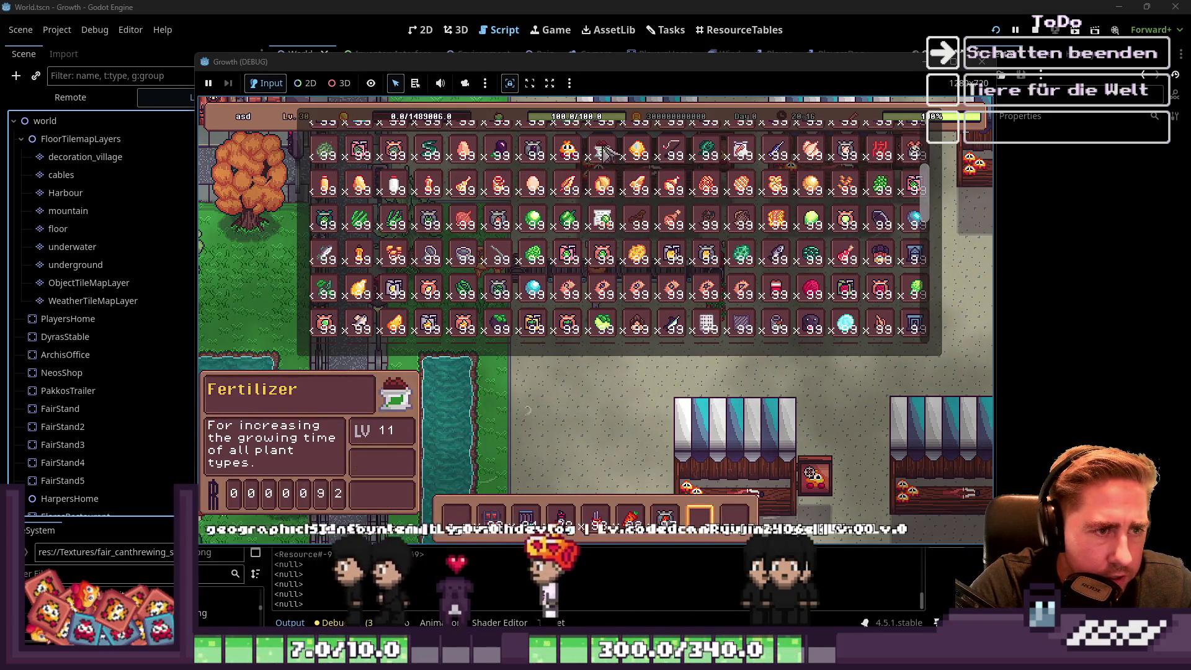
pyautogui.press('Escape')
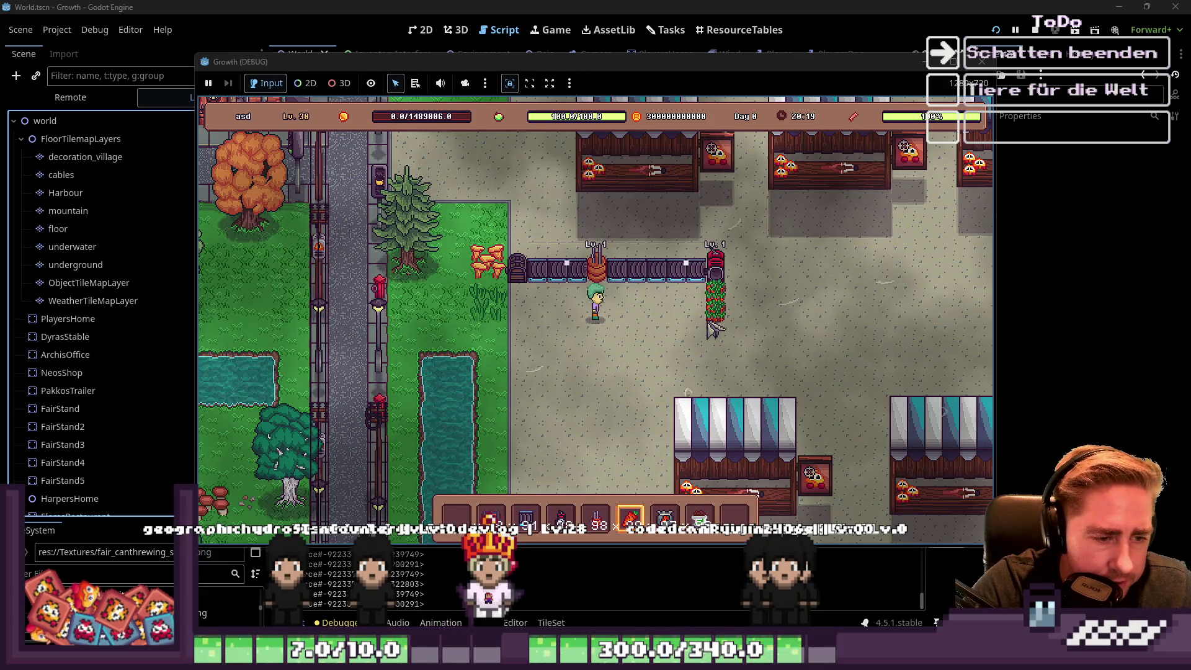
pyautogui.click(717, 273)
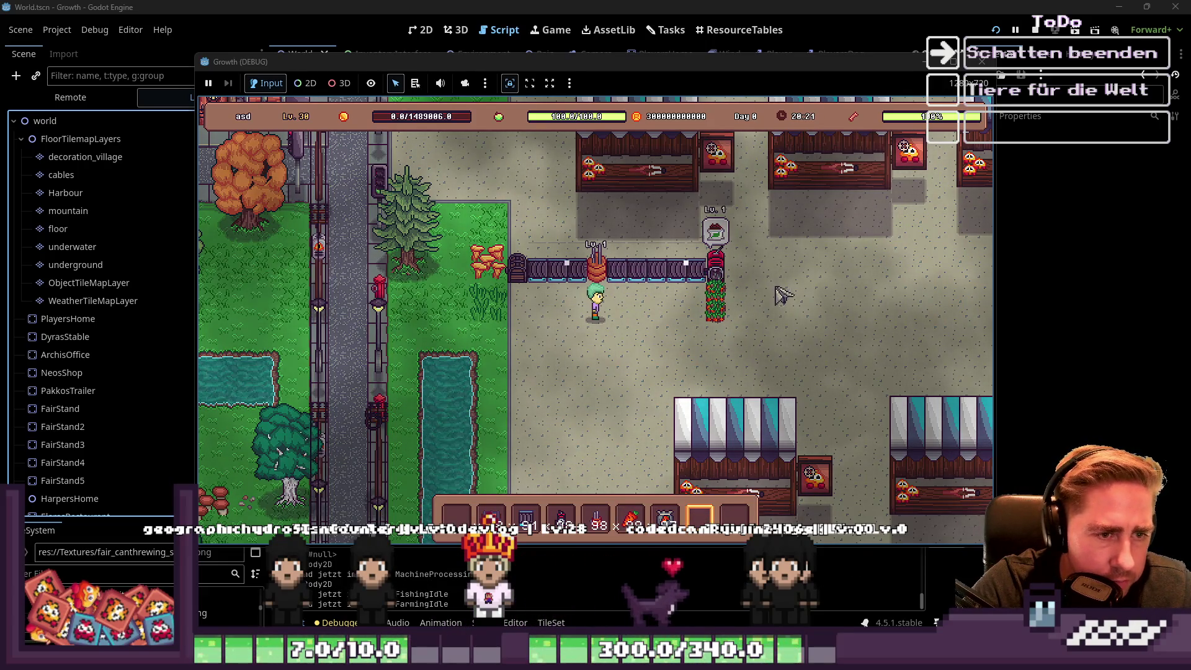
# Walk around the conveyor to watch items move along it, then head down the path.
pyautogui.press('s')
pyautogui.press('a')
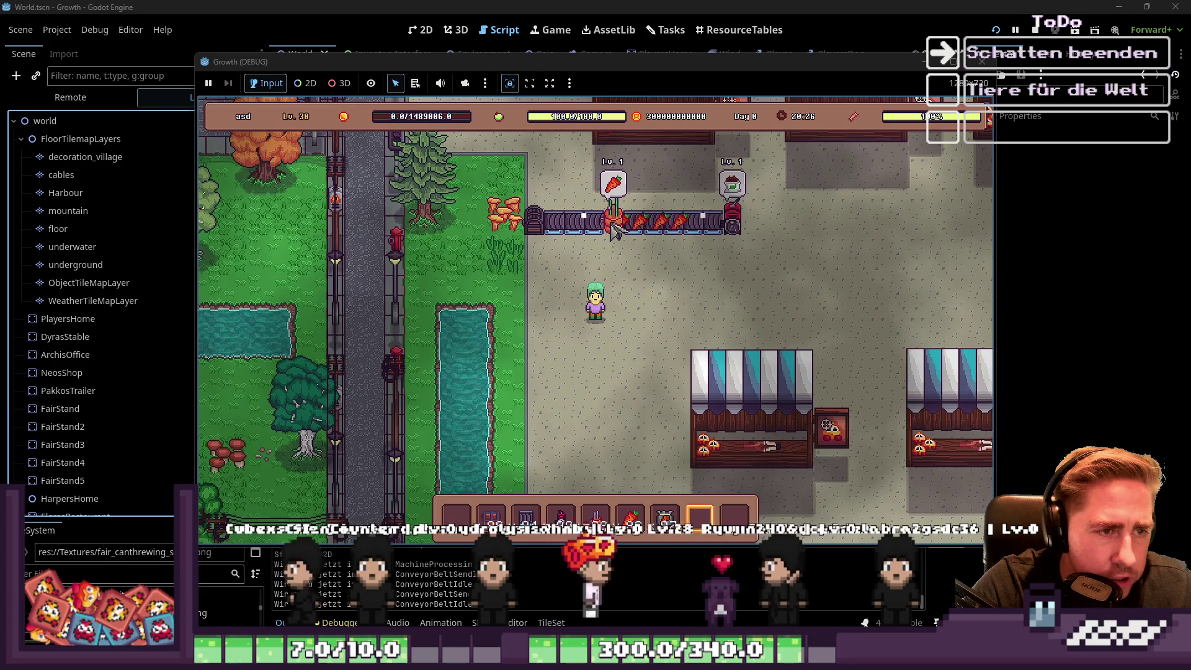
pyautogui.press('w')
pyautogui.press('a')
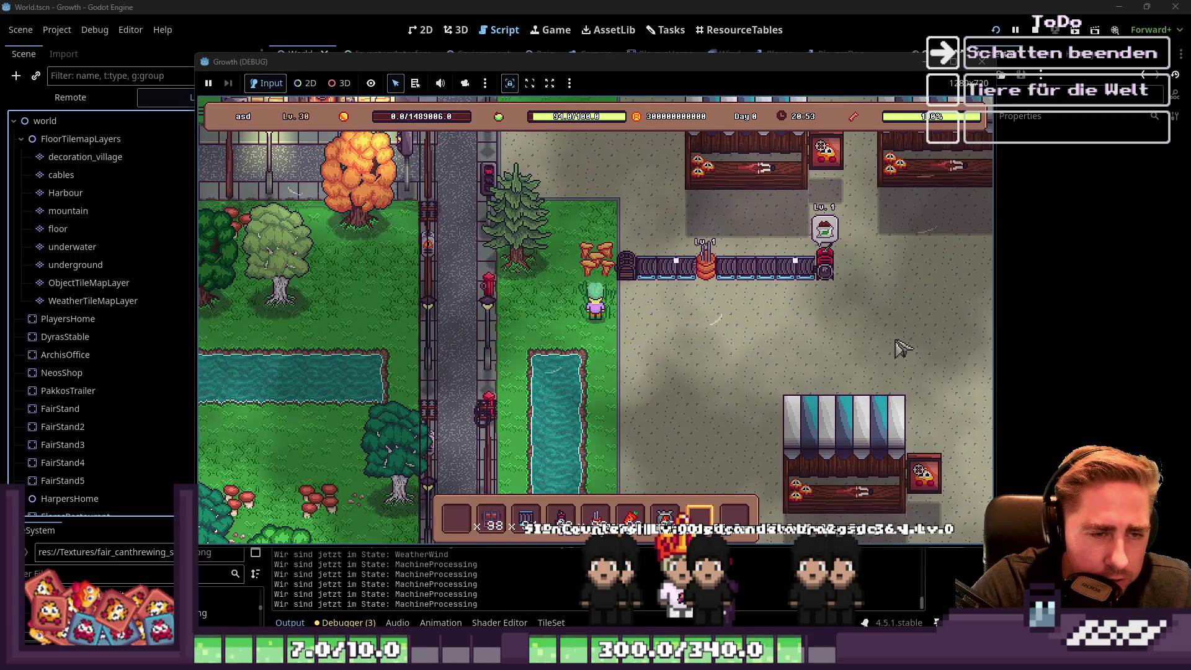
# Walk the player south-west and open the inventory panel.
pyautogui.press('s')
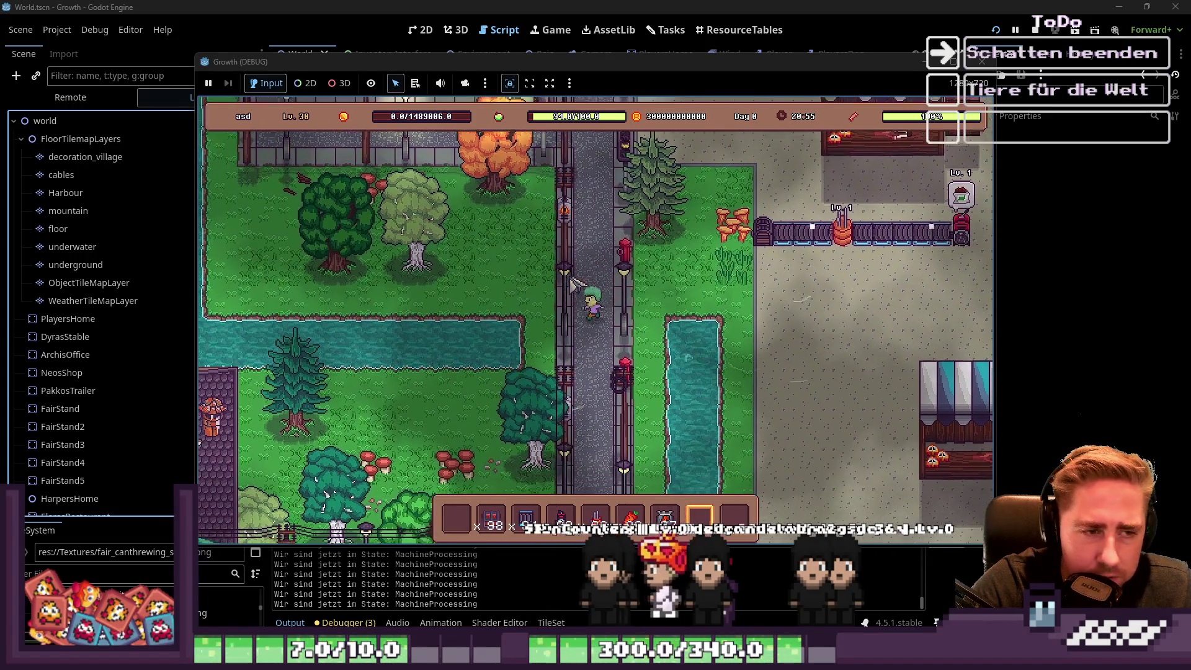
pyautogui.press('a')
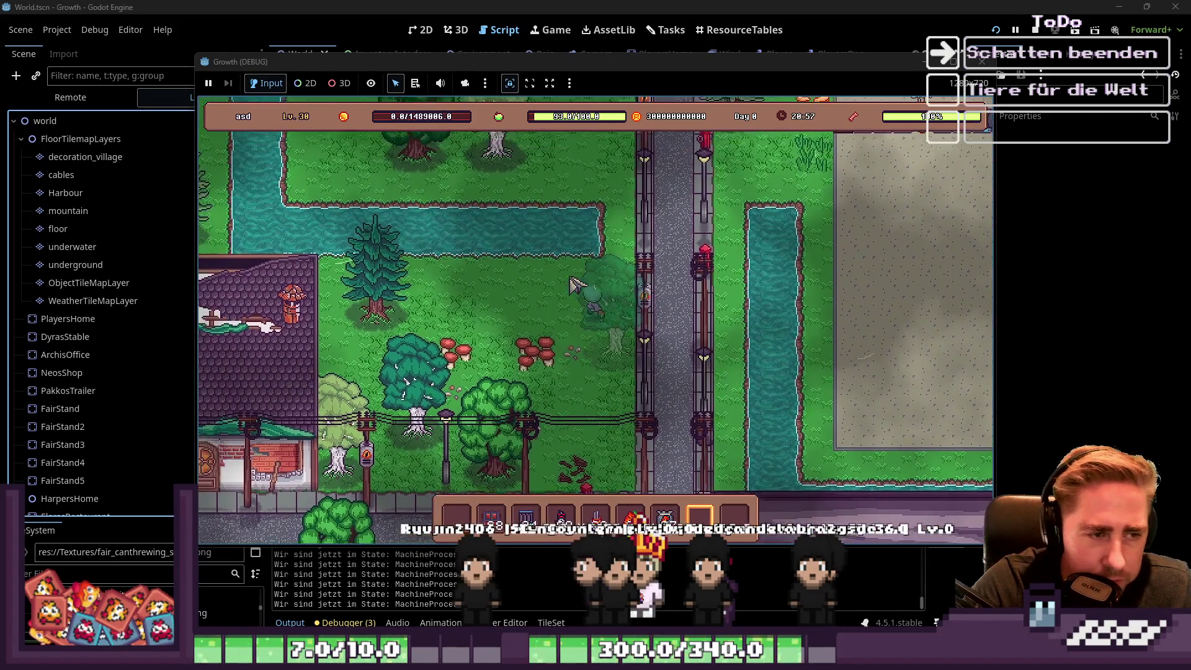
pyautogui.press('i')
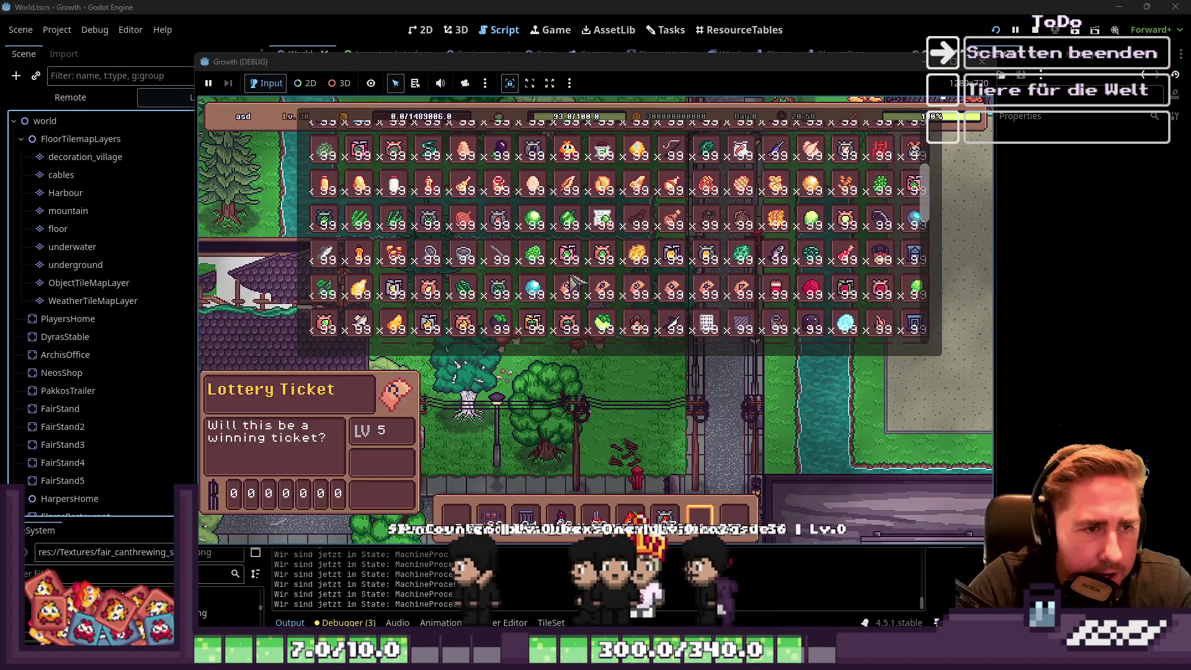
pyautogui.press('i')
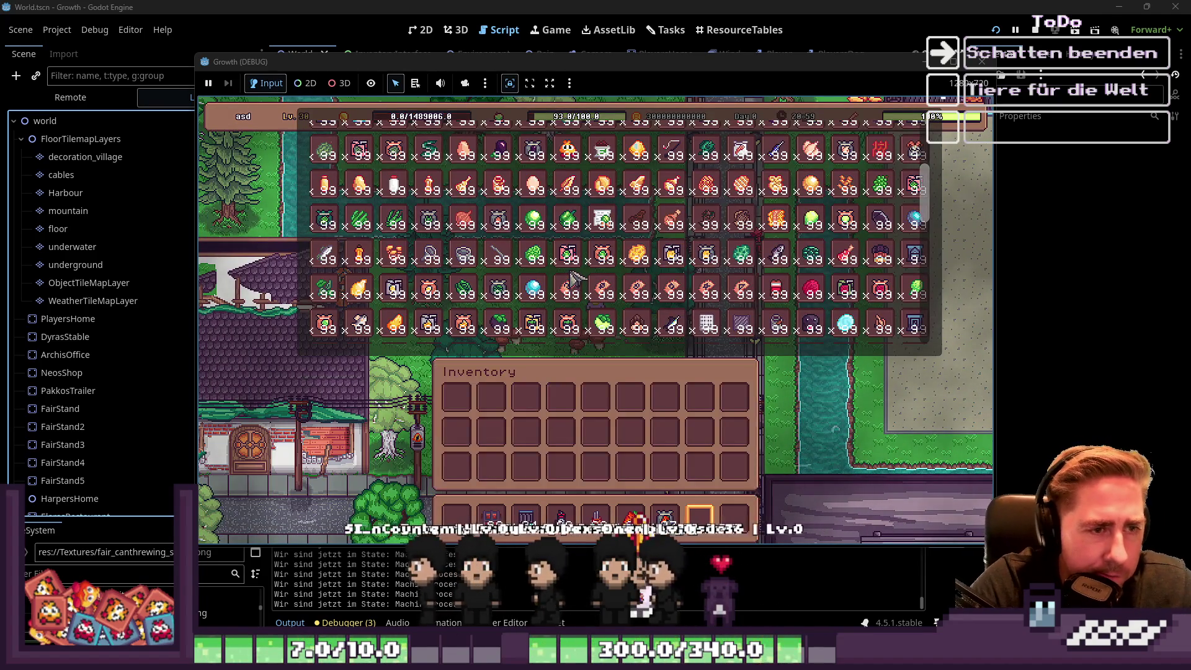
pyautogui.press('i')
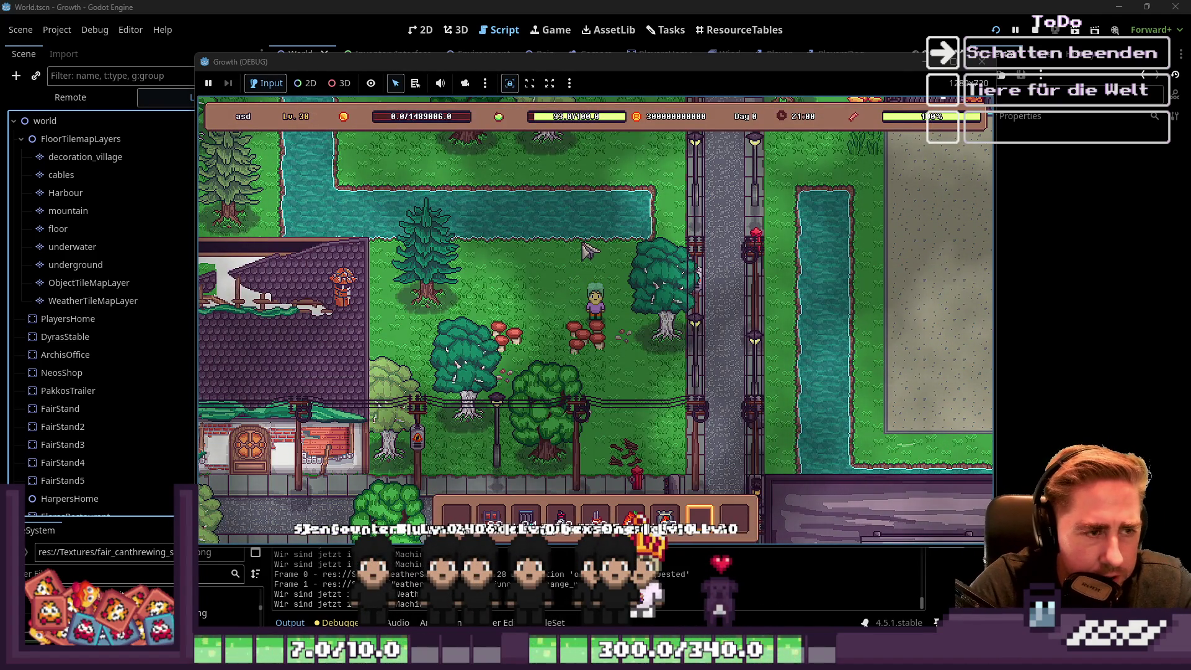
# In Collections, view the Automation Machines set, then page through all collection sets.
pyautogui.press('c')
pyautogui.click(487, 340)
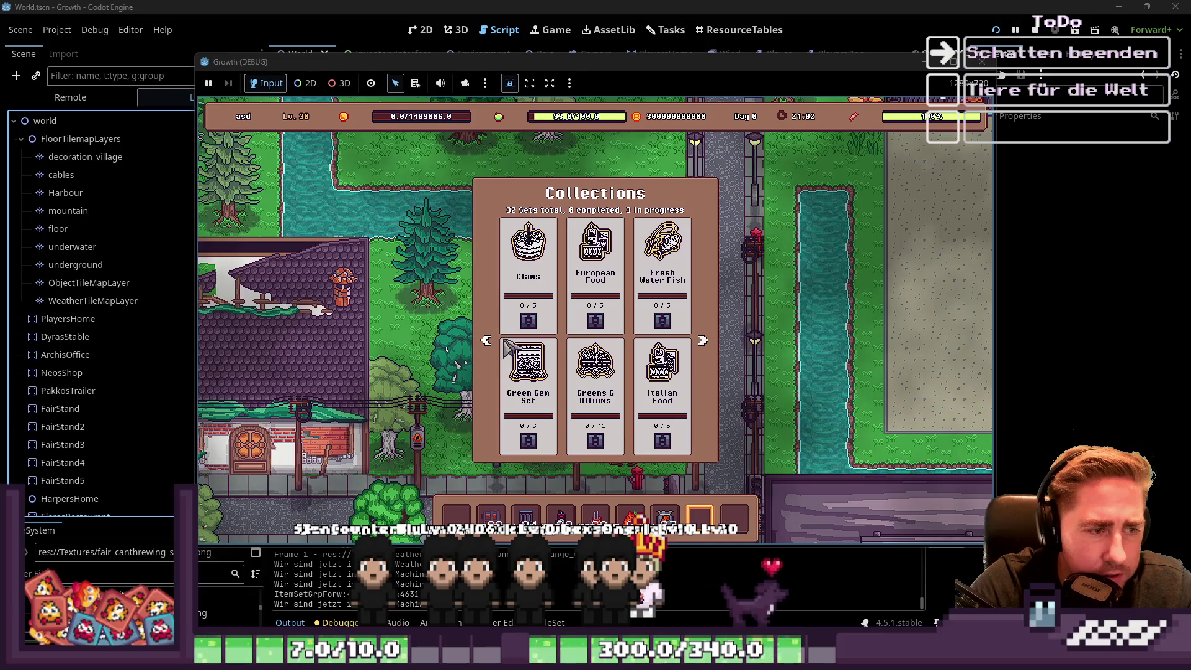
pyautogui.click(506, 348)
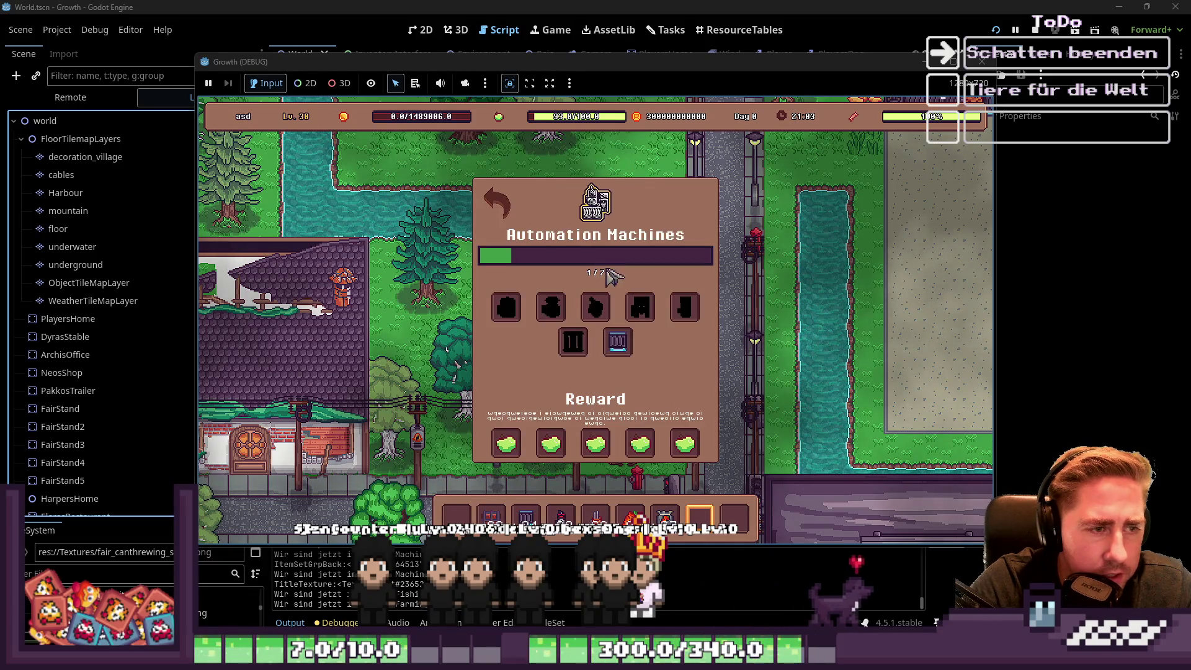
pyautogui.click(484, 200)
pyautogui.click(703, 340)
pyautogui.click(702, 340)
pyautogui.click(702, 340)
pyautogui.click(702, 340)
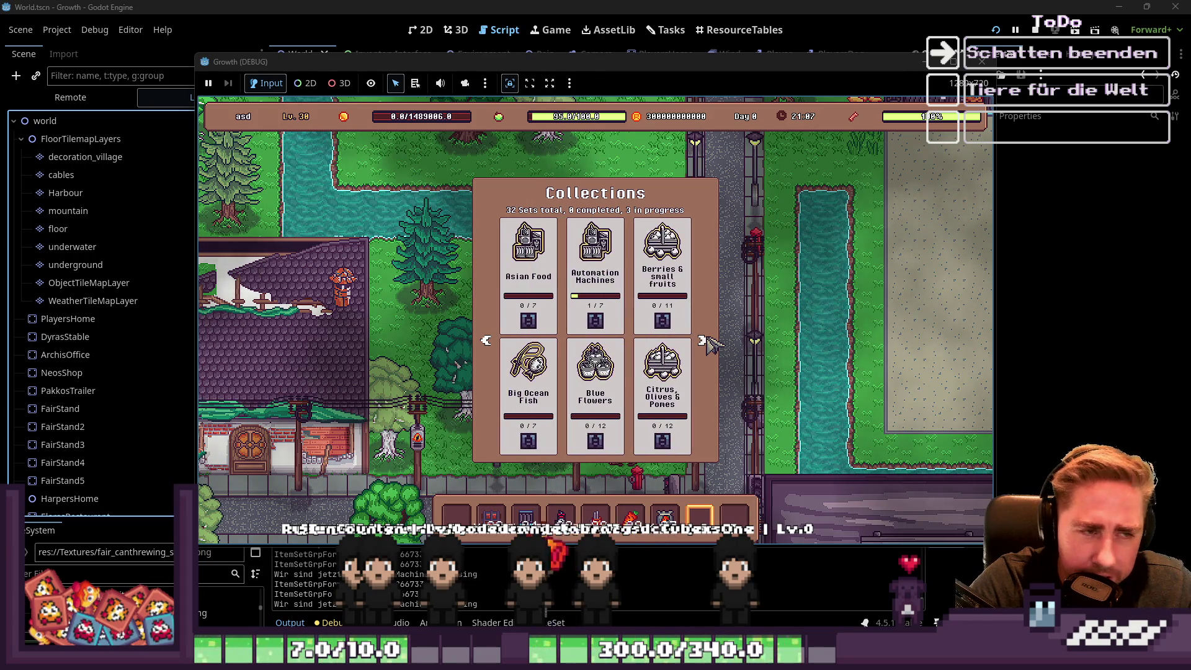
# View the Asian Food and Berries & small fruits sets (0/11), then close them.
pyautogui.press('c')
pyautogui.press('c')
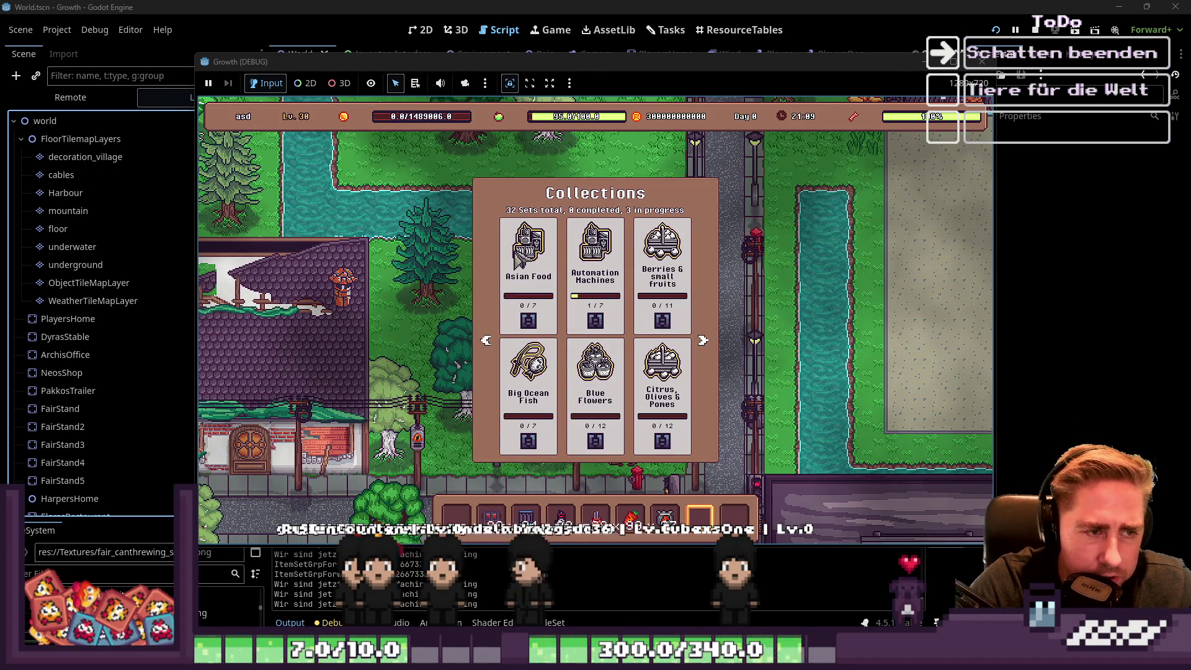
pyautogui.click(520, 254)
pyautogui.press('c')
pyautogui.press('c')
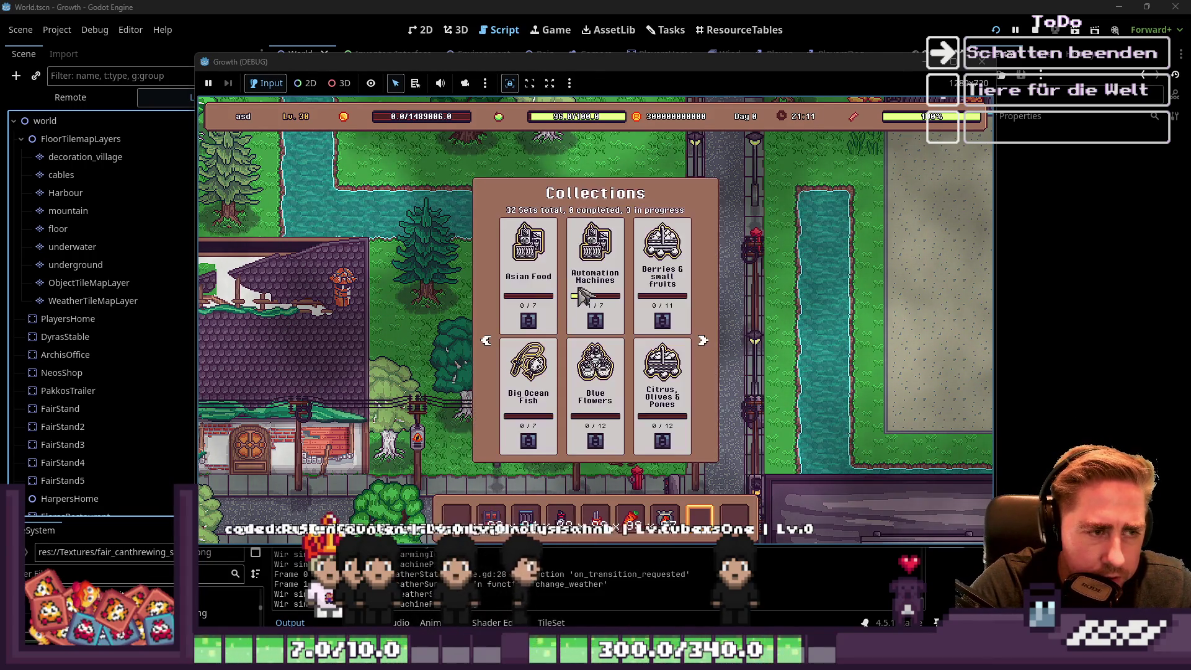
pyautogui.click(662, 255)
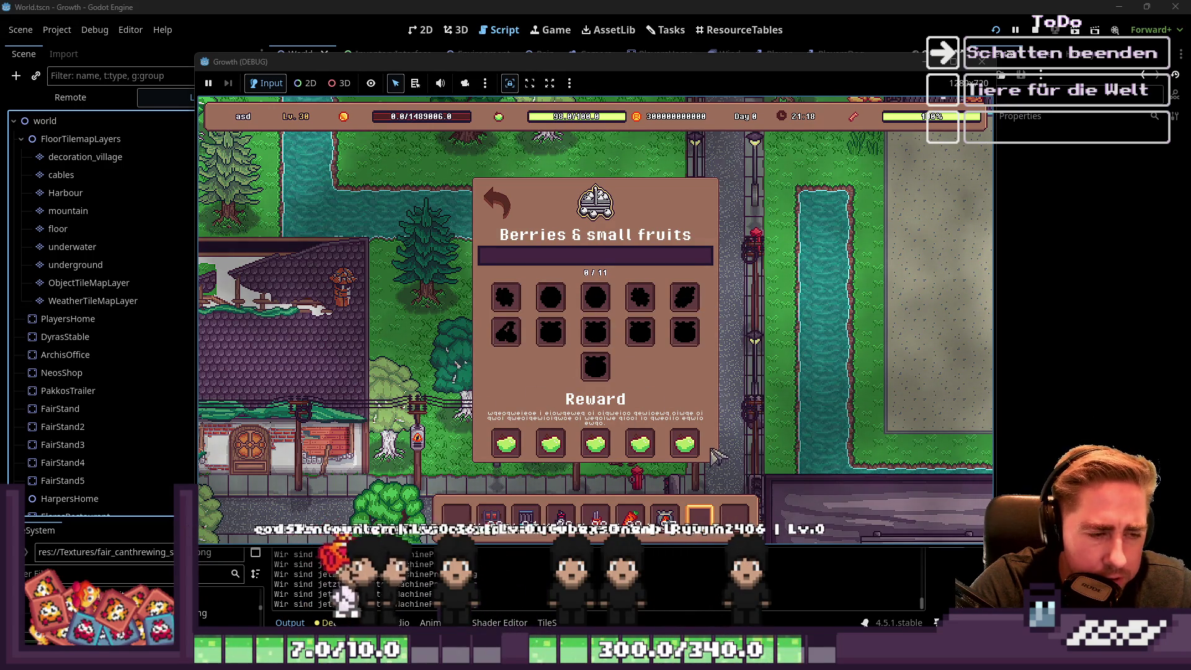
pyautogui.press('Escape')
# Walk the character down-left onto the path, then up-left into the forest.
pyautogui.press('s')
pyautogui.press('a')
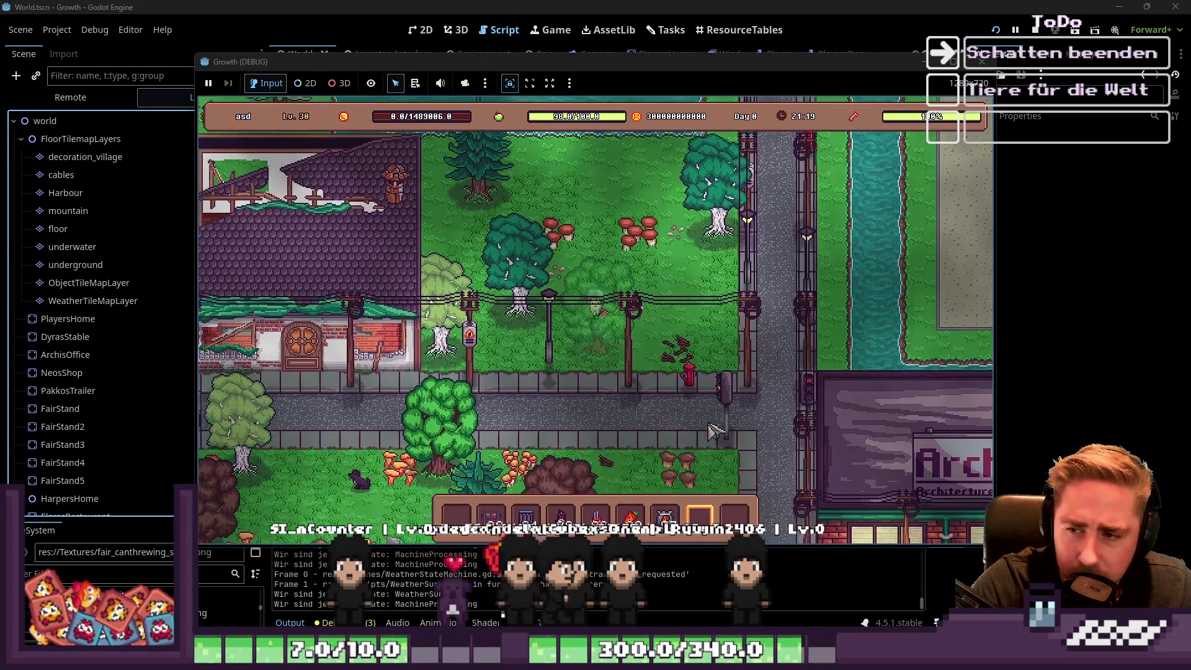
pyautogui.press('s')
pyautogui.press('a')
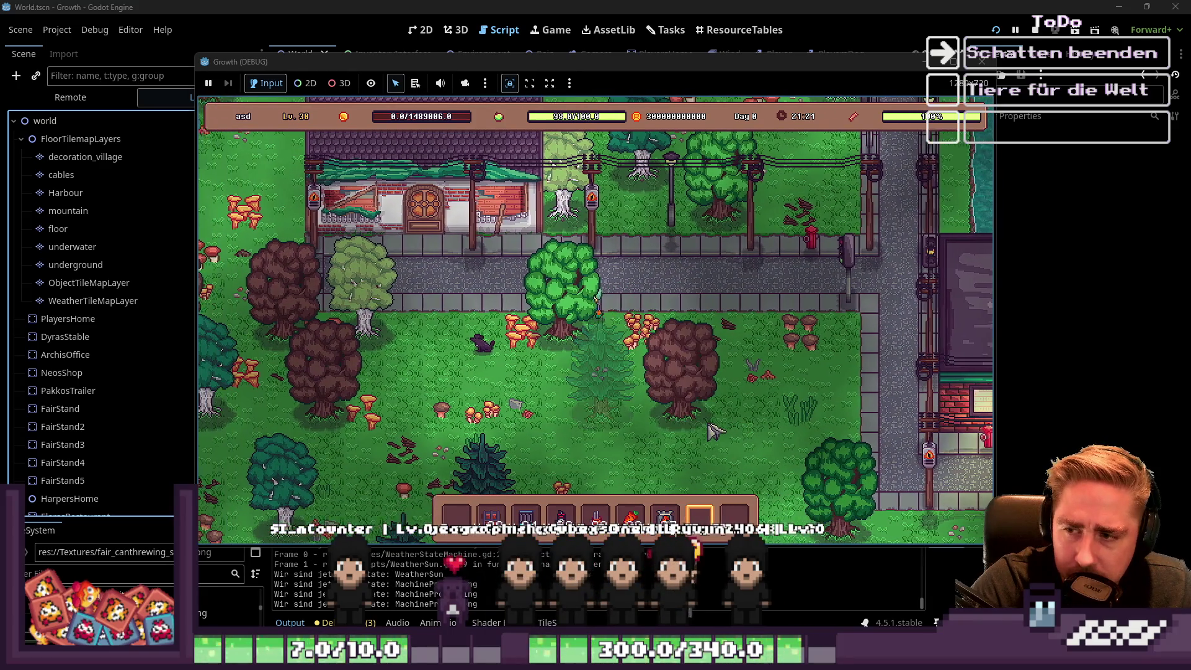
pyautogui.press('a')
pyautogui.press('w')
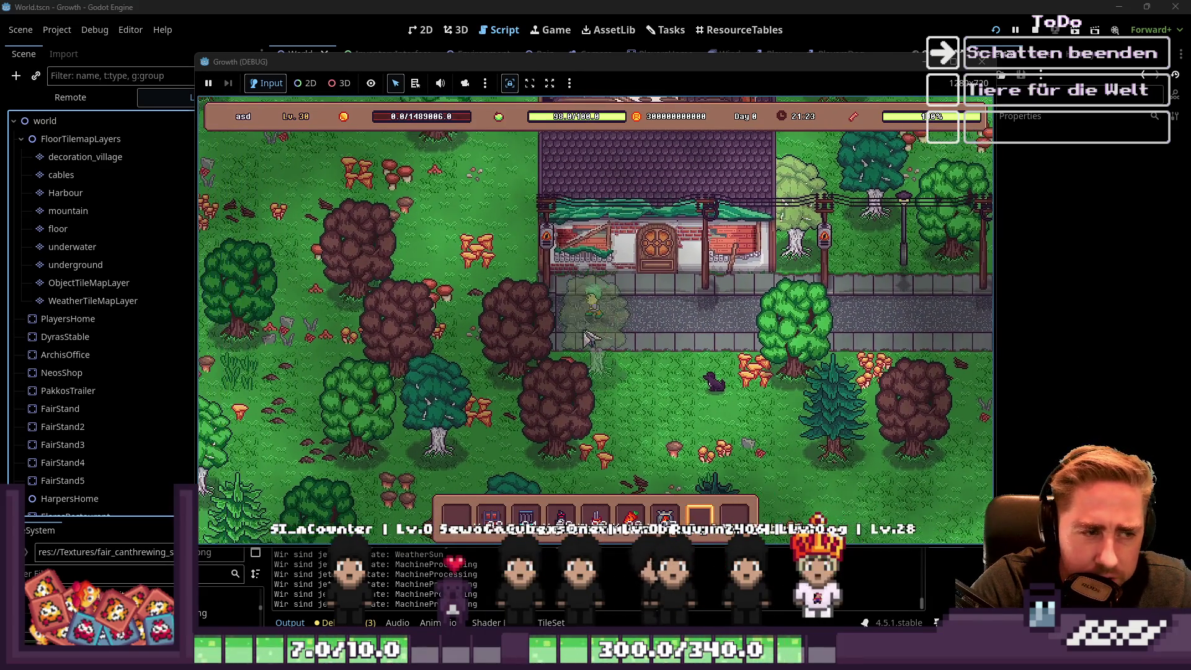
pyautogui.press('w')
pyautogui.press('a')
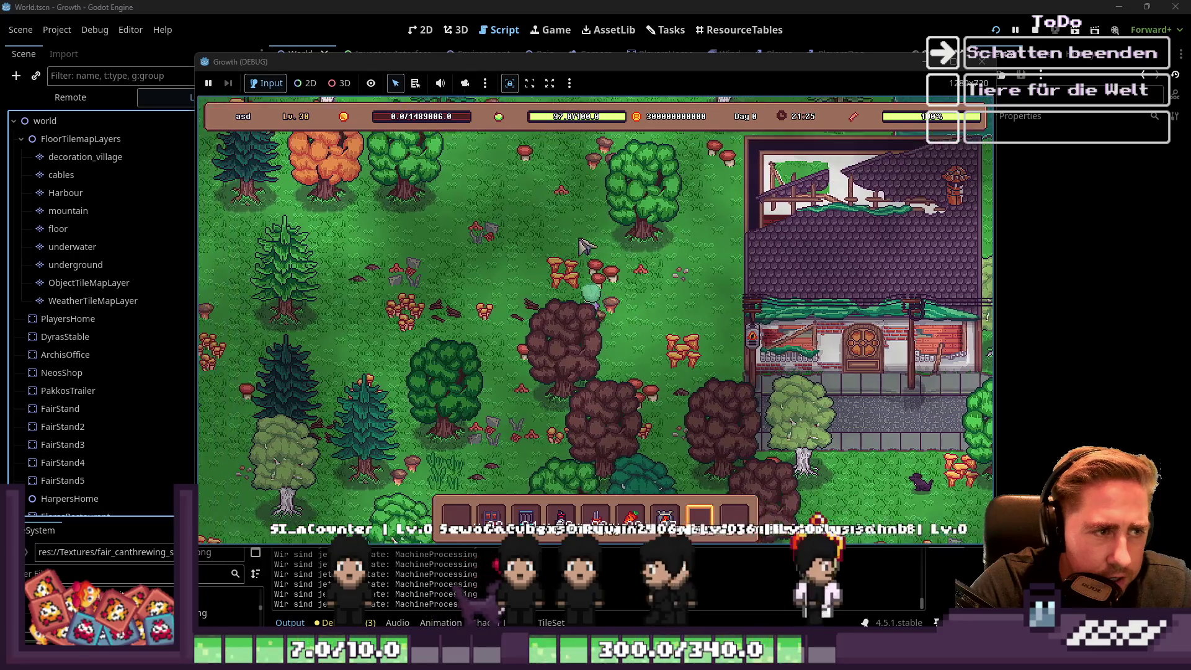
pyautogui.press('w')
pyautogui.press('a')
# Browse the full 99-stack item inventory grid, then close it.
pyautogui.press('i')
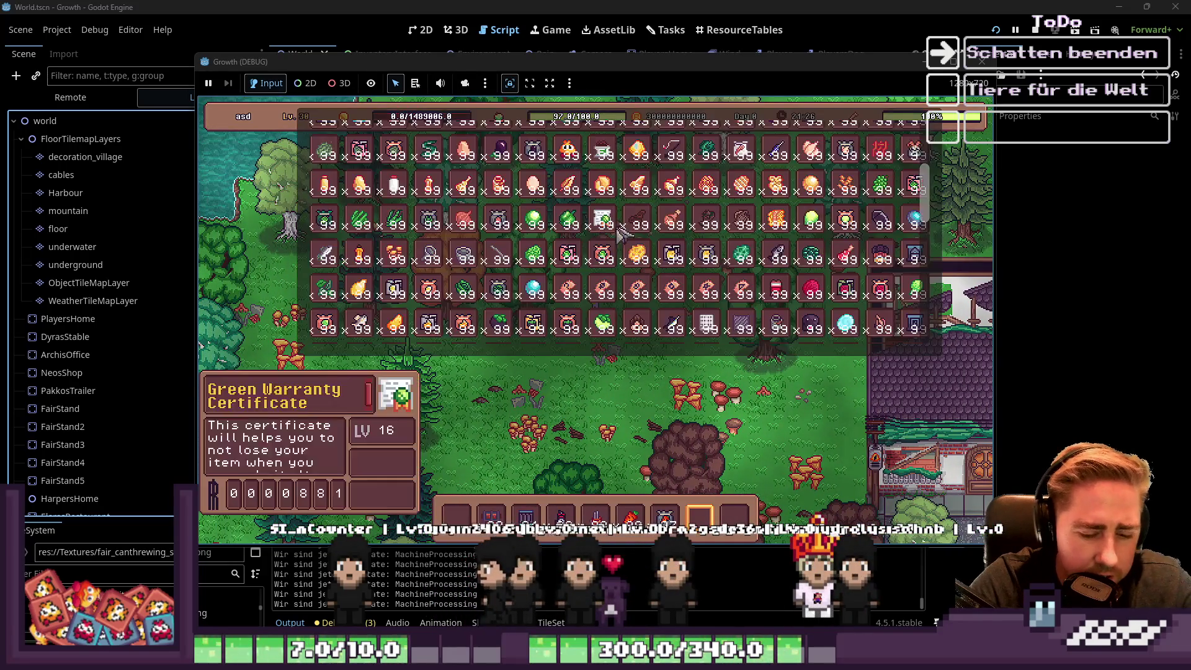
pyautogui.scroll(5, 614, 236)
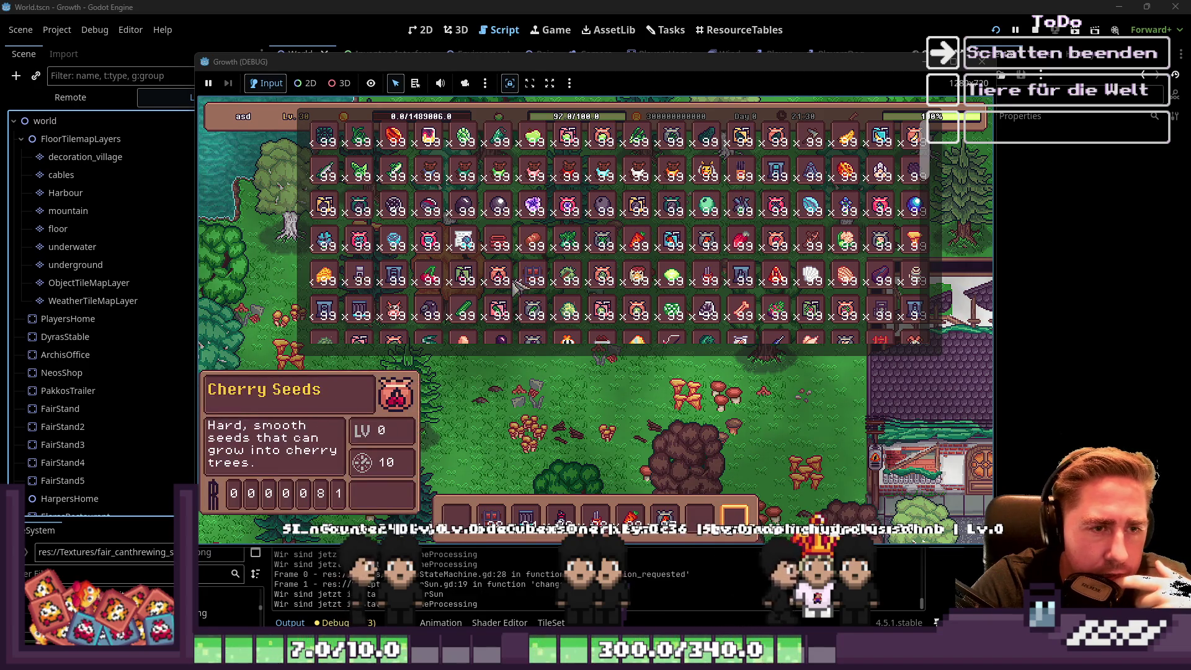
pyautogui.scroll(-2, 509, 285)
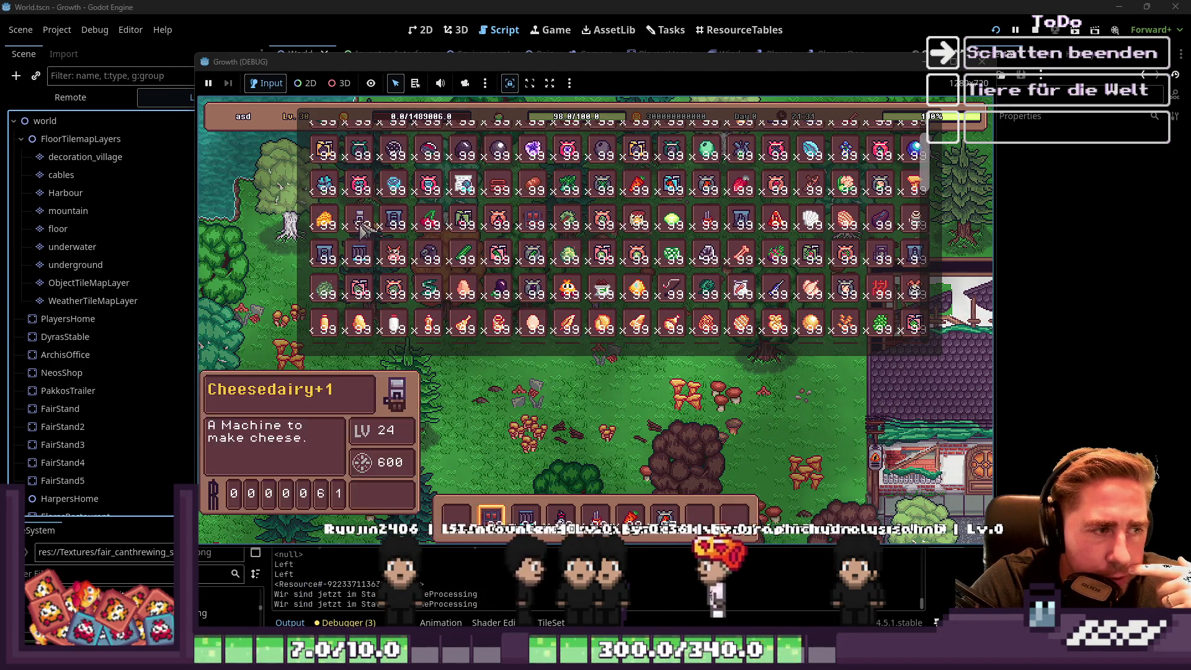
pyautogui.scroll(-3, 366, 232)
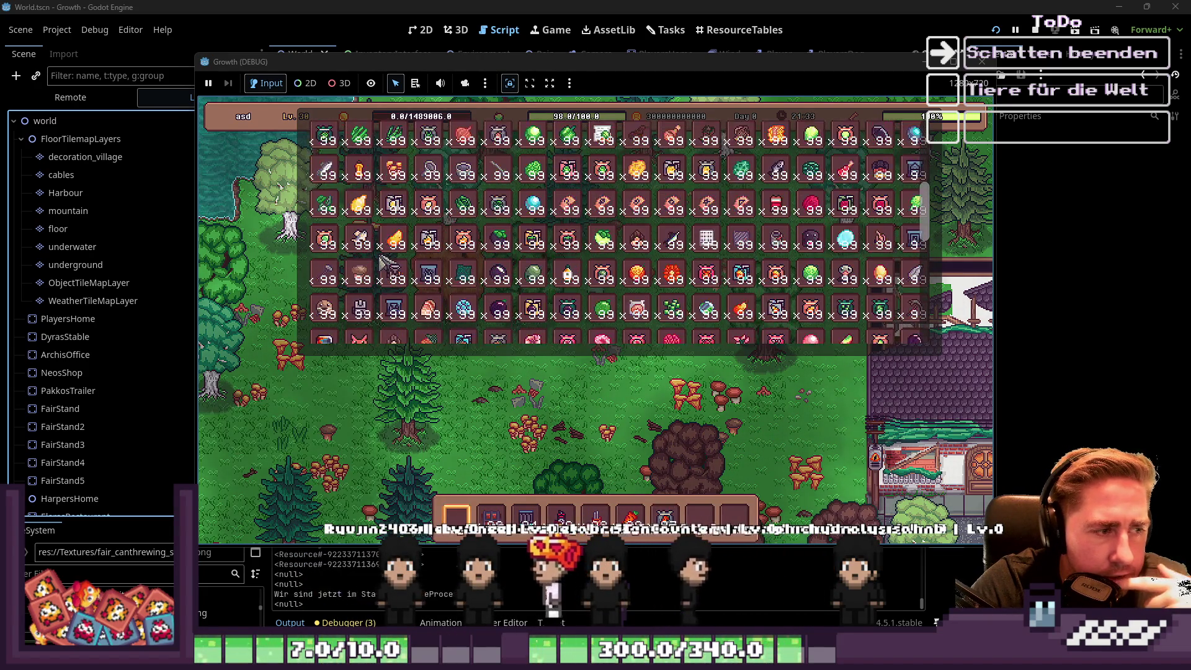
pyautogui.scroll(-4, 400, 273)
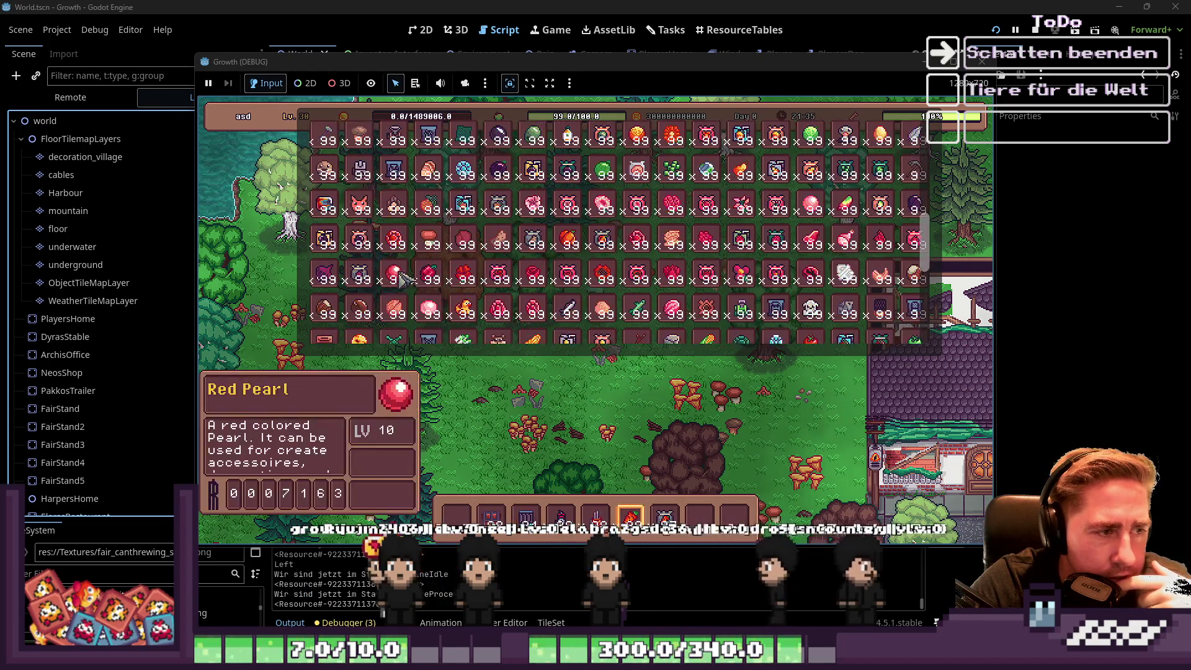
pyautogui.scroll(-3, 400, 273)
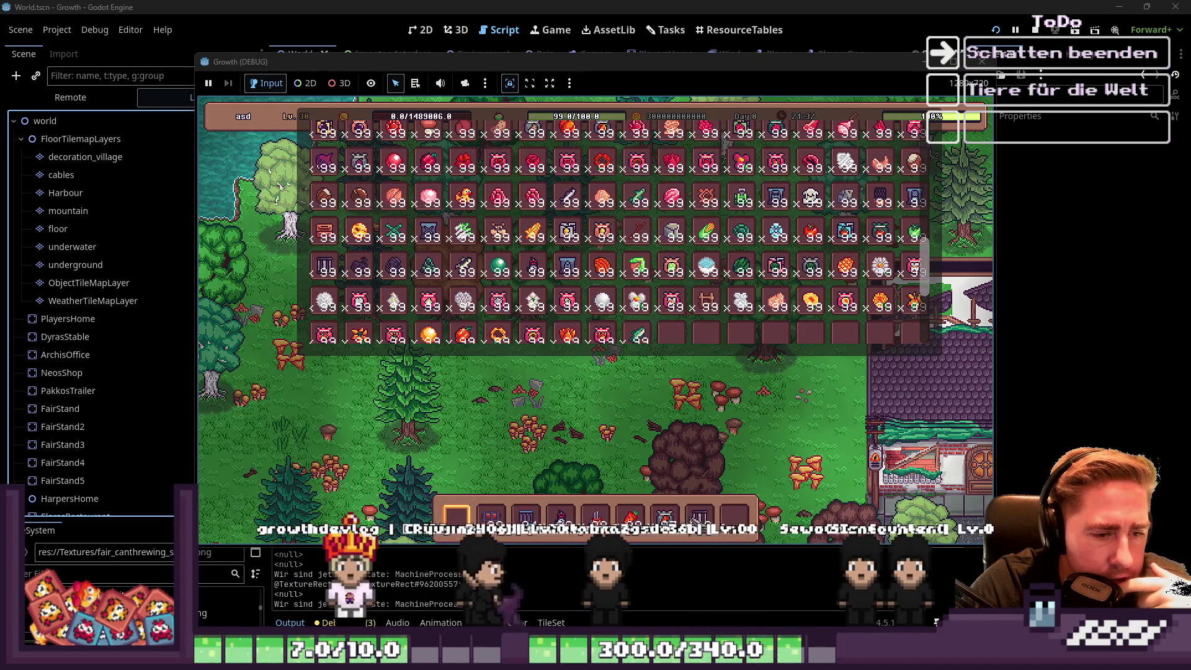
pyautogui.scroll(-2, 403, 302)
pyautogui.scroll(3, 403, 302)
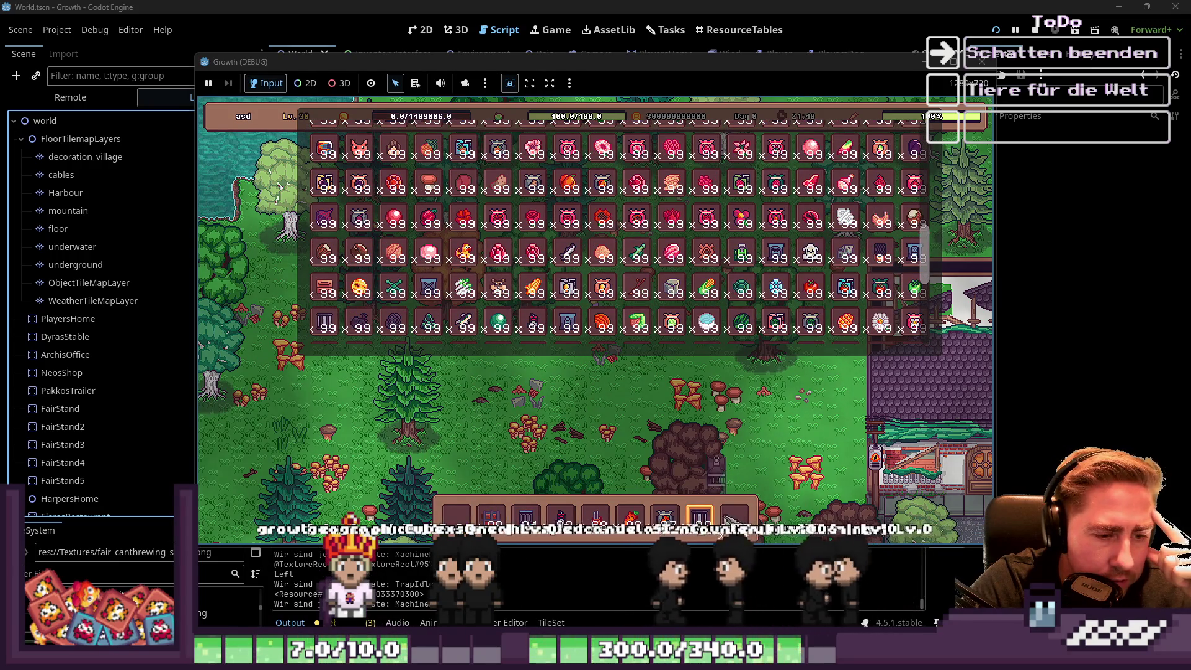
pyautogui.press('i')
pyautogui.scroll(1, 707, 314)
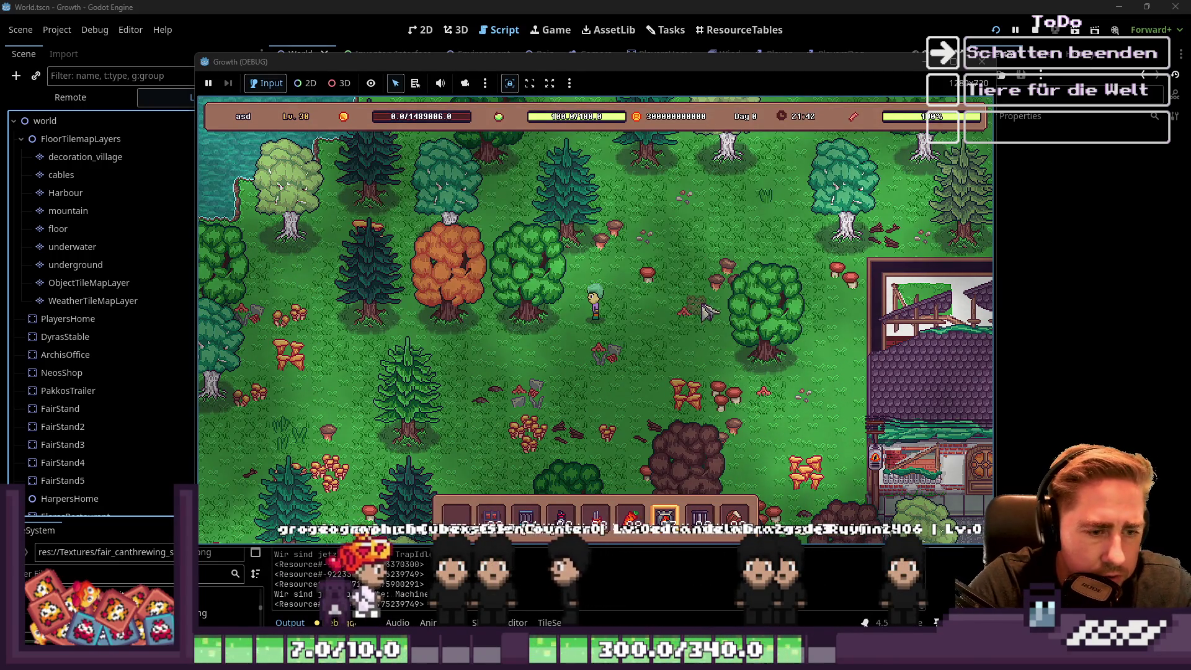
# Select the conveyor belt in the hotbar and lay a vertical row of belt tiles.
pyautogui.scroll(-1, 679, 223)
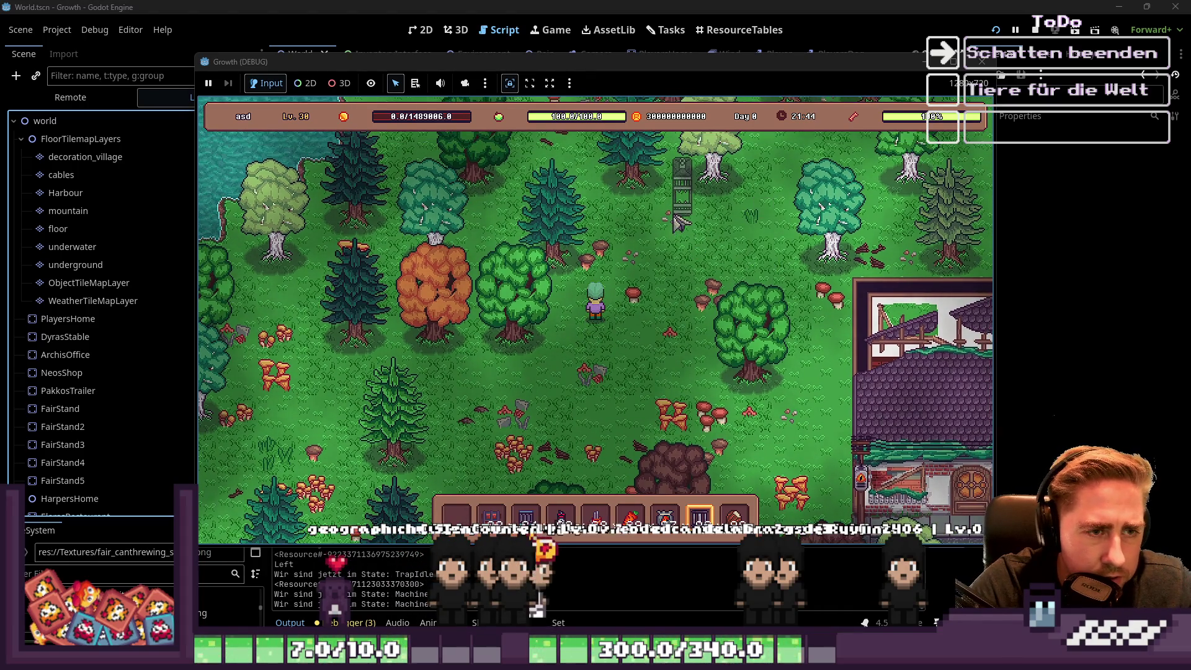
pyautogui.scroll(-1, 686, 255)
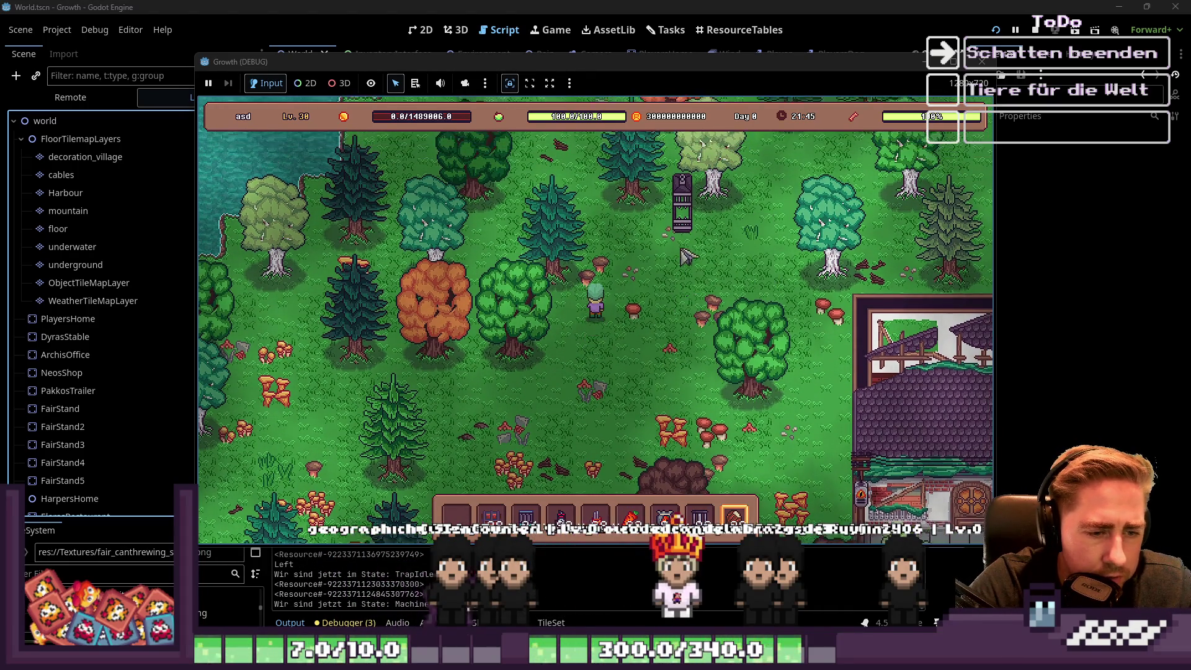
pyautogui.scroll(4, 686, 256)
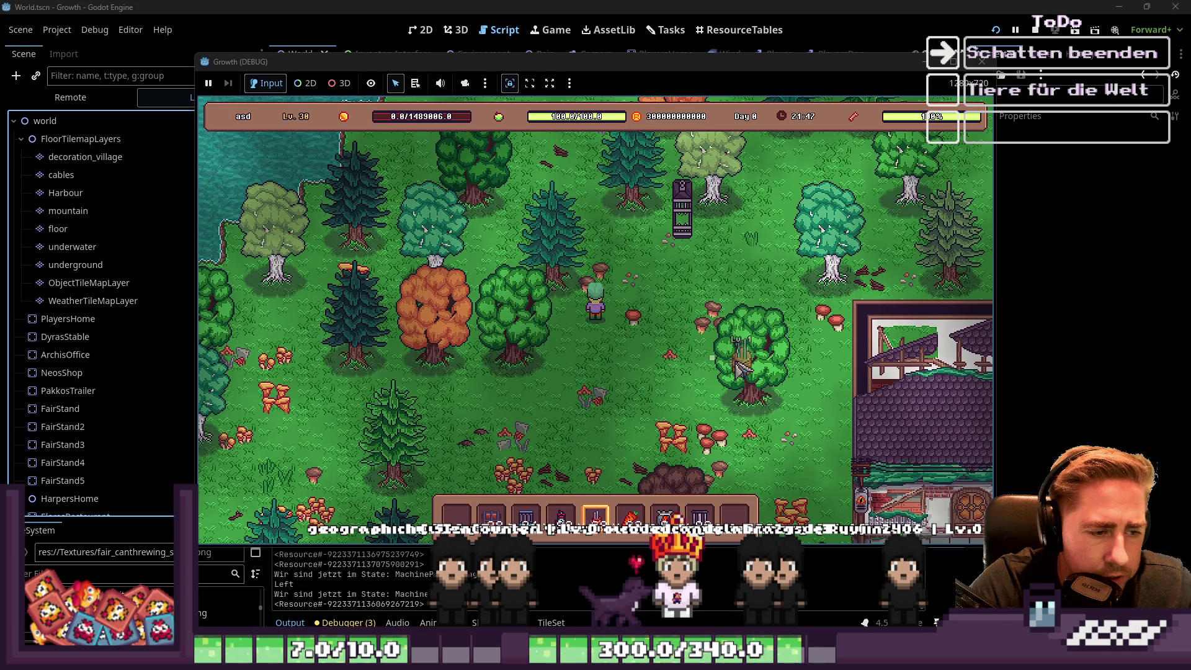
pyautogui.scroll(2, 664, 239)
pyautogui.moveTo(664, 239); pyautogui.dragTo(662, 313)
pyautogui.scroll(-6, 562, 405)
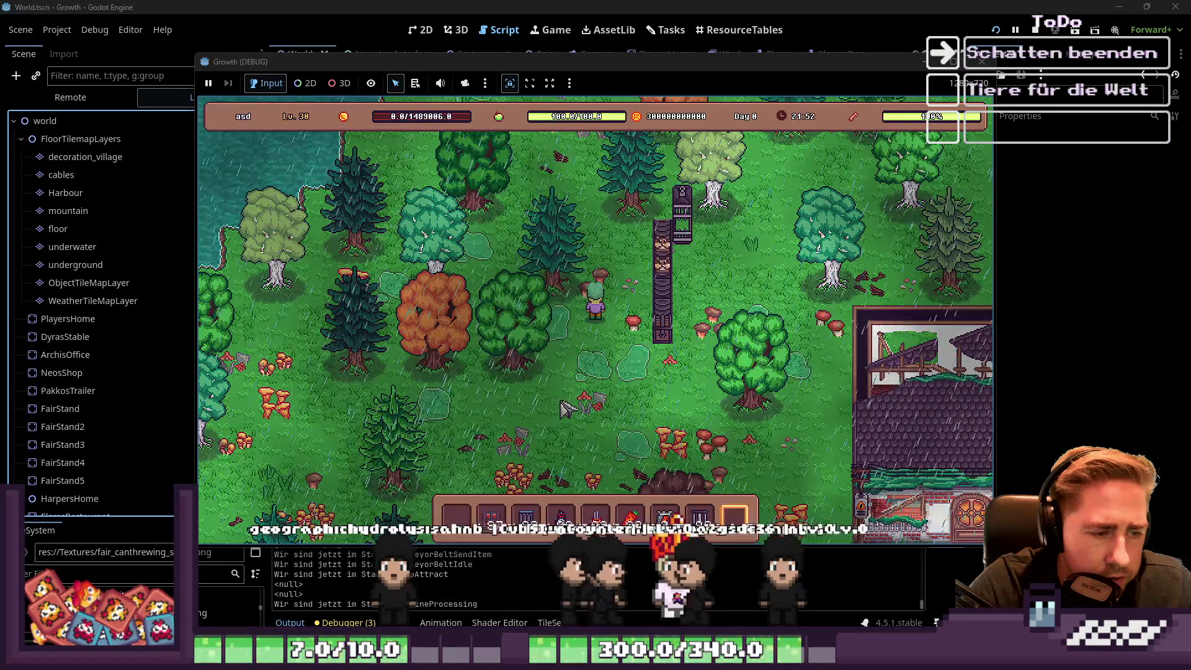
# Walk the character through the rainy forest to the pond.
pyautogui.press('s')
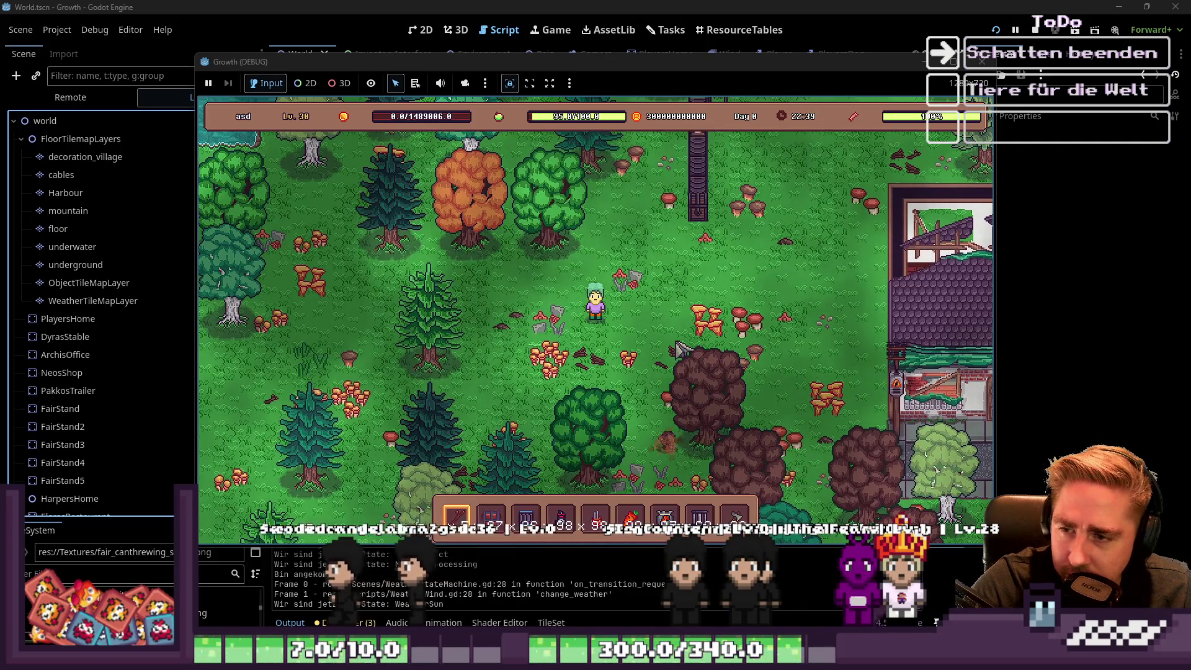
pyautogui.press('s')
pyautogui.press('d')
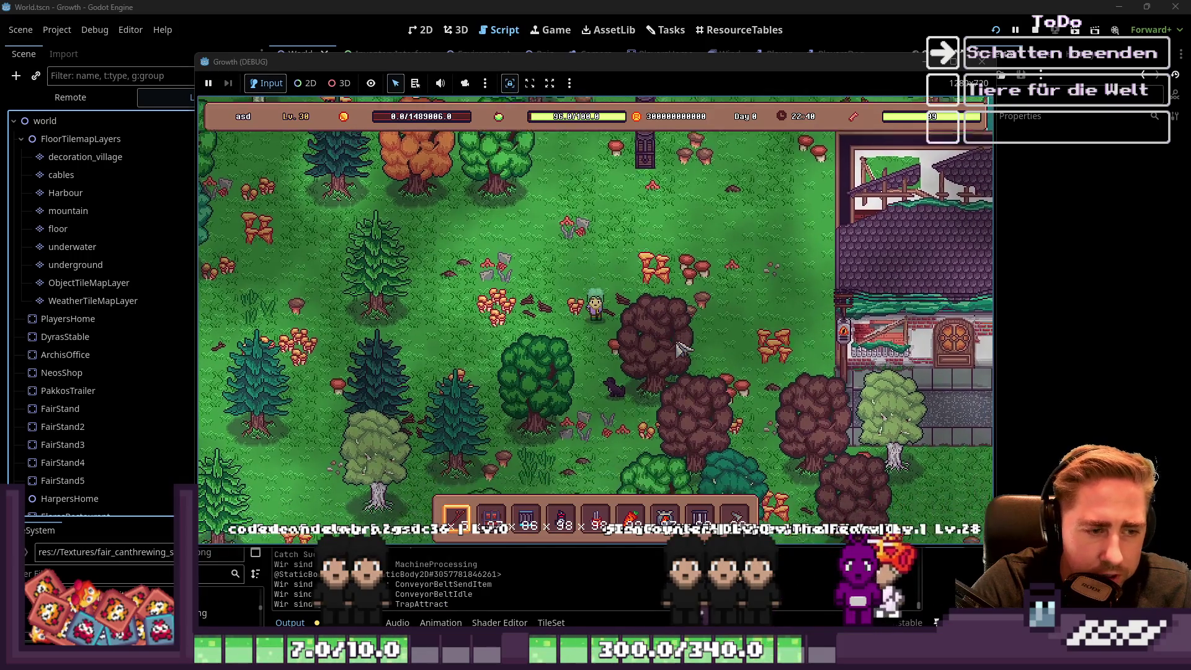
pyautogui.press('s')
pyautogui.press('a')
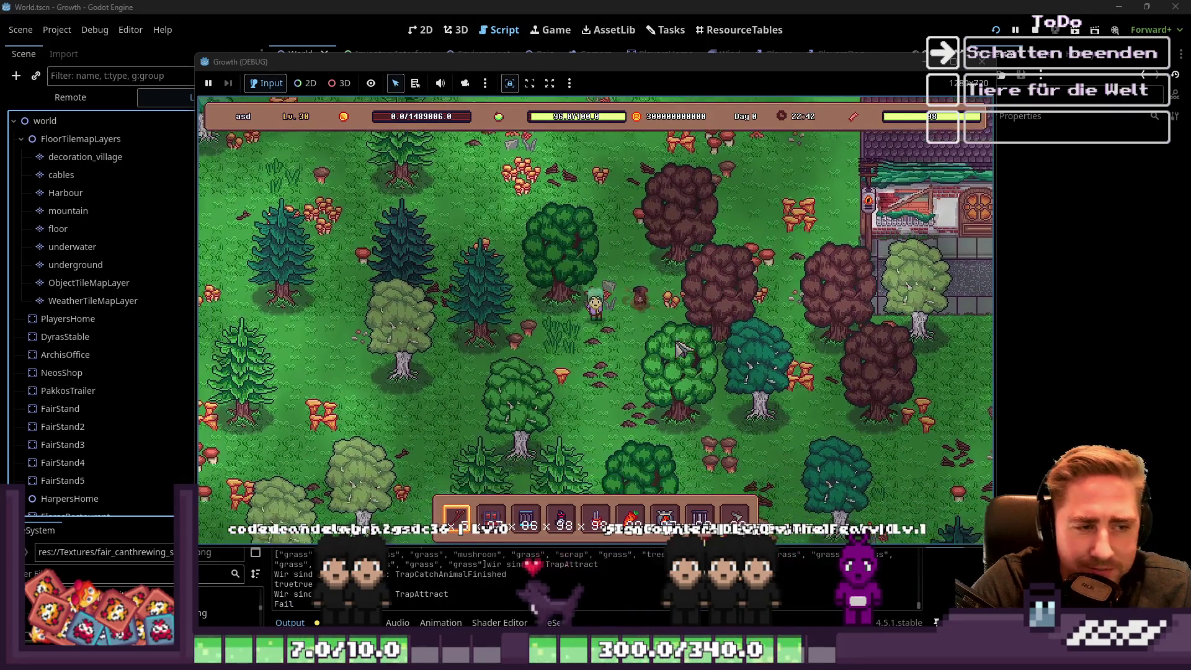
pyautogui.press('a')
pyautogui.press('w')
pyautogui.press('a')
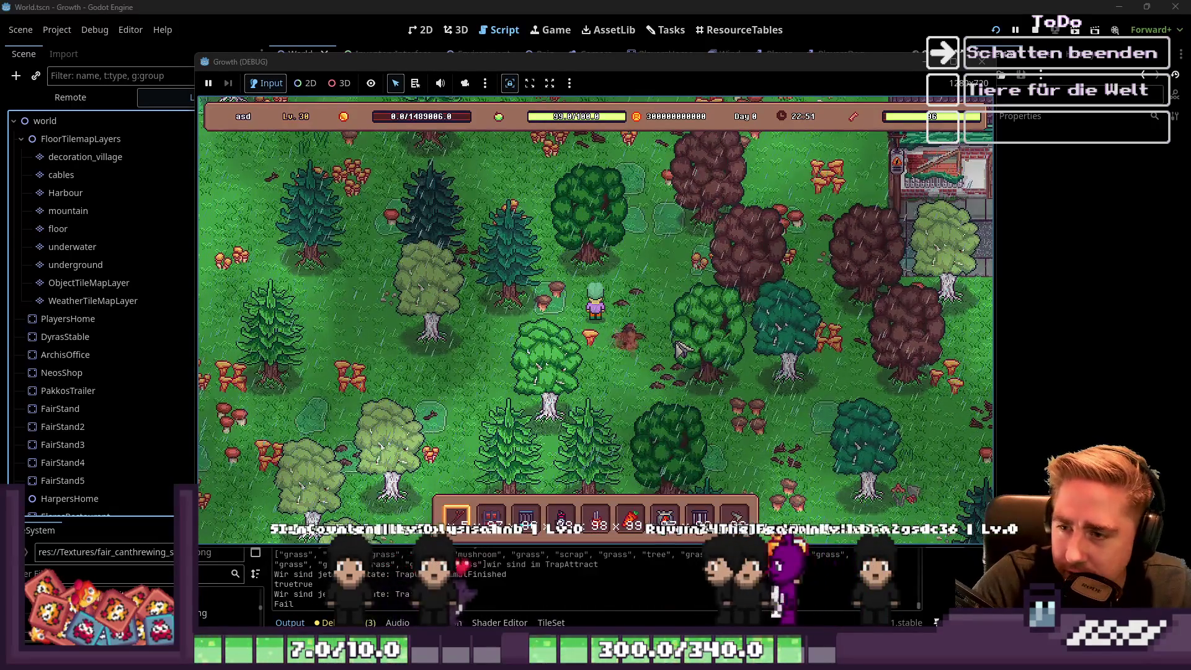
pyautogui.press('w')
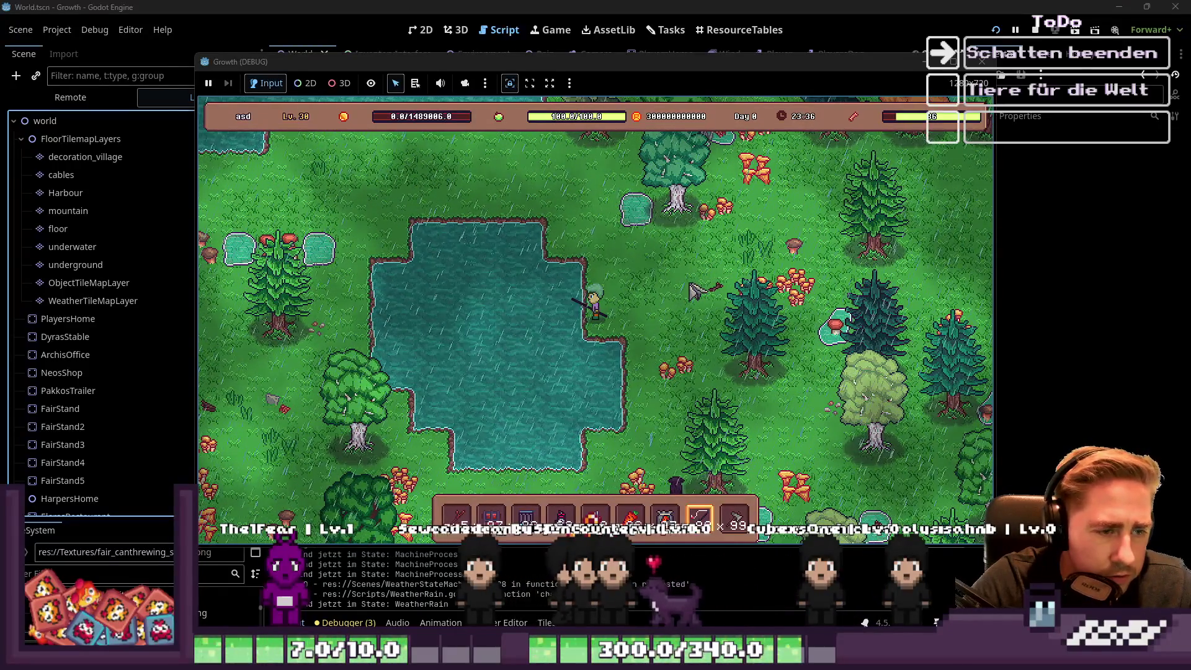
# Reel in a Sheet Metal catch, check it in the inventory, then cast and reel again.
pyautogui.press('d')
pyautogui.press('s')
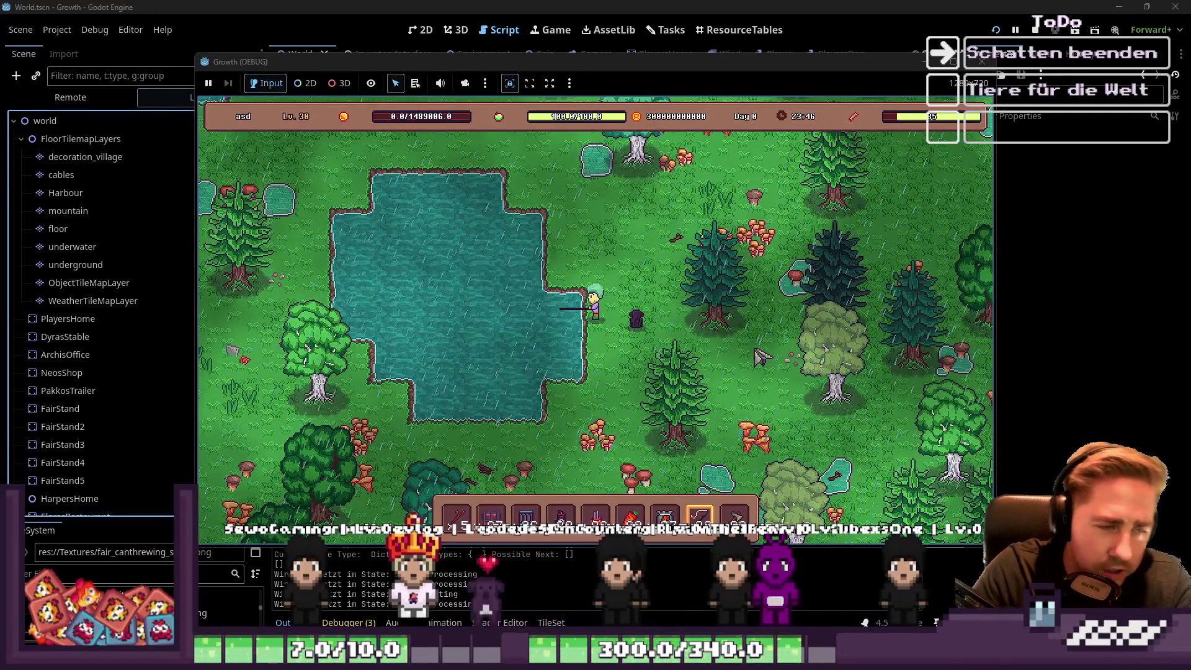
pyautogui.click(648, 288)
pyautogui.press('i')
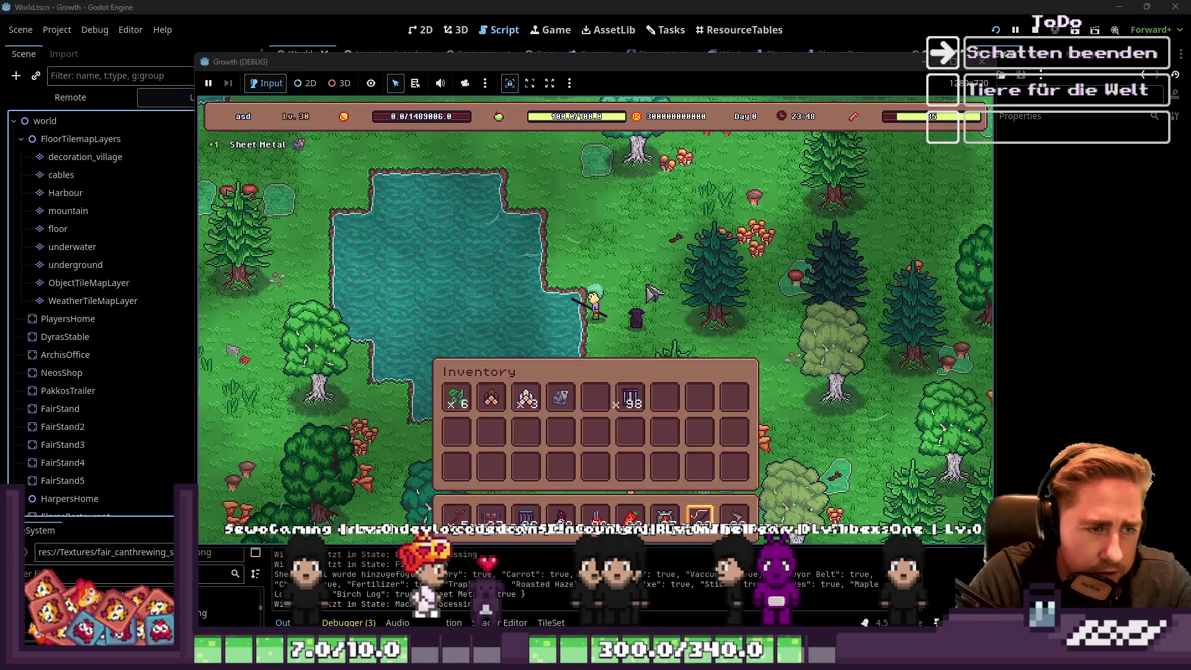
pyautogui.press('i')
pyautogui.click(636, 368)
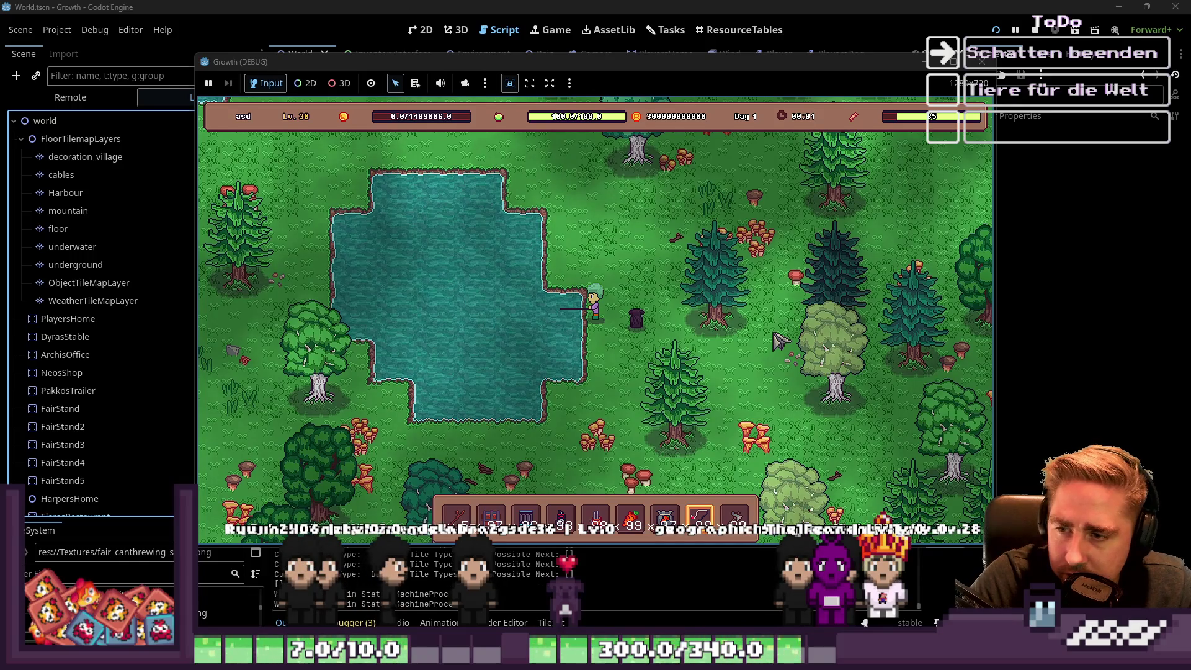
pyautogui.click(775, 340)
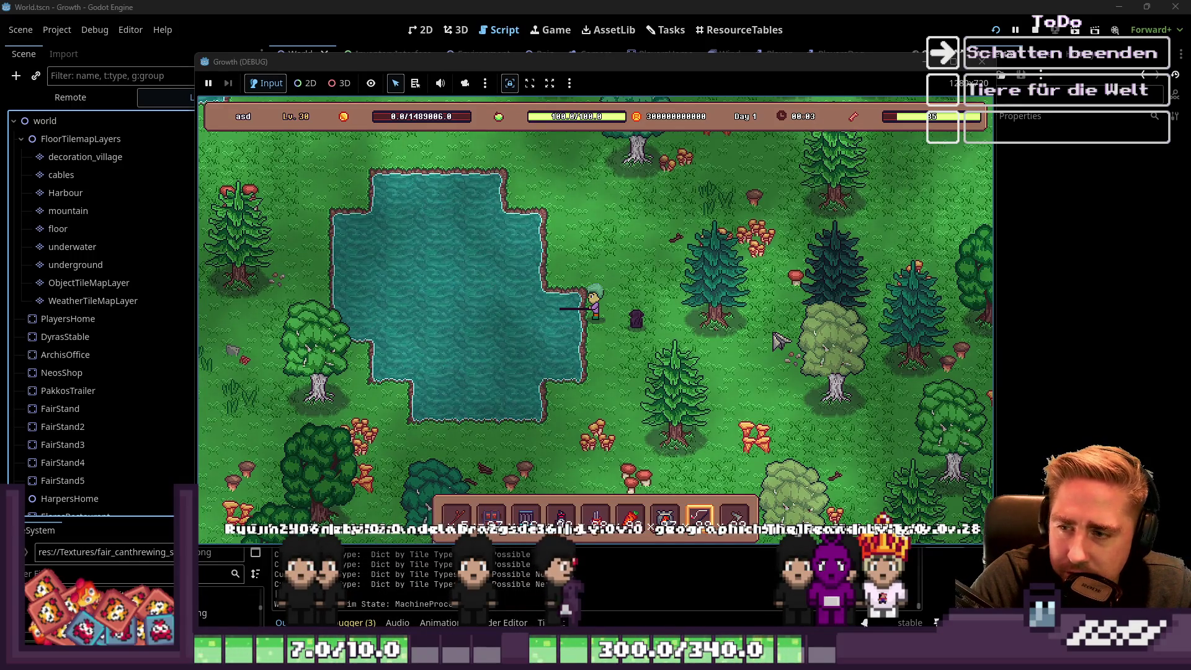
# Move the fishing rod, the 97-item stack, and the carrot and red stacks into the inventory's last row.
pyautogui.press('6')
pyautogui.hotkey('s', 'd')
pyautogui.press('i')
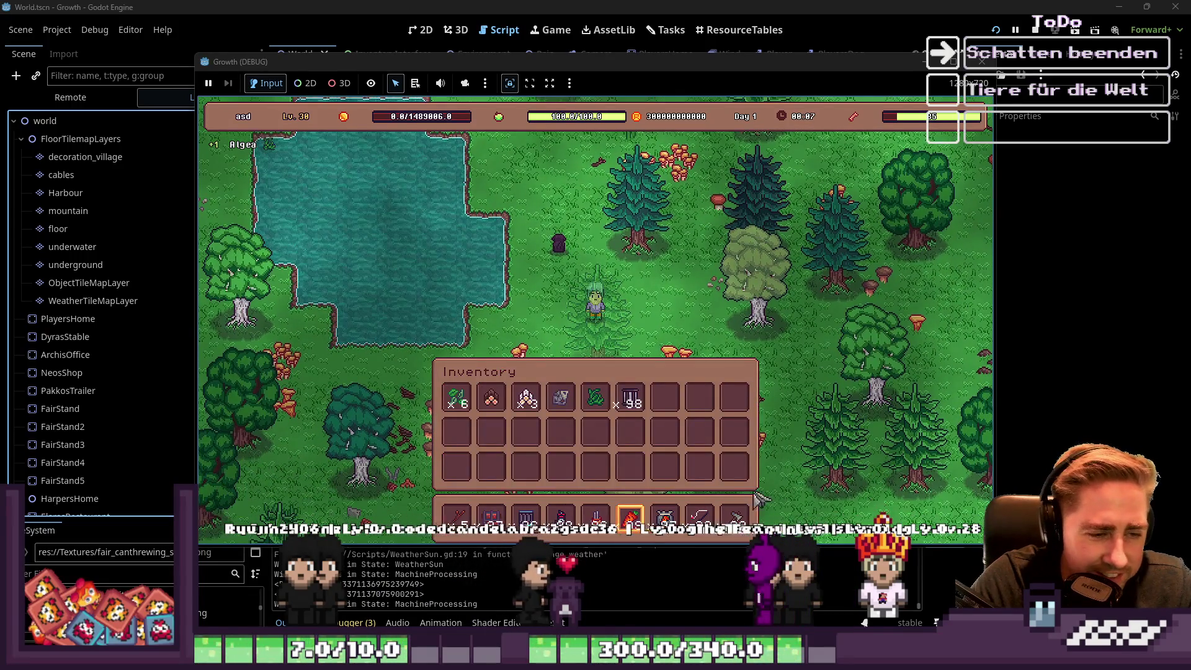
pyautogui.moveTo(700, 516); pyautogui.dragTo(700, 469)
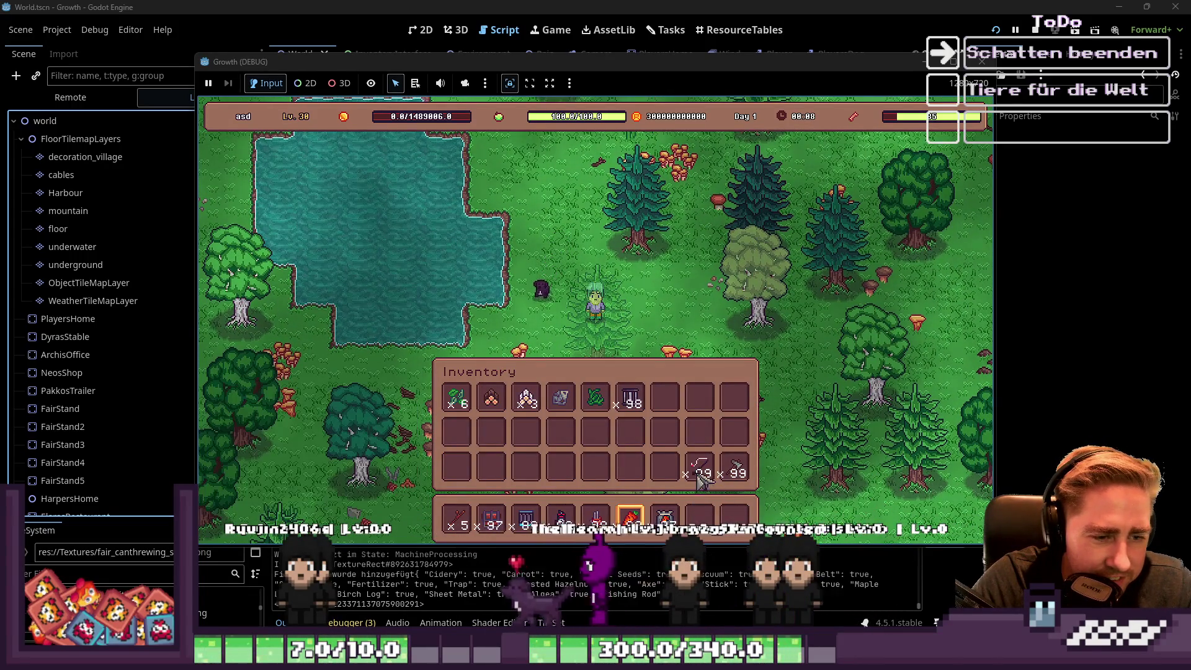
pyautogui.moveTo(491, 520); pyautogui.dragTo(680, 480)
pyautogui.moveTo(630, 518); pyautogui.dragTo(631, 469)
pyautogui.moveTo(595, 518); pyautogui.dragTo(596, 468)
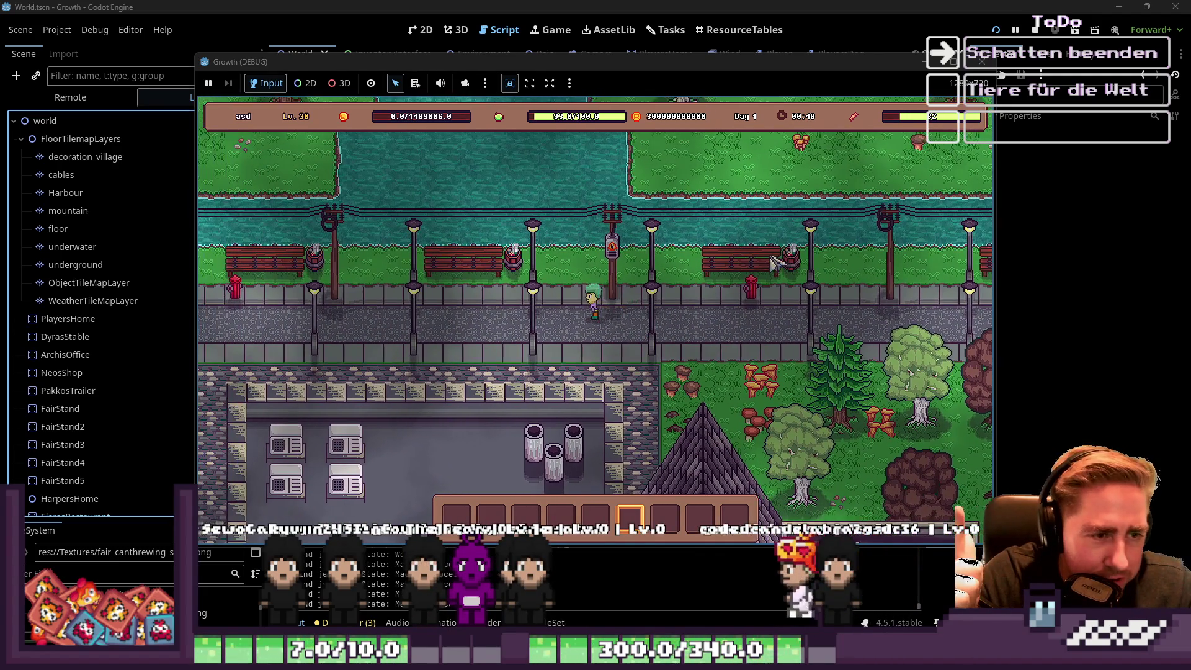
# Walk the player left along the street, then close the game window to stop the run.
pyautogui.press('a')
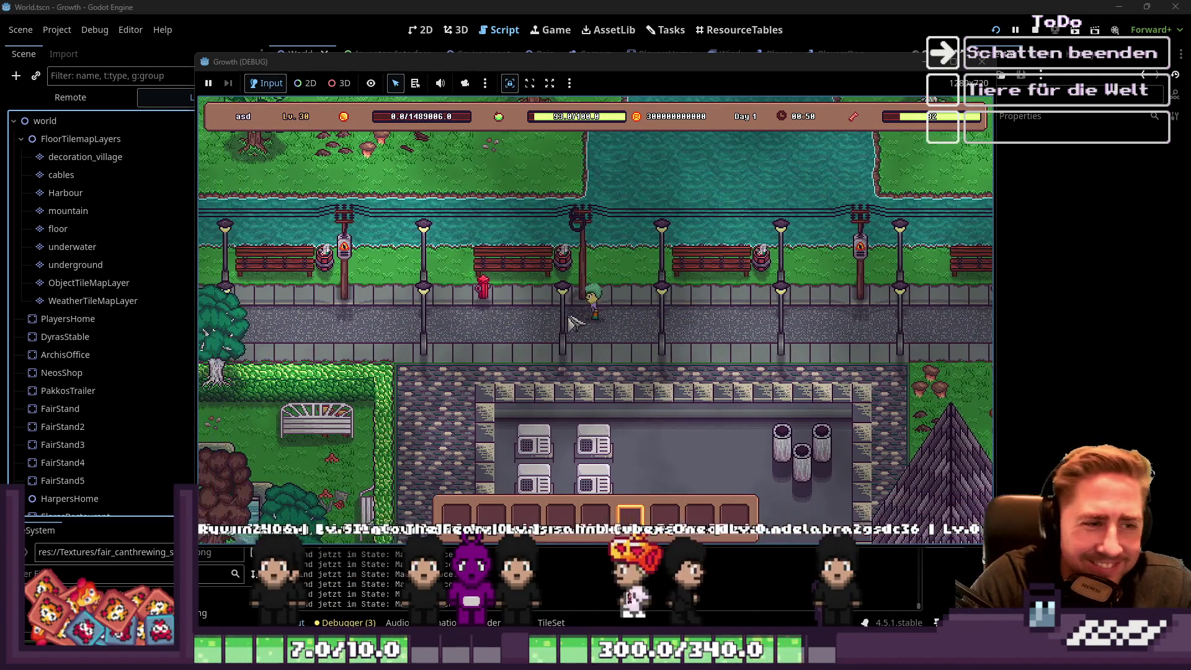
pyautogui.click(982, 61)
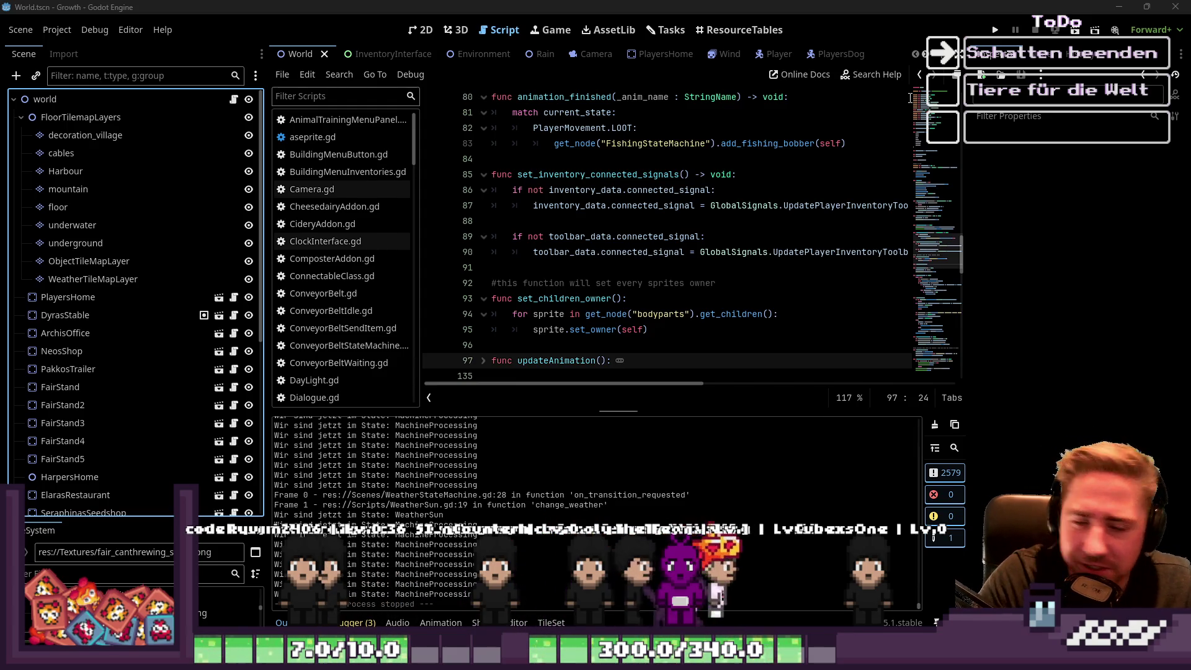
# Select the FairStand node to show it in the World scene's 2D view.
pyautogui.click(60, 387)
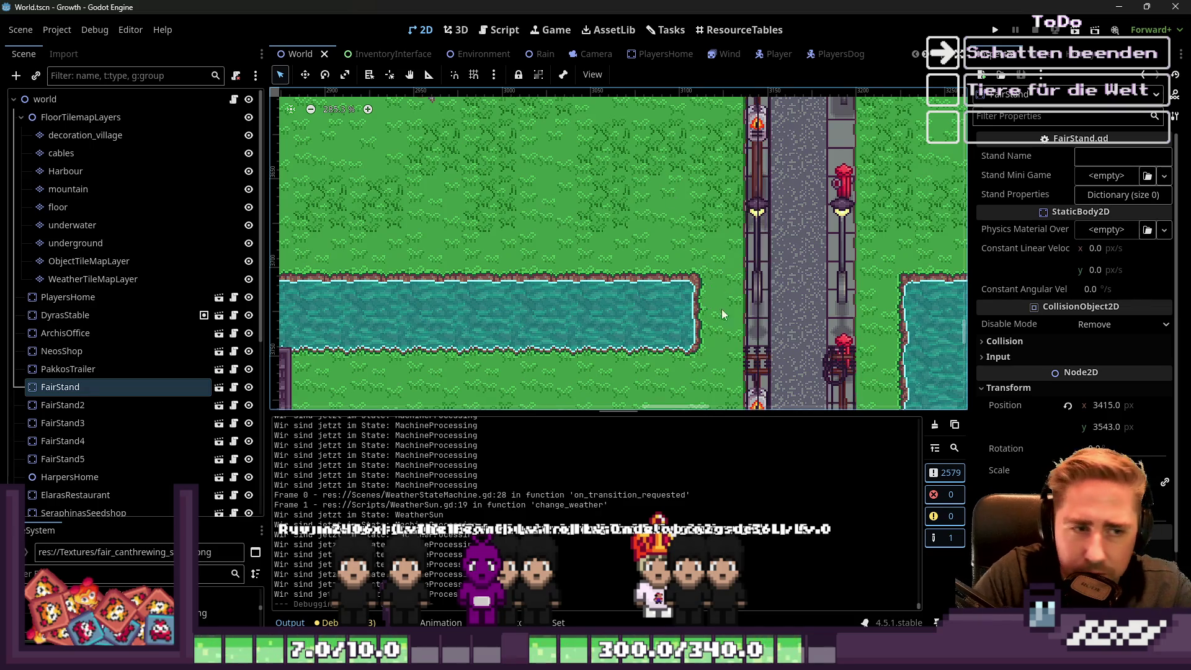
# Zoom the 2D view out around the FairStand stall, then switch to the script editor.
pyautogui.scroll(-5, 712, 287)
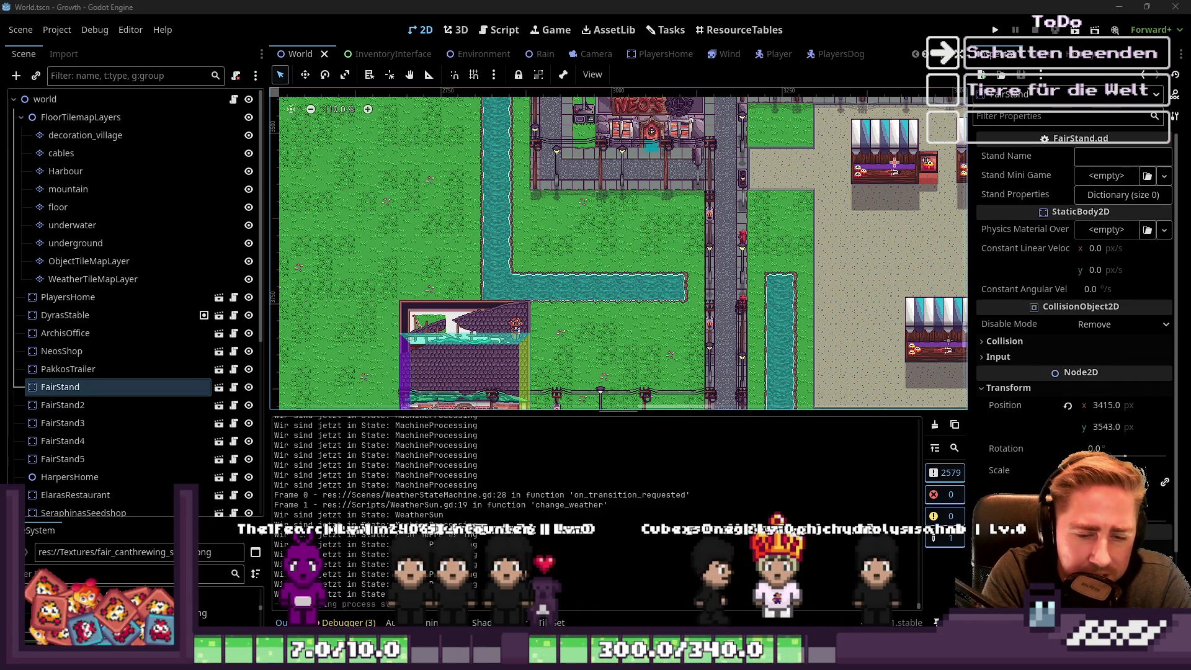
pyautogui.click(500, 29)
# Look up Callable in Search Help and highlight its class description paragraph.
pyautogui.click(869, 74)
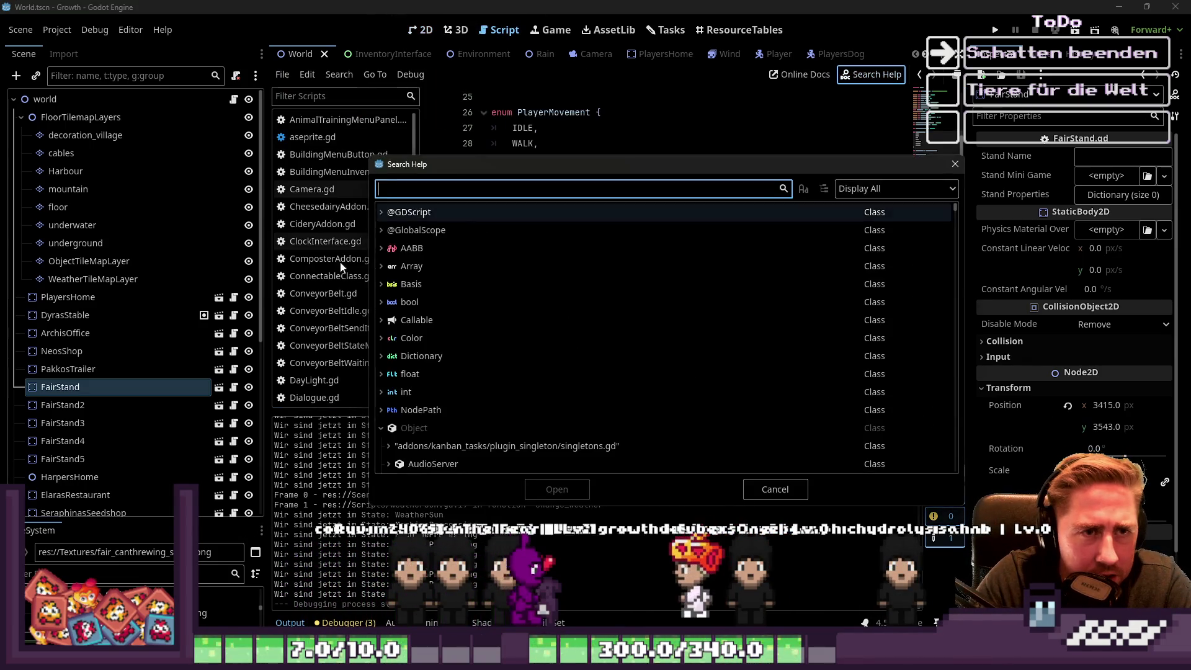
pyautogui.doubleClick(489, 315)
pyautogui.scroll(-5, 751, 239)
pyautogui.scroll(5, 639, 295)
pyautogui.scroll(-3, 520, 179)
pyautogui.scroll(-5, 520, 178)
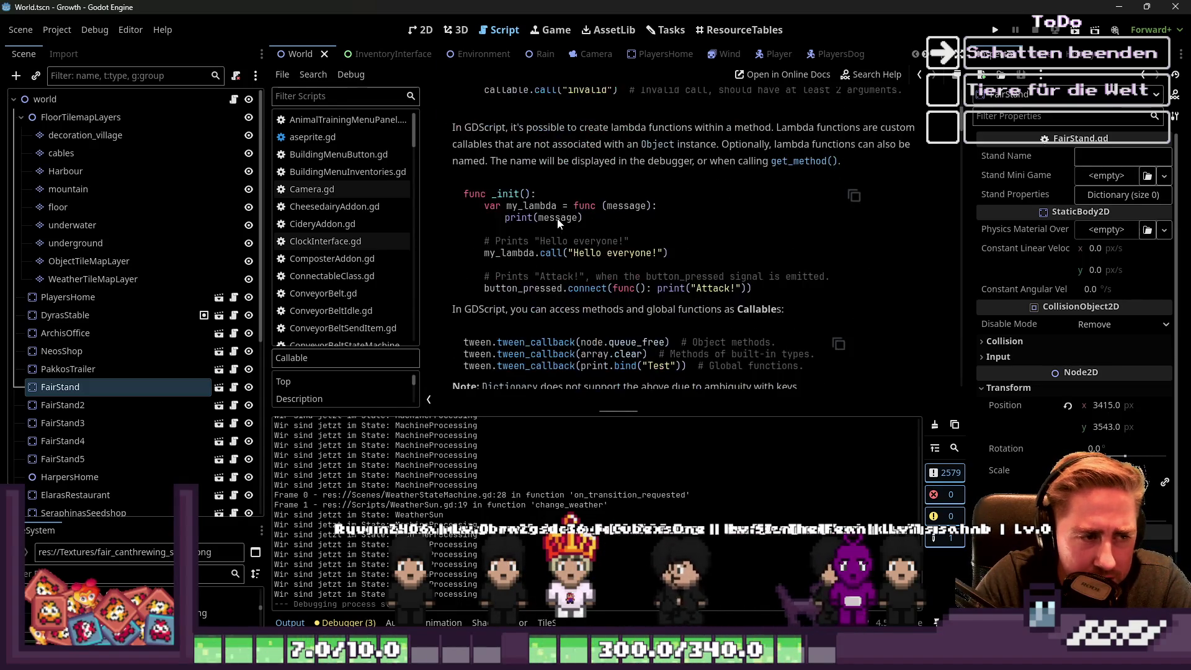
pyautogui.scroll(8, 557, 218)
pyautogui.moveTo(453, 185); pyautogui.dragTo(763, 221)
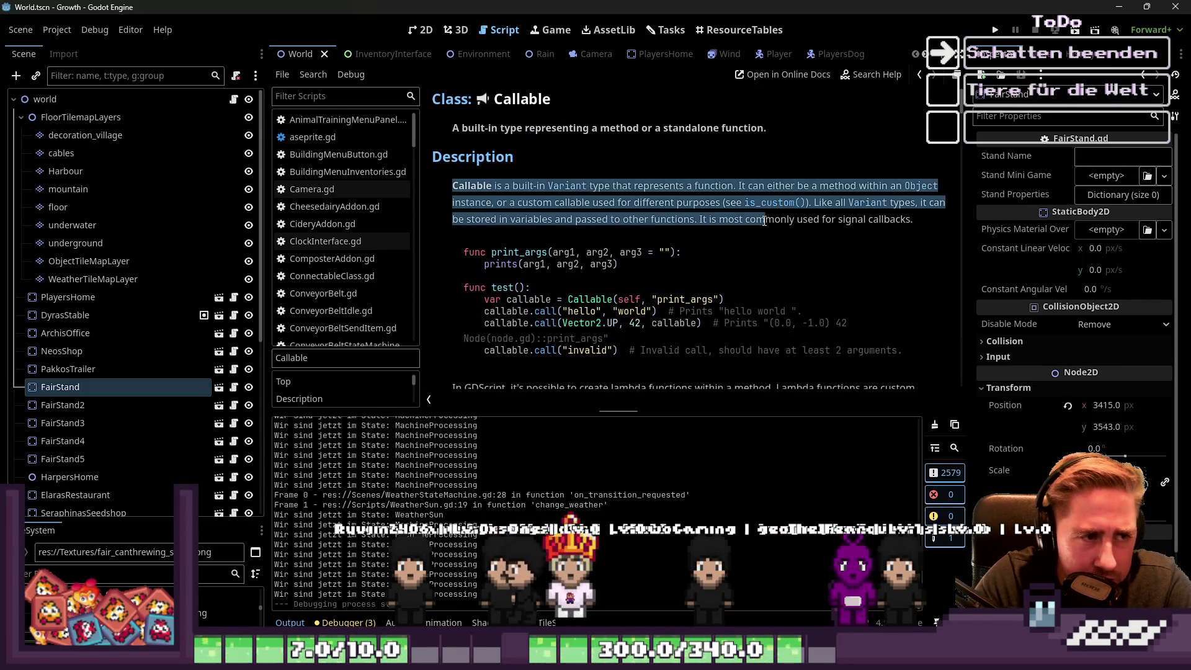
# Scroll down the Callable reference through the constructors to the bind method.
pyautogui.scroll(-15, 509, 298)
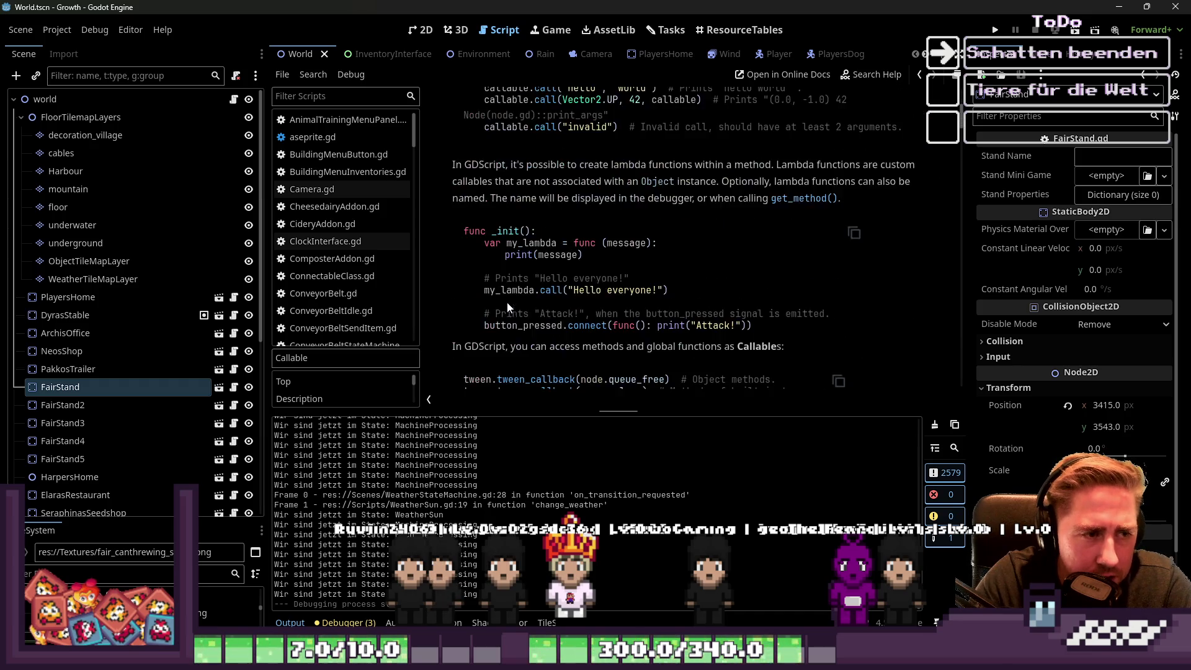
pyautogui.scroll(-3, 510, 296)
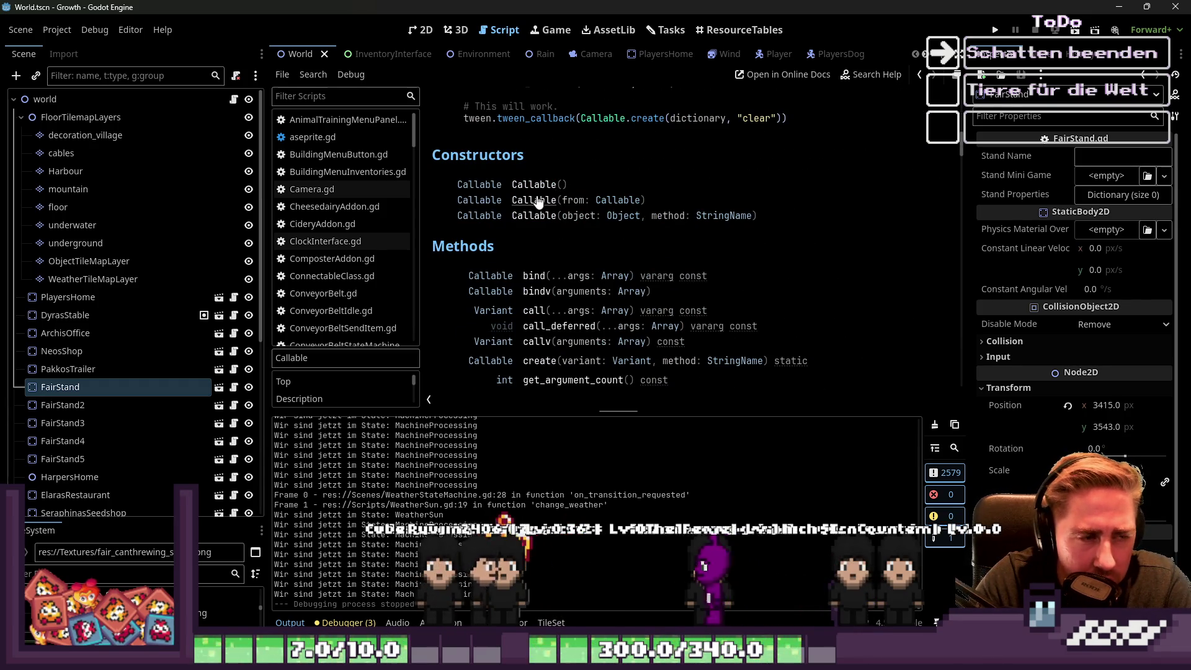
pyautogui.scroll(-2, 549, 217)
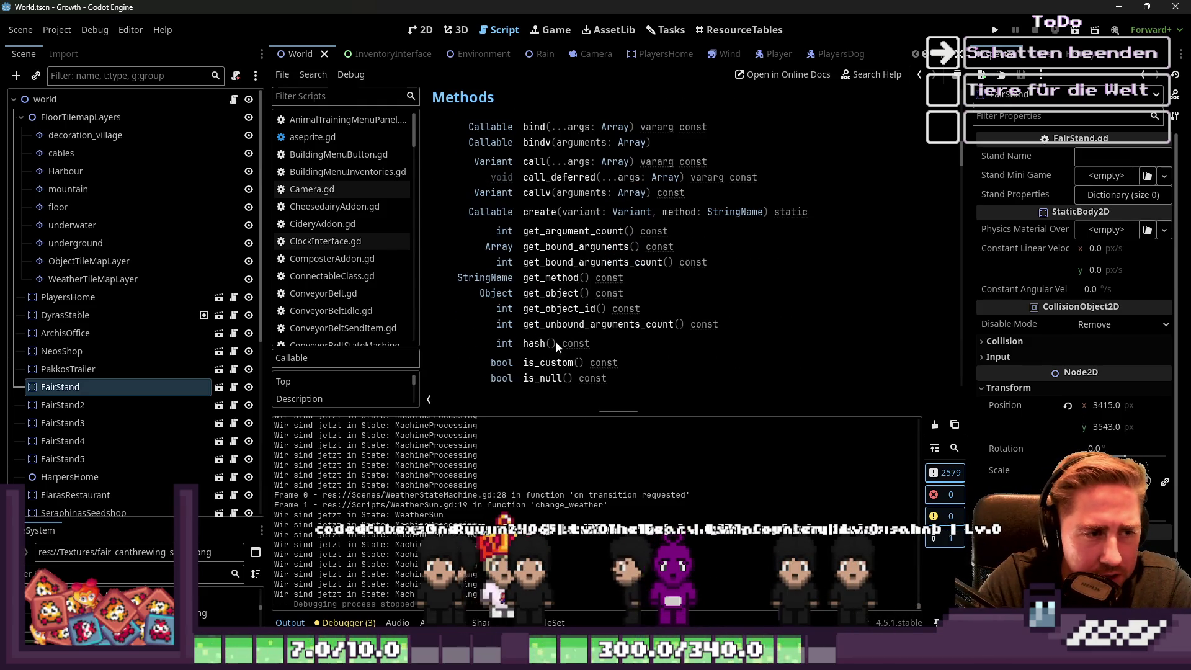
pyautogui.scroll(-2, 564, 378)
pyautogui.scroll(-2, 565, 310)
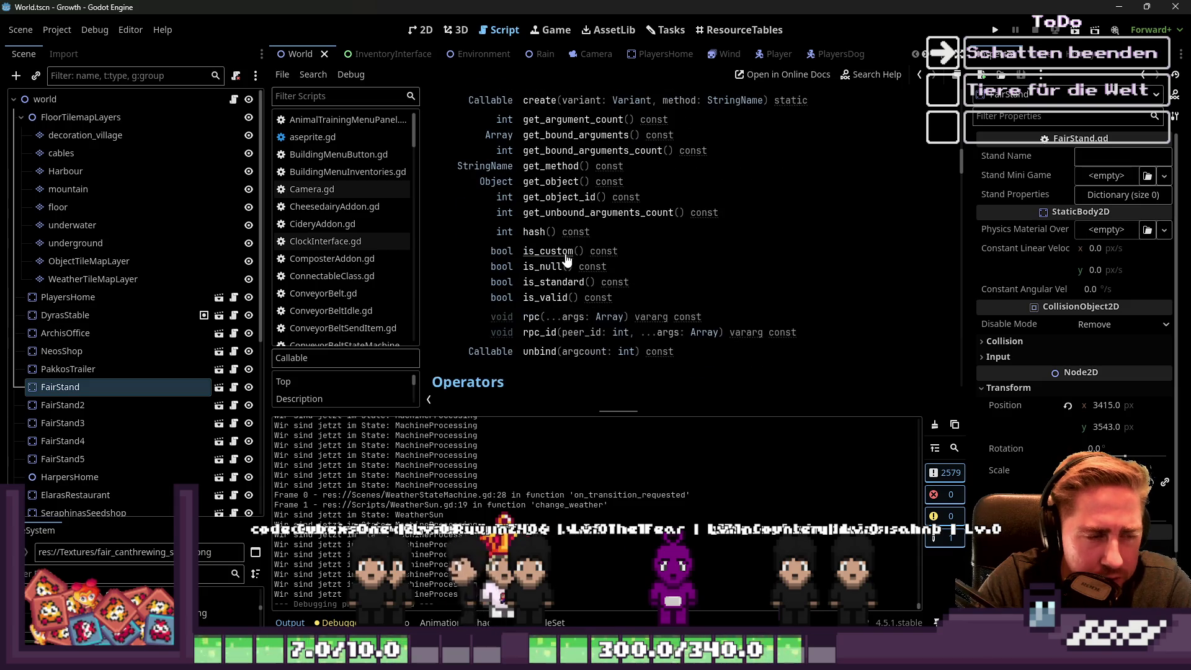
pyautogui.scroll(-2, 549, 268)
pyautogui.scroll(-1, 549, 268)
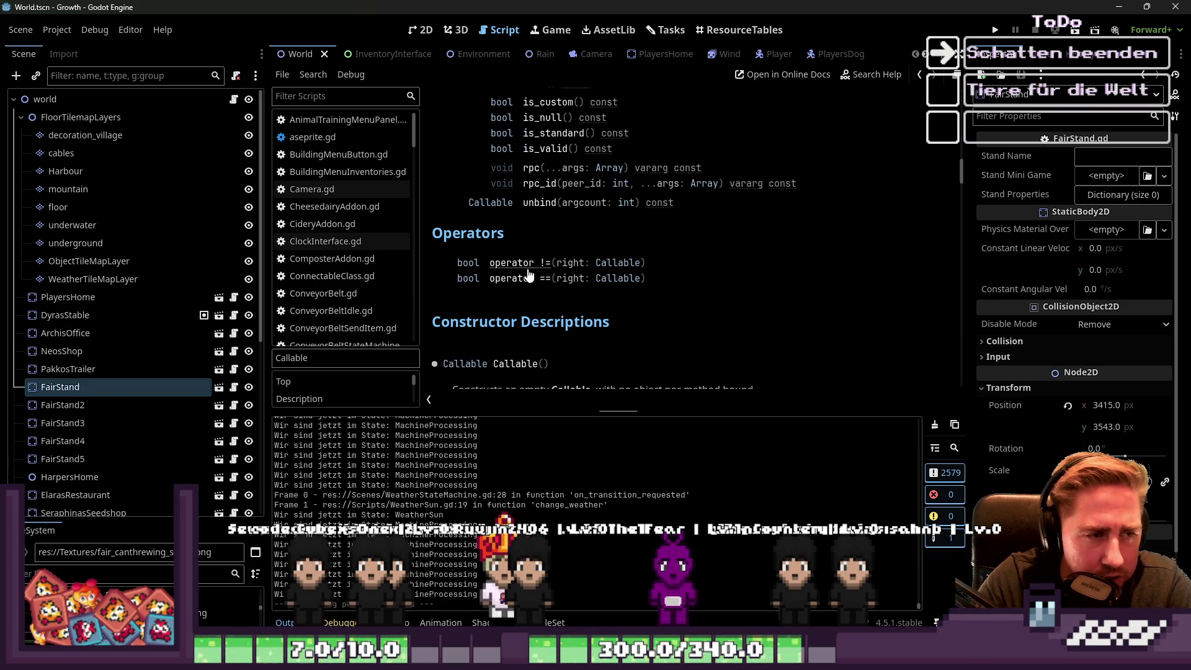
pyautogui.scroll(-4, 455, 233)
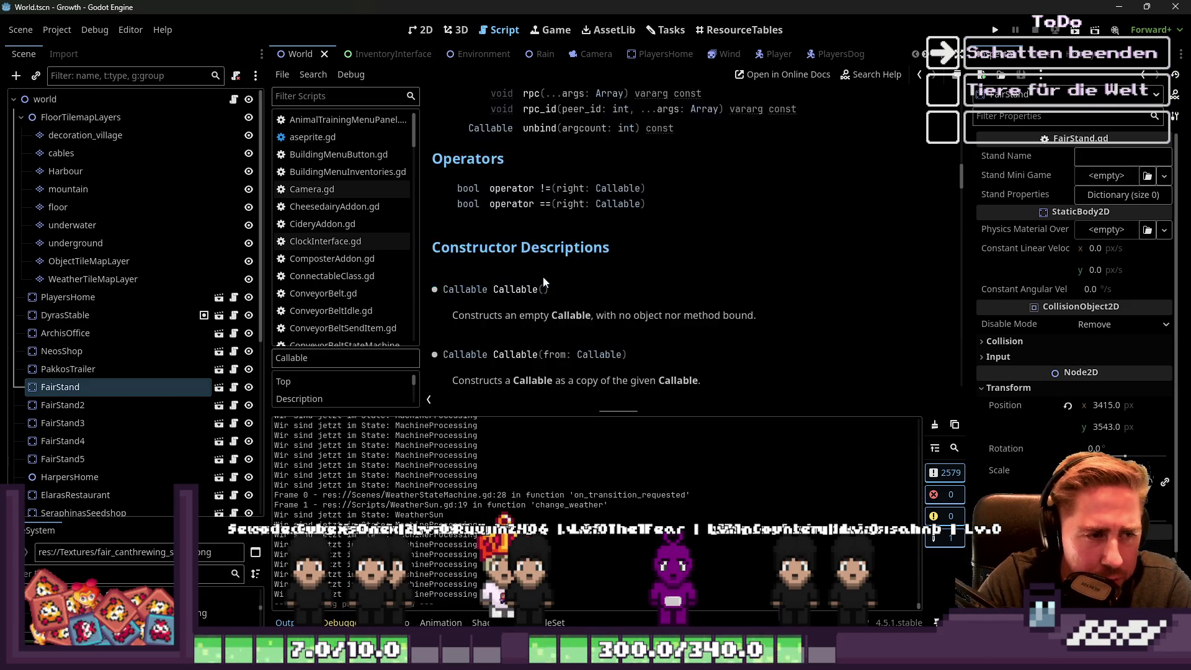
pyautogui.scroll(-5, 514, 302)
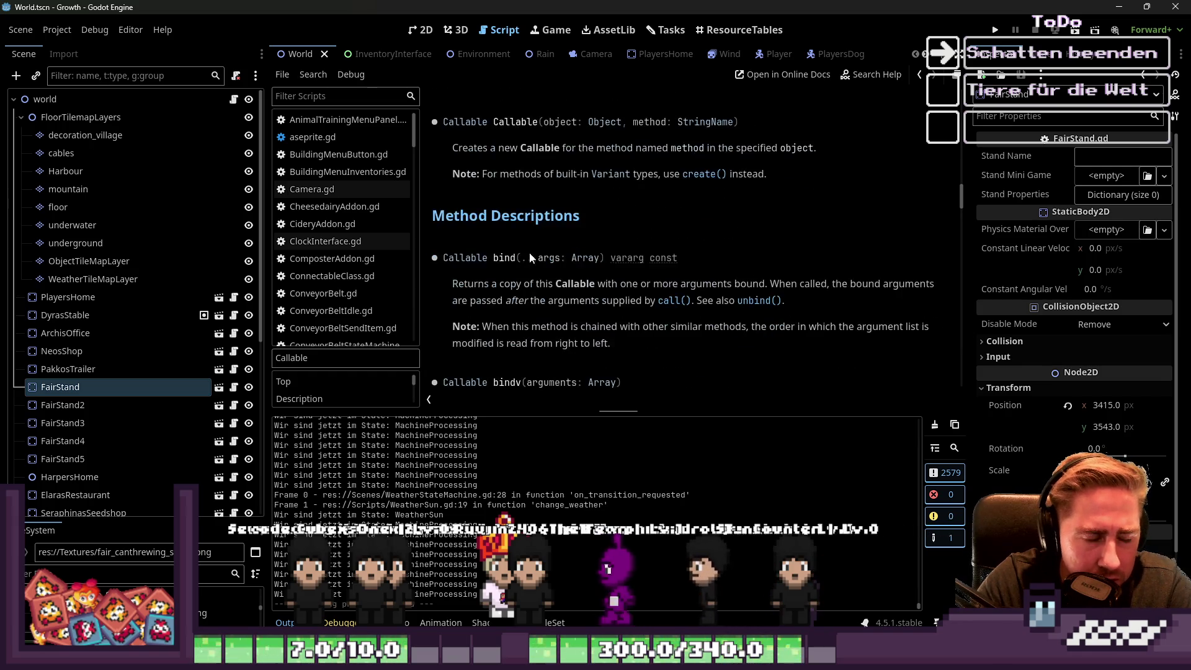
pyautogui.scroll(4, 539, 263)
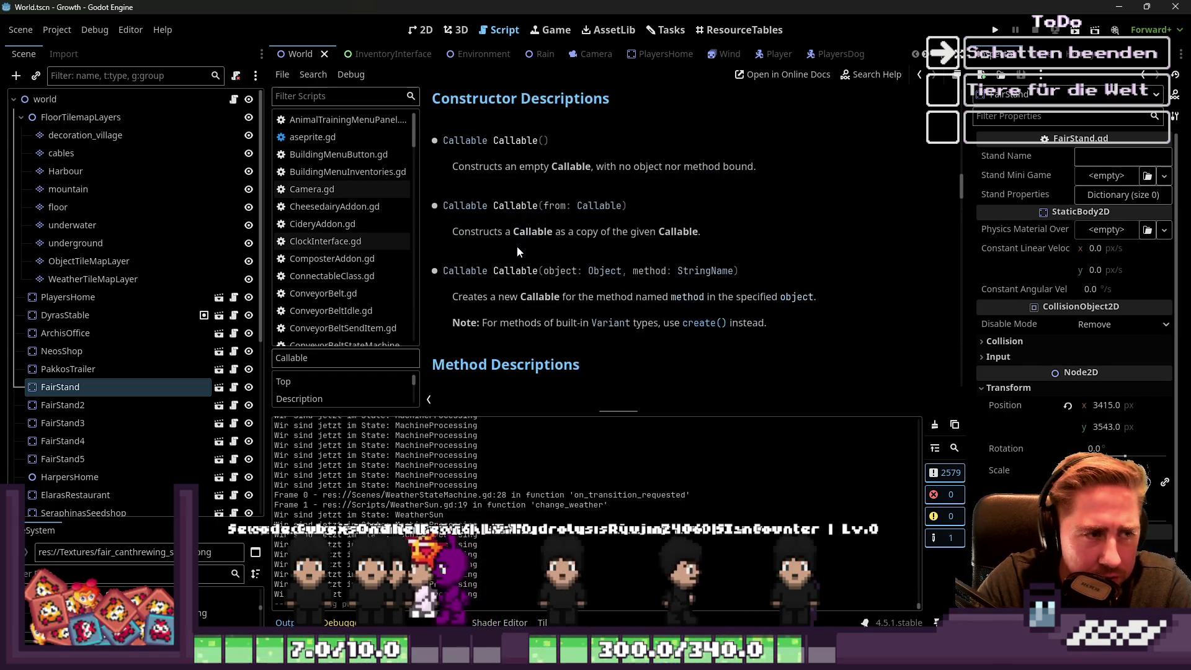
pyautogui.scroll(-4, 520, 251)
# Highlight the bind method description, clear it, then select the decoration_village tile layer.
pyautogui.moveTo(486, 209)
pyautogui.mouseDown()
pyautogui.moveTo(455, 211)
pyautogui.moveTo(786, 301)
pyautogui.mouseUp()
pyautogui.moveTo(627, 295); pyautogui.dragTo(456, 210)
pyautogui.click(503, 189)
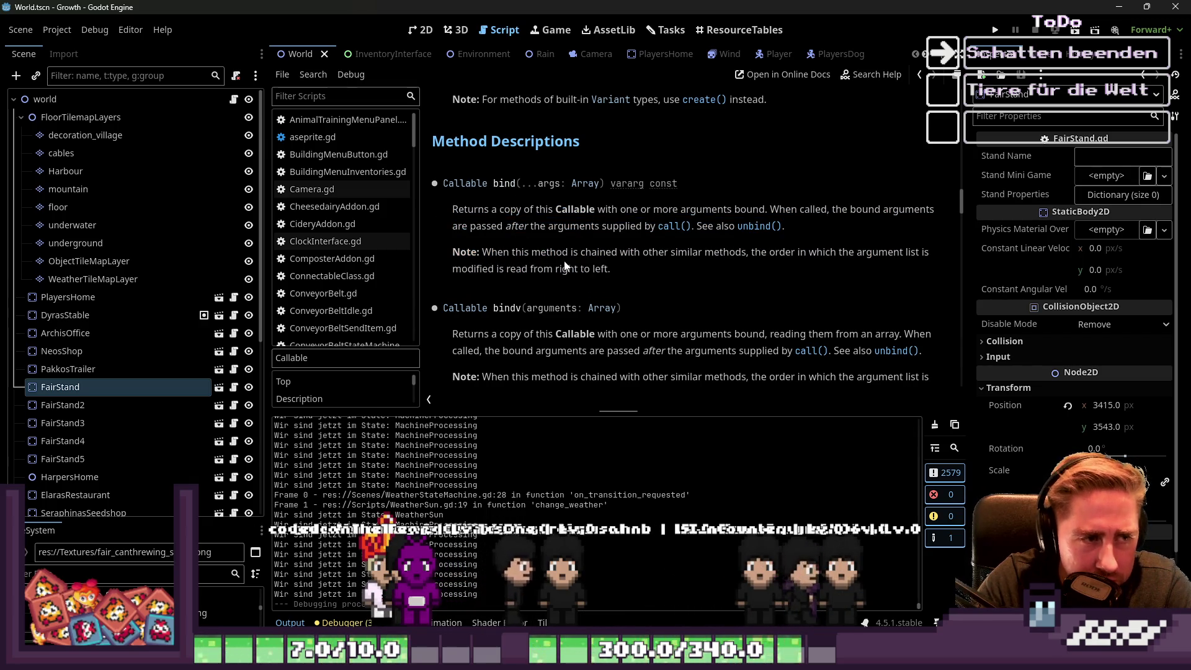
pyautogui.scroll(3, 553, 254)
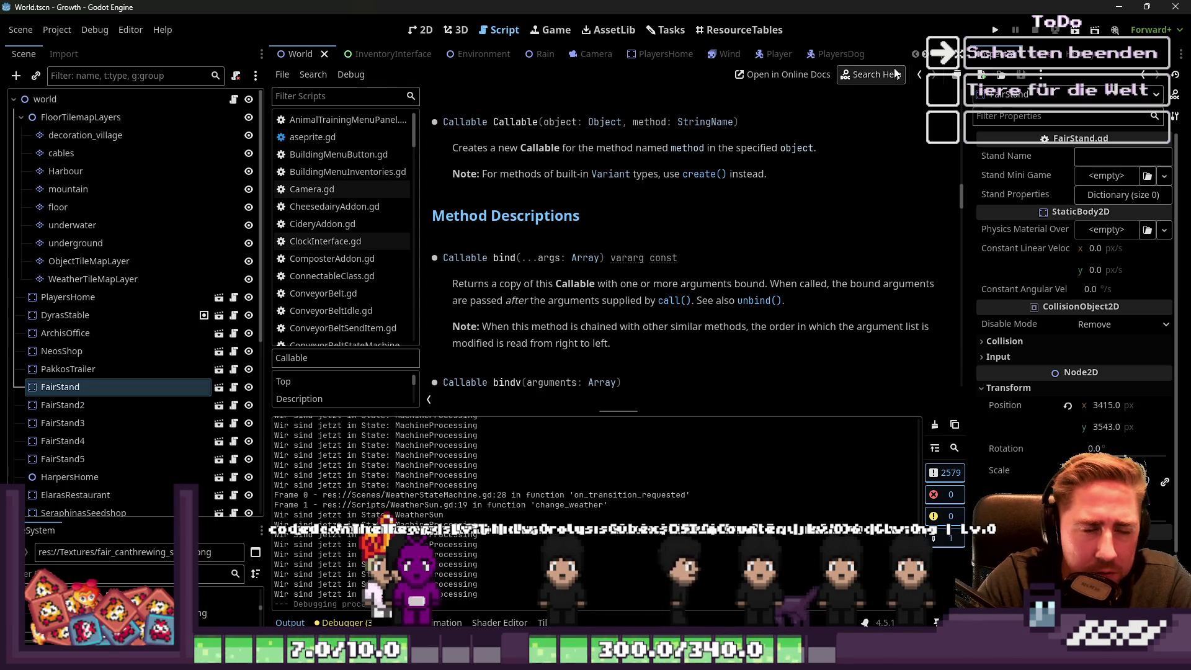
pyautogui.click(104, 139)
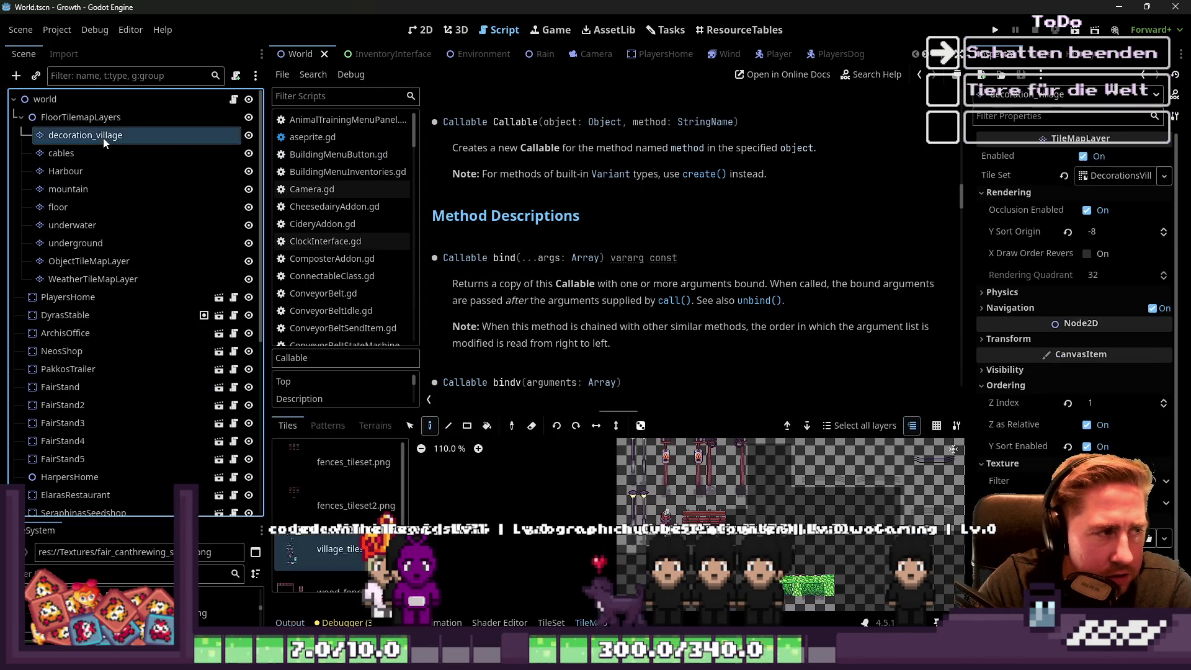